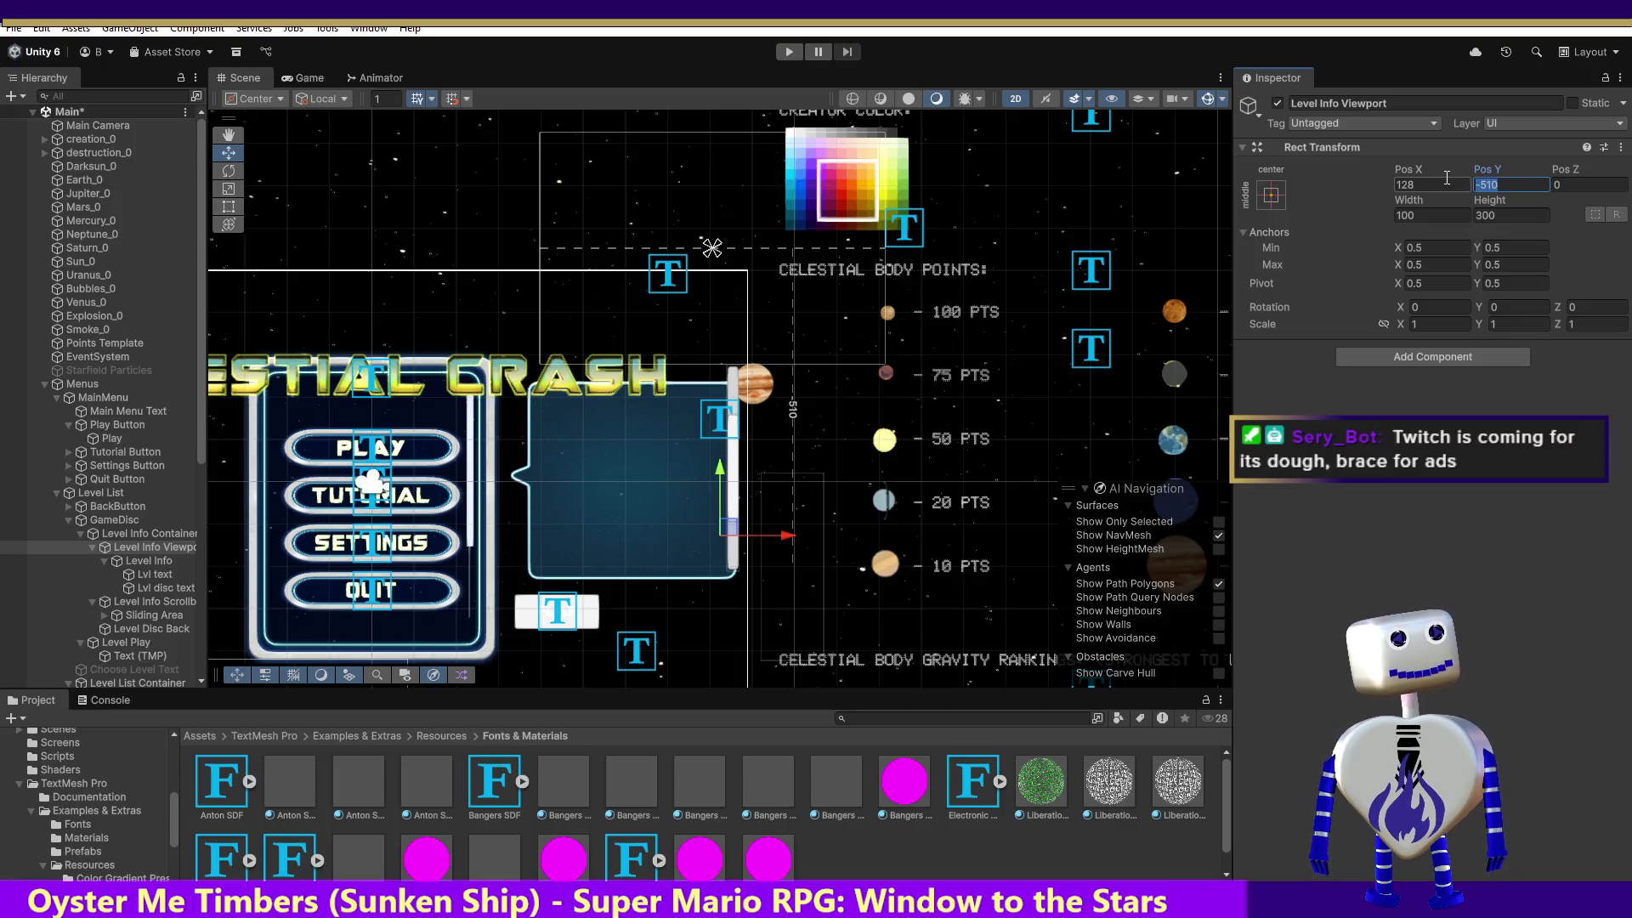
Try Pos Y 300 on the Level Info Viewport, undo it, and enter Play mode.
text(300)
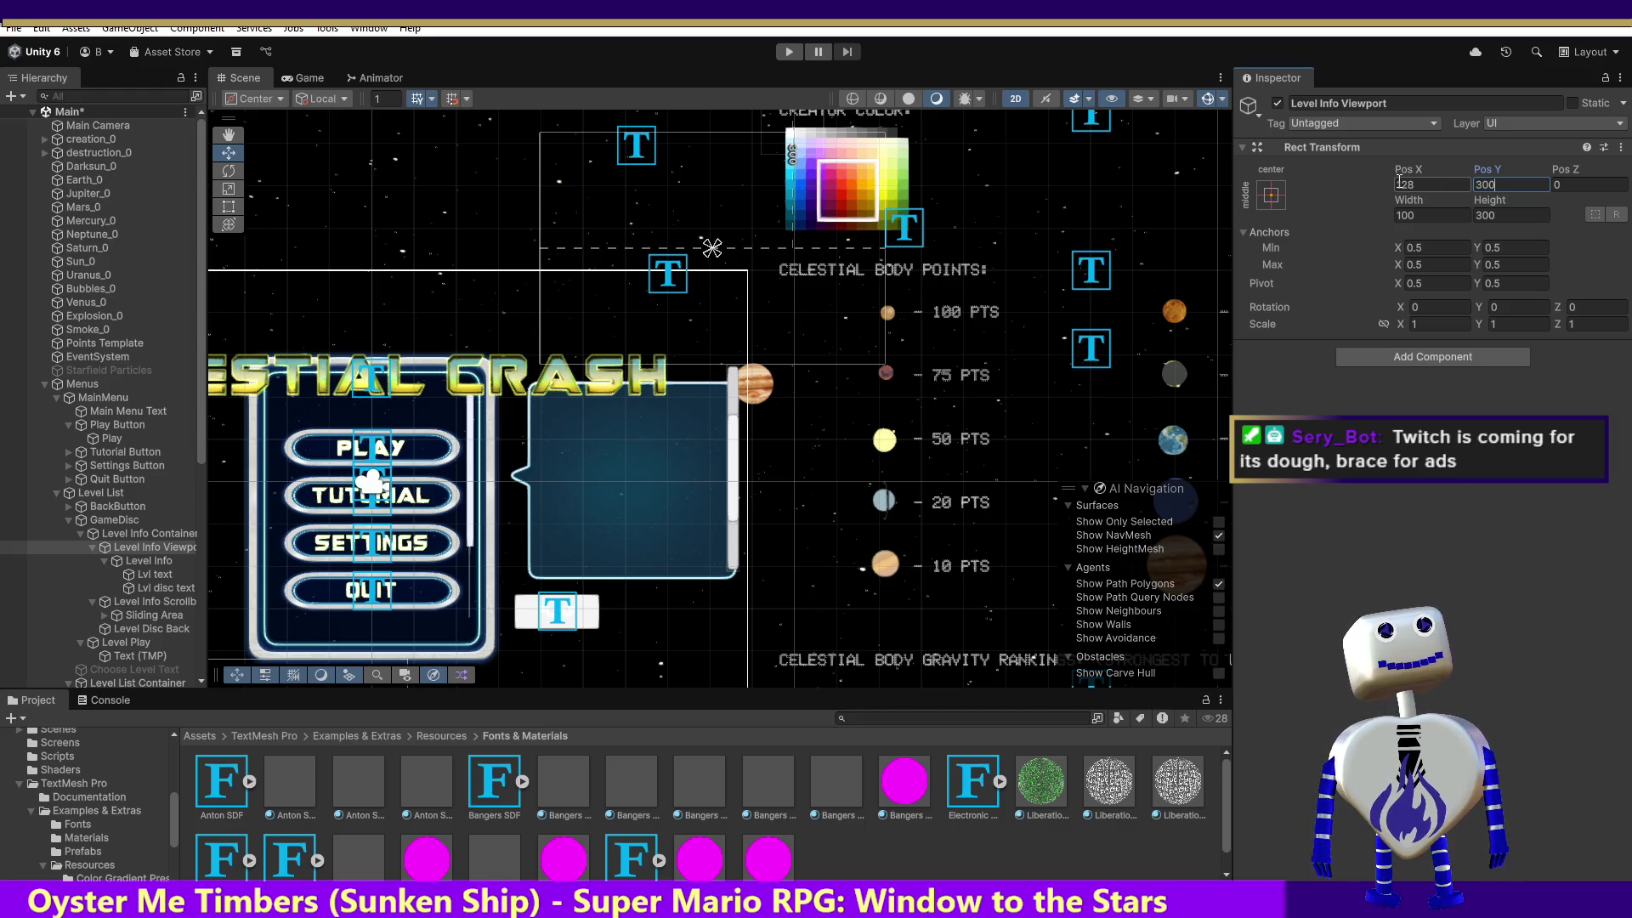
key(ctrl+z)
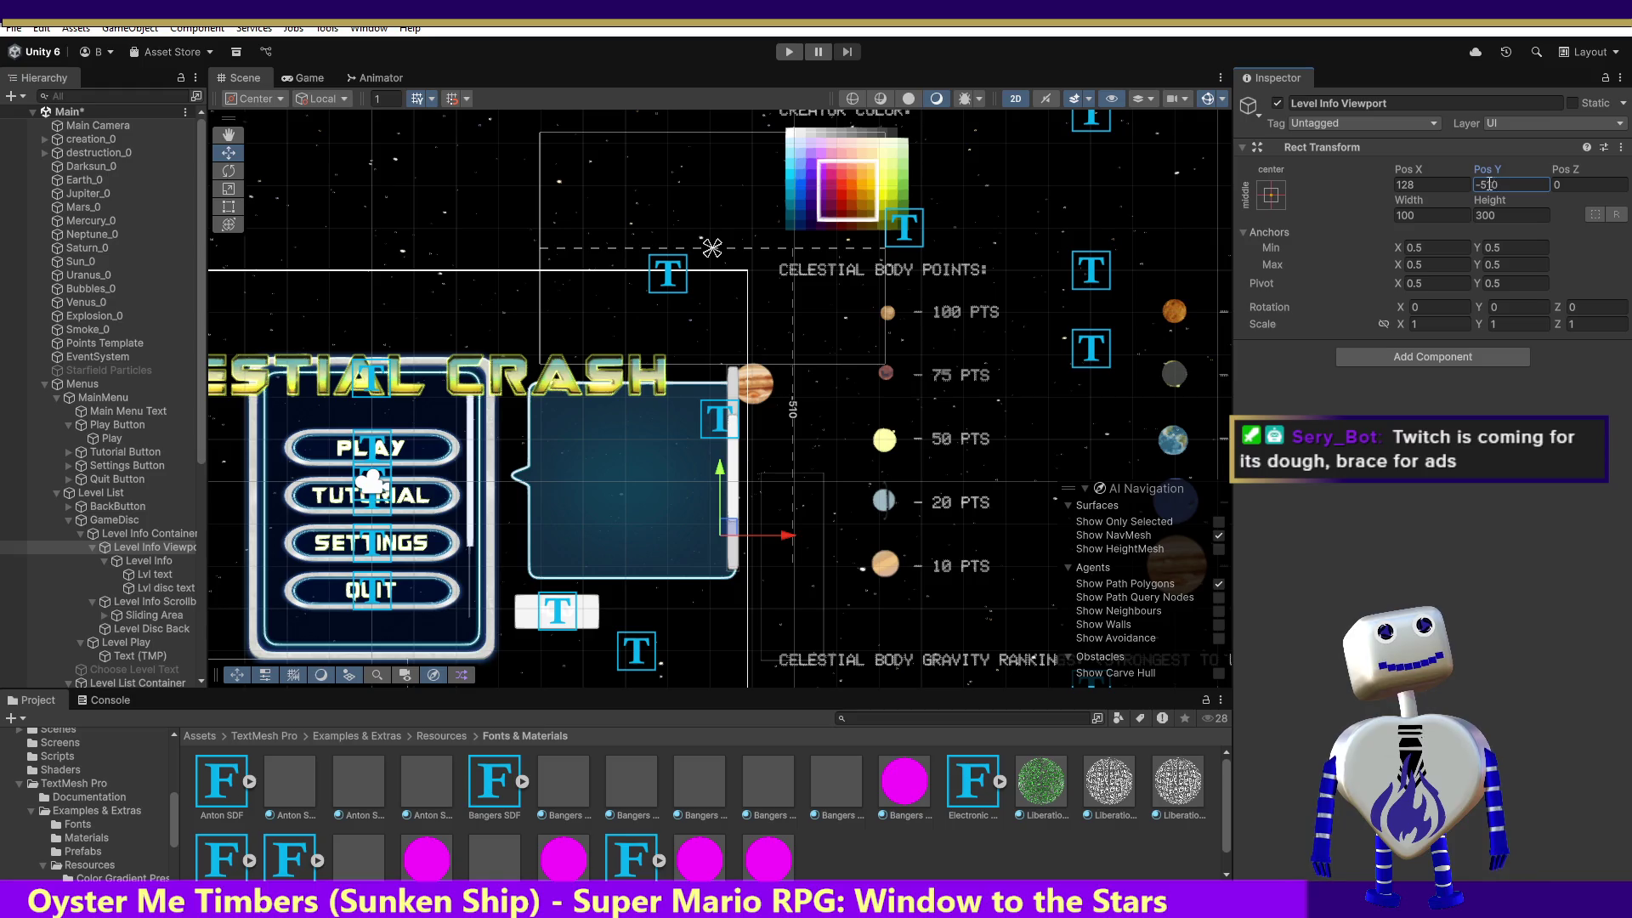
key(ctrl+p)
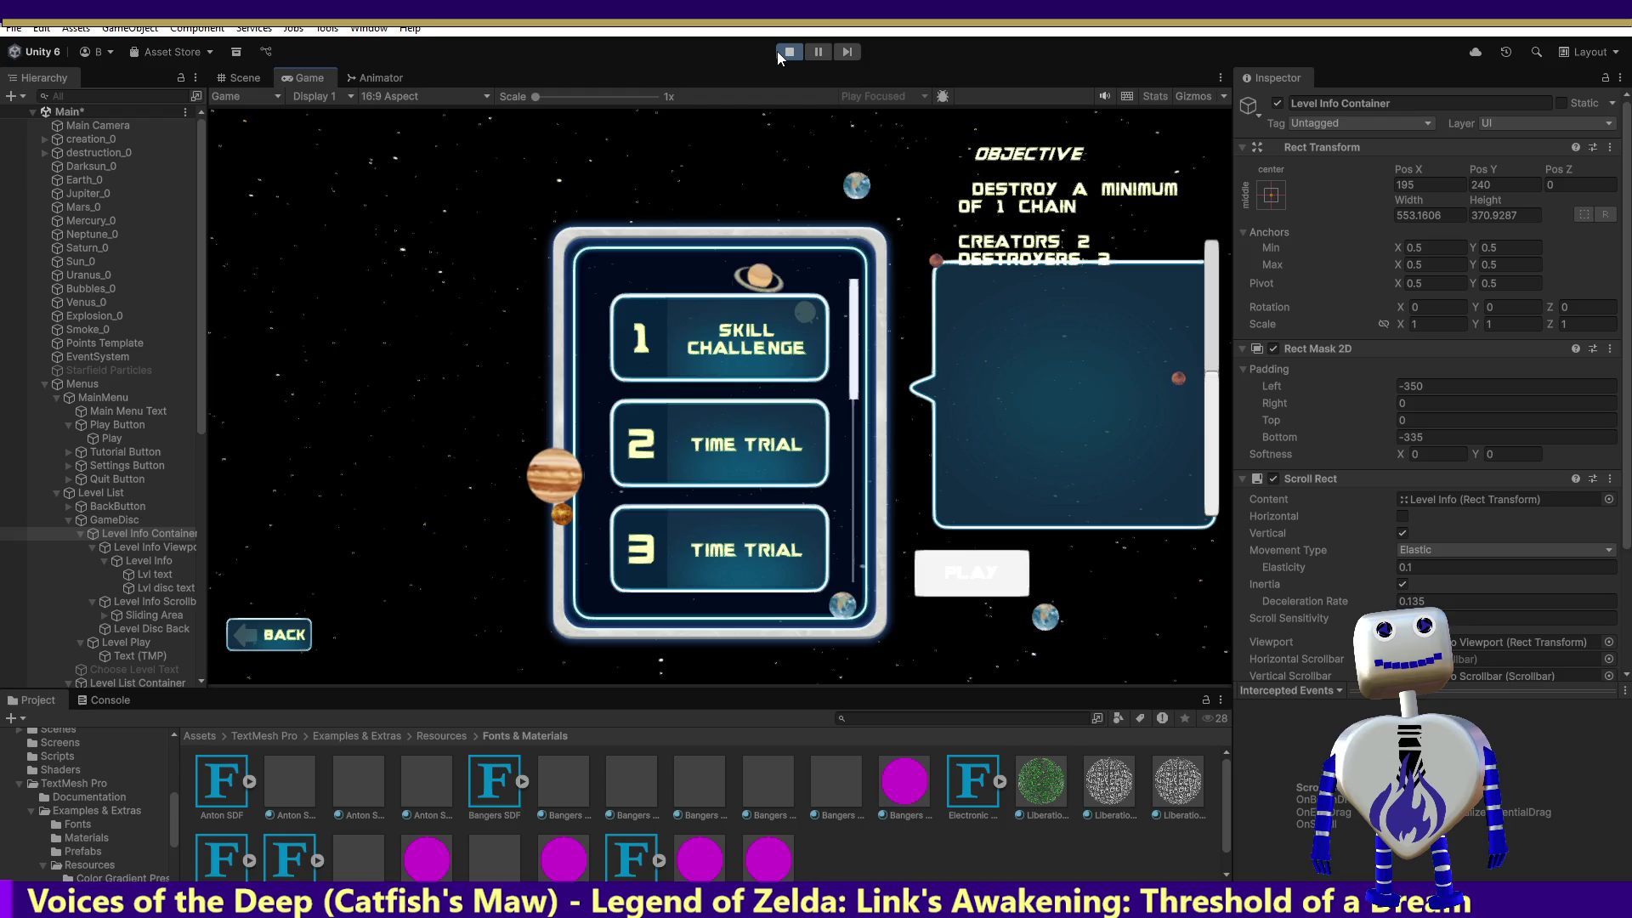
Set the Level Info Viewport's Pos Y to 0 and adjust the container mask's Top padding.
click(151, 547)
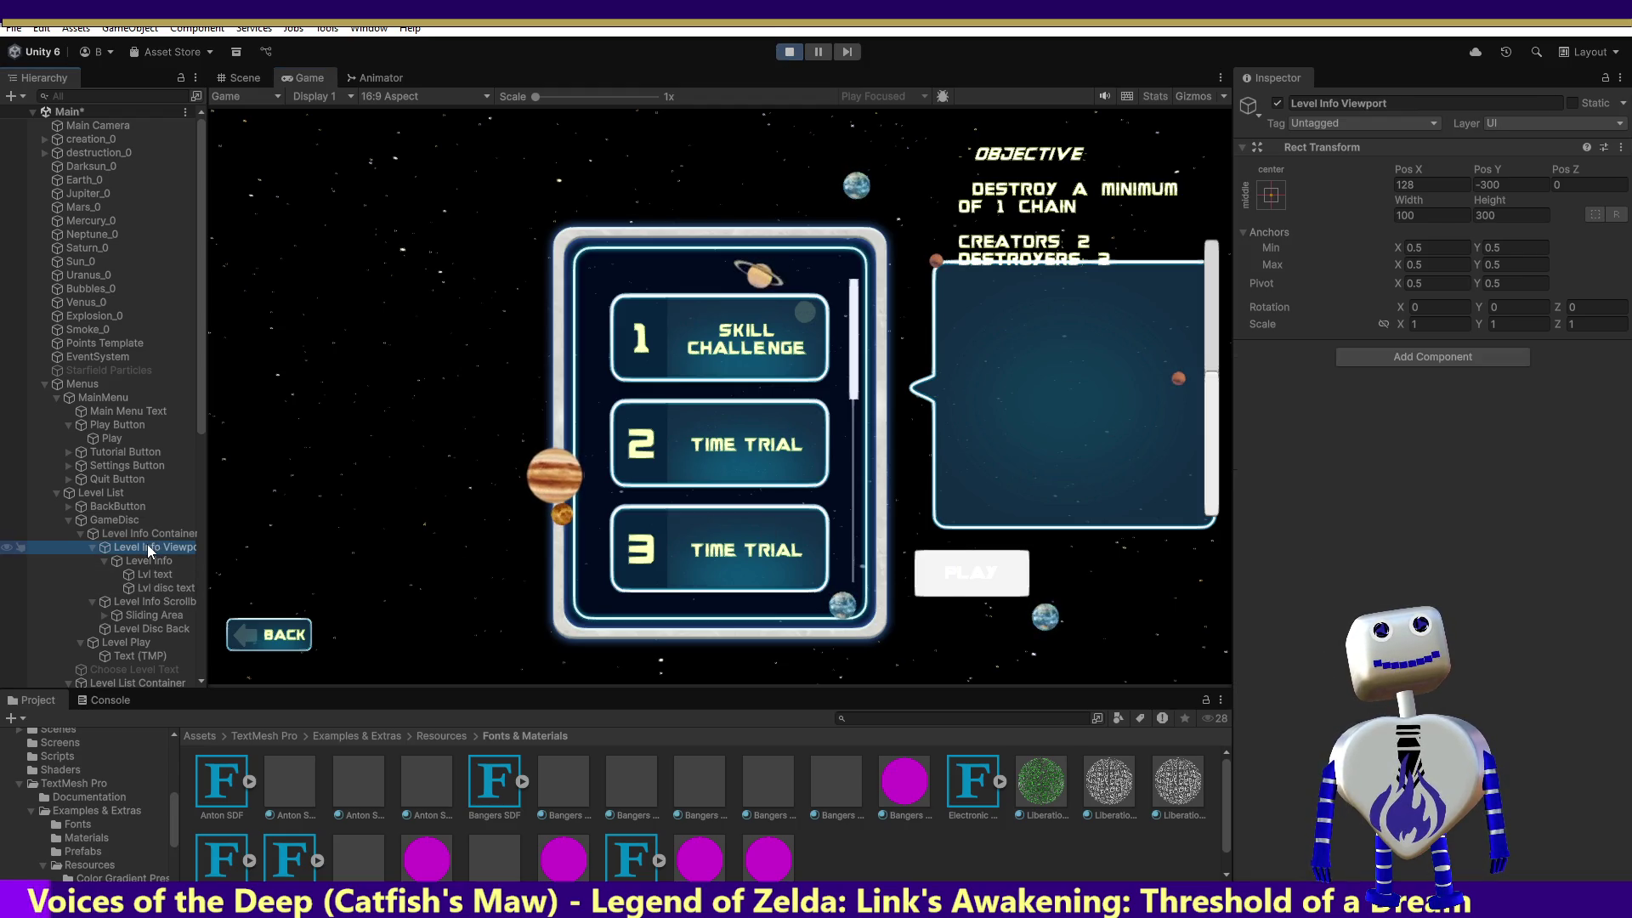
click(1506, 182)
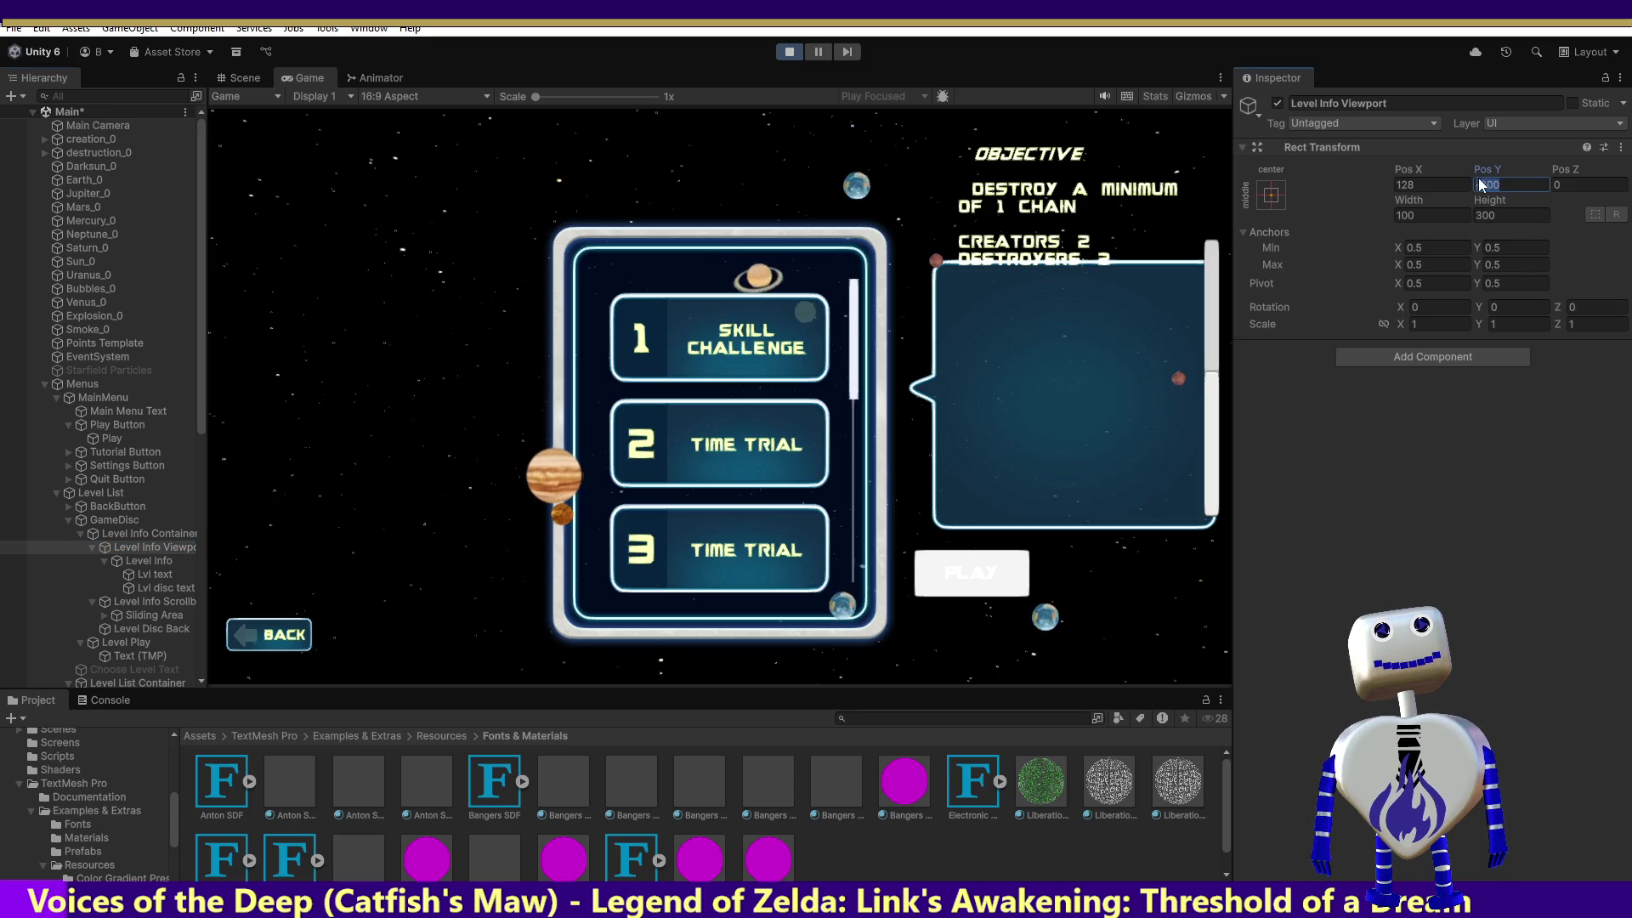
text(0)
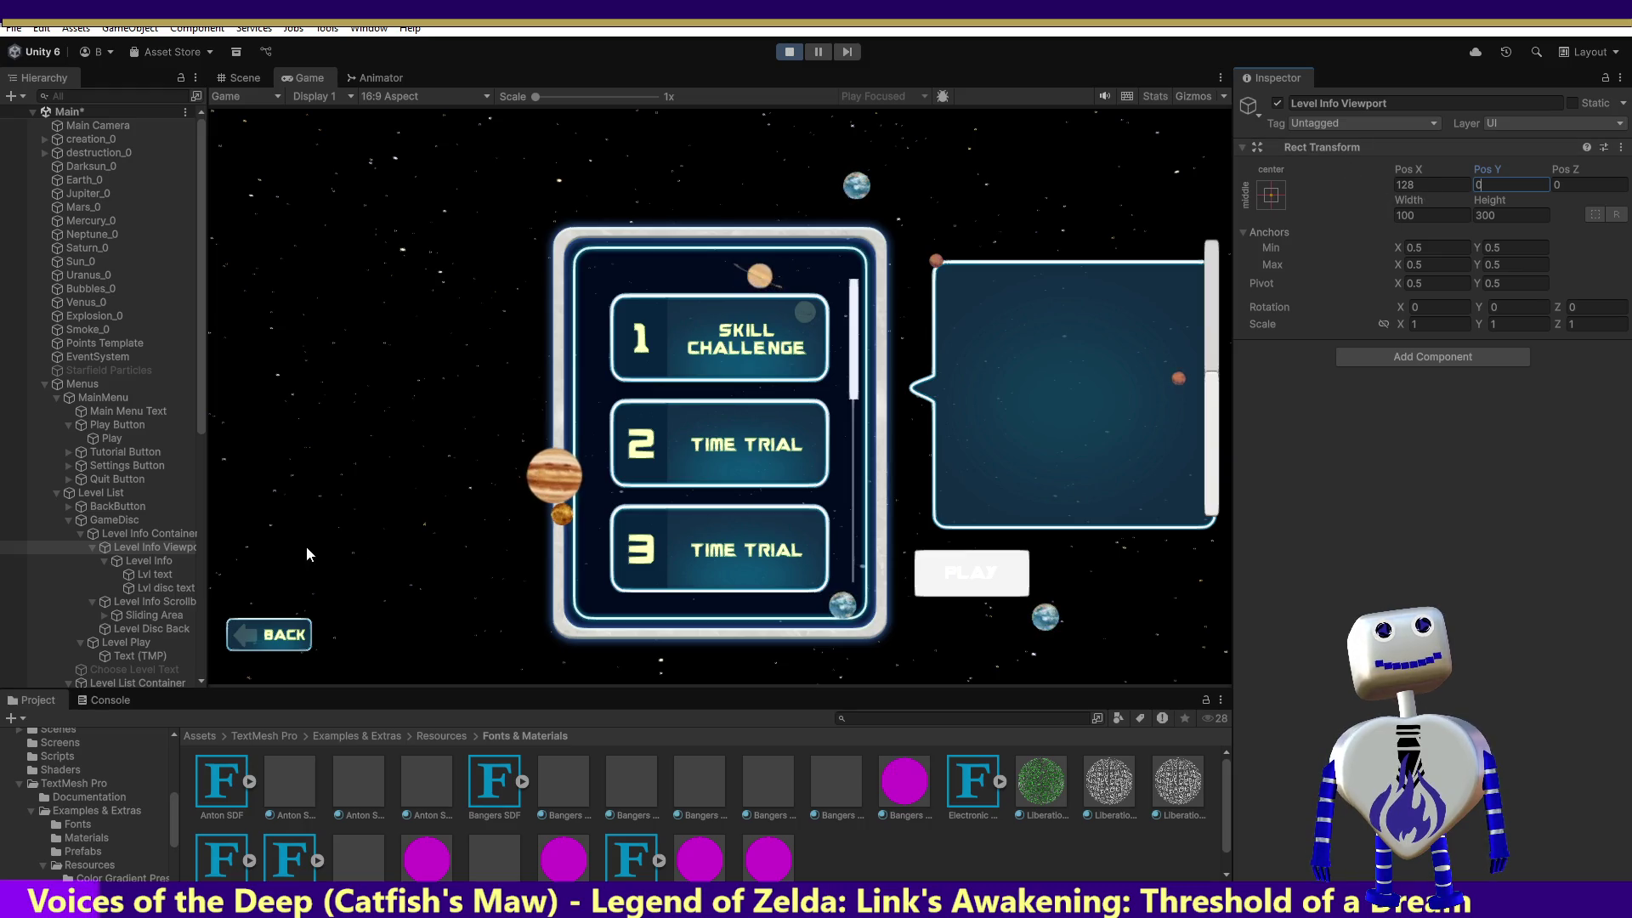
click(129, 533)
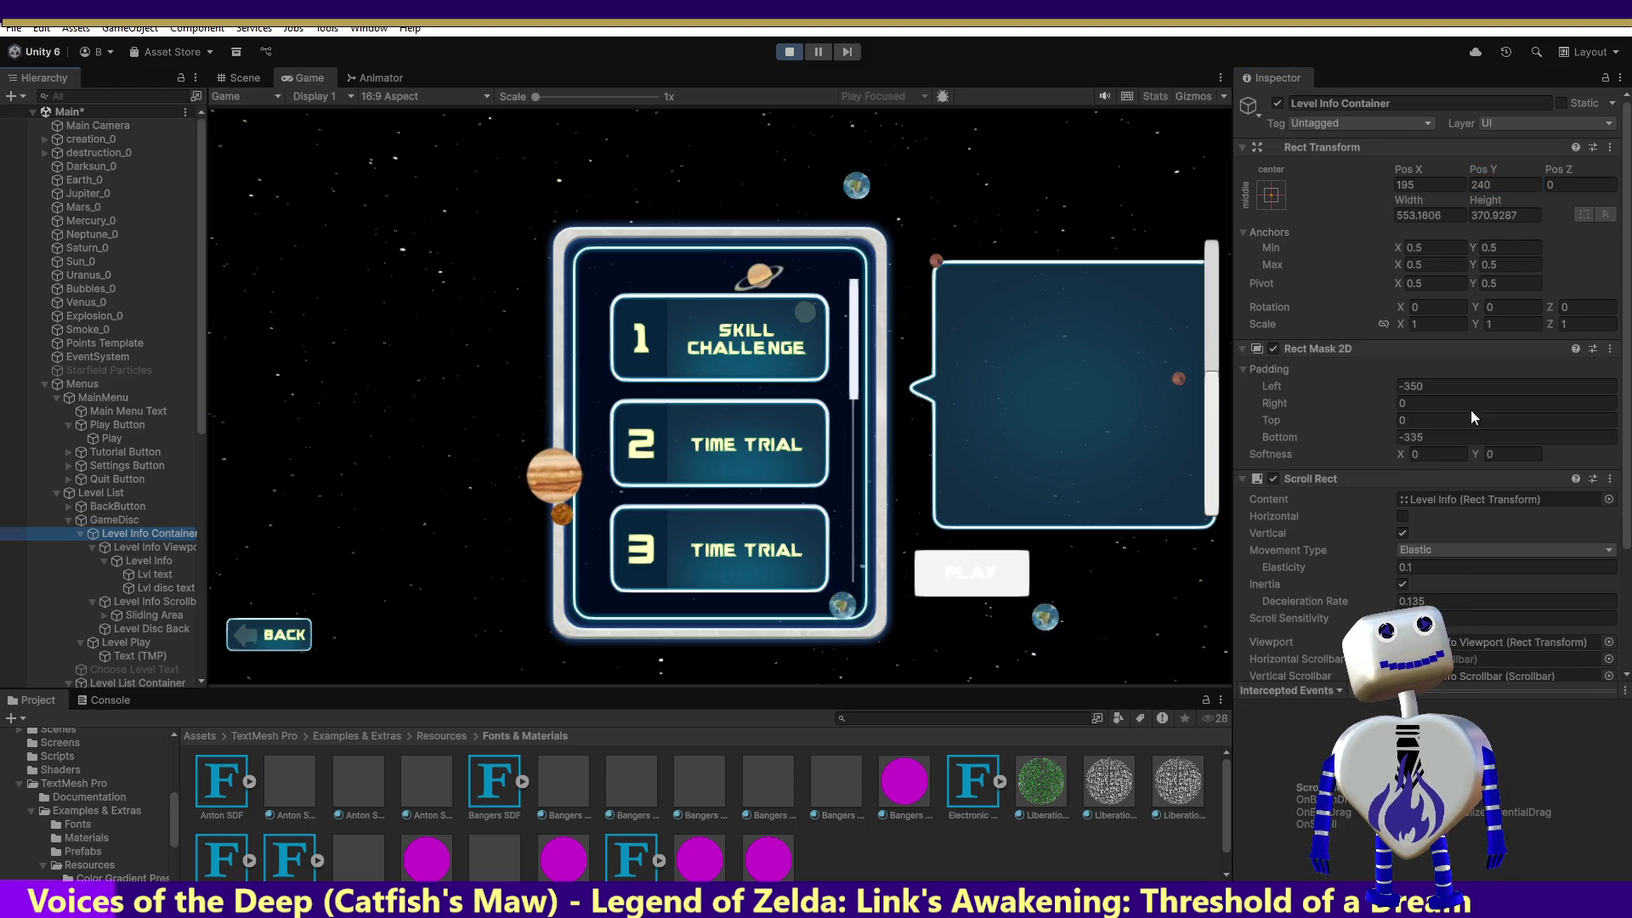
click(1436, 422)
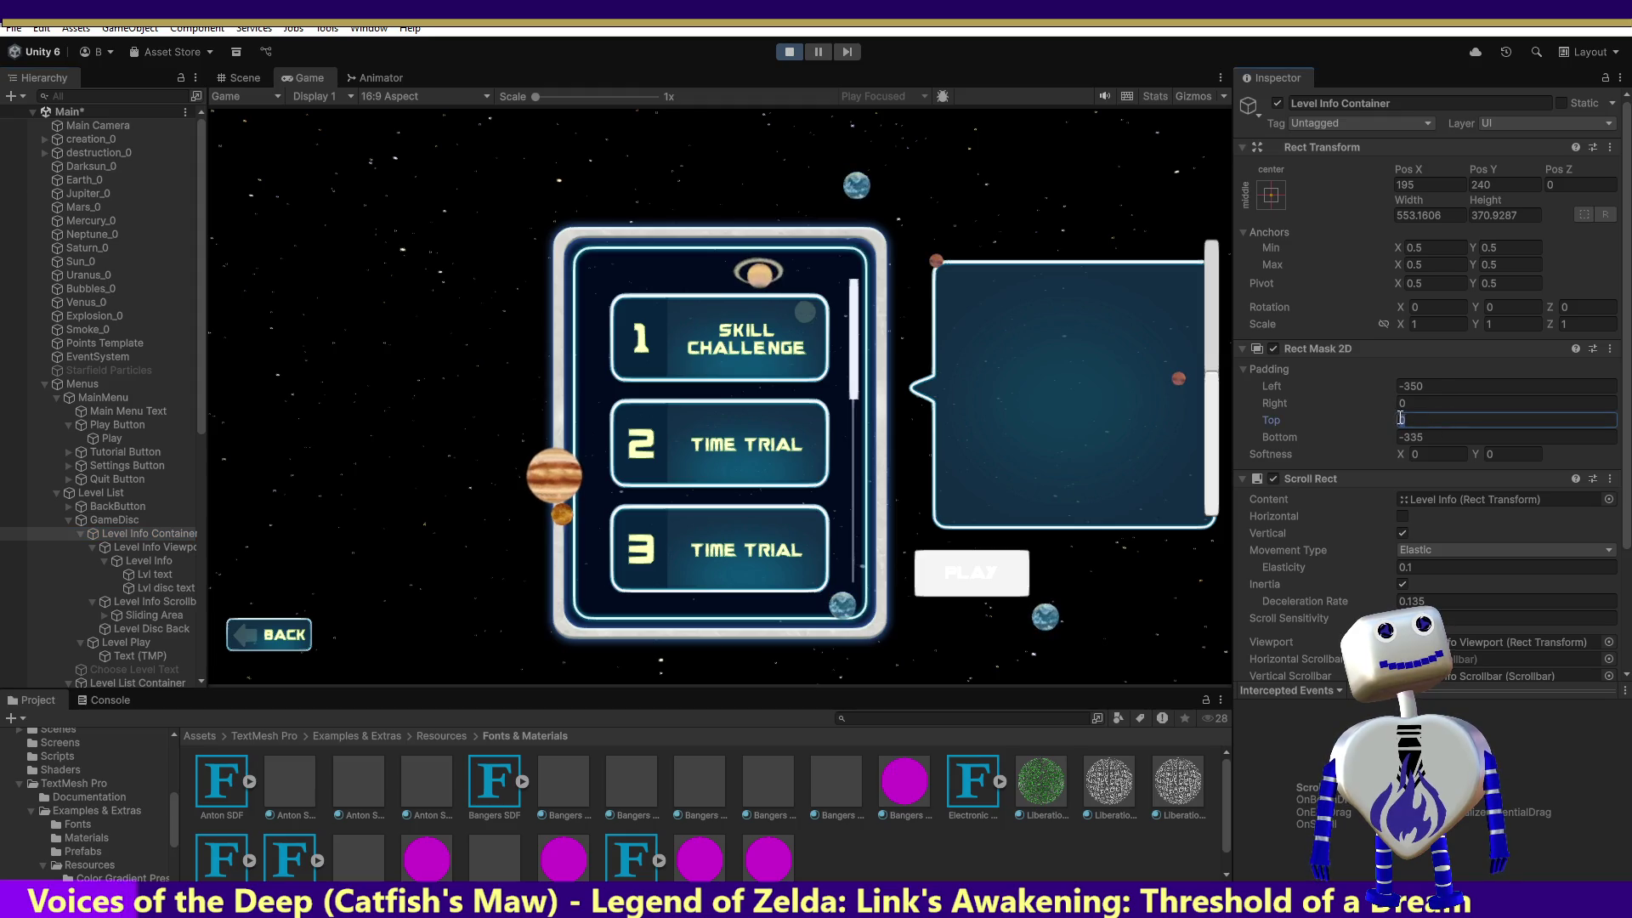
click(1214, 378)
drag(1214, 378, 1213, 234)
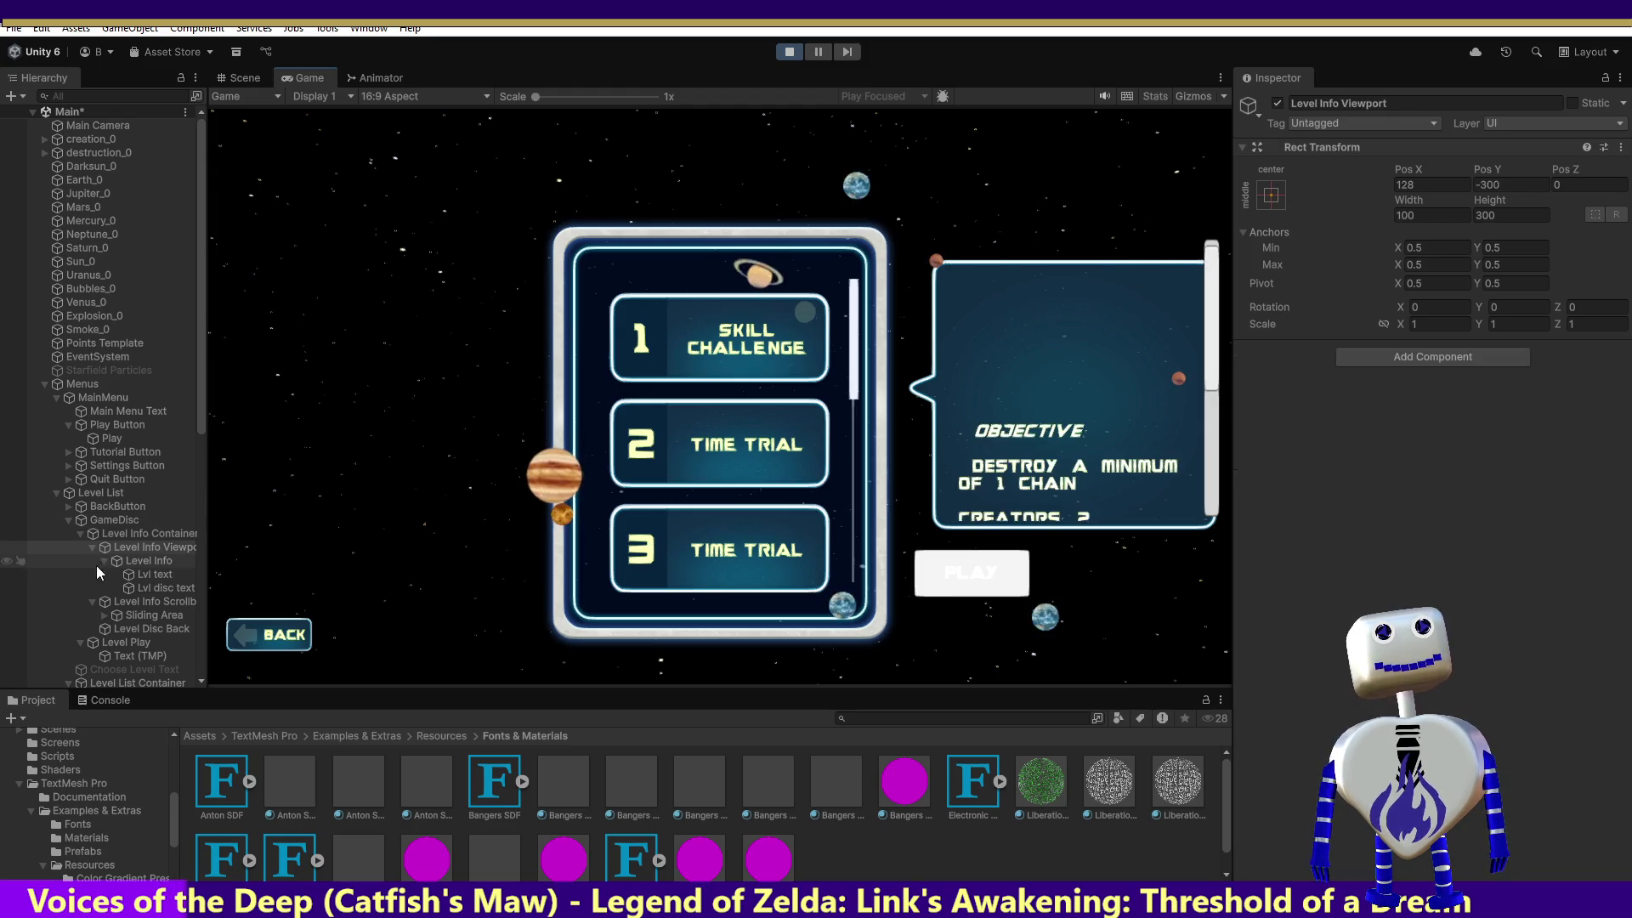
Set the Level Info Container mask's Left padding to 0, then reselect the Level Info Viewport.
click(119, 535)
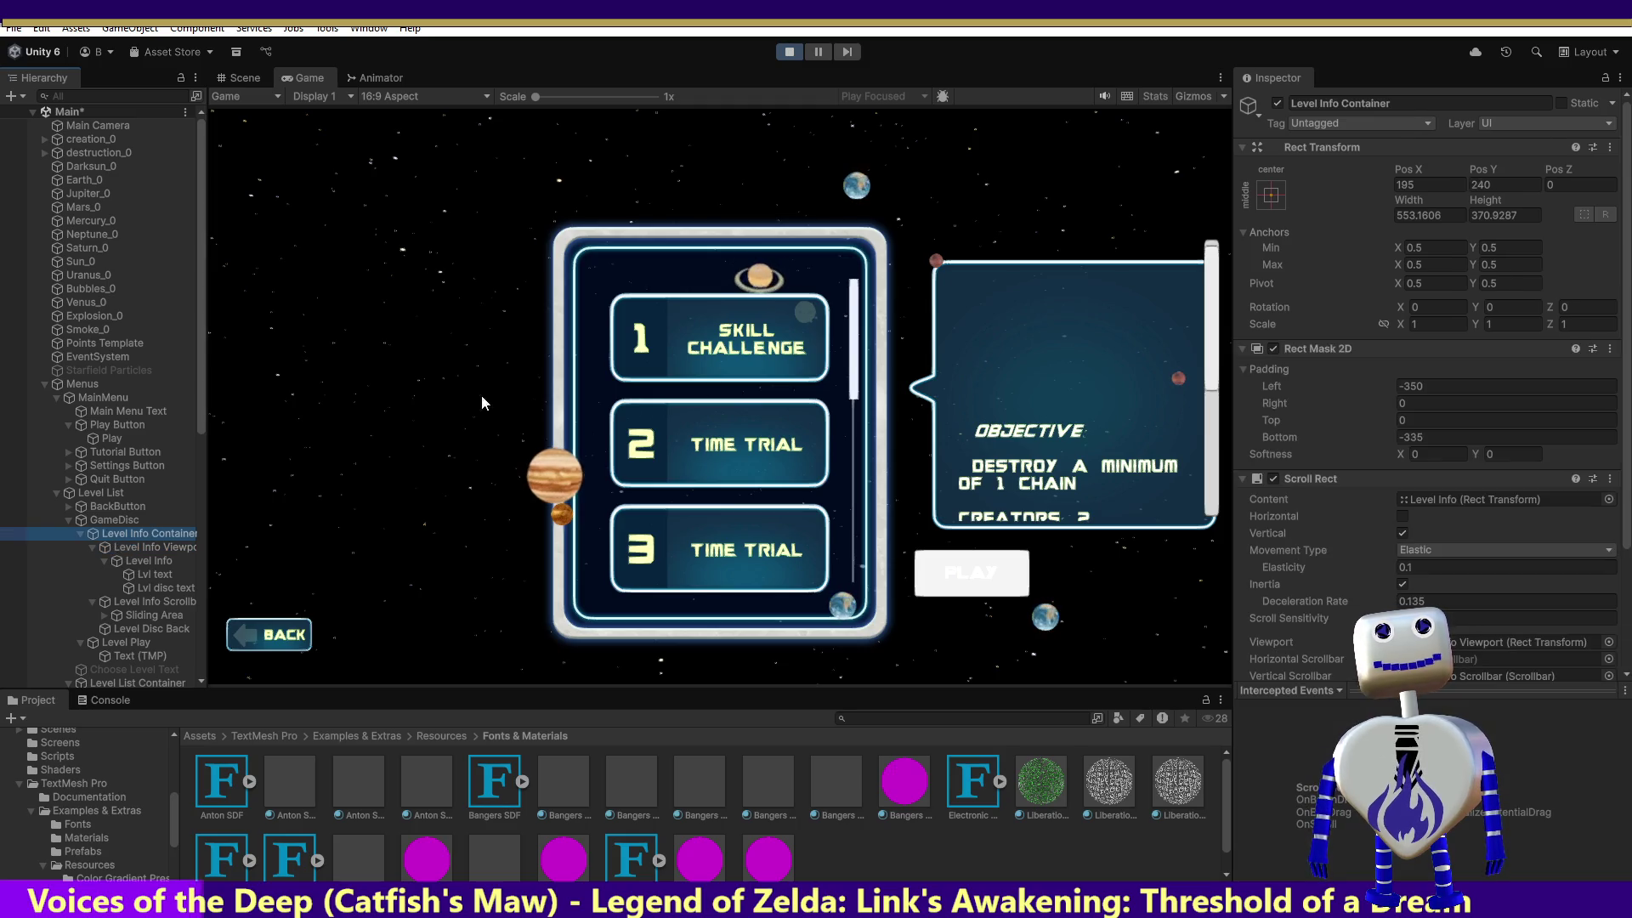
click(1406, 386)
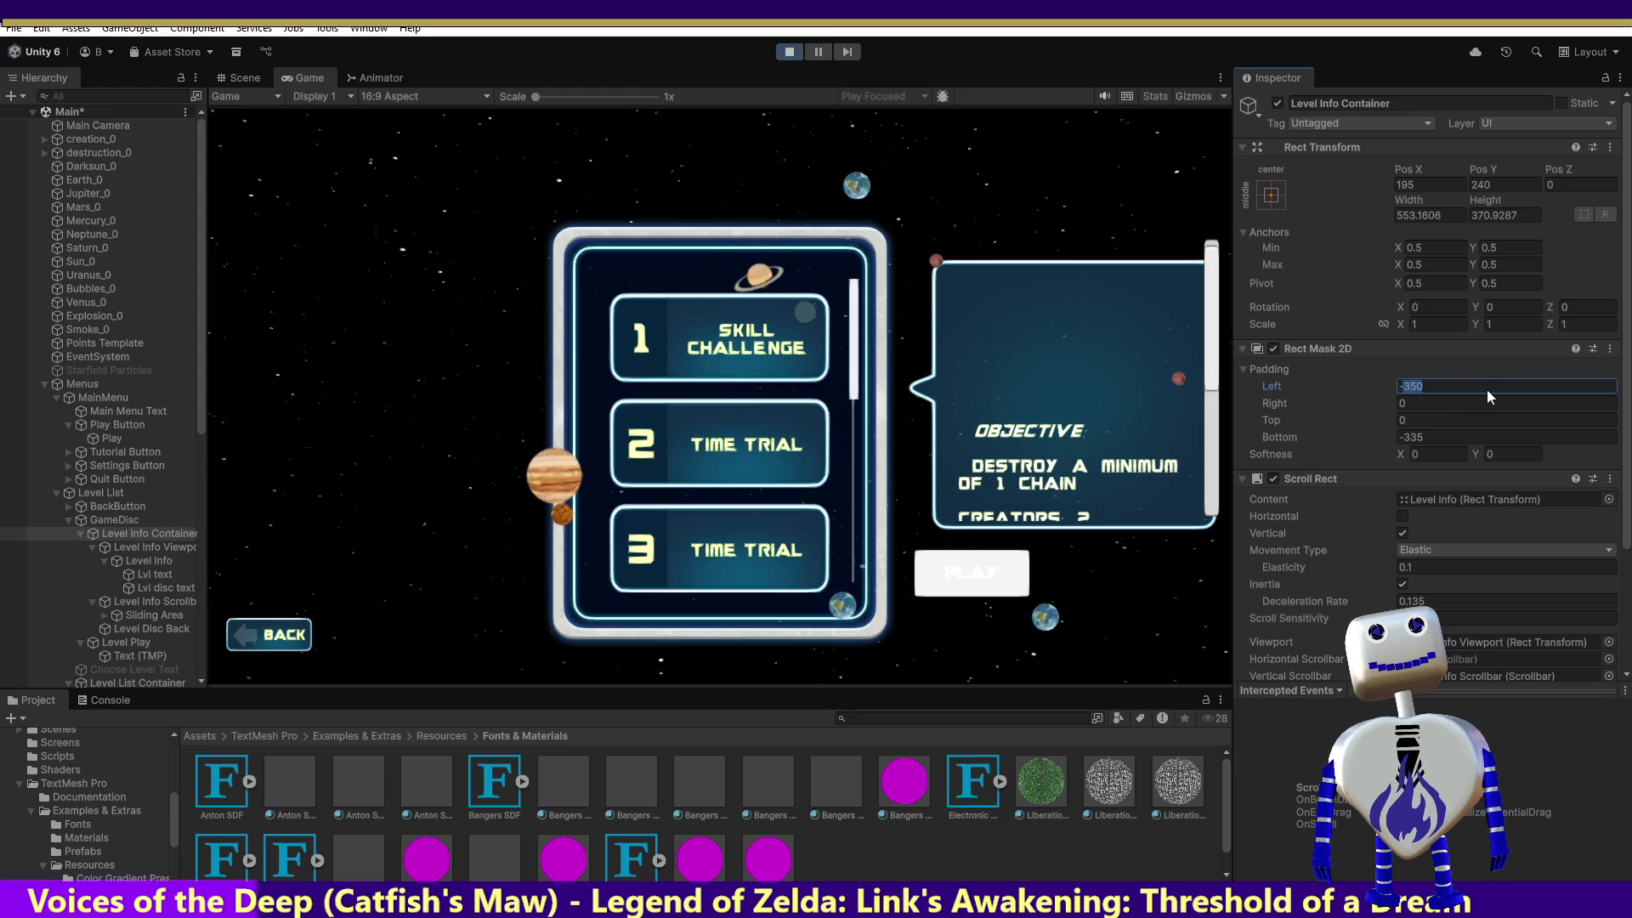
text(-3)
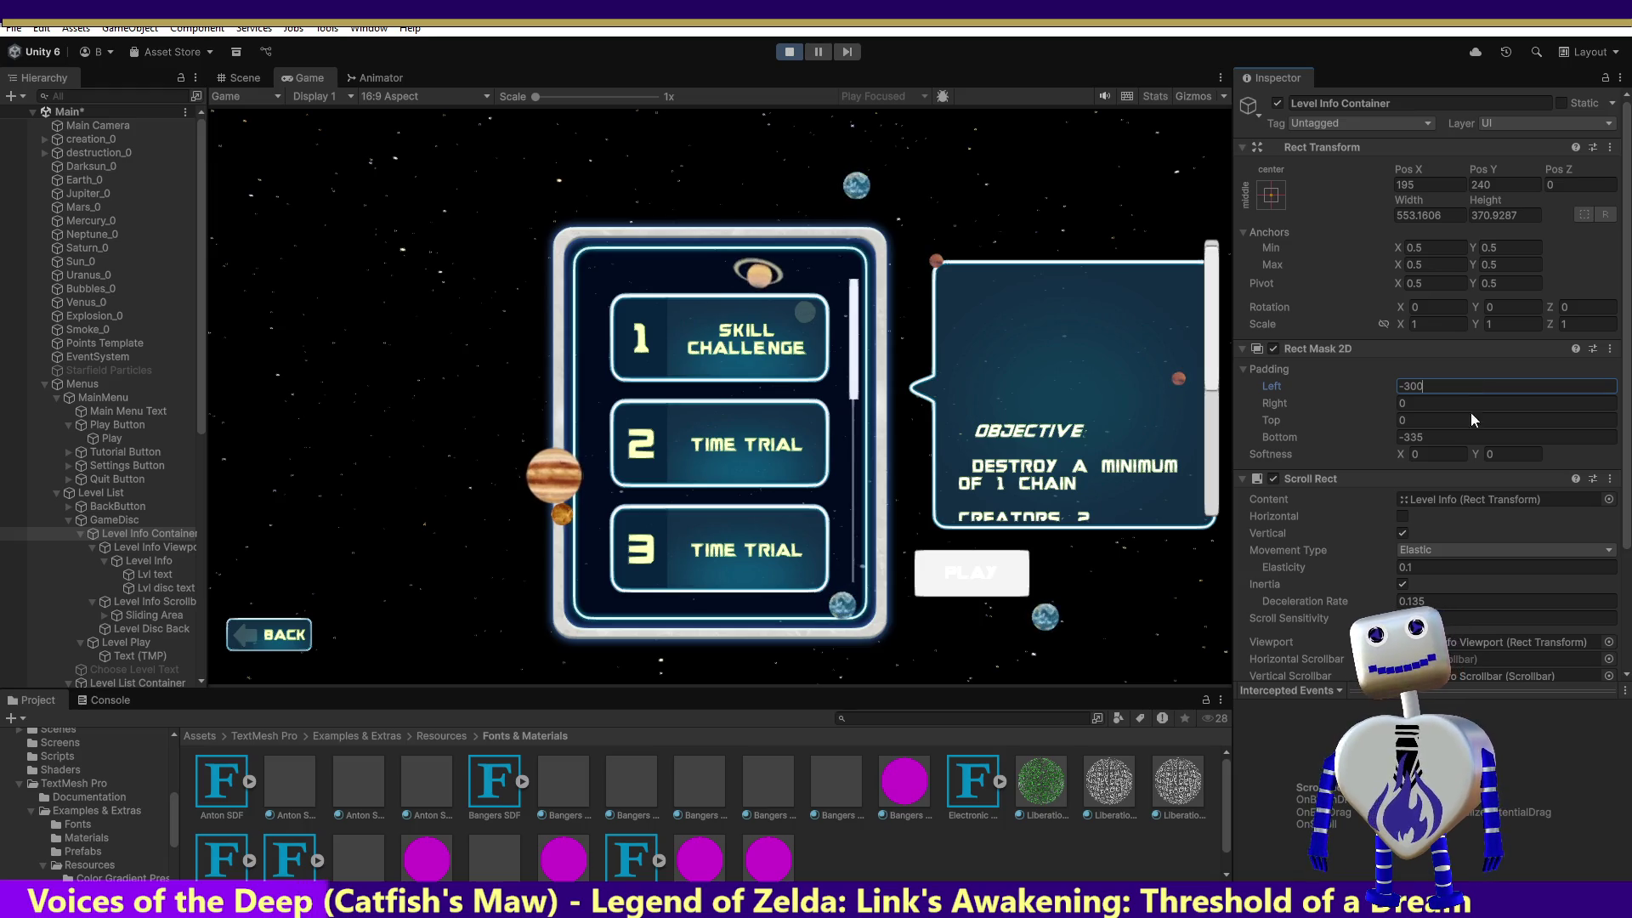
key(BackSpace)
key(BackSpace)
text(50)
click(1404, 384)
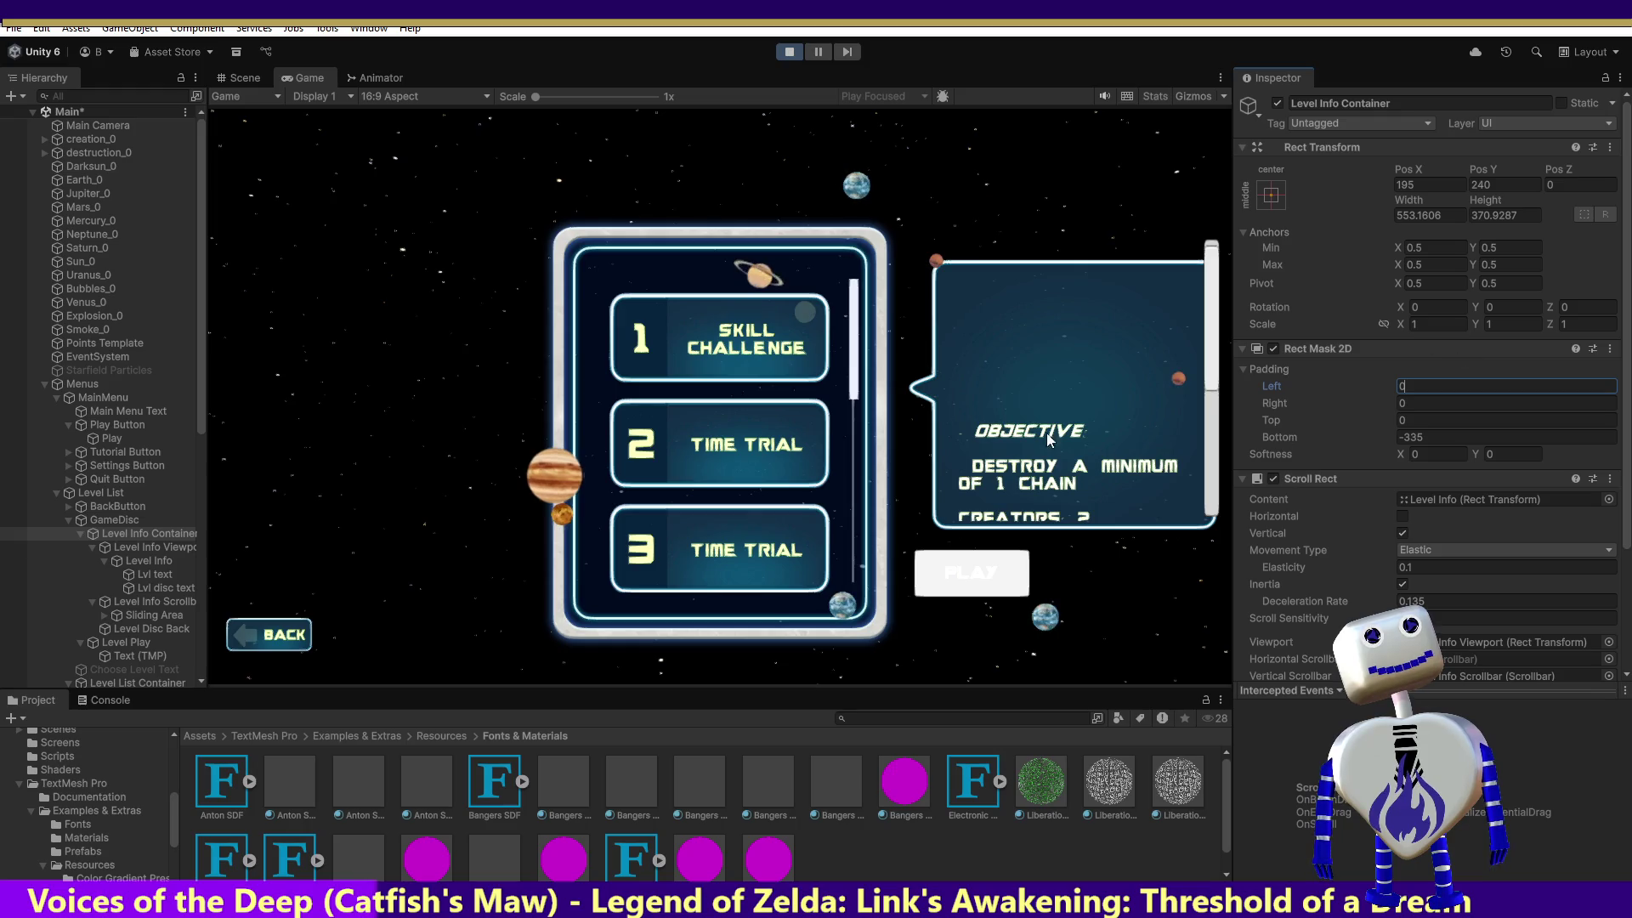
click(156, 548)
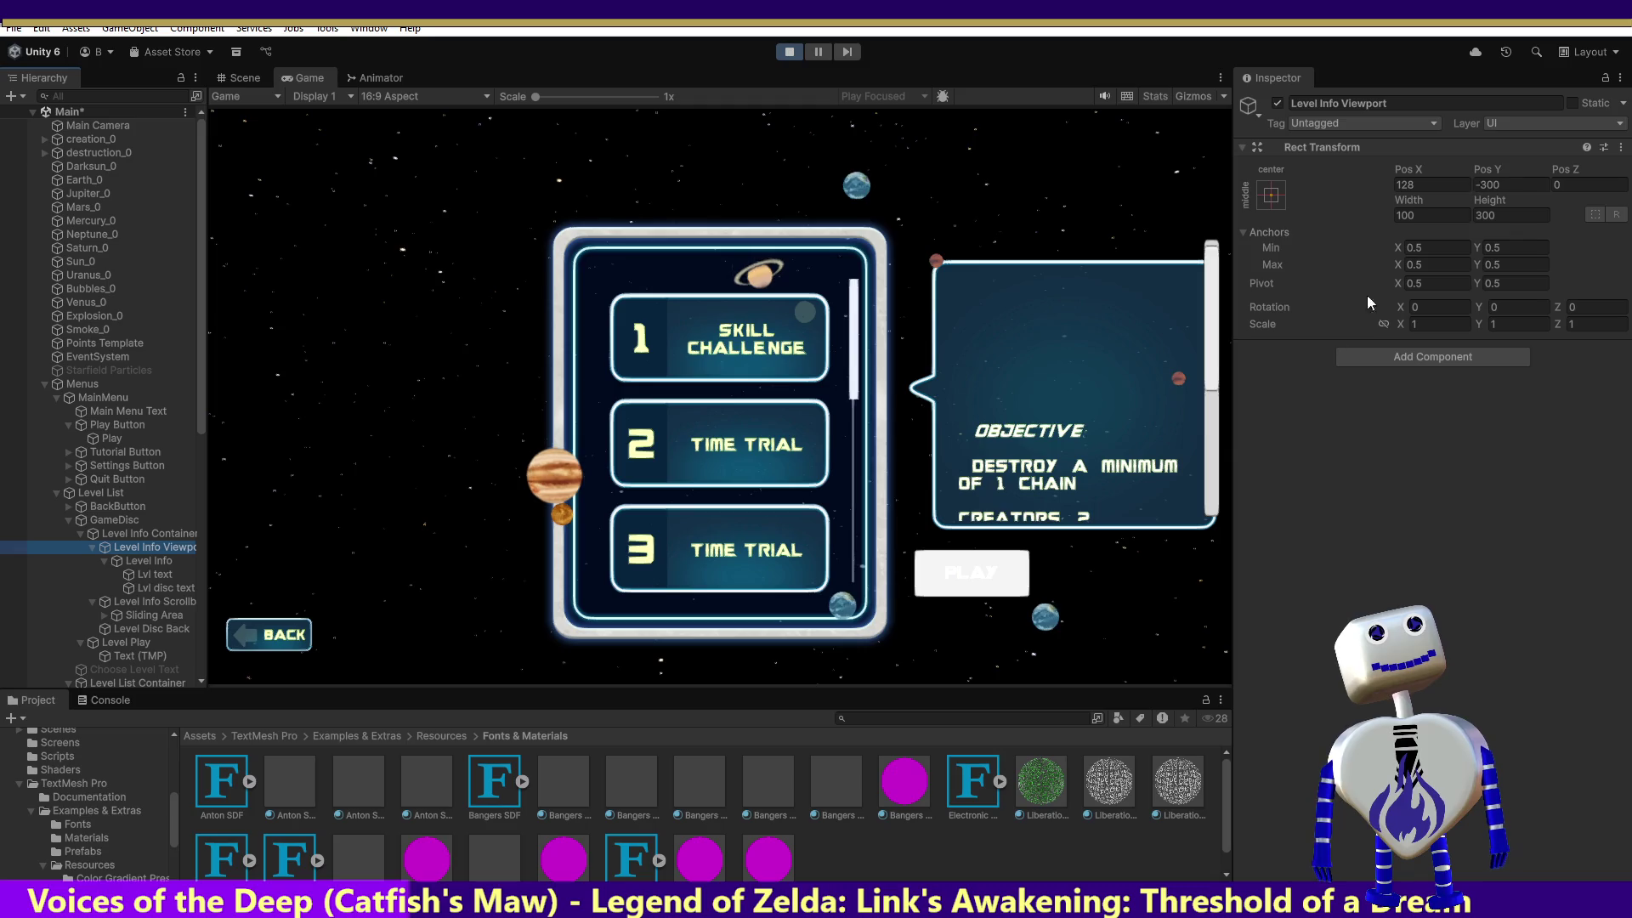
mouse_move(1210, 397)
mouse_down()
mouse_move(1216, 522)
mouse_move(1207, 368)
mouse_up()
Set the Level Info Viewport's Pos Y to 0 and Height to 0, then test the scrollbar.
click(1512, 183)
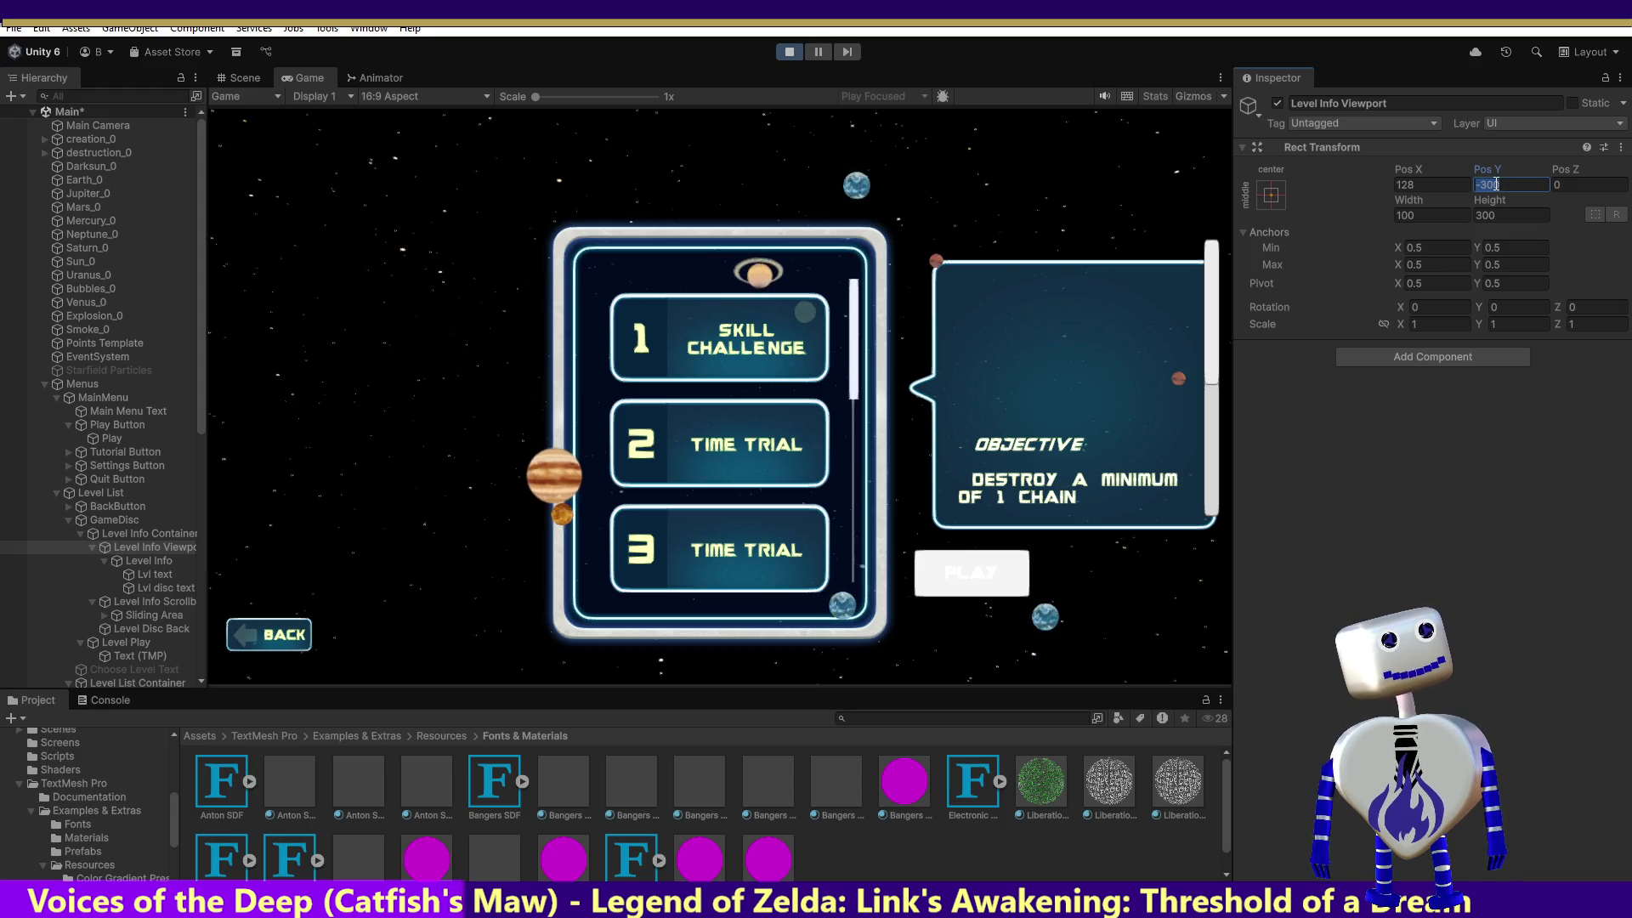
text(0)
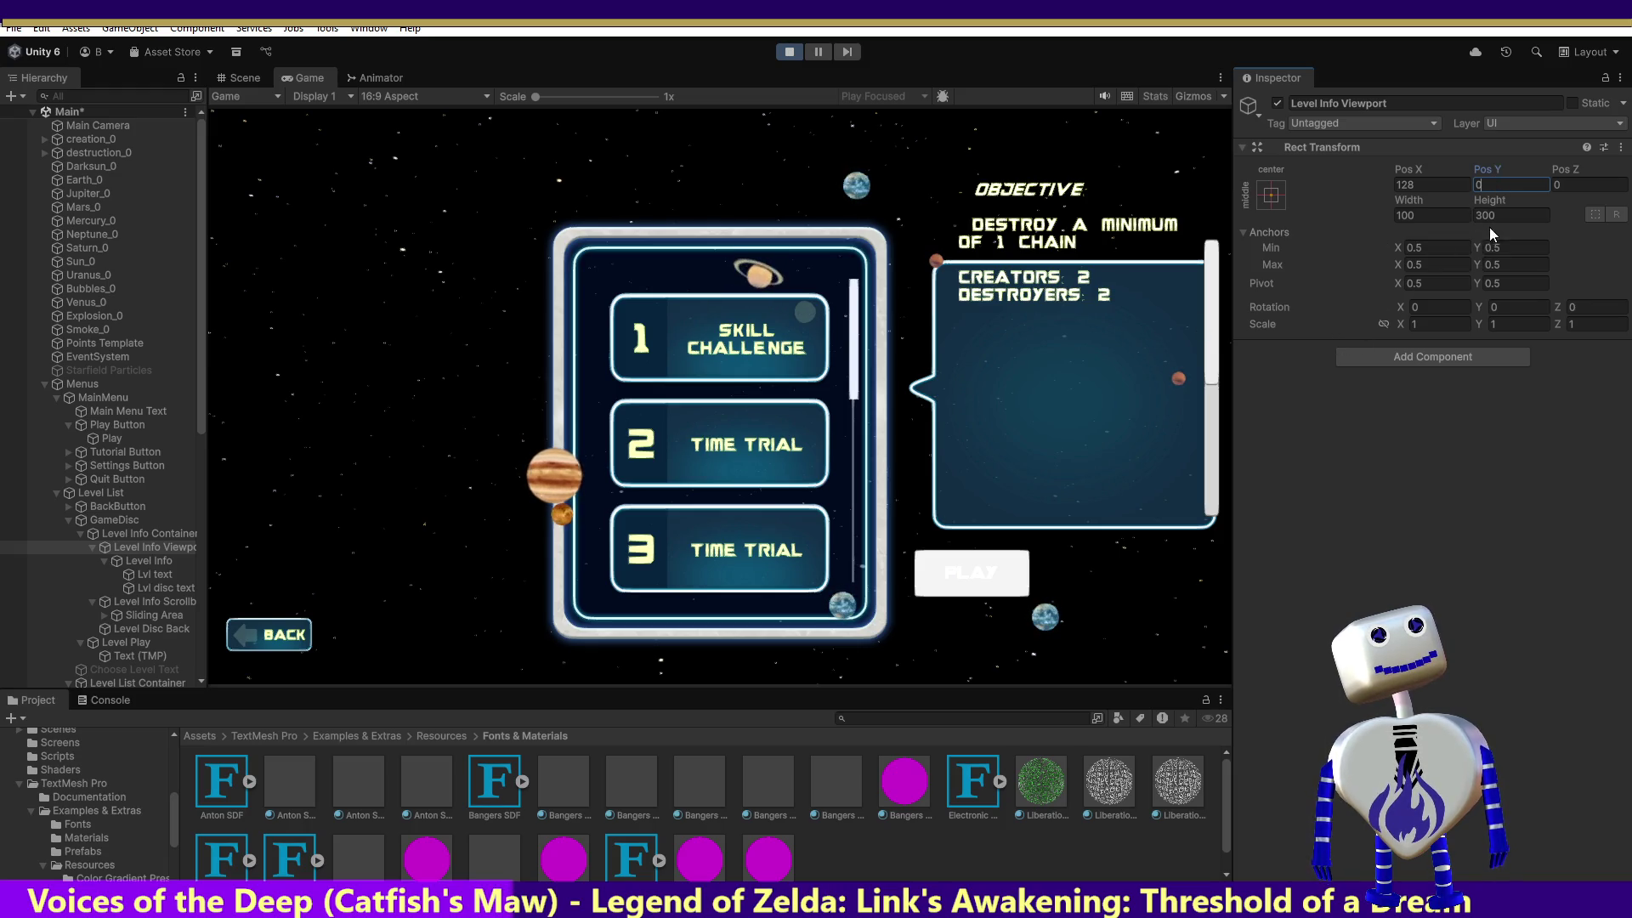
click(1483, 216)
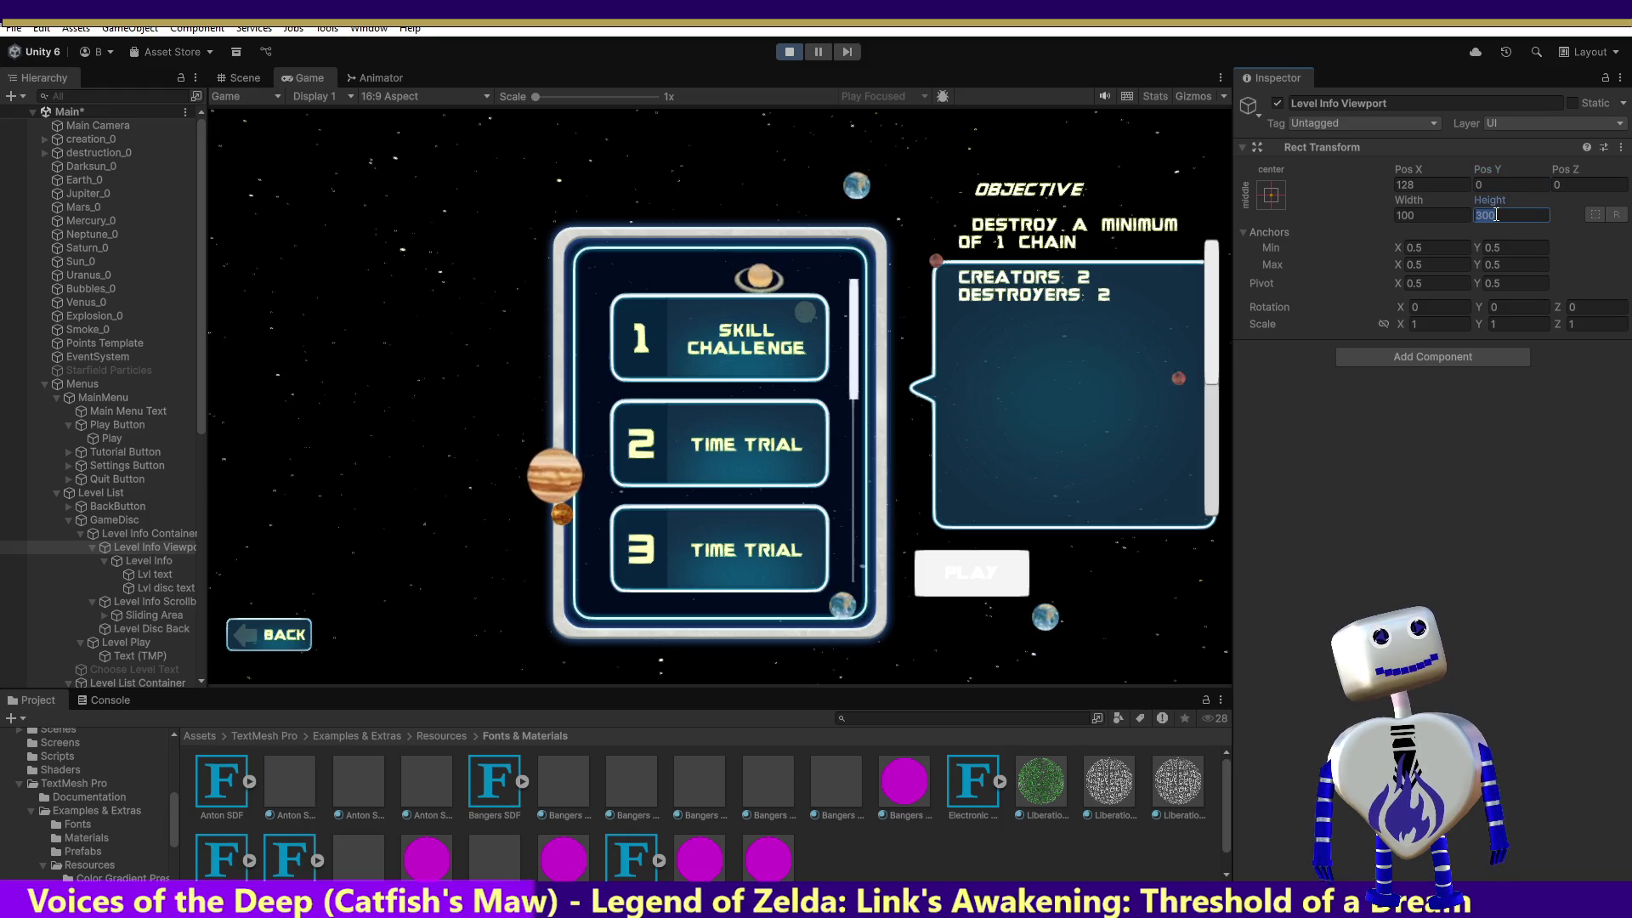
text(0)
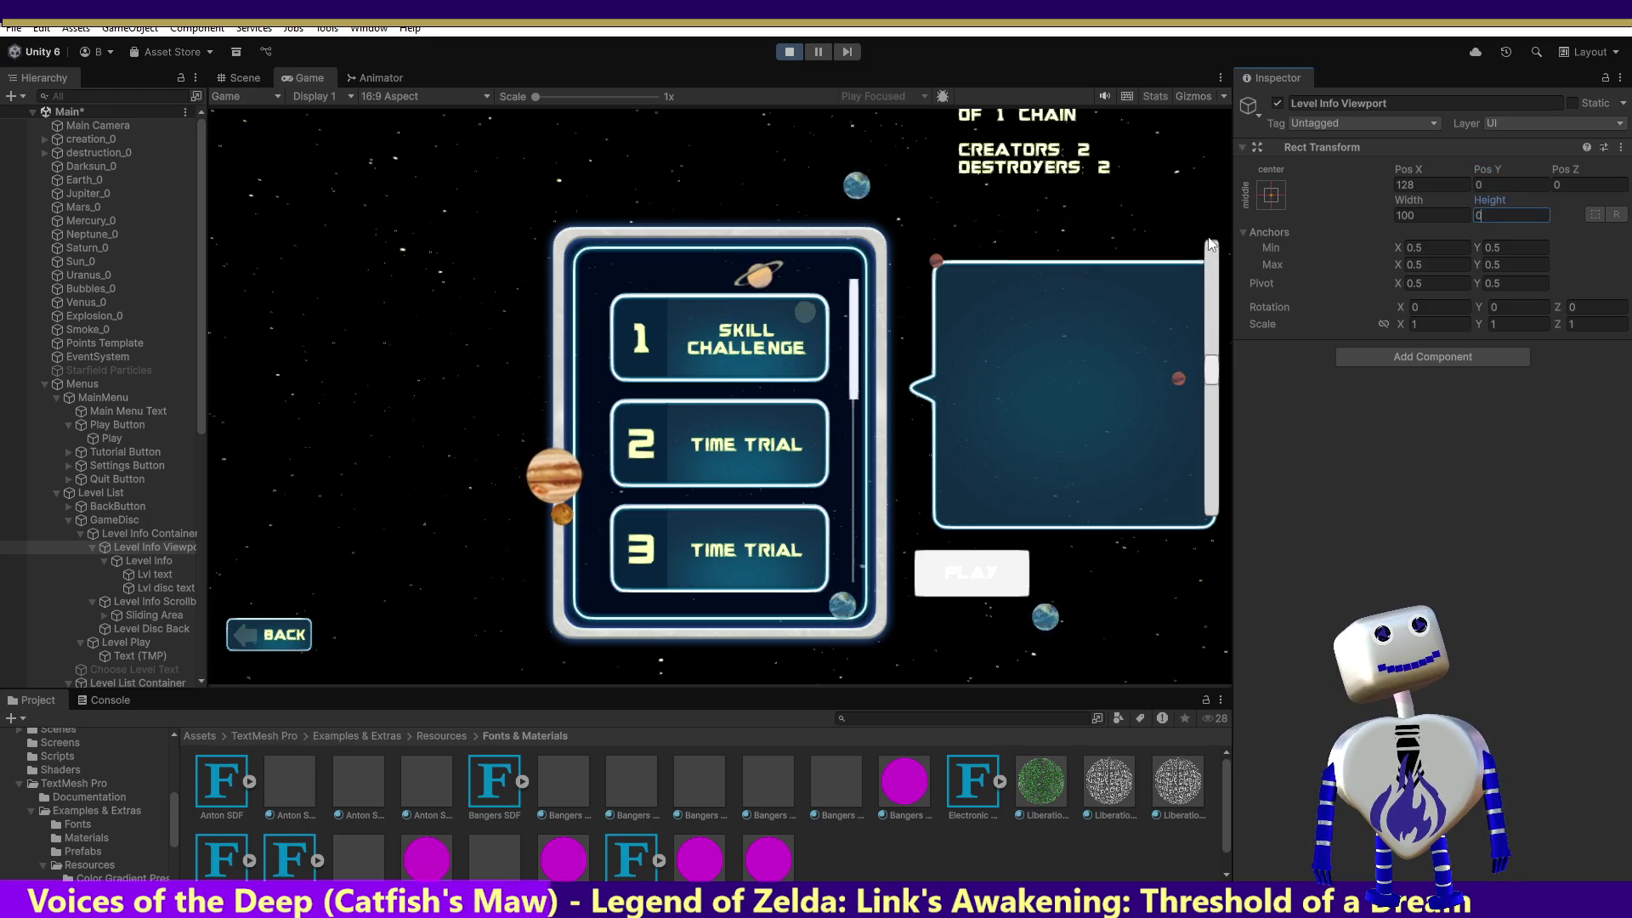
mouse_move(1209, 371)
mouse_down()
mouse_move(1209, 357)
mouse_move(1208, 393)
mouse_move(1233, 218)
mouse_up()
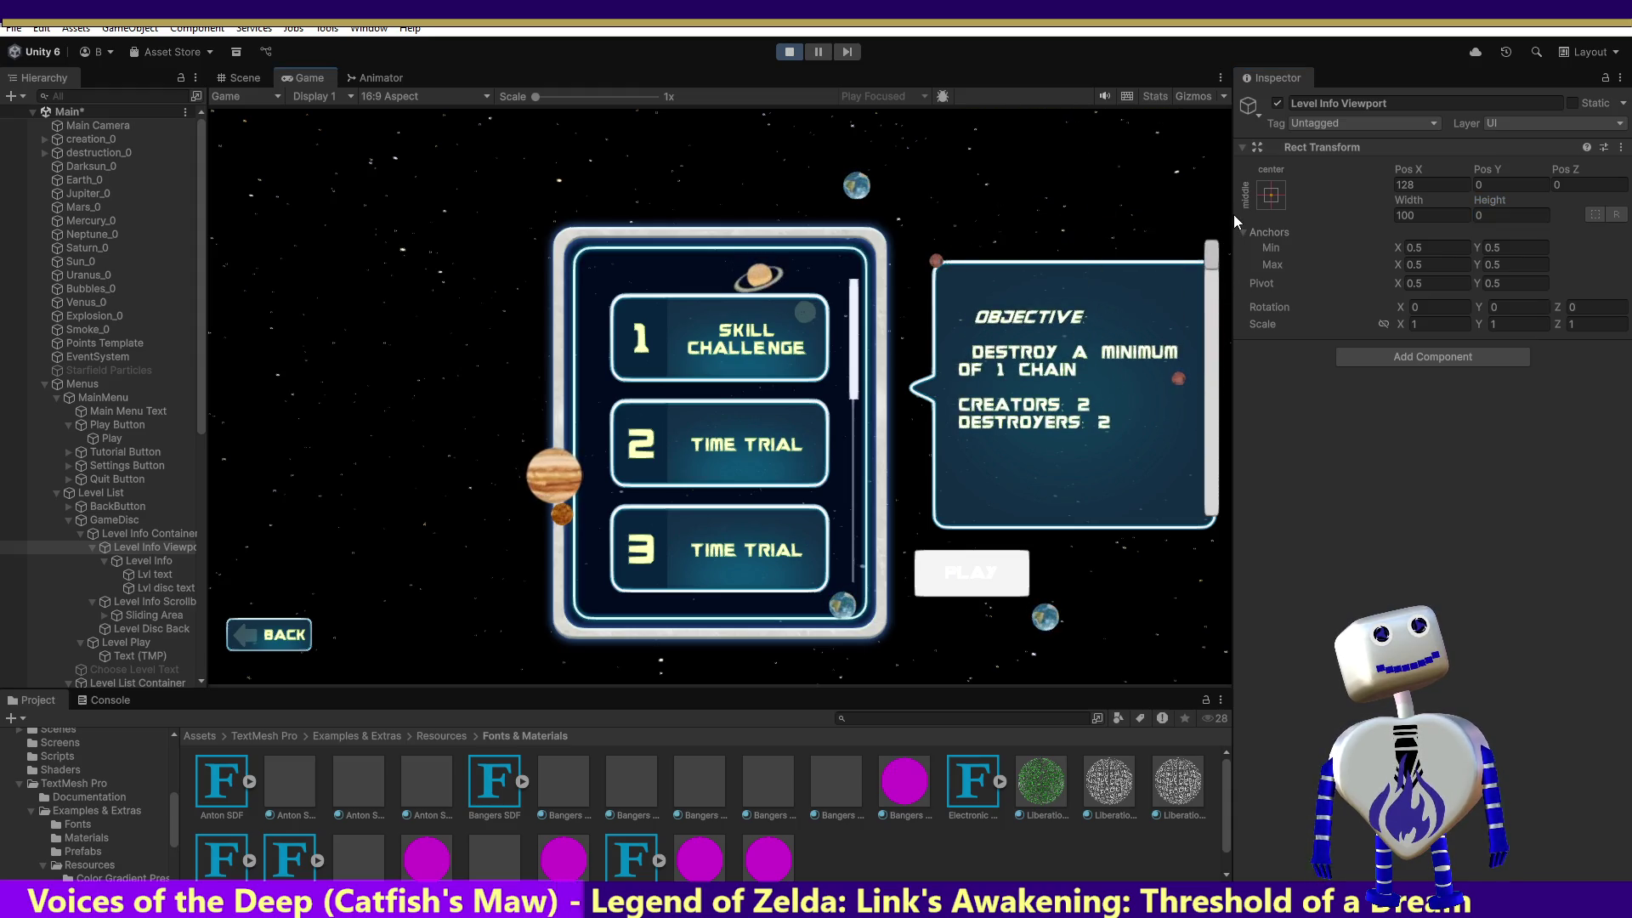
Reselect the Level Info Viewport and switch to the Scene view.
click(177, 535)
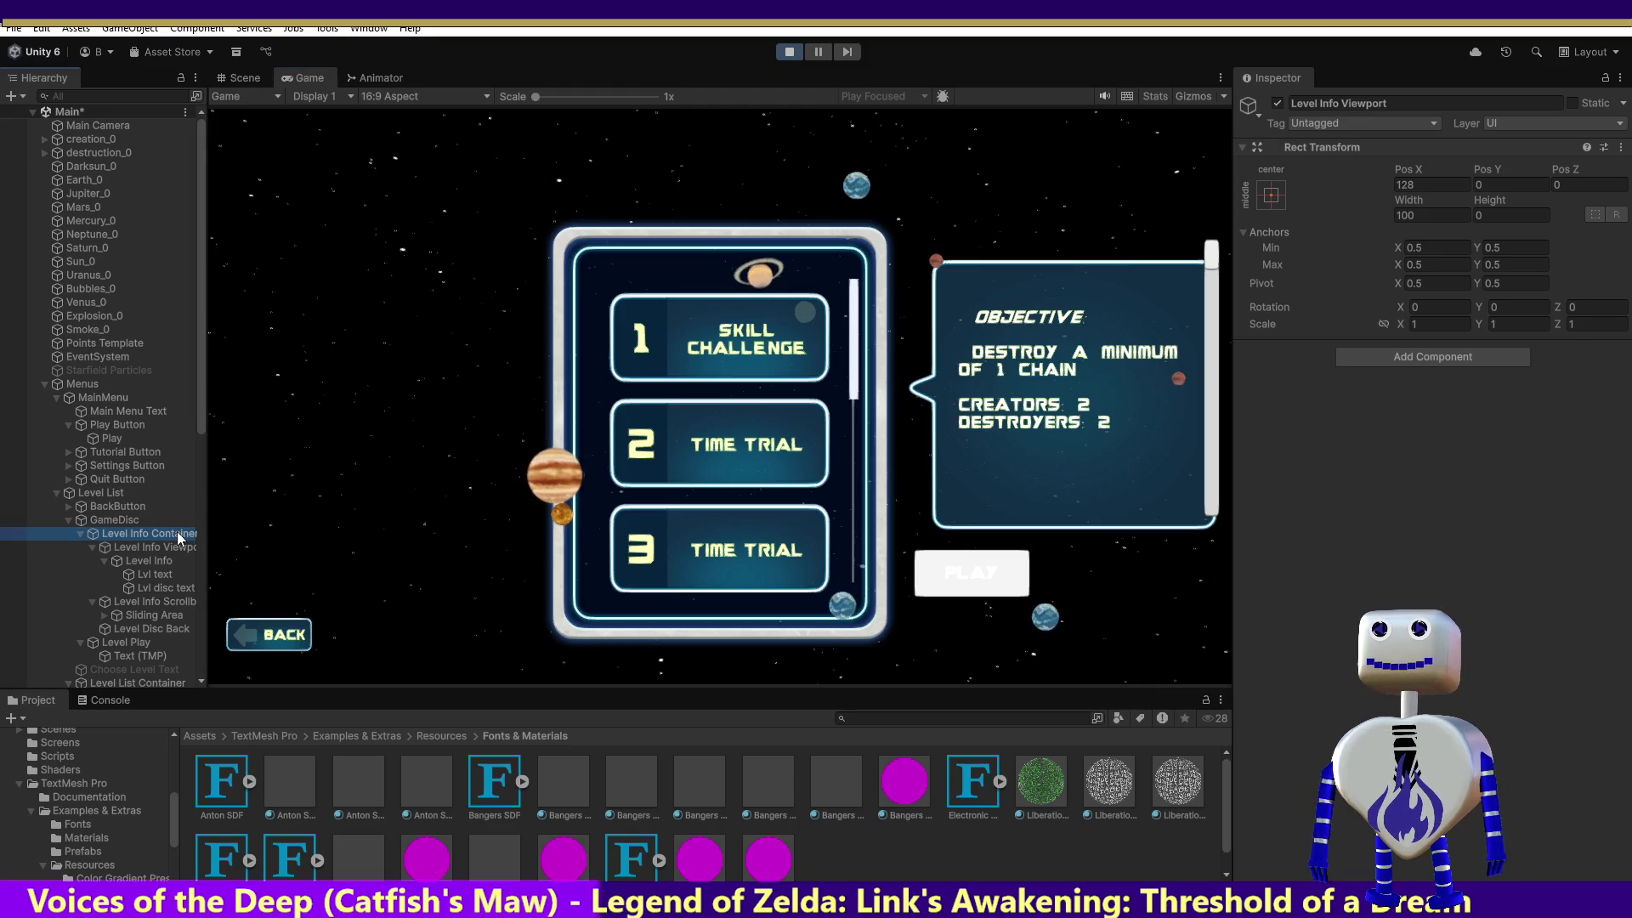
click(173, 547)
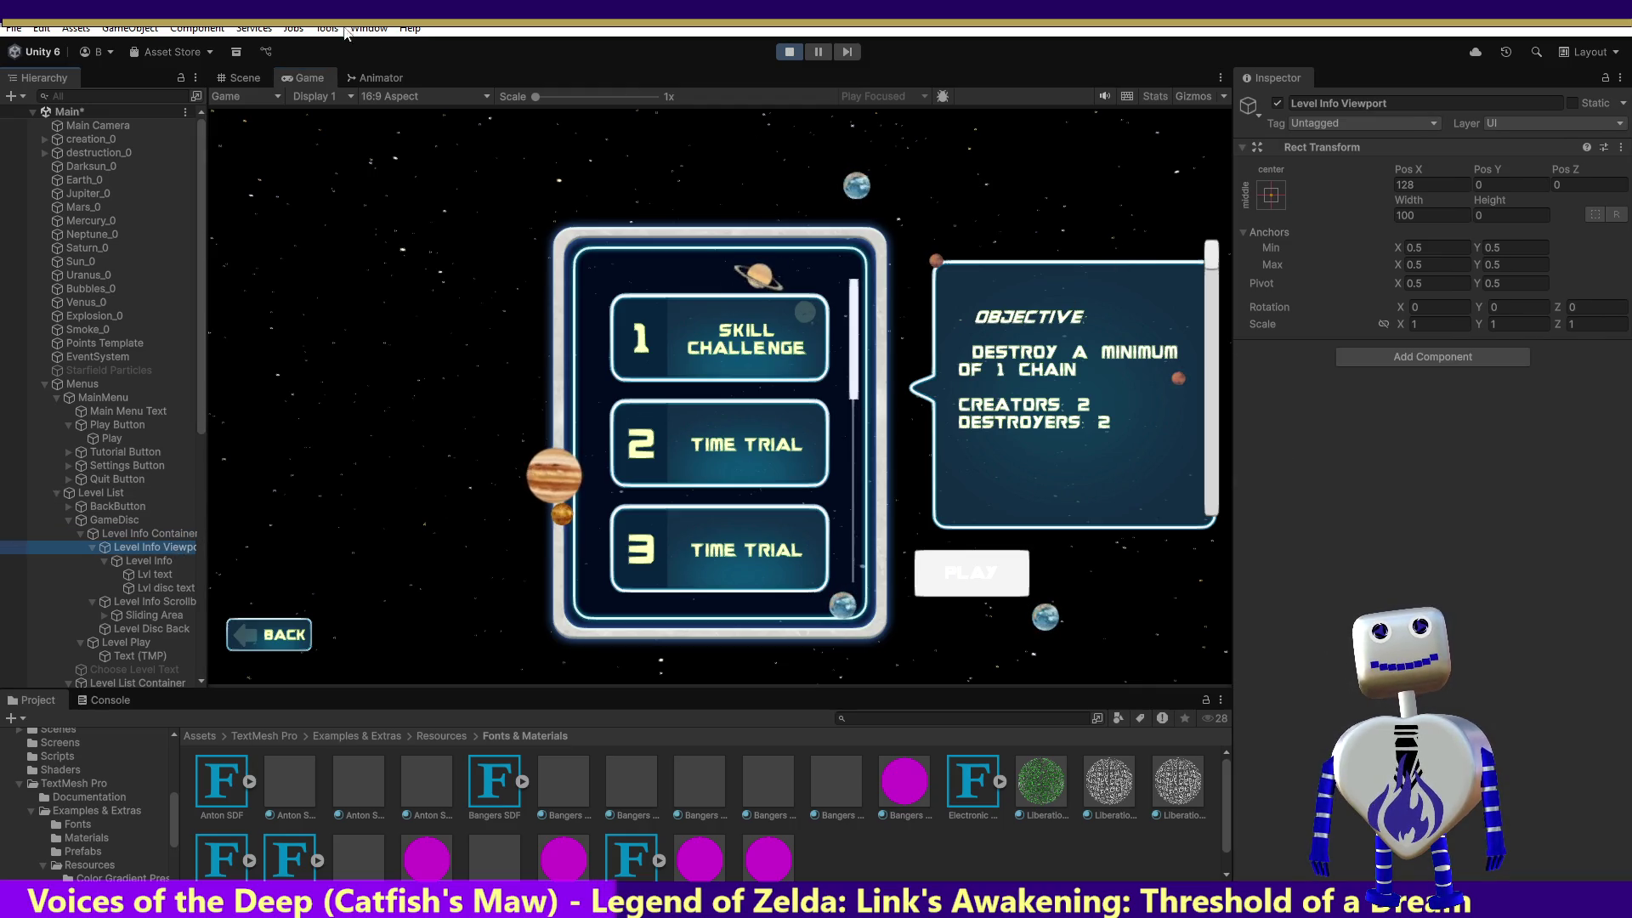
click(258, 77)
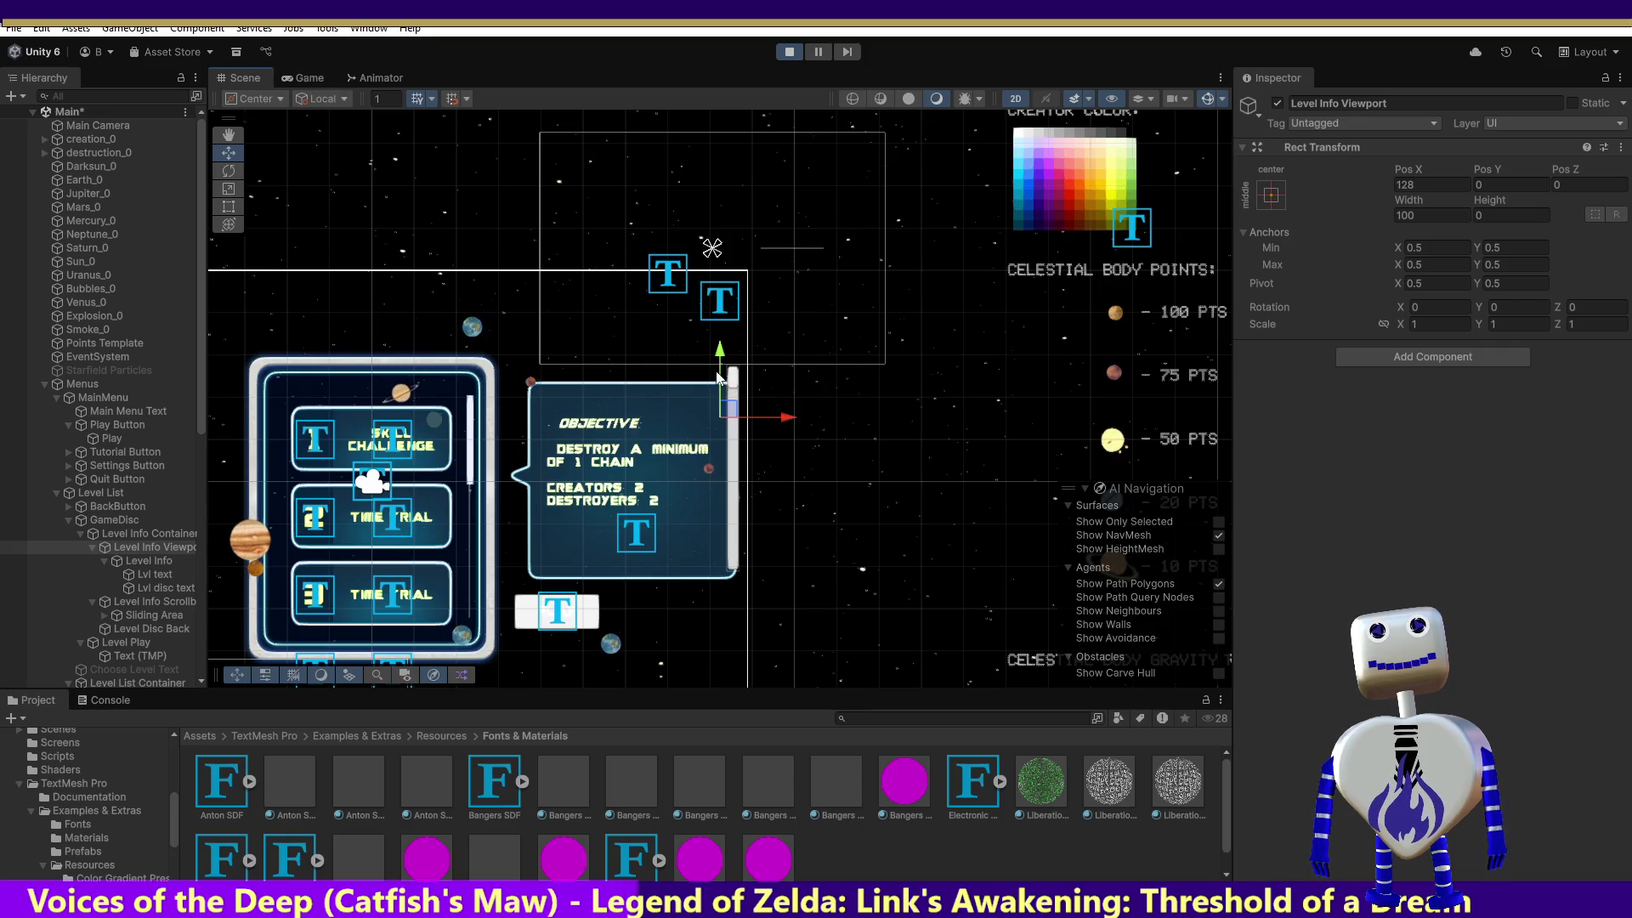
Drag the info viewport's Y gizmo until Pos Y reads 26, then return to the Game view.
mouse_move(721, 359)
mouse_down()
mouse_move(695, 453)
mouse_move(700, 431)
mouse_up()
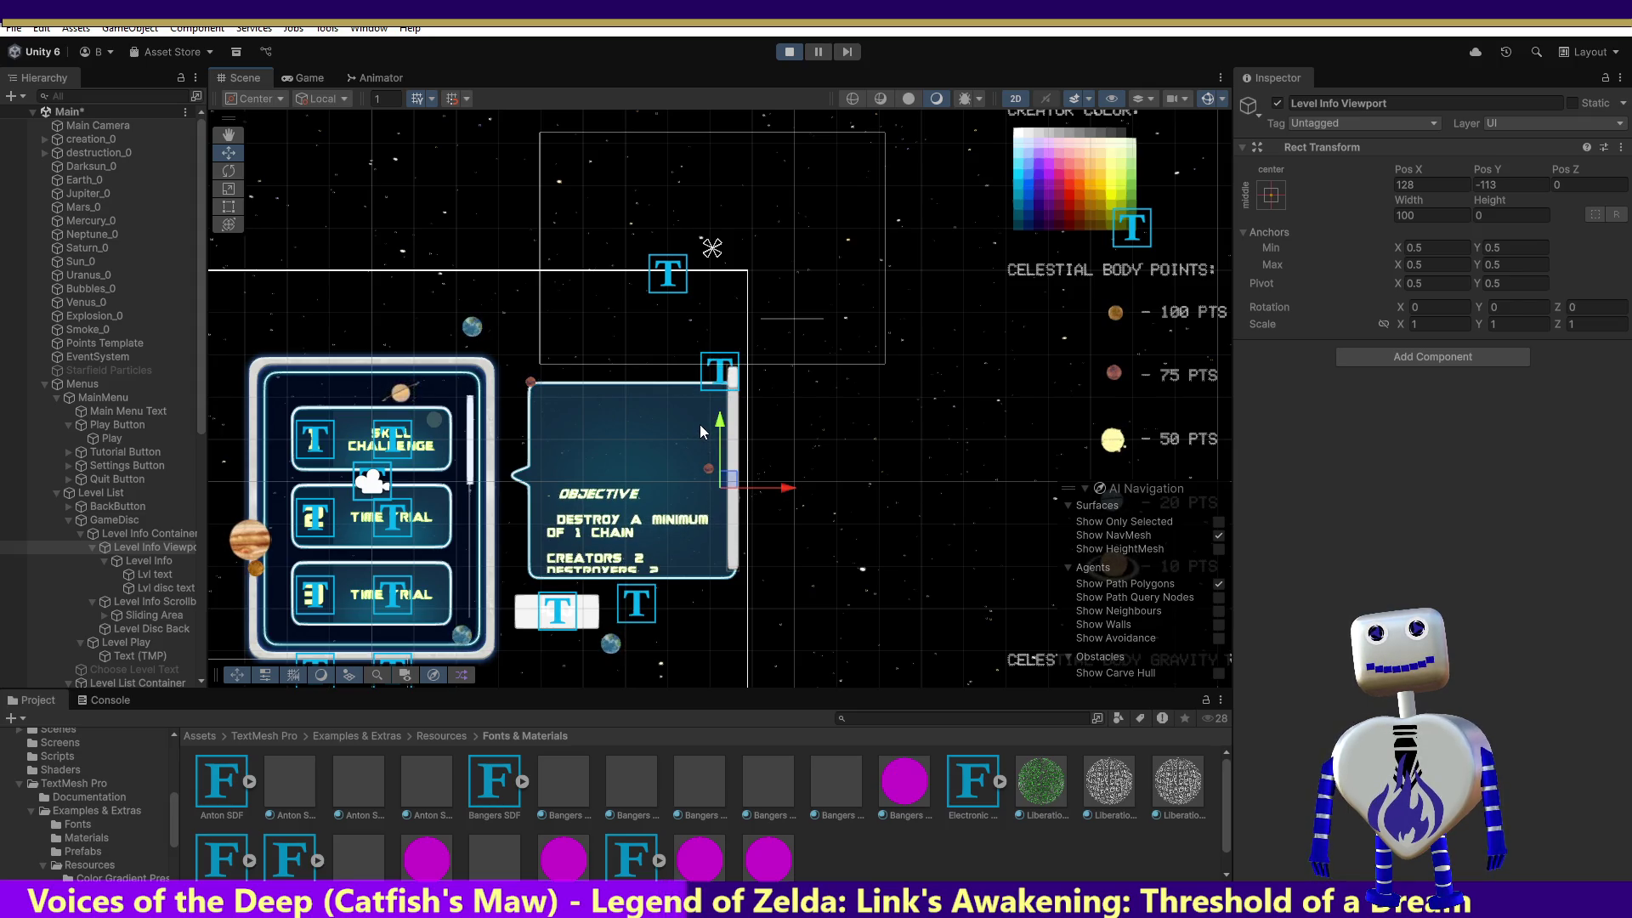
drag(721, 428, 731, 337)
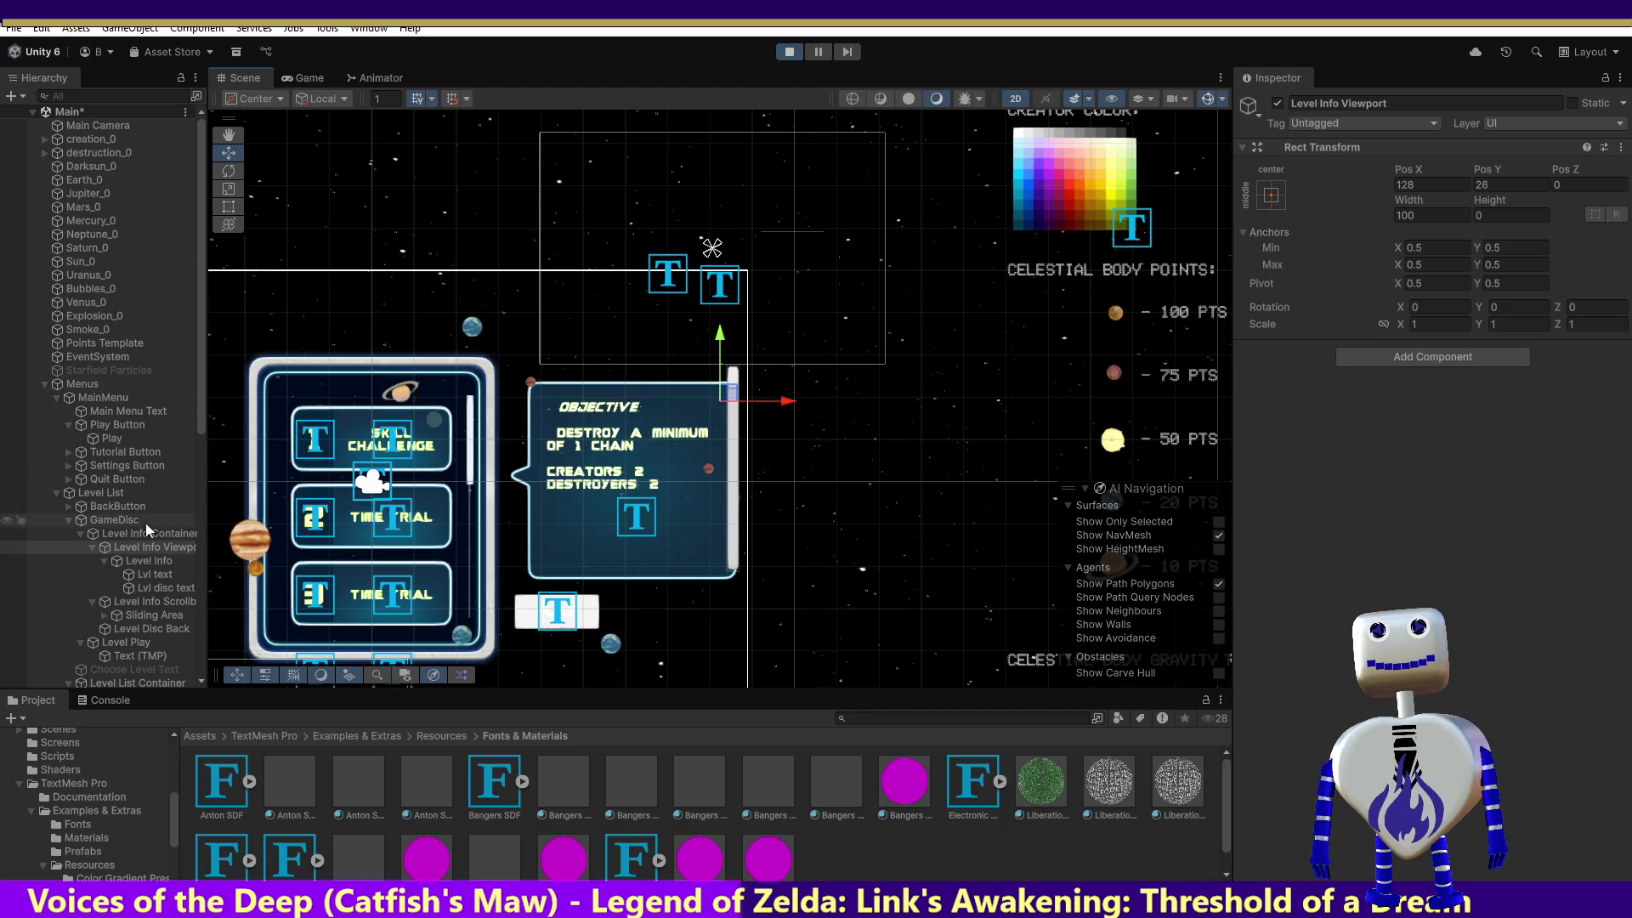
click(316, 77)
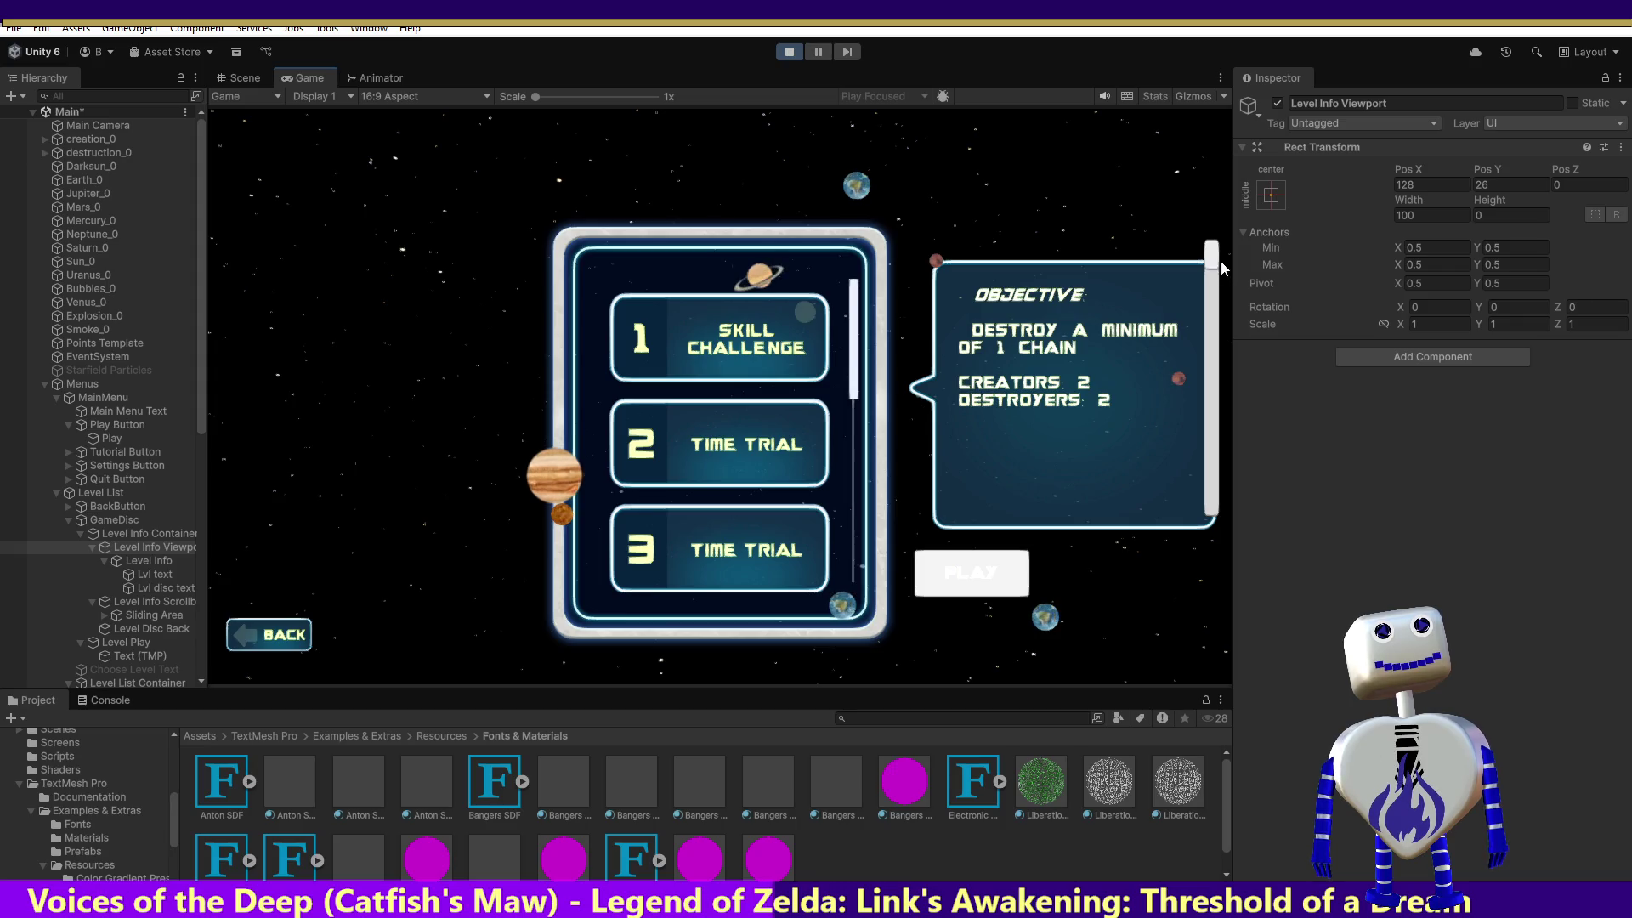
Test the info scrollbar, then select the Level Info Container.
mouse_move(1215, 262)
mouse_down()
mouse_move(1210, 342)
mouse_move(1210, 196)
mouse_up()
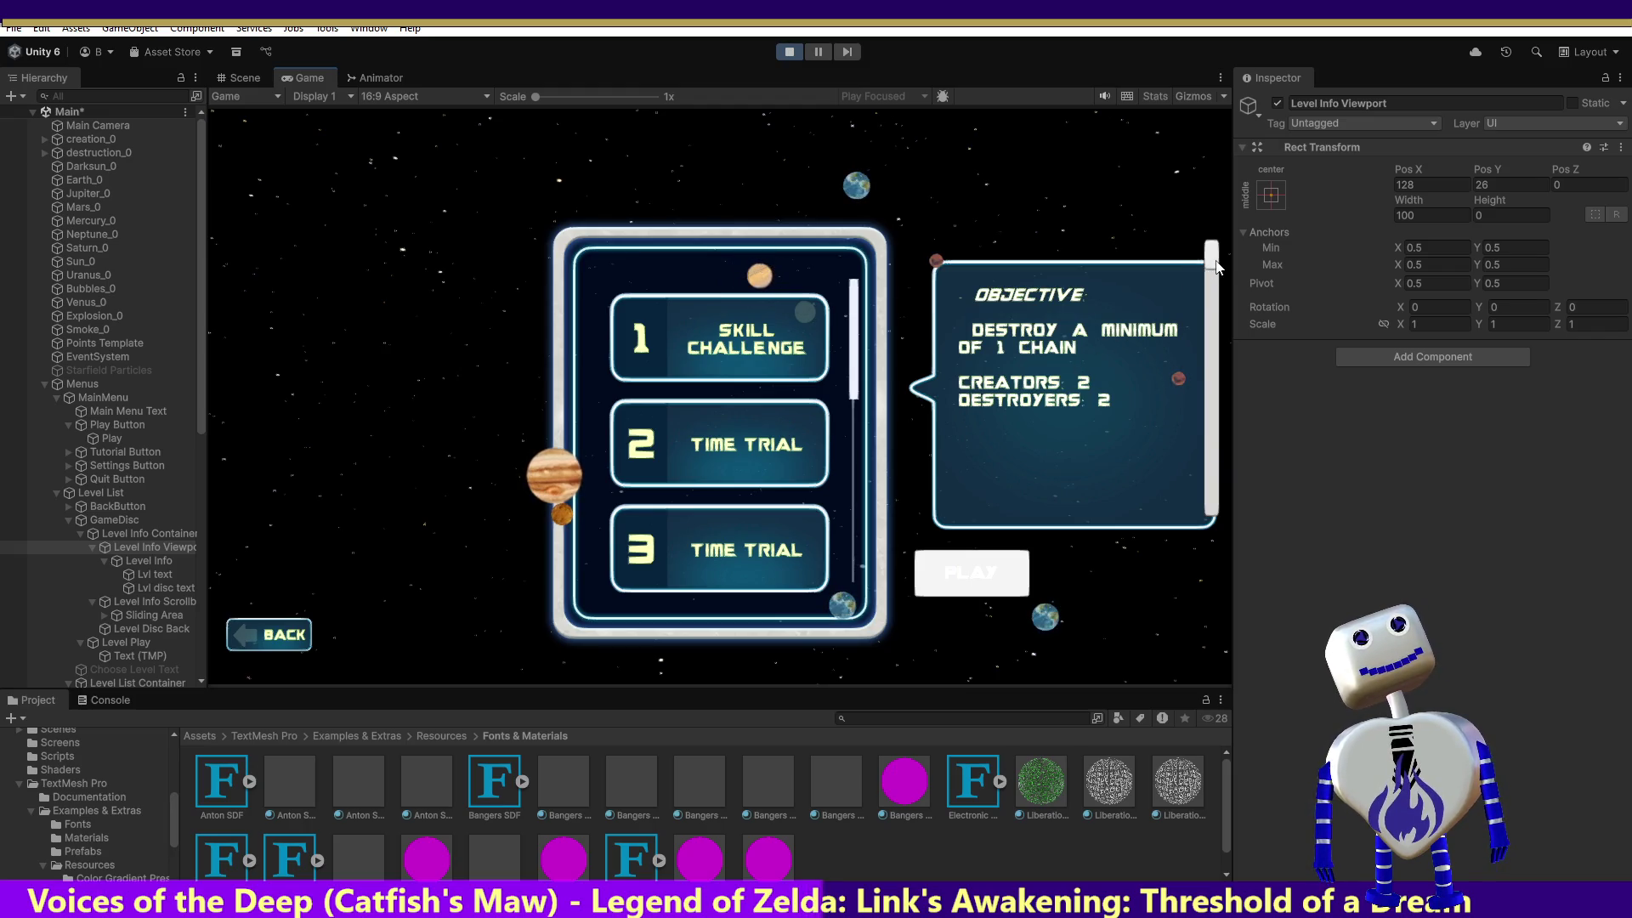
drag(1215, 265, 1217, 300)
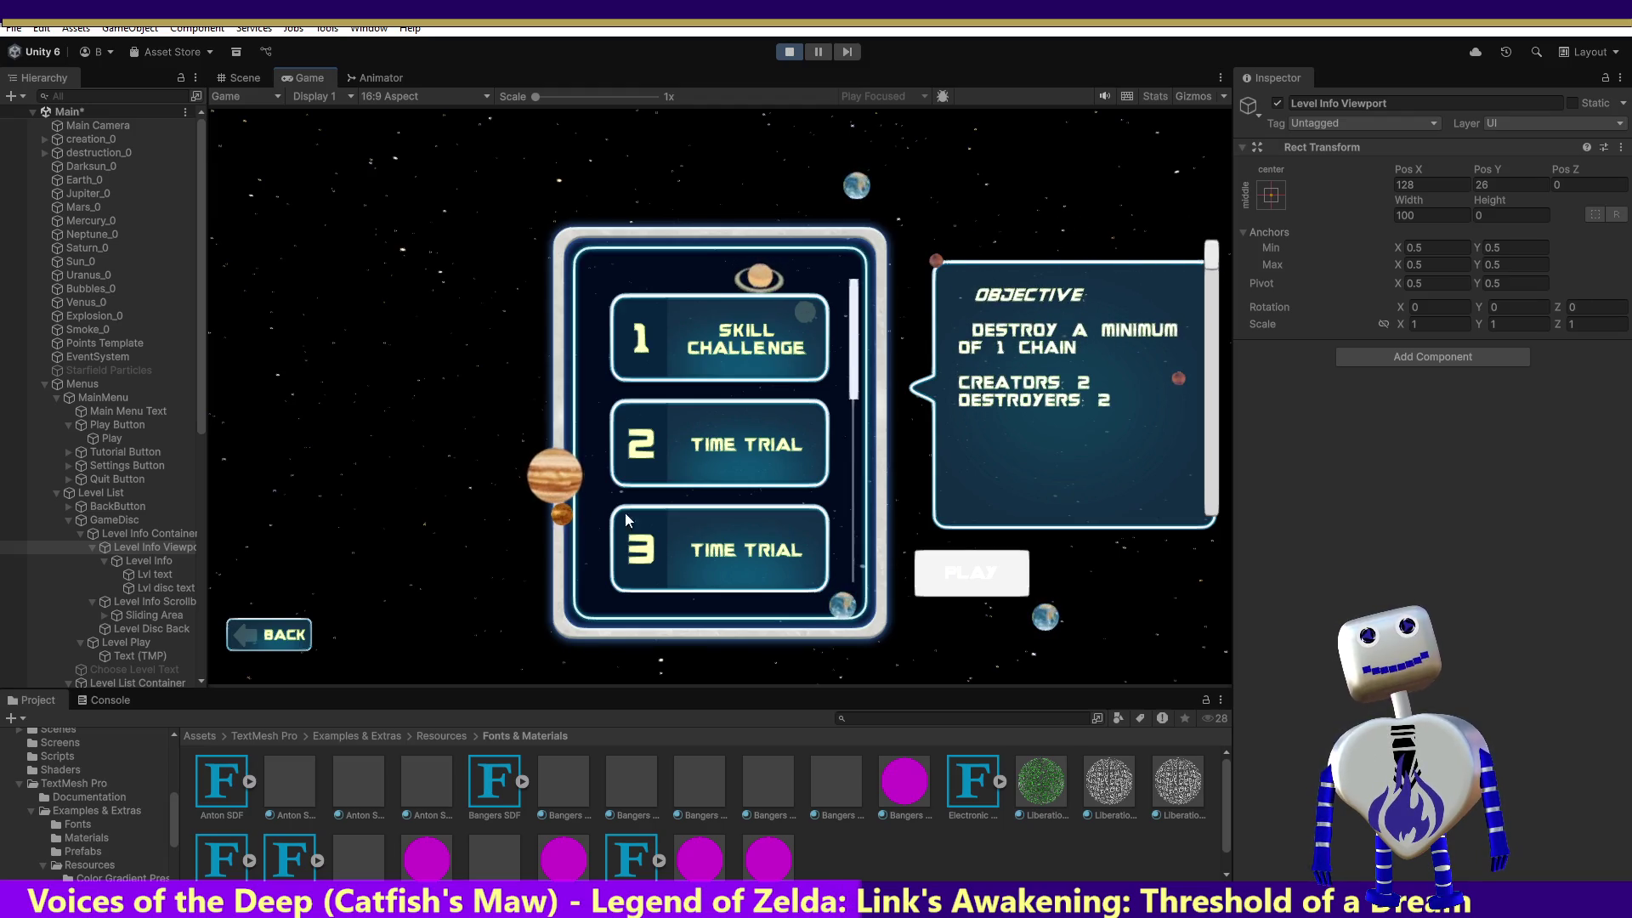
click(134, 546)
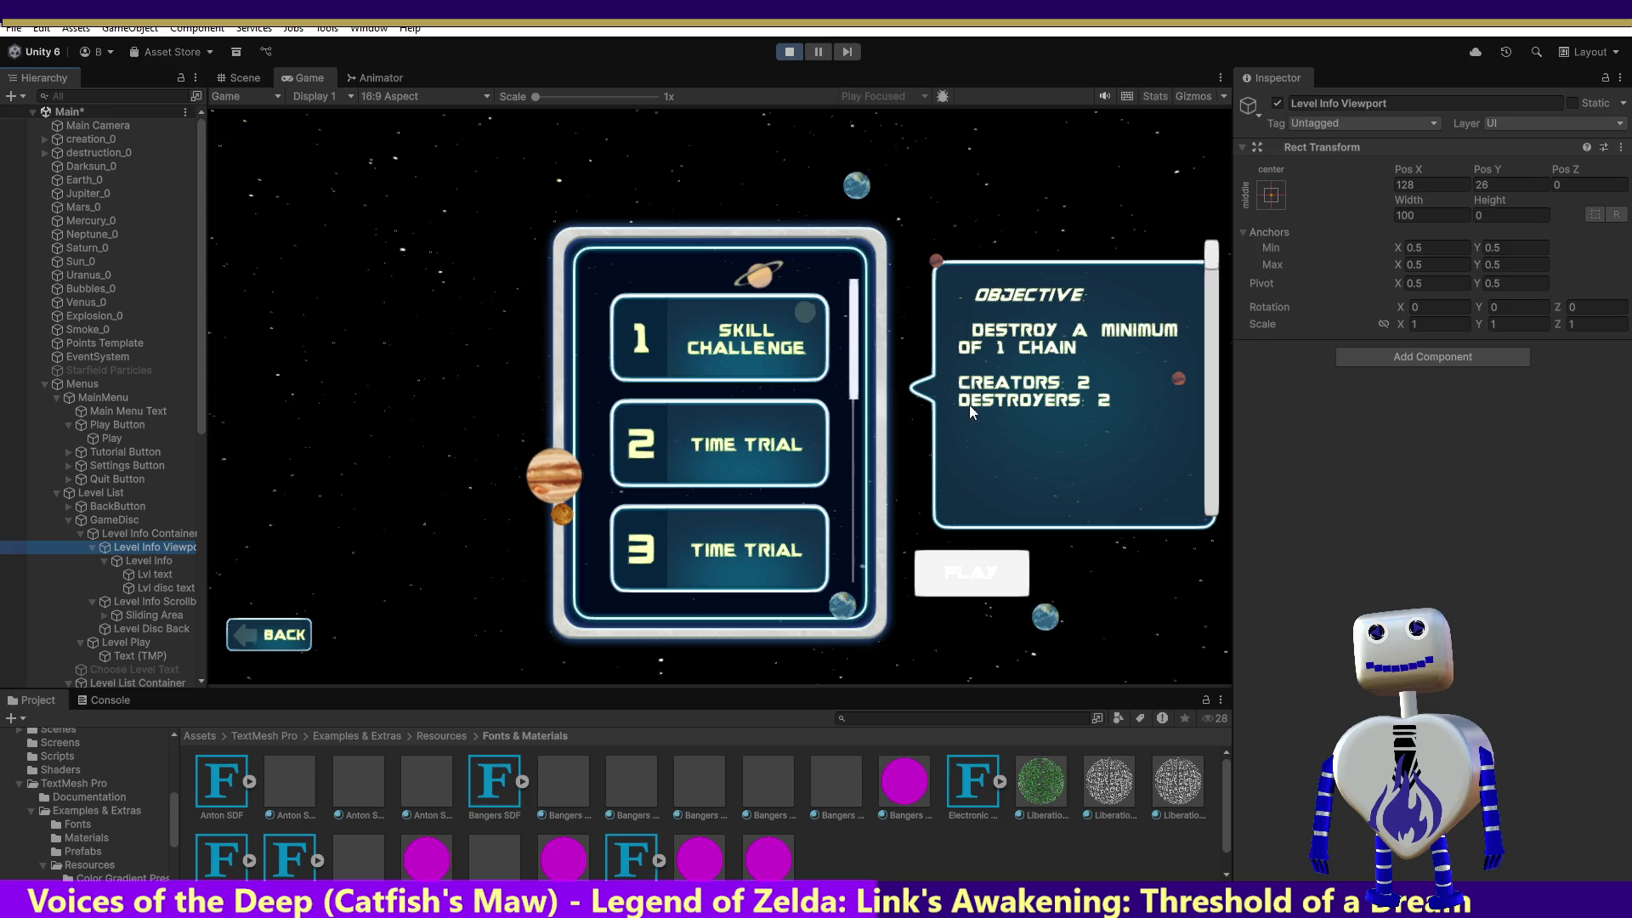
click(162, 533)
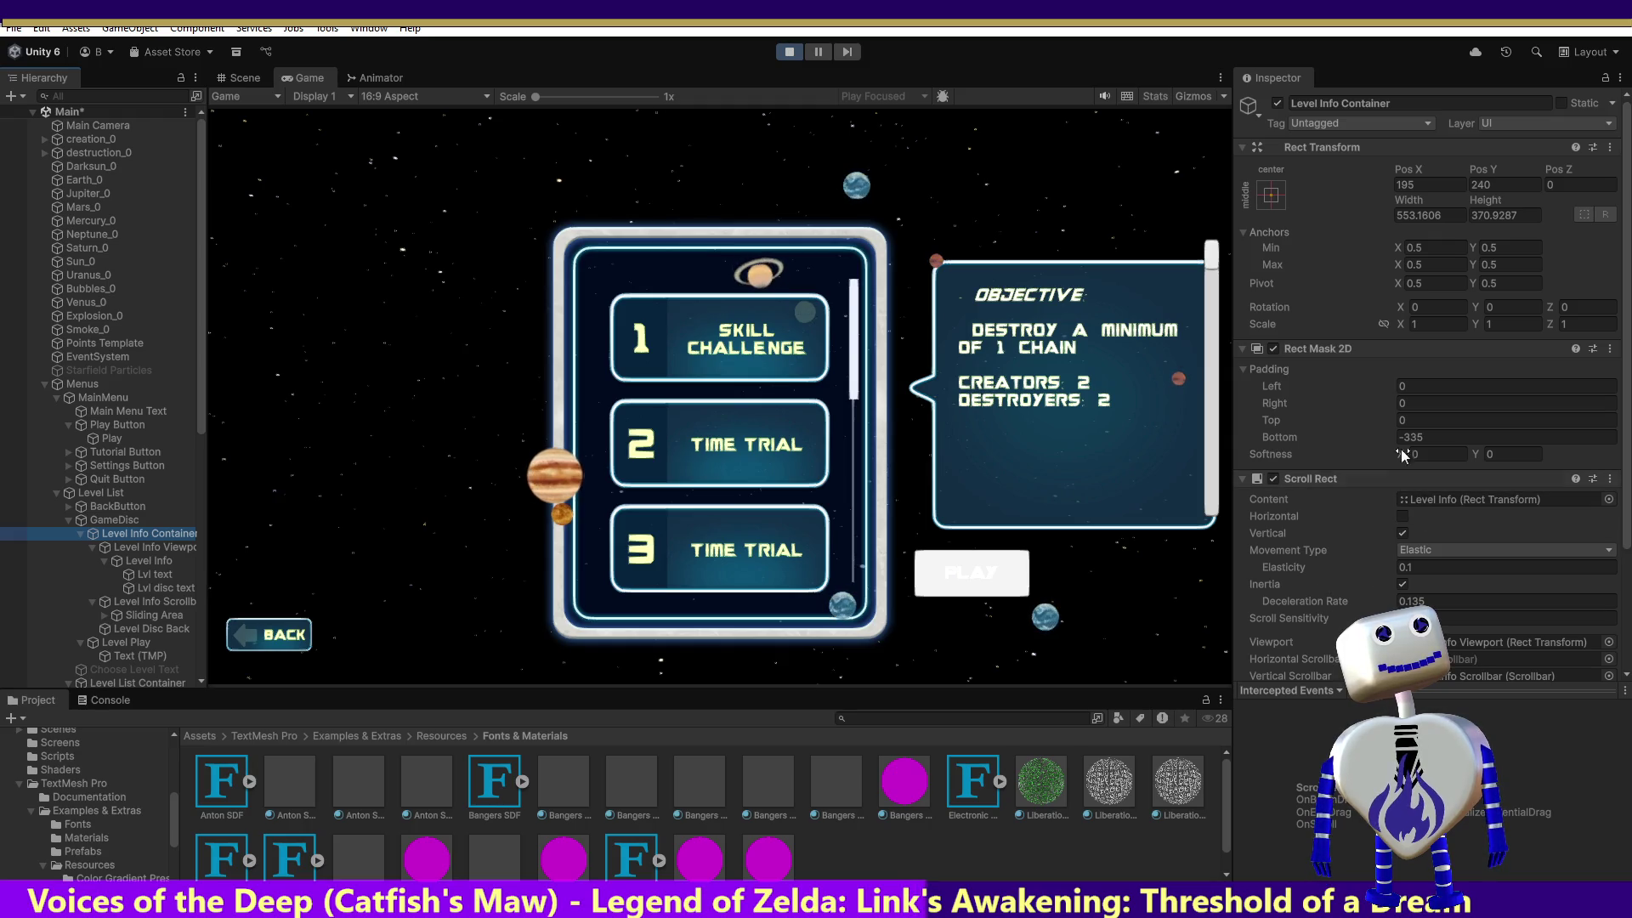
Set the Level Info Container mask's Left padding to -300 after trying -100 and other values.
click(1404, 385)
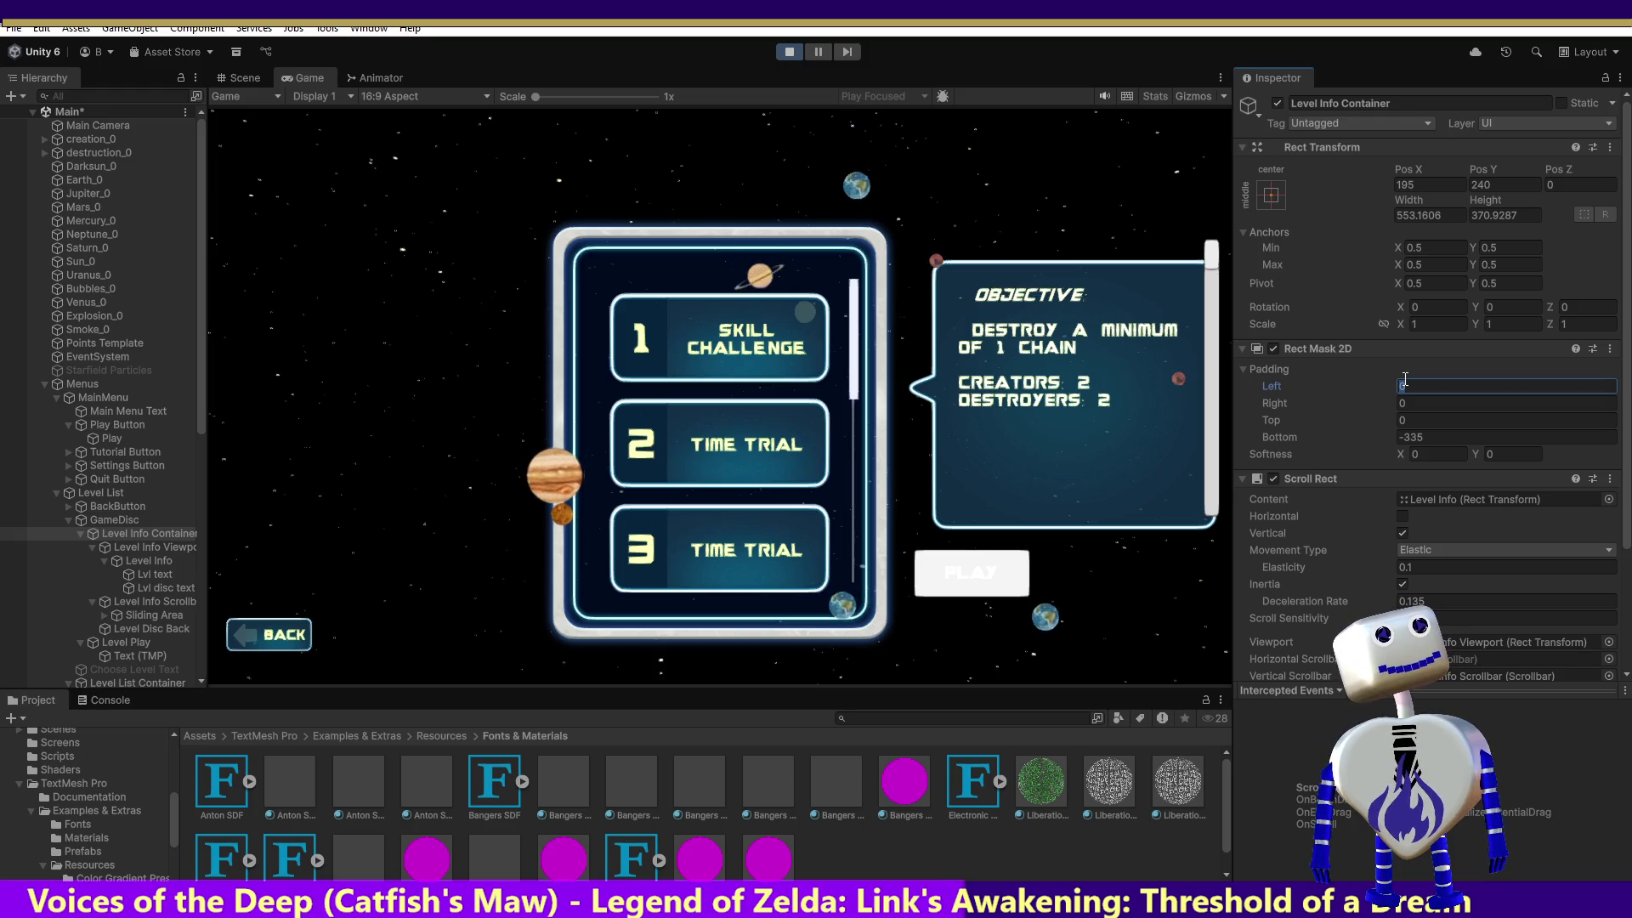
text(-)
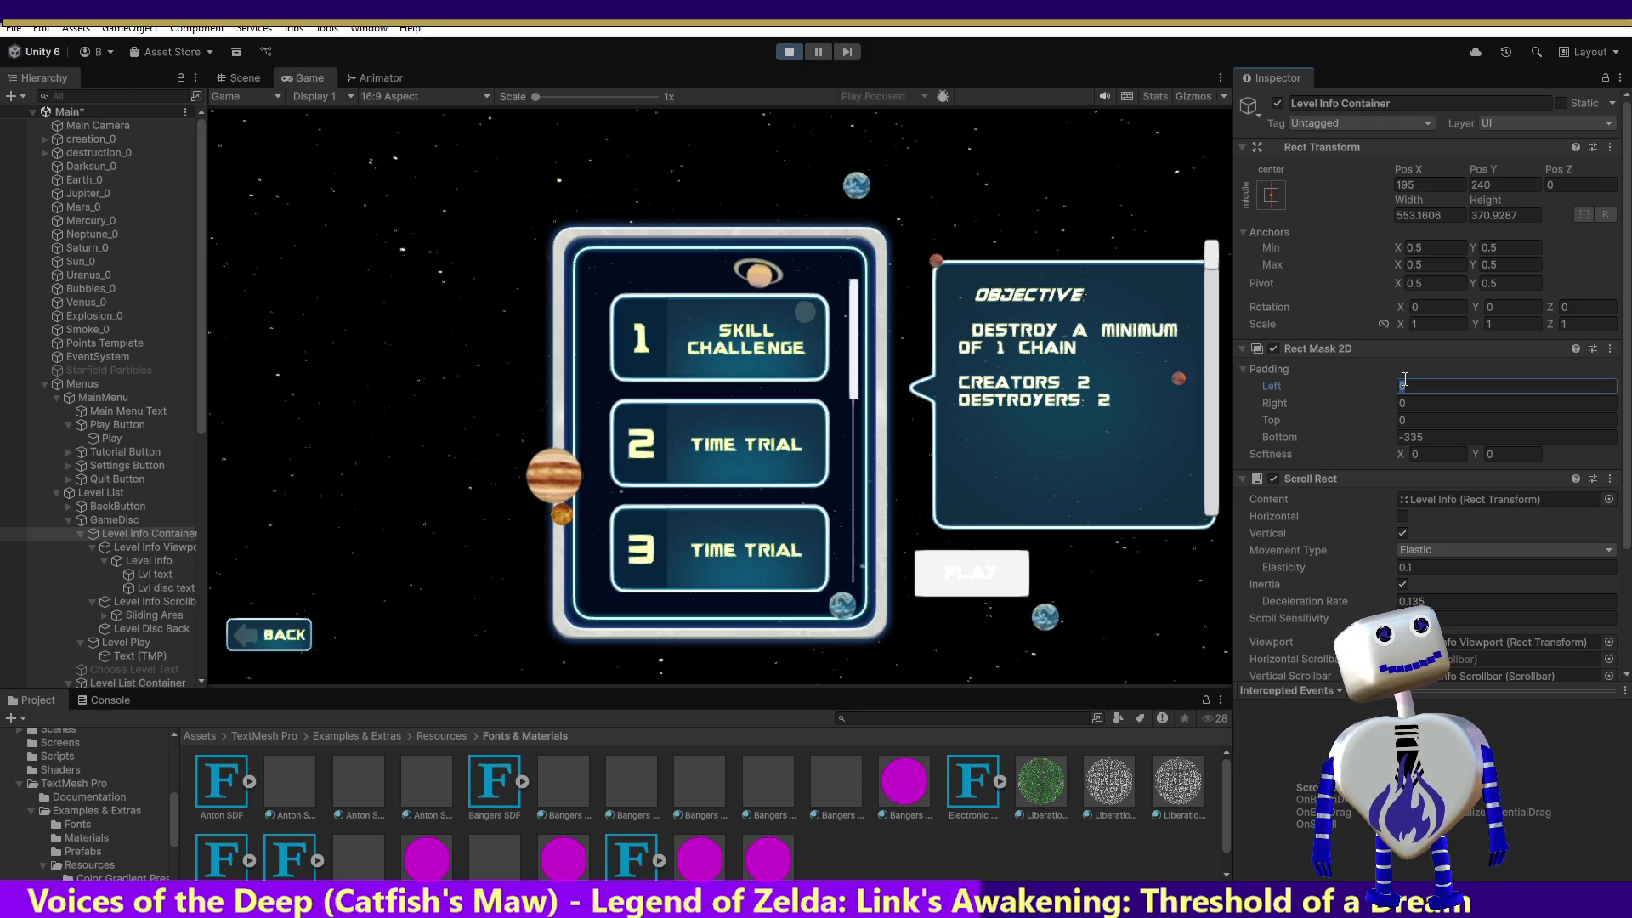
text(100)
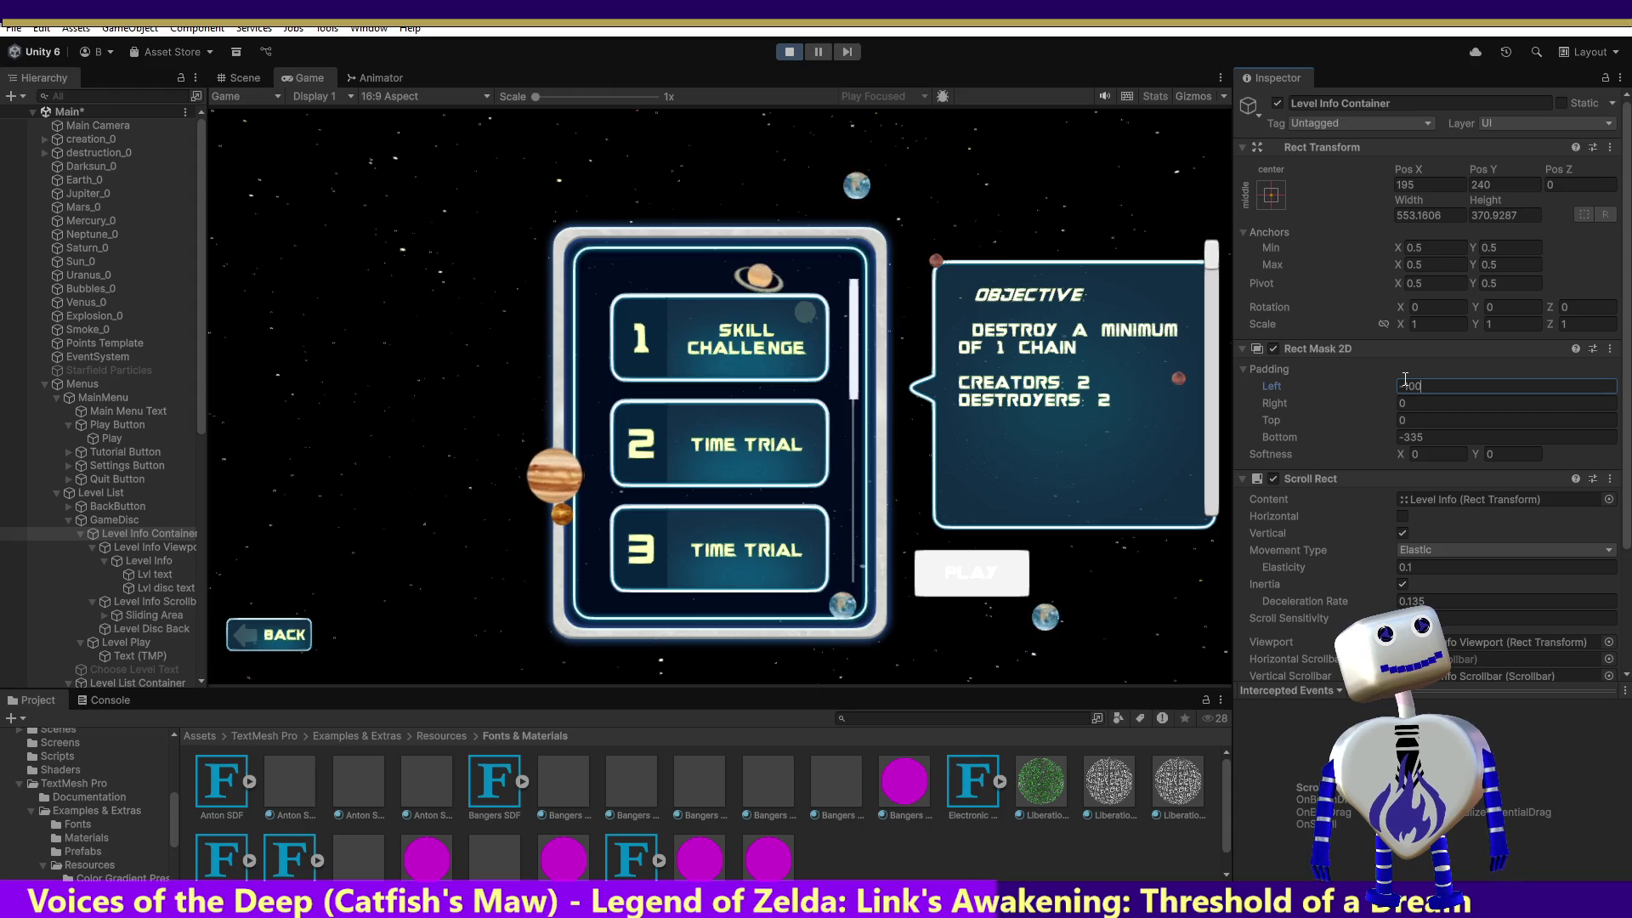
mouse_move(1211, 255)
mouse_down()
mouse_move(1208, 359)
mouse_move(1239, 257)
mouse_up()
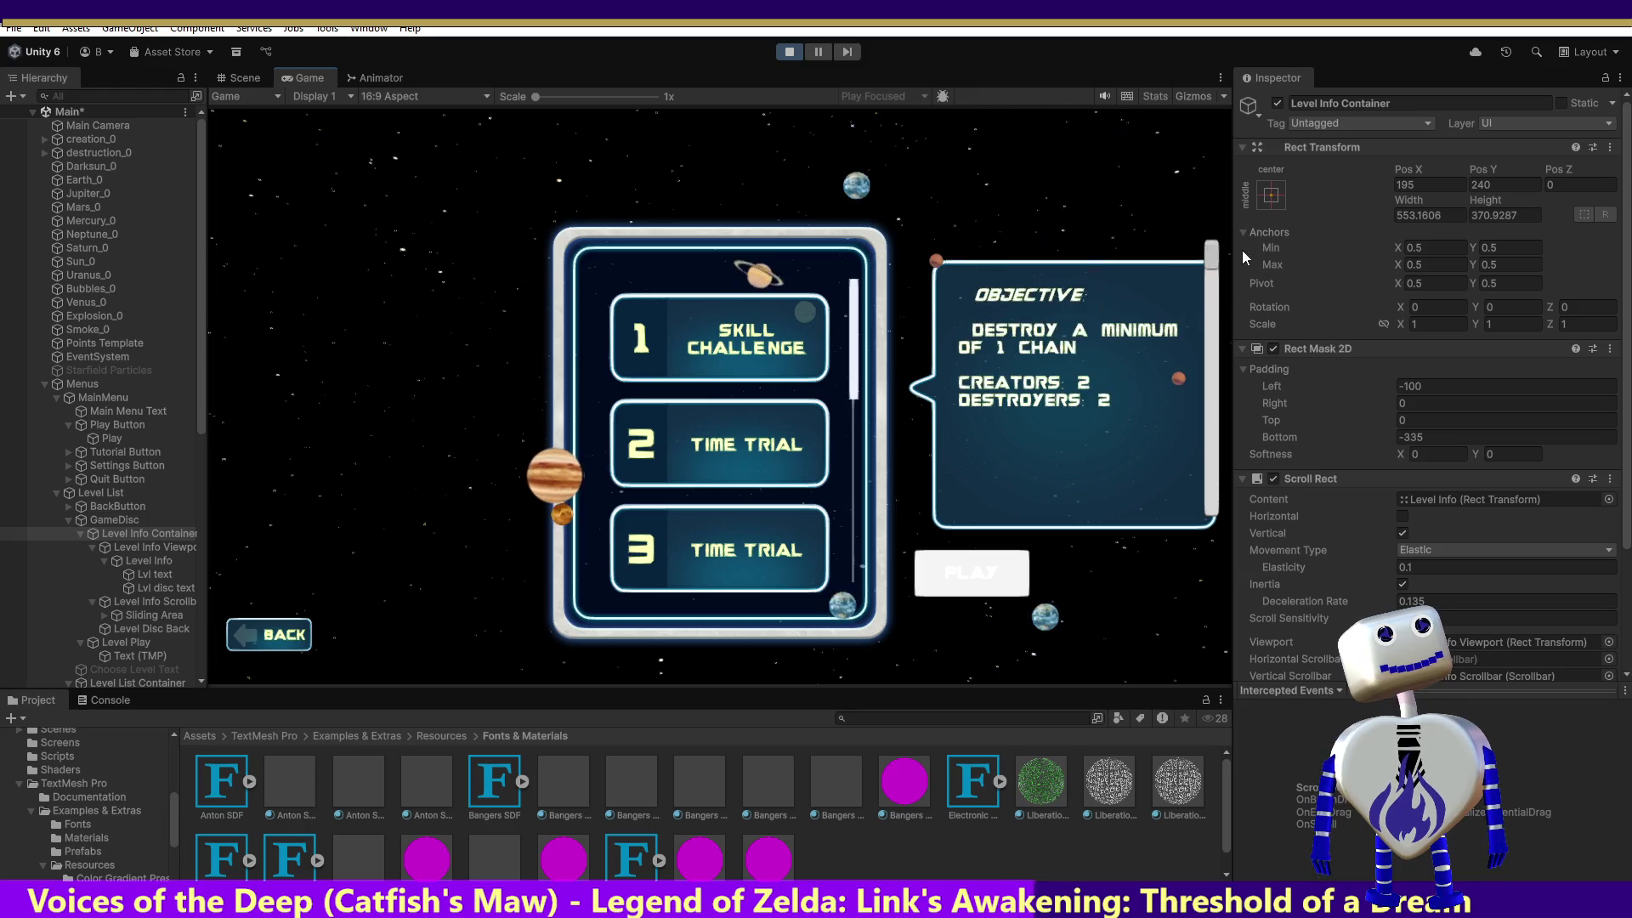
click(1408, 387)
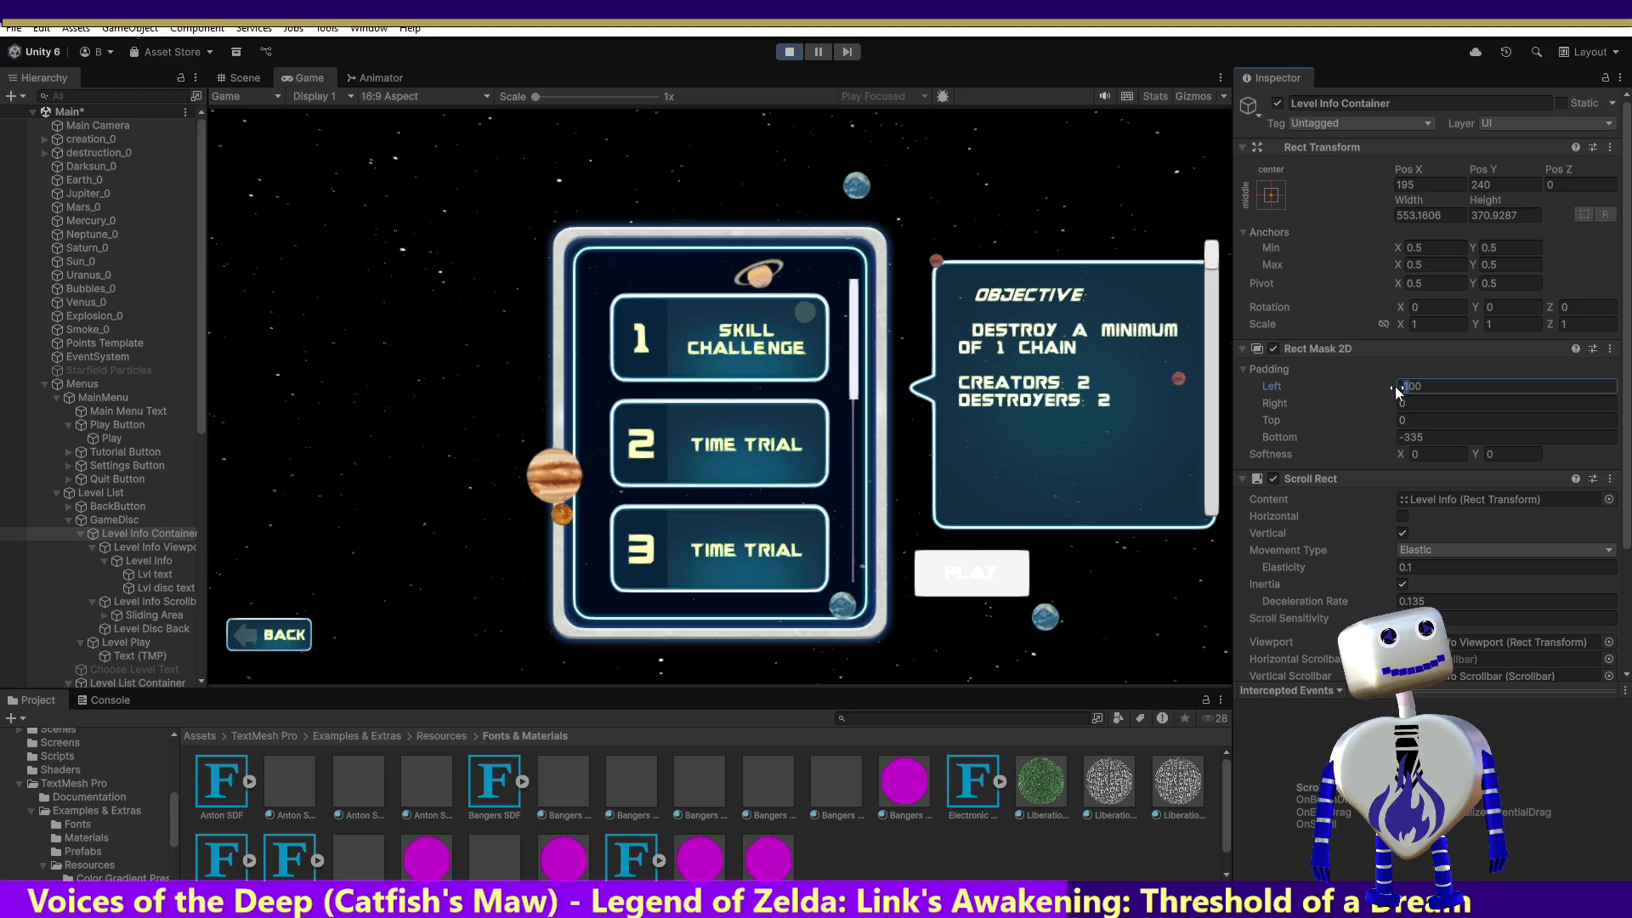
text(3)
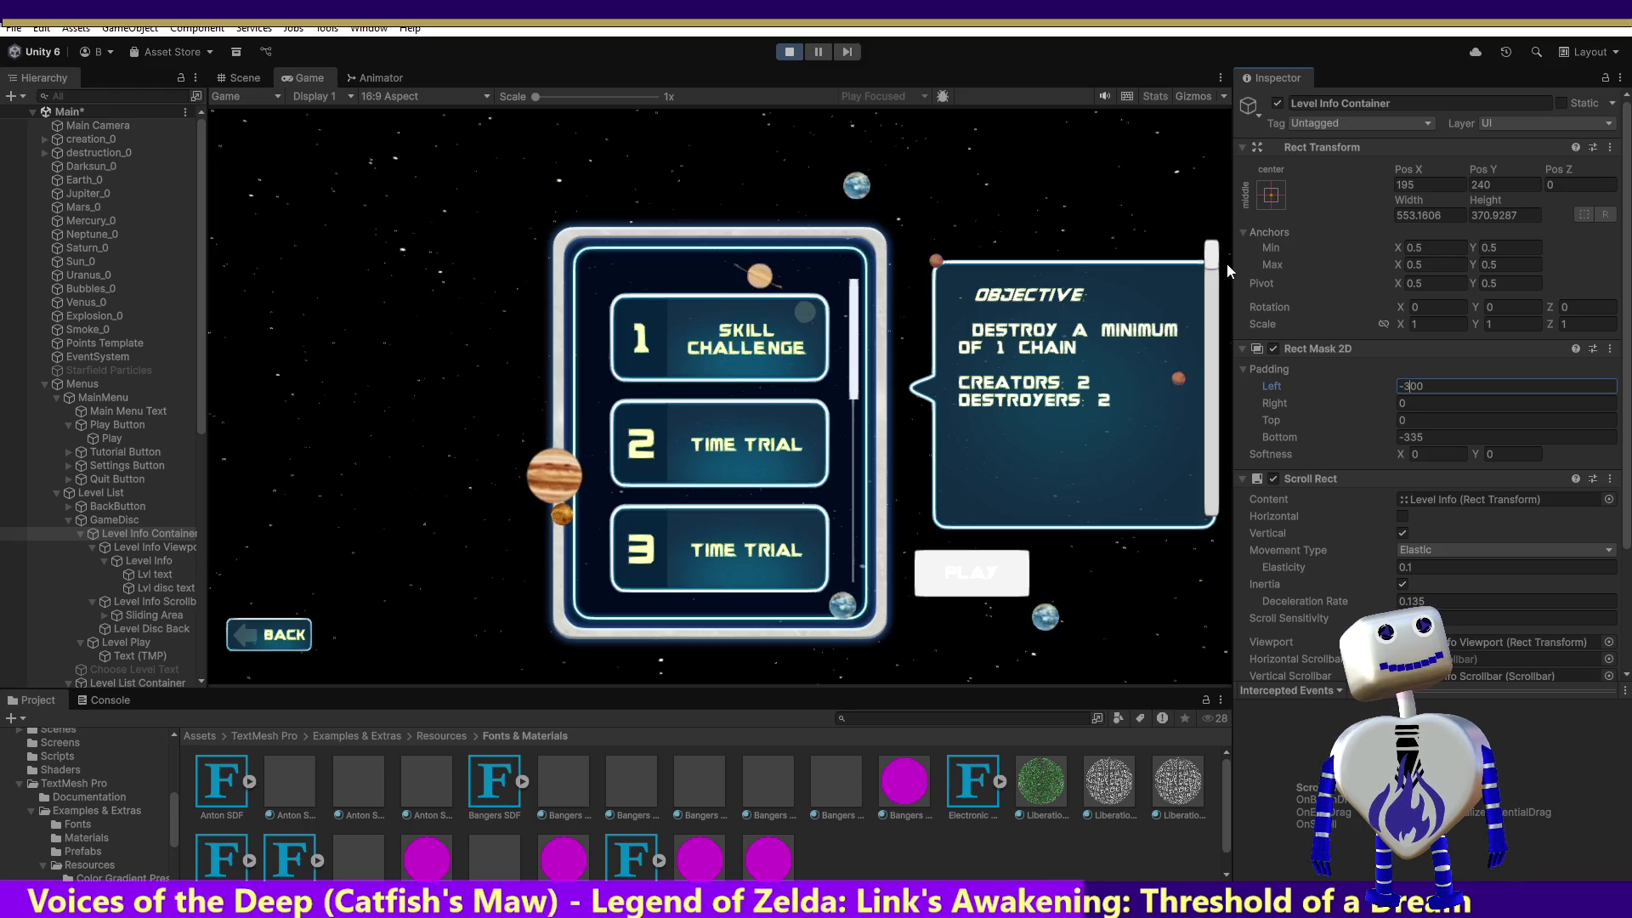
drag(1213, 269, 1223, 374)
click(1411, 388)
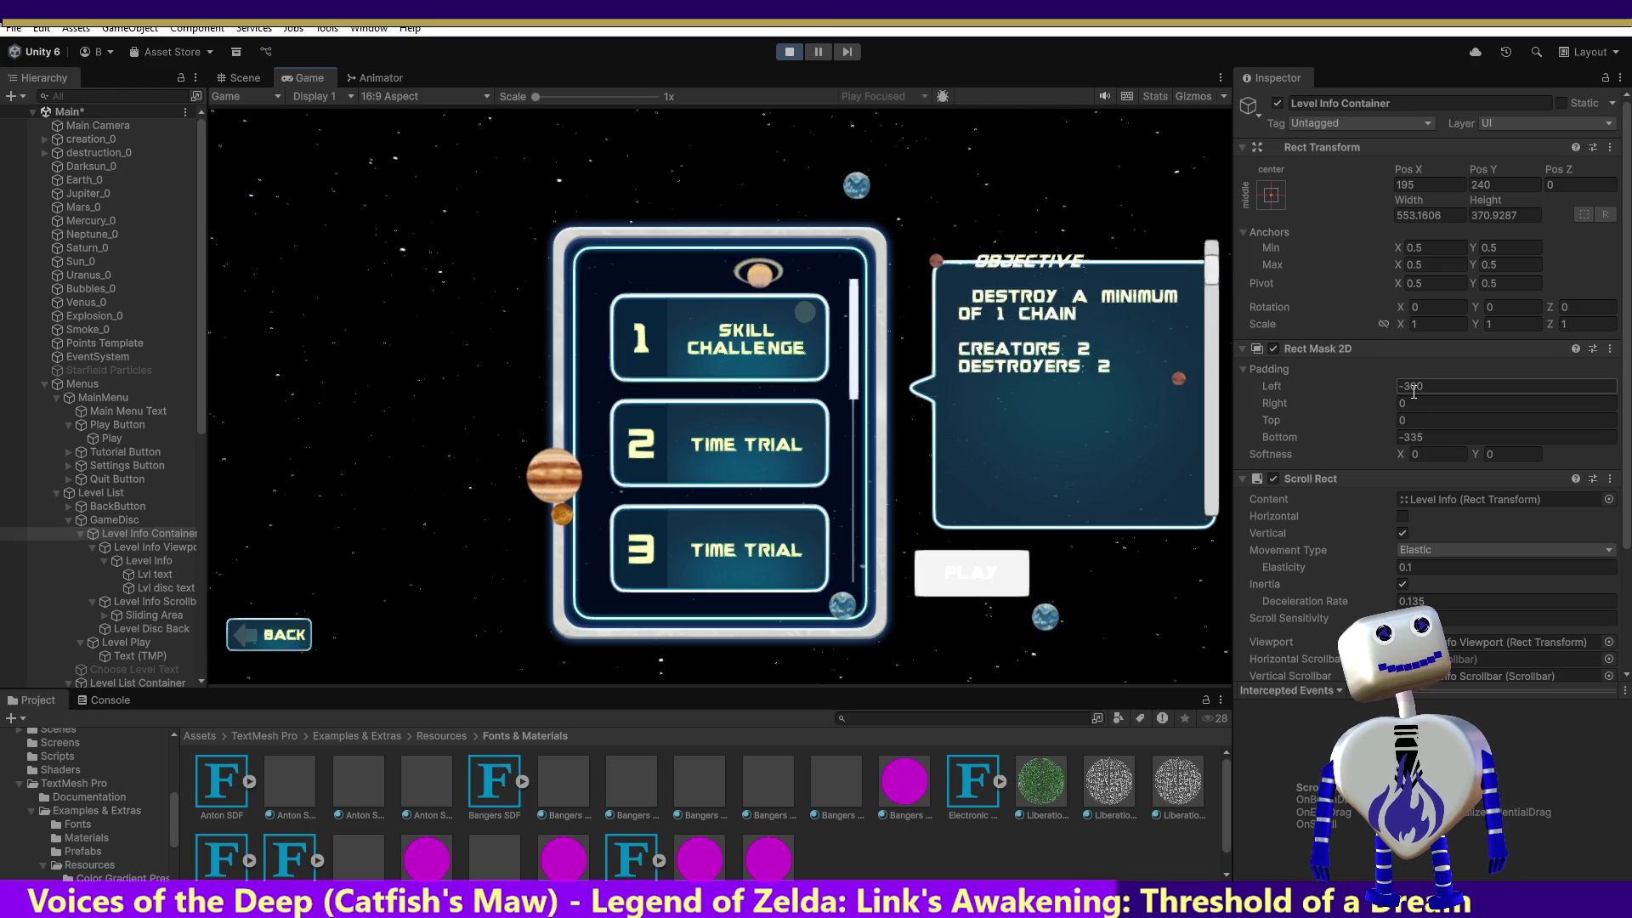
text(-5)
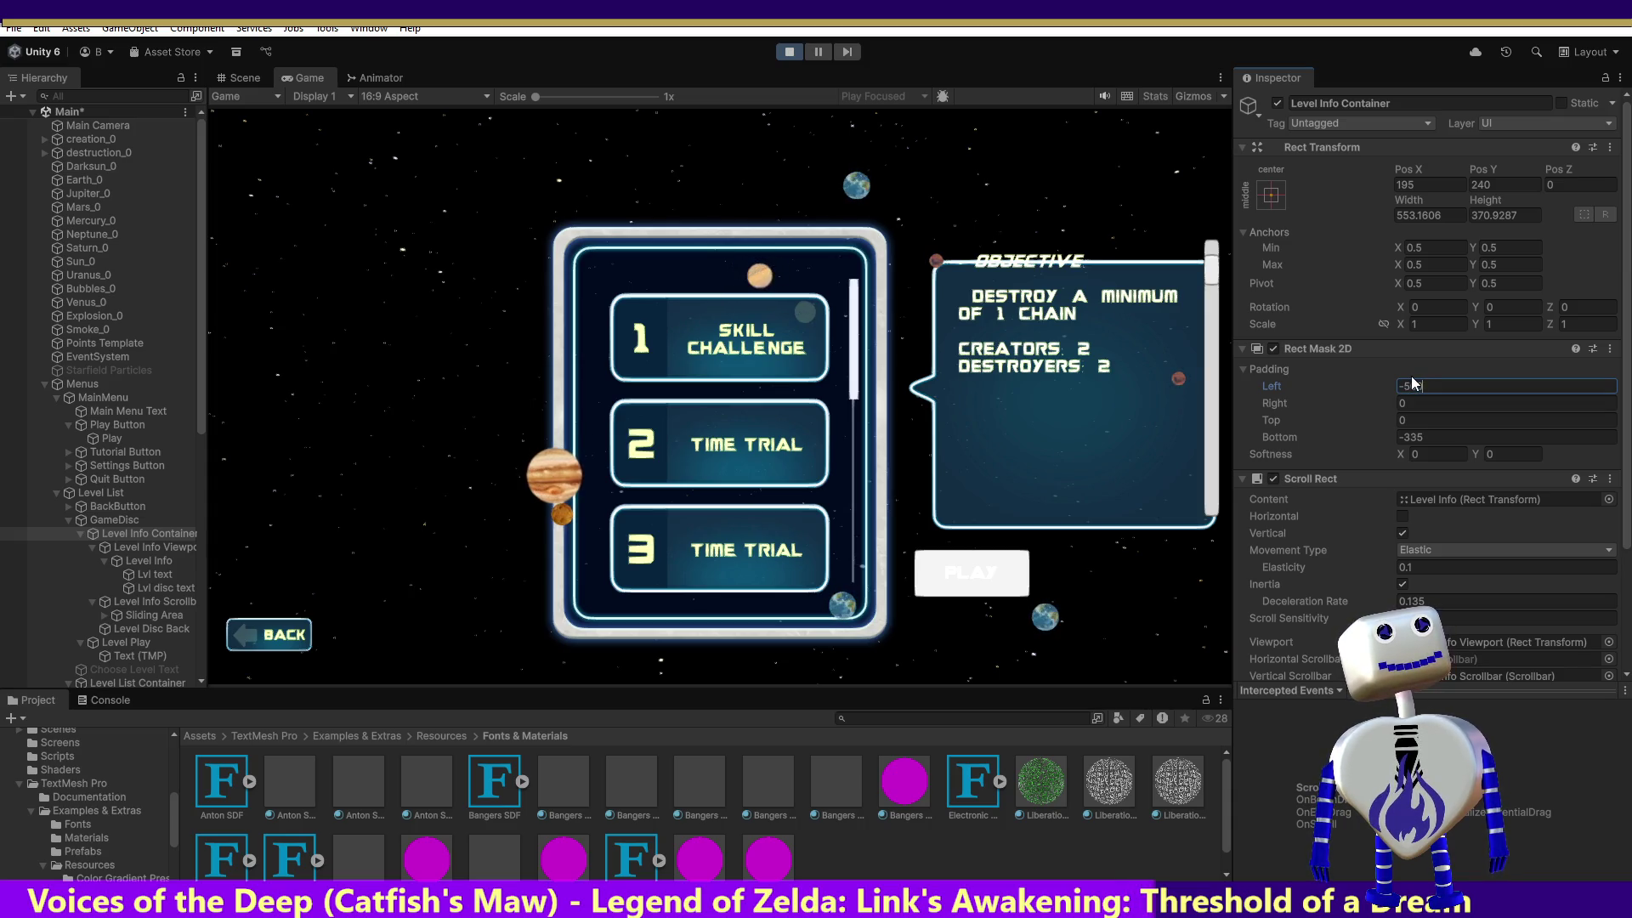
key(BackSpace)
key(BackSpace)
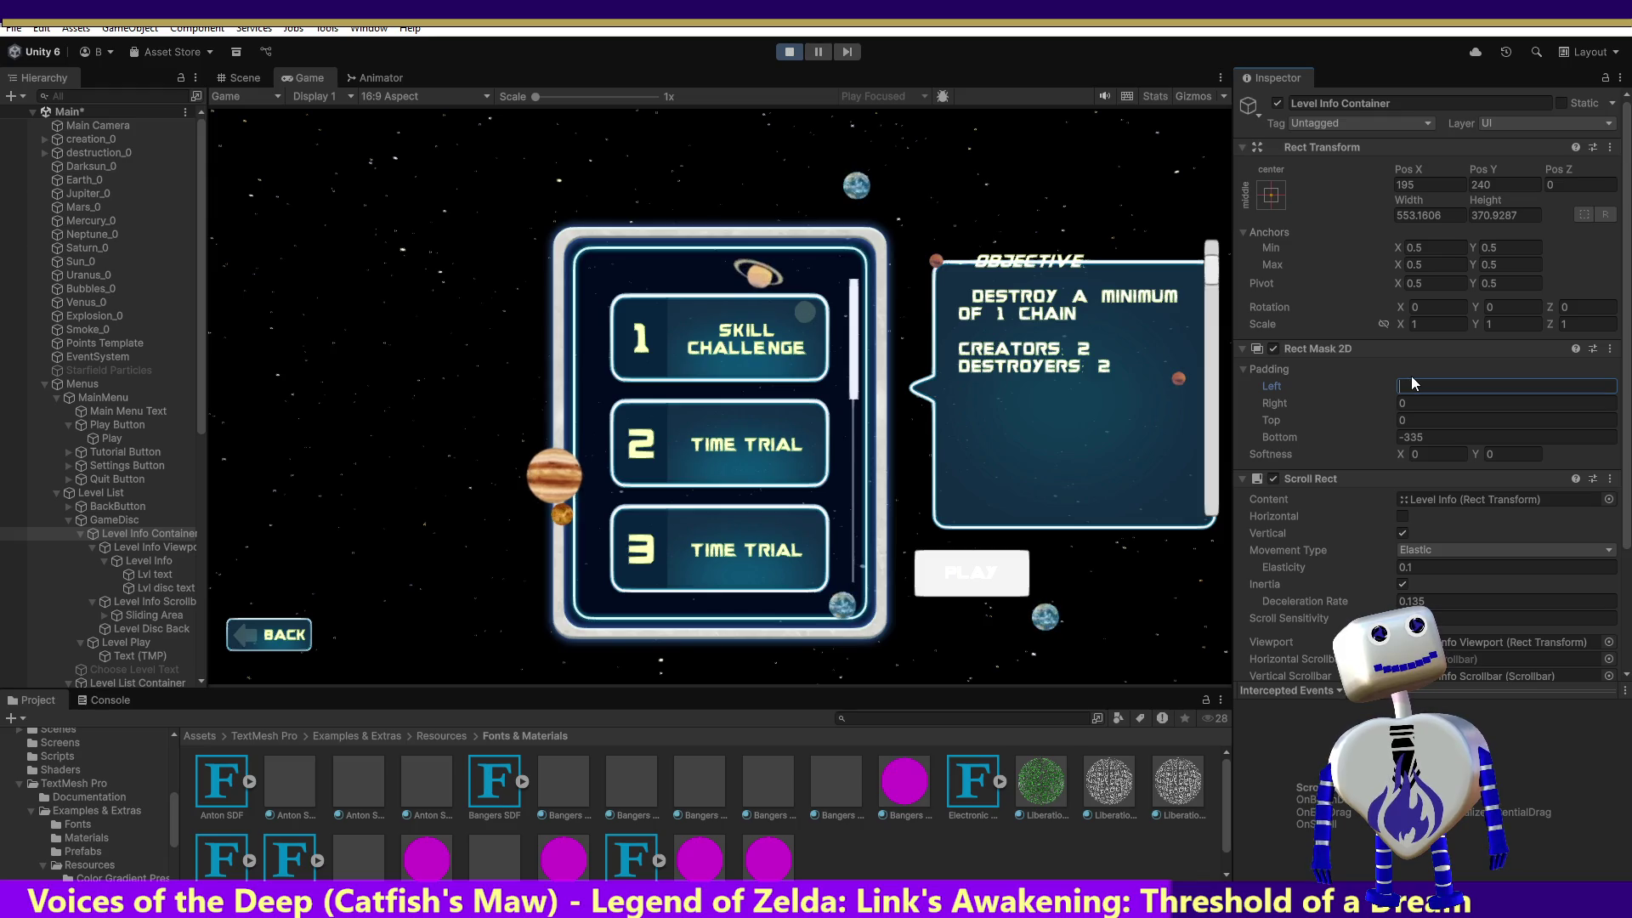
text(30)
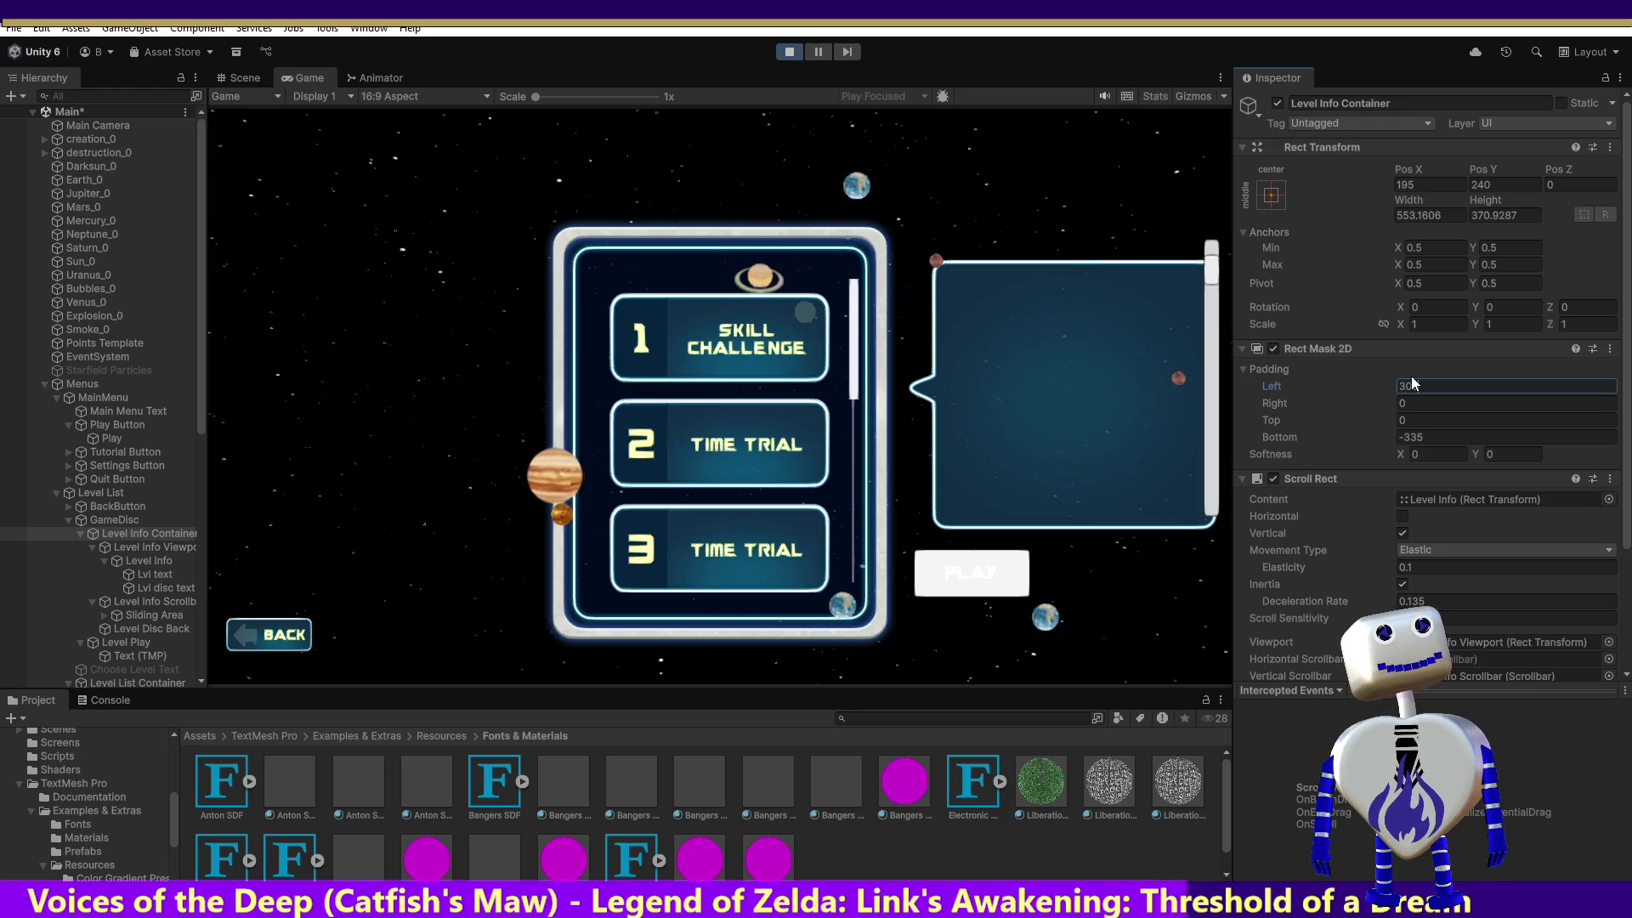
key(Home)
text(-300)
Experiment with different Top padding values on the Rect Mask 2D, such as 200 and 75.
click(1415, 420)
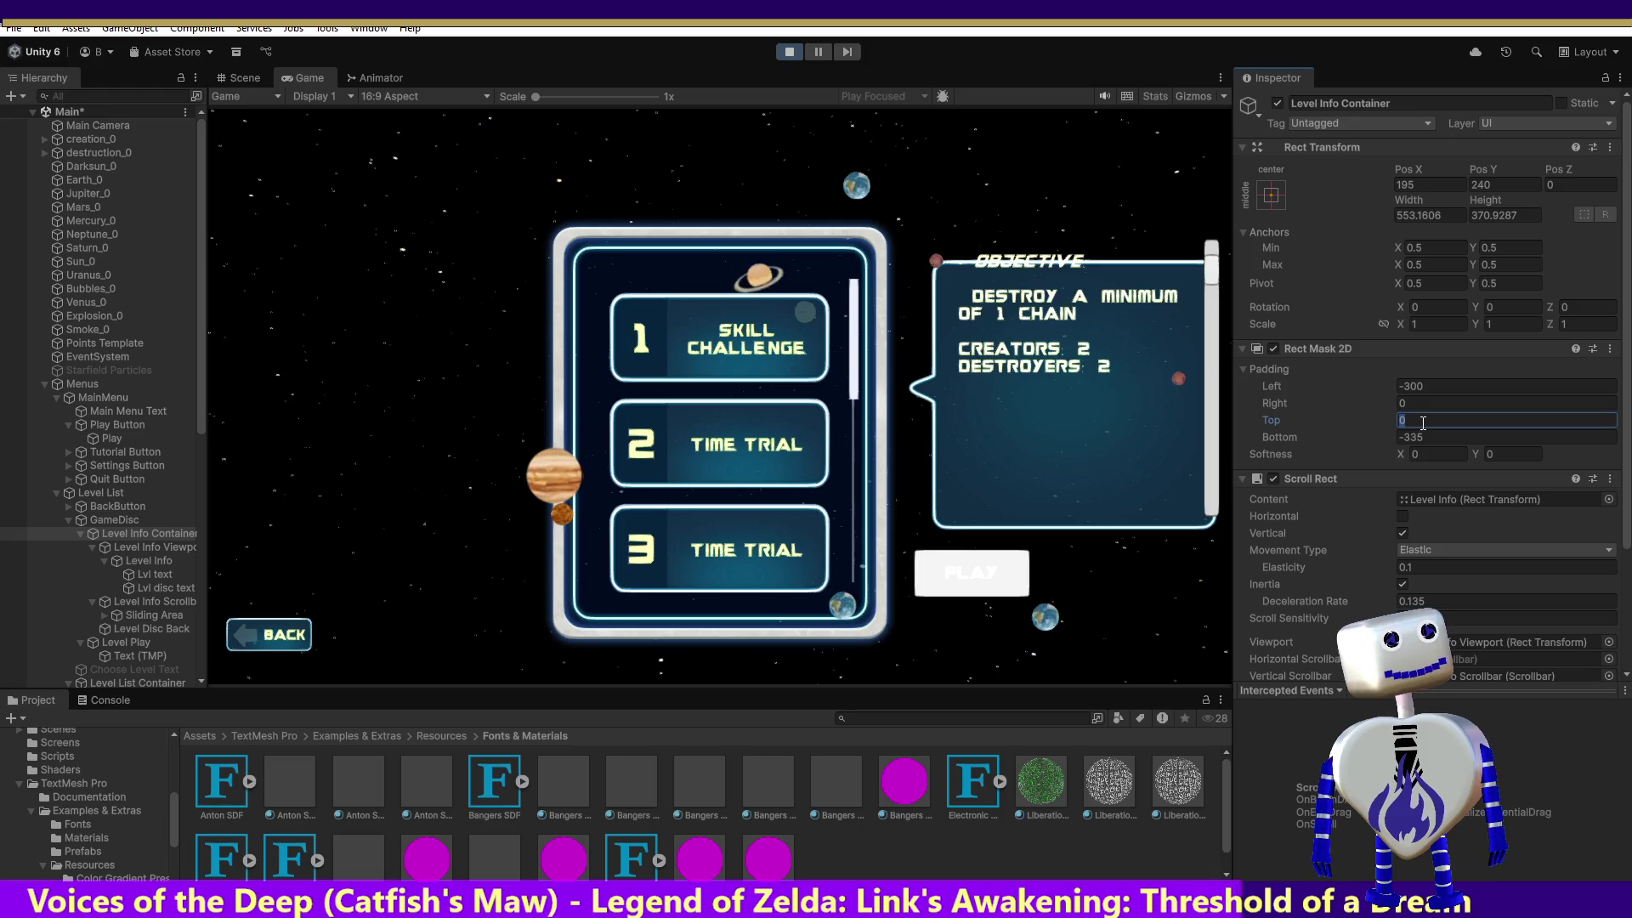
text(200)
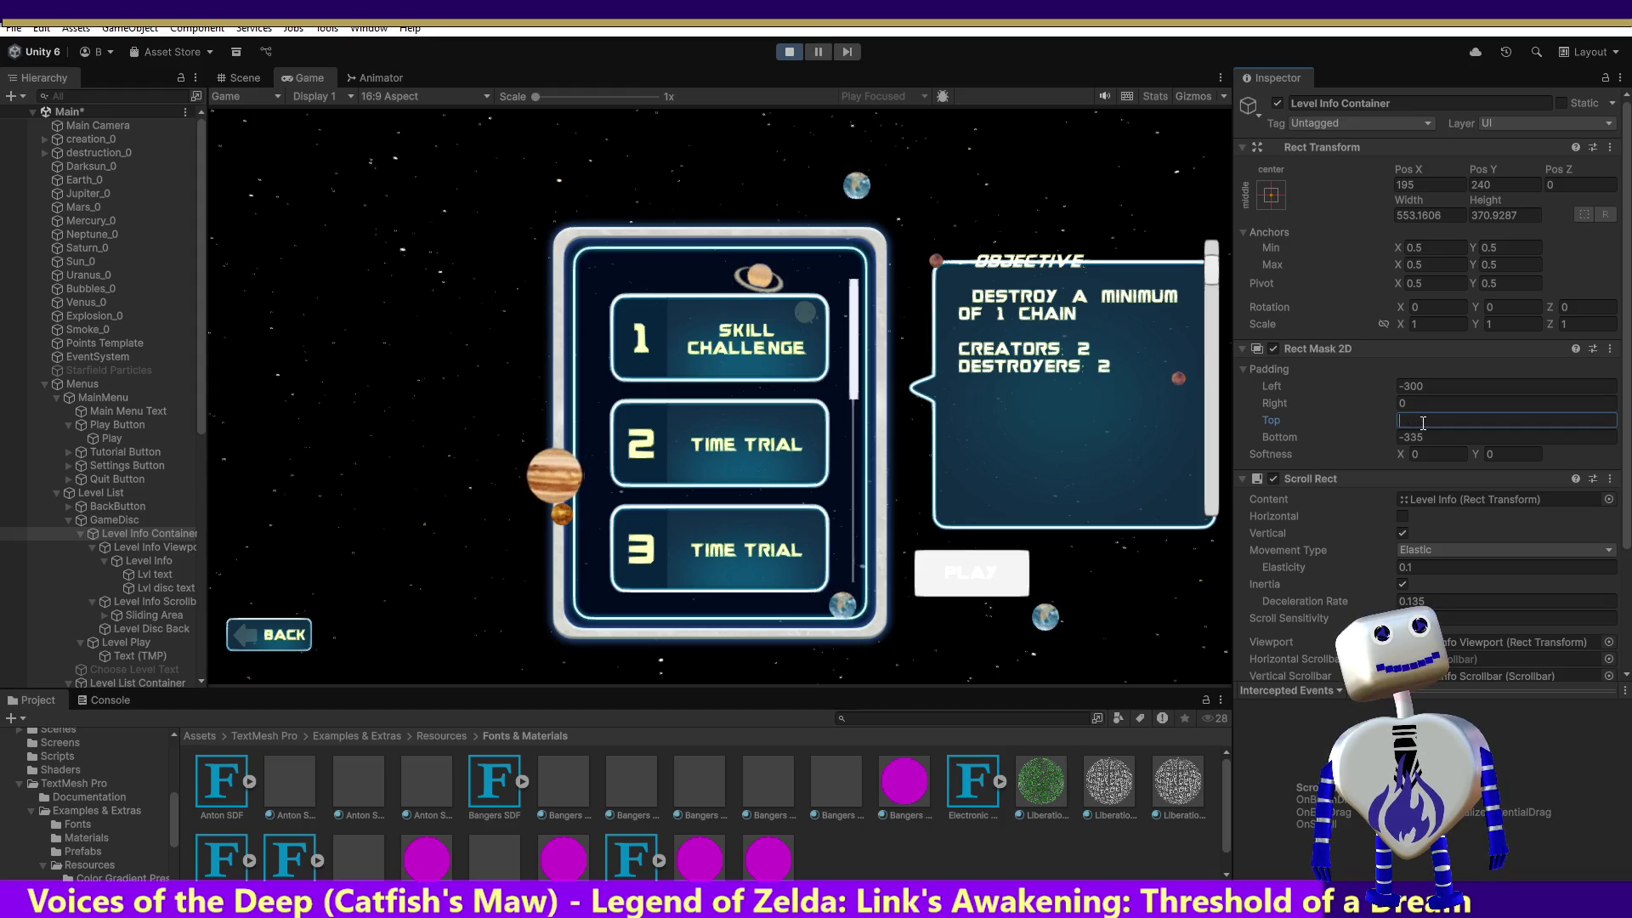
text(00)
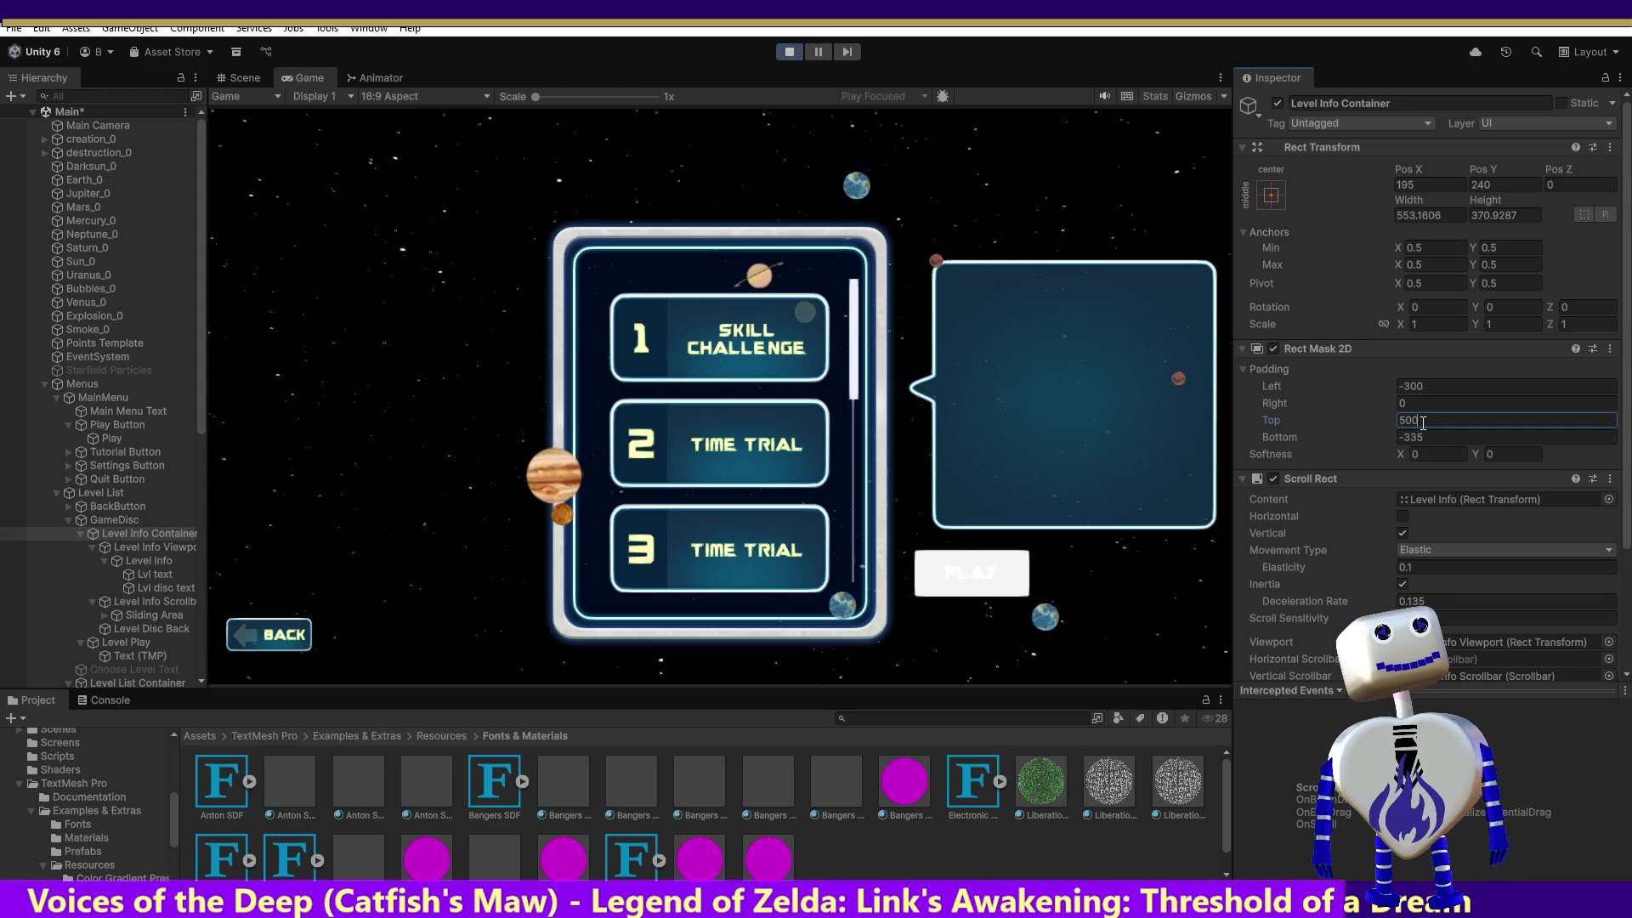
key(BackSpace)
key(BackSpace)
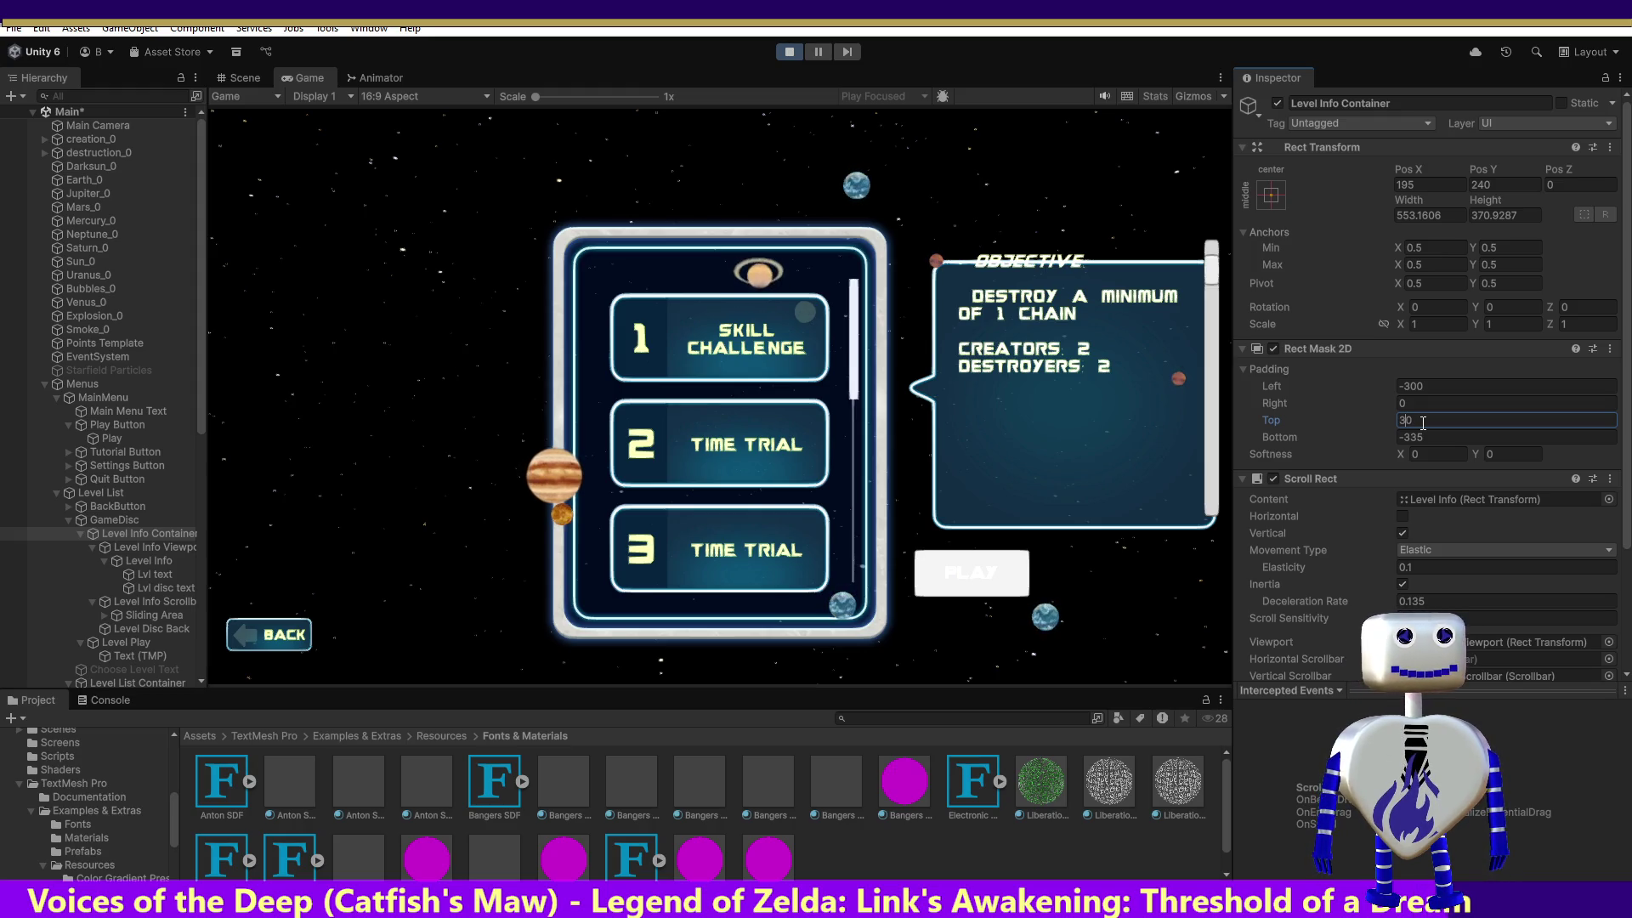
text(8)
key(BackSpace)
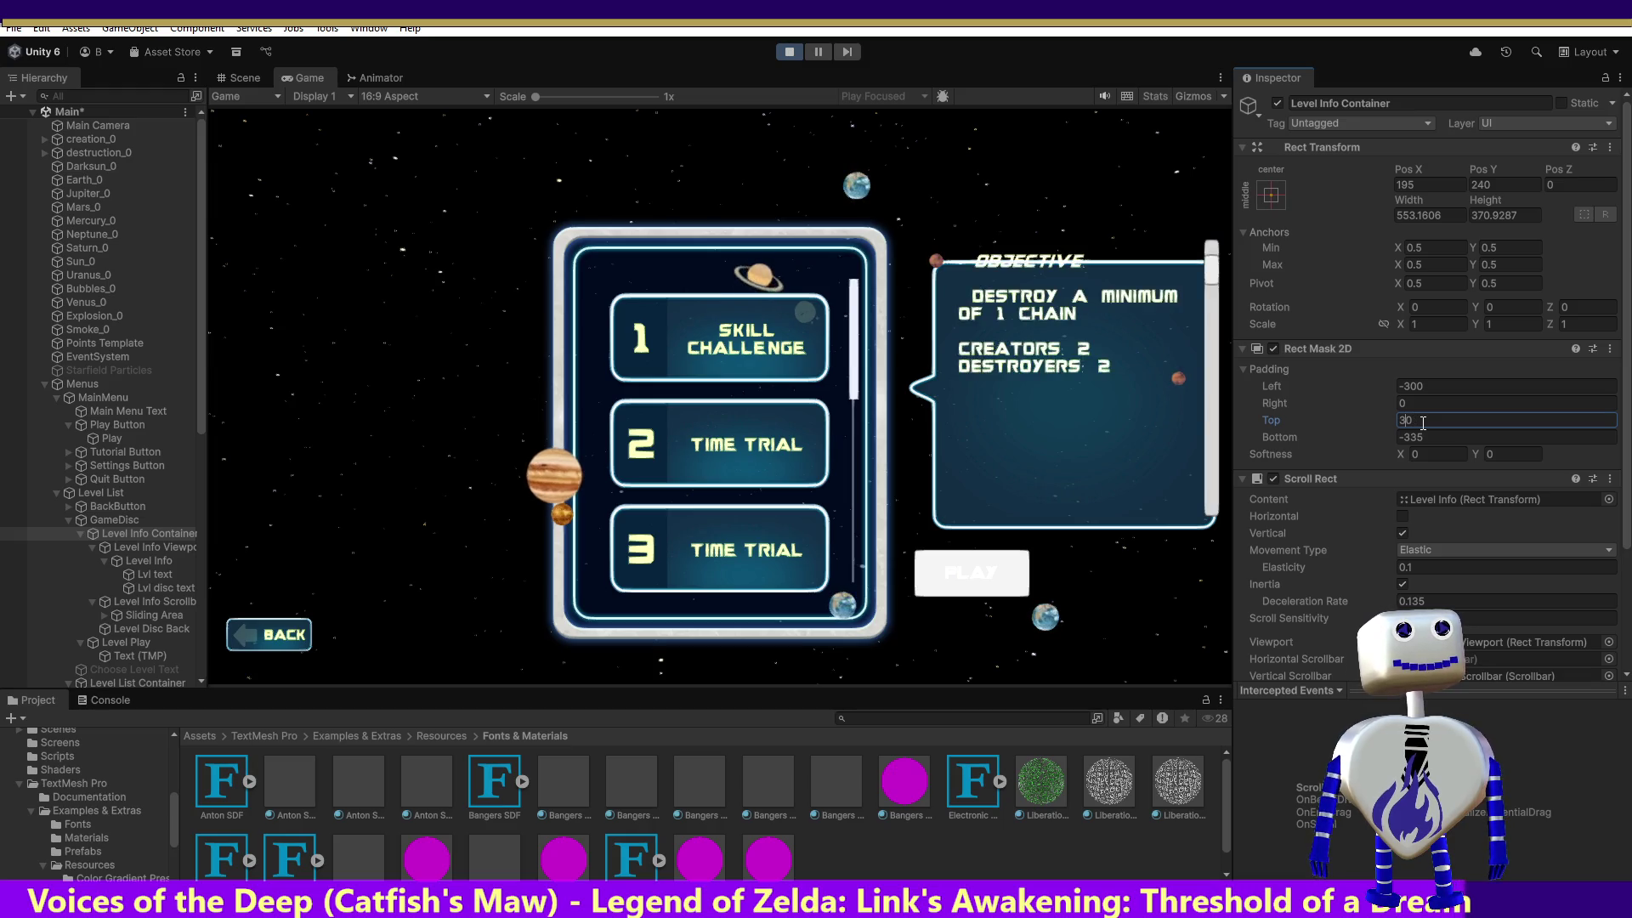
text(7)
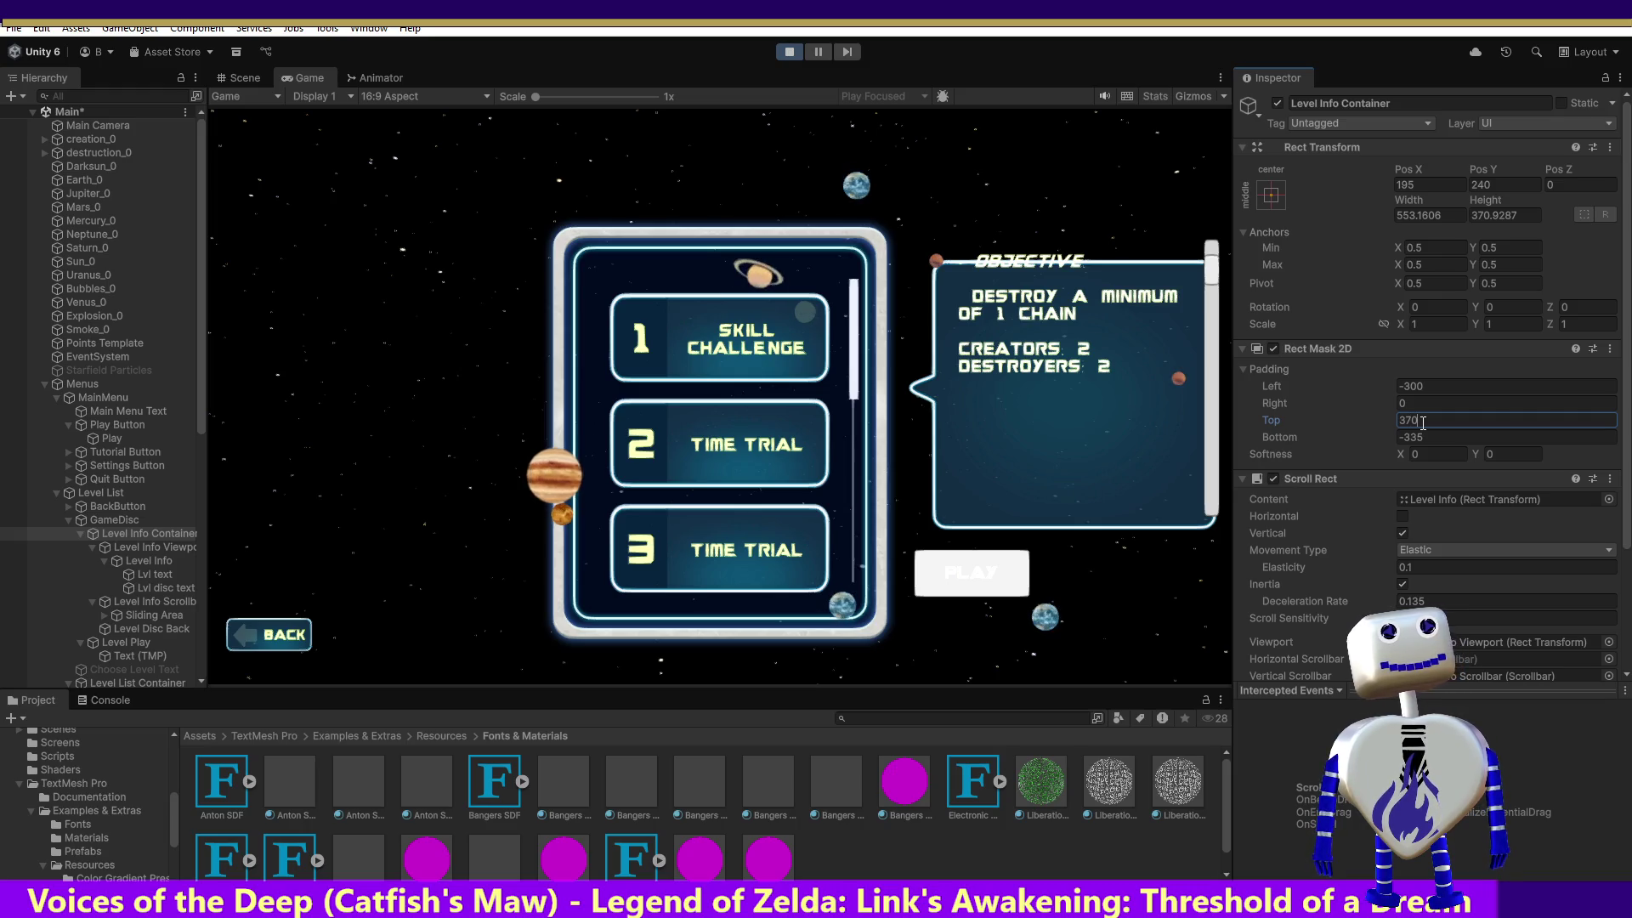
text(5)
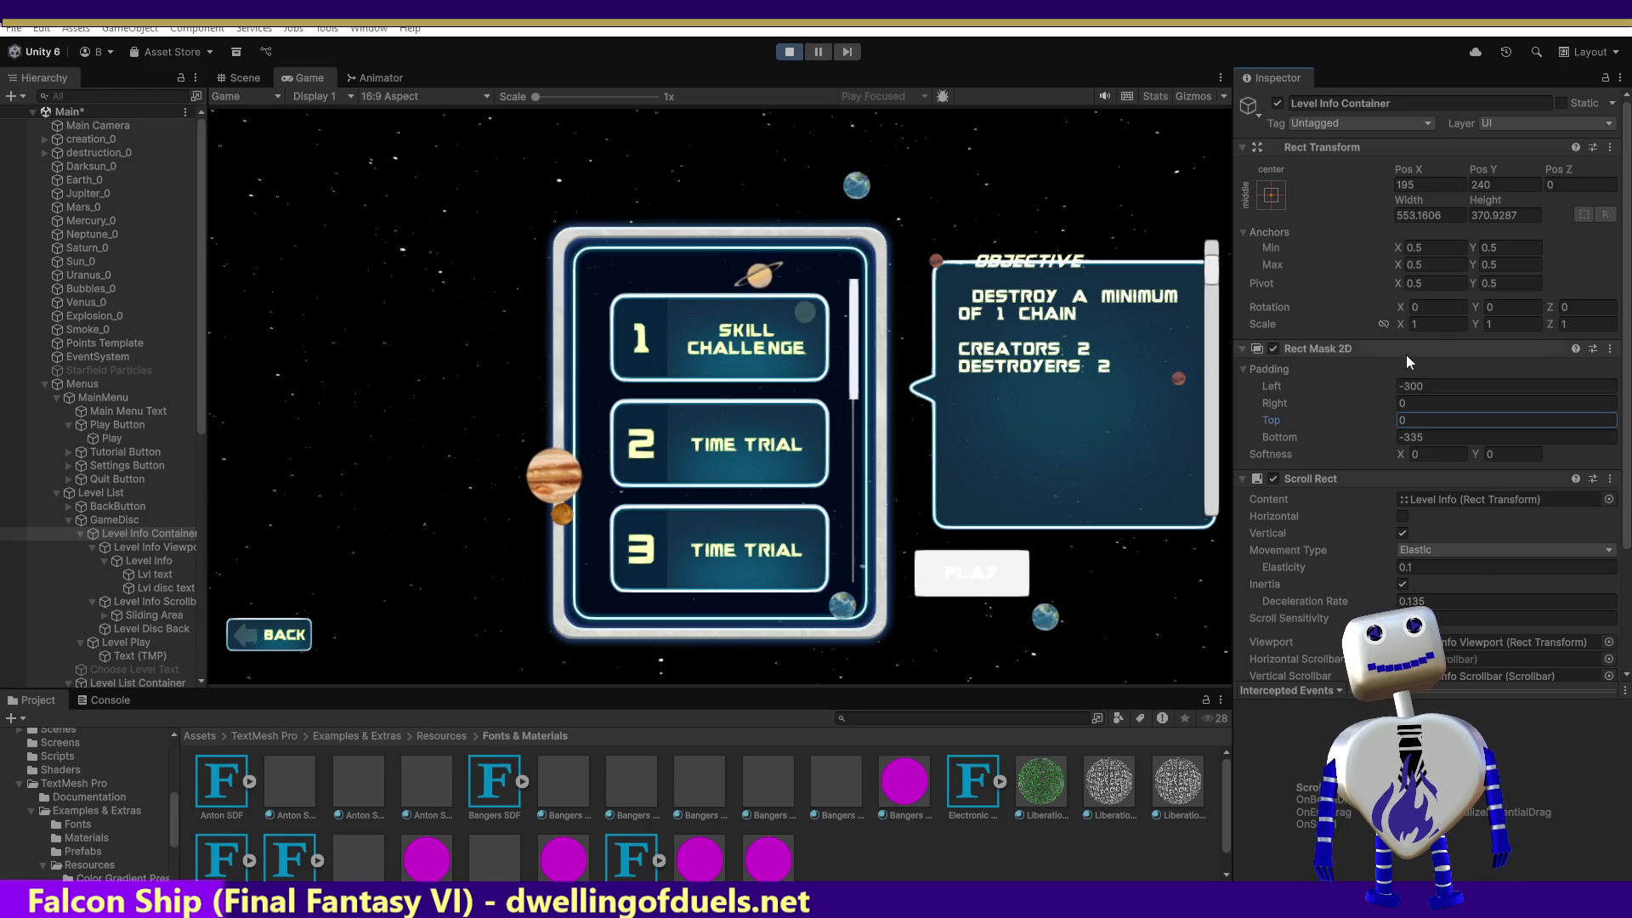
click(1404, 388)
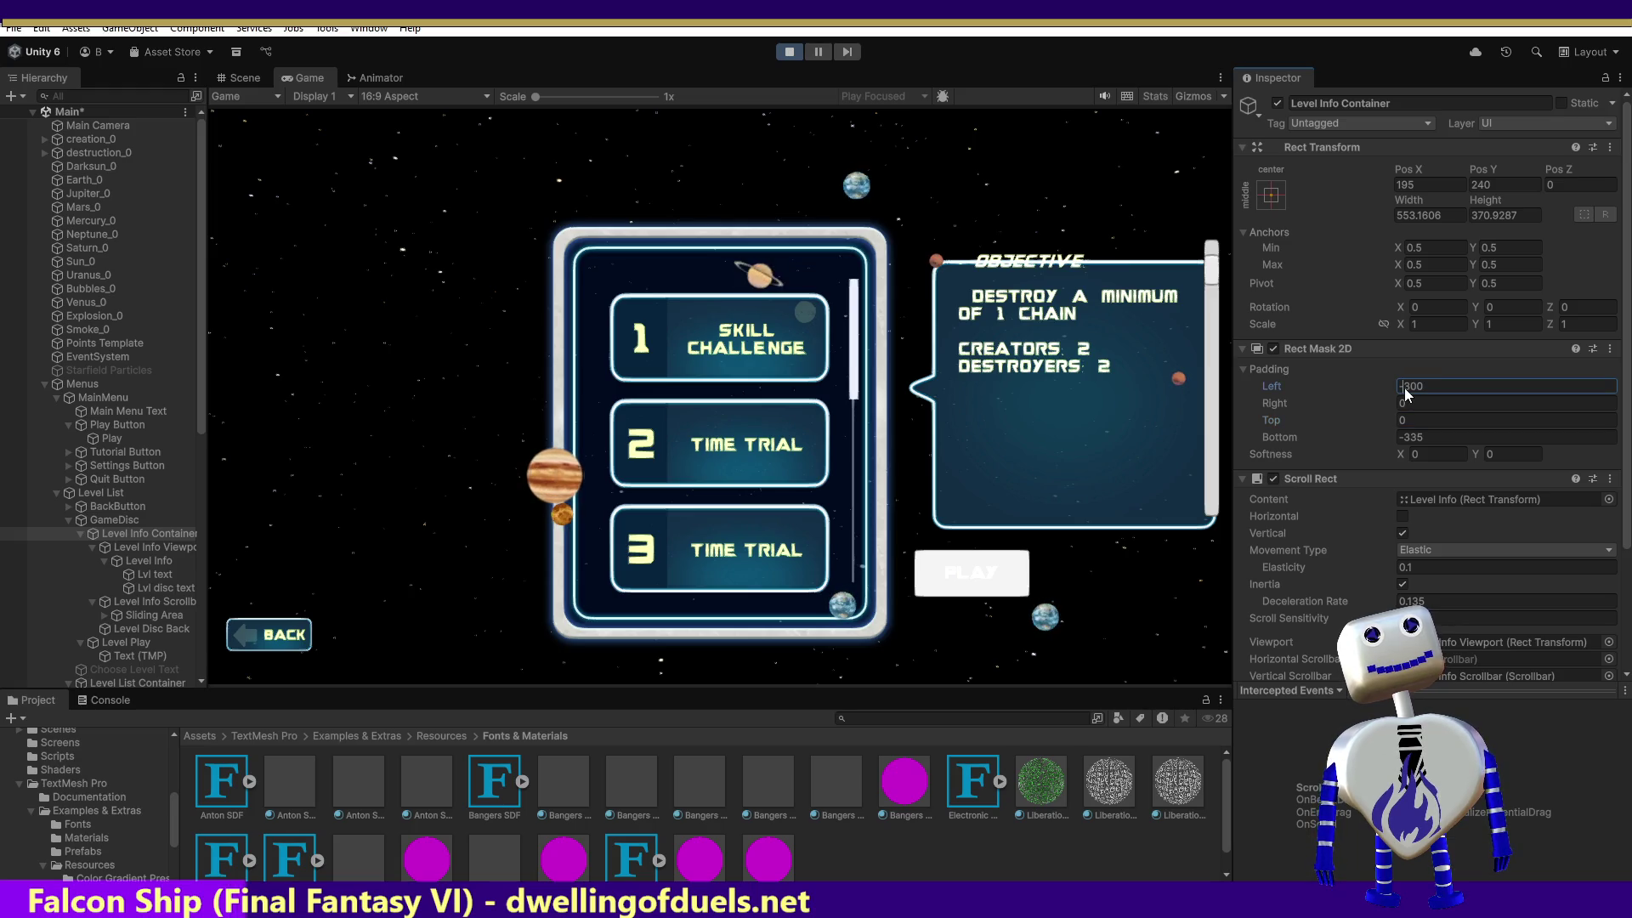
text(4)
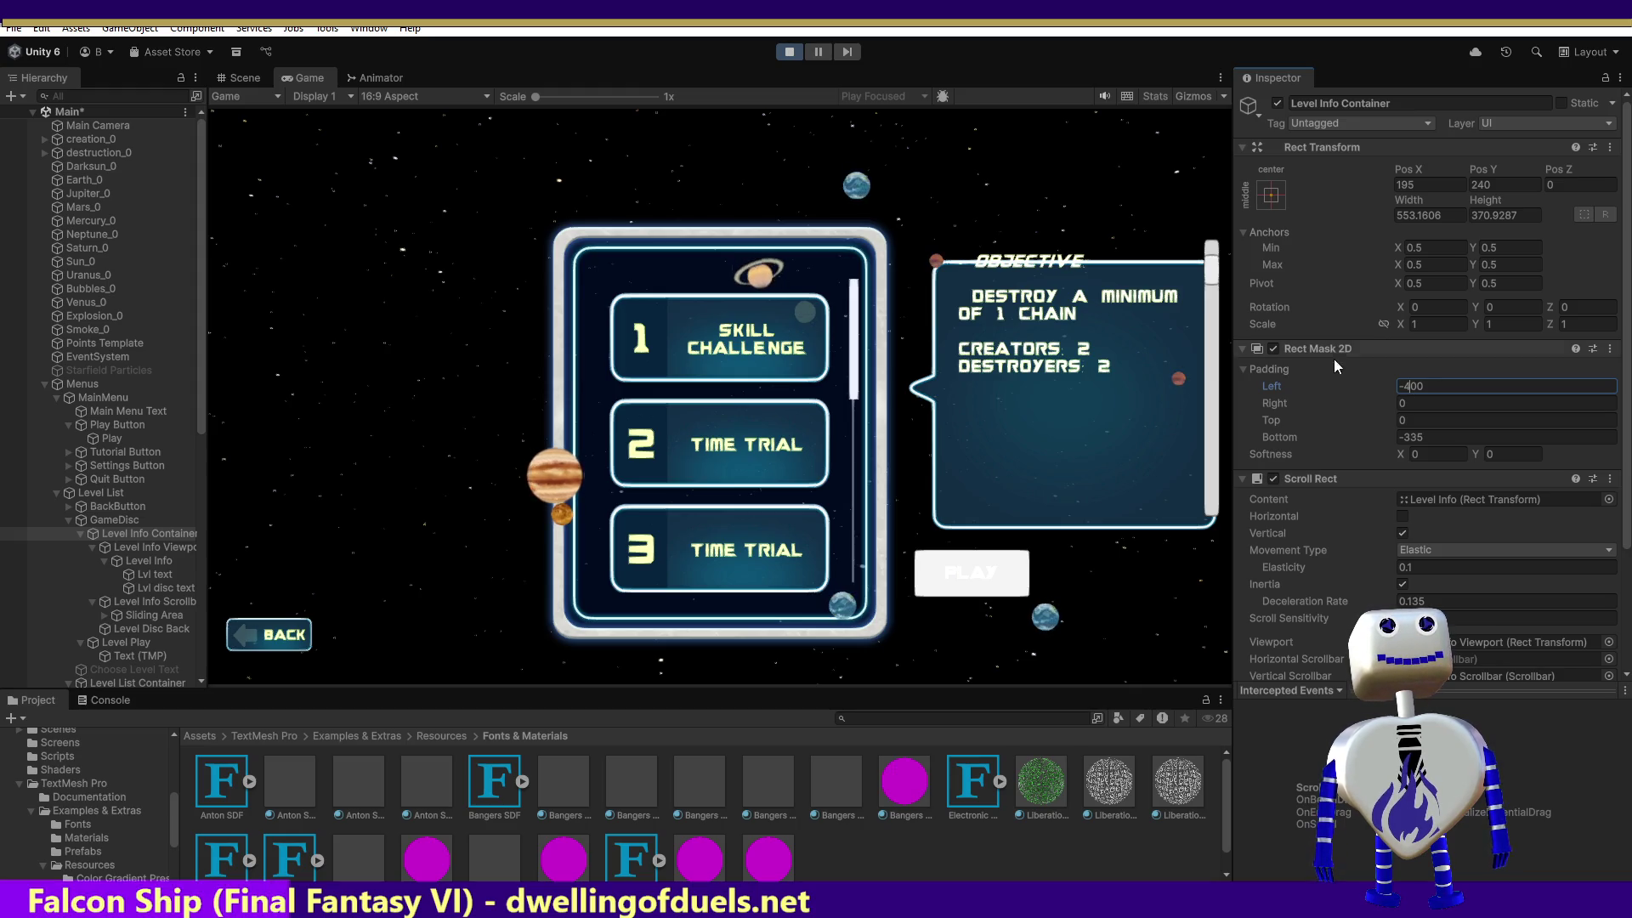
double_click(1420, 386)
text(-300)
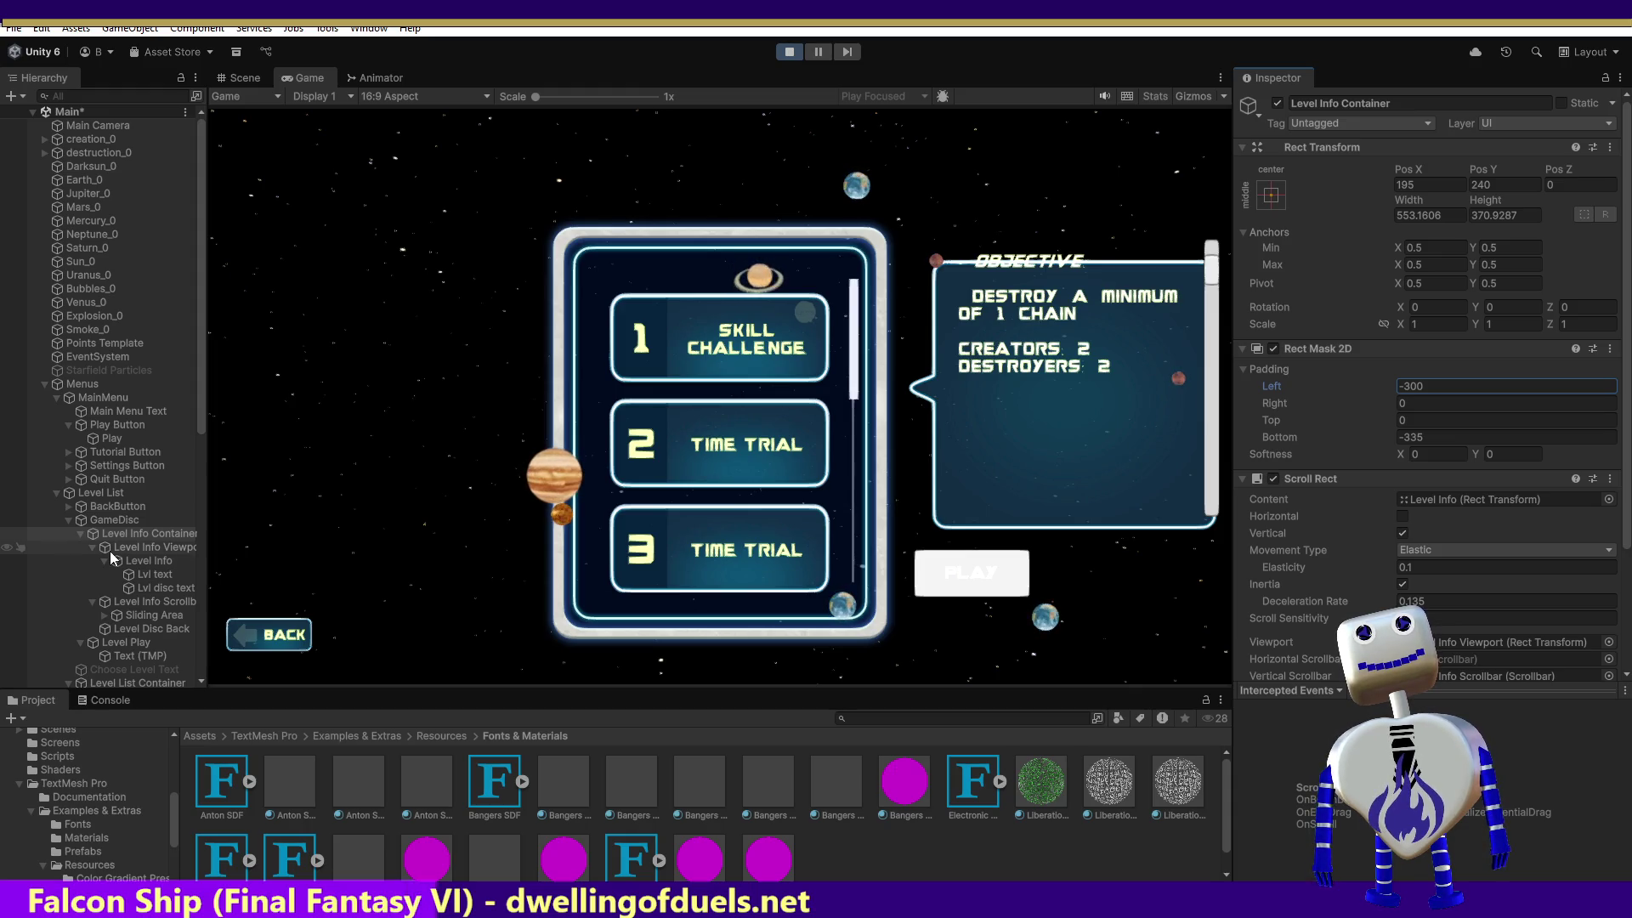
In the Scene view, nudge the Level Info Viewport down-left, then return to the Game view.
click(238, 78)
drag(705, 367, 704, 385)
key(ctrl+z)
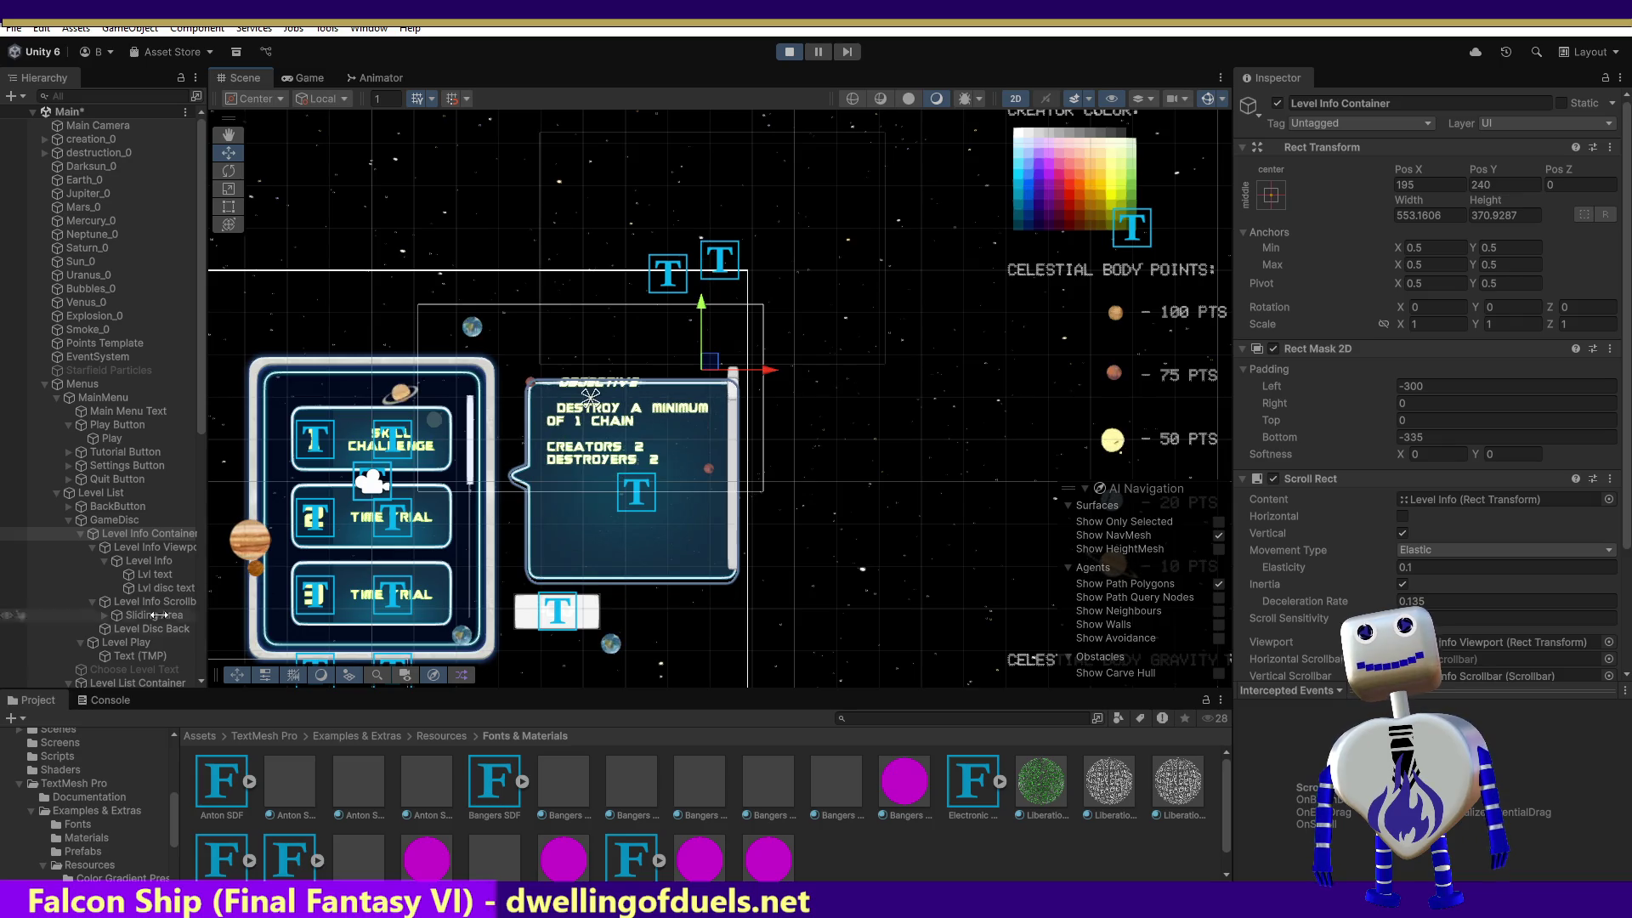
click(189, 548)
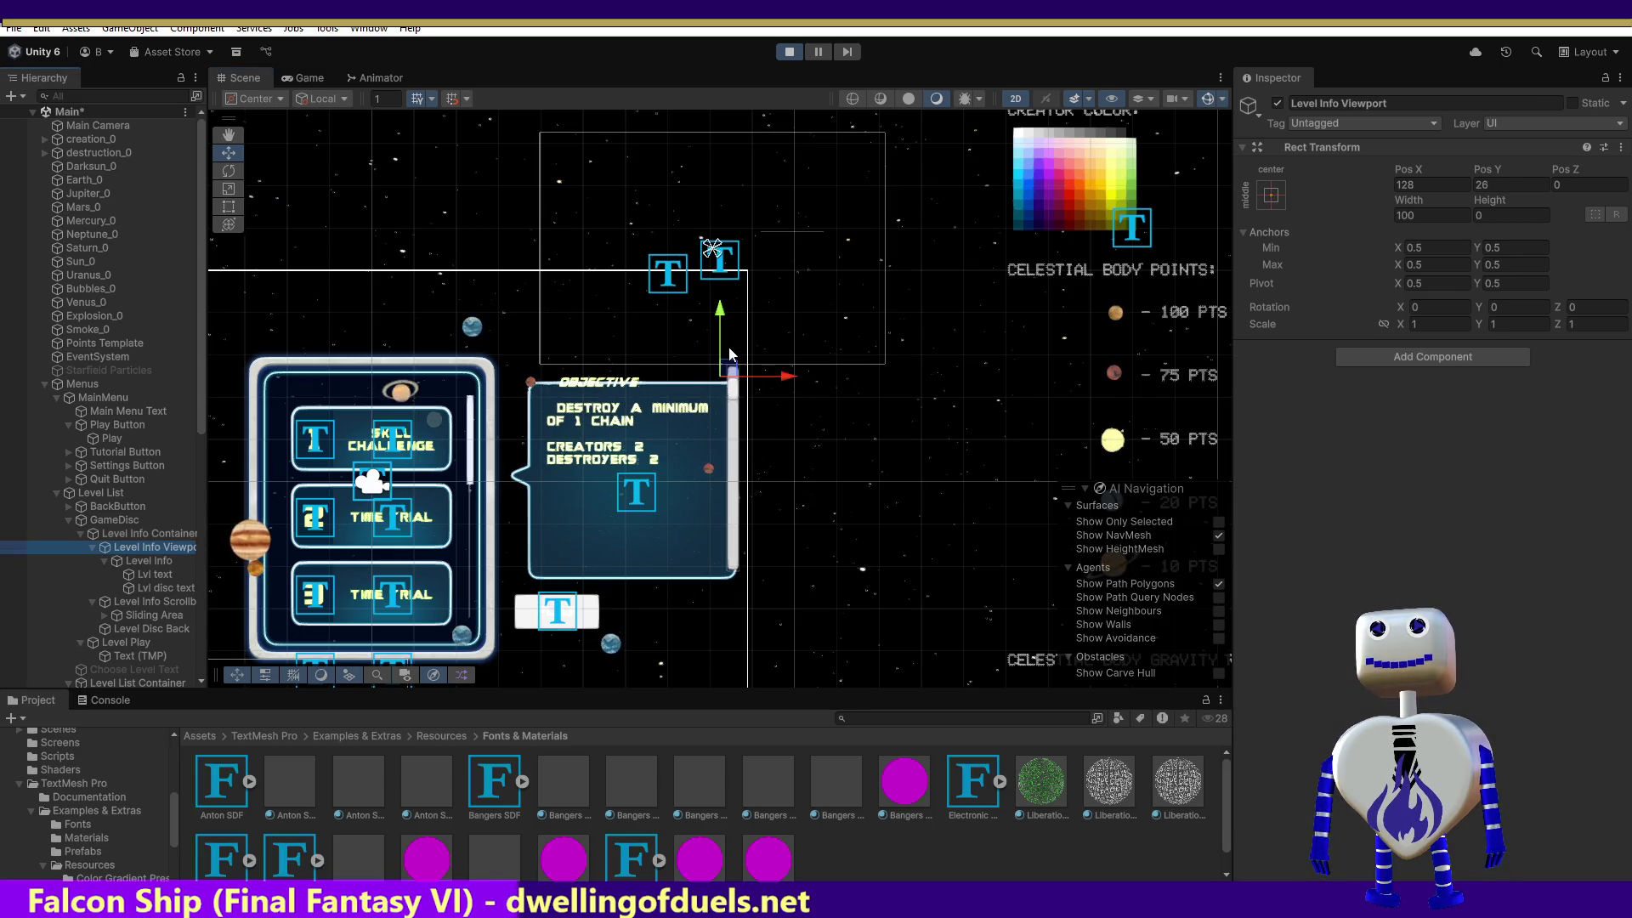
drag(736, 370, 728, 392)
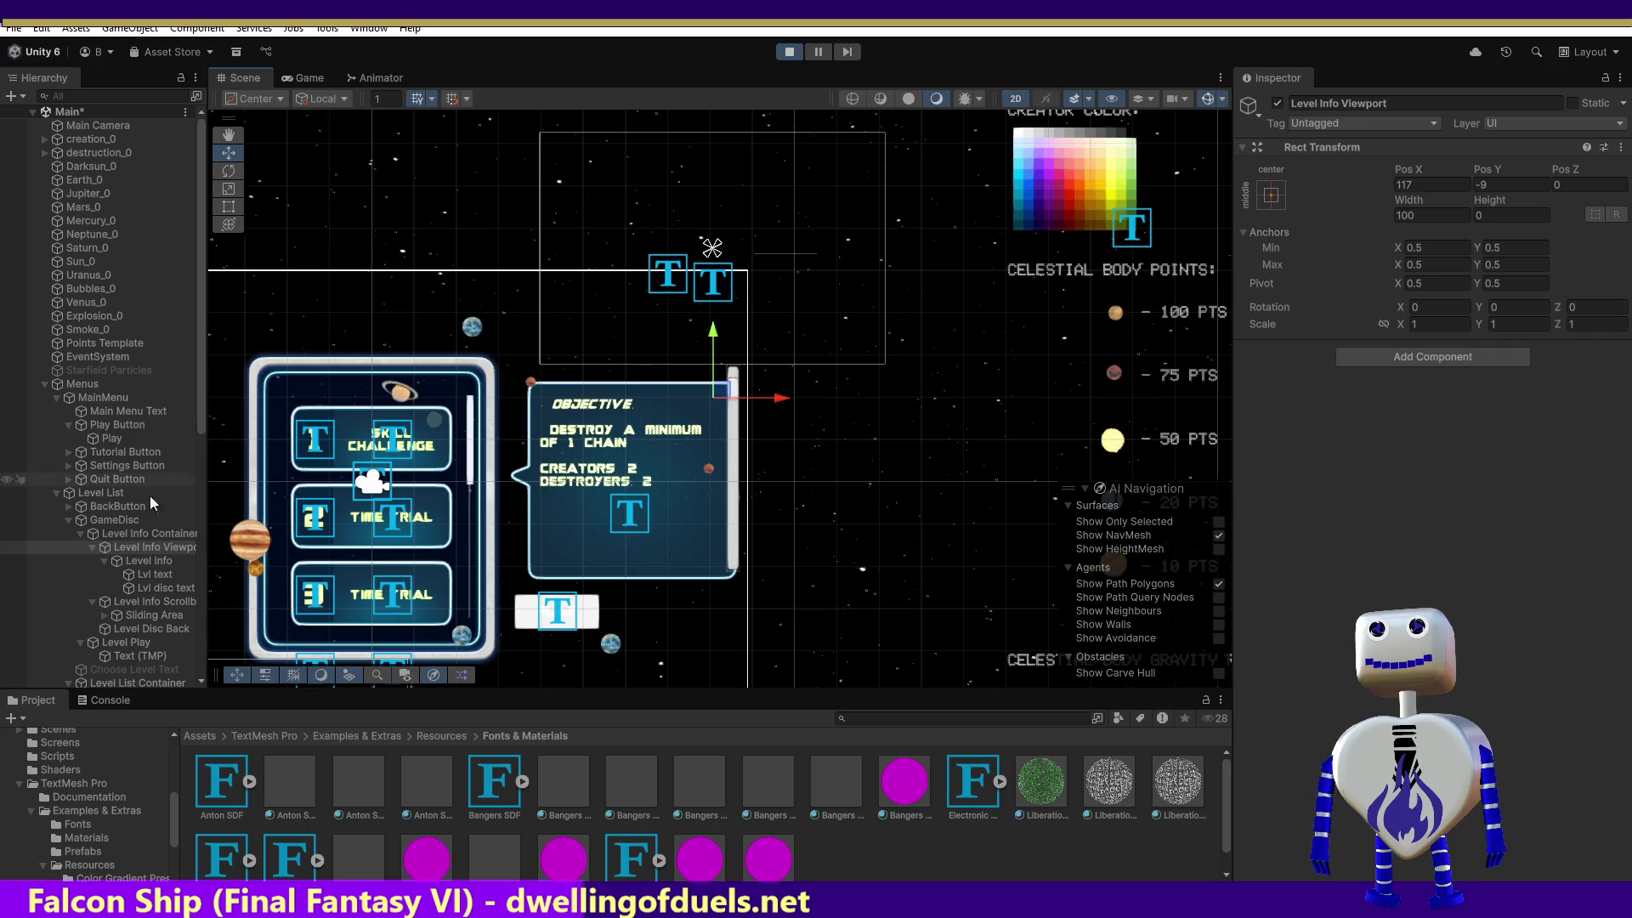
click(102, 537)
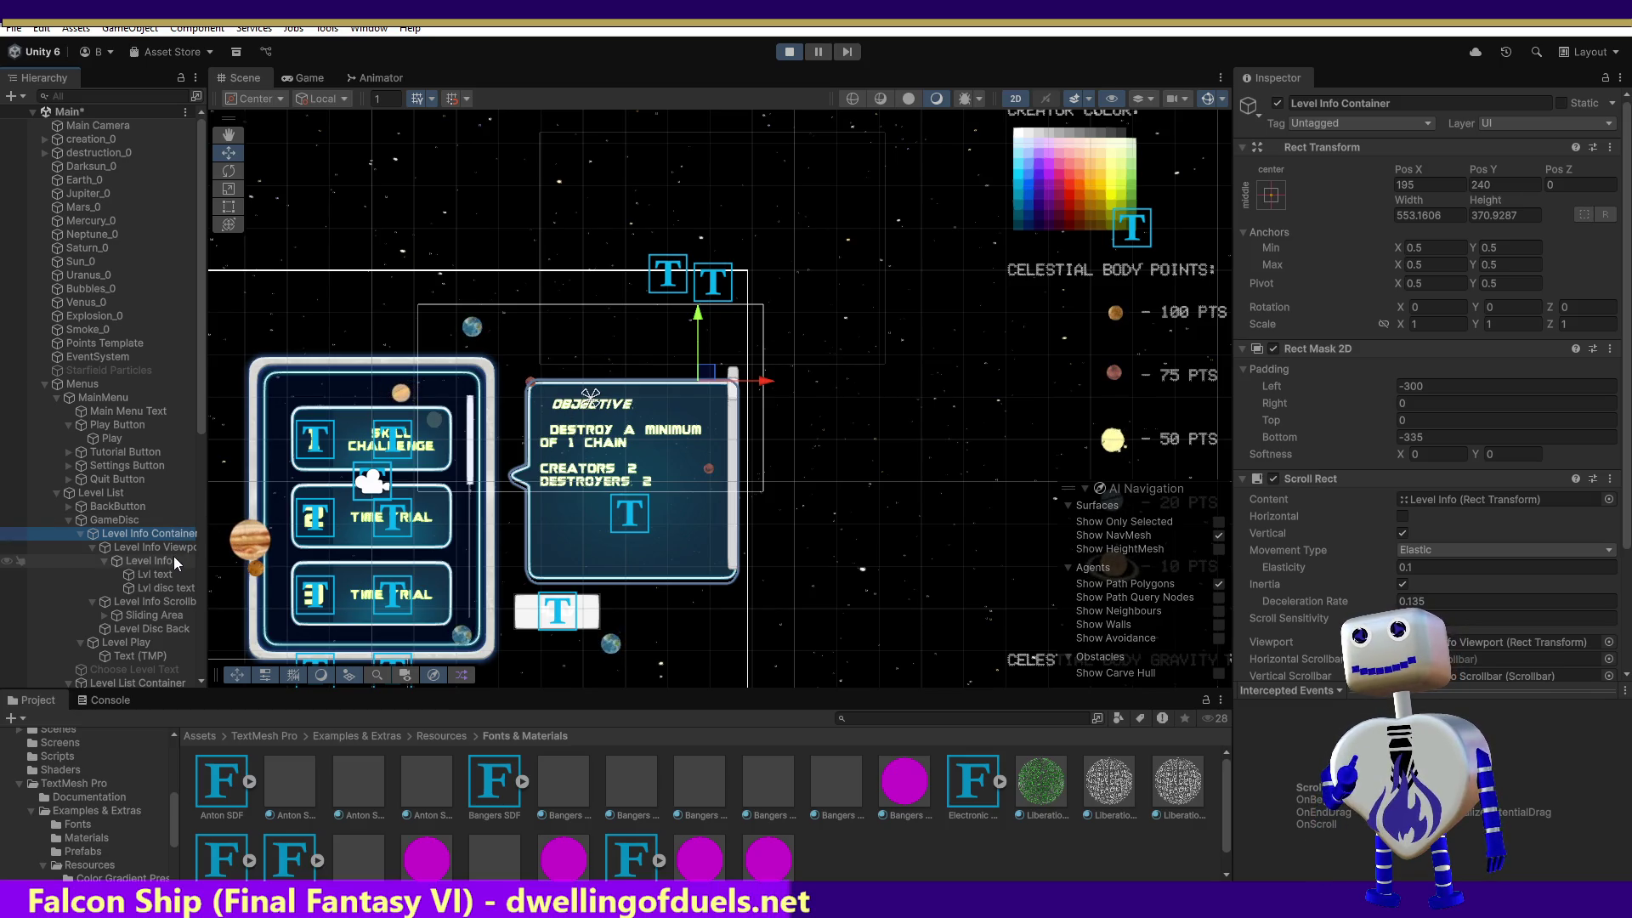
click(306, 78)
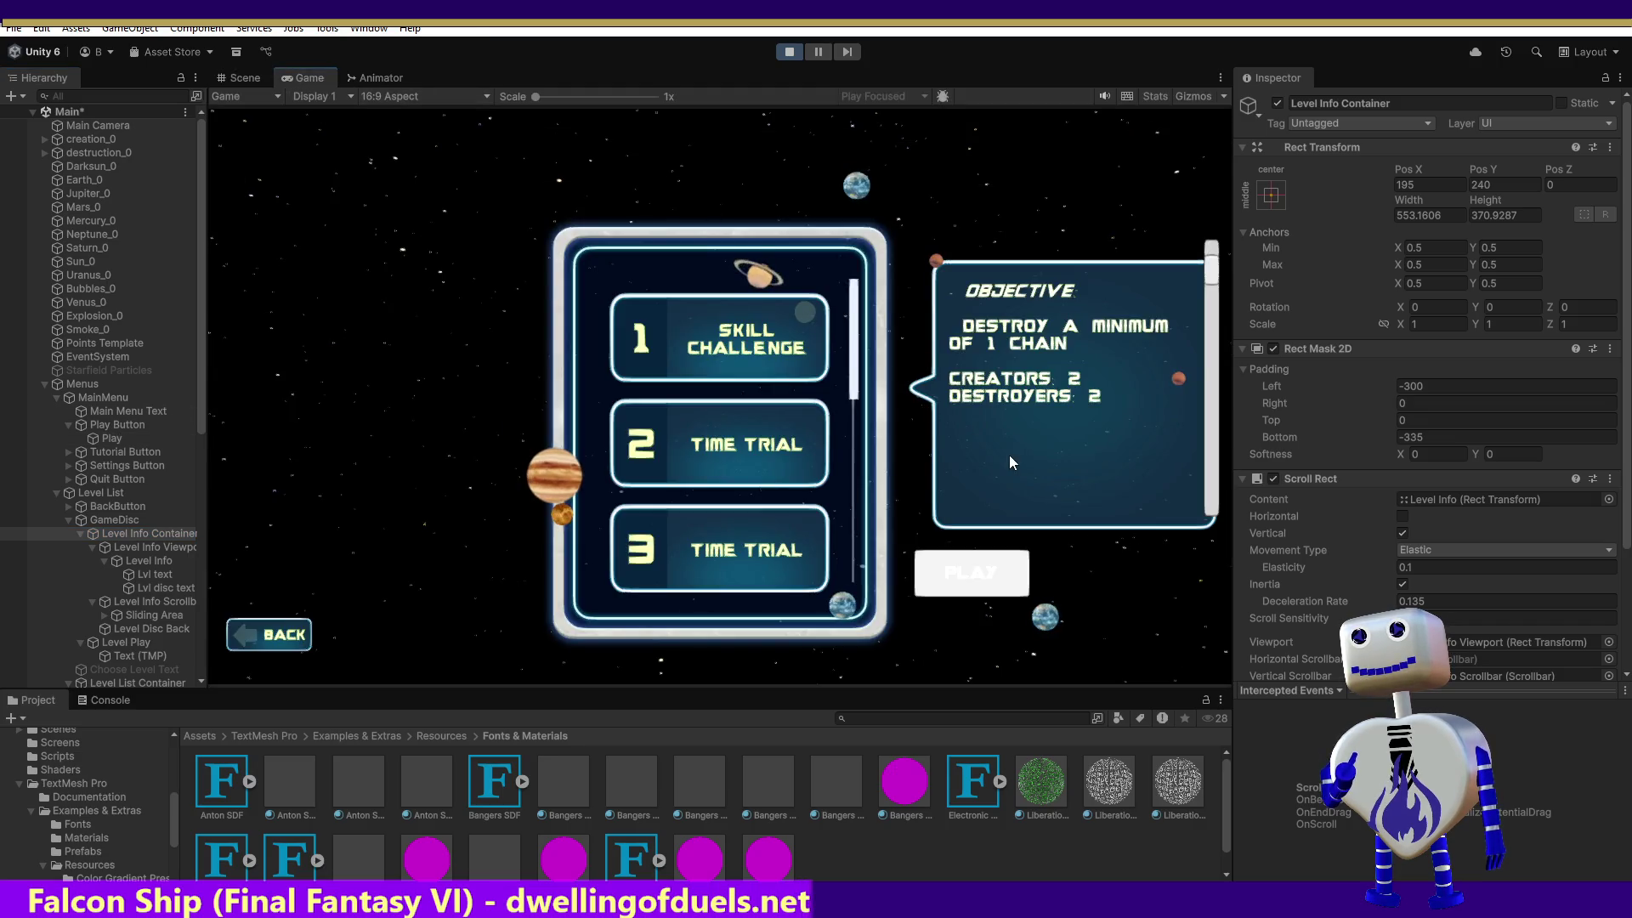
Scroll the level list to levels 3–5 and drag the objective scrollbar to test it.
mouse_move(1215, 278)
mouse_down()
mouse_move(1195, 358)
mouse_move(1217, 213)
mouse_up()
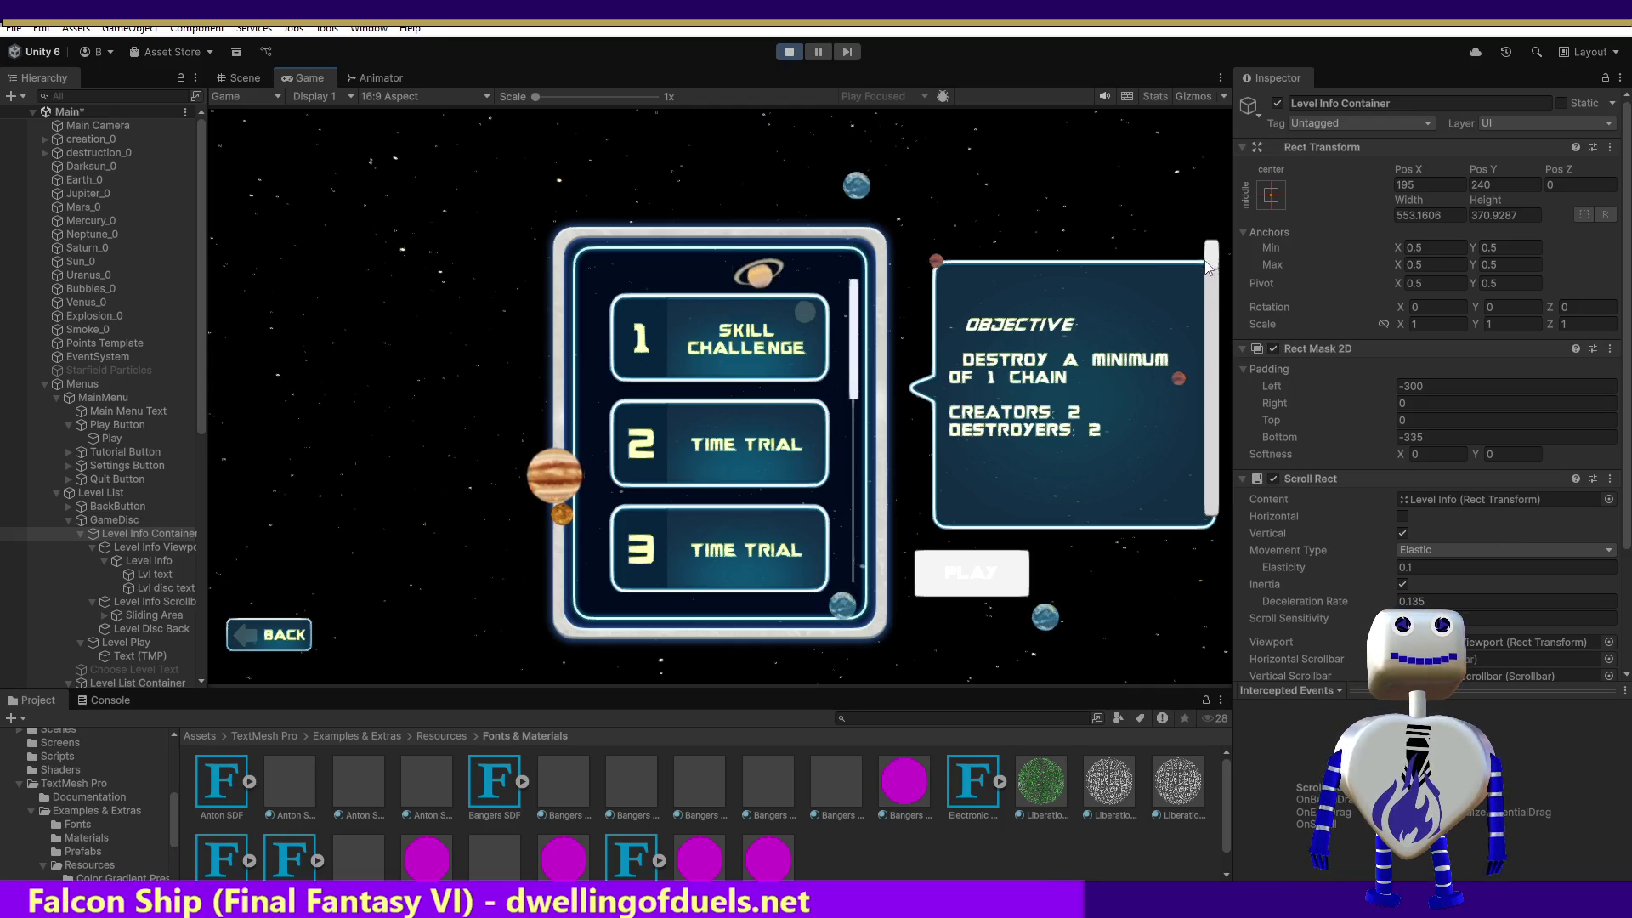
drag(1212, 265, 1208, 292)
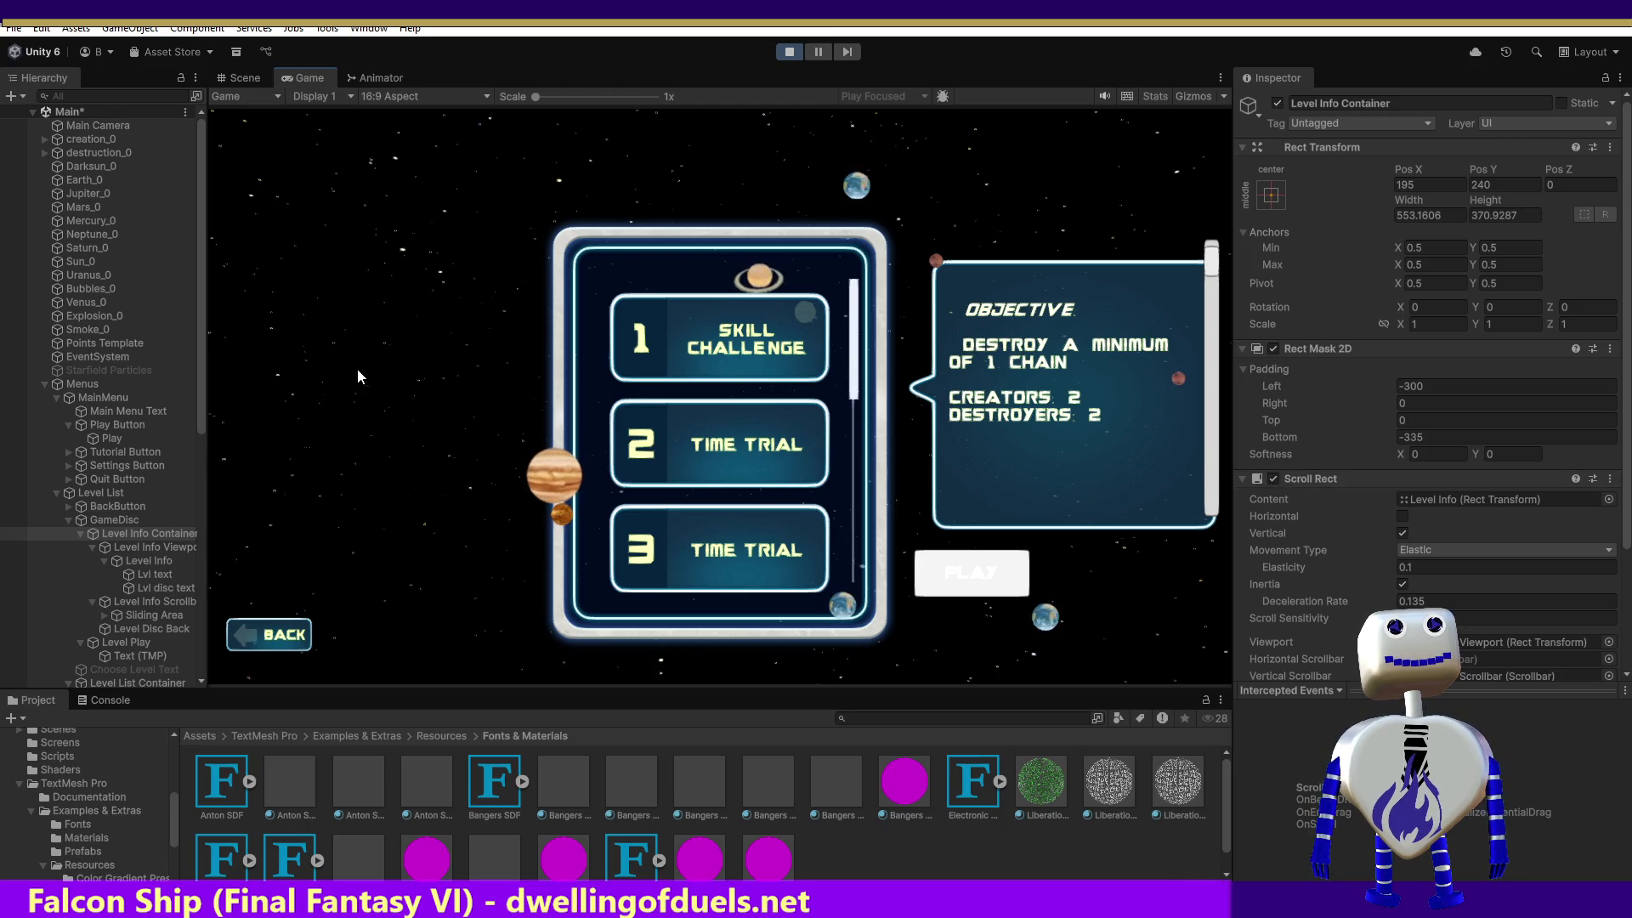
scroll(856, 365, up, 2)
scroll(853, 408, down, 4)
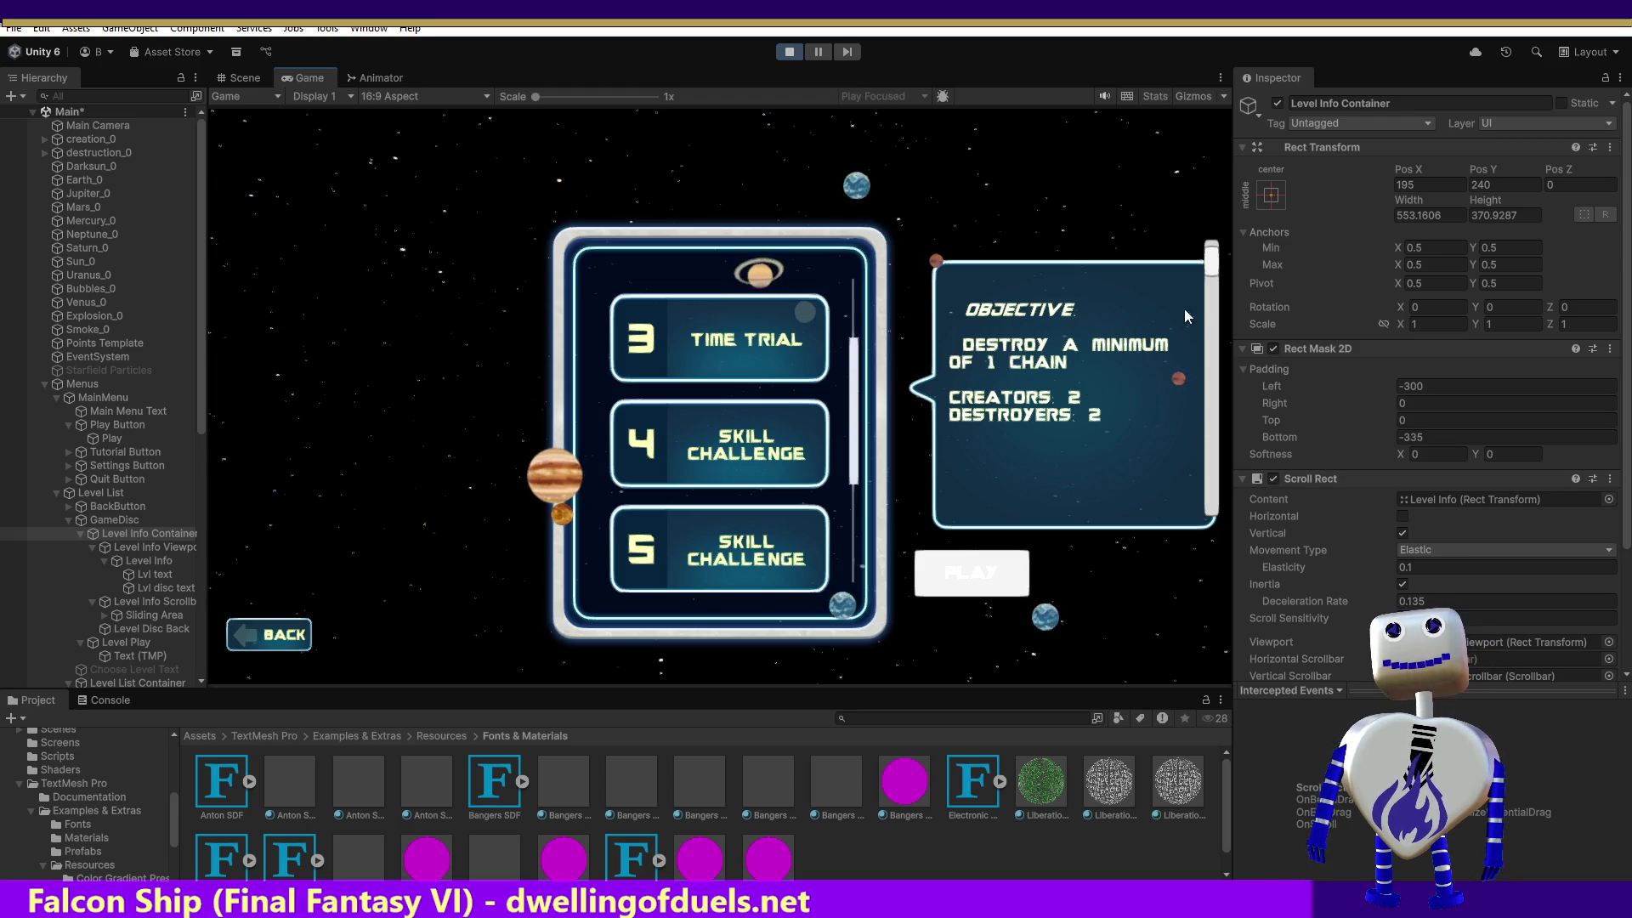
drag(1205, 269, 1206, 291)
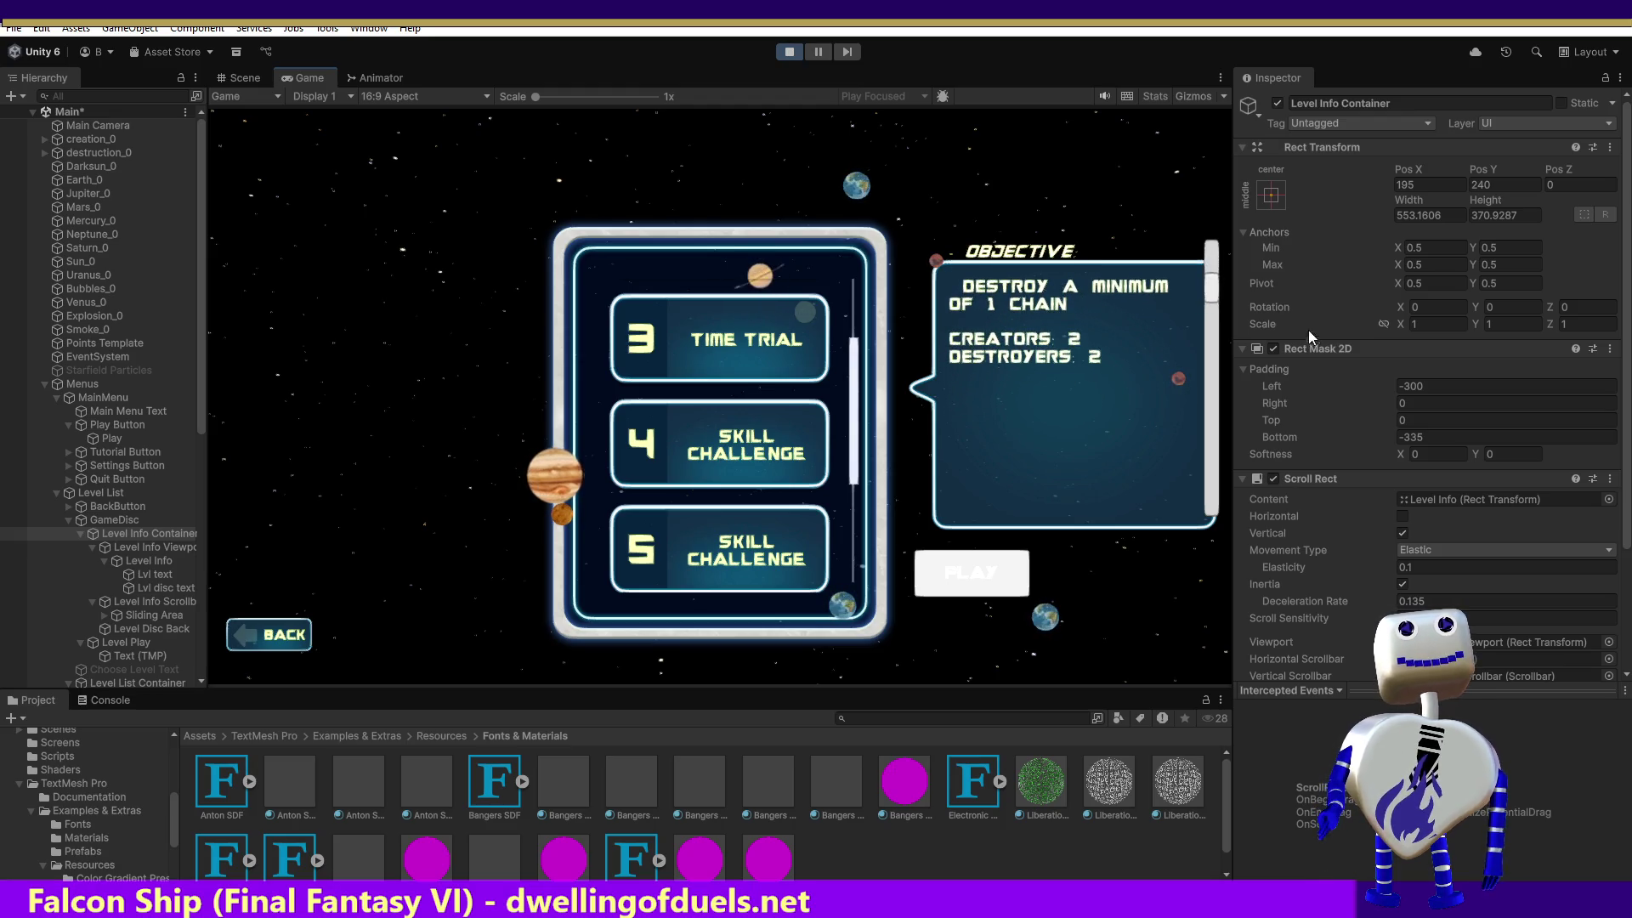
Give the Level Info Container Height 500 and Rect Mask 2D Top padding -350.
click(1477, 217)
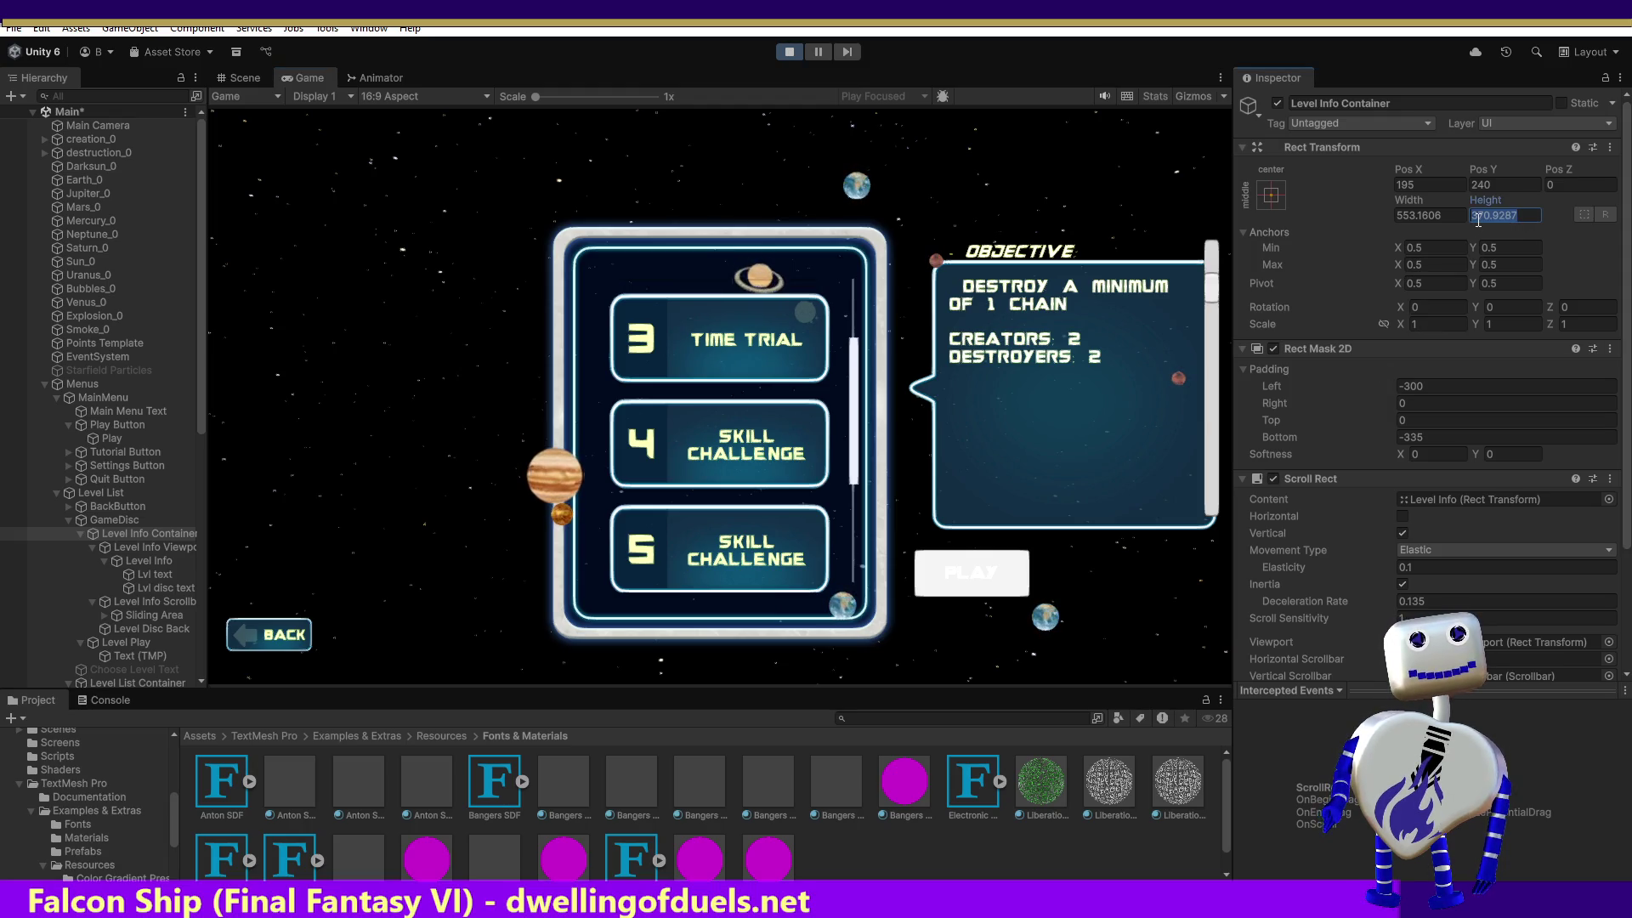
text(500)
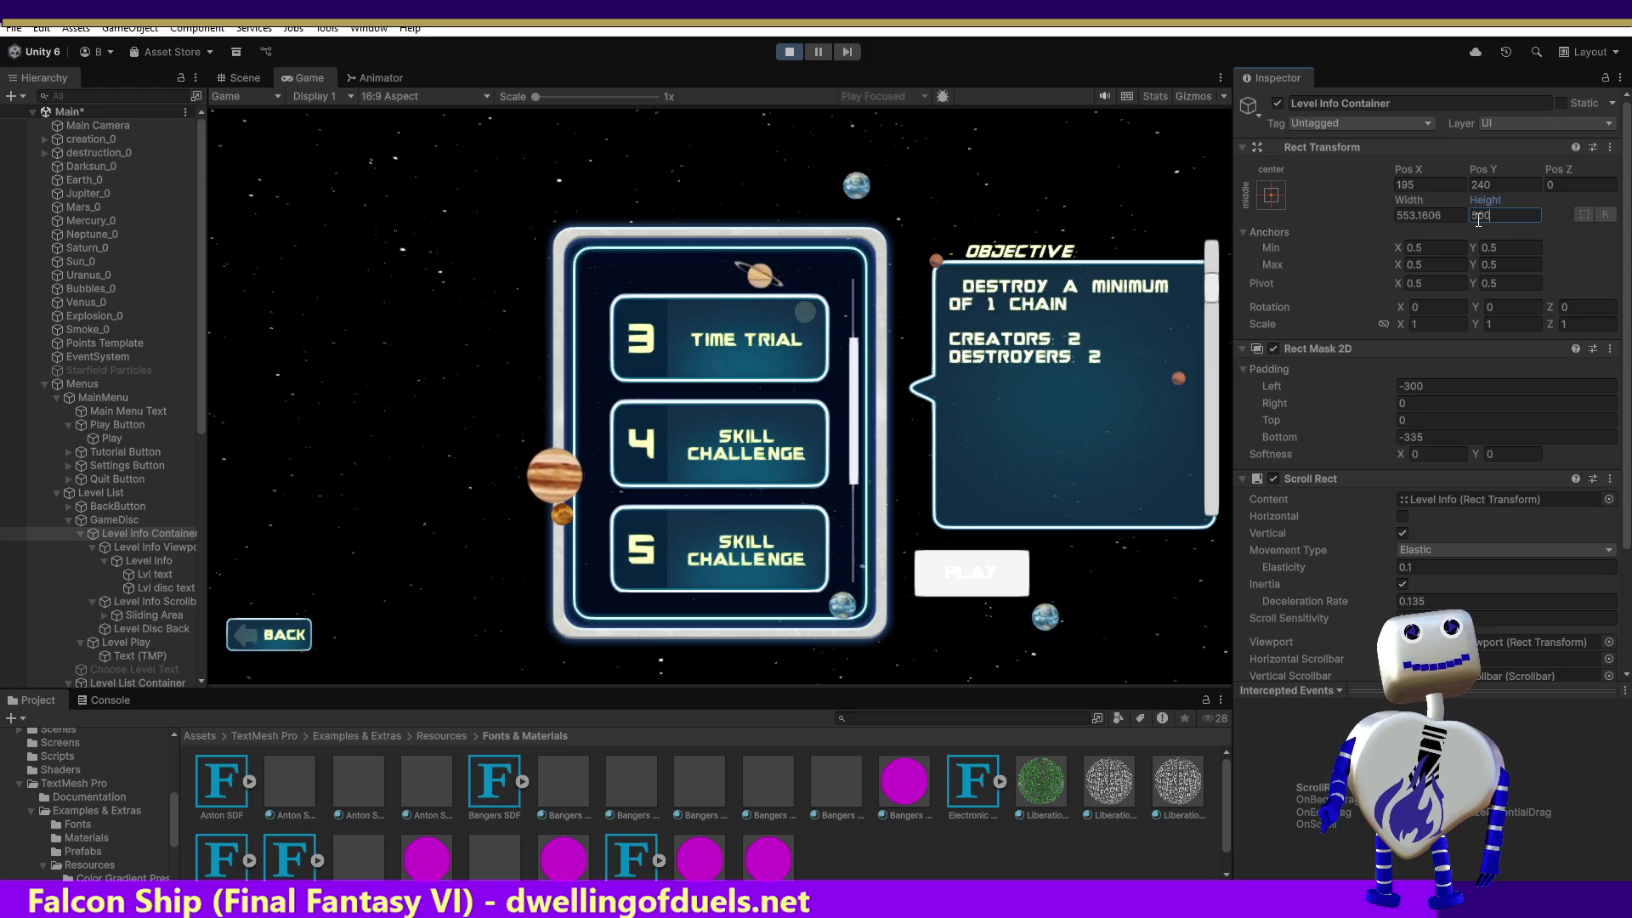
click(1406, 420)
text(300-)
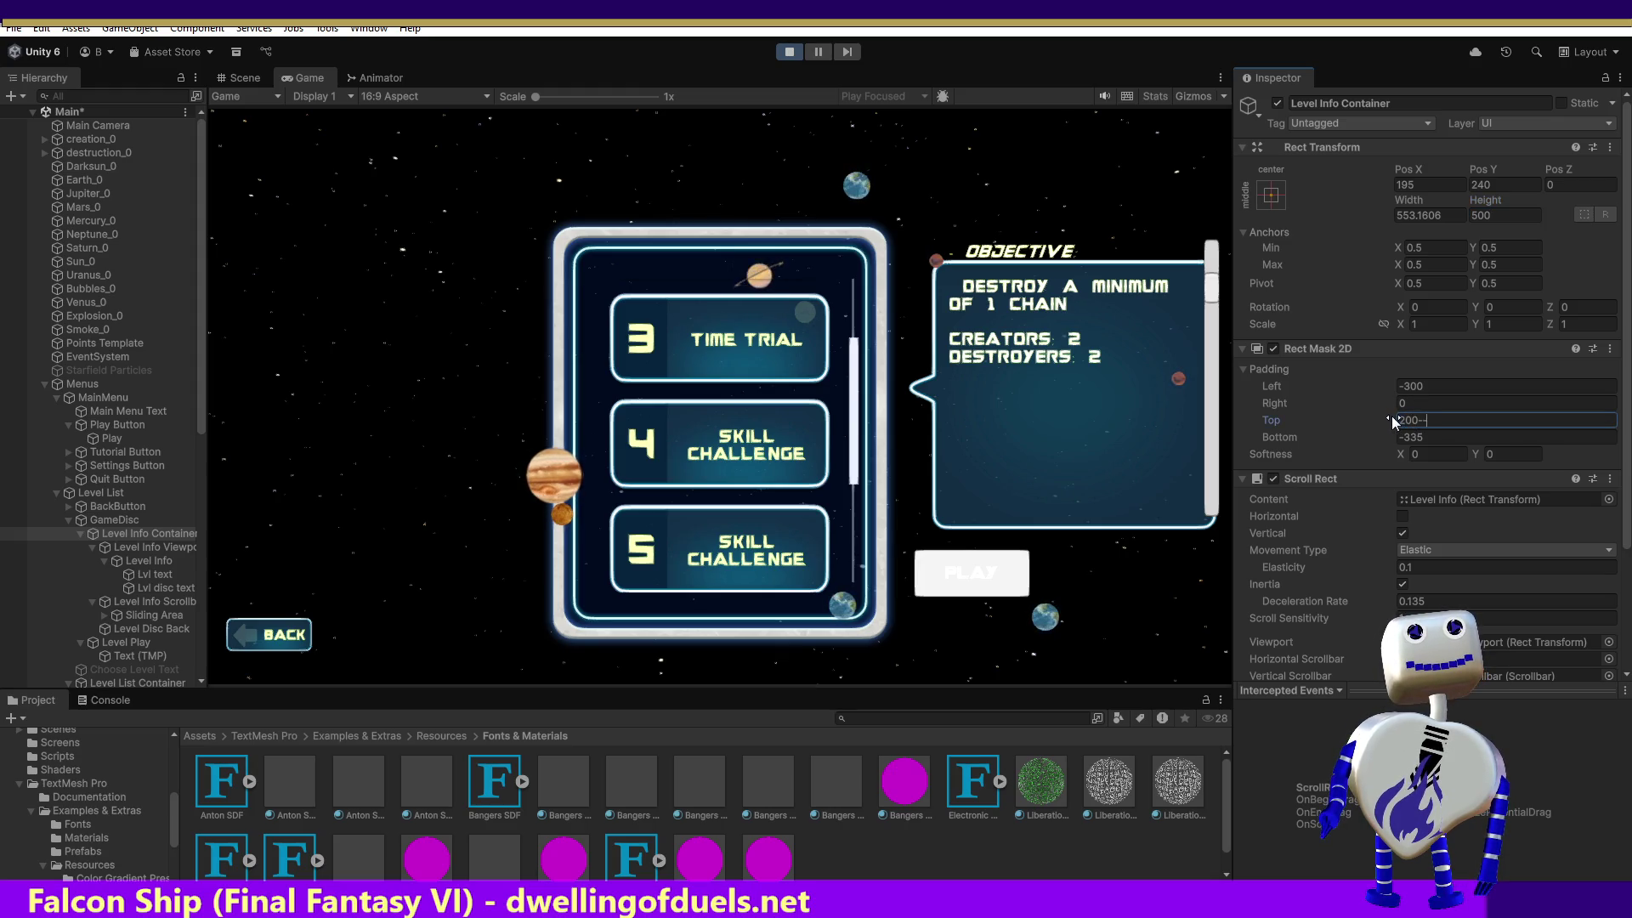
key(BackSpace)
key(BackSpace)
key(BackSpace)
text(-2)
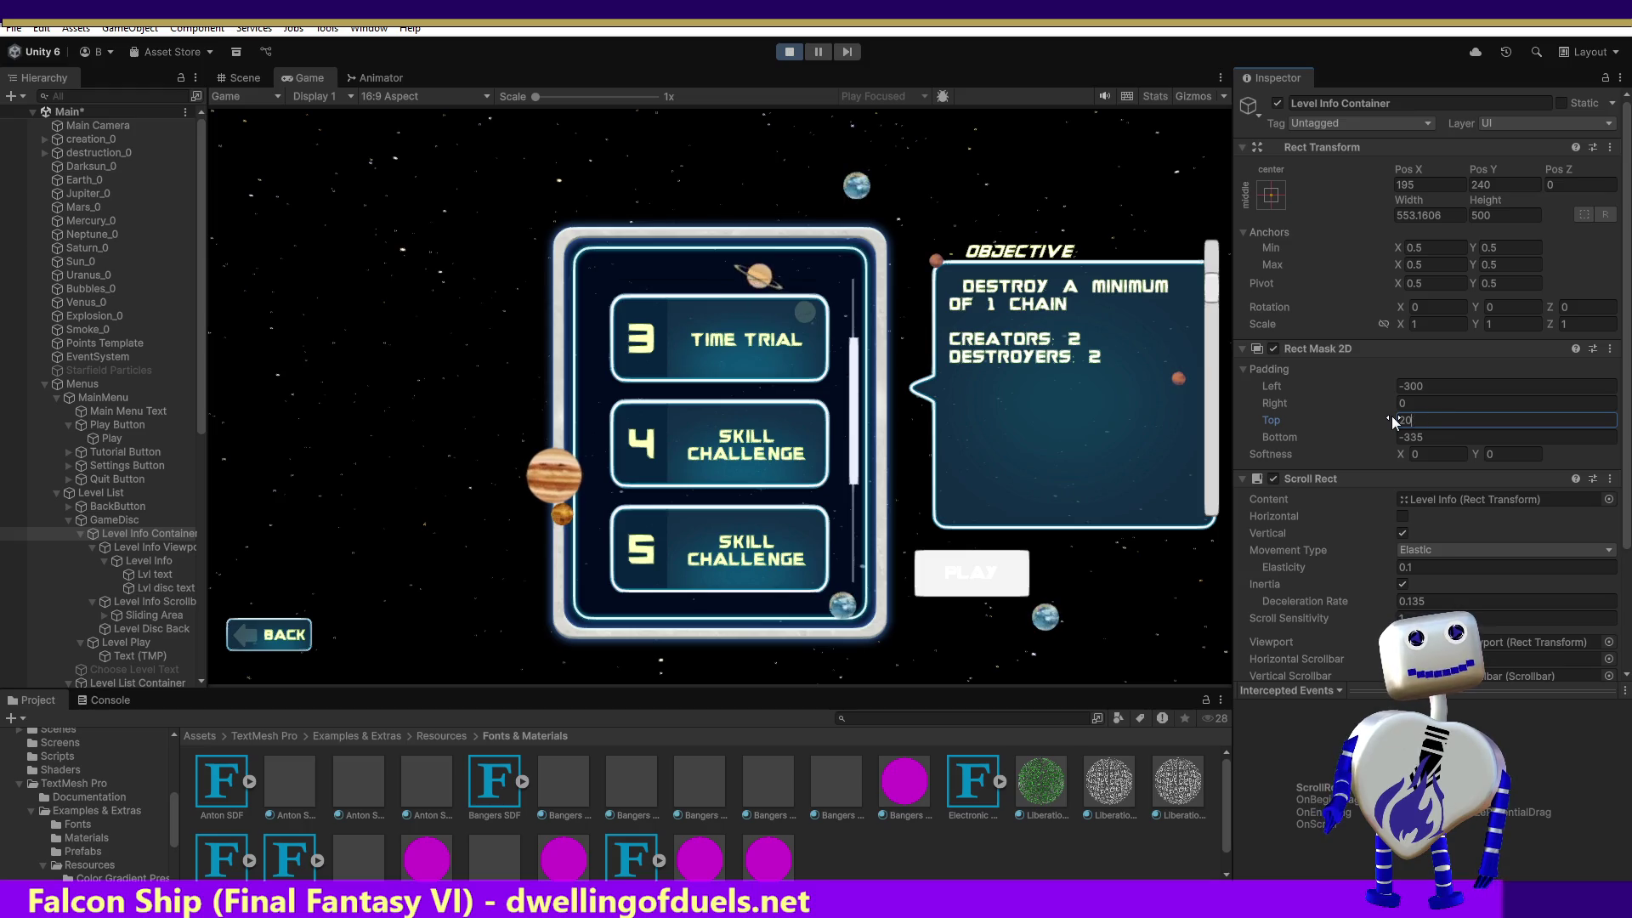
text(0)
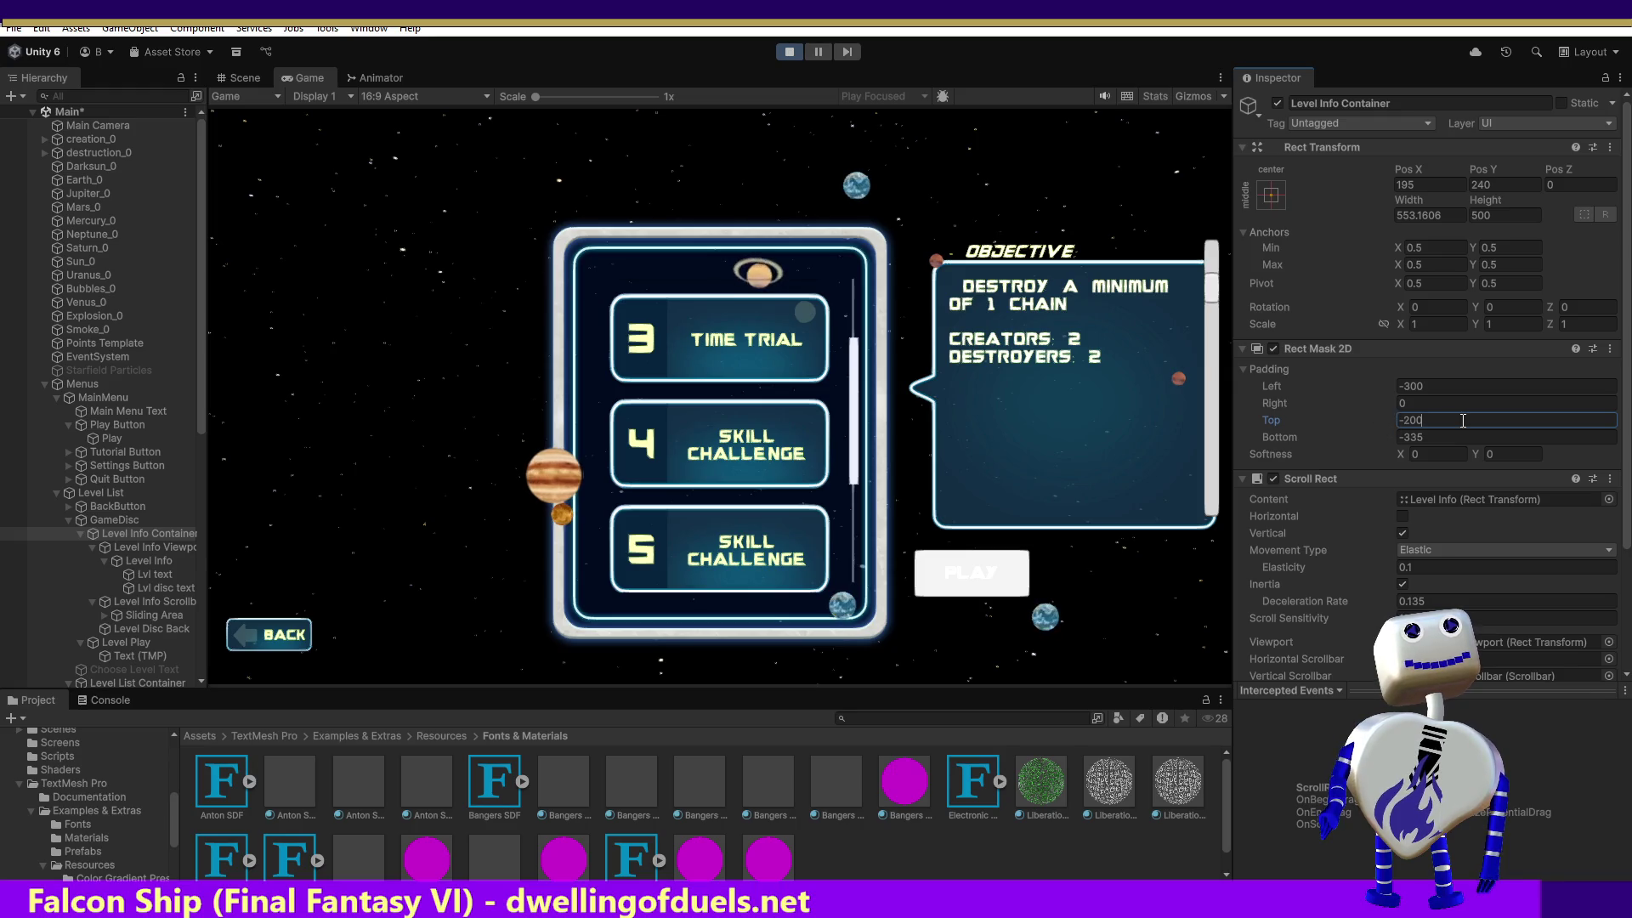
text(-300)
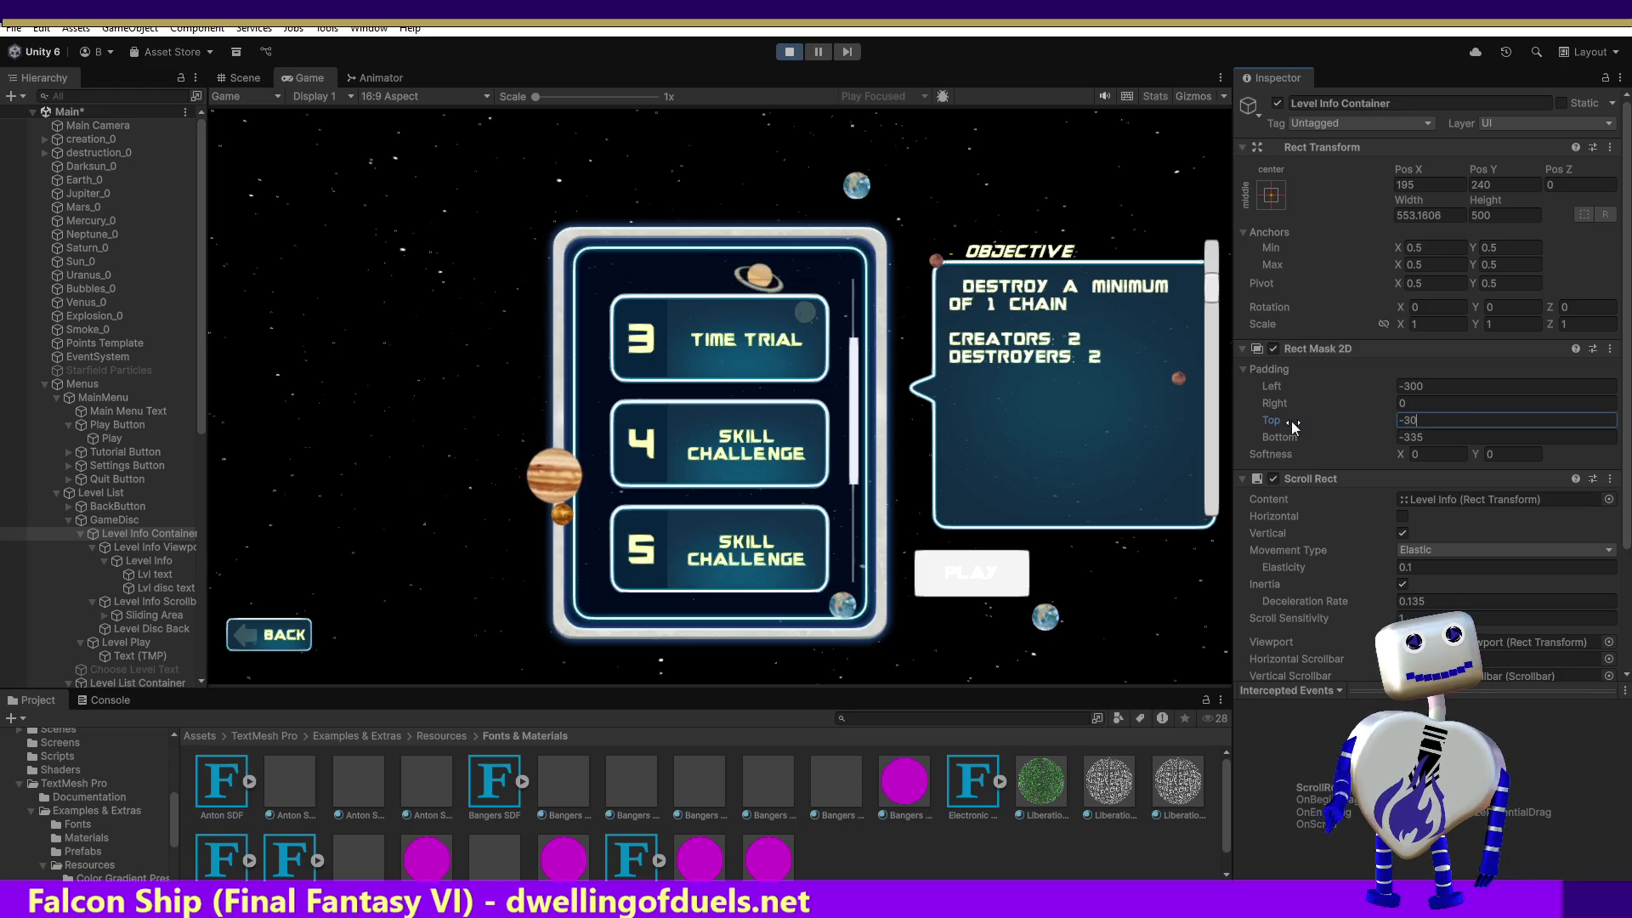
key(BackSpace)
text(5)
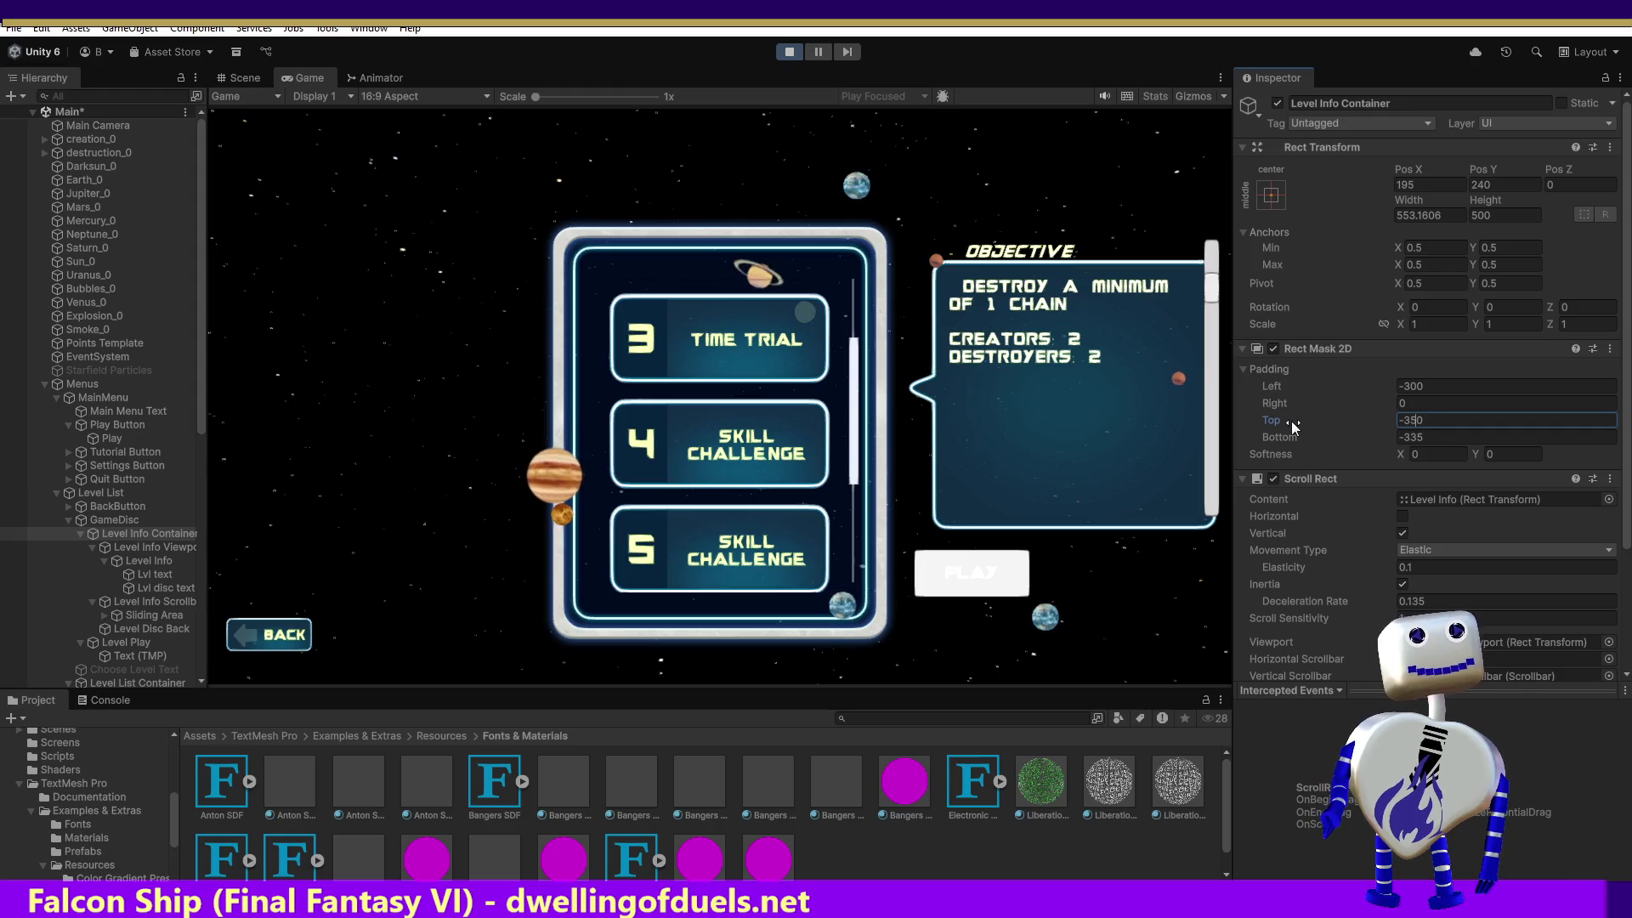
mouse_move(1211, 272)
mouse_down()
mouse_move(1212, 340)
mouse_move(1208, 256)
mouse_up()
click(1413, 421)
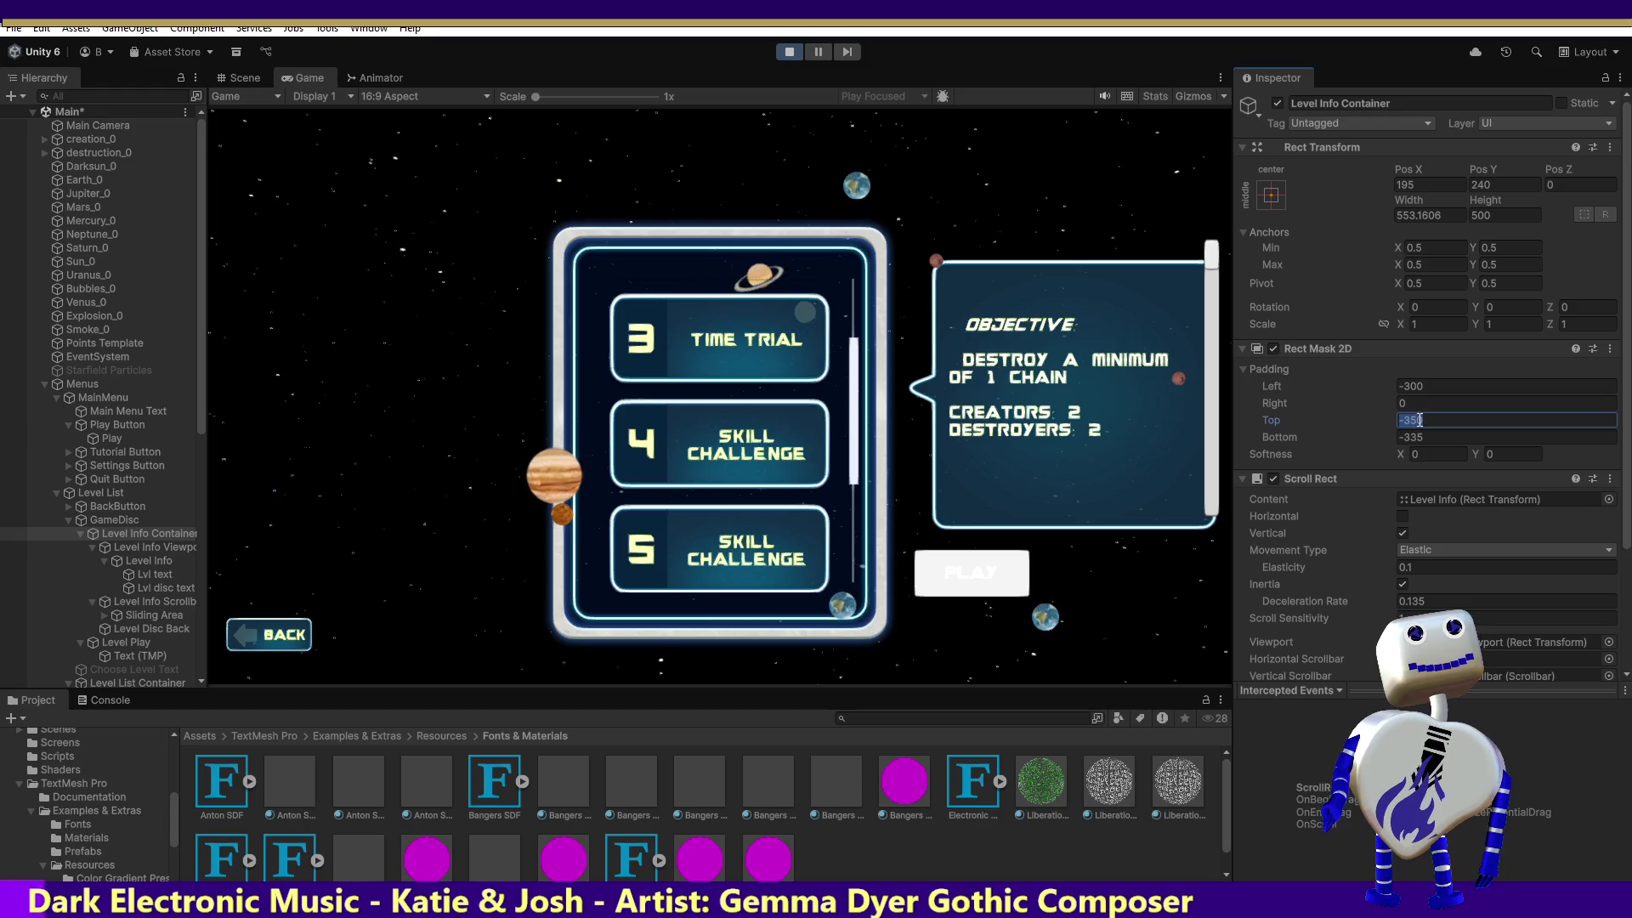
click(1473, 185)
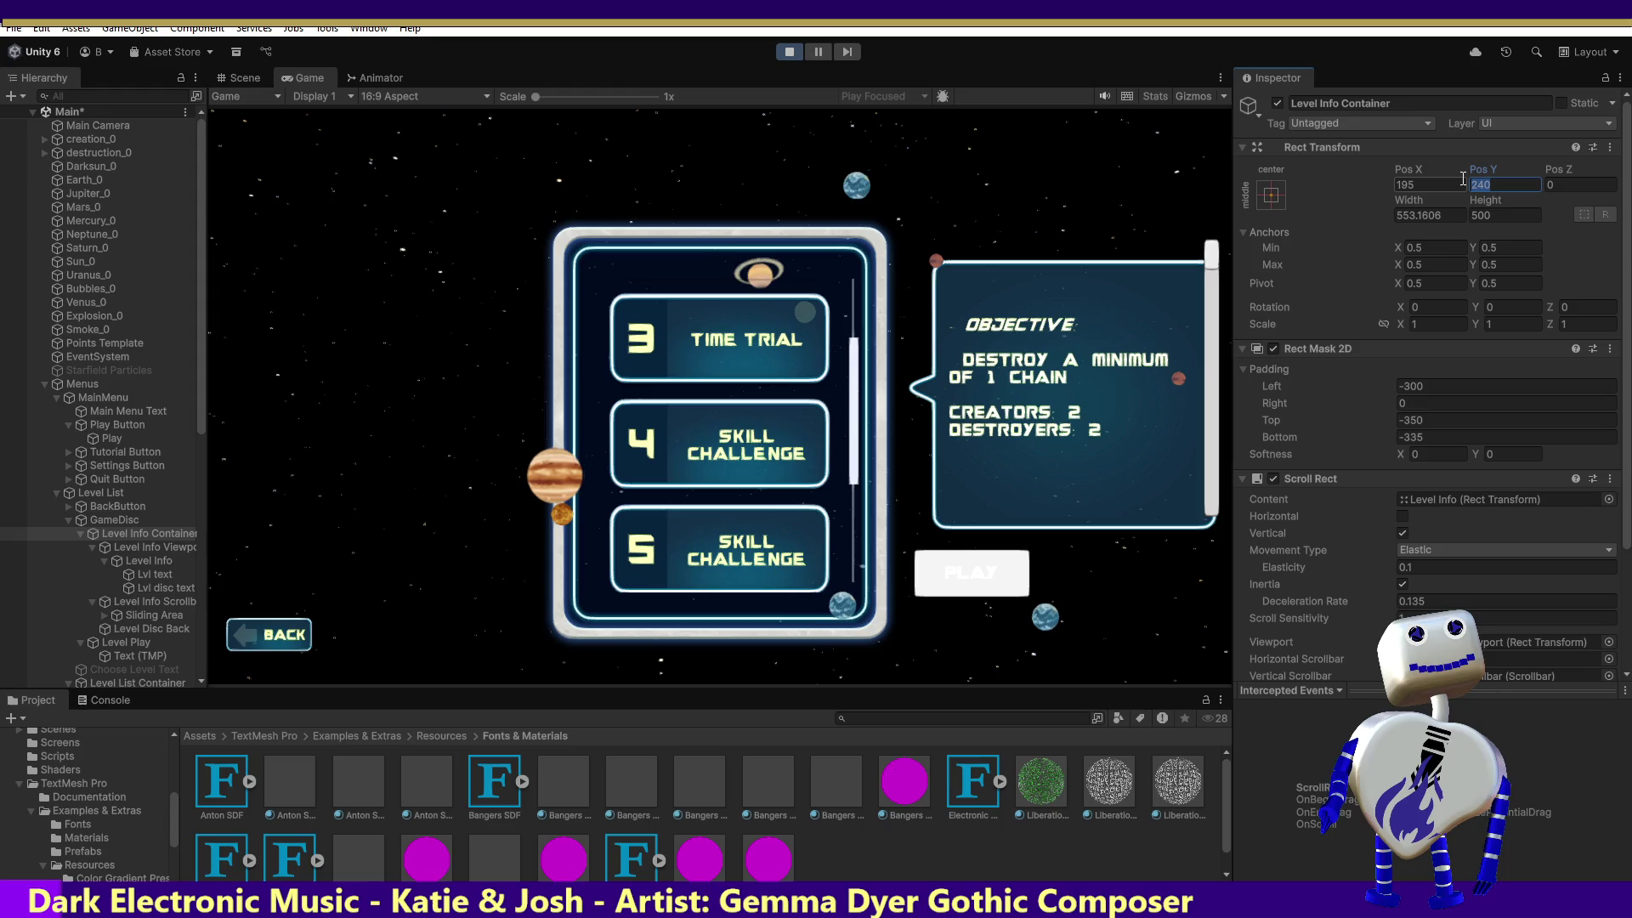
Set the Level Info Viewport's Pos Y to 0 and Height to 300.
text(0)
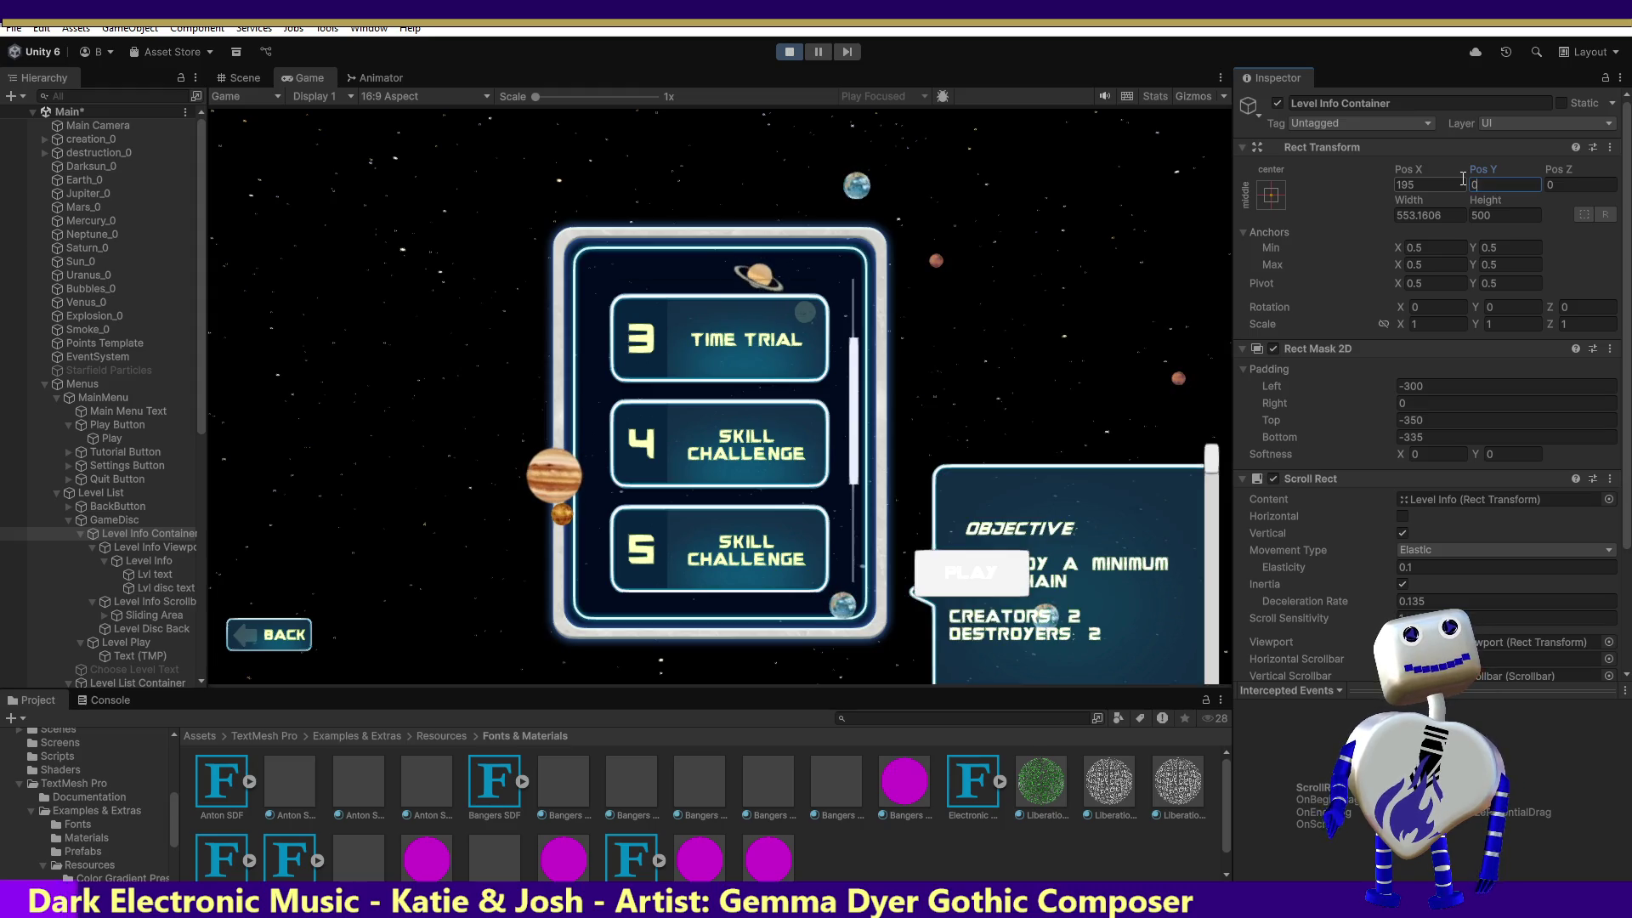
key(ctrl+z)
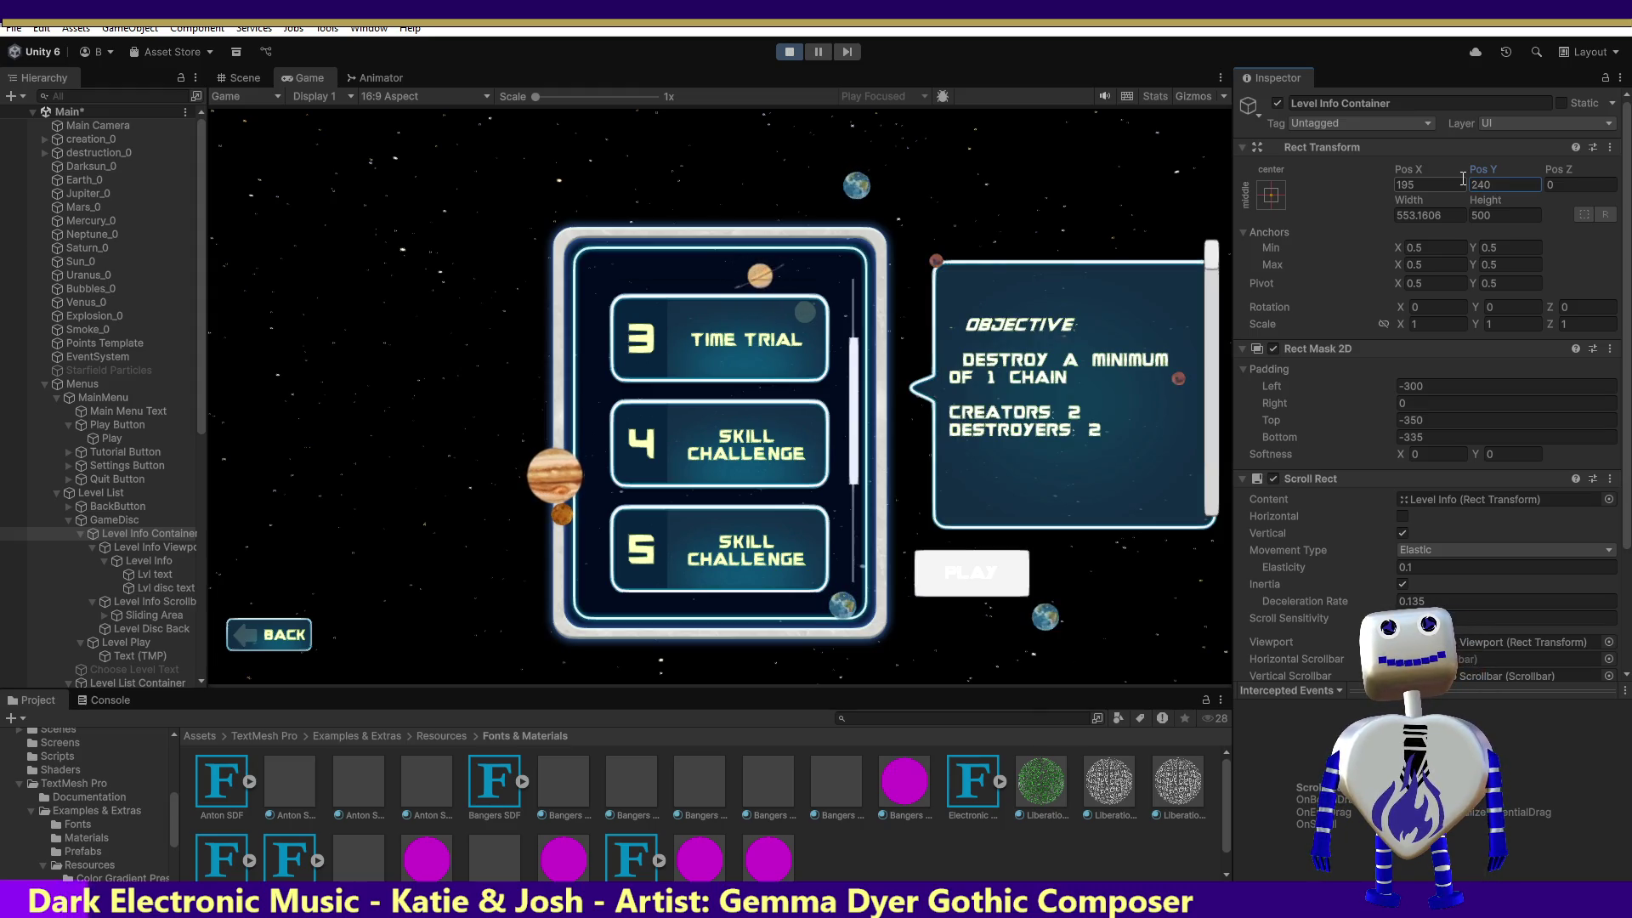
click(164, 546)
click(1505, 184)
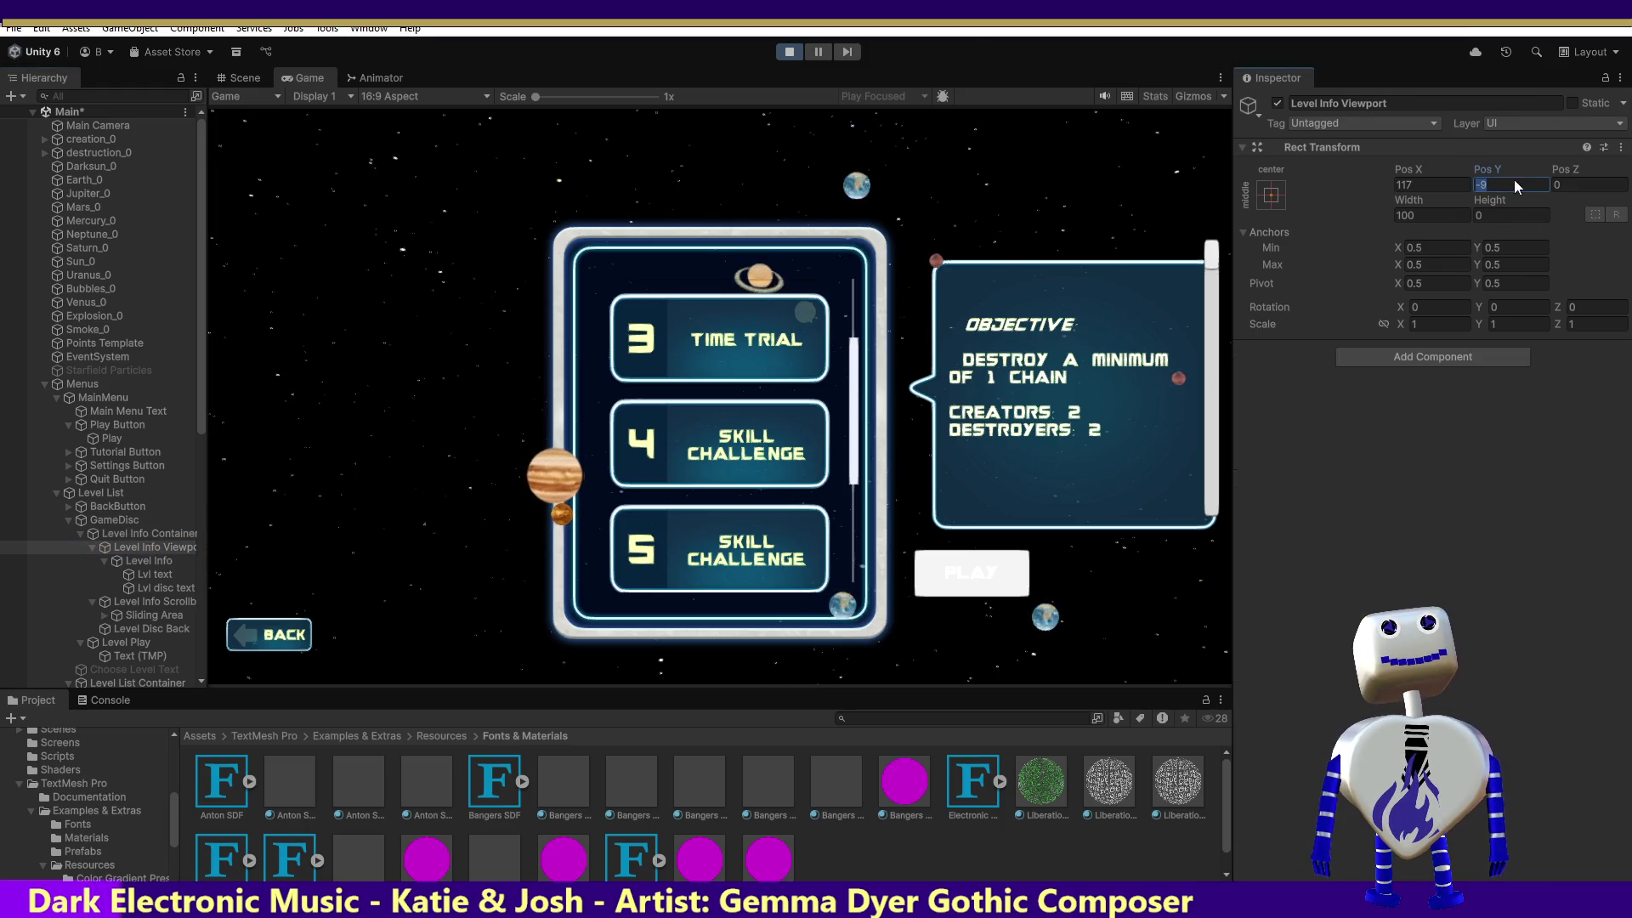
text(0)
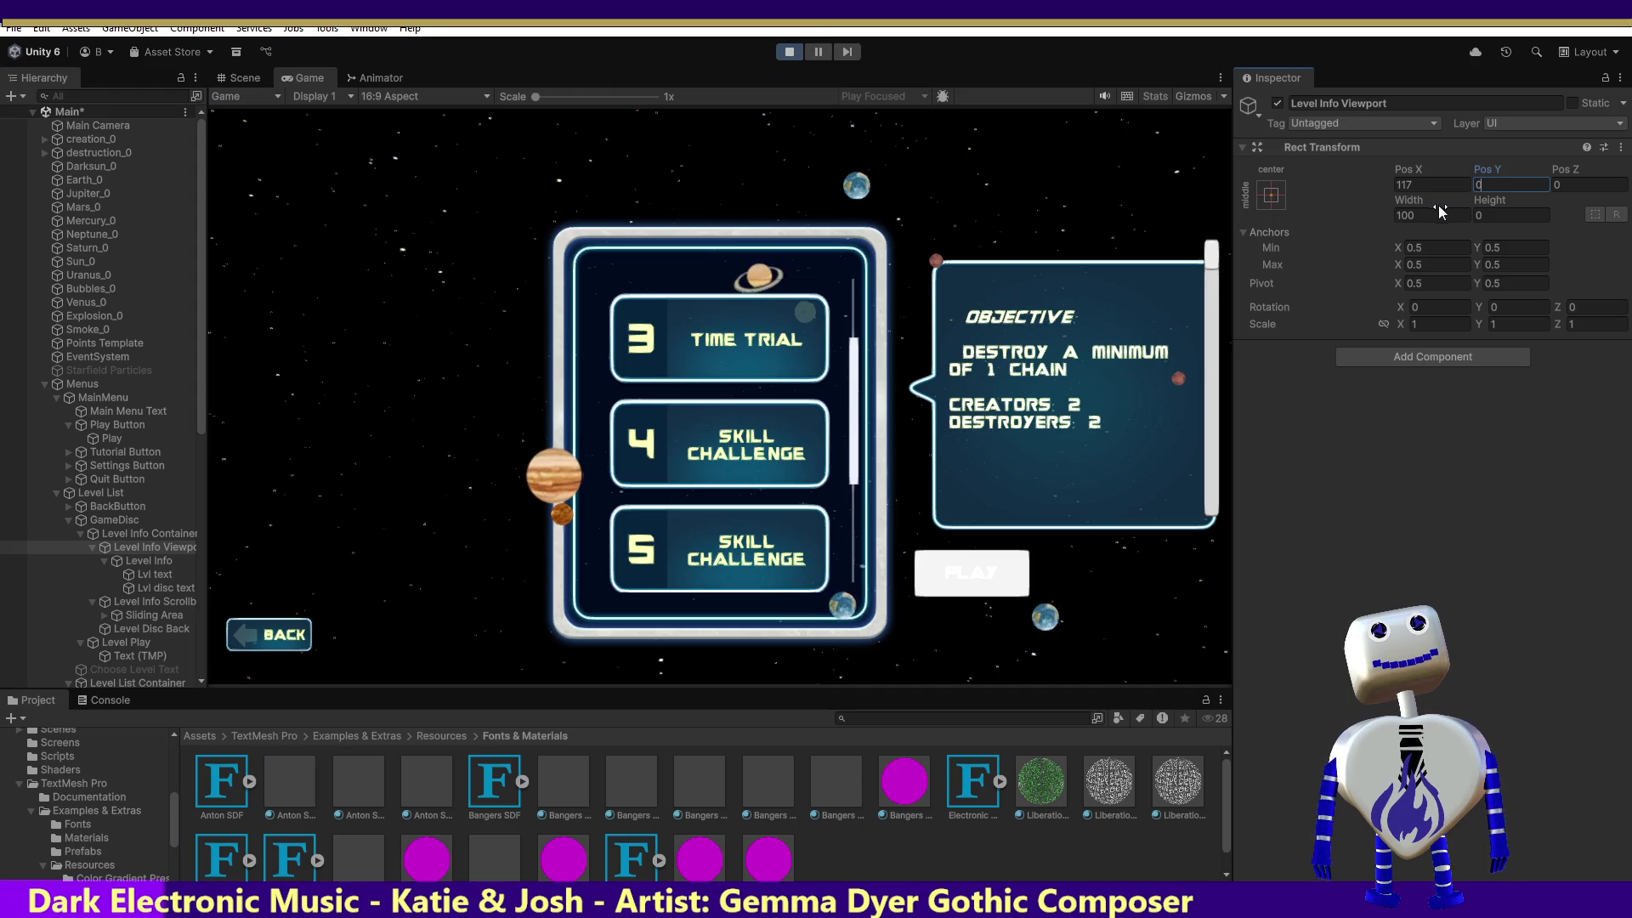
click(1483, 214)
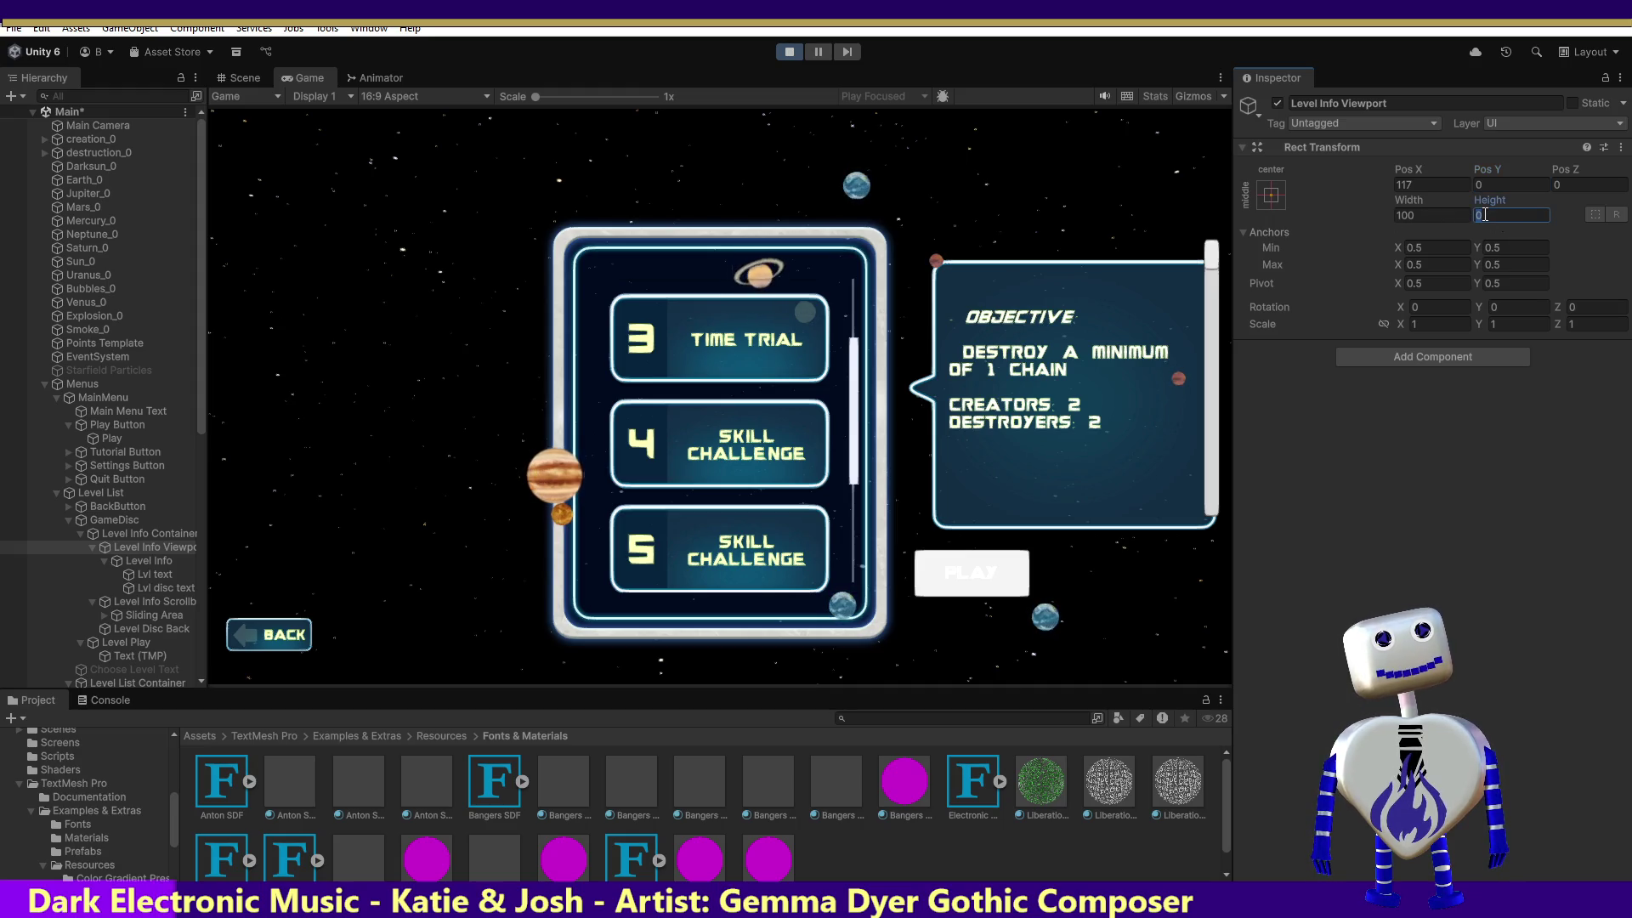
text(300)
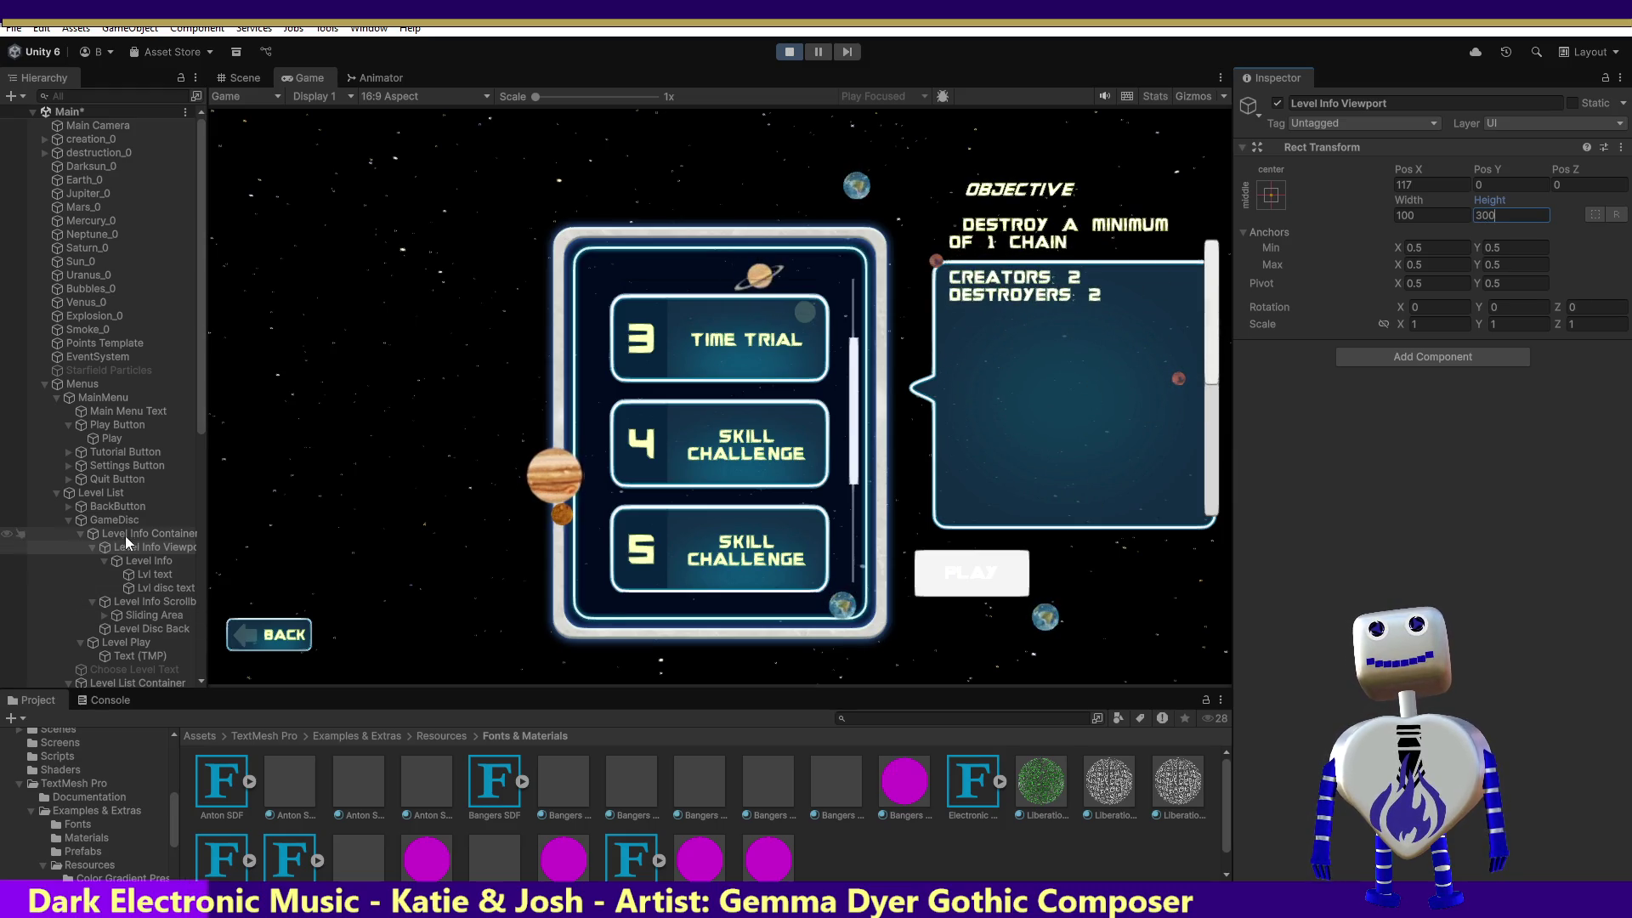
Try a new Level Info Container height, keeping it at 500.
click(129, 534)
click(1517, 214)
text(3)
key(BackSpace)
text(500)
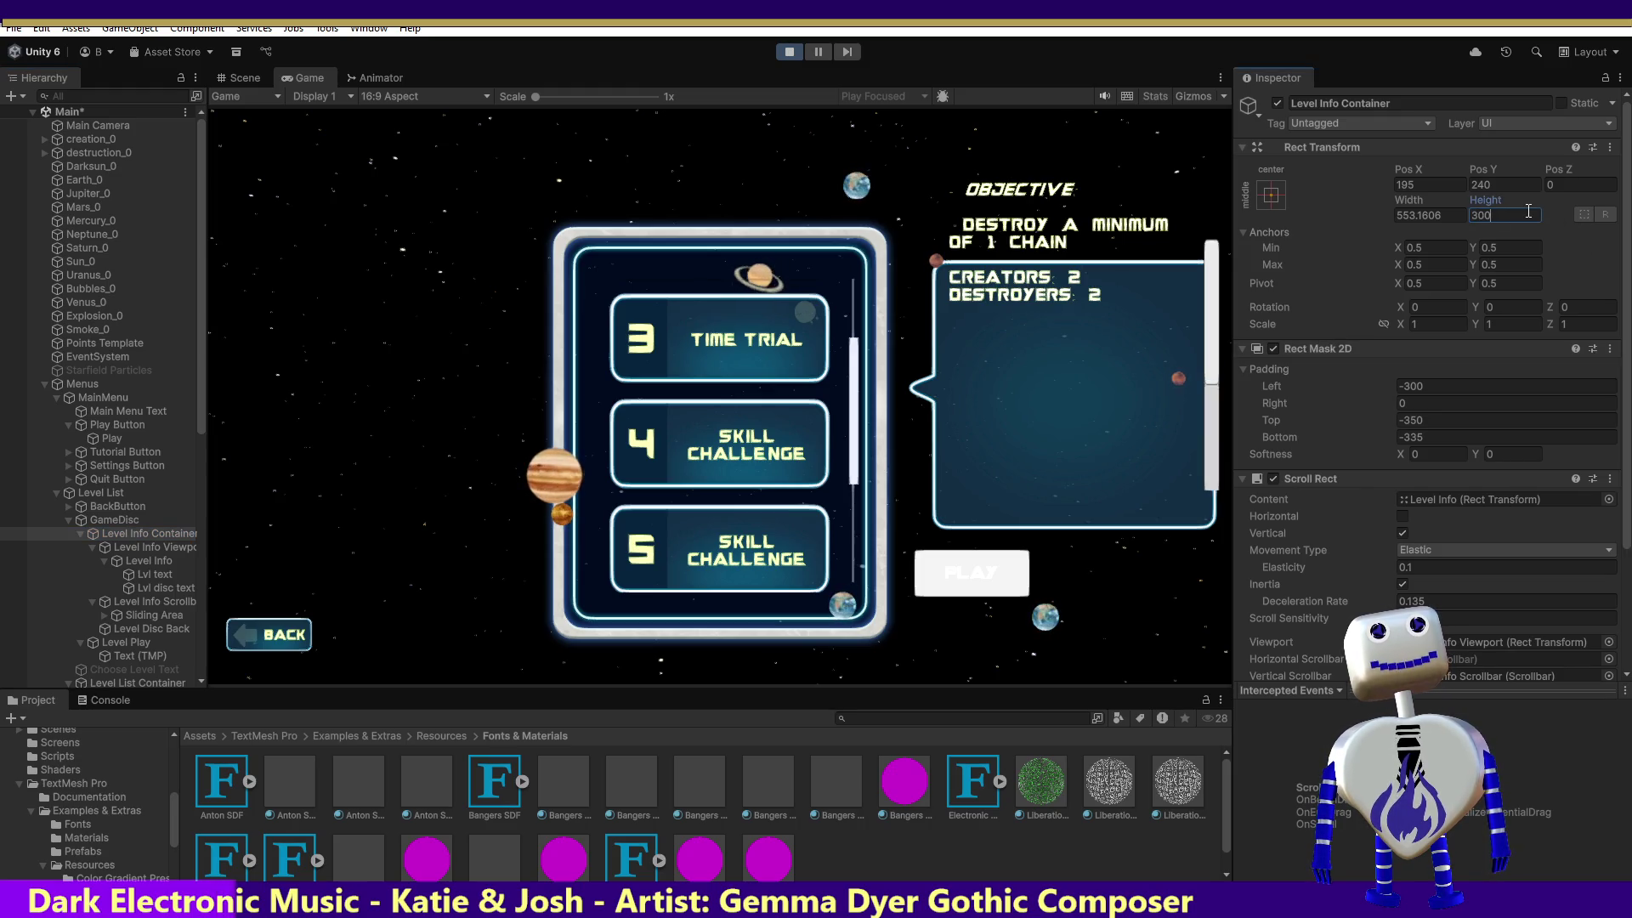
key(ctrl+z)
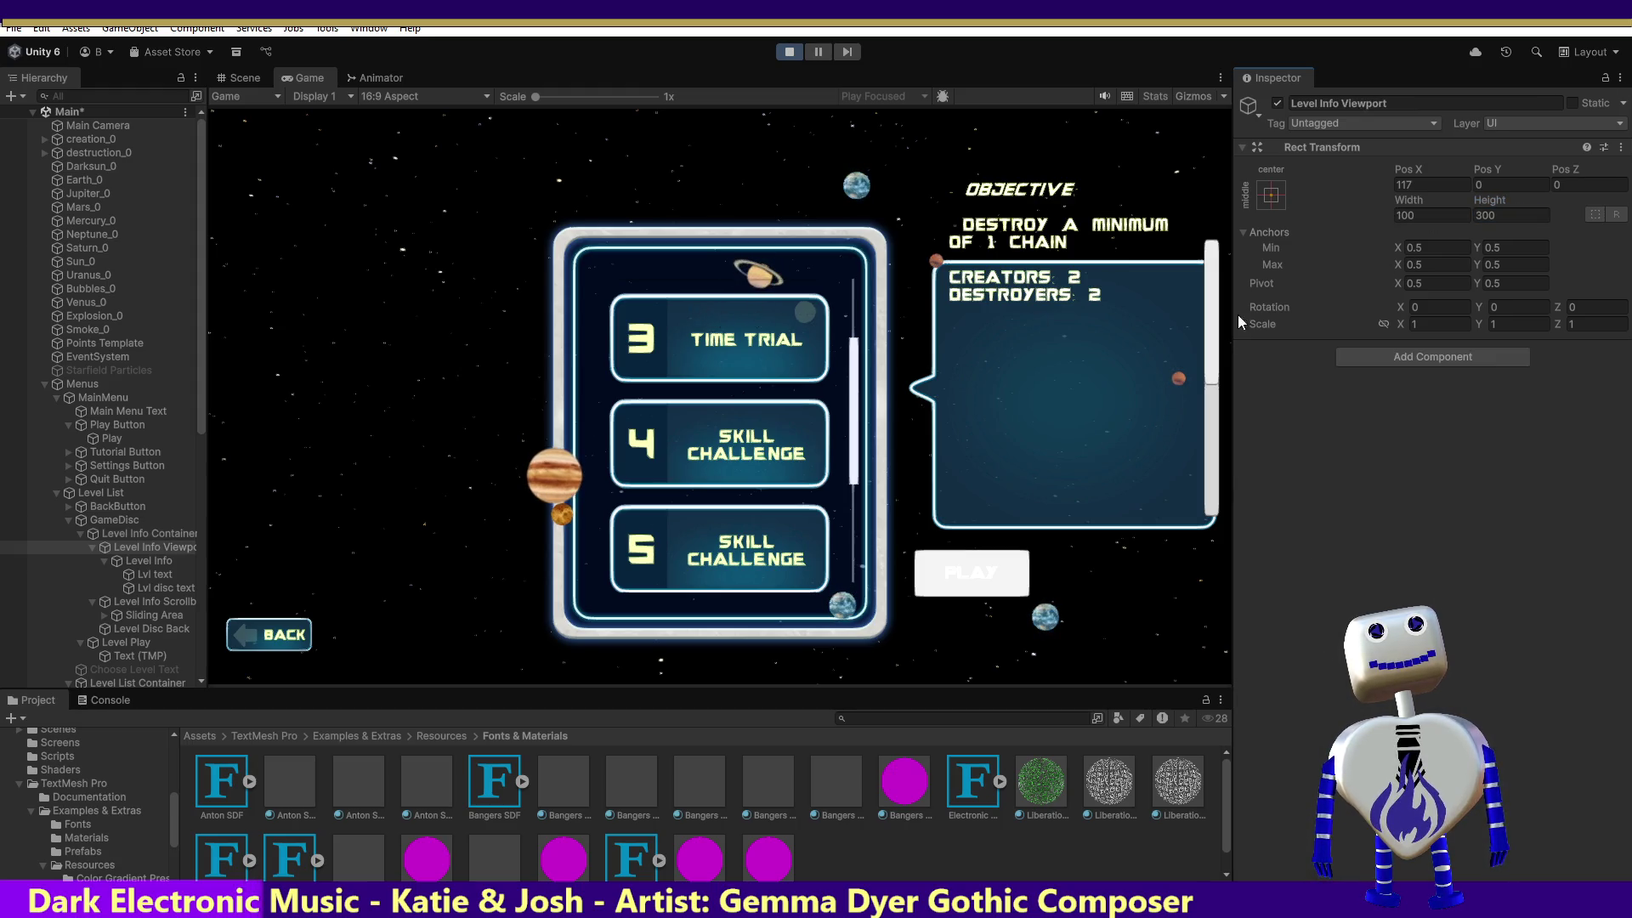
Set the Level Info Container's Height to 320, leaving Pos Y at 240.
click(114, 530)
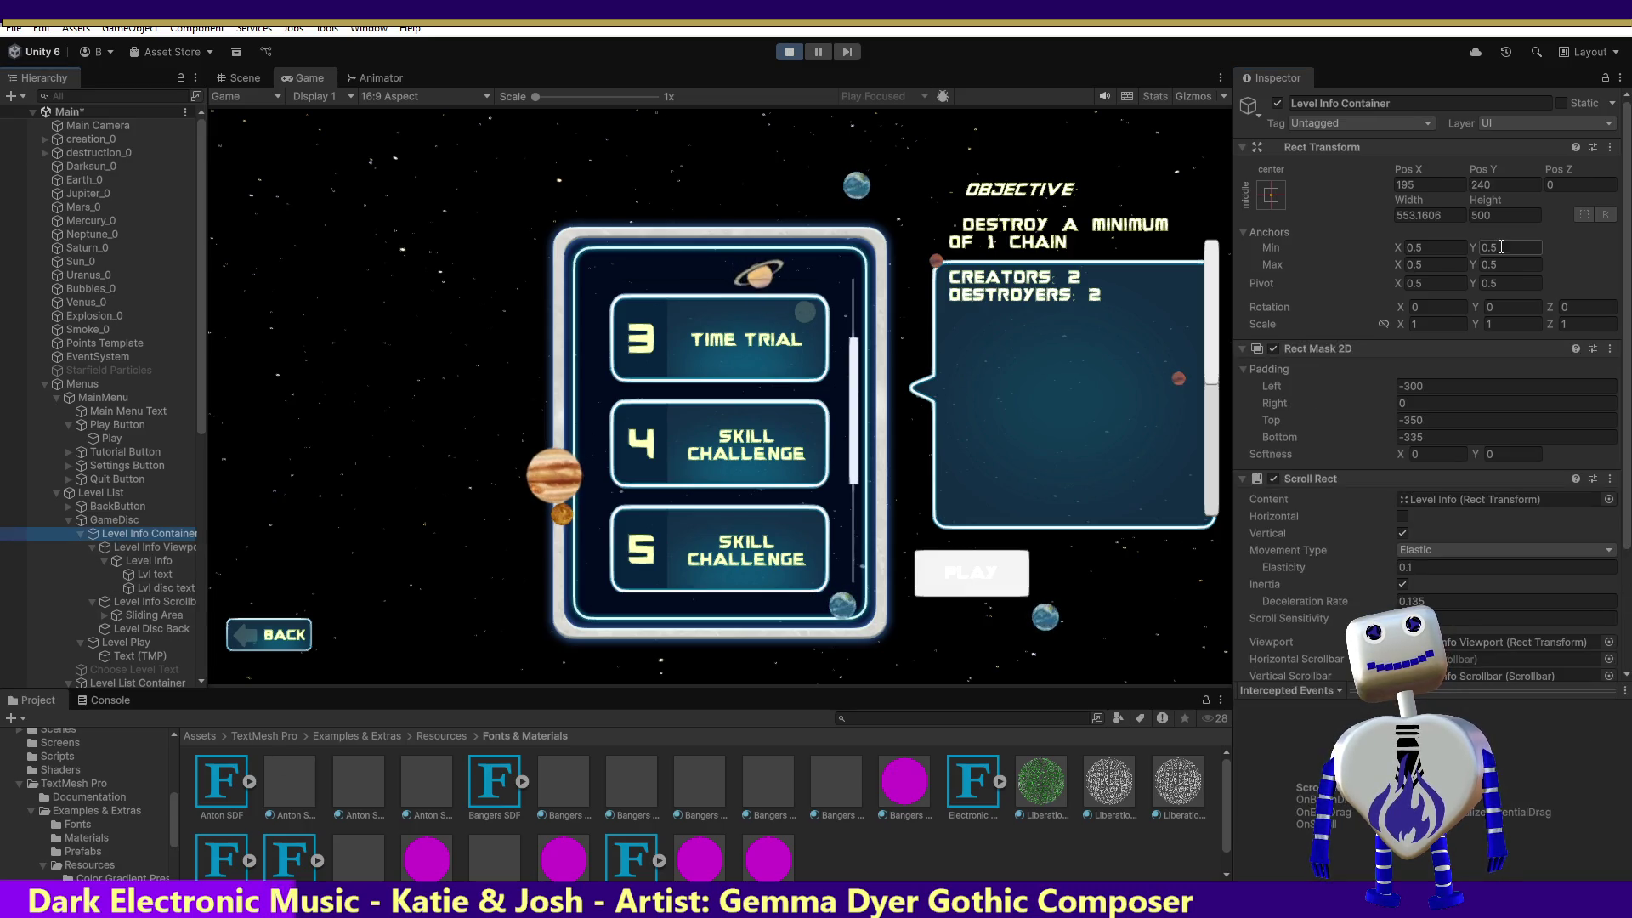
click(1496, 215)
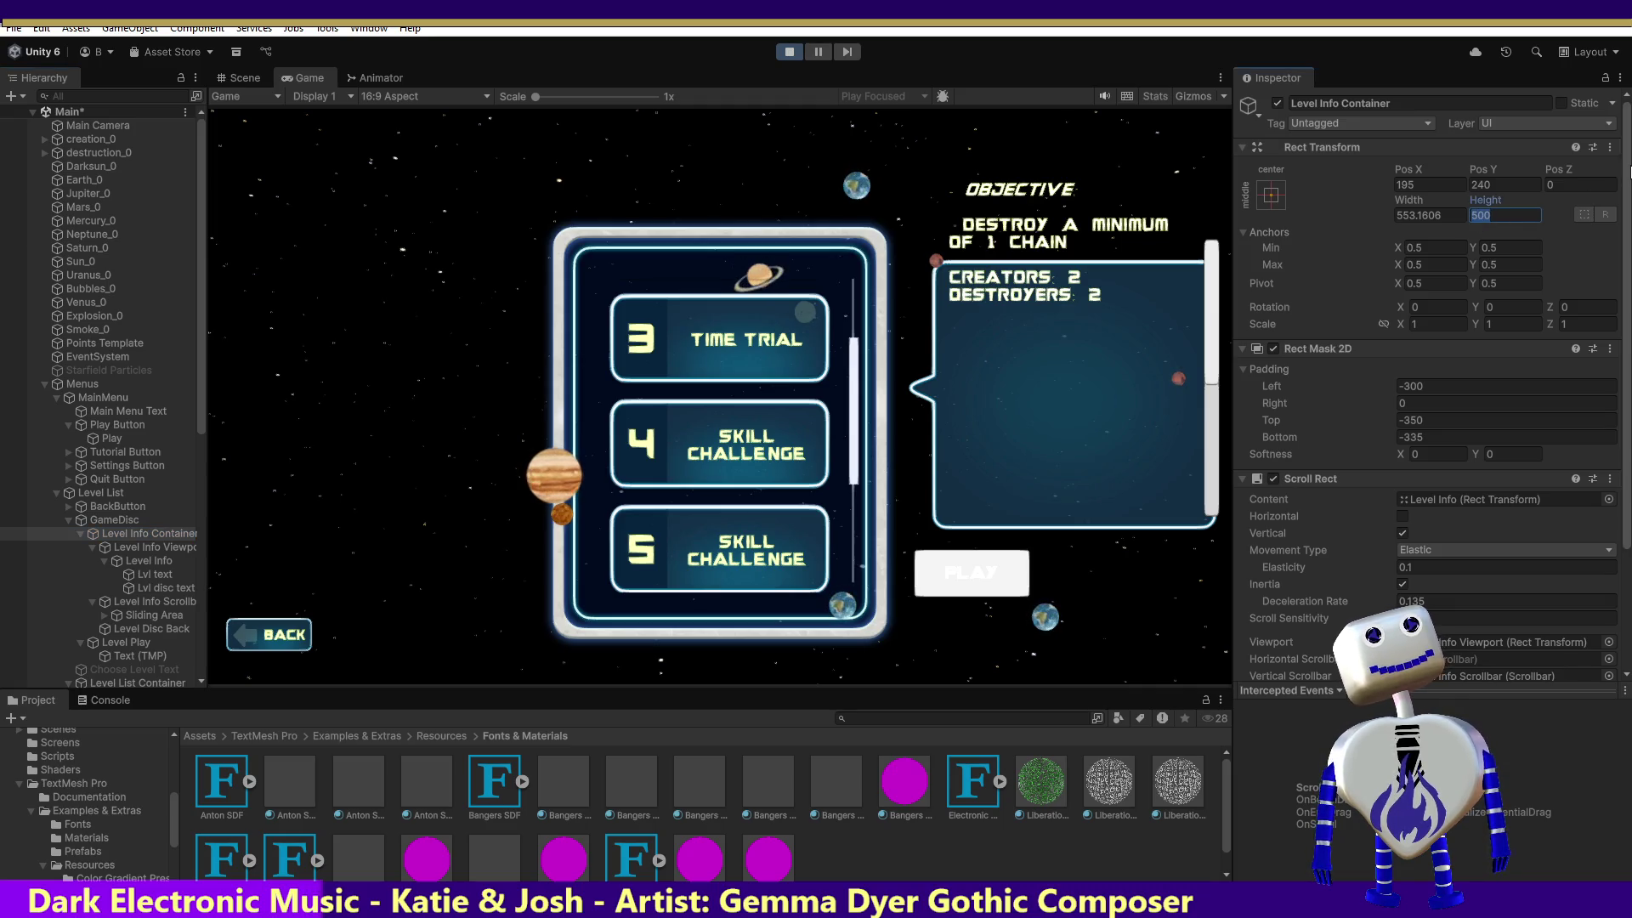
click(1483, 178)
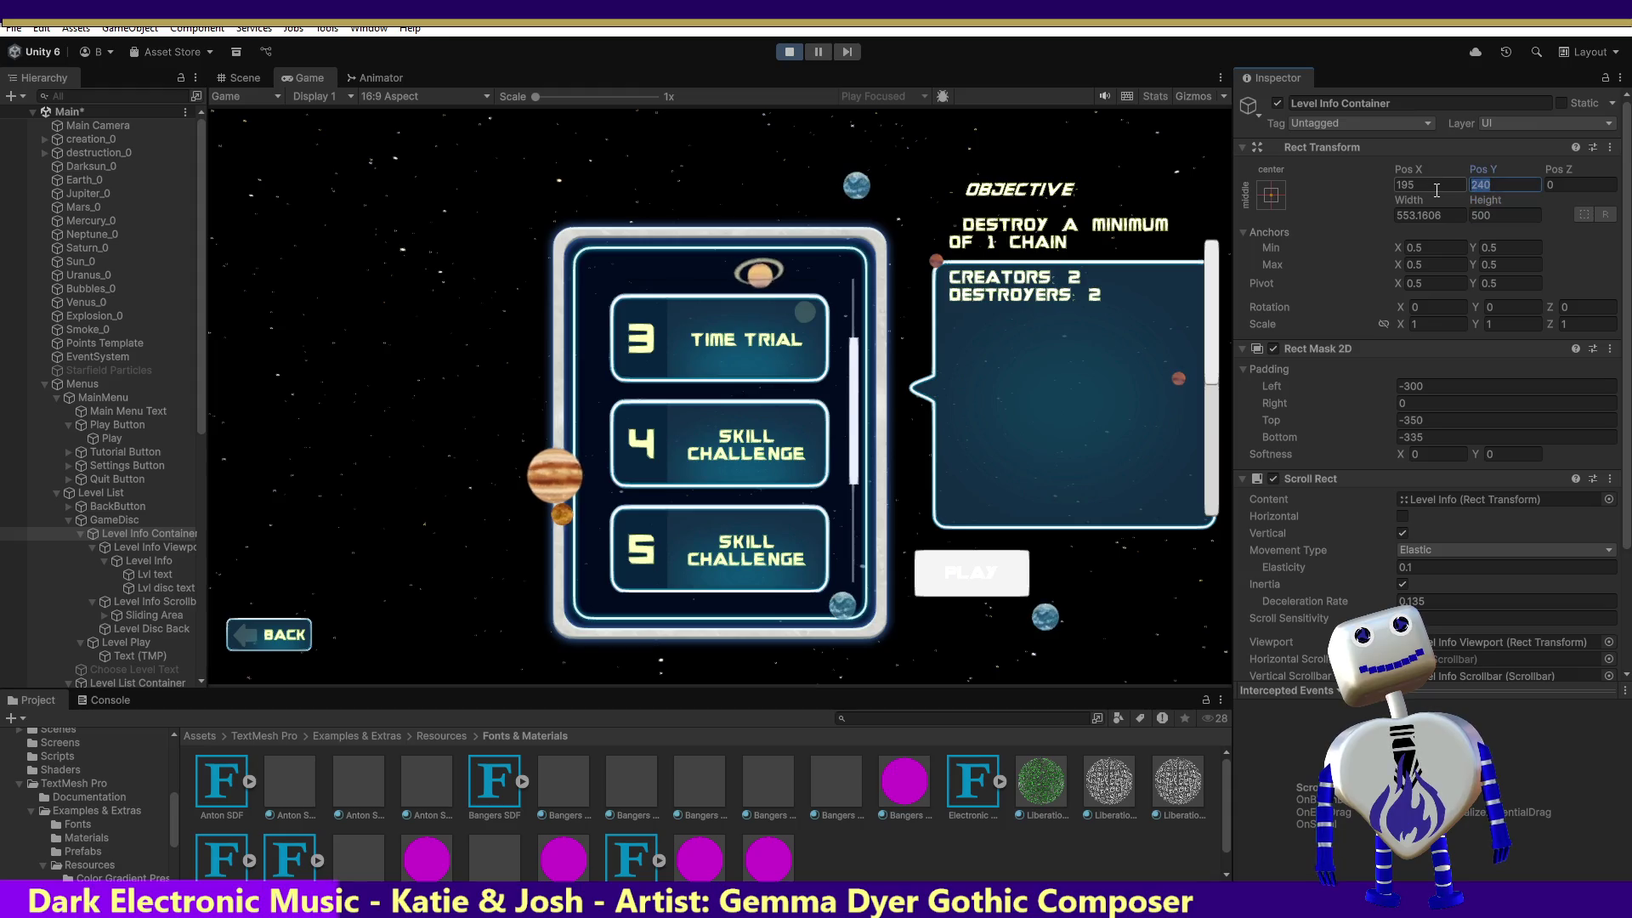
text(0)
key(ctrl+z)
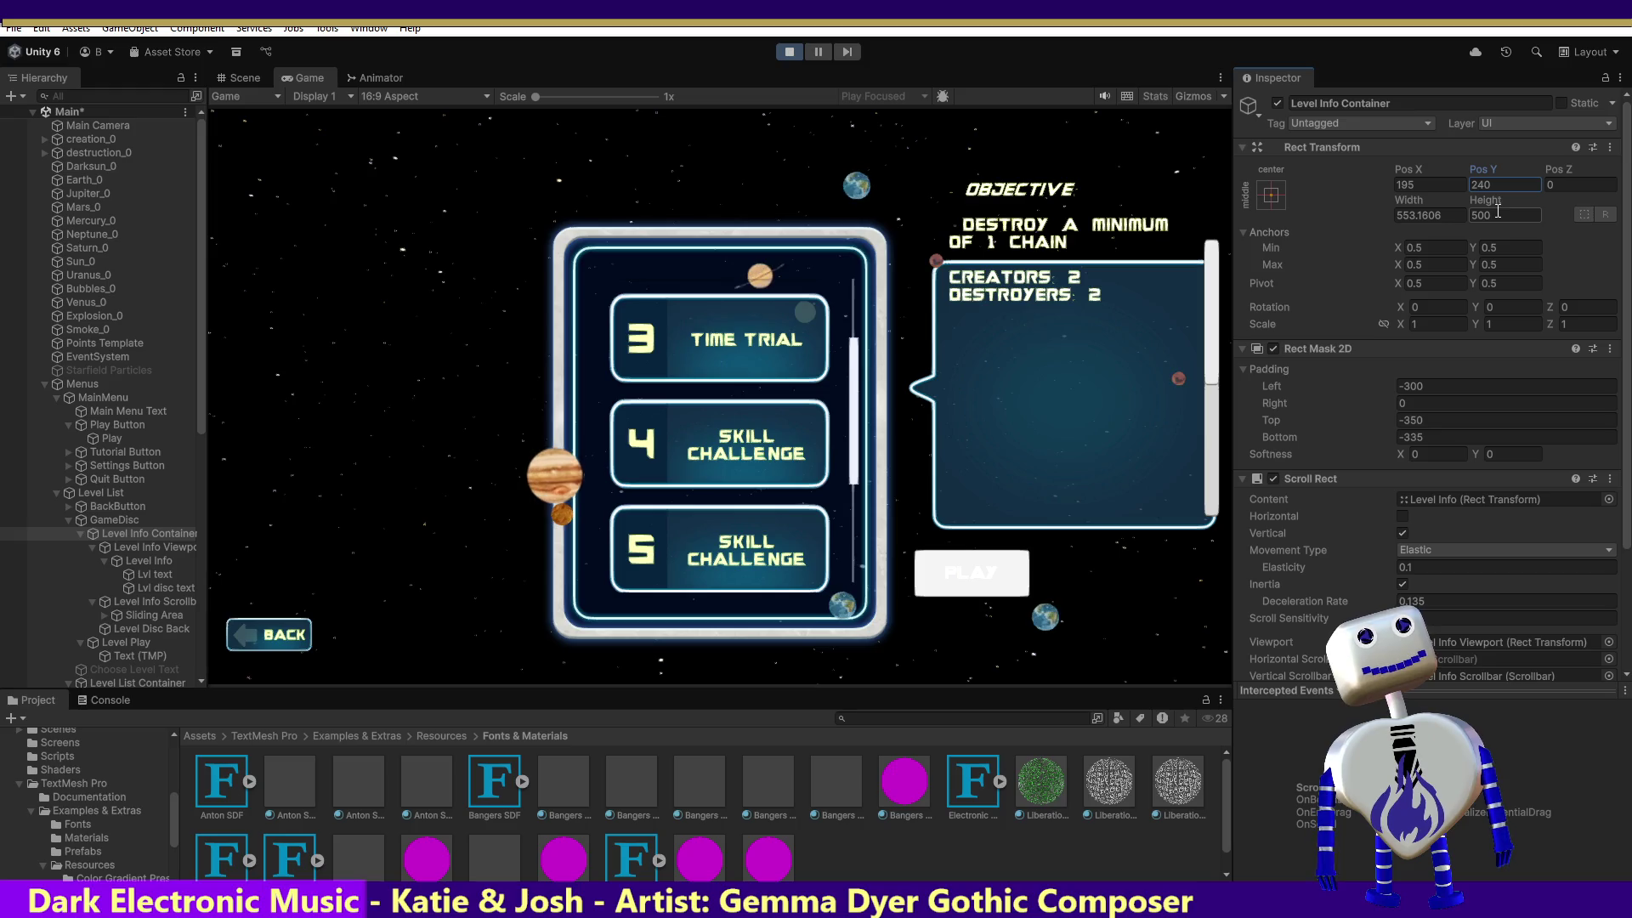
click(1468, 214)
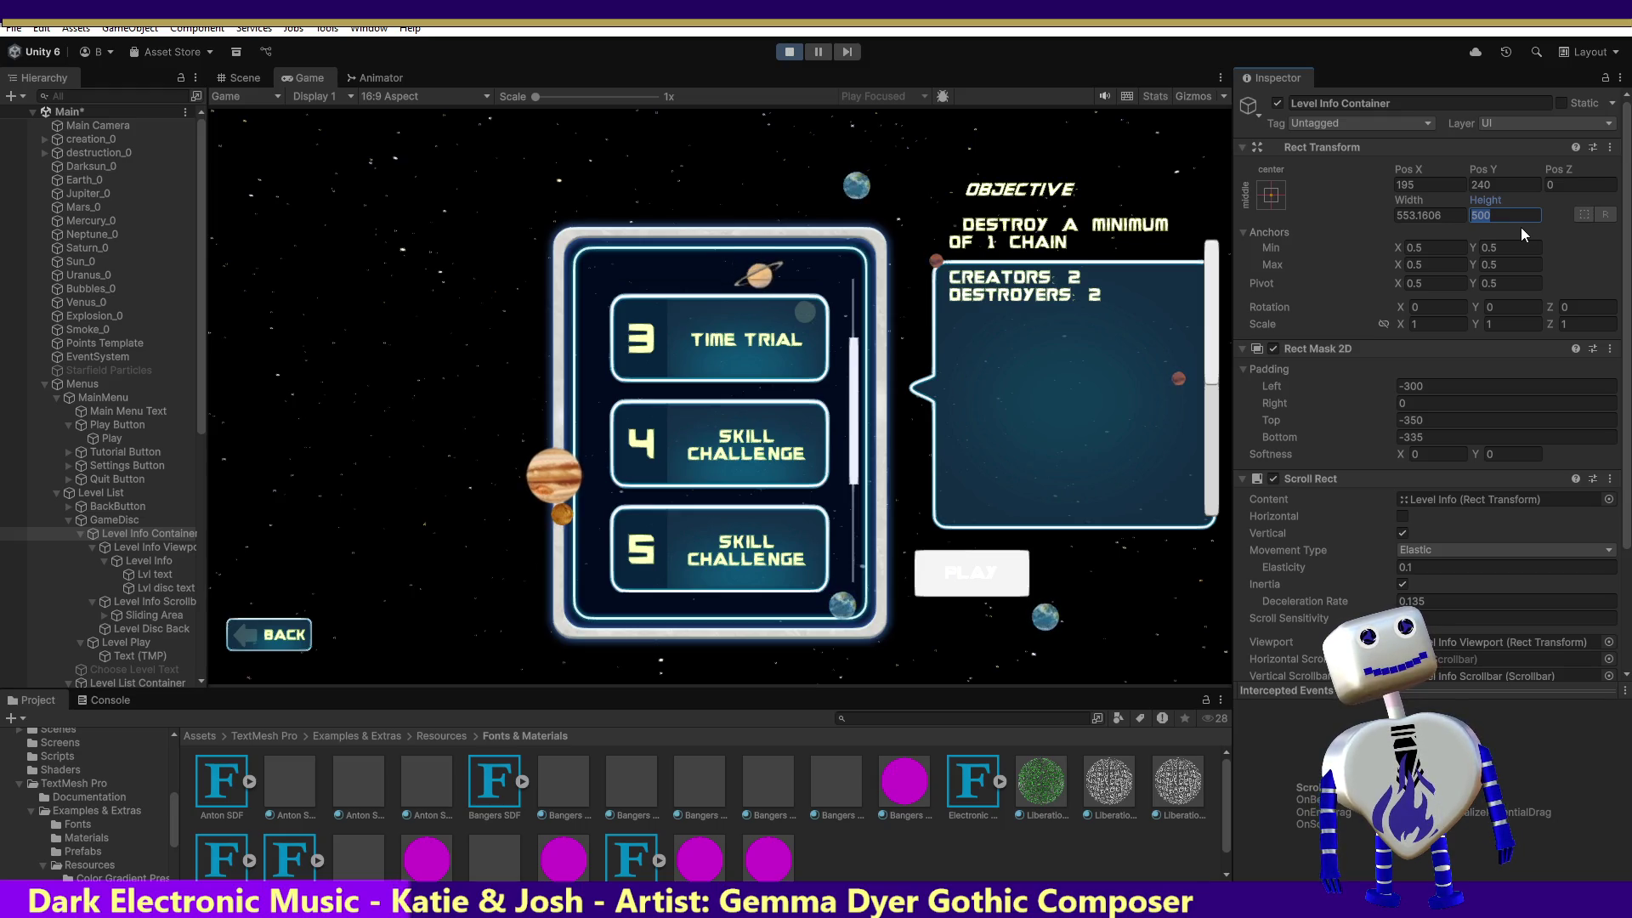
text(3)
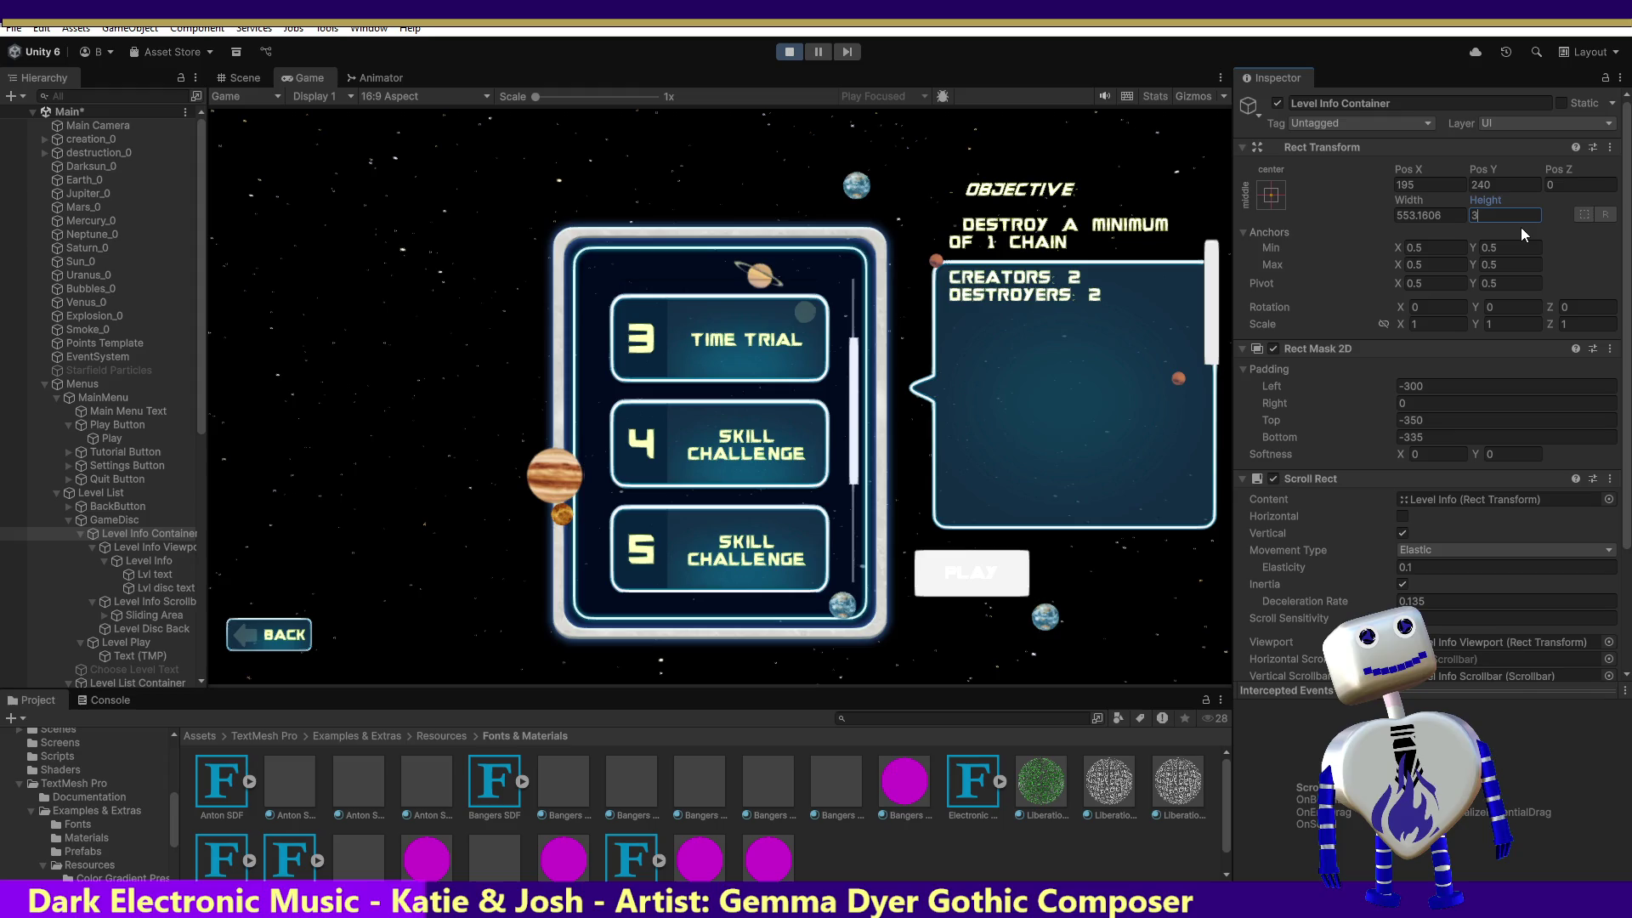
text(20)
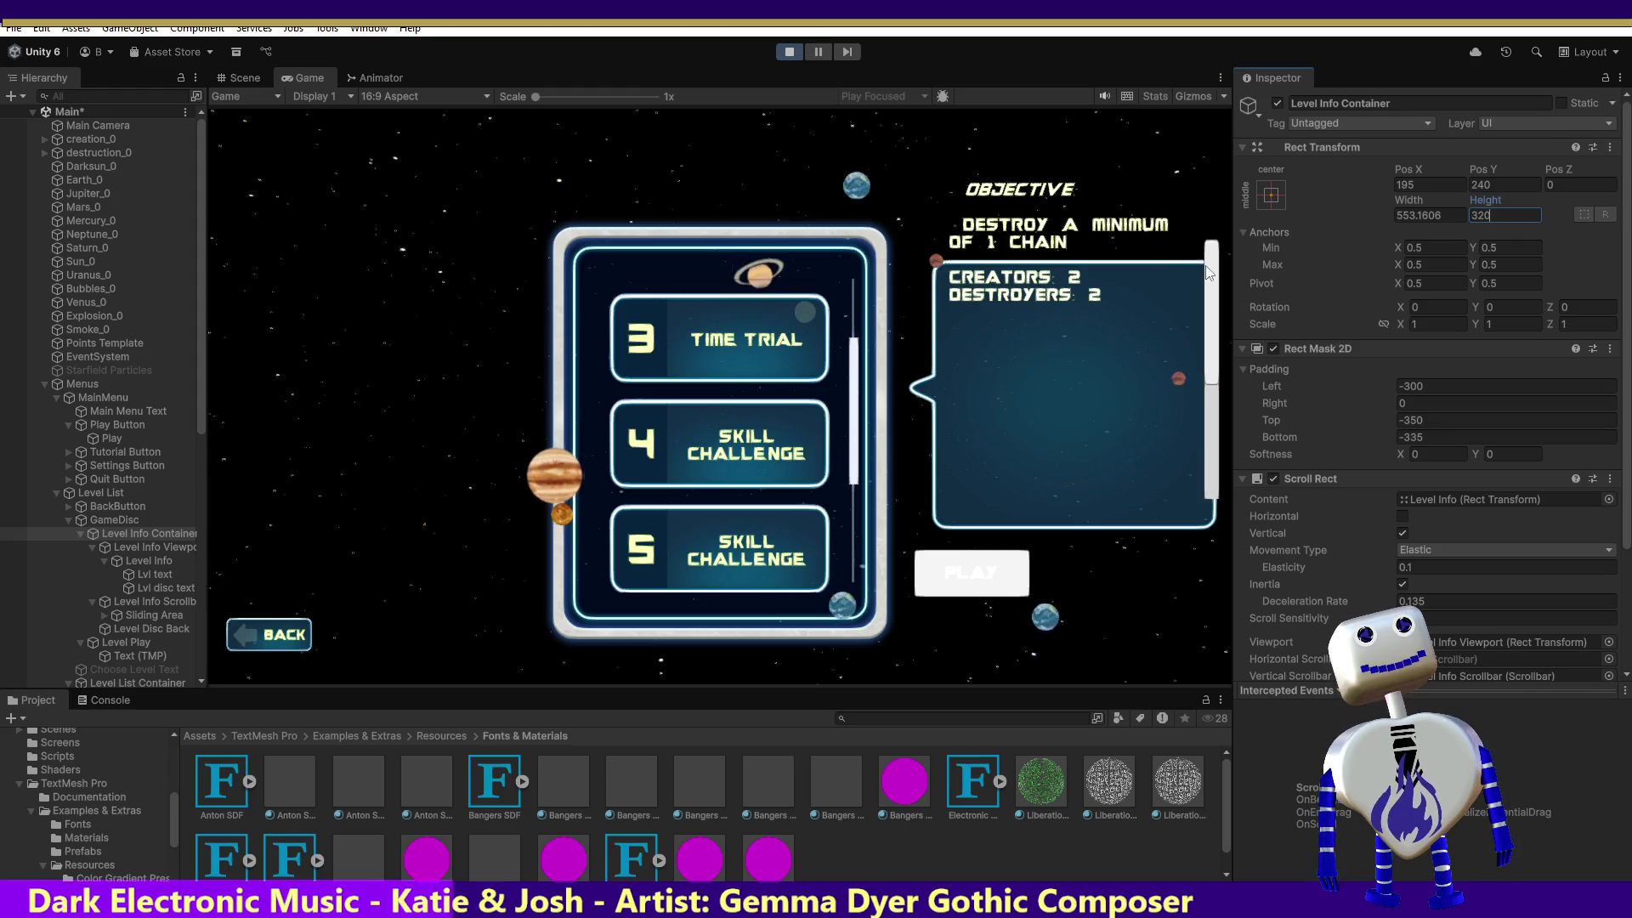
click(1174, 386)
Try Level Info Viewport heights 350, 200, 450, 500 and finally 600.
scroll(1190, 414, up, 3)
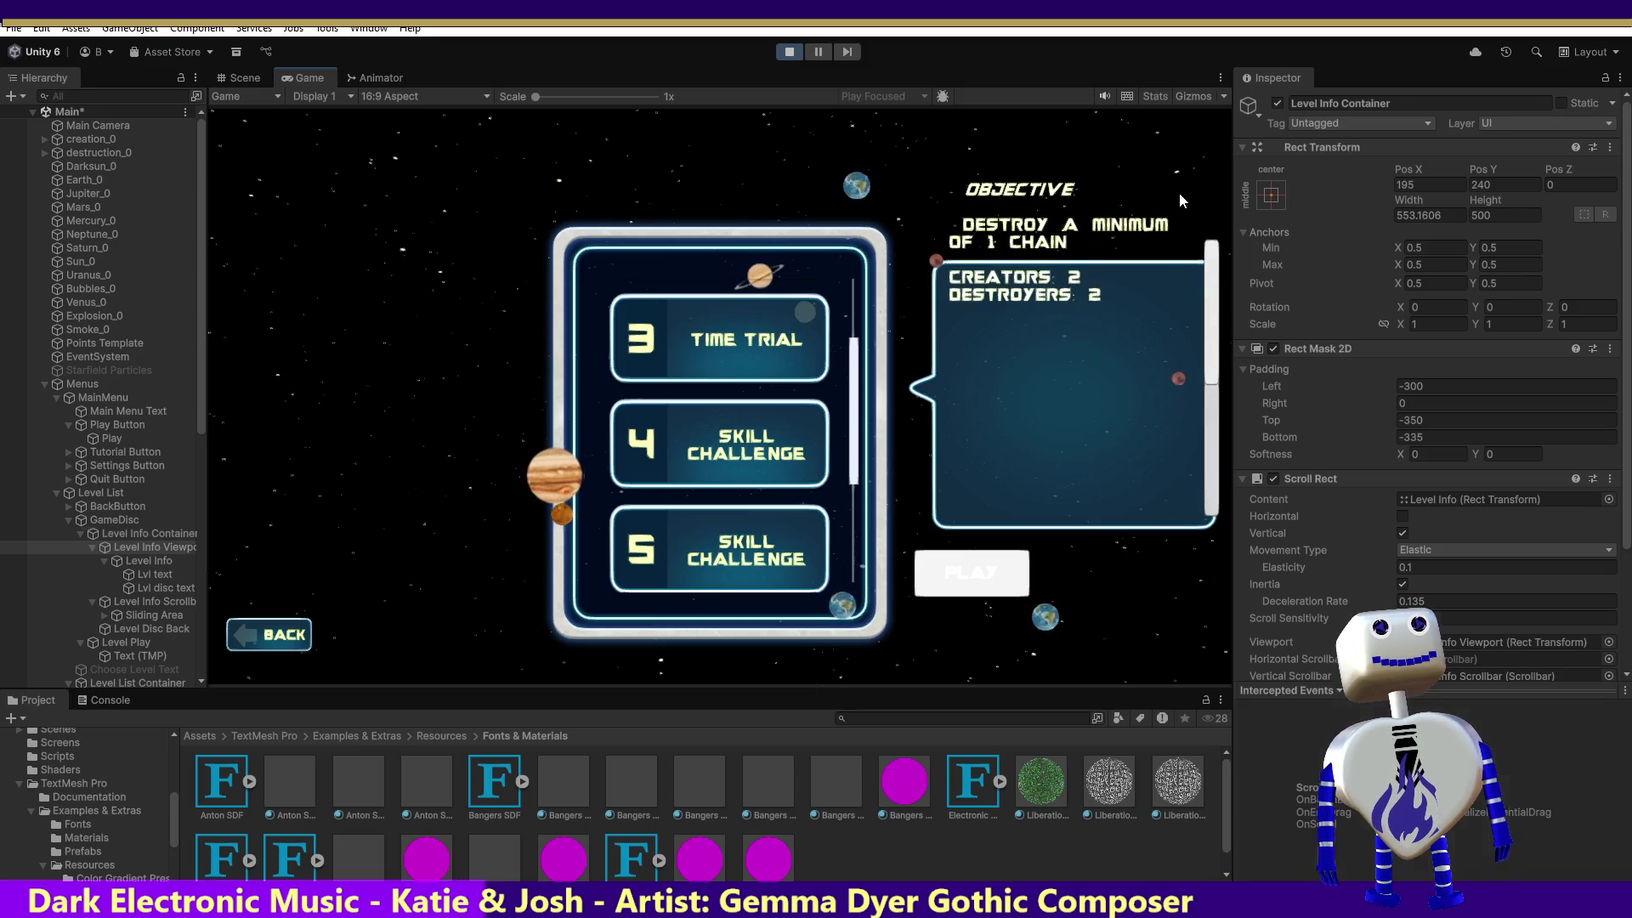
key(Down)
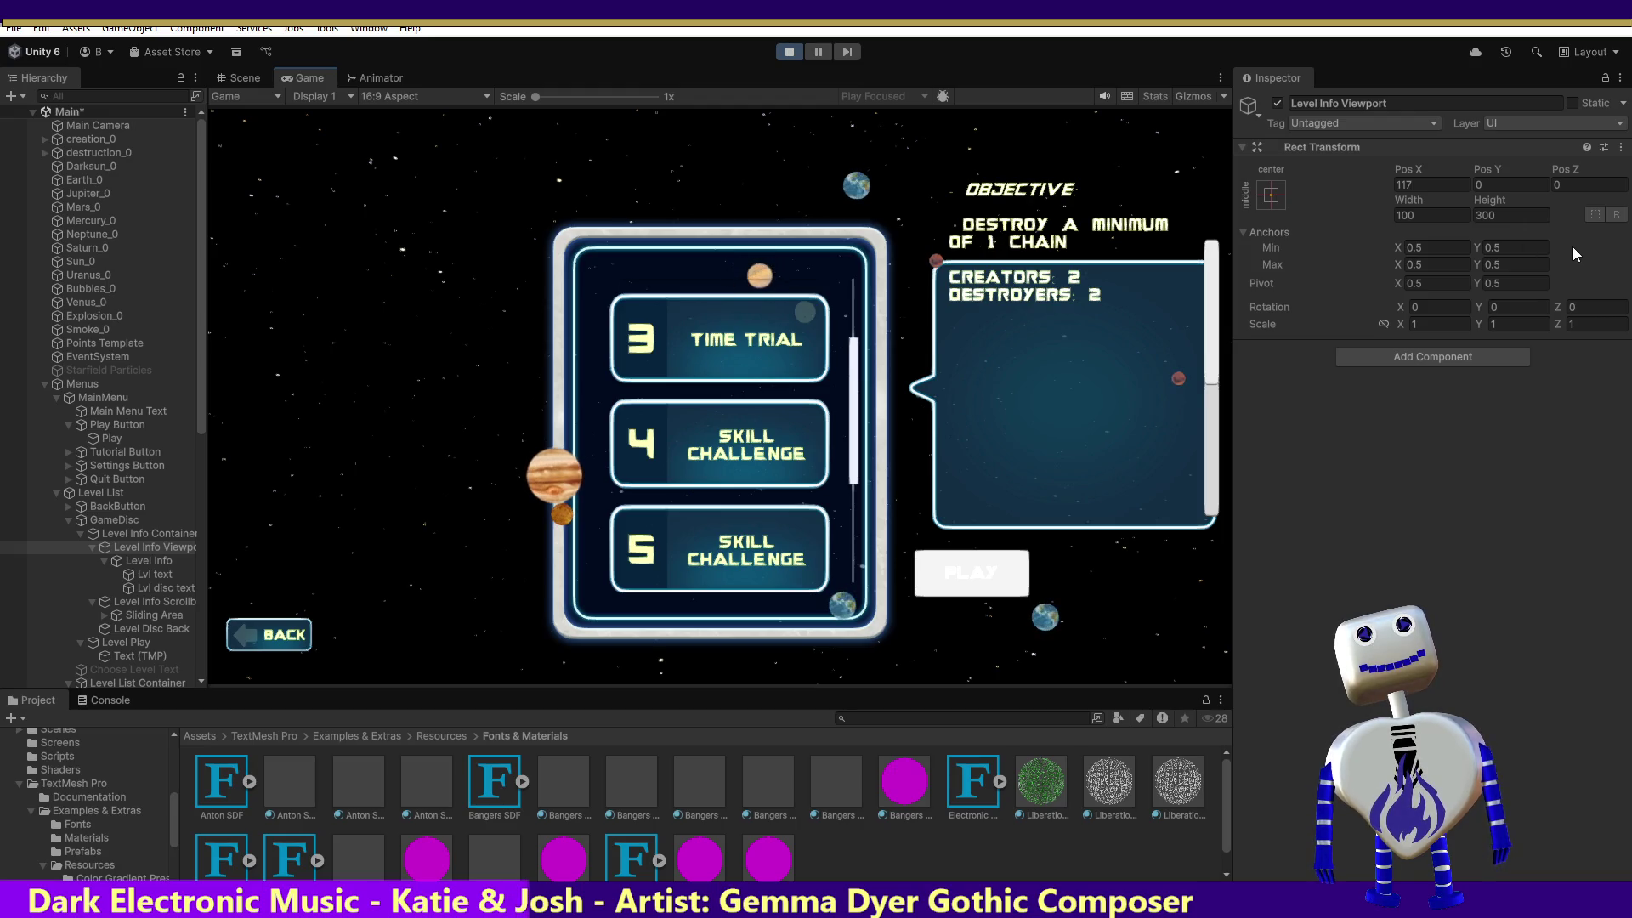
click(139, 532)
click(135, 547)
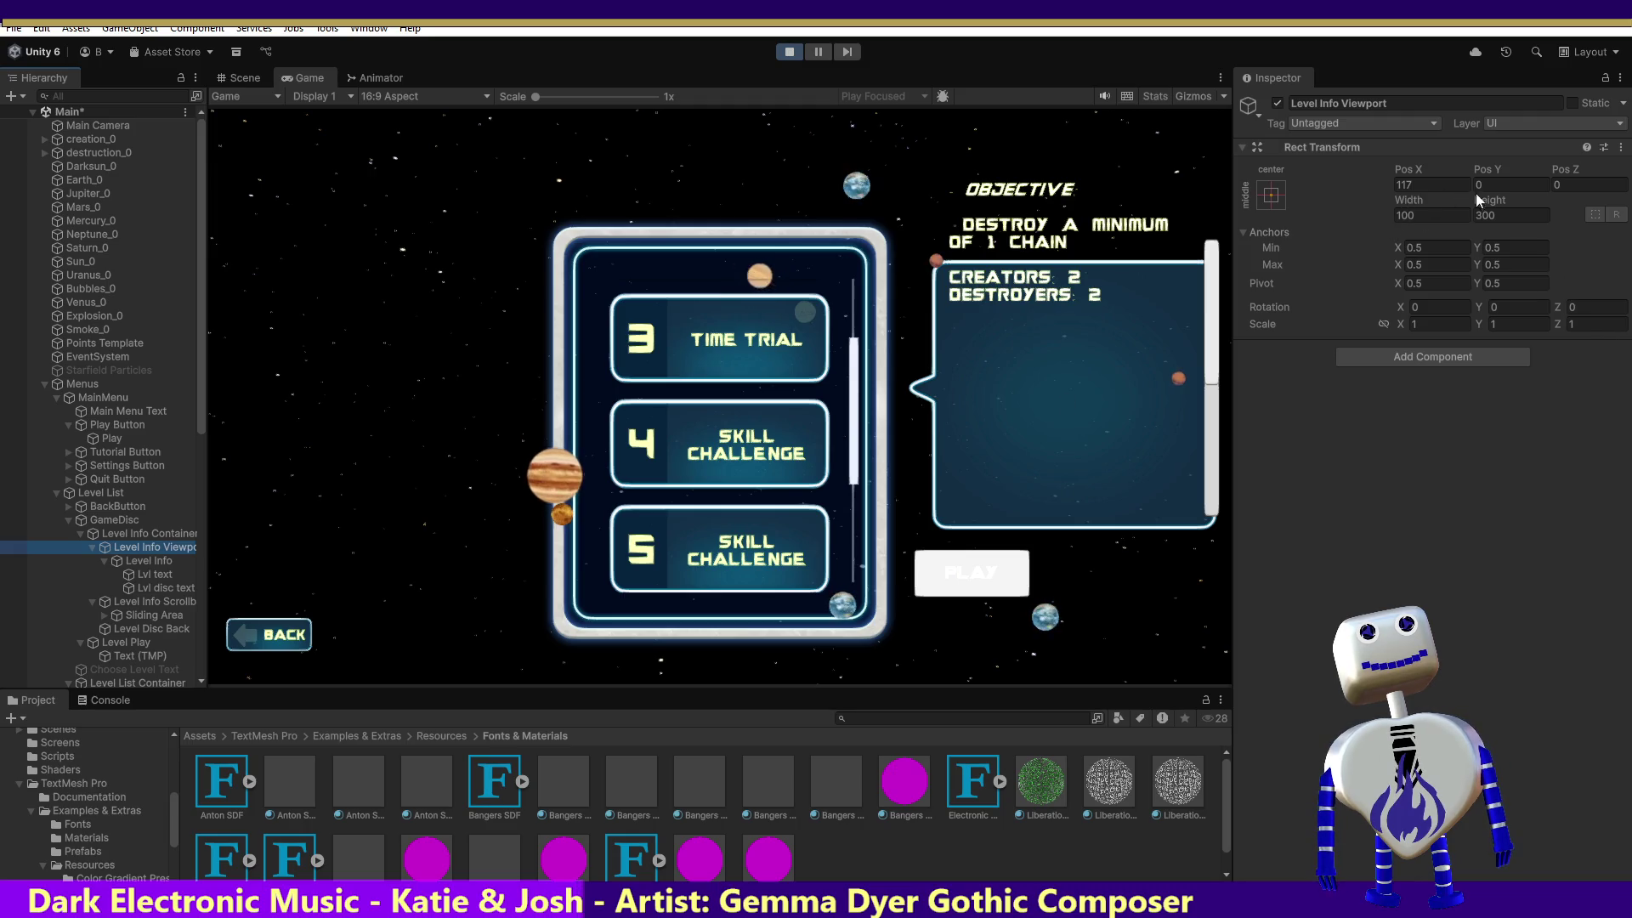
click(1482, 217)
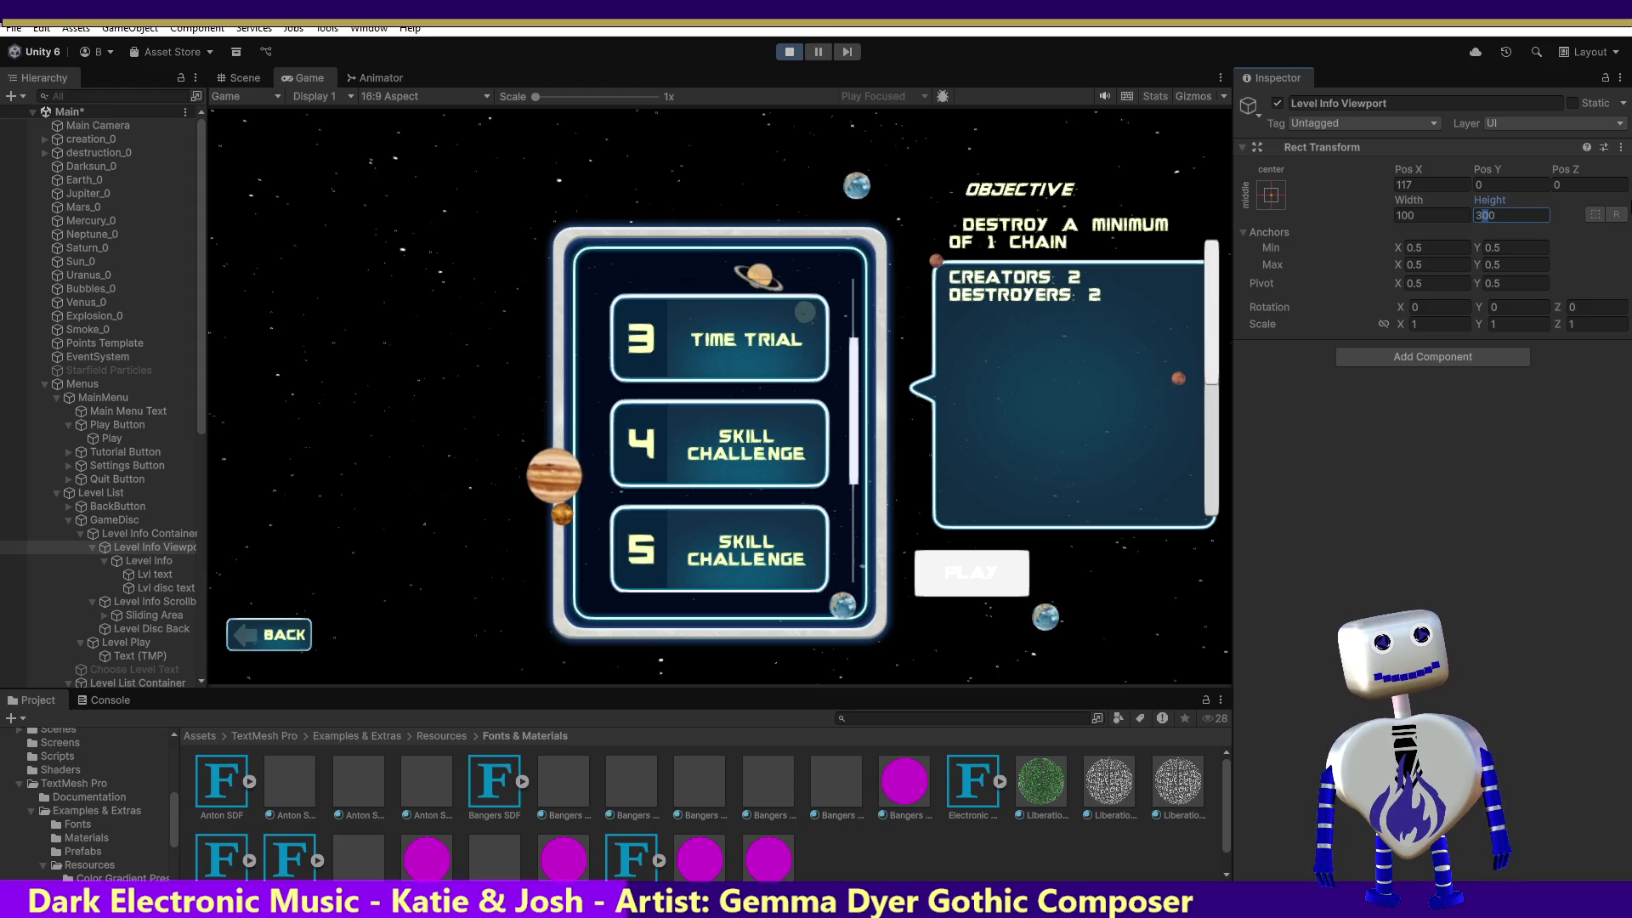
text(5)
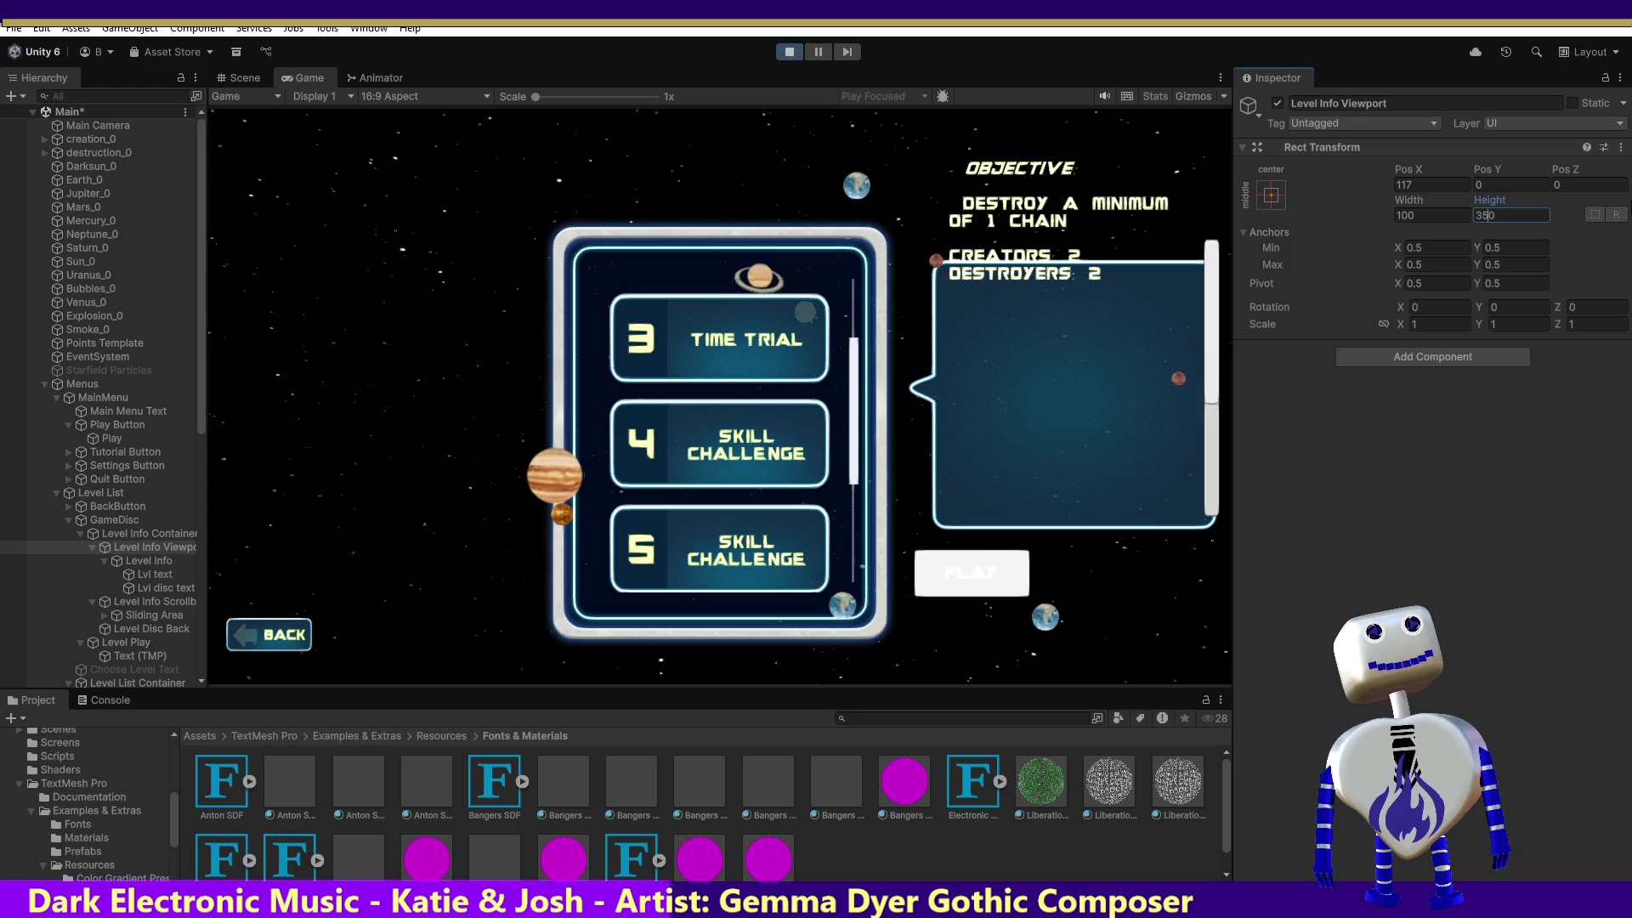
key(BackSpace)
key(BackSpace)
text(20)
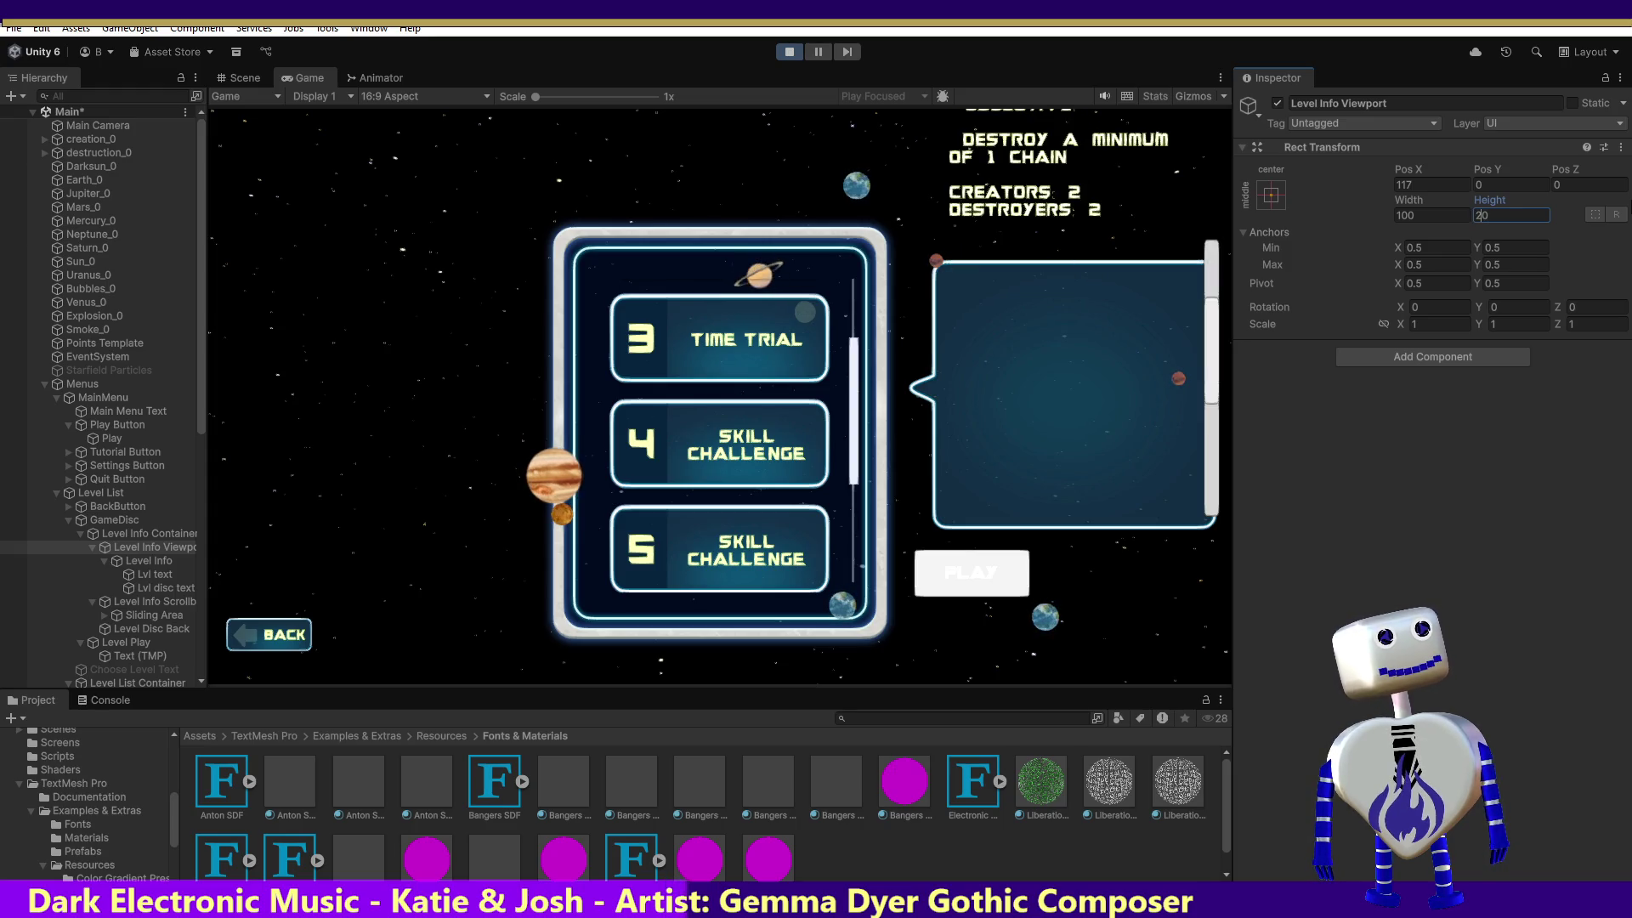
key(BackSpace)
key(BackSpace)
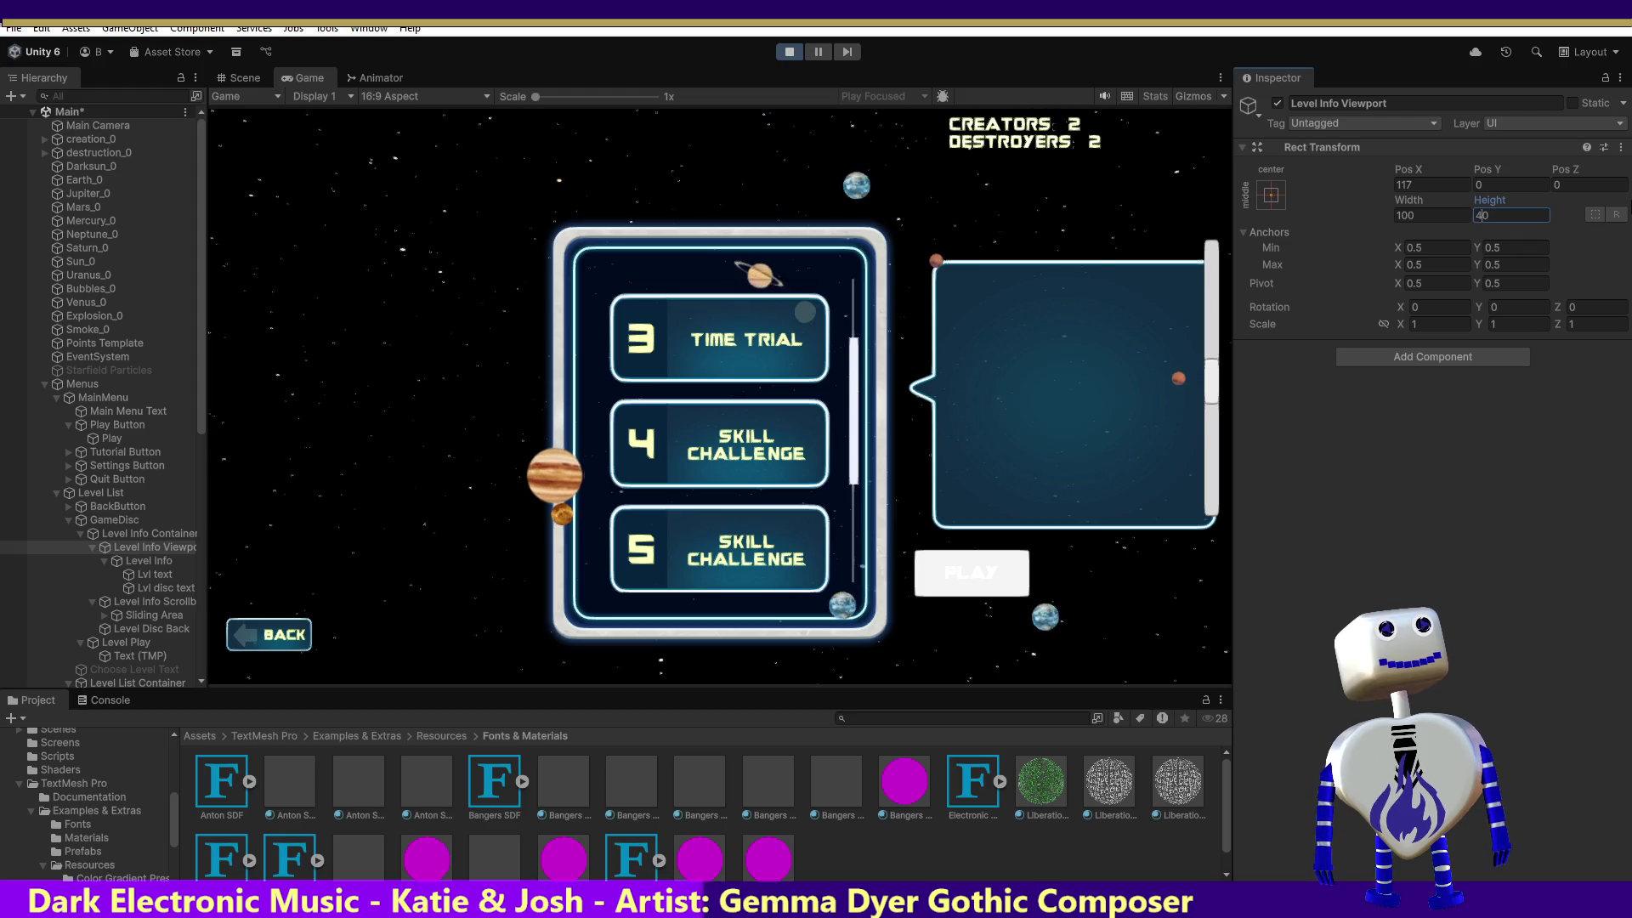
text(45)
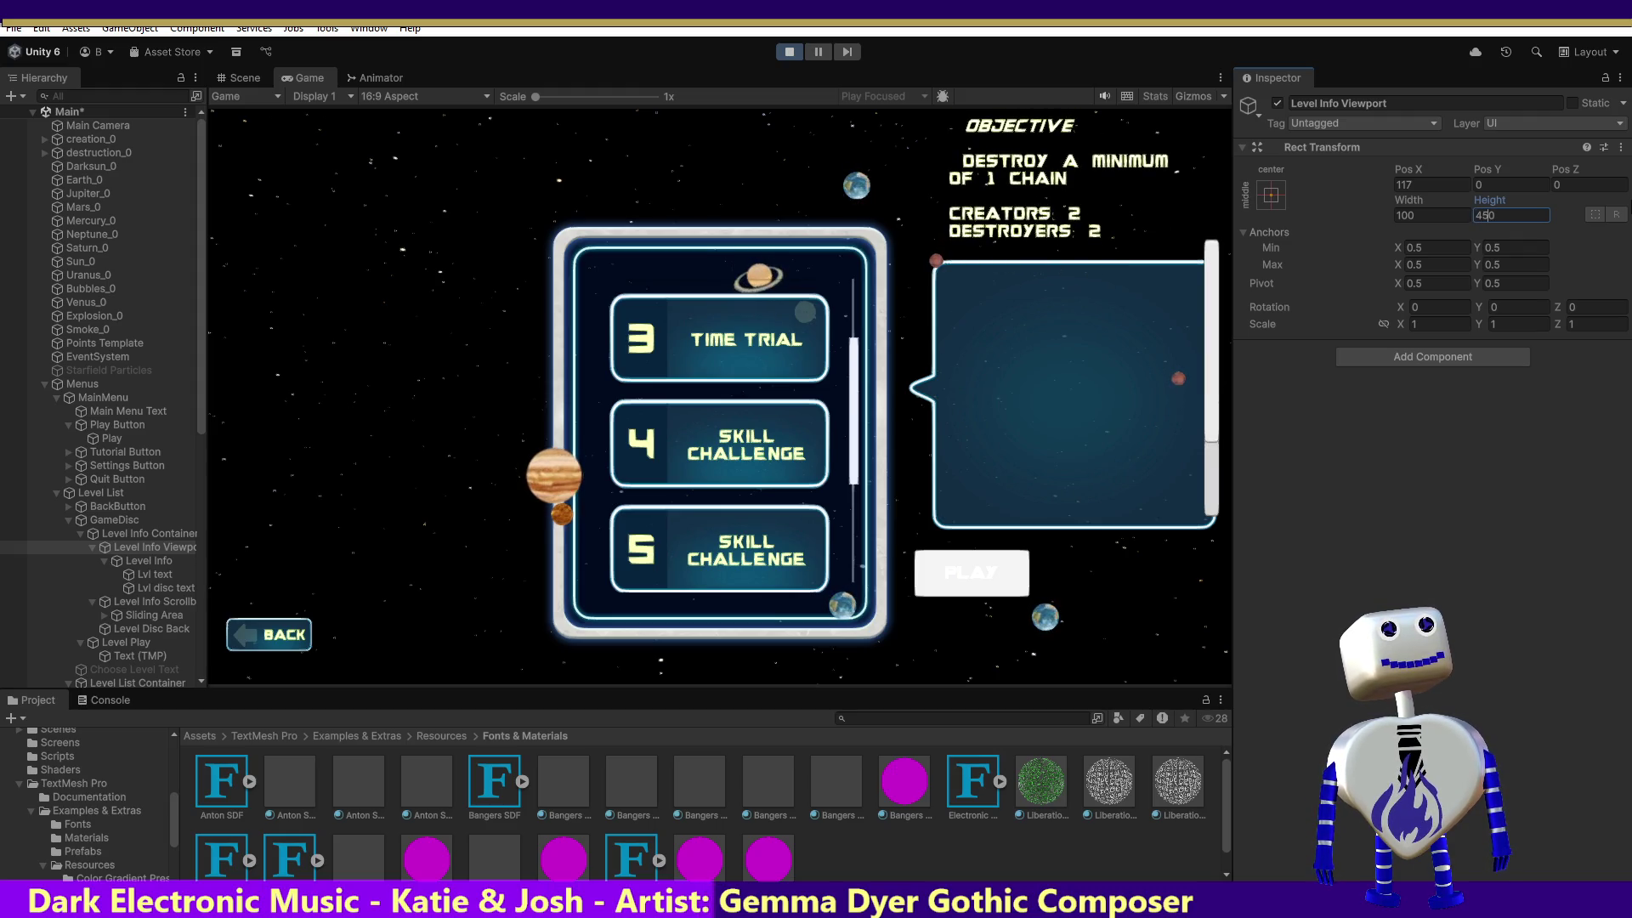
key(BackSpace)
key(BackSpace)
text(50)
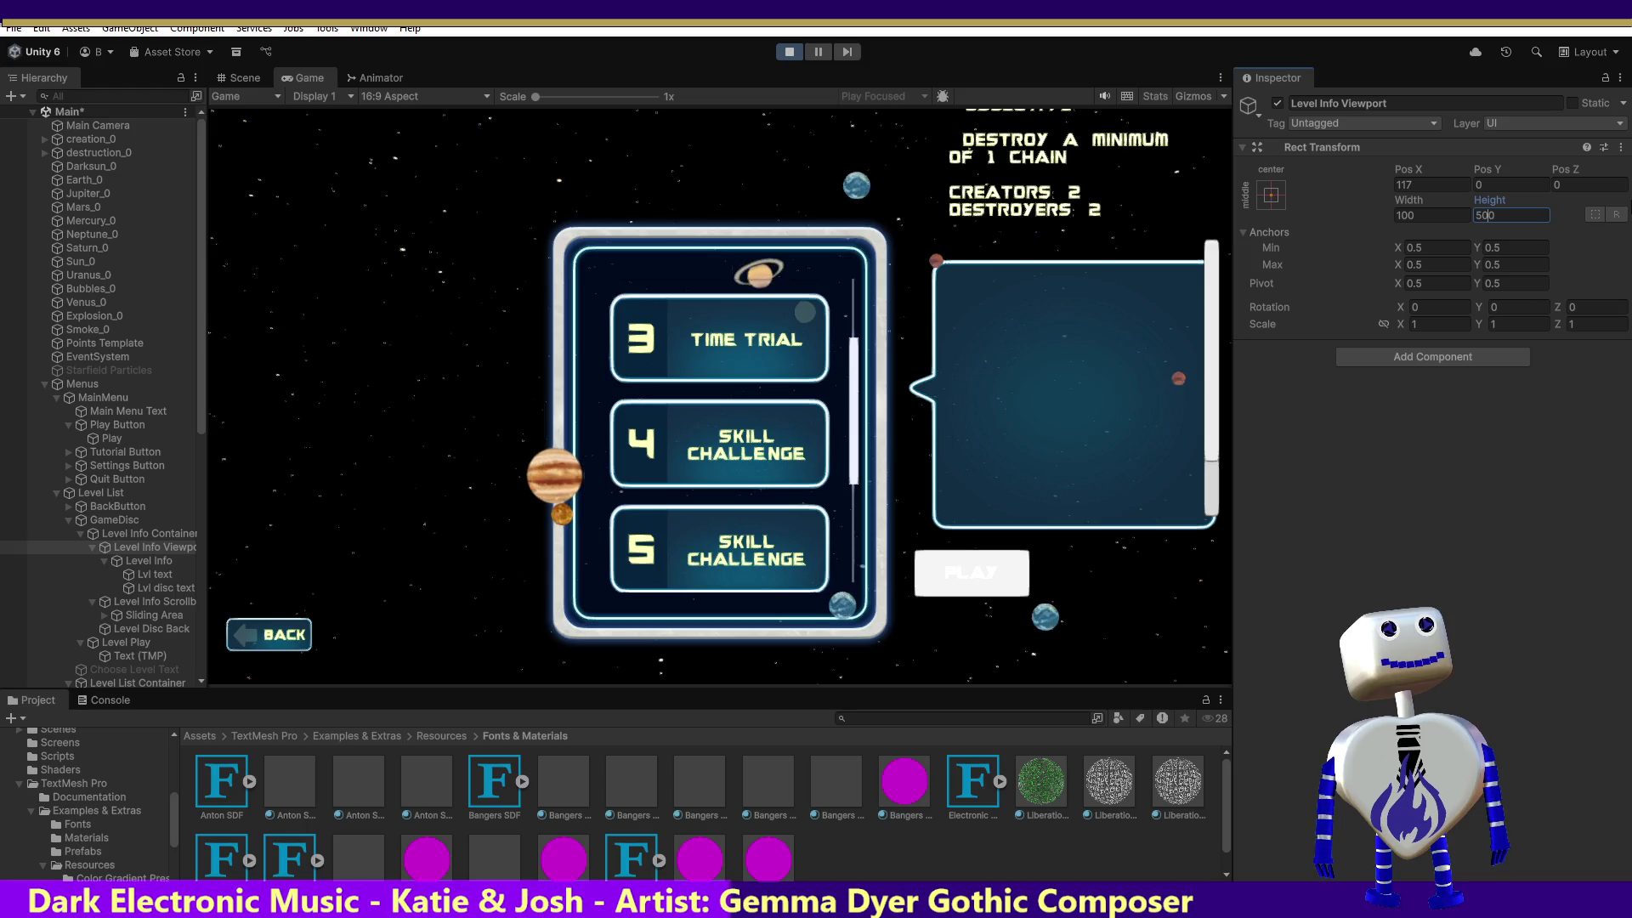
key(BackSpace)
key(BackSpace)
text(60)
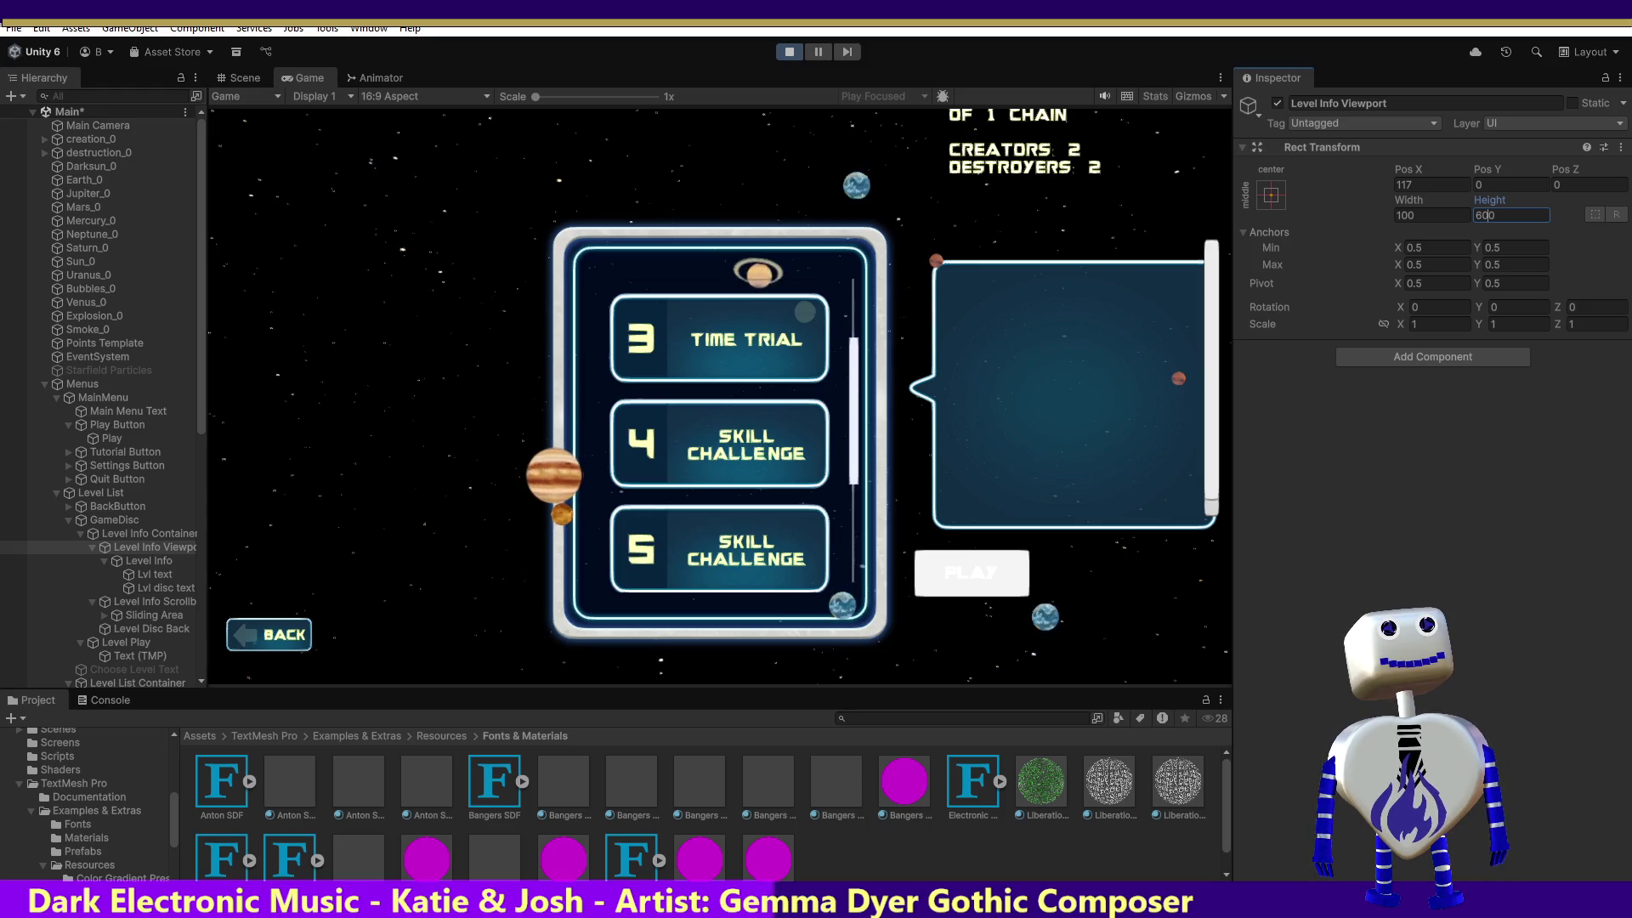
mouse_move(1221, 277)
mouse_down()
mouse_move(1221, 436)
mouse_move(1227, 214)
mouse_up()
key(Up)
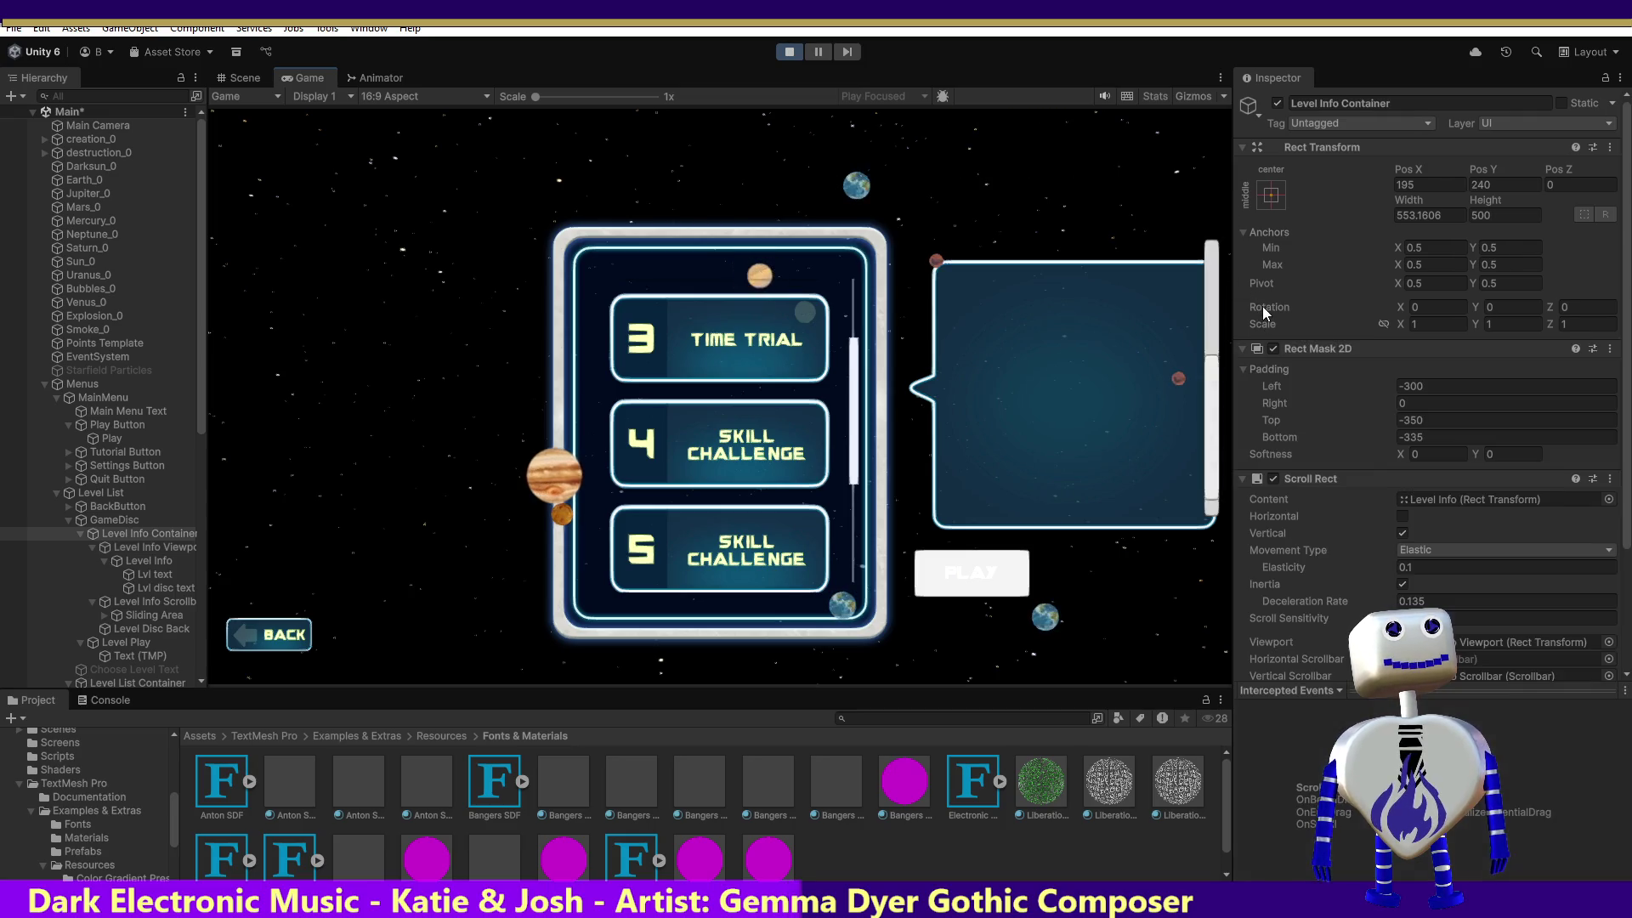
Drag the info scrollbar to scroll the Objective text, then show the container's Rect Mask 2D and Scroll Rect.
key(Down)
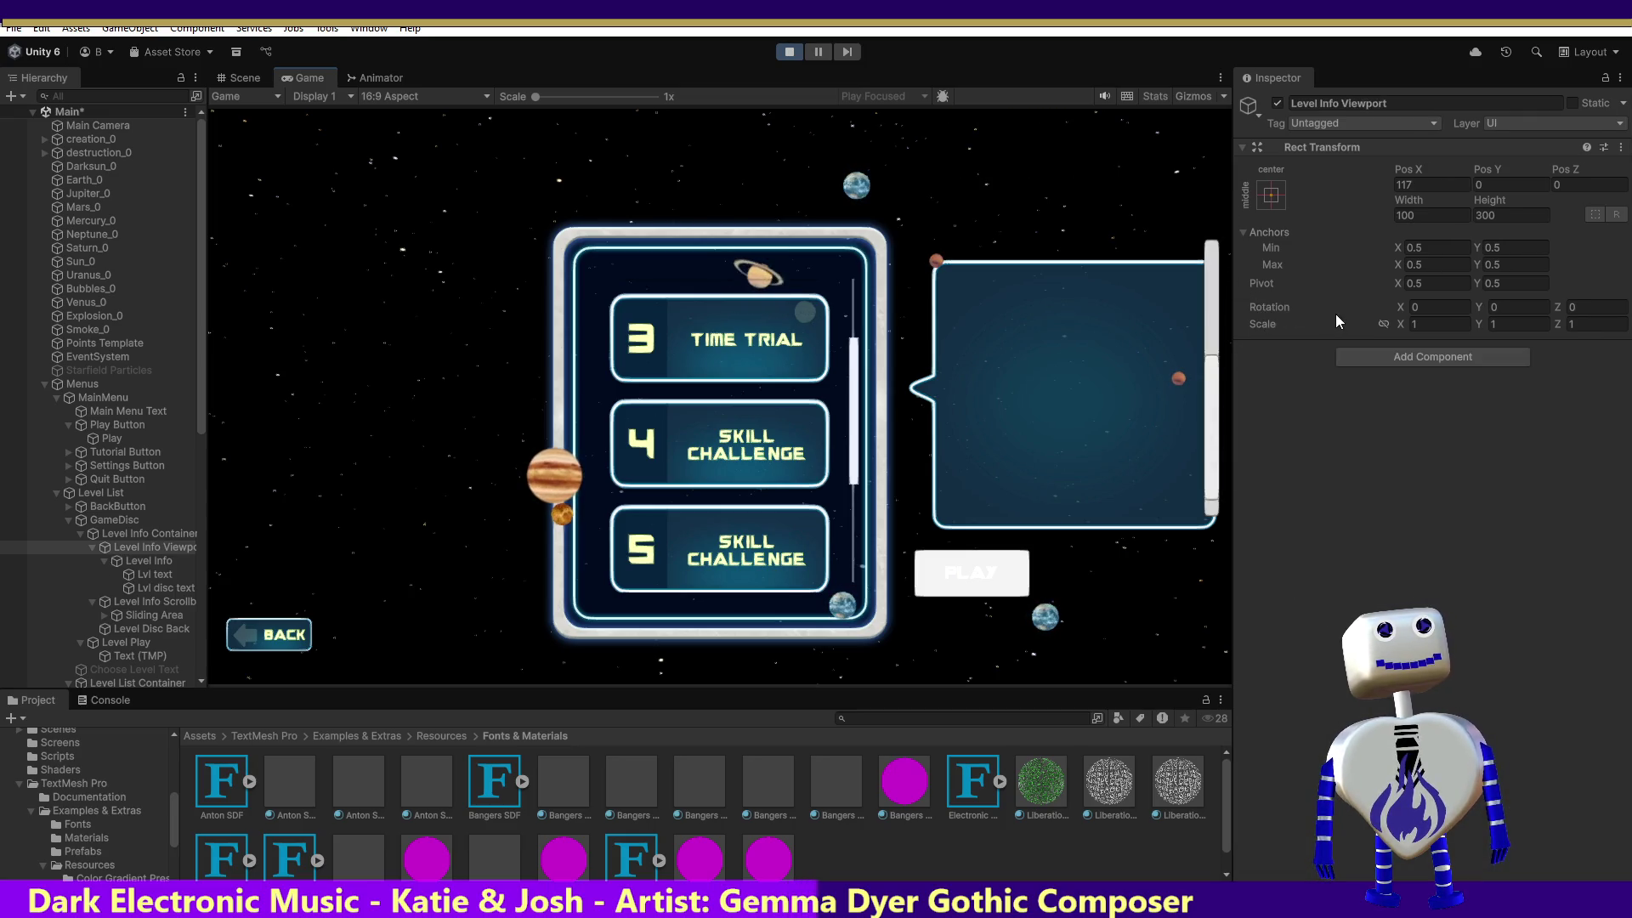
drag(1222, 358, 1227, 233)
scroll(1177, 277, down, 2)
key(Up)
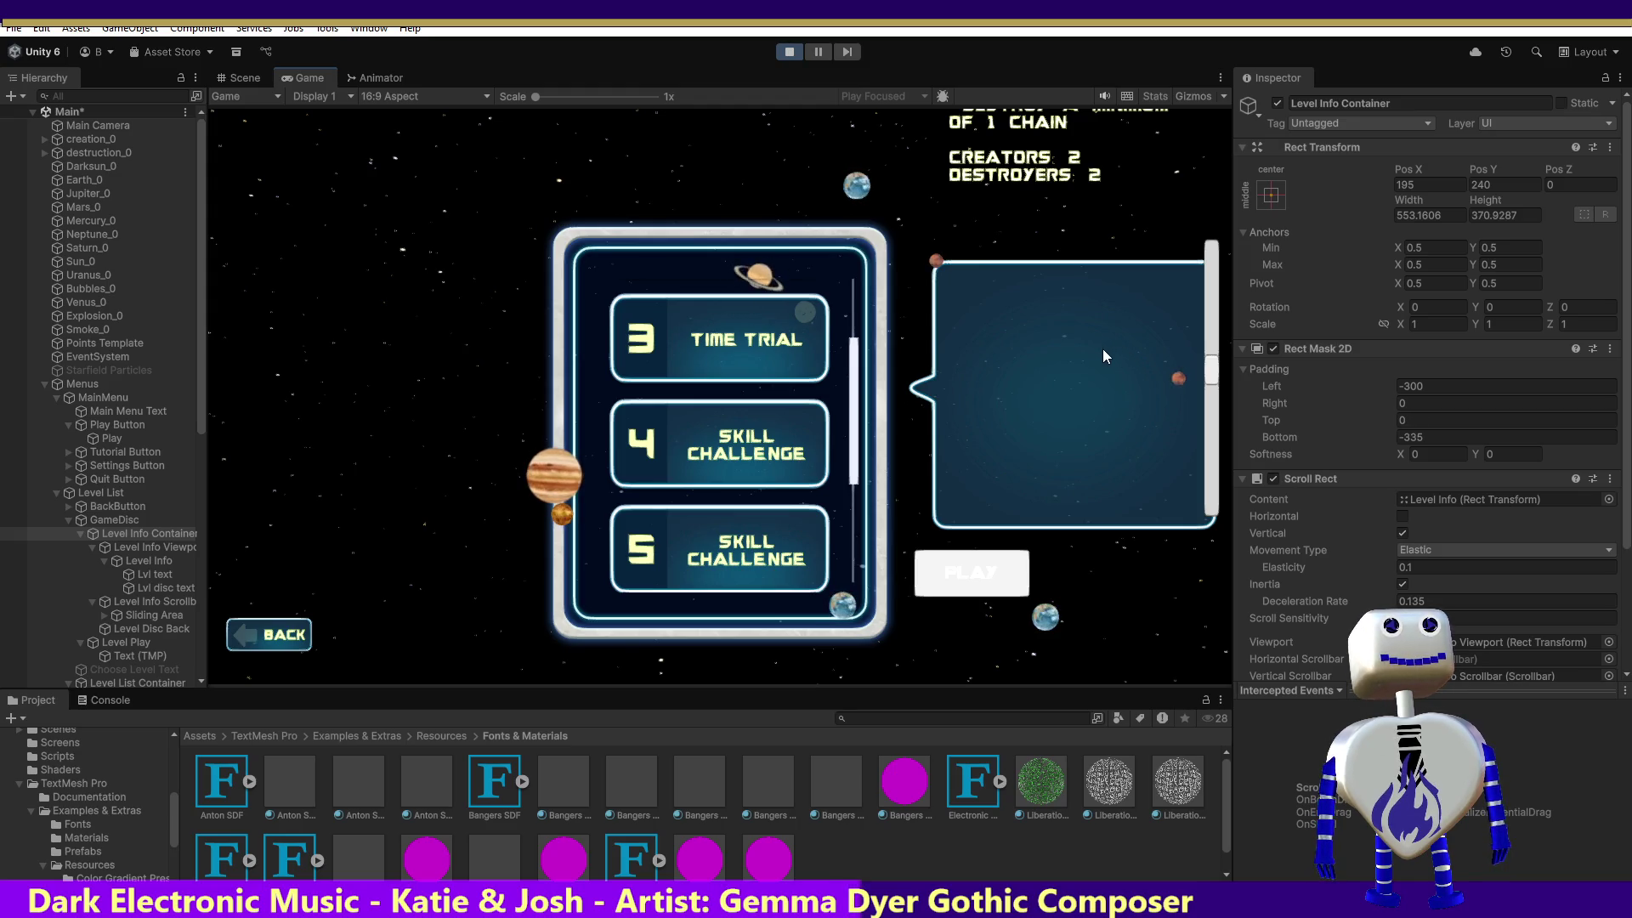
drag(1203, 375, 1193, 325)
scroll(1194, 318, down, 2)
scroll(1188, 338, up, 4)
drag(1187, 323, 1192, 233)
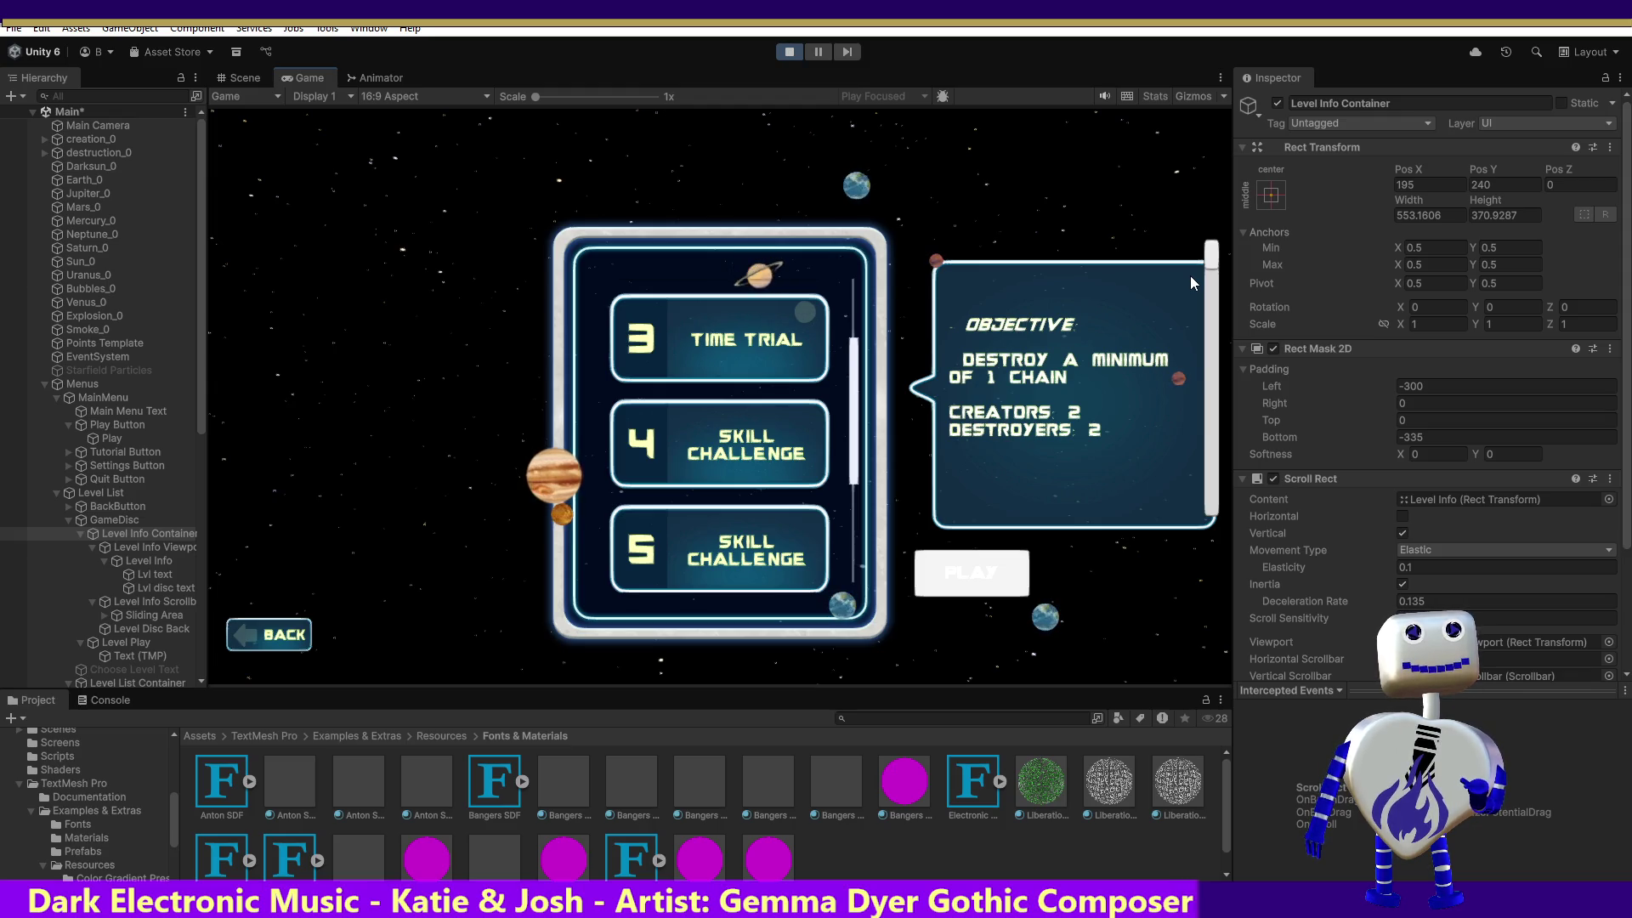
scroll(1268, 503, down, 3)
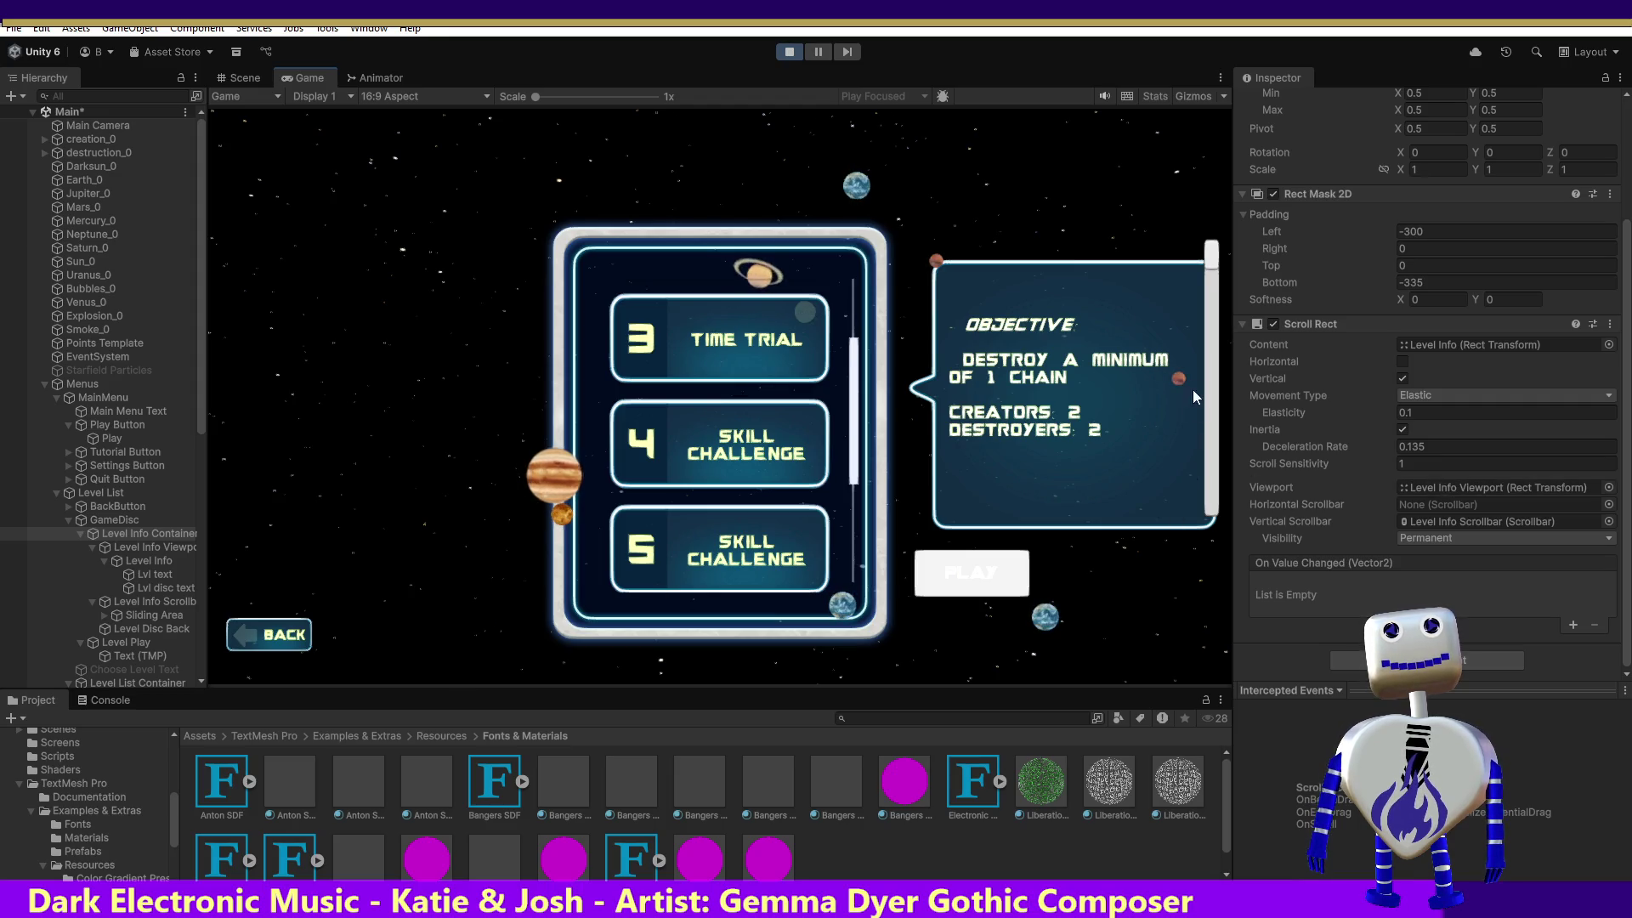
scroll(1328, 294, up, 3)
scroll(1328, 295, up, 3)
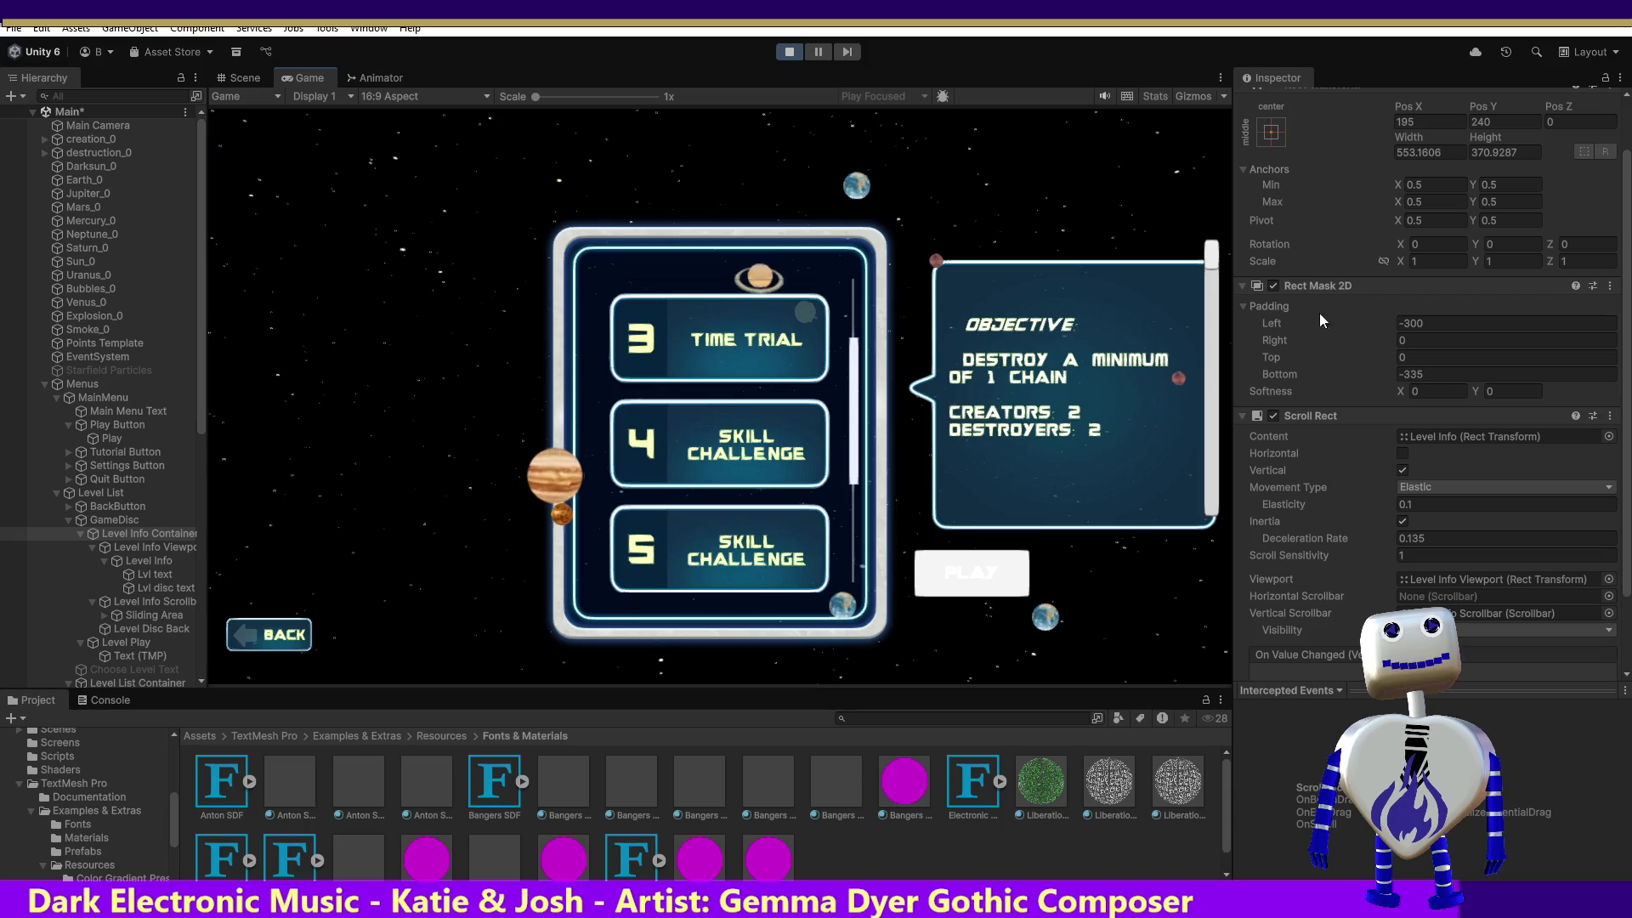
click(1467, 374)
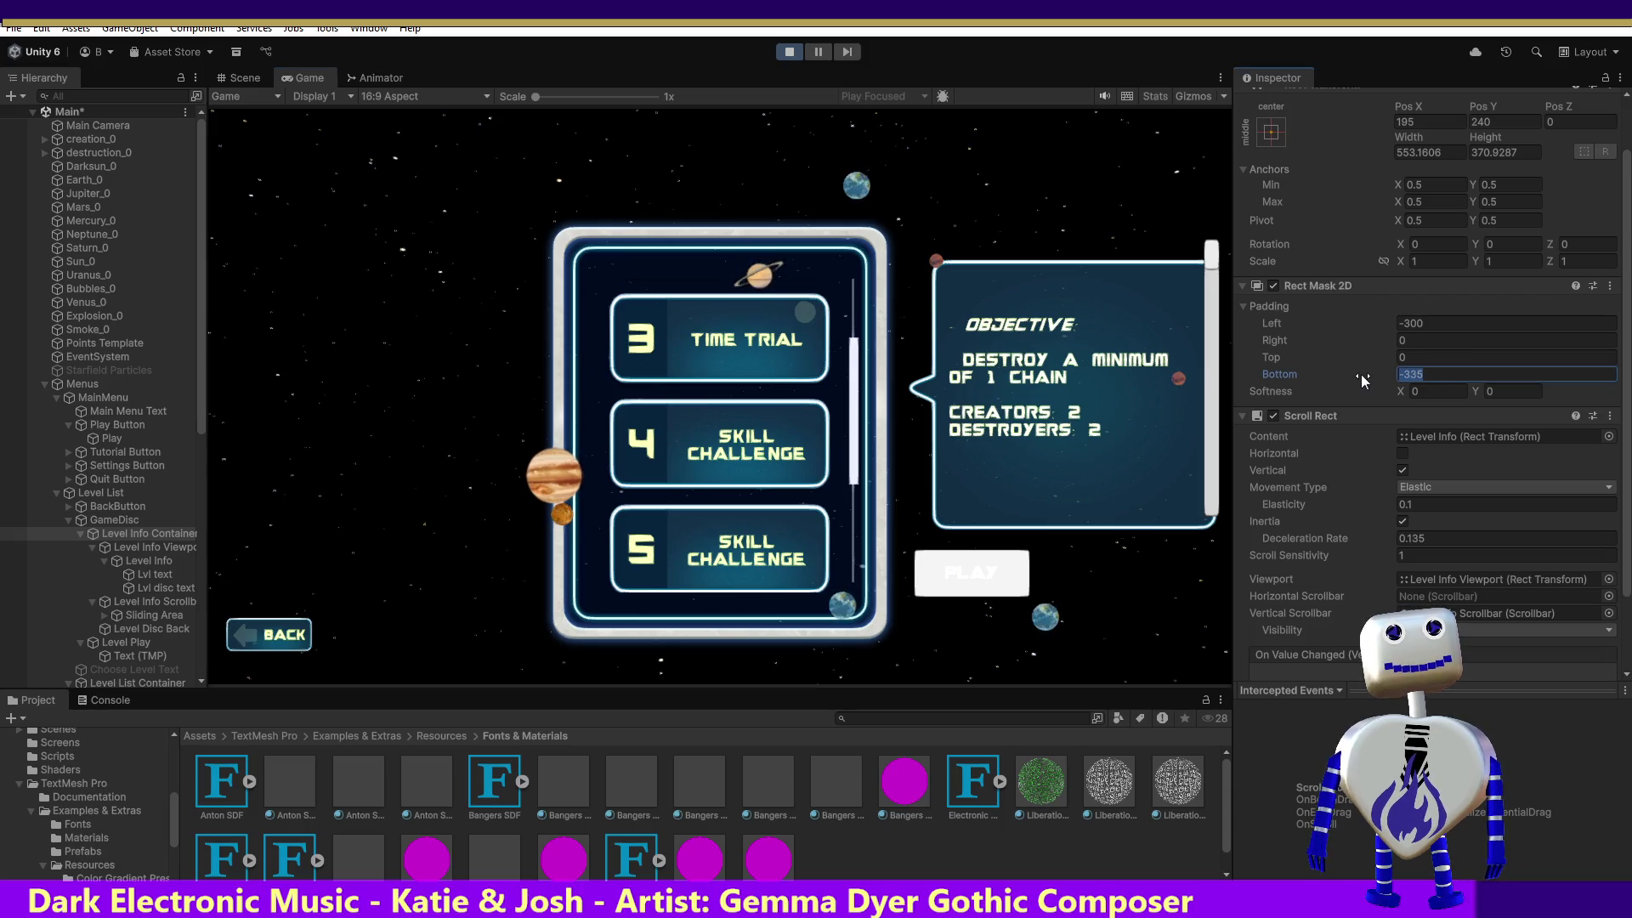
text(0)
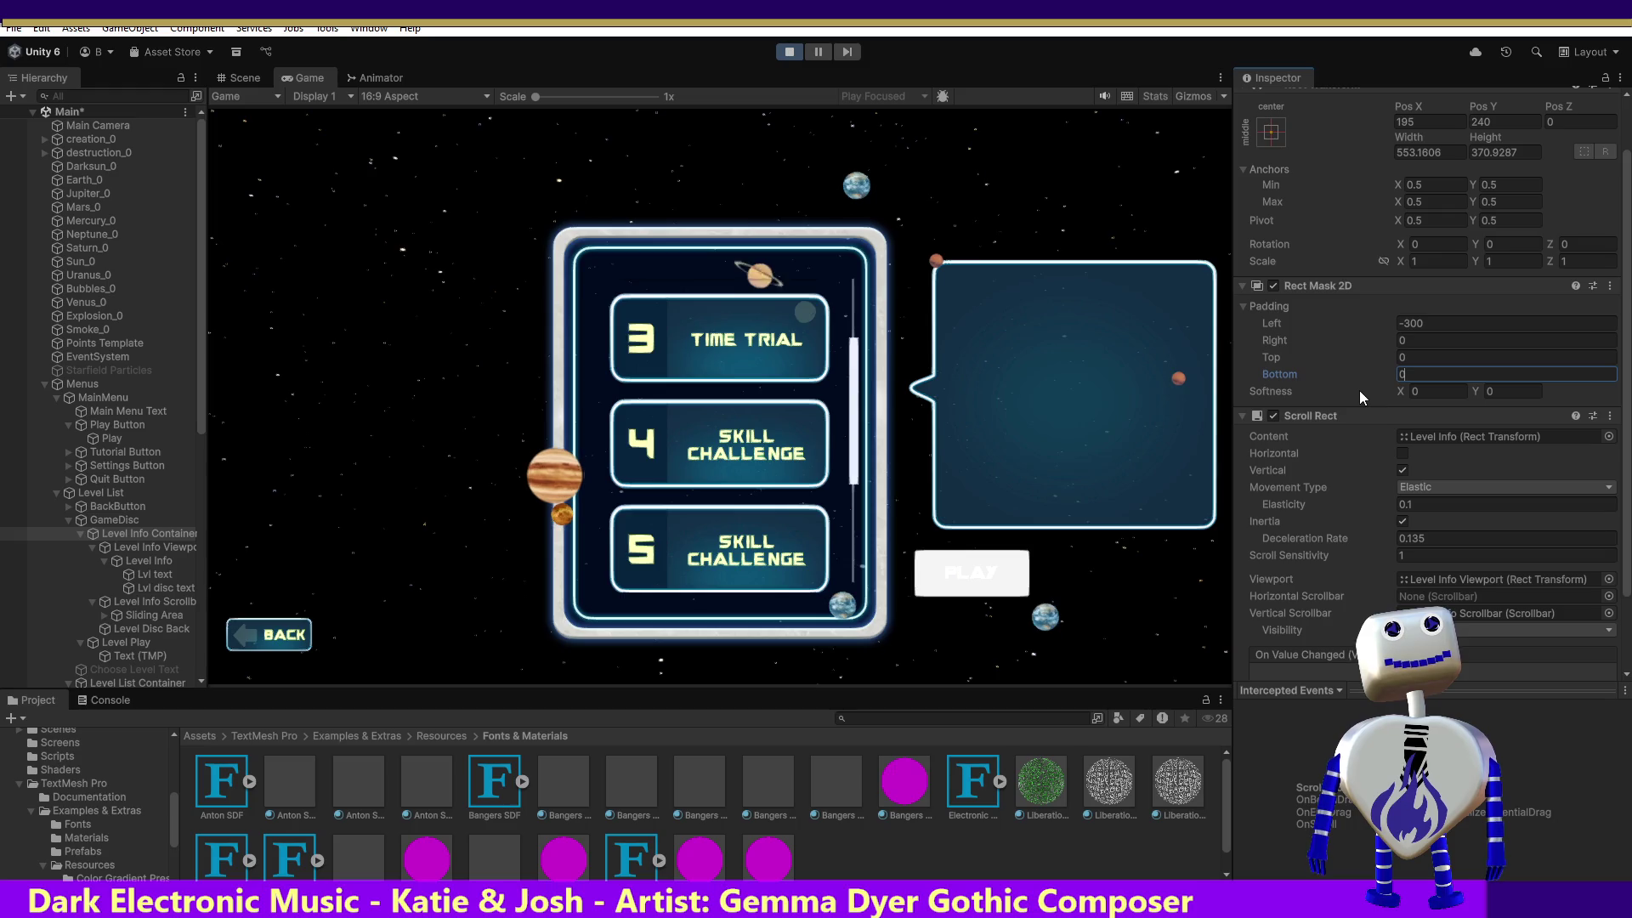
key(BackSpace)
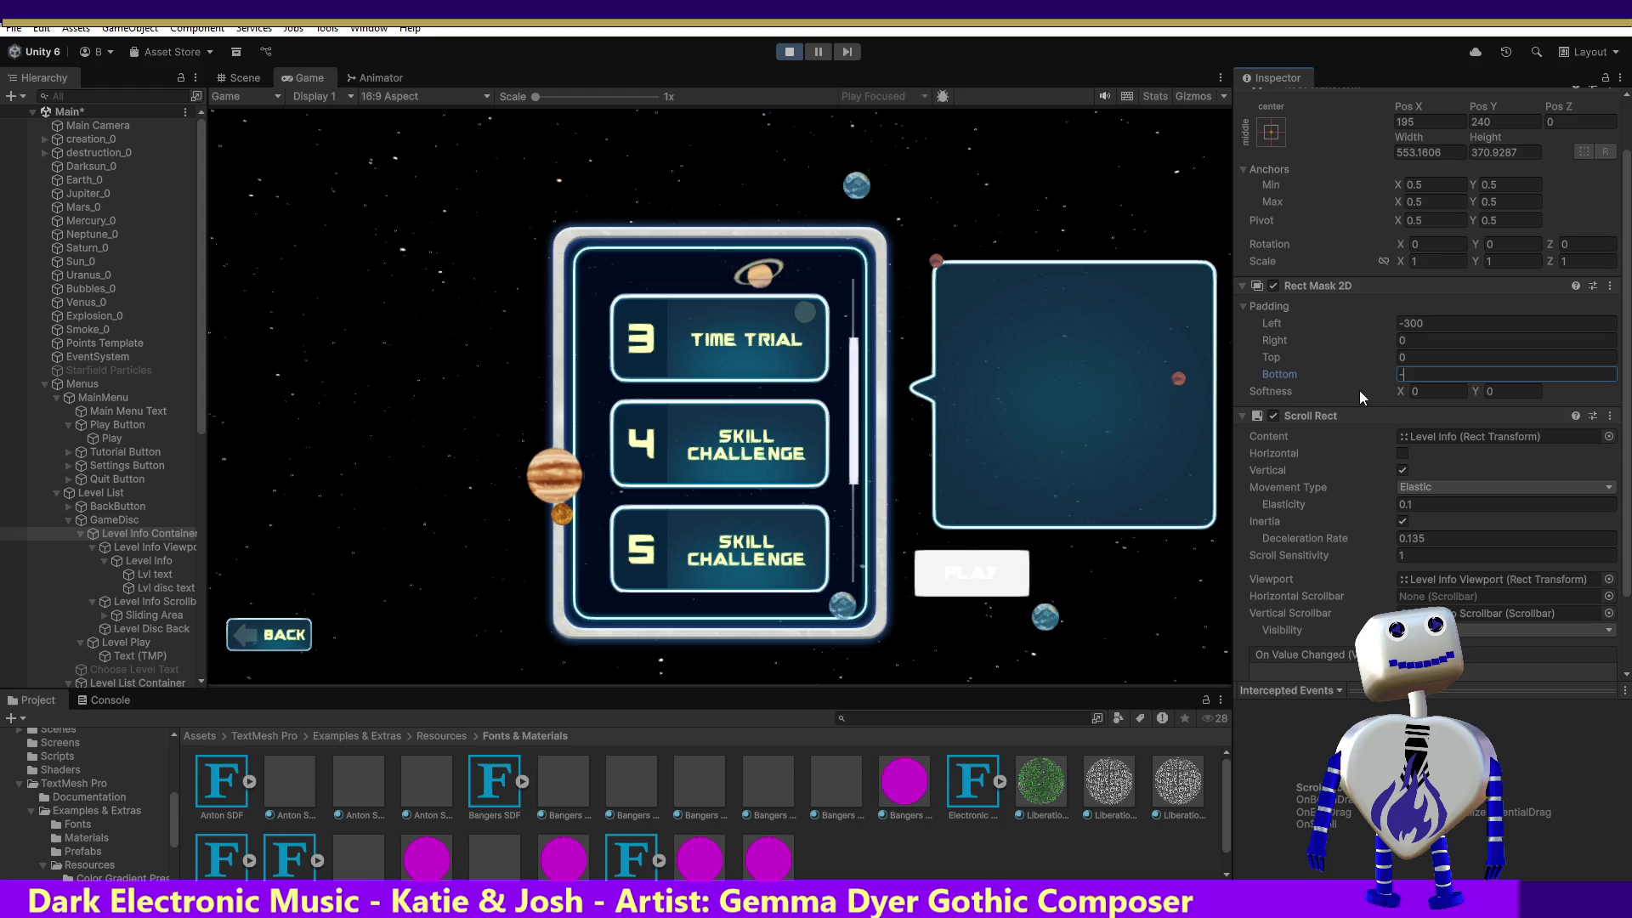
text(-20)
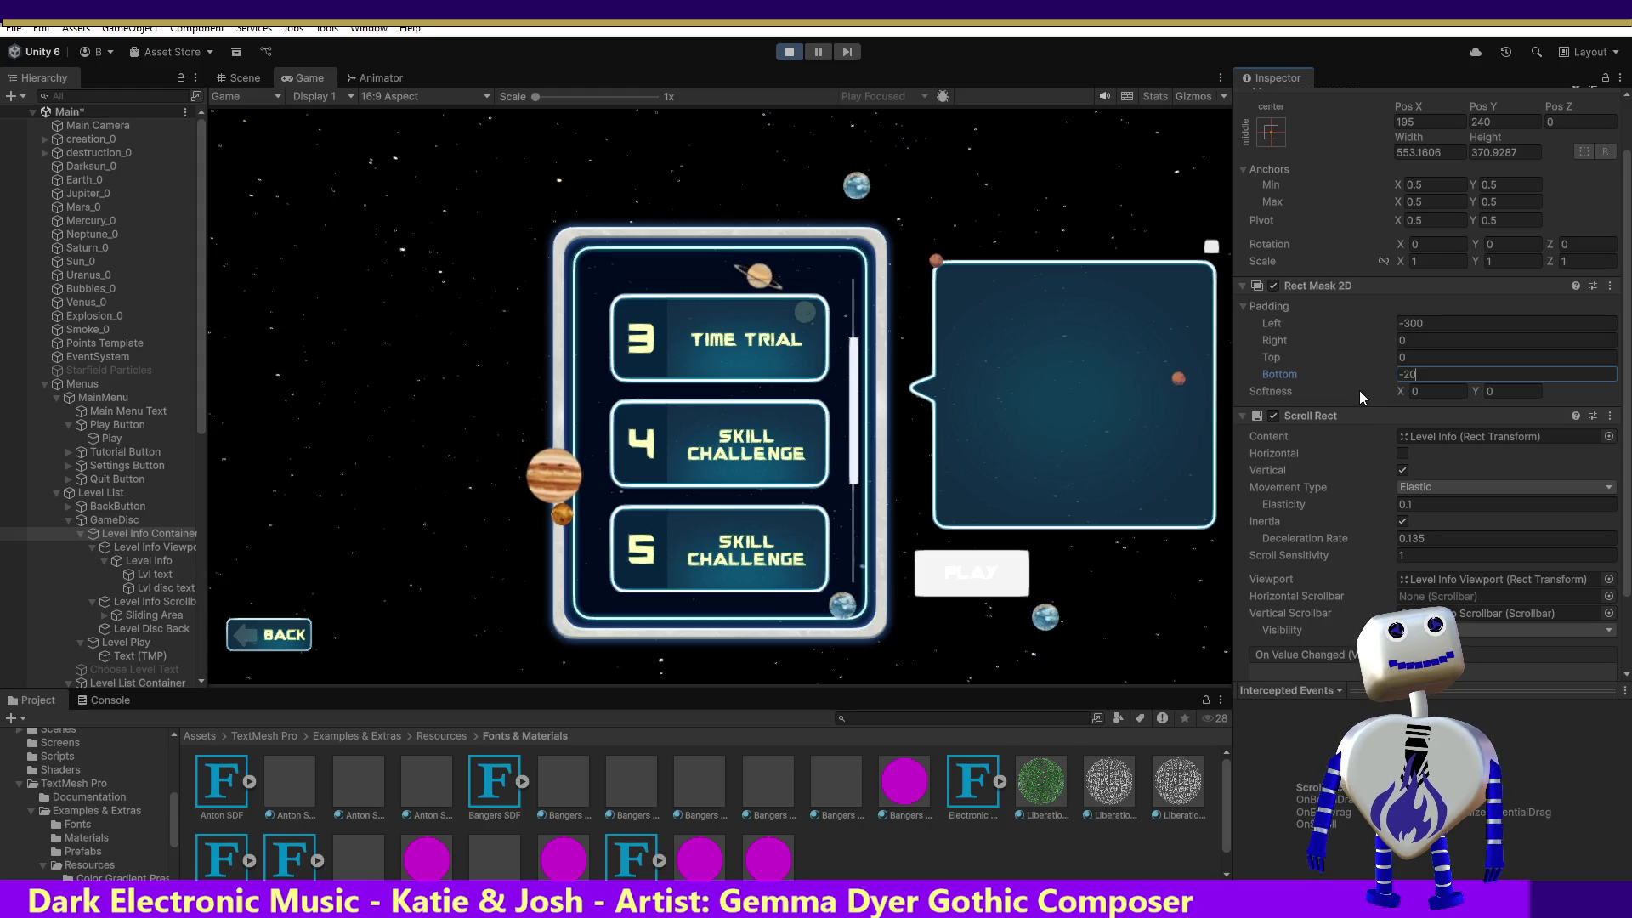
text(0)
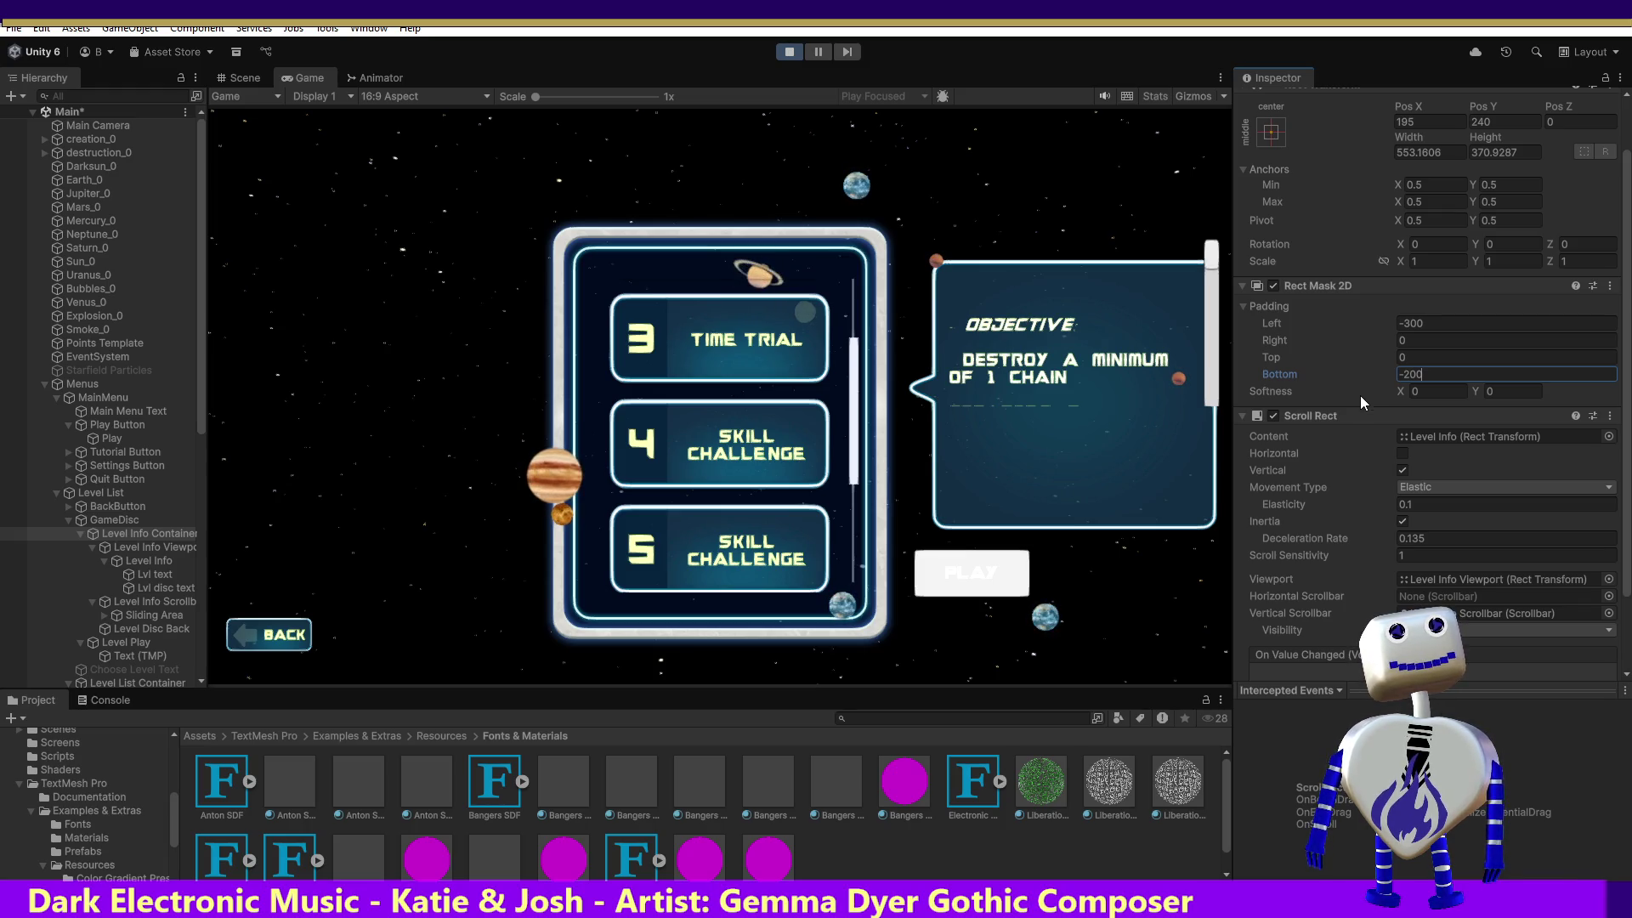
click(1203, 269)
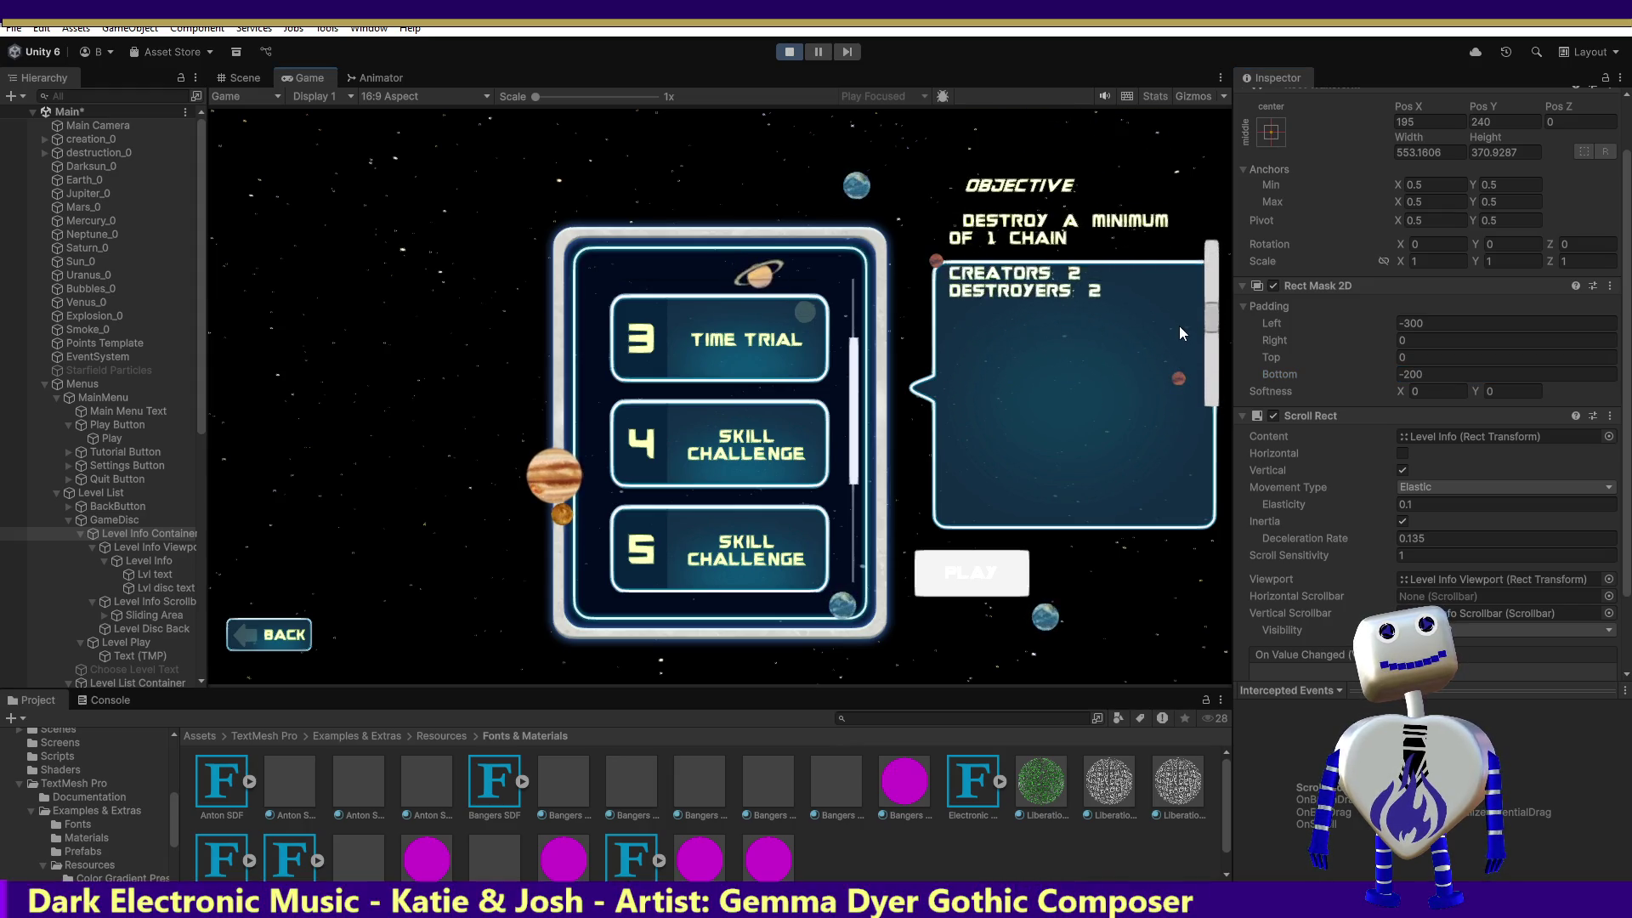
click(1438, 358)
text(-300)
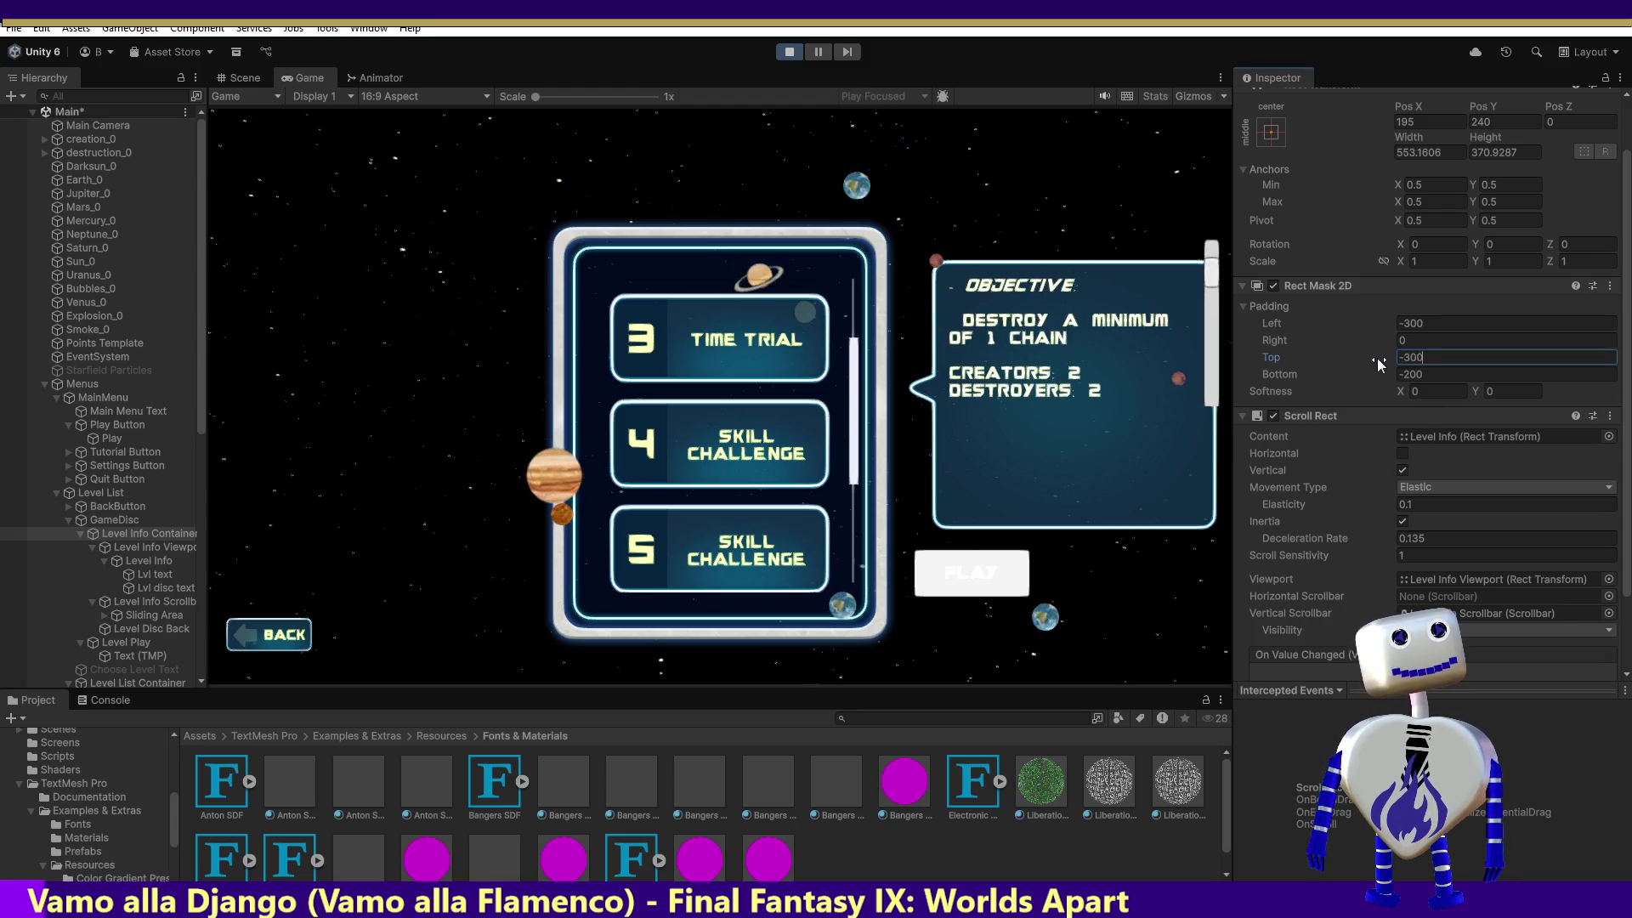
mouse_move(1215, 274)
mouse_down()
mouse_move(1212, 357)
mouse_move(1216, 193)
mouse_up()
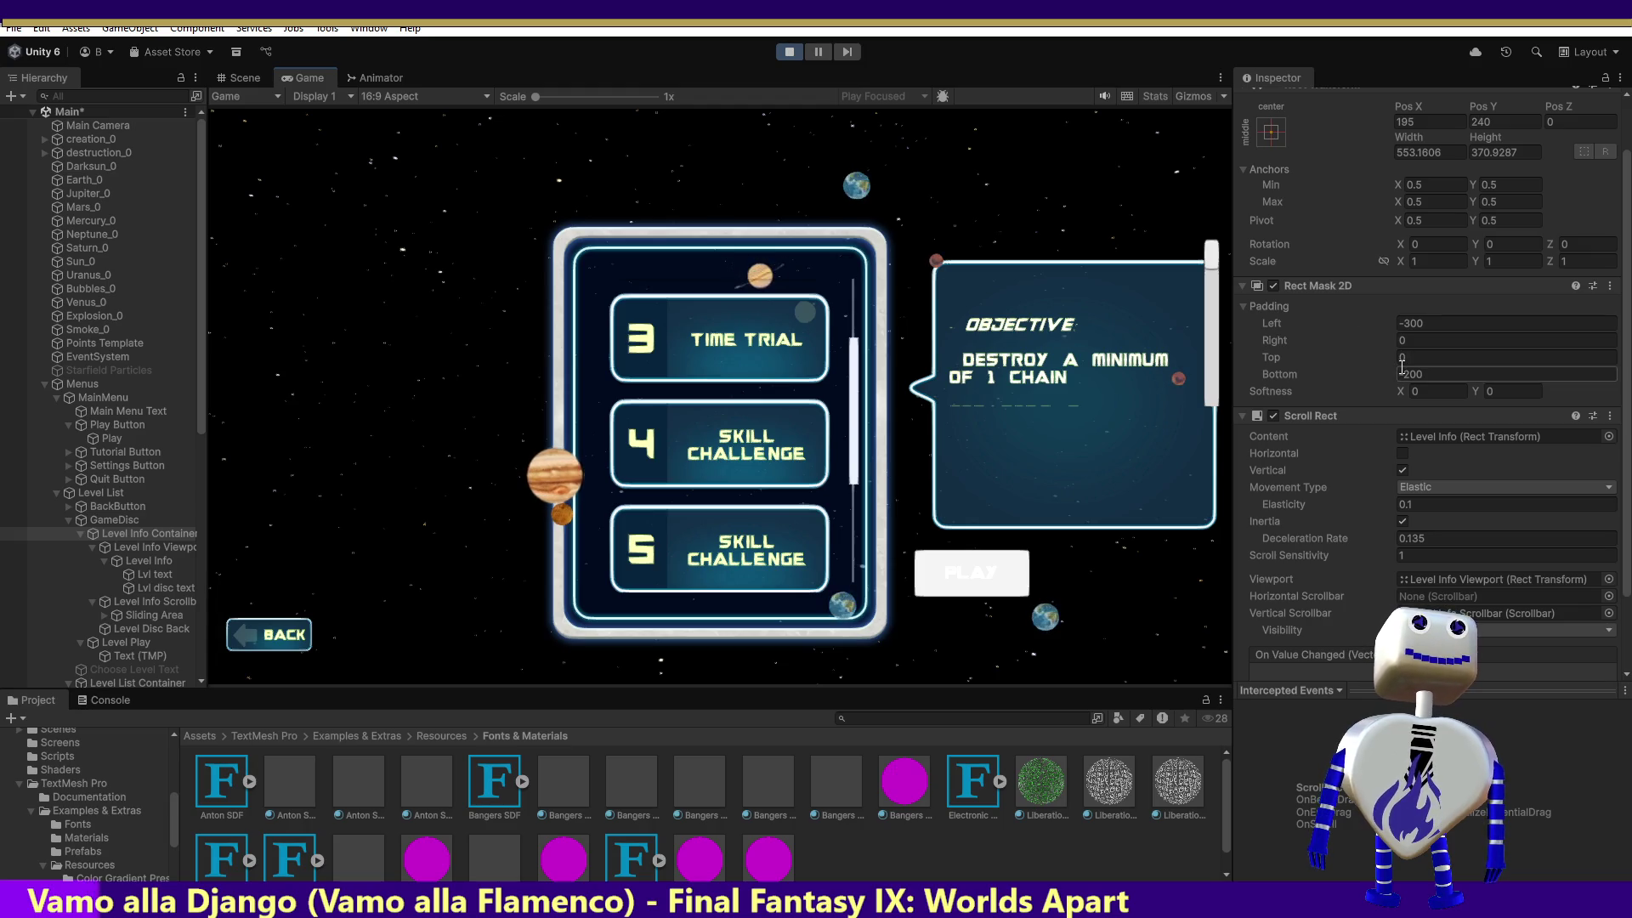
drag(1396, 374, 1391, 376)
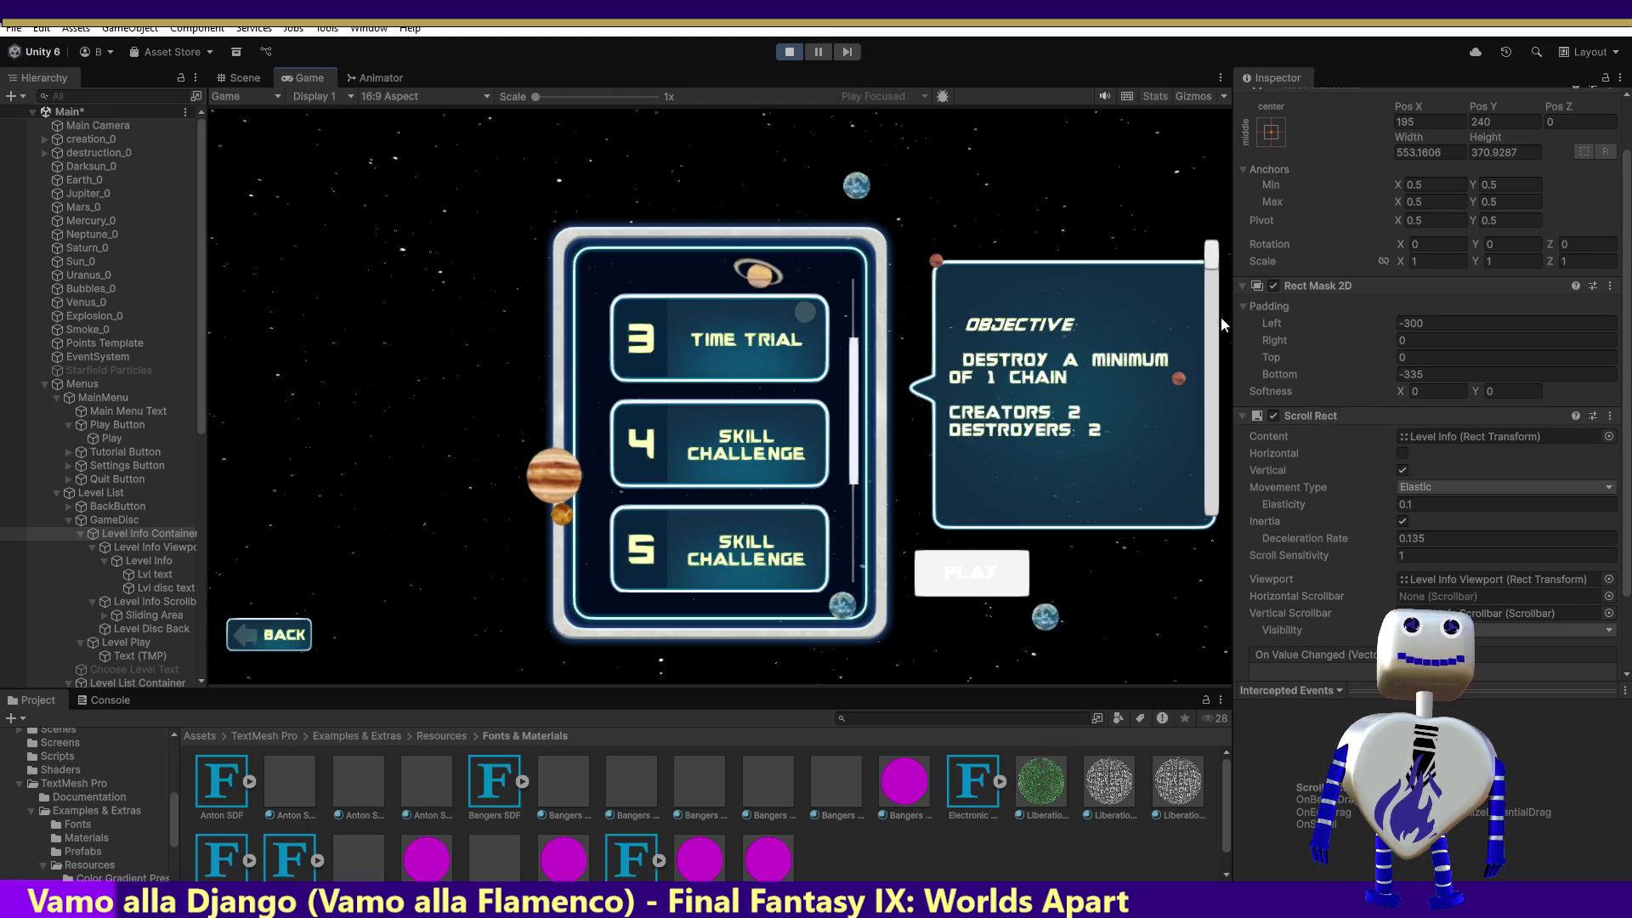
scroll(1222, 304, down, 3)
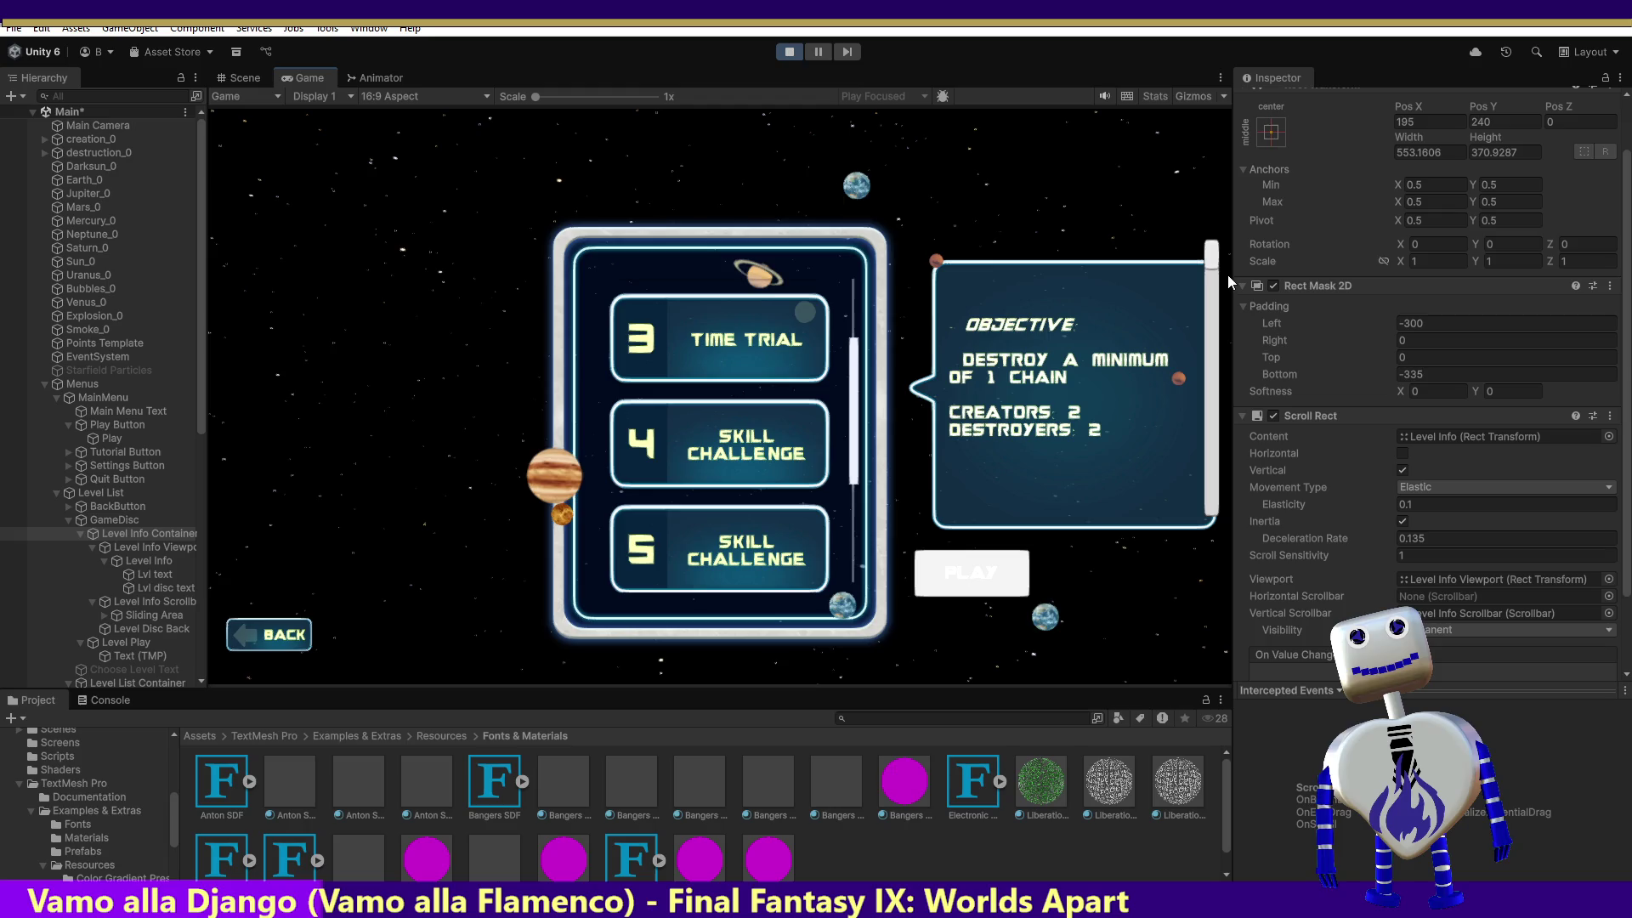
drag(1212, 266, 1210, 284)
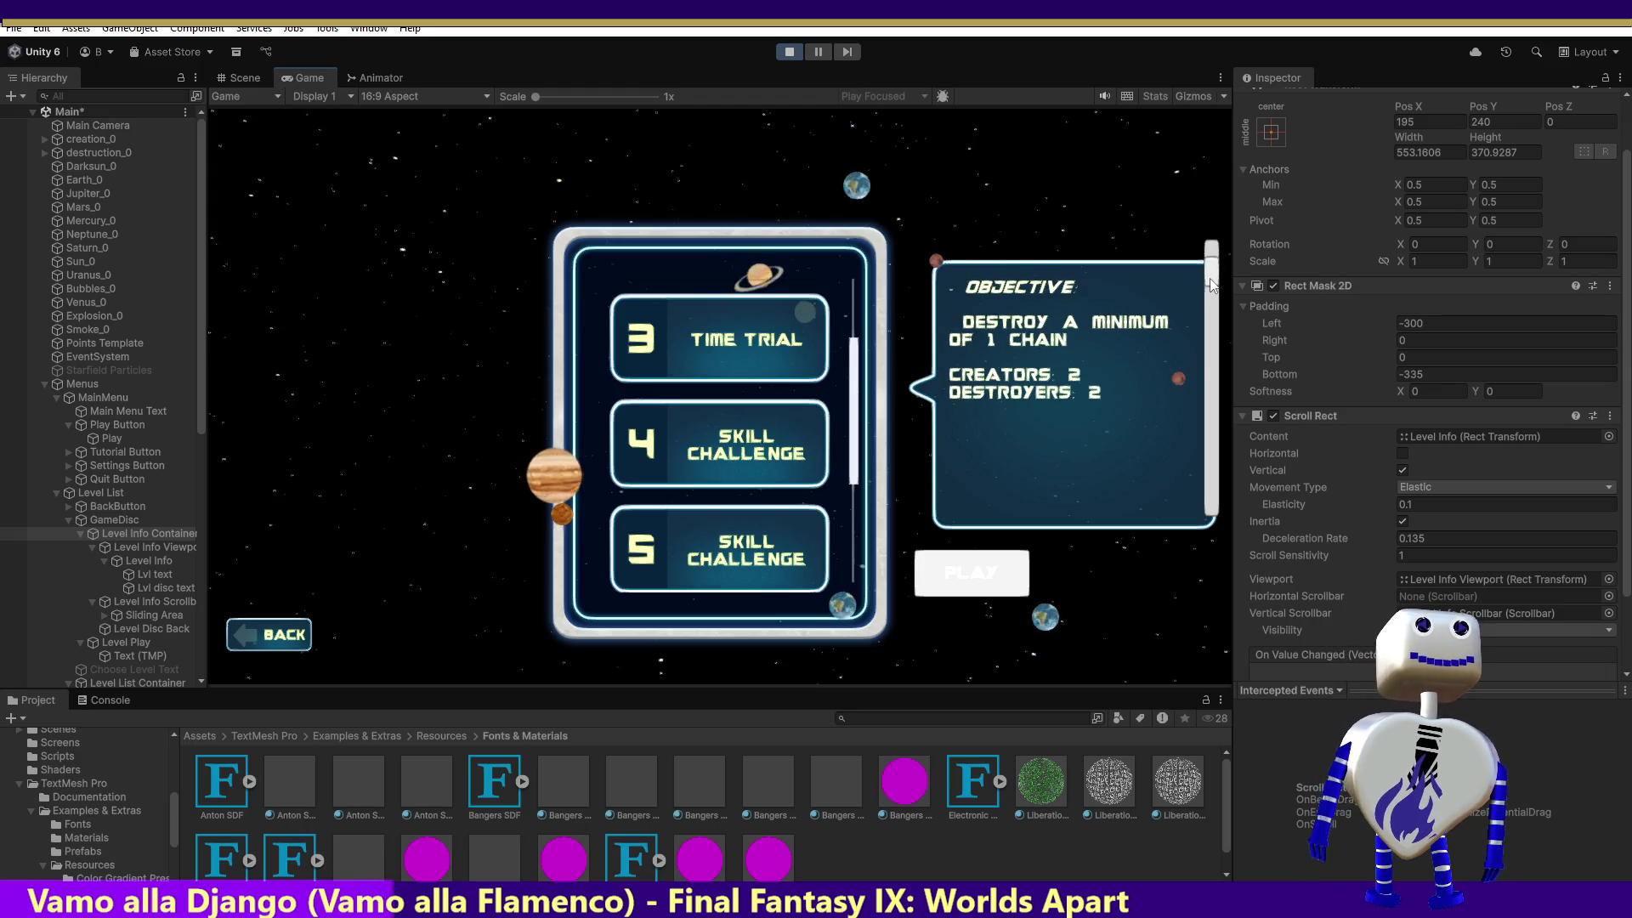
click(173, 544)
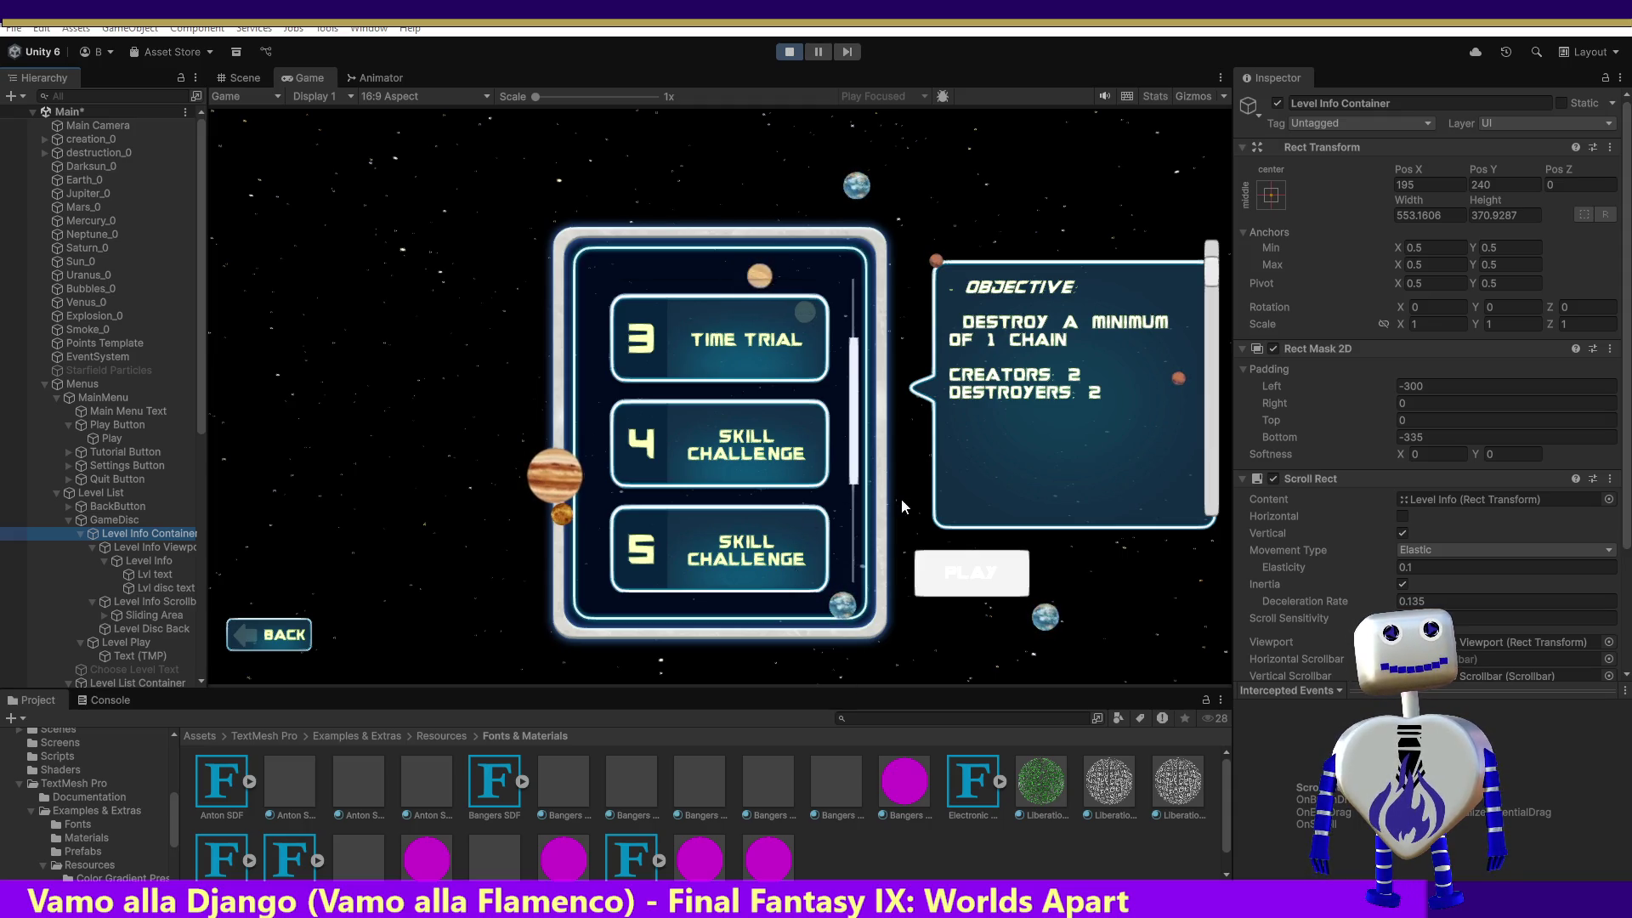
scroll(835, 314, up, 5)
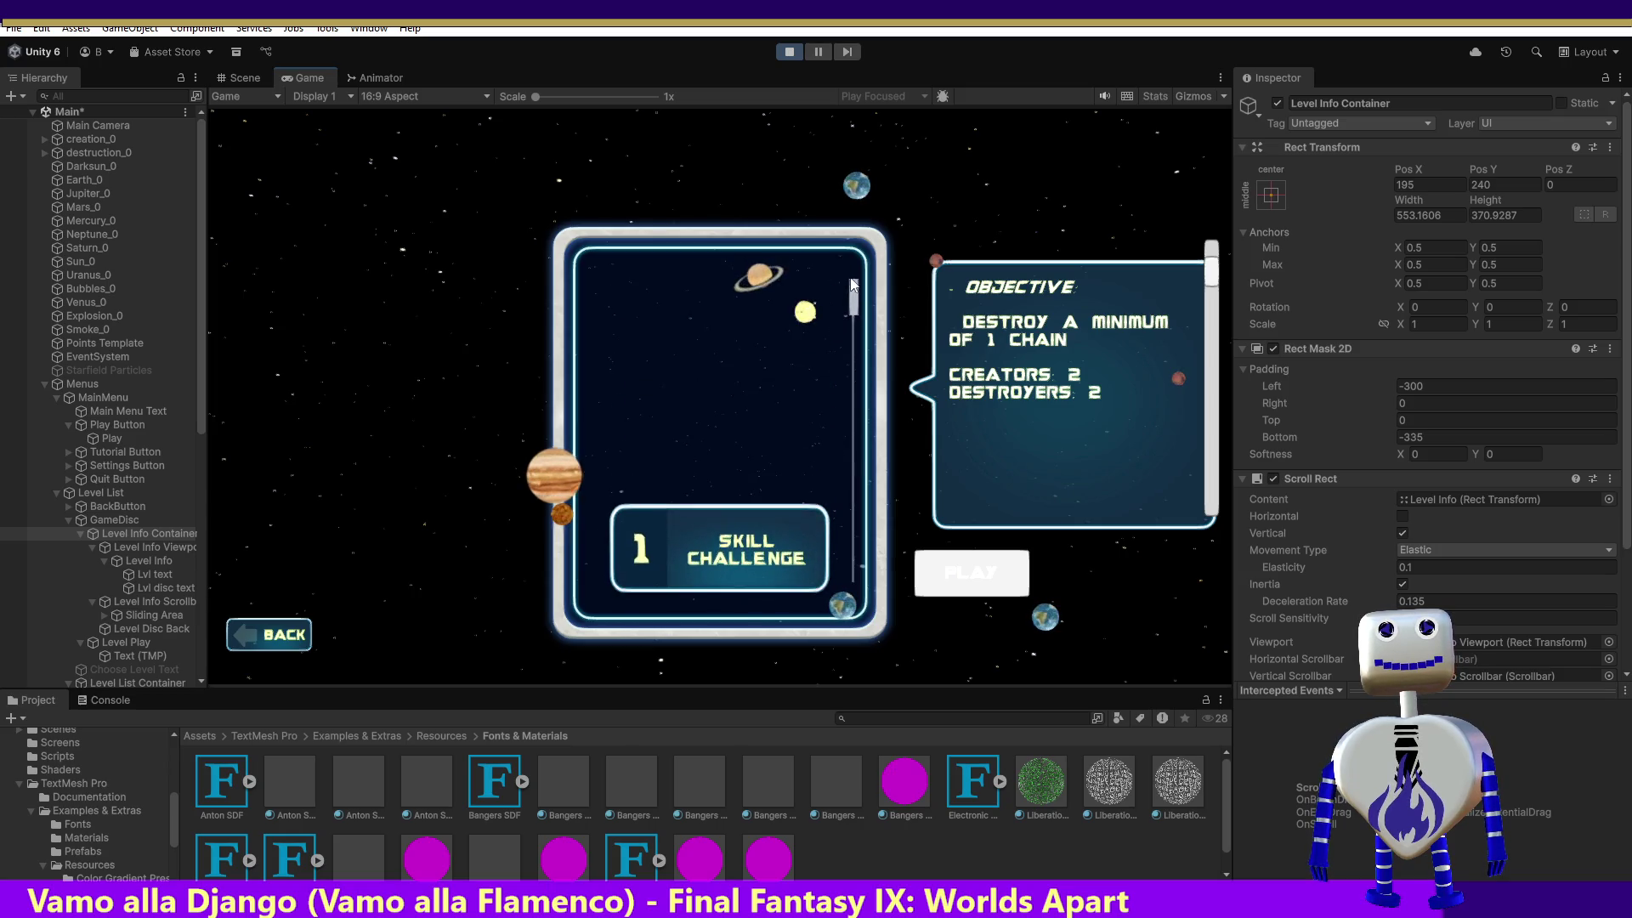
Scroll the level list to levels 3–5, test the objective bubble's scrollbar, and select Level Info Viewport.
scroll(853, 289, down, 5)
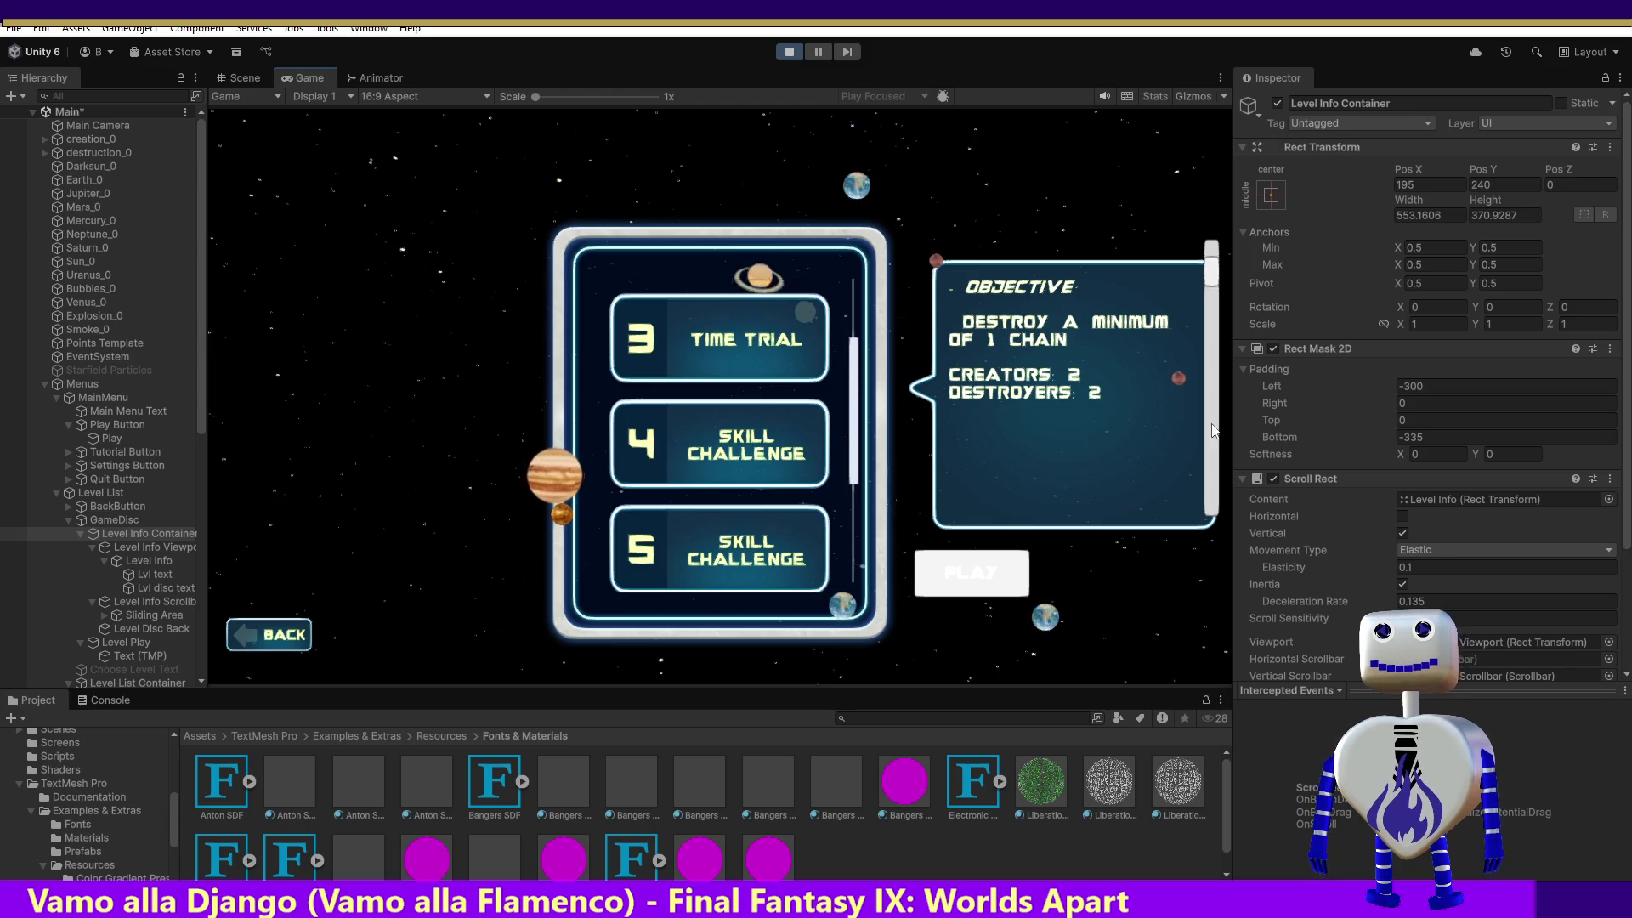
mouse_move(1212, 261)
mouse_down()
mouse_move(1218, 287)
mouse_move(1234, 221)
mouse_up()
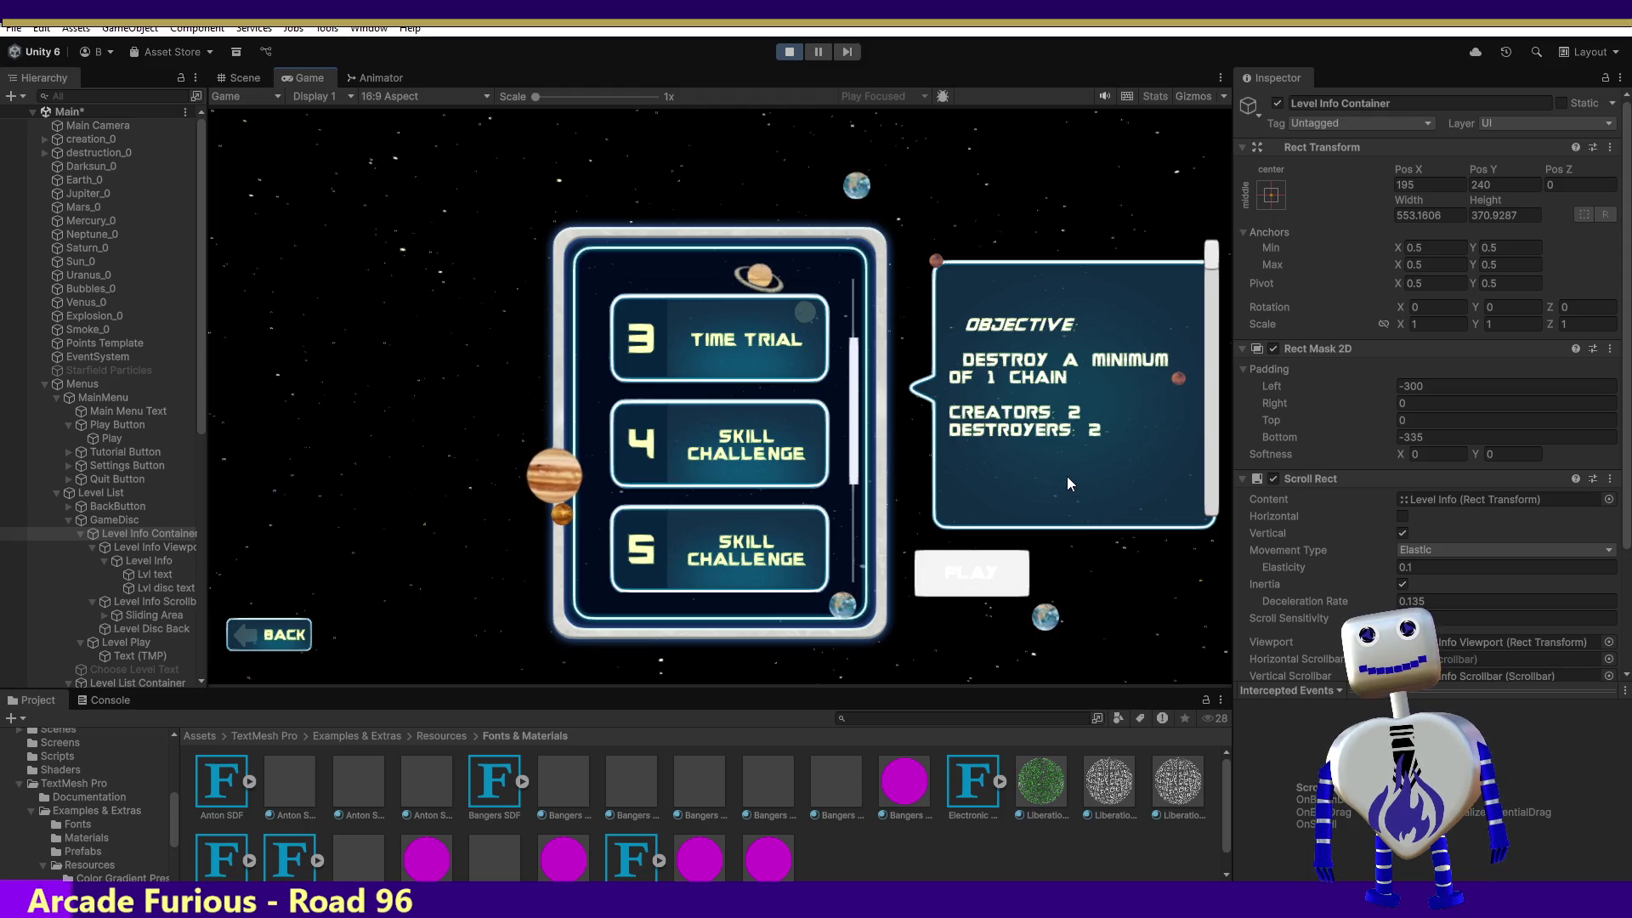
click(160, 549)
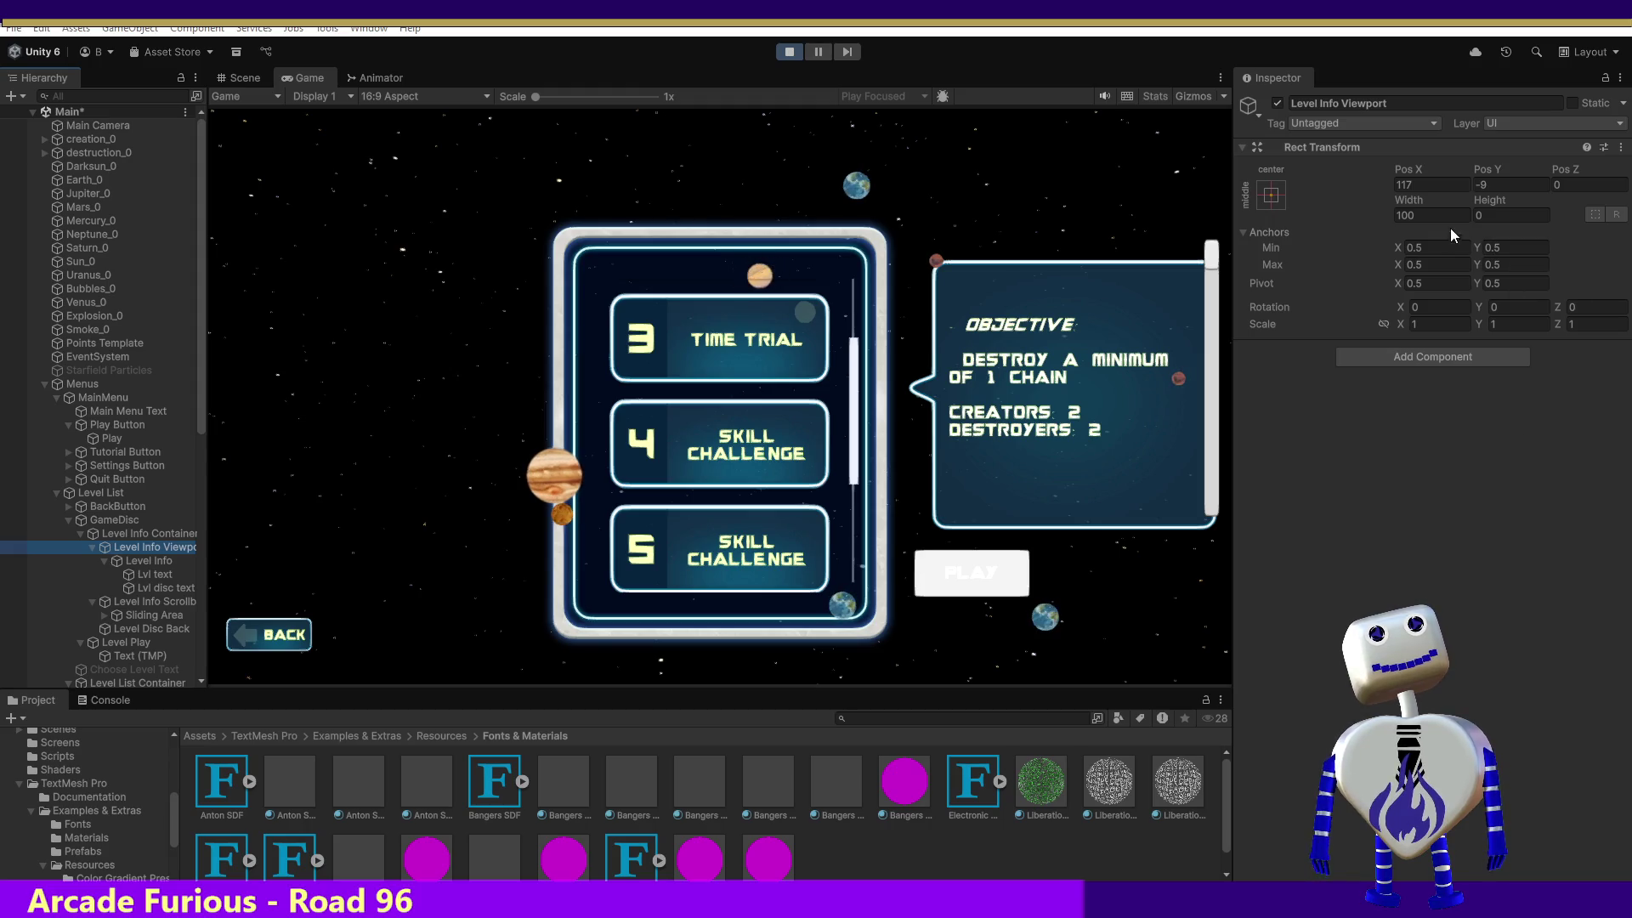
Change the Level Info Viewport's Pos Y from -9 to 0 and test the bubble's scrolling.
click(1484, 185)
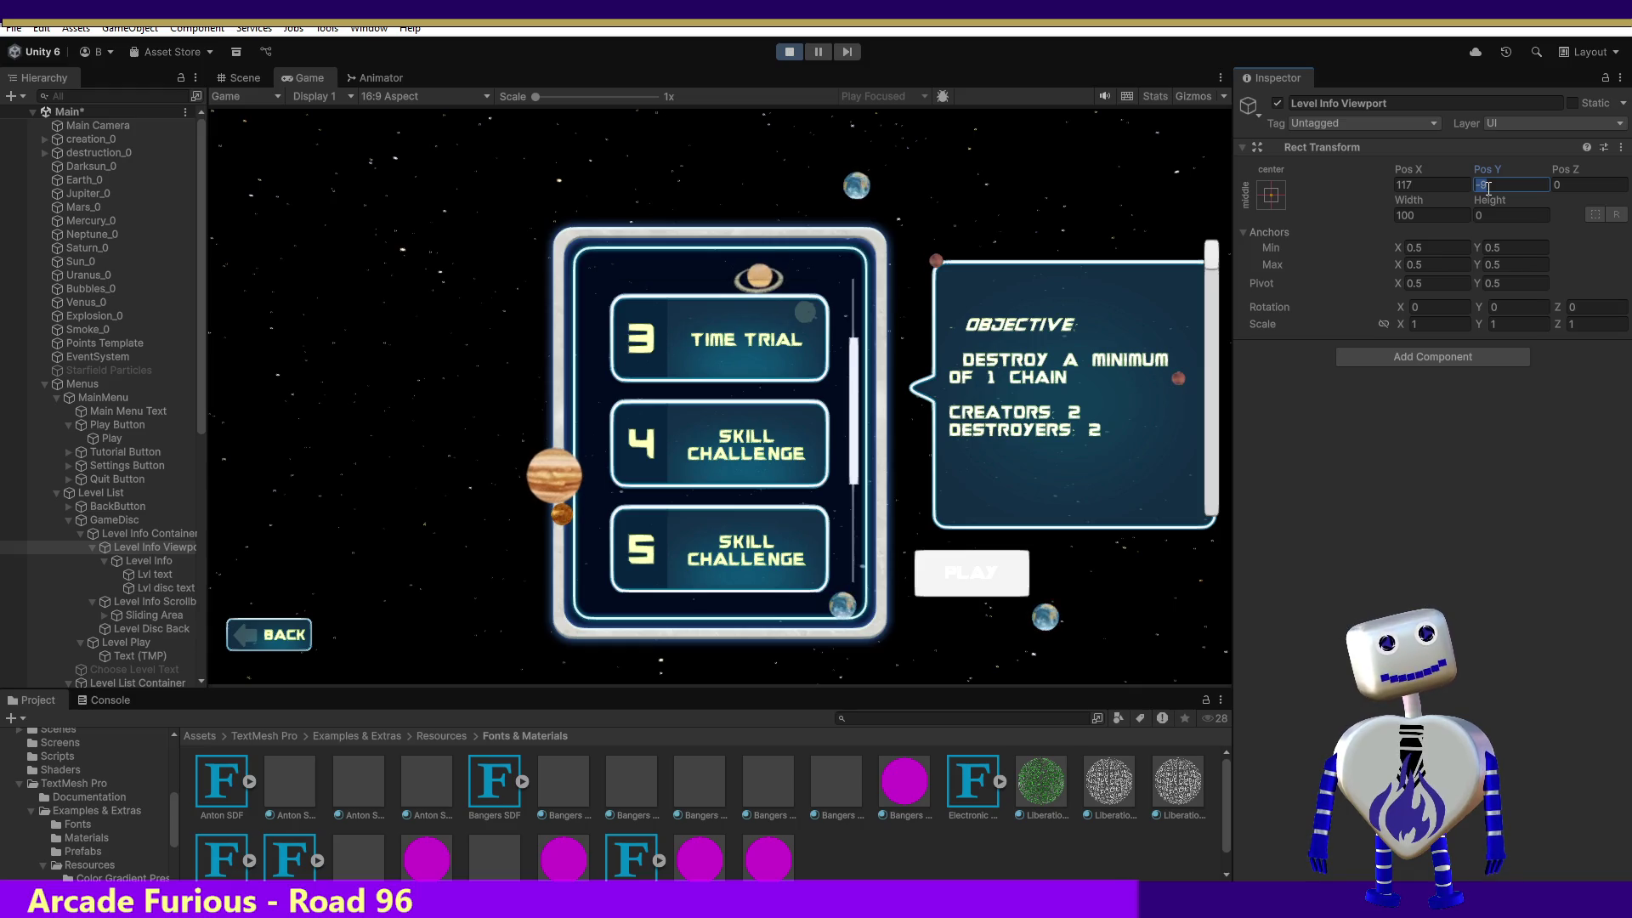
text(0)
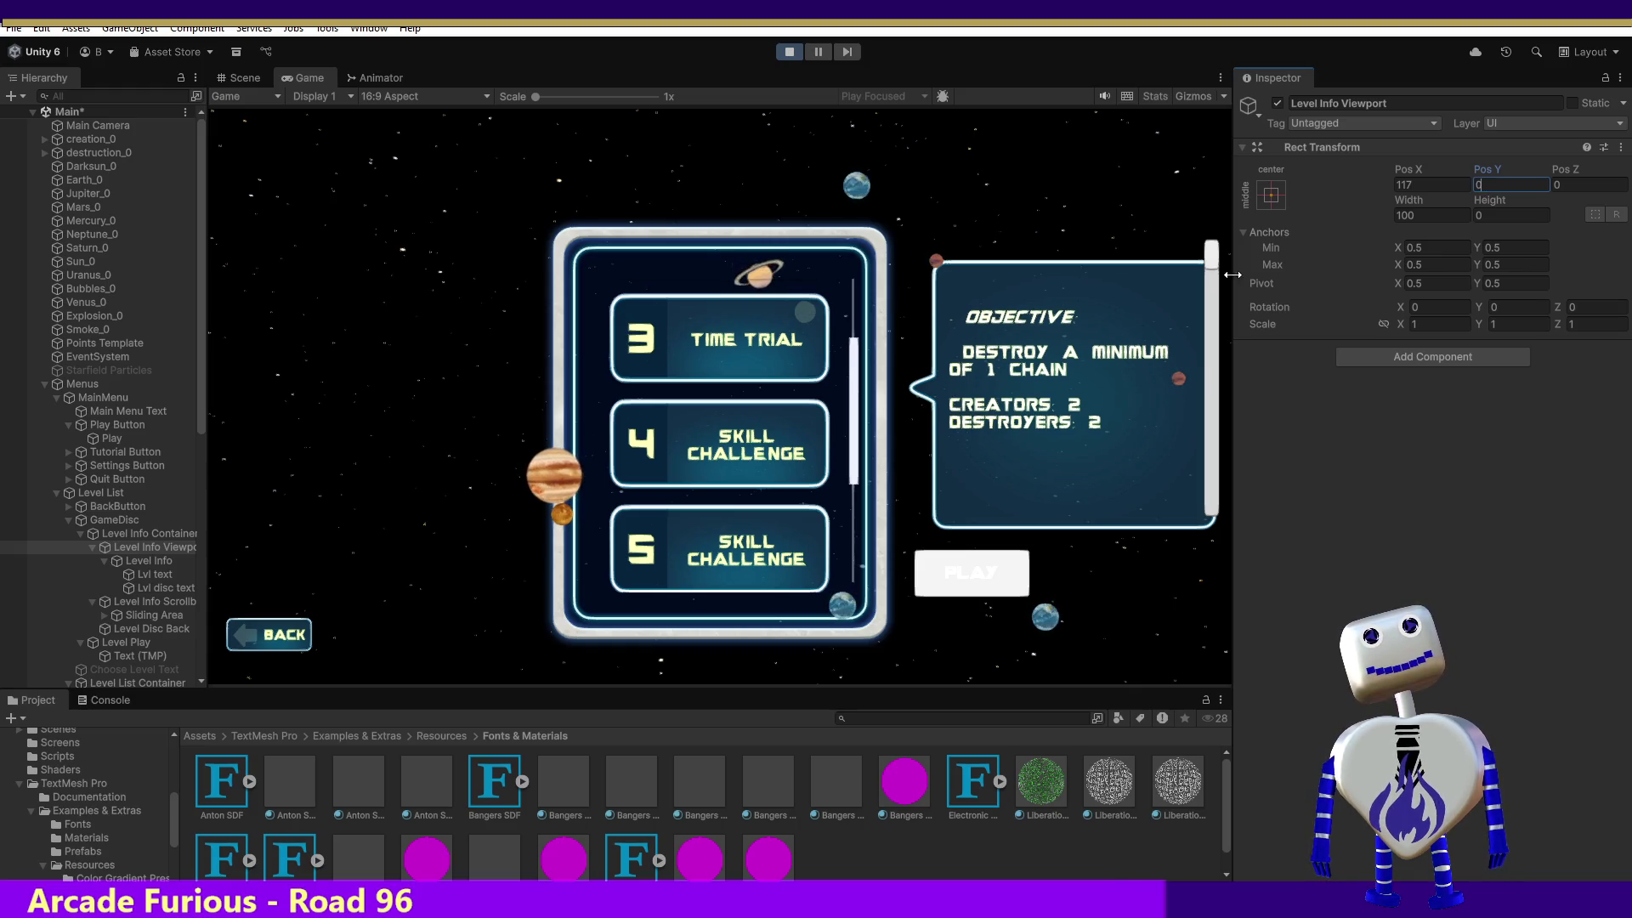
mouse_move(1214, 260)
mouse_down()
mouse_move(1207, 436)
mouse_move(1231, 319)
mouse_move(1236, 347)
mouse_move(1228, 548)
mouse_move(1278, 241)
mouse_up()
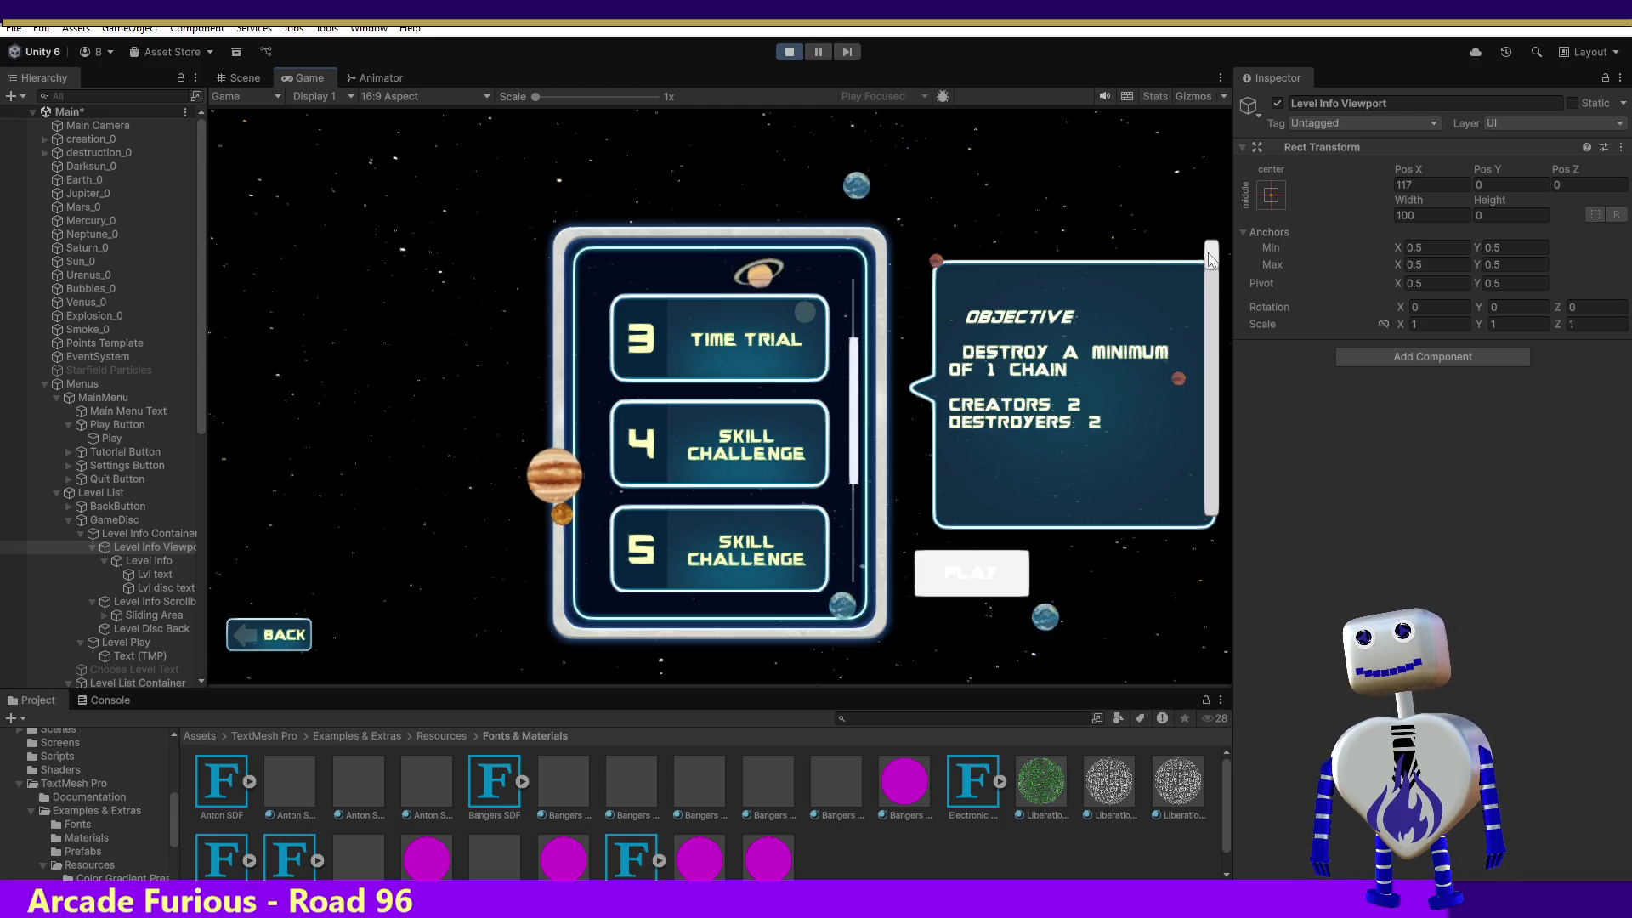
scroll(1206, 258, down, 3)
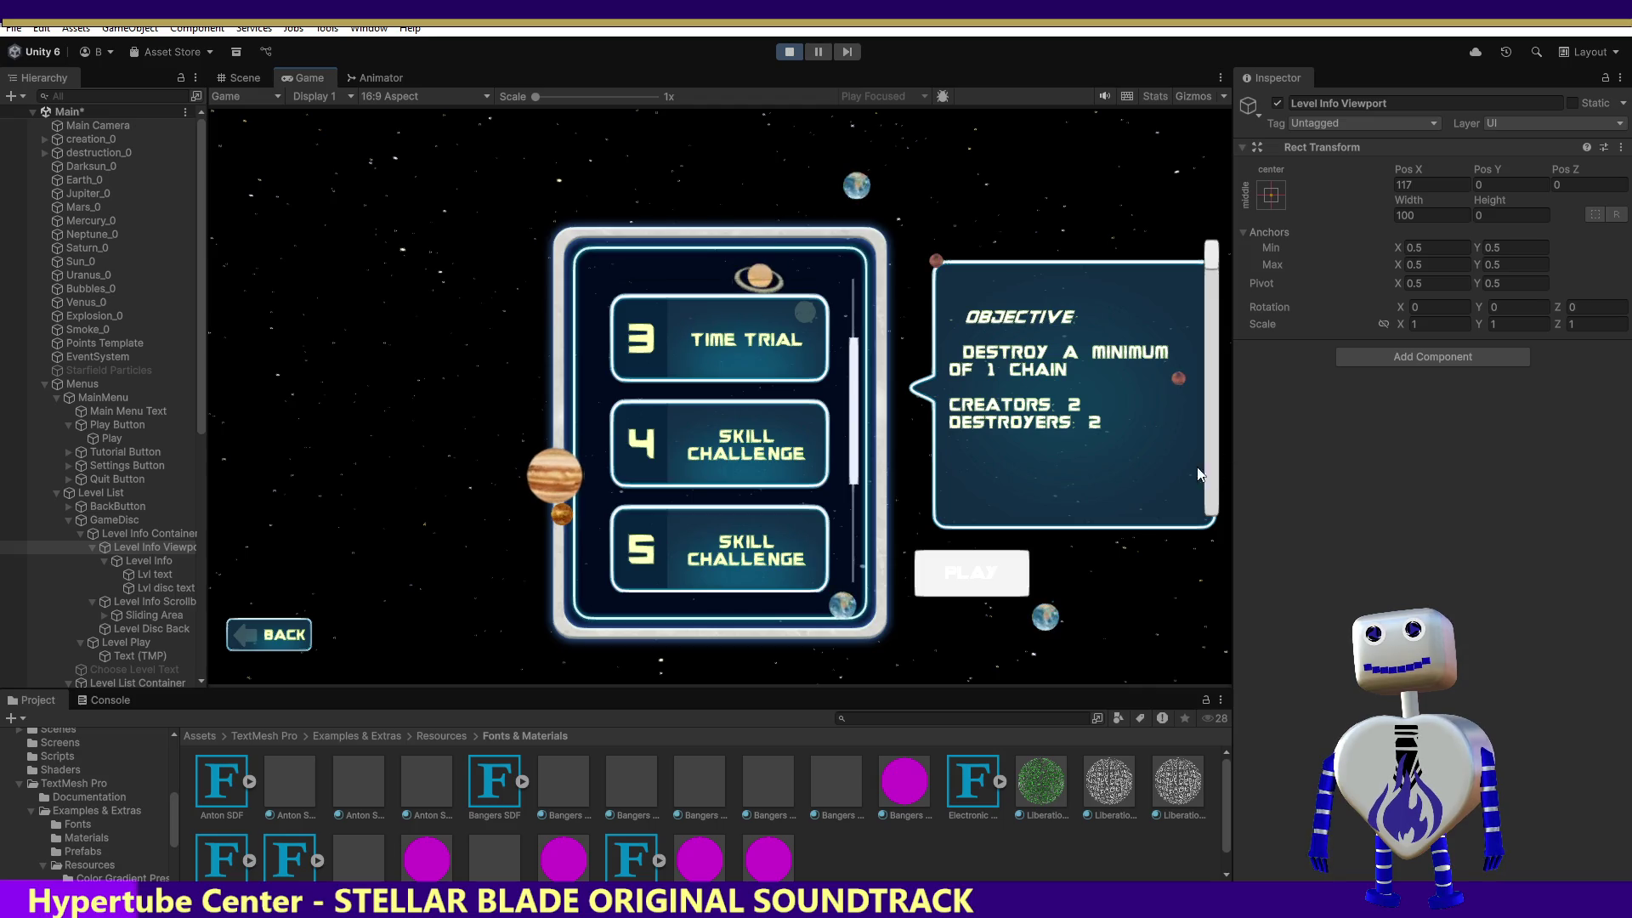
drag(1211, 255, 1217, 299)
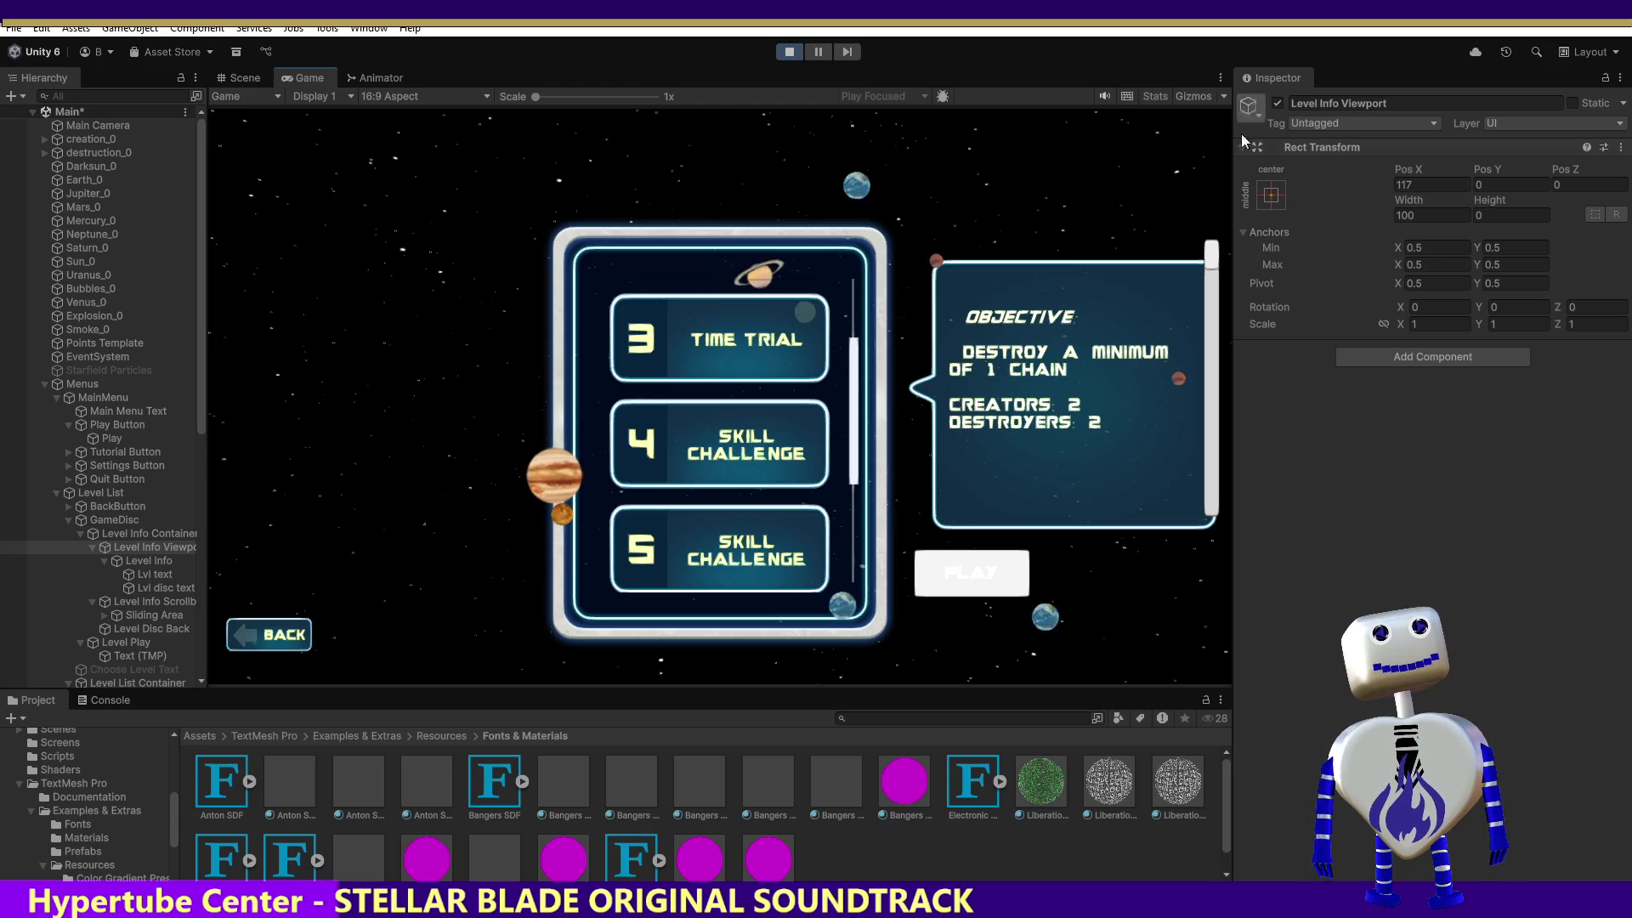
drag(1217, 271, 1232, 253)
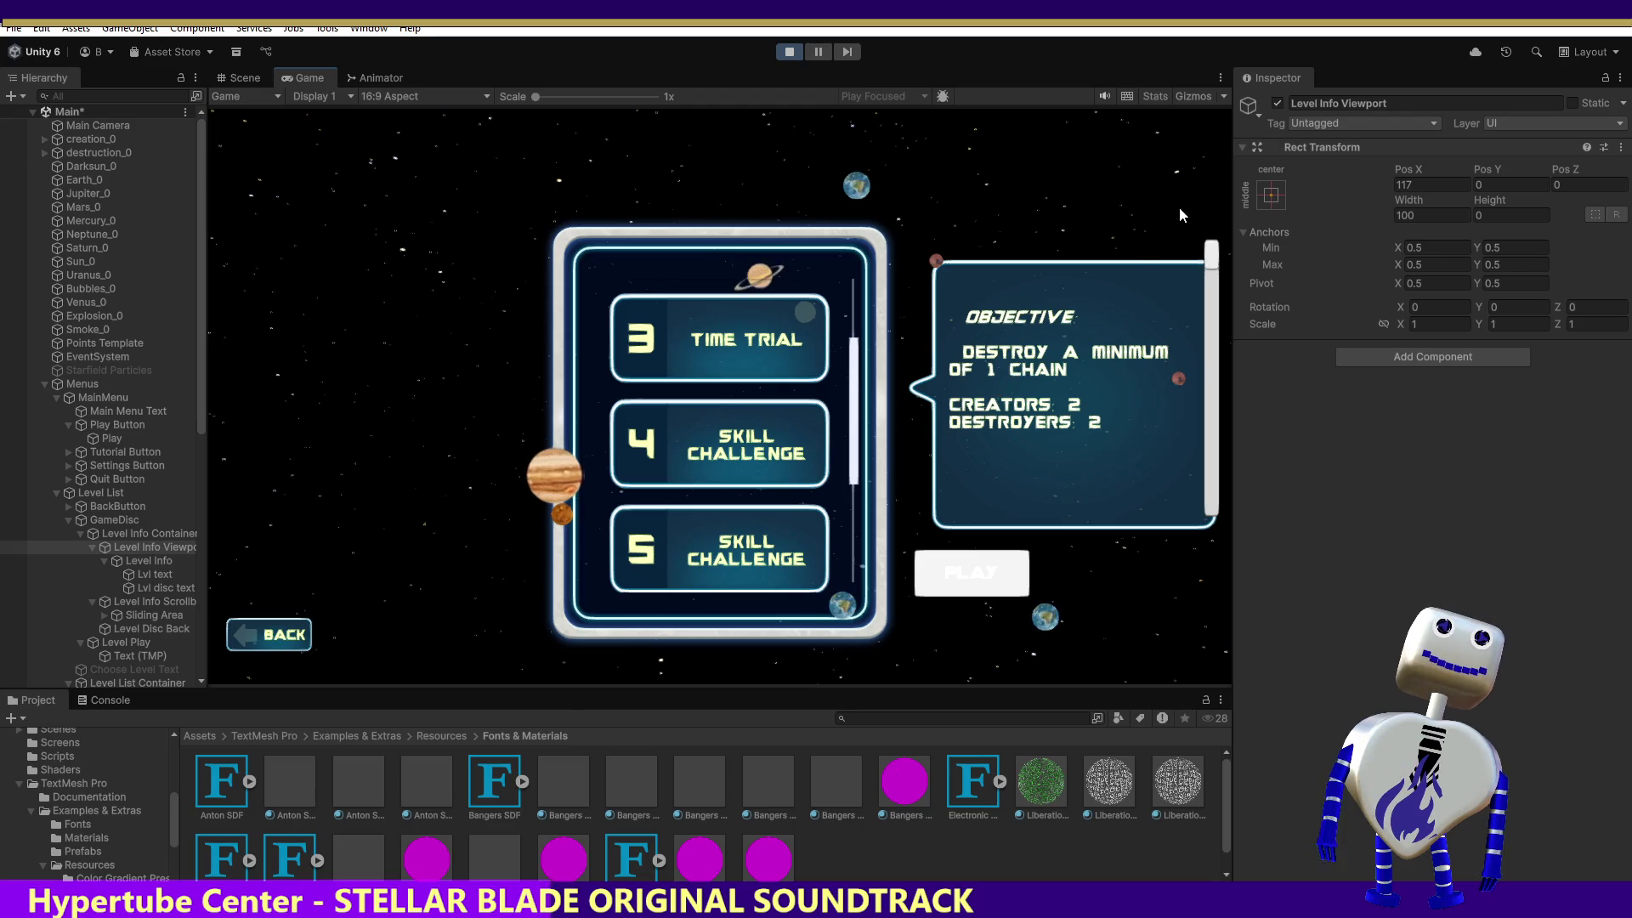
drag(1210, 257, 1215, 298)
Try Level Info Viewport heights of 500, -500 and 200.
click(1437, 215)
key(Tab)
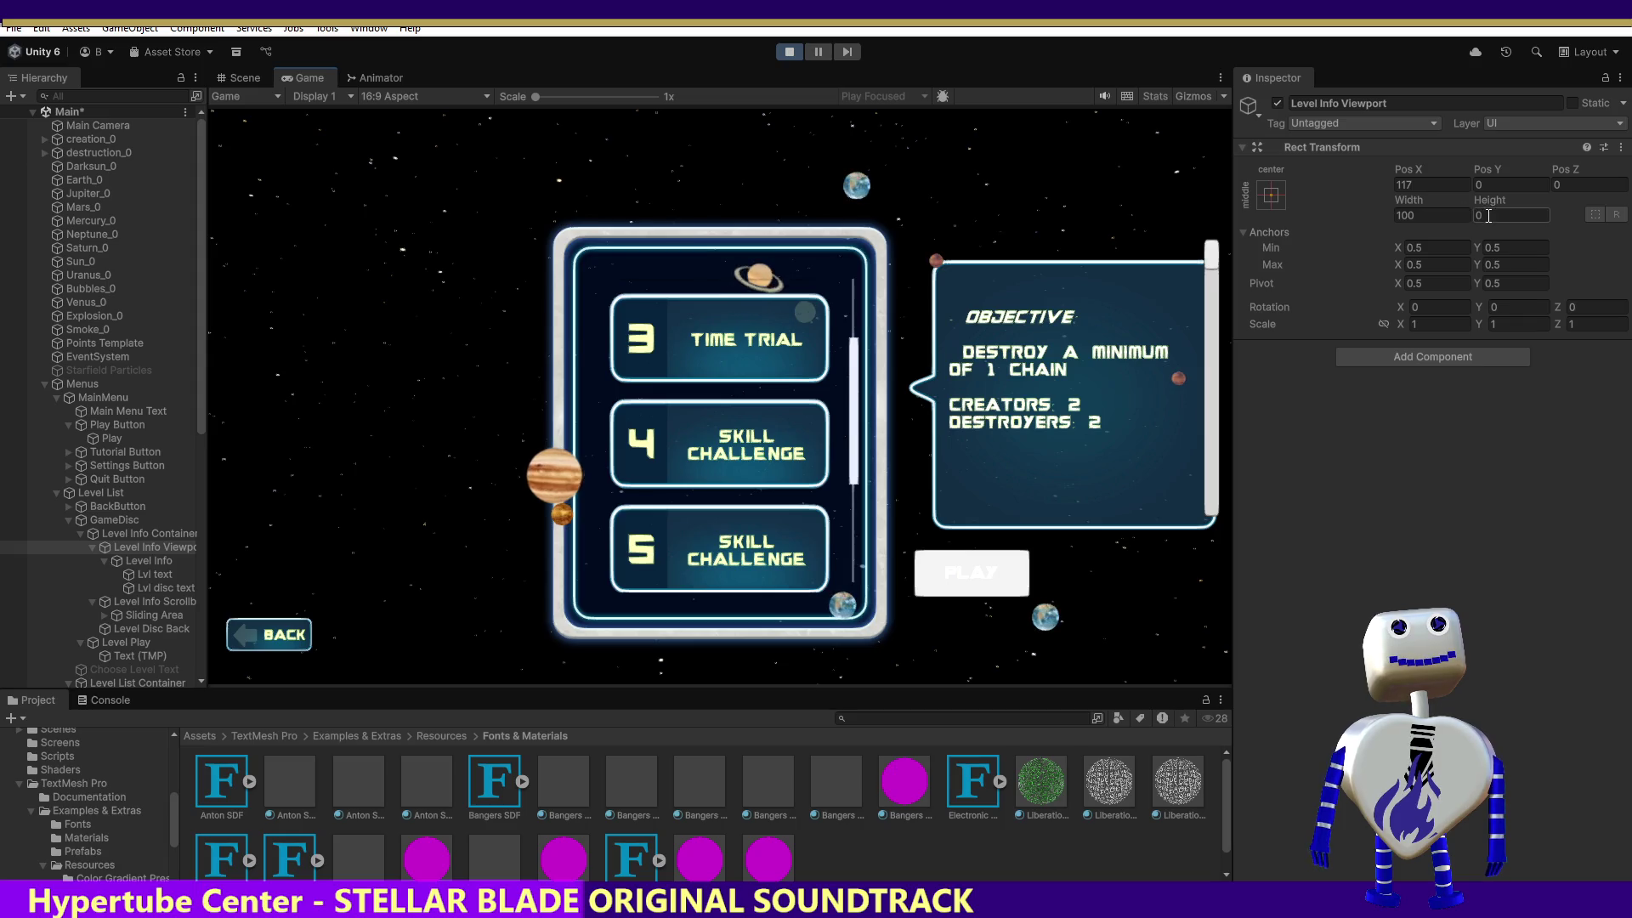
text(500)
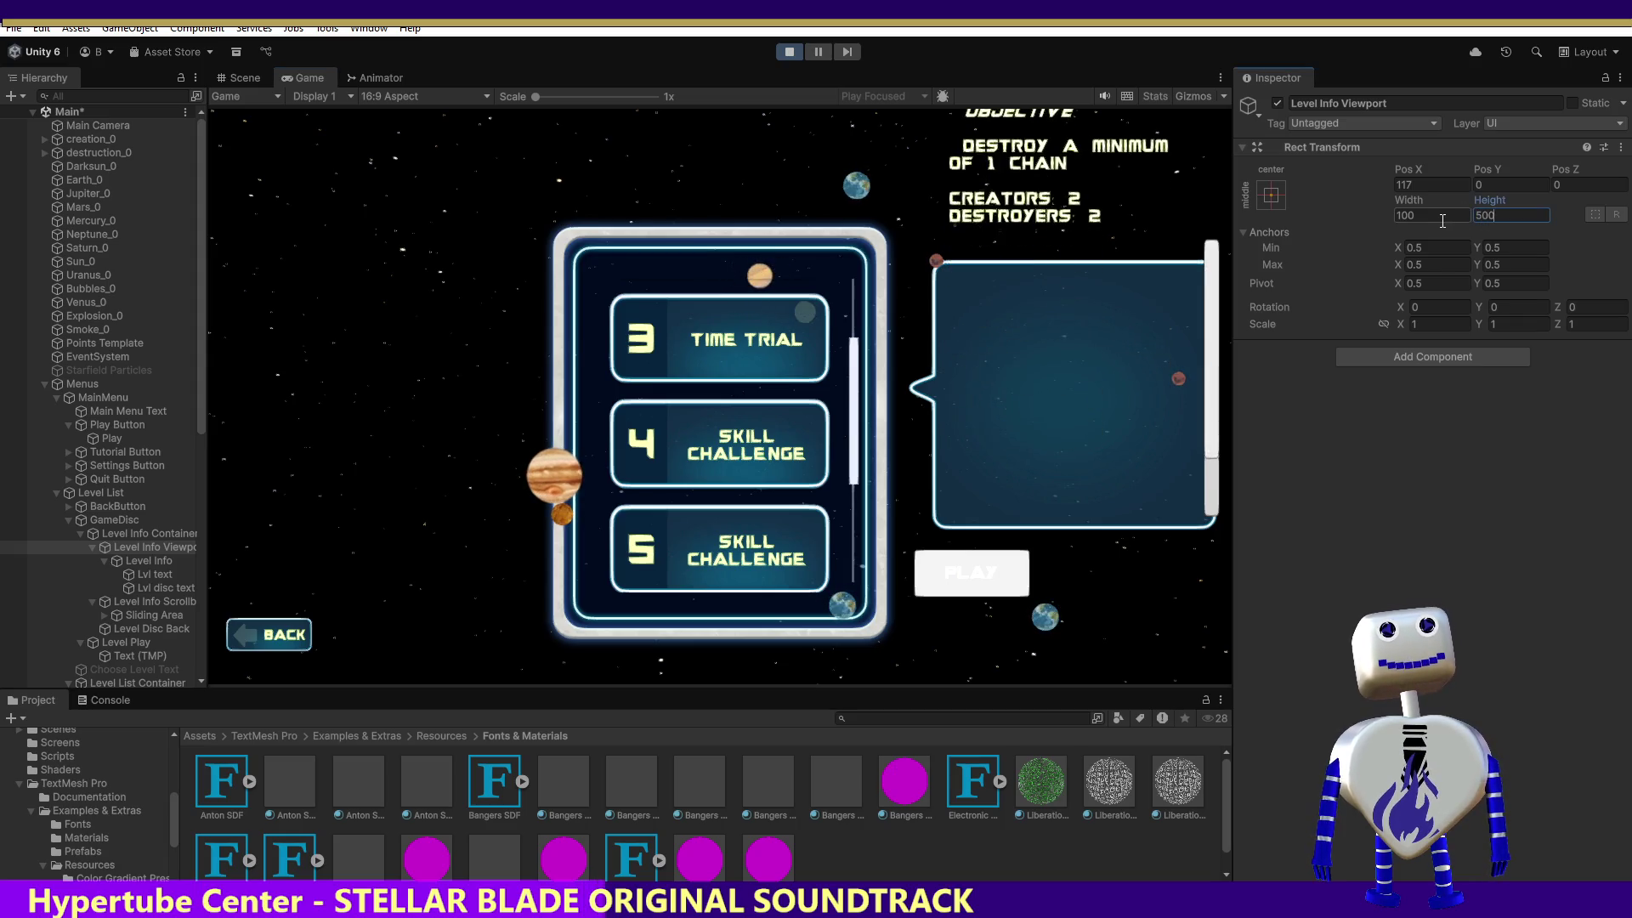
click(1477, 216)
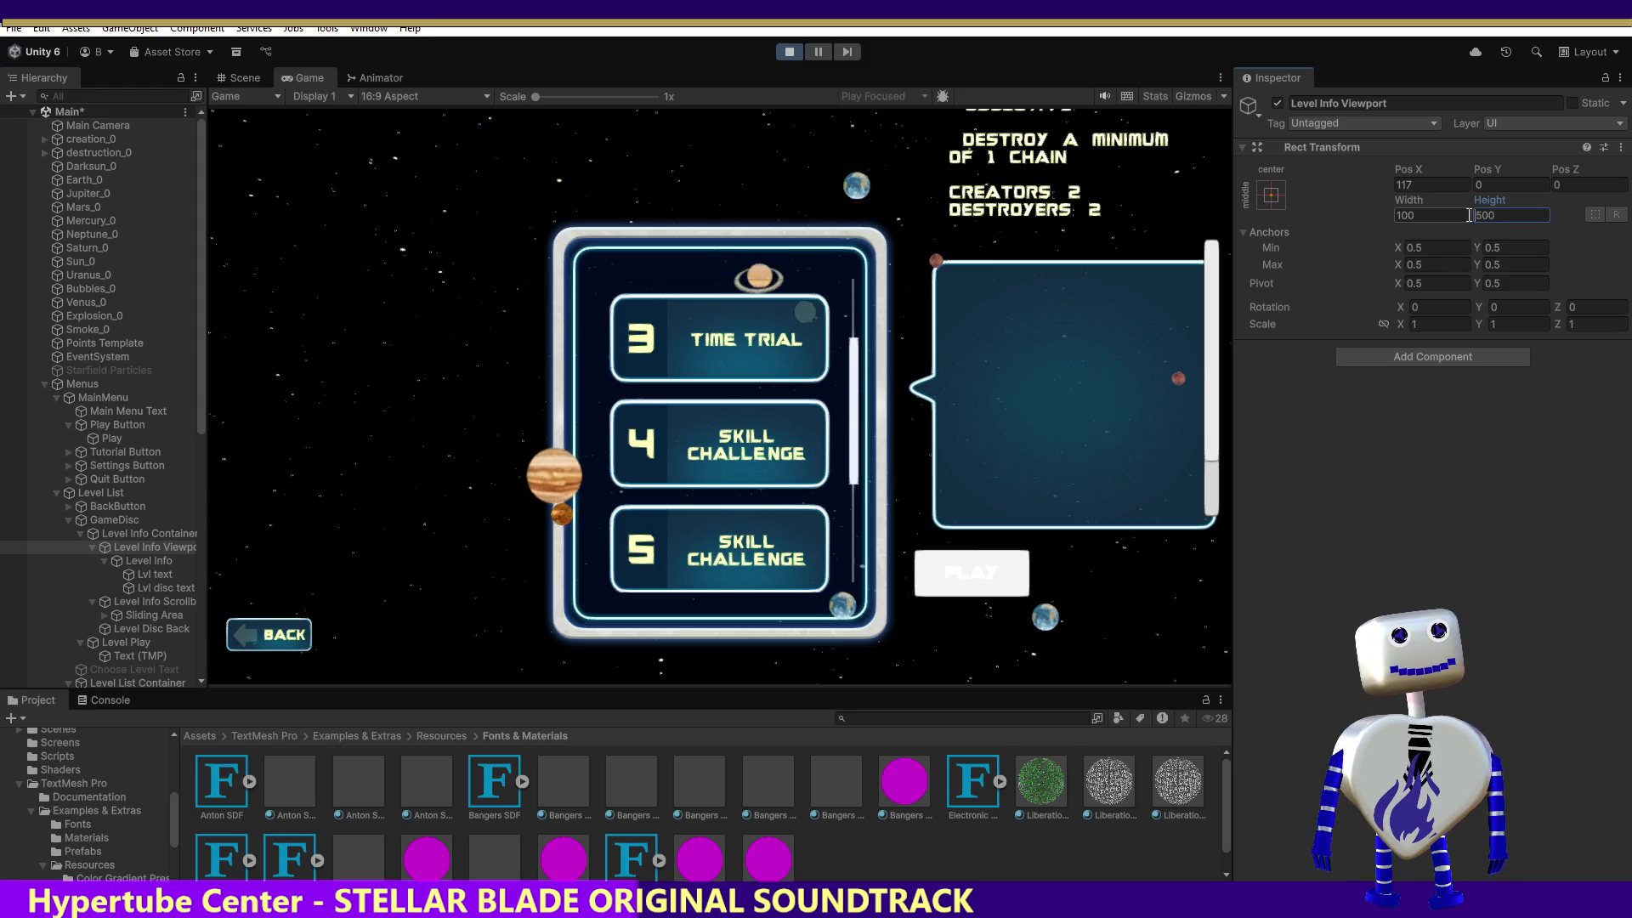
text(-)
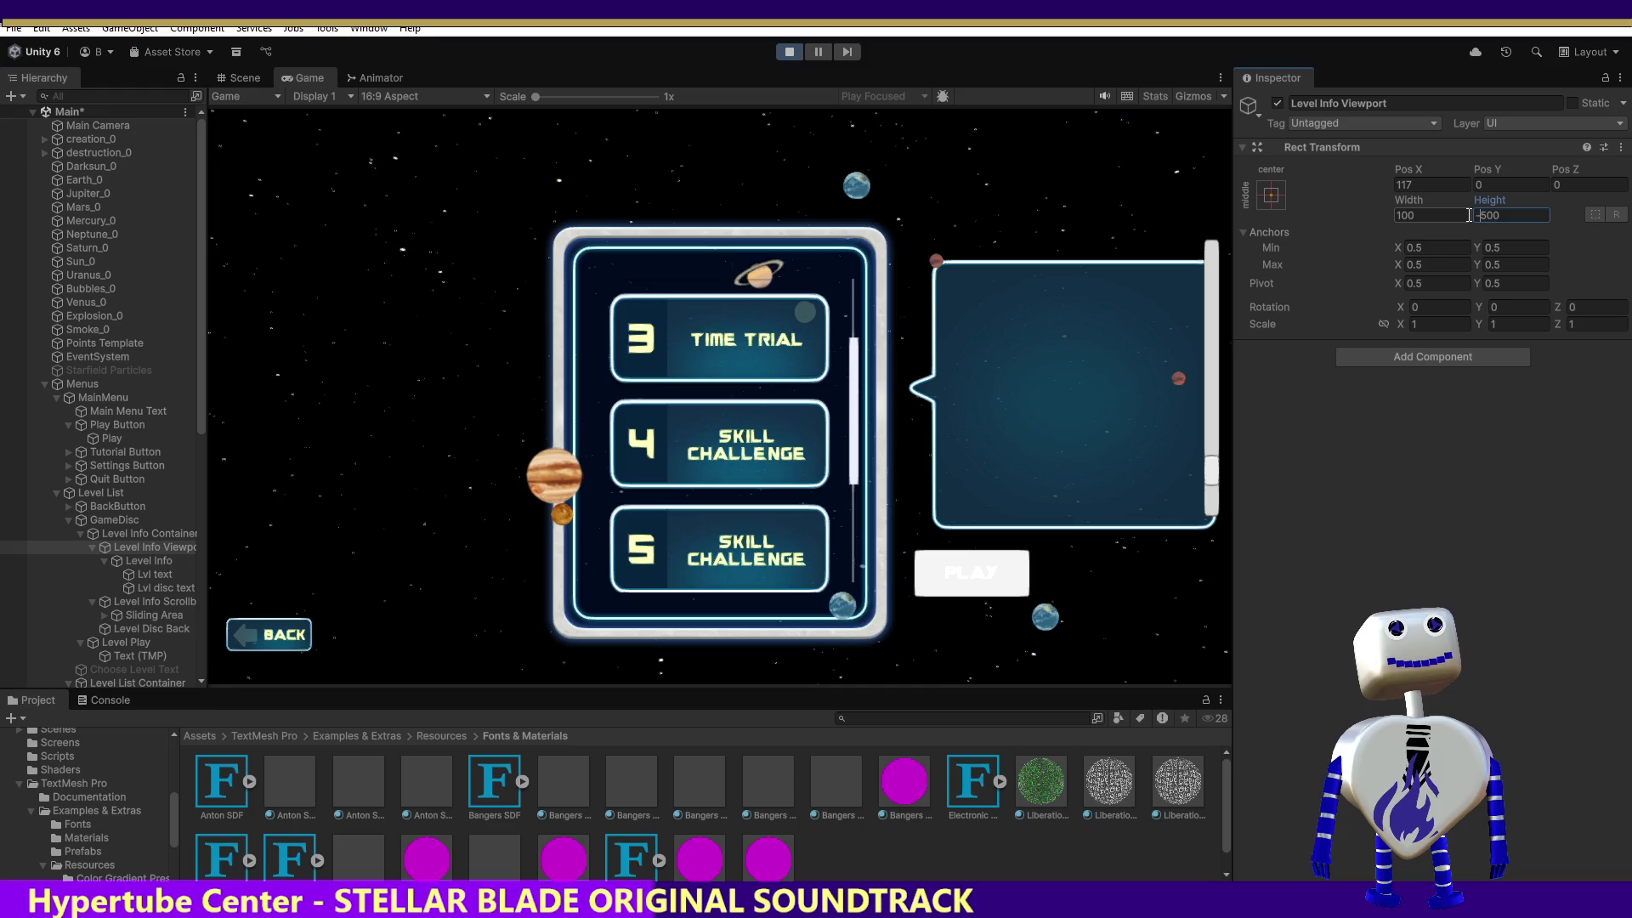
text(-110)
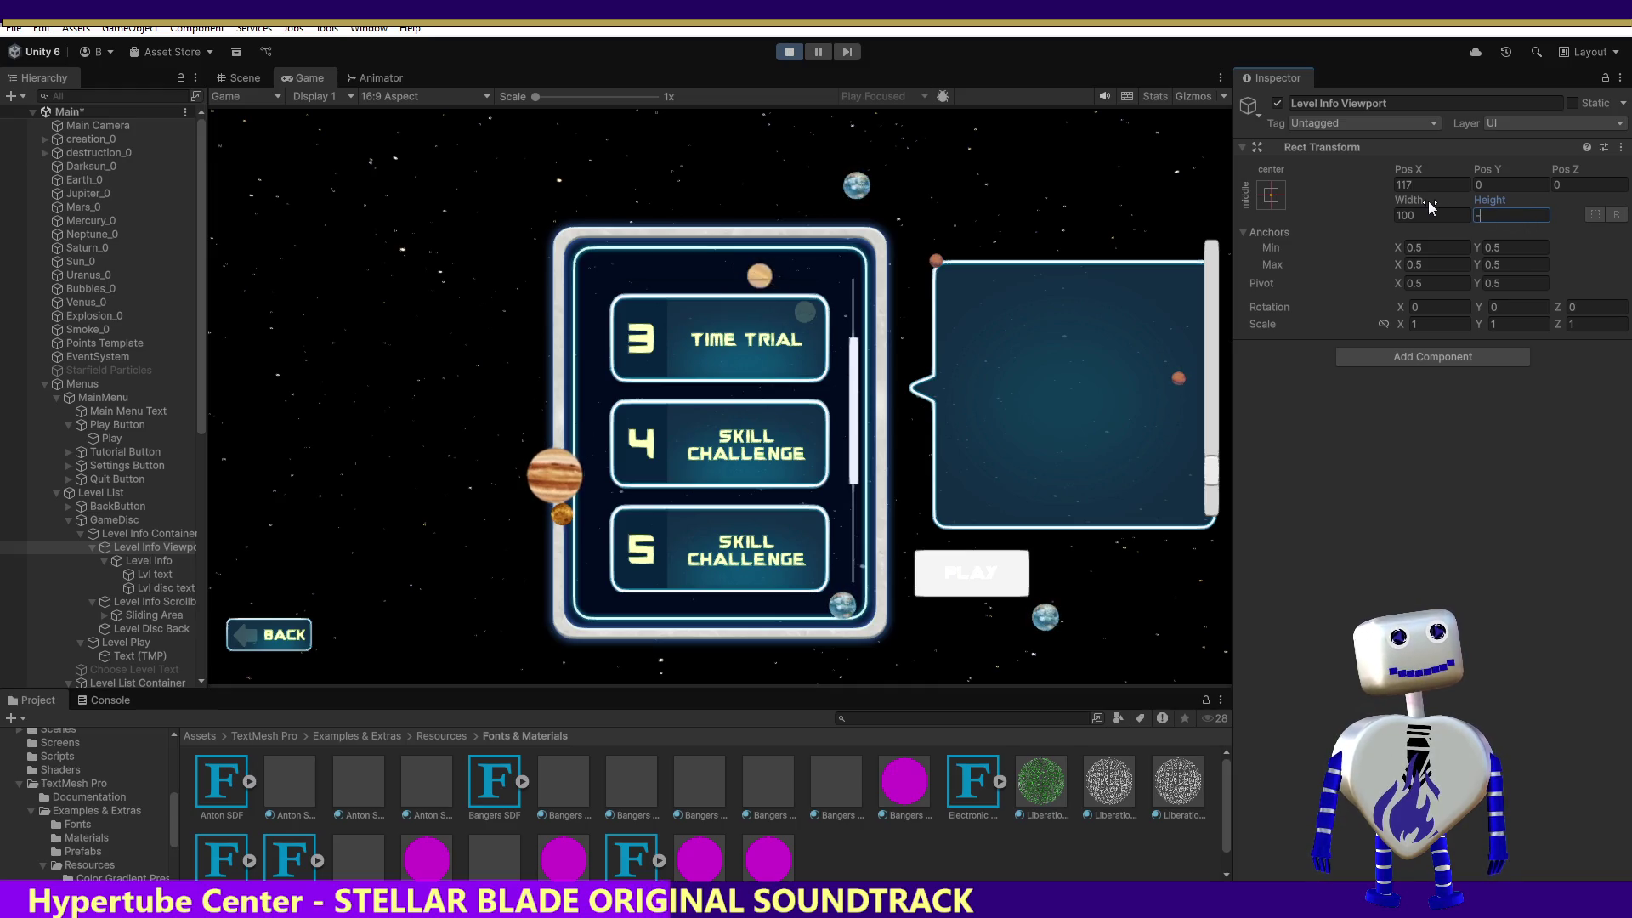
key(BackSpace)
key(BackSpace)
key(BackSpace)
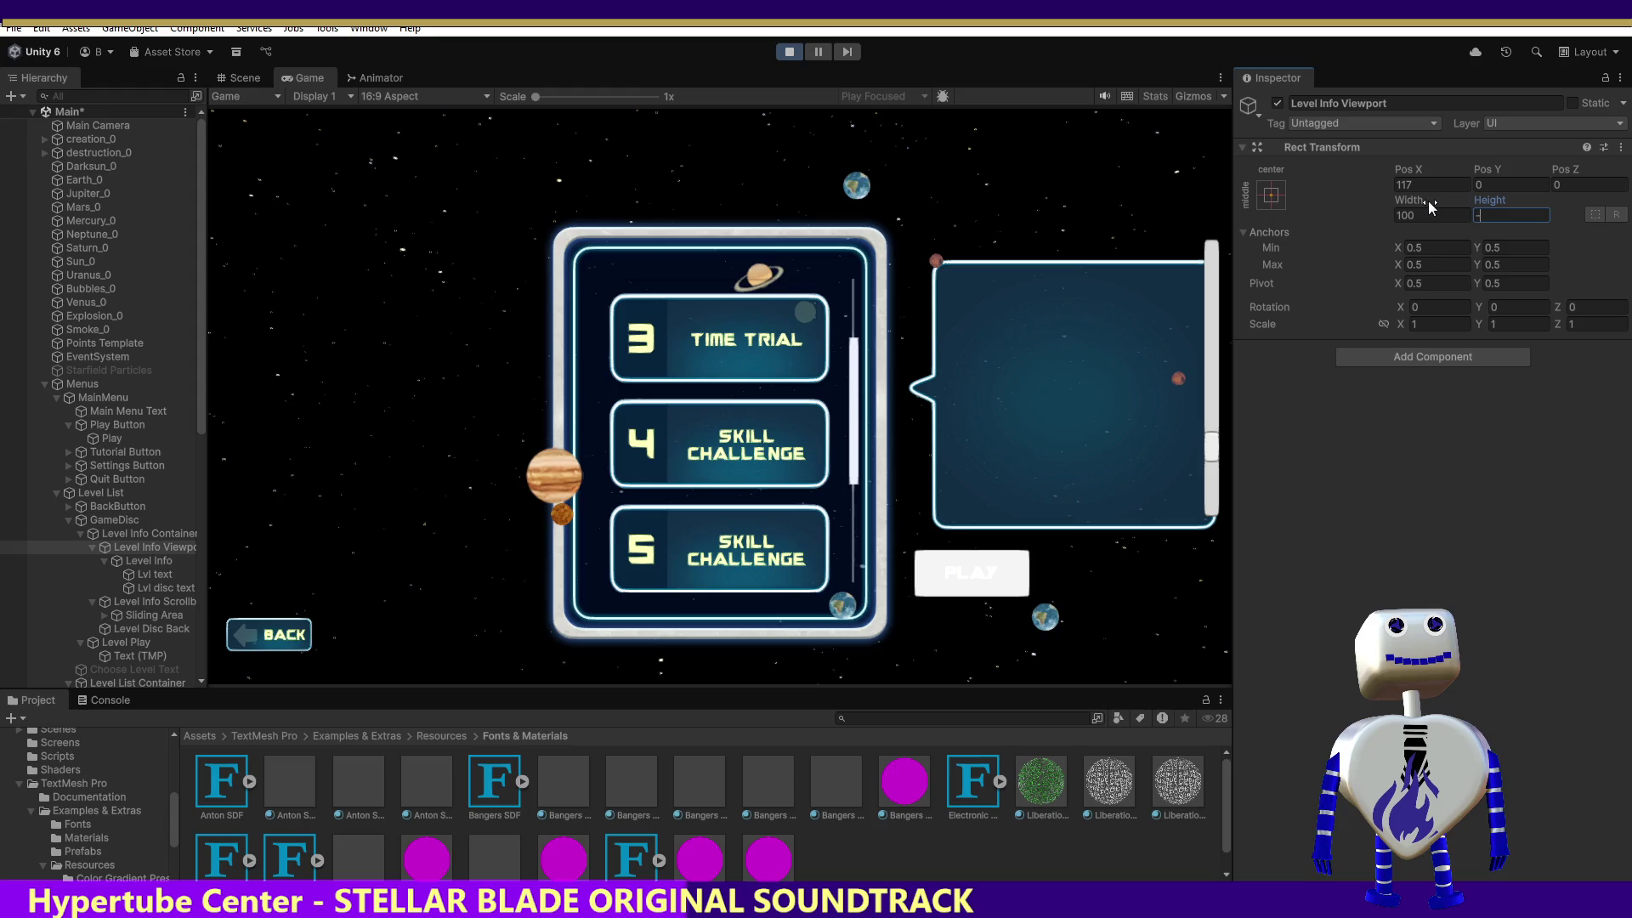
text(200)
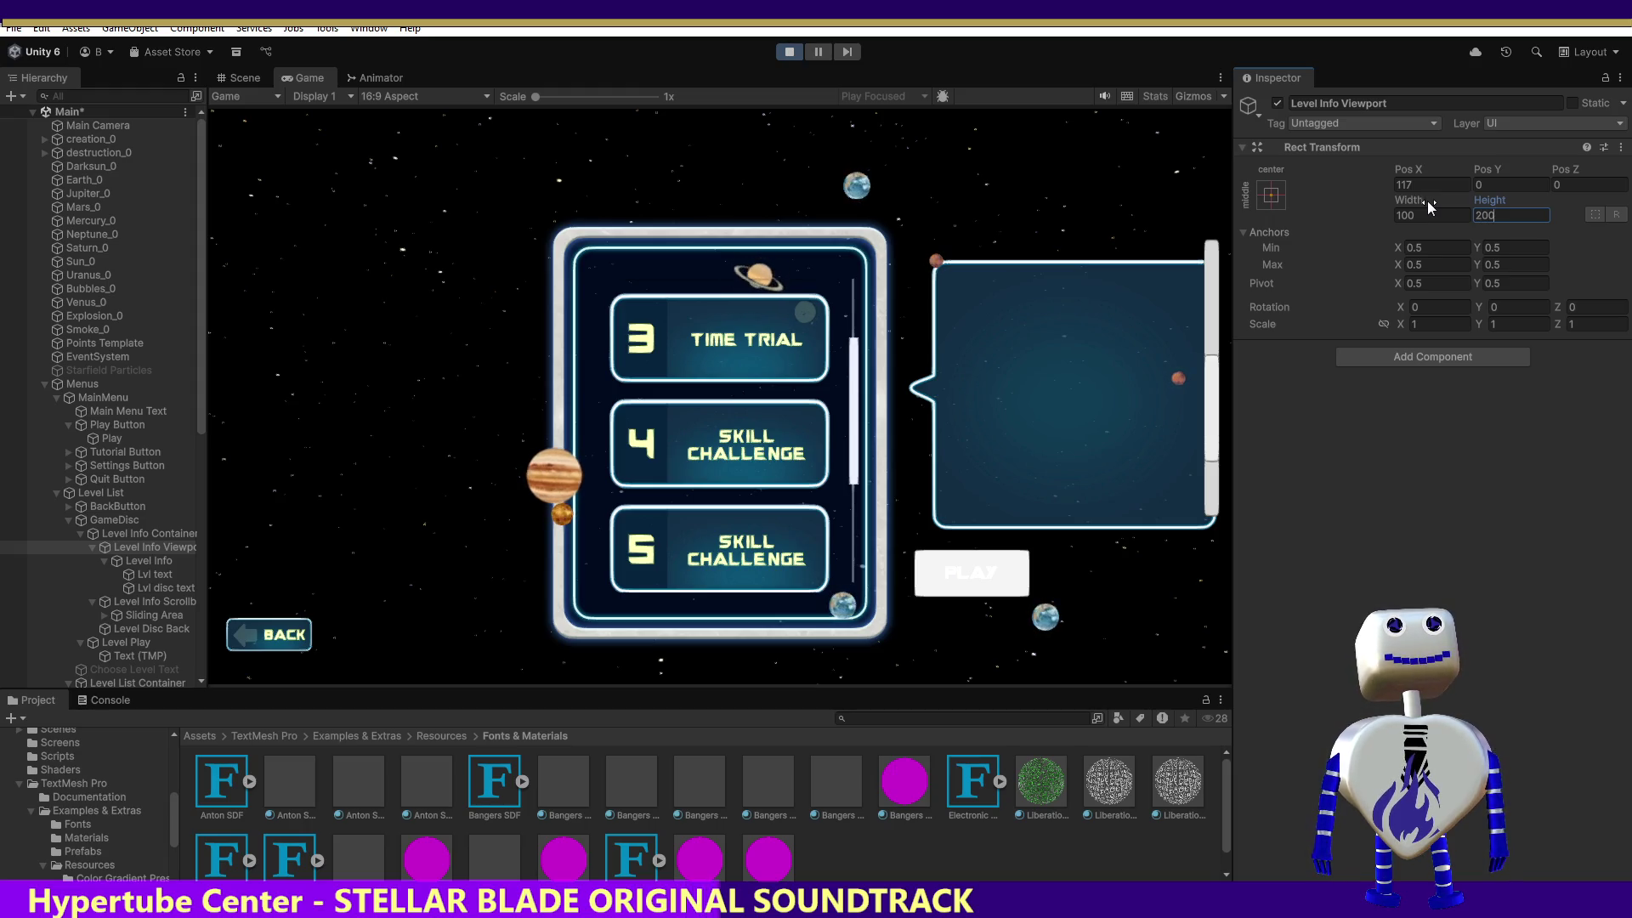
key(Return)
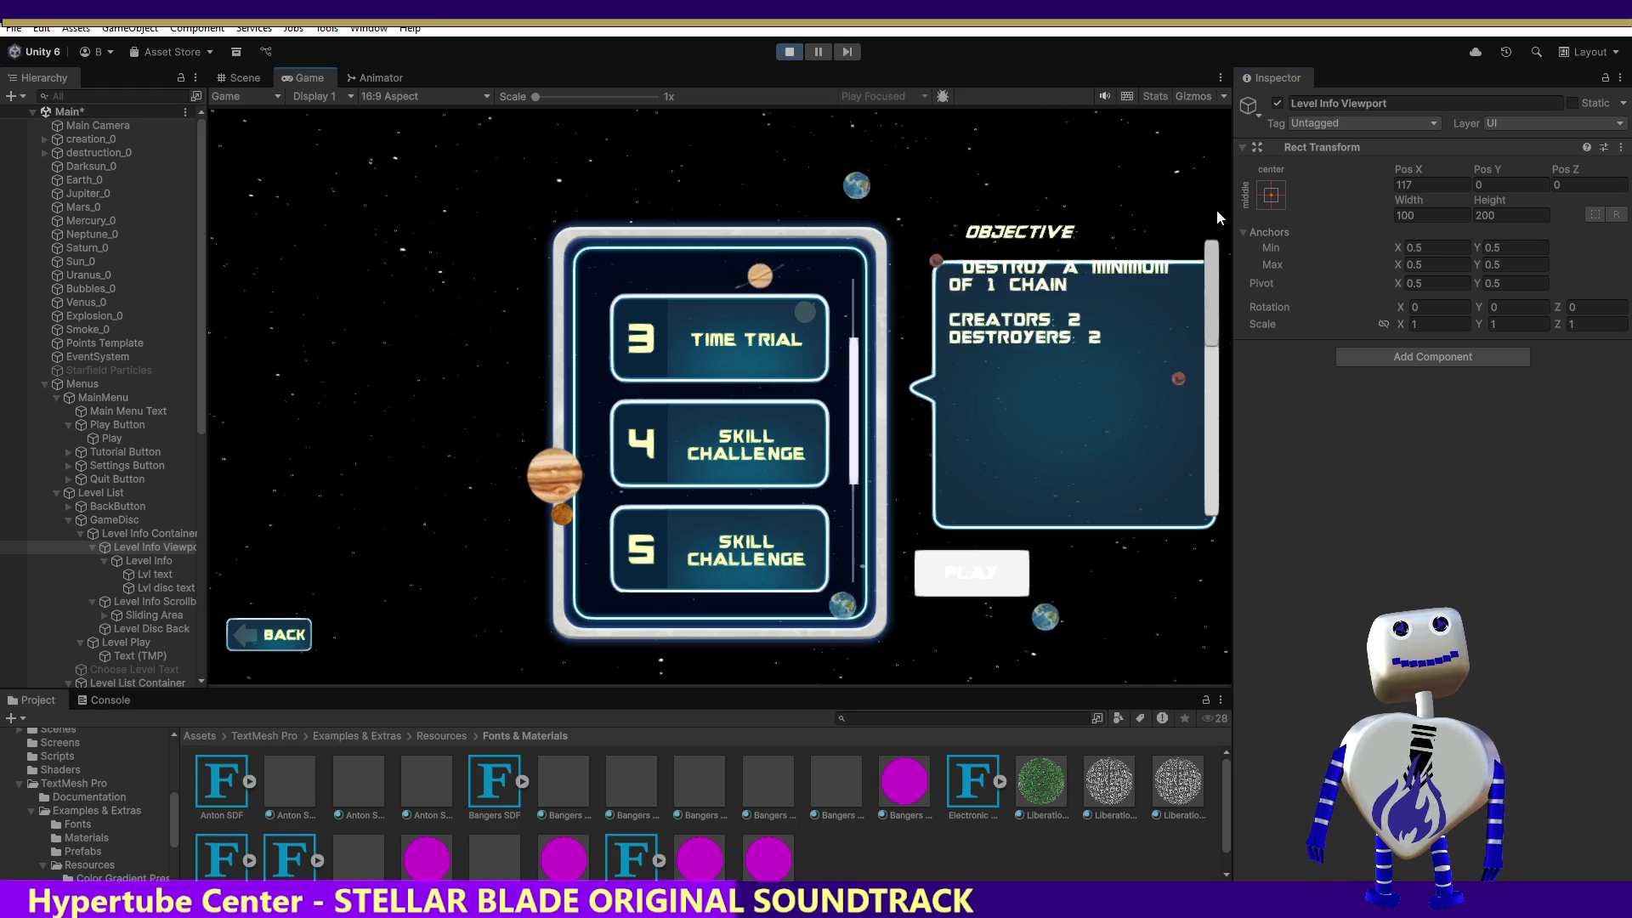
Set the viewport height back to 0 and re-enter Pos X 117.
click(1503, 214)
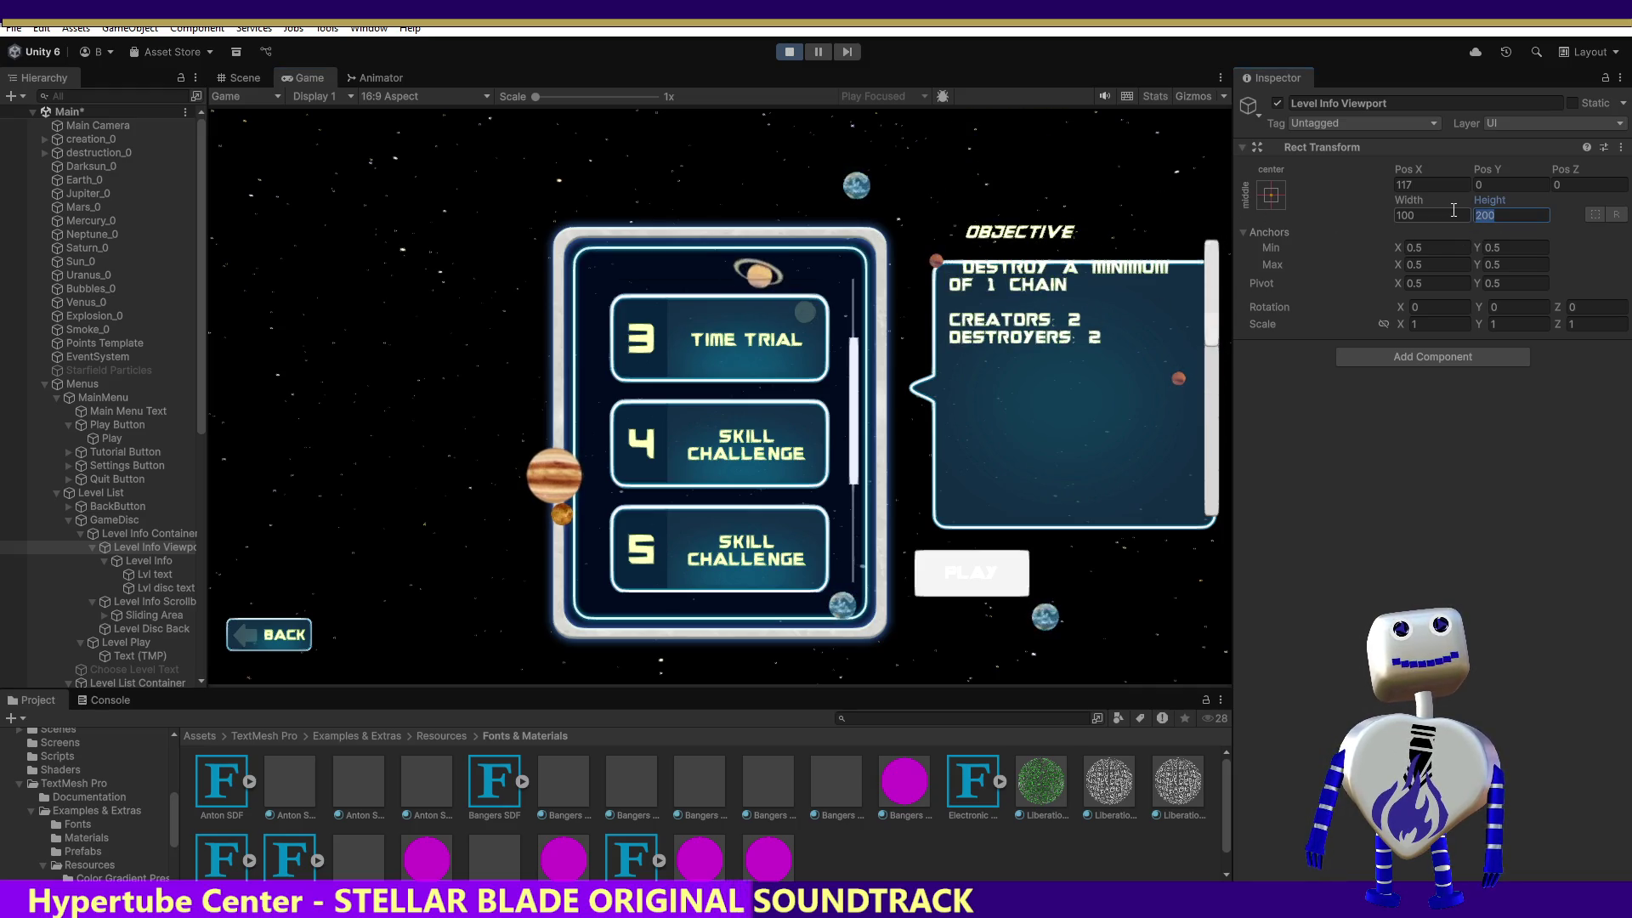
text(0)
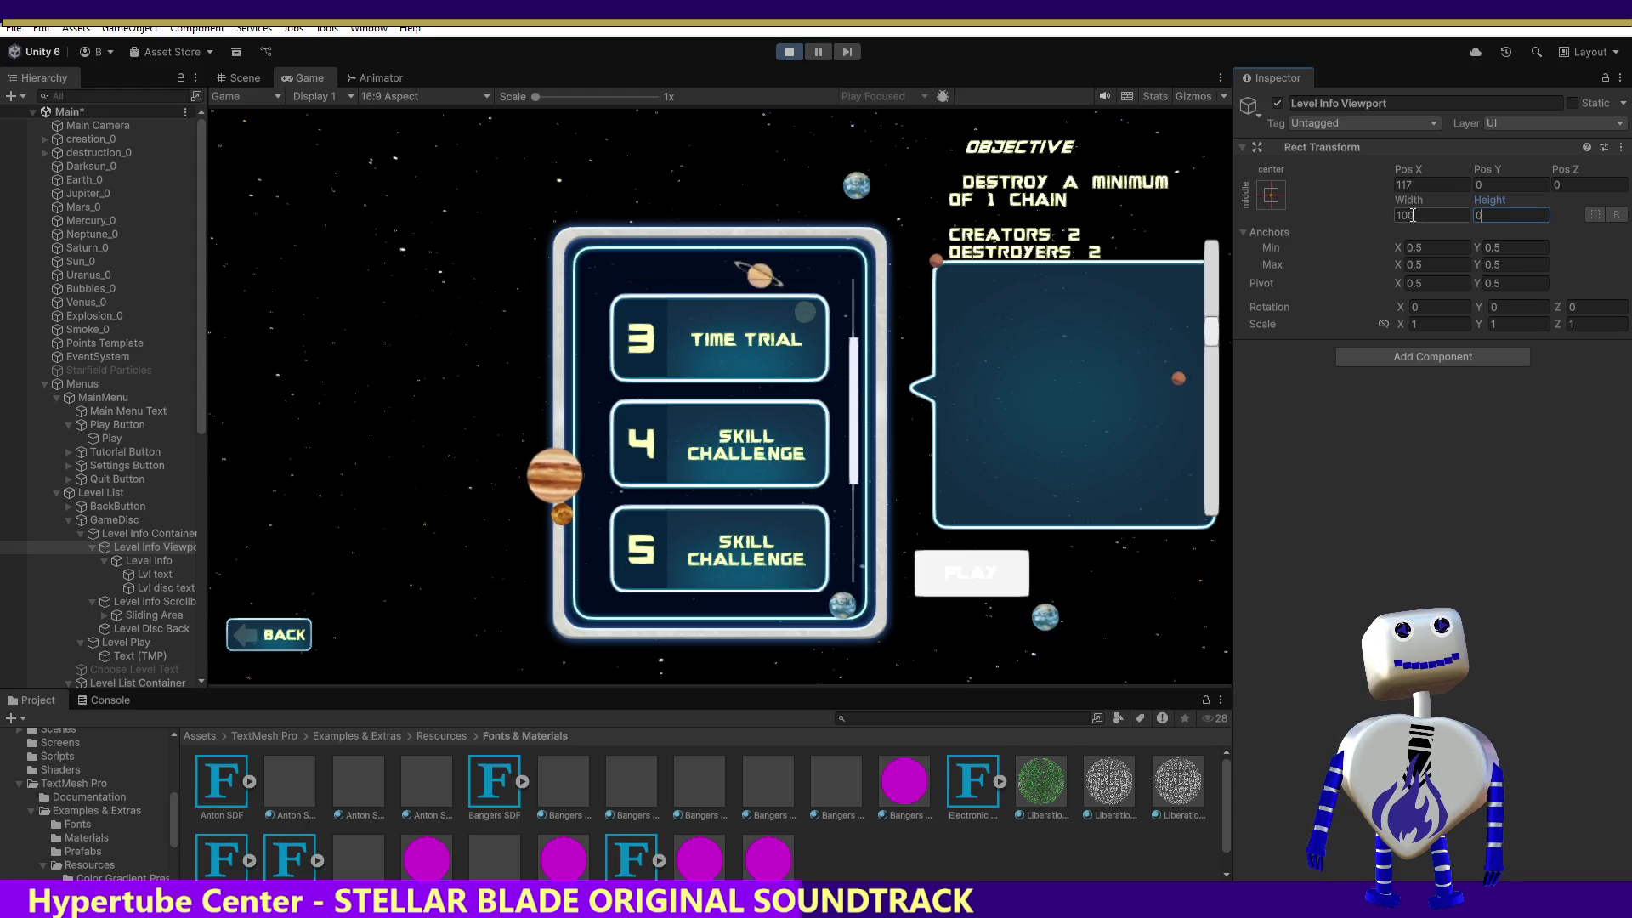
click(1420, 184)
text(0)
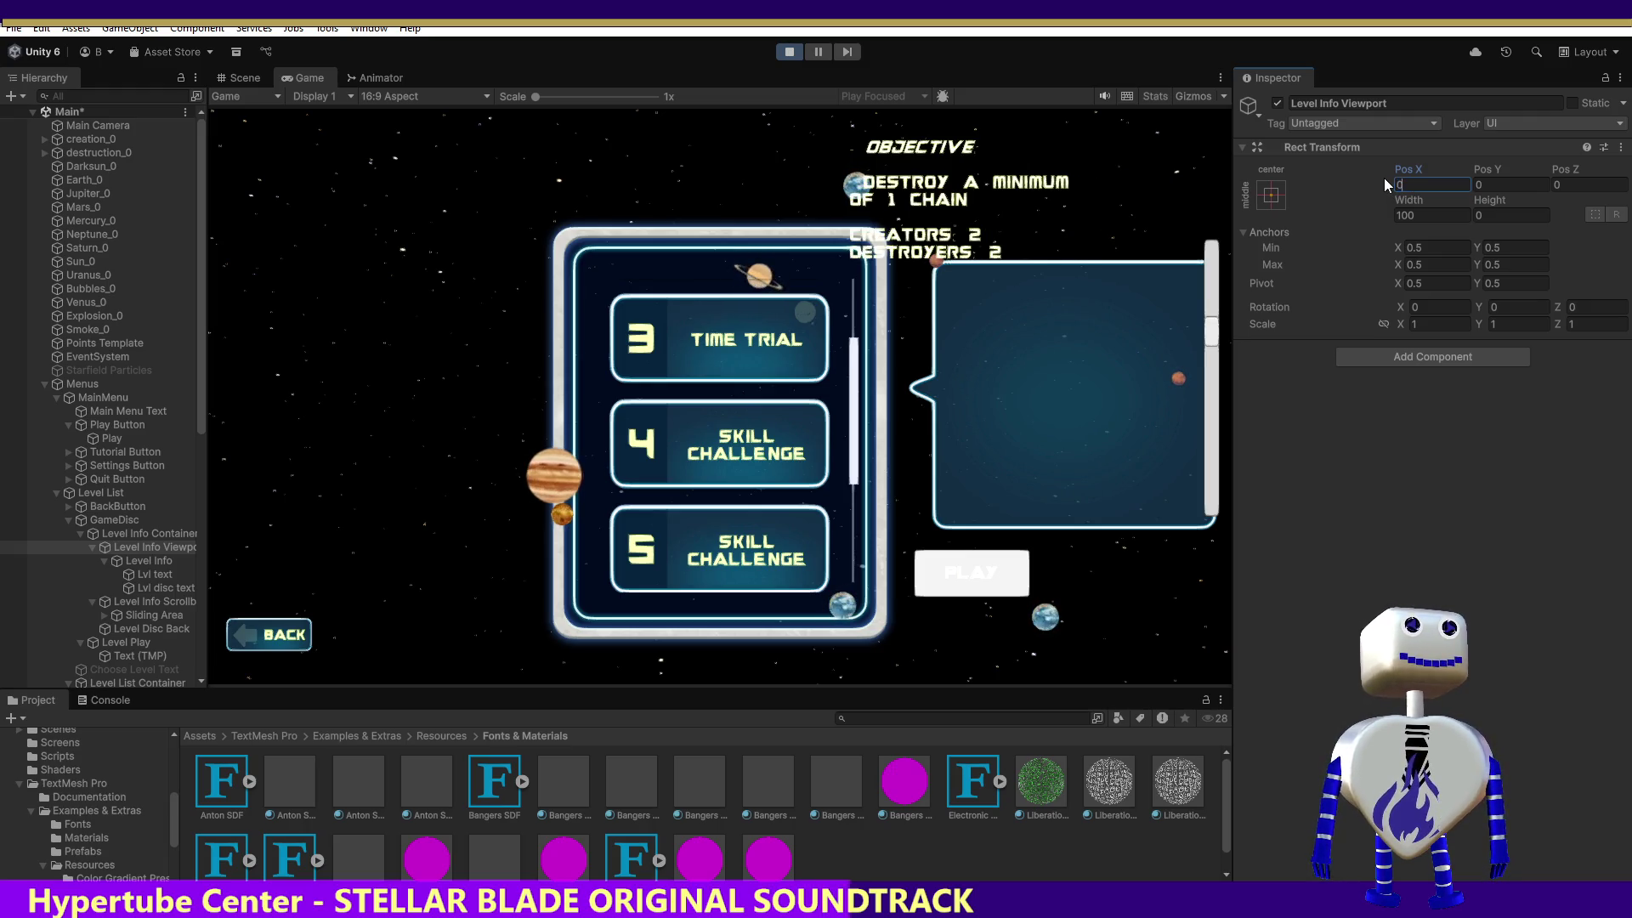
text(117)
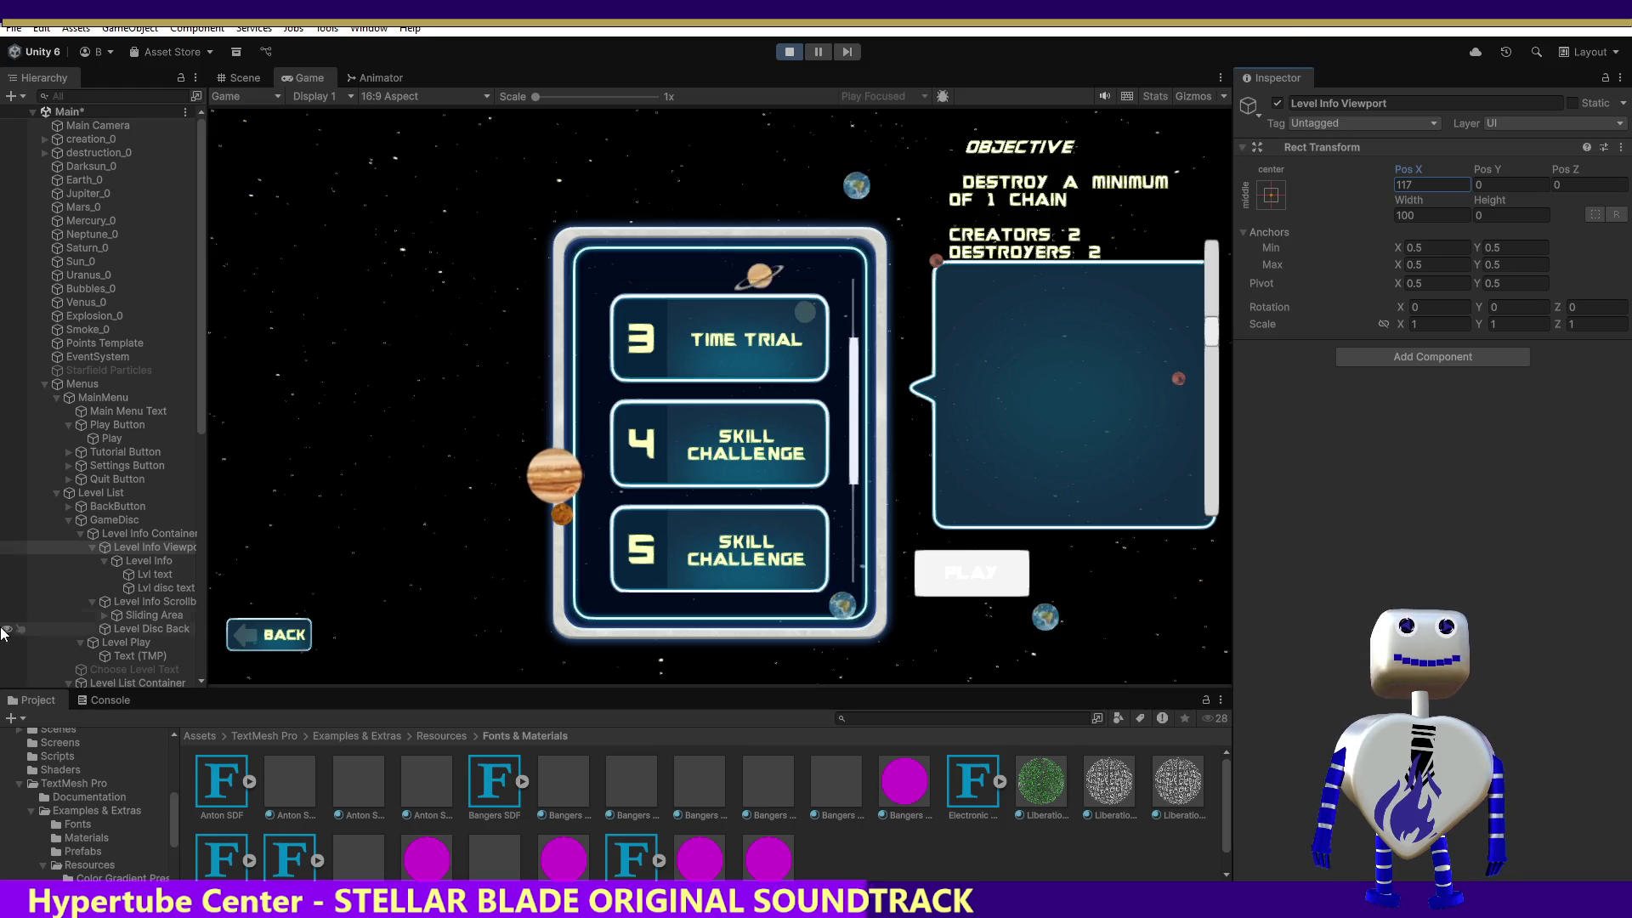
Compare with Level List Viewport, then anchor Level Info Viewport to top-center.
scroll(100, 579, down, 3)
scroll(100, 579, down, 3)
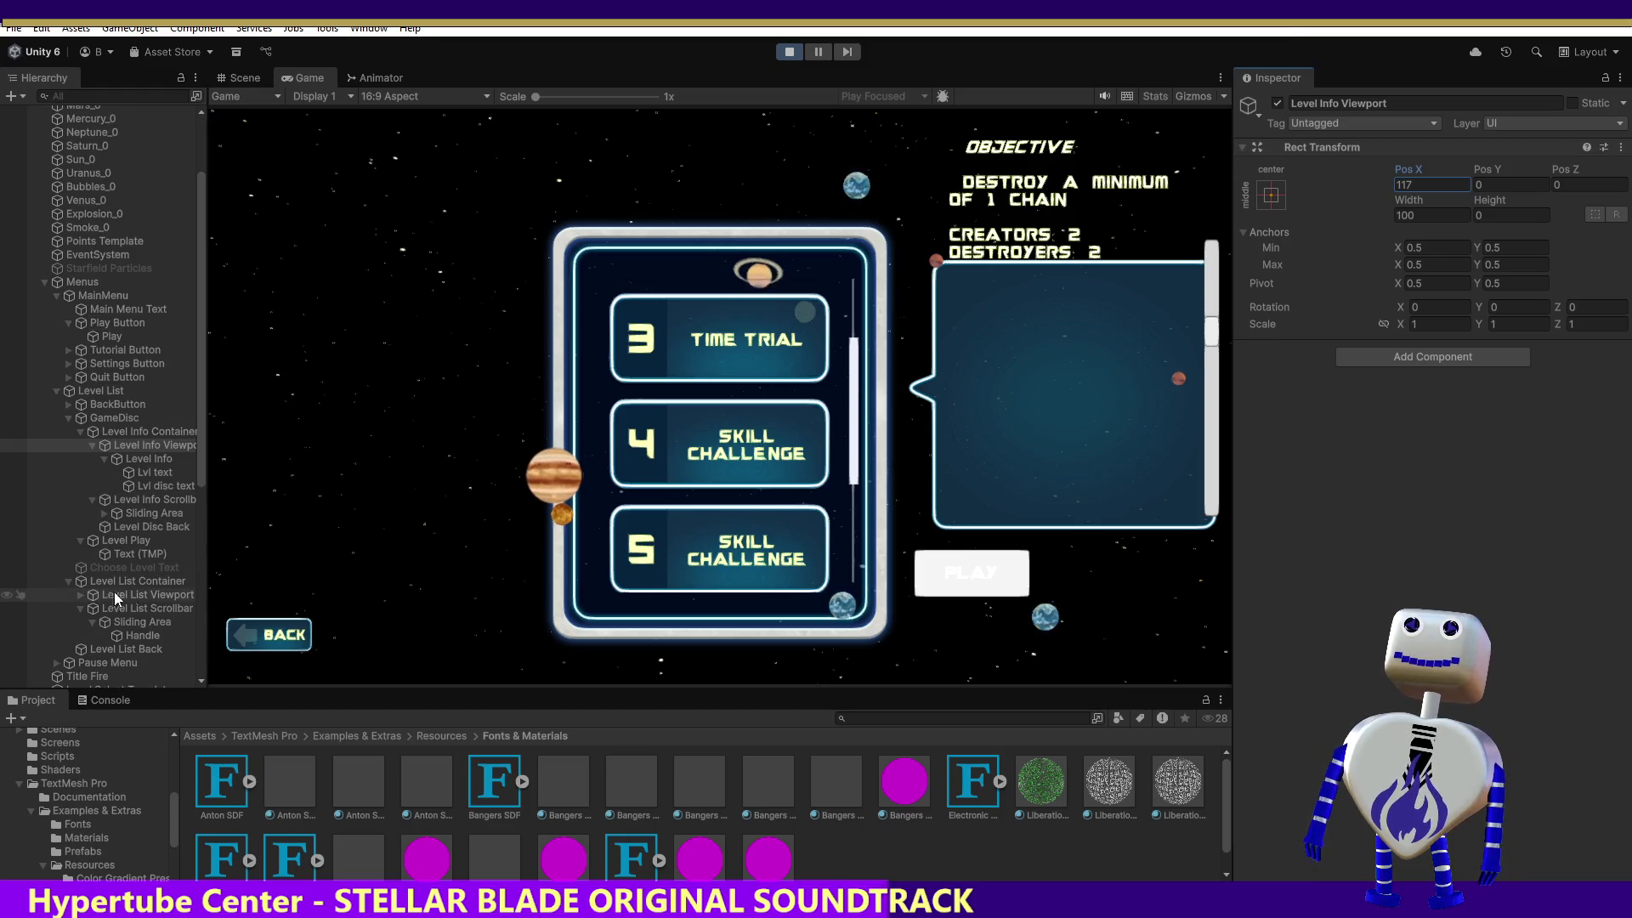
click(150, 593)
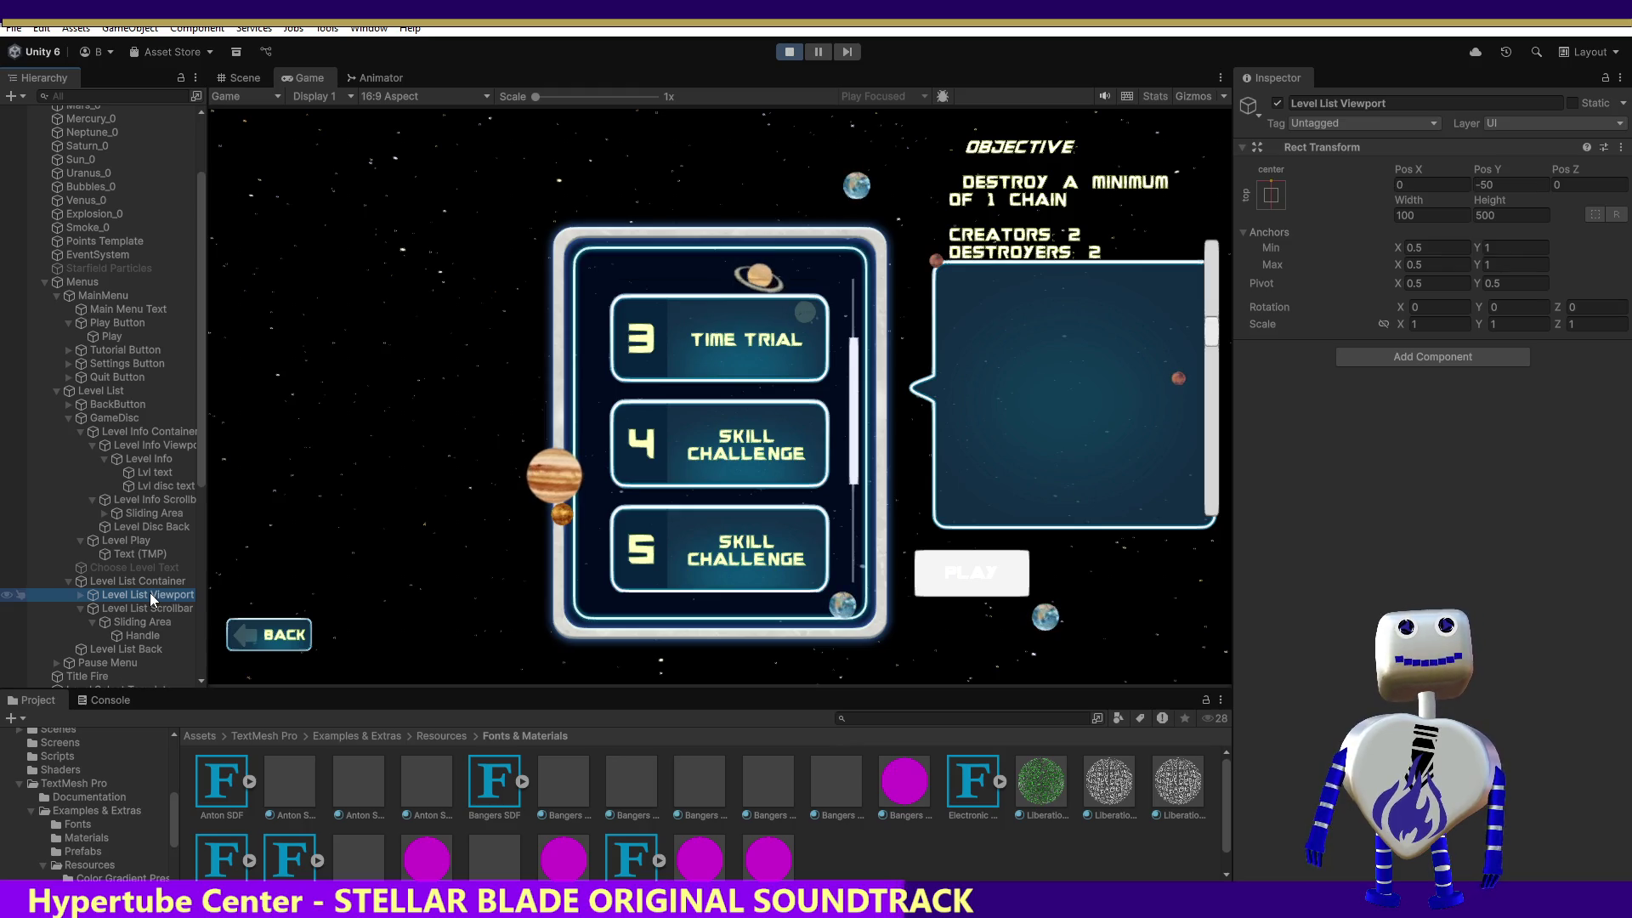
click(162, 447)
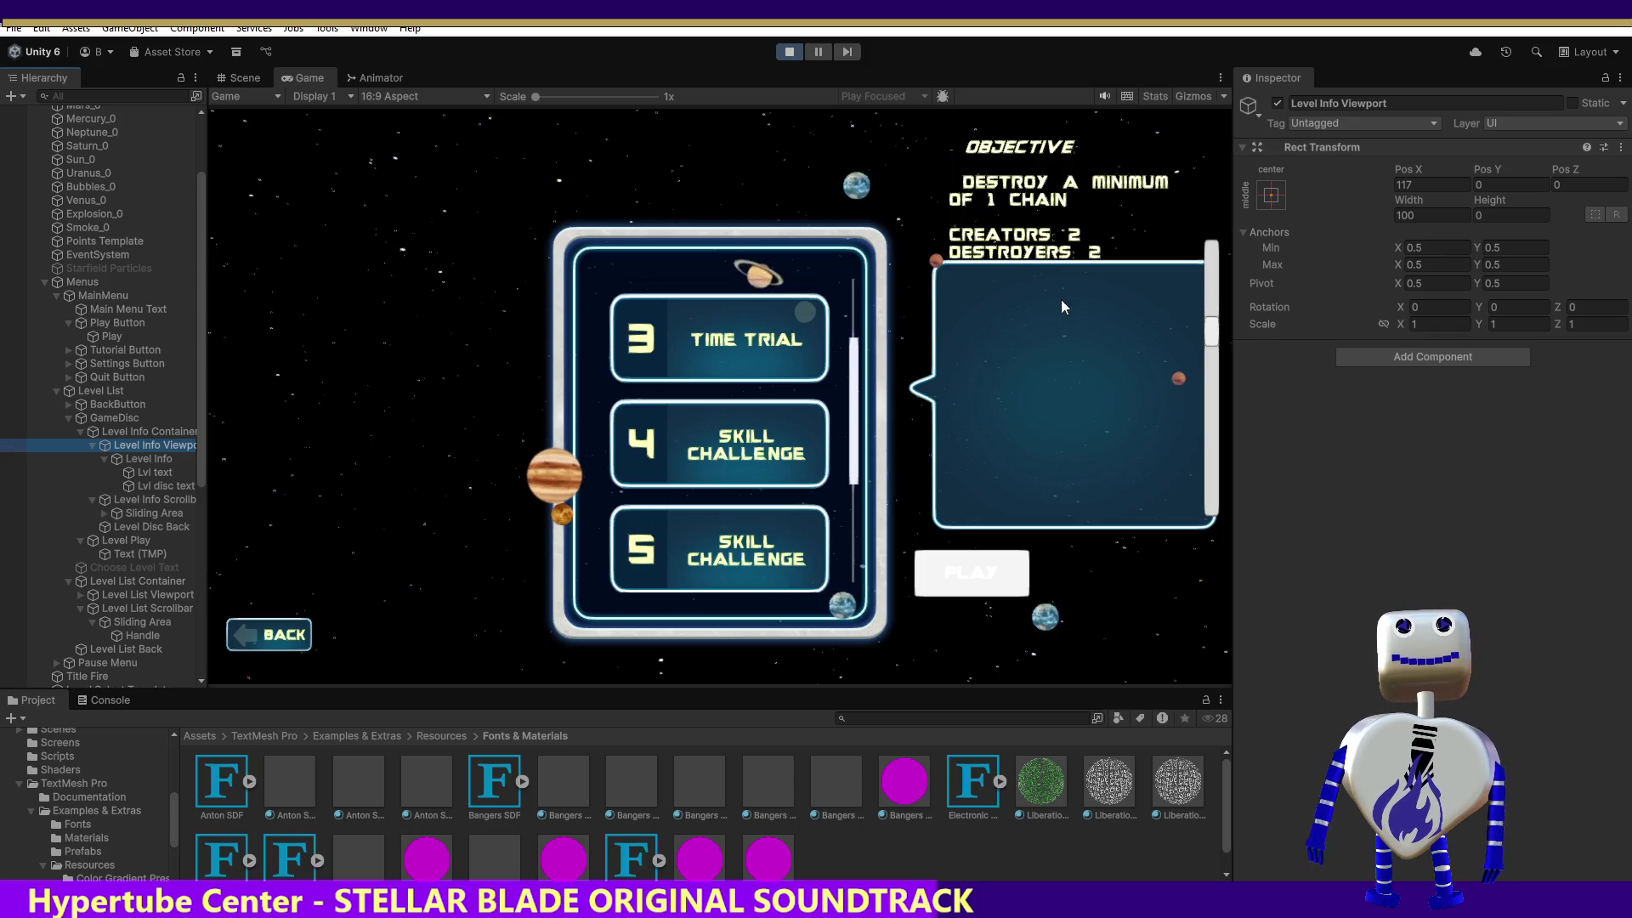
click(1270, 196)
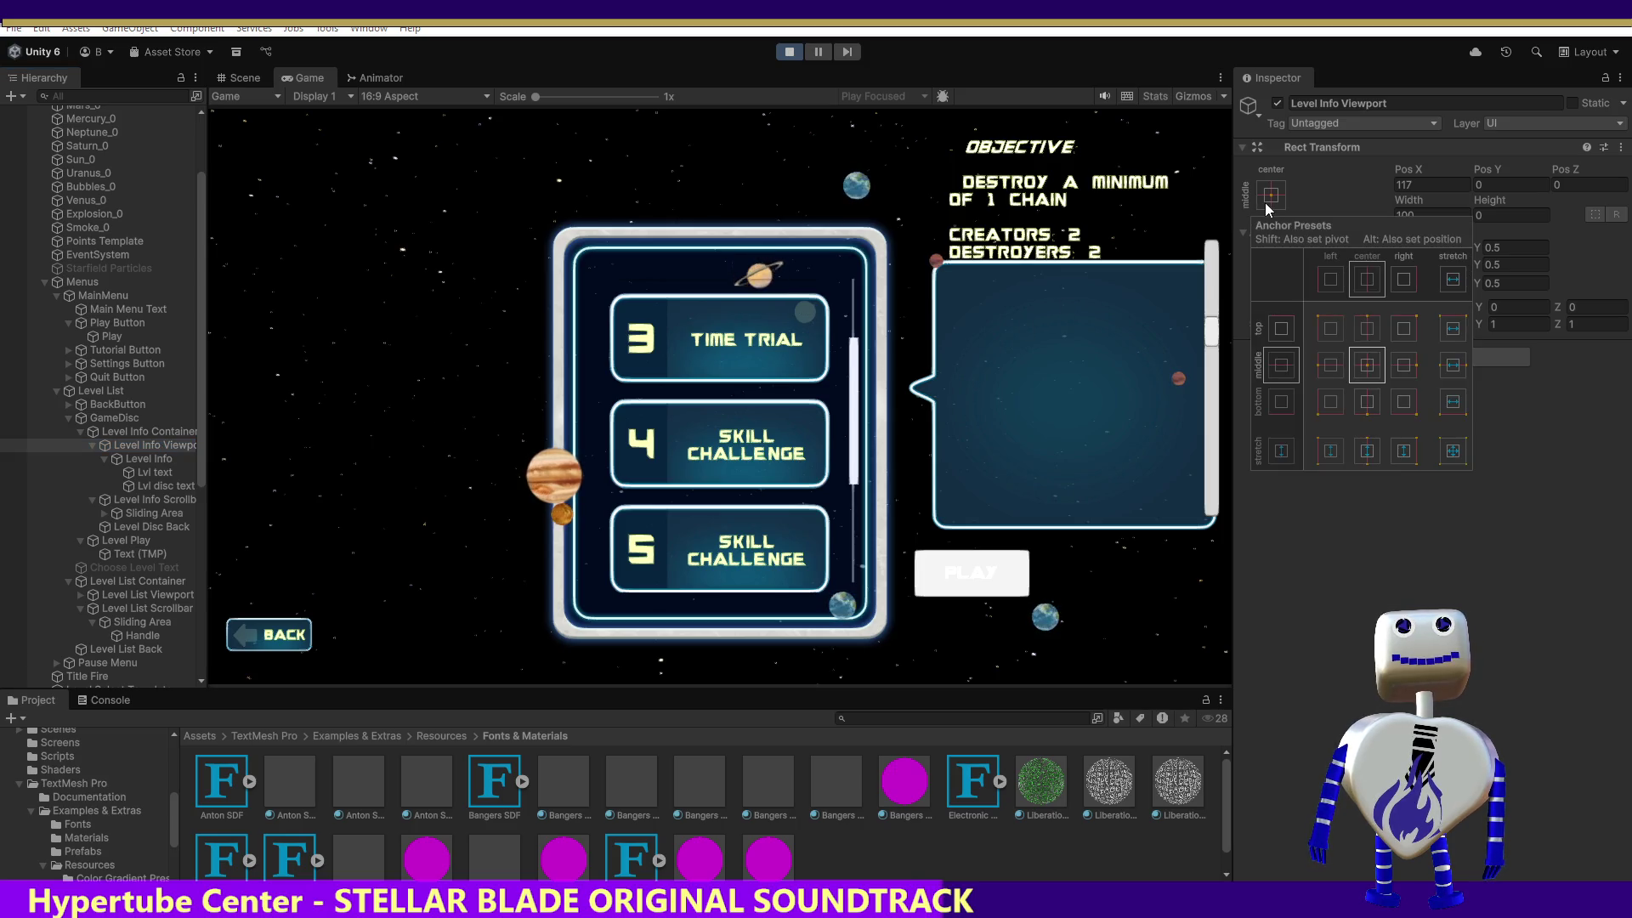
click(1367, 329)
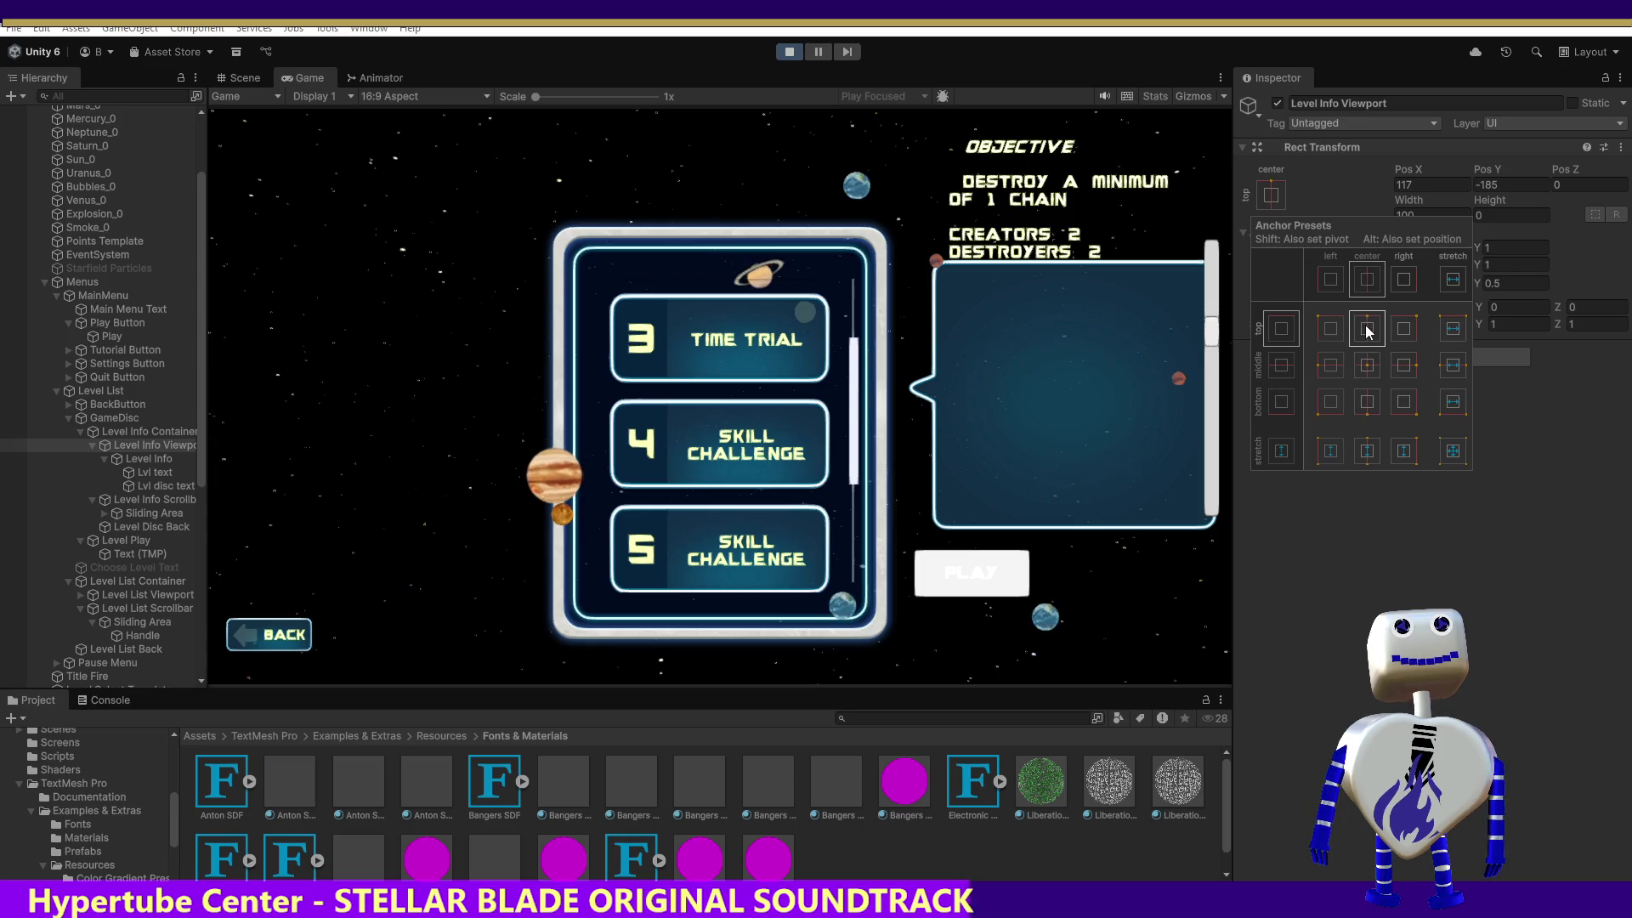
click(1454, 507)
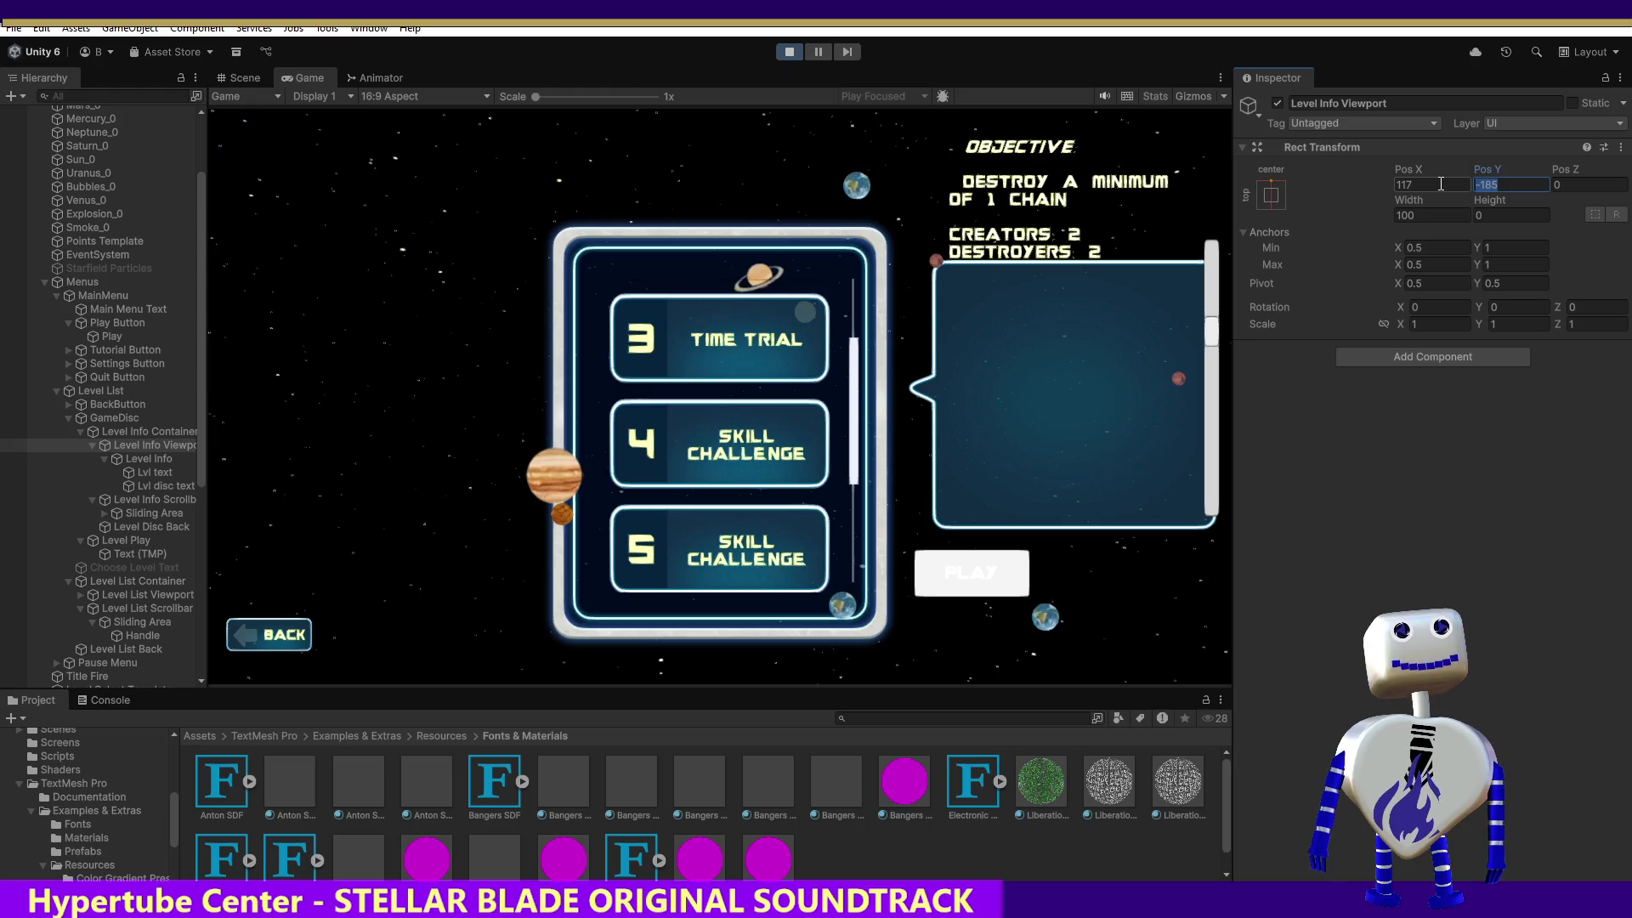
Try several Pos Y values for Level Info Viewport, settling on -350.
text(0)
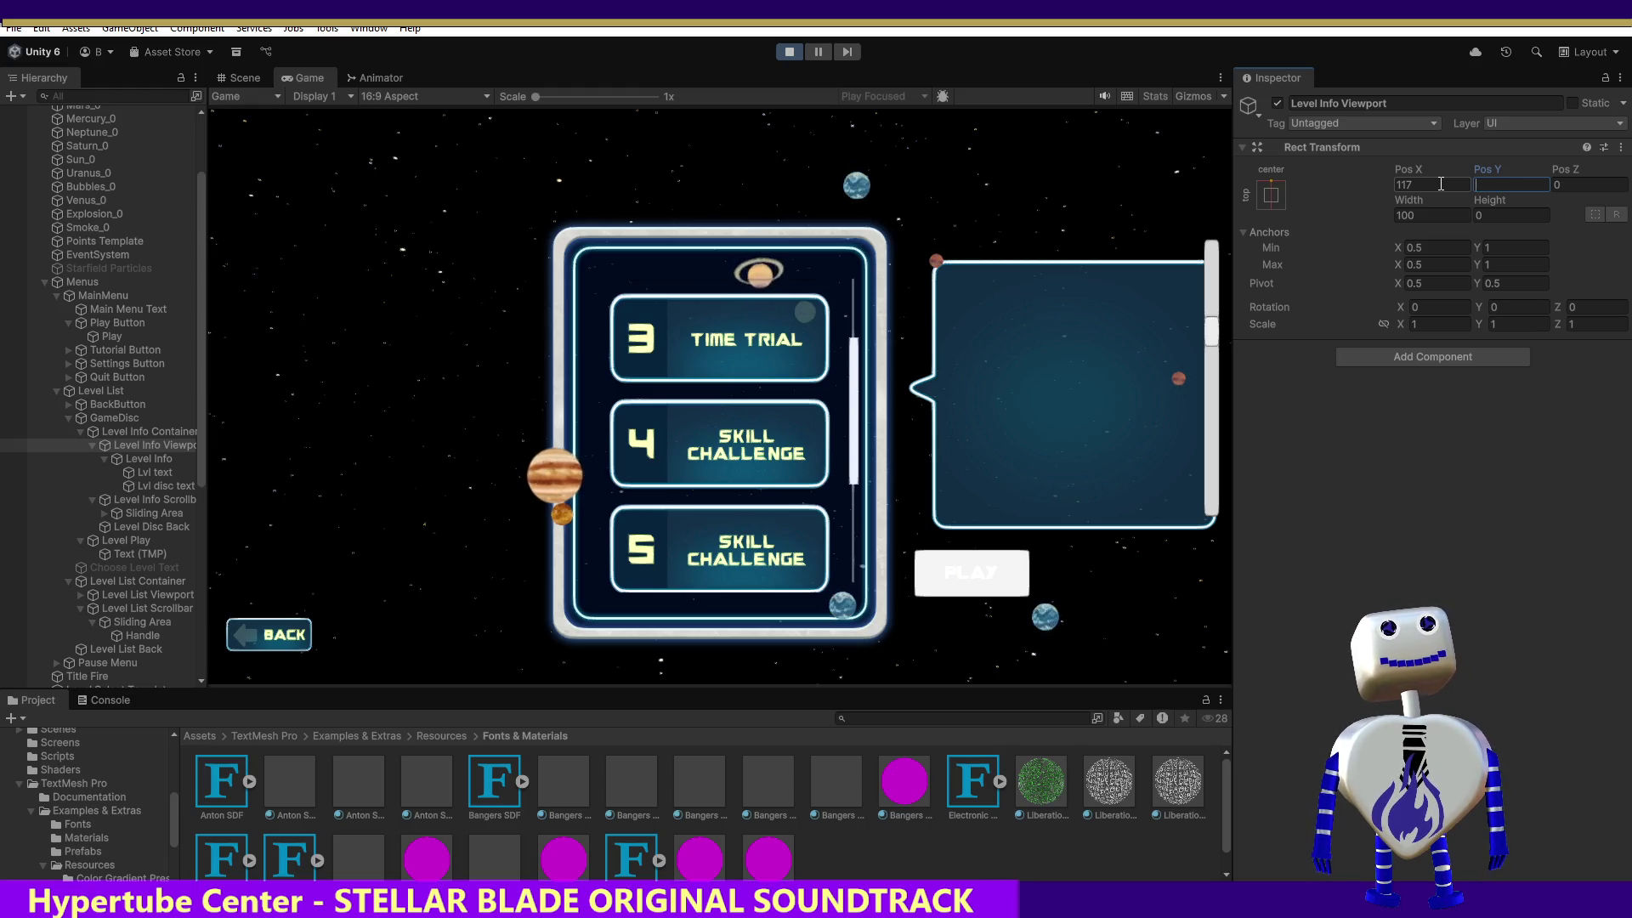
text(00)
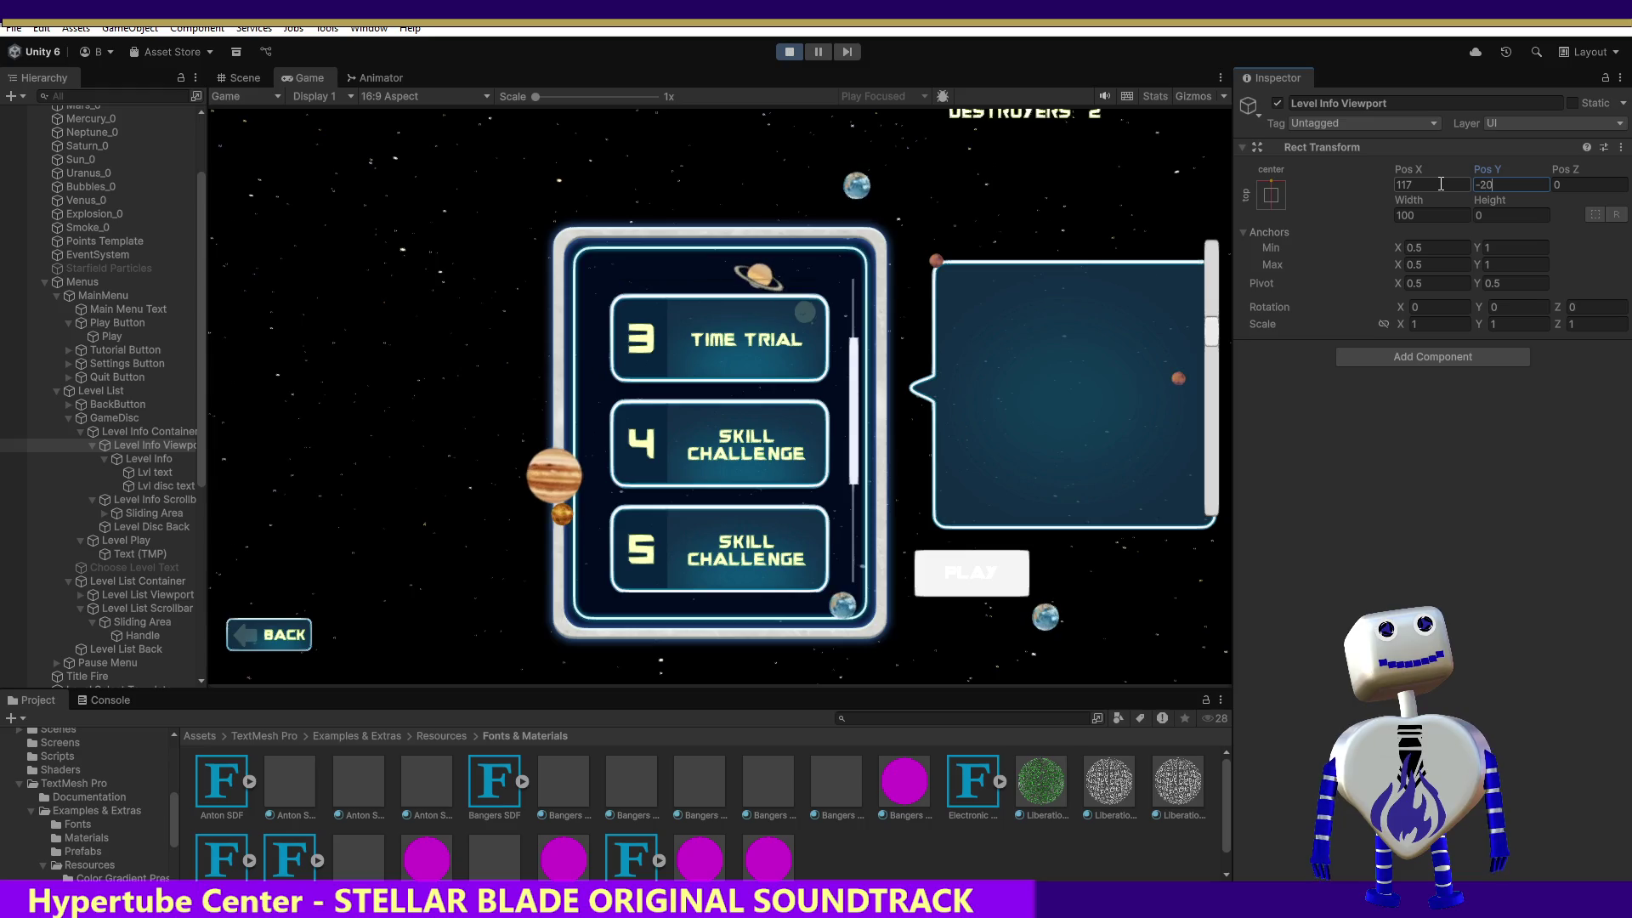
key(BackSpace)
key(BackSpace)
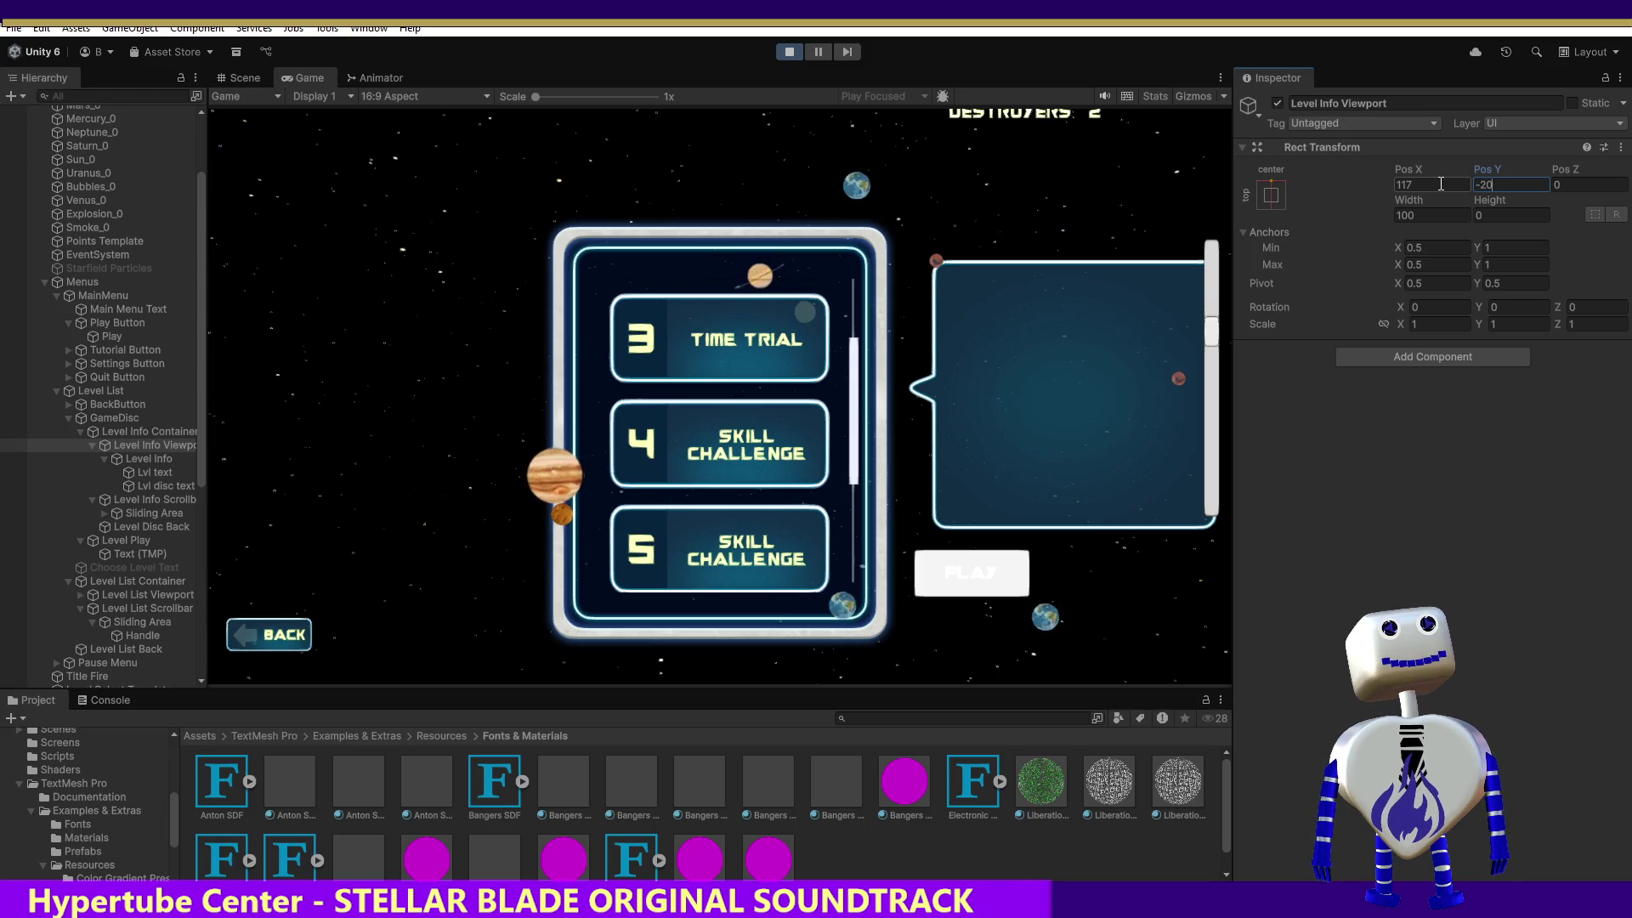
text(600)
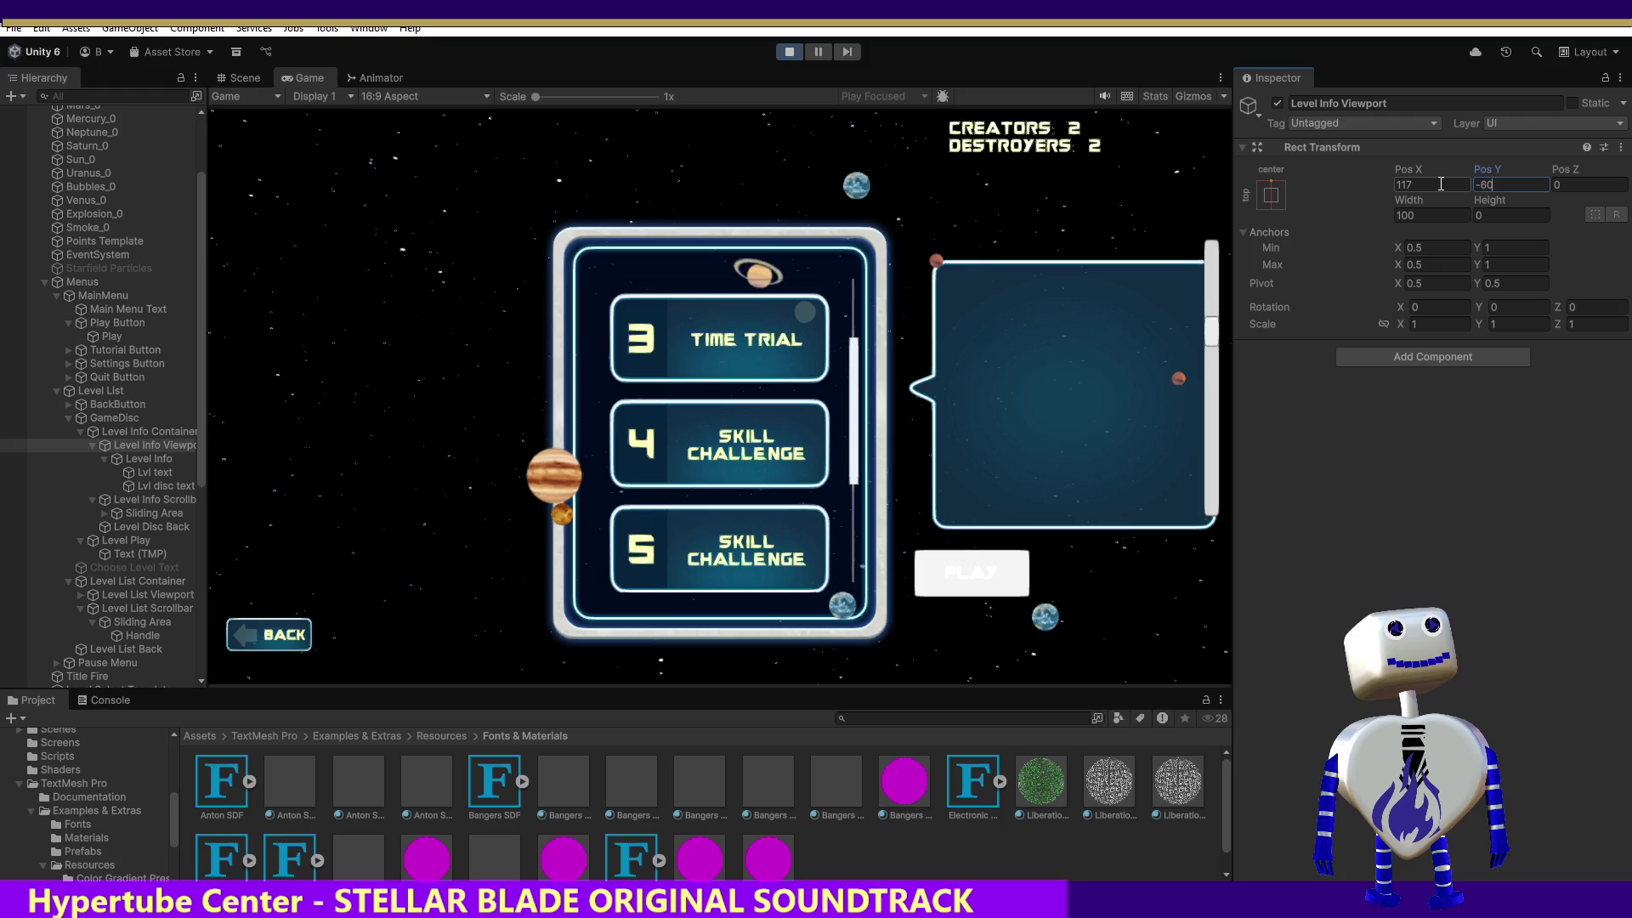
key(BackSpace)
key(BackSpace)
text(00)
key(BackSpace)
key(BackSpace)
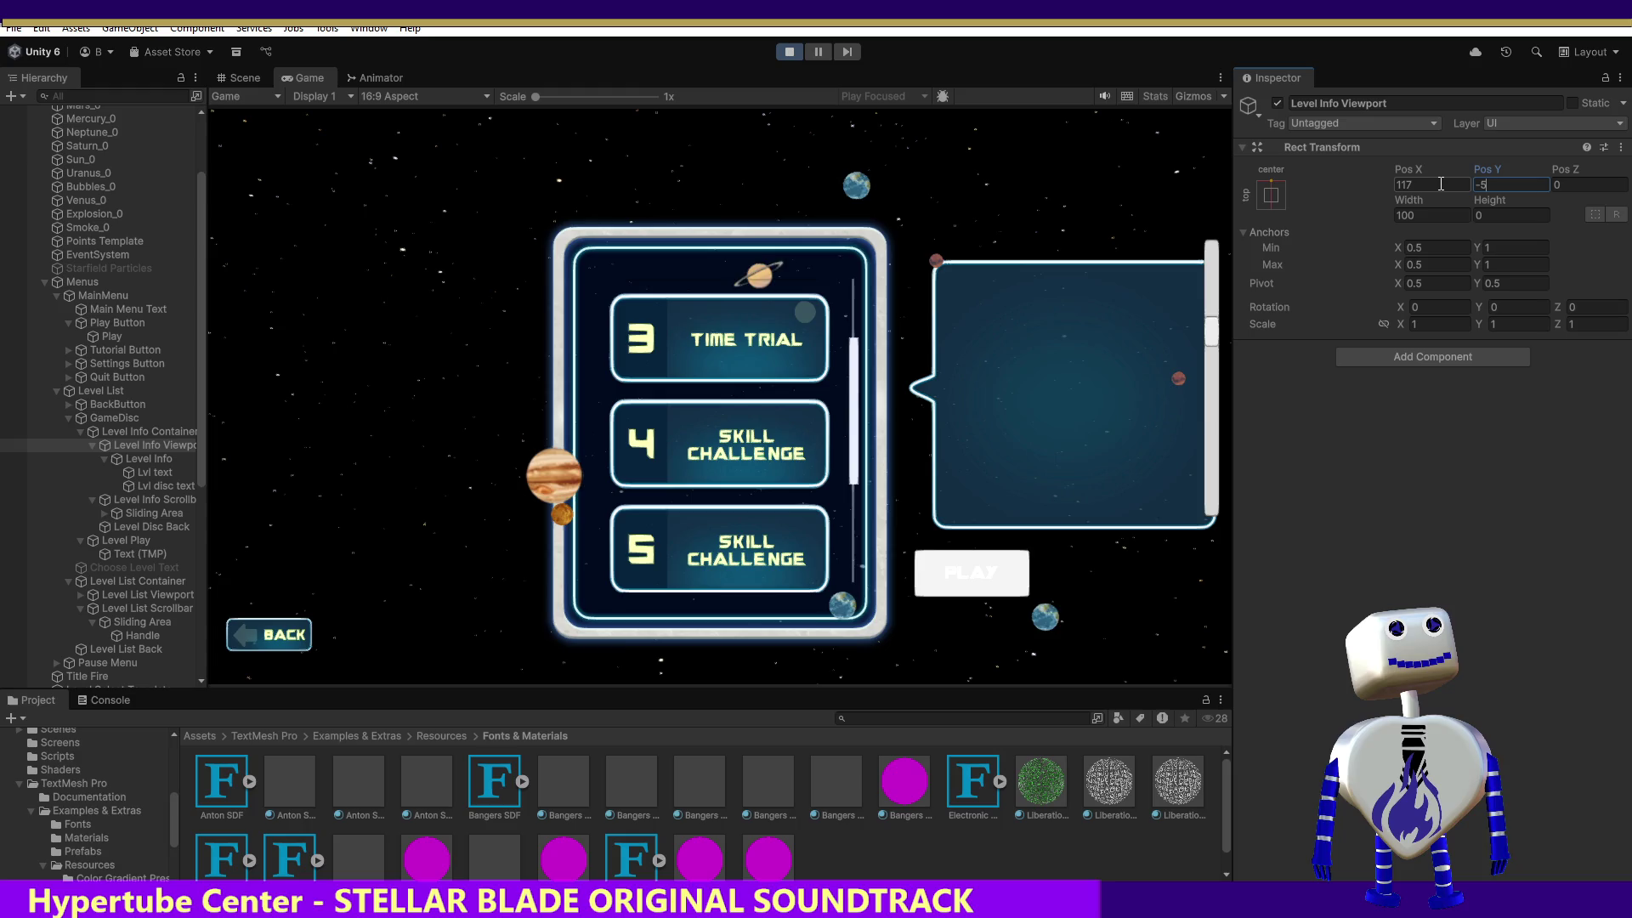
text(00)
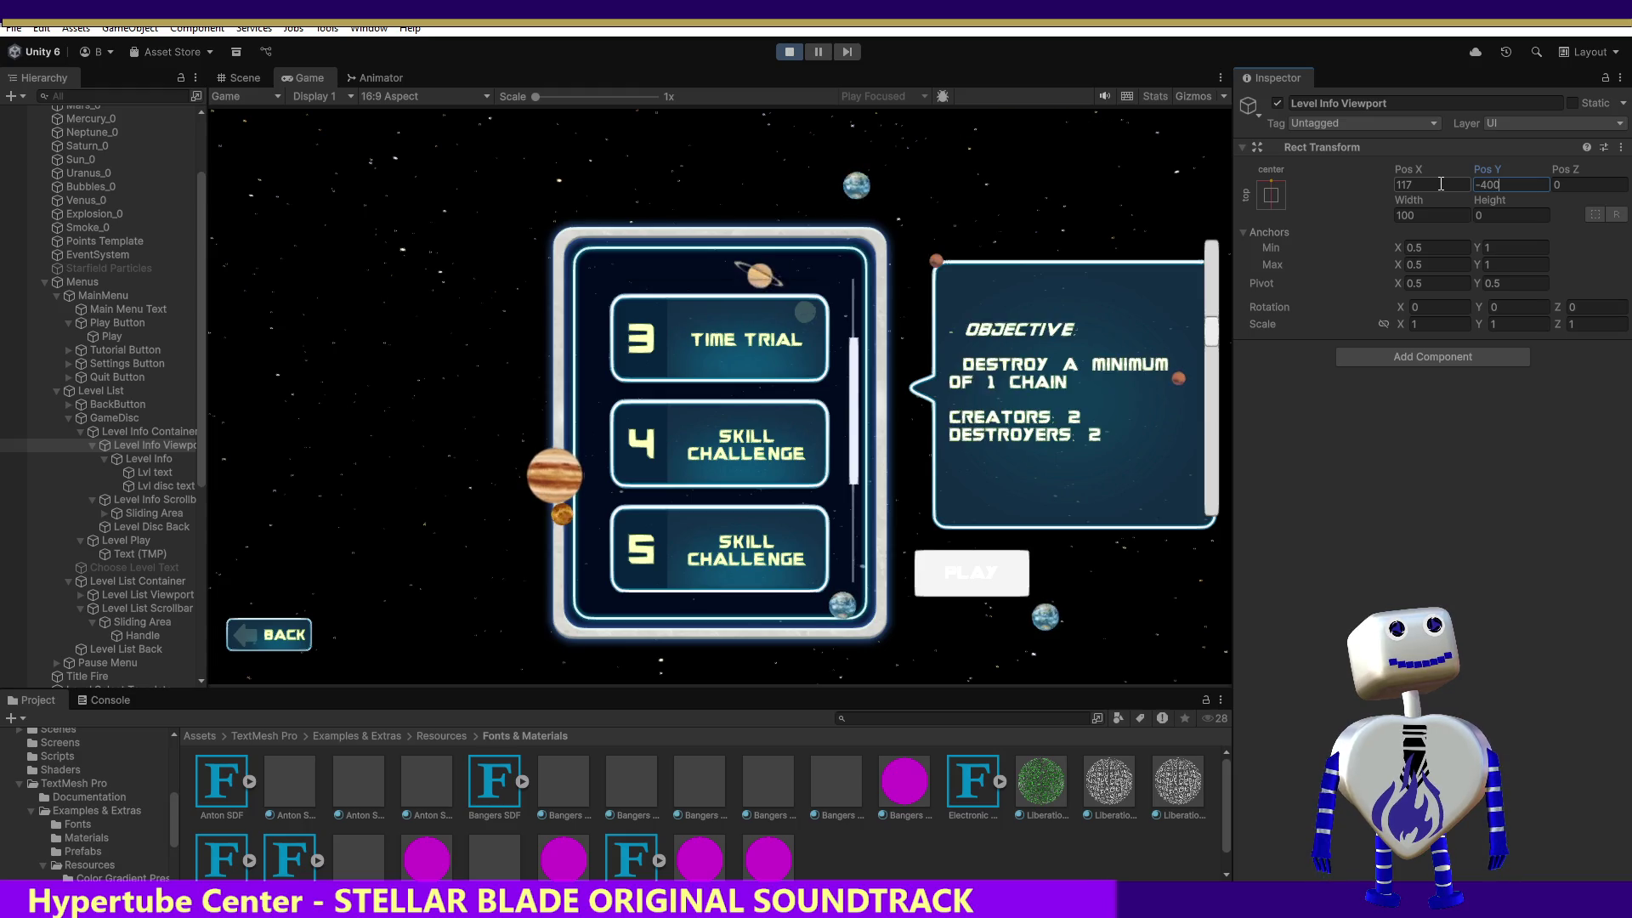
key(BackSpace)
key(BackSpace)
key(BackSpace)
text(350)
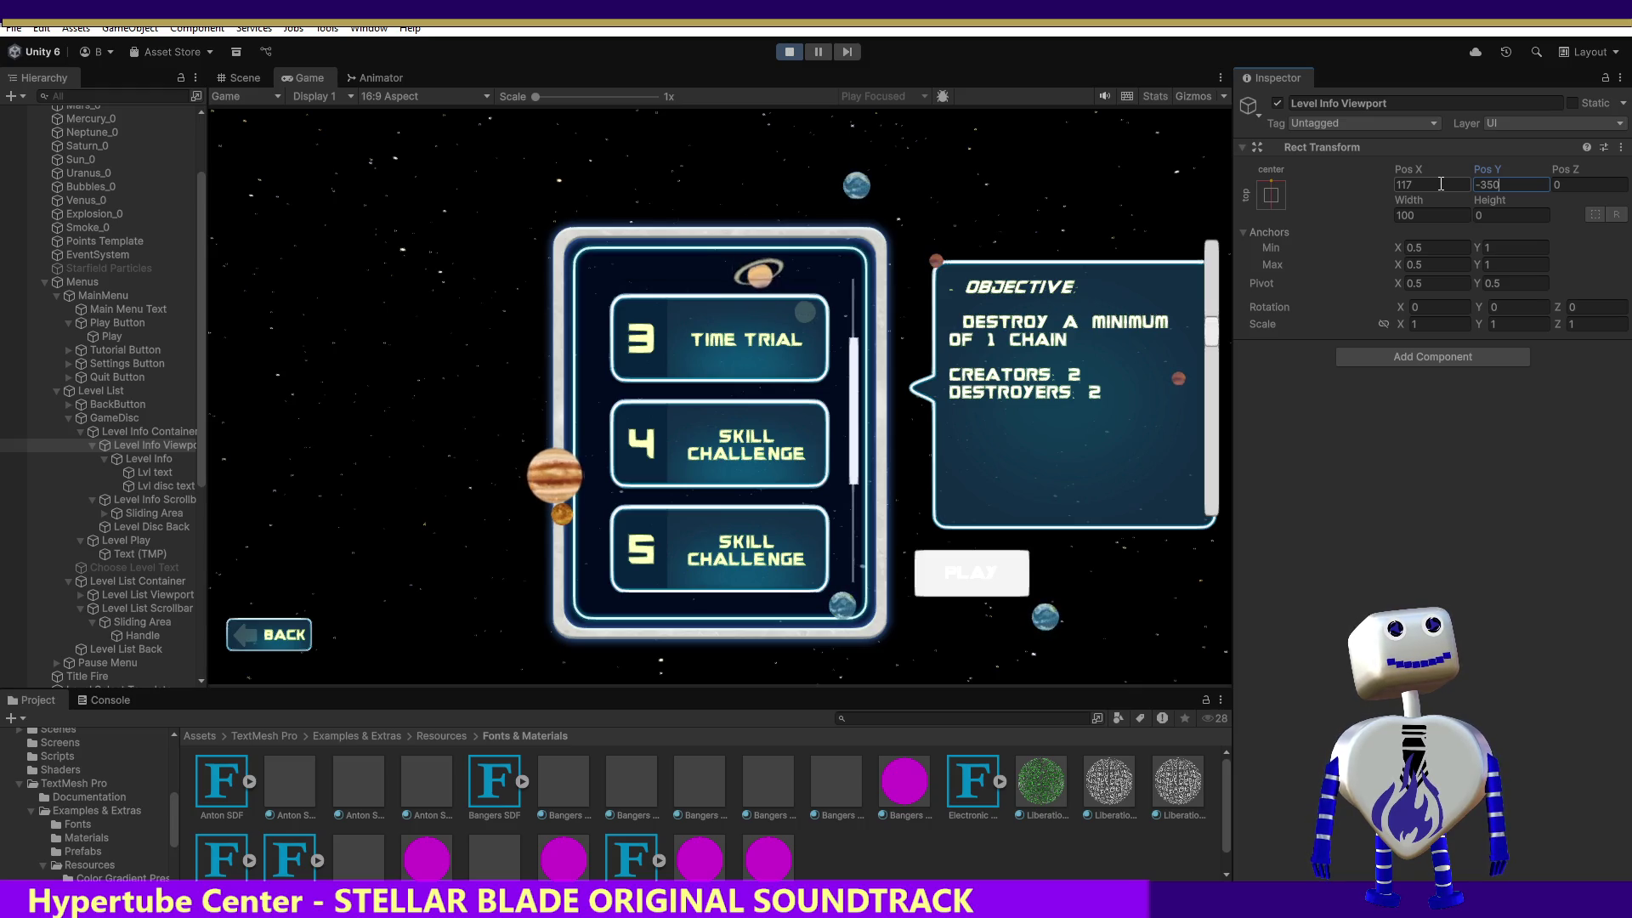
Test the info bubble's scrolling in the Game view and select Level Info Container.
mouse_move(1212, 337)
mouse_down()
mouse_move(1224, 408)
mouse_move(1235, 265)
mouse_move(1247, 339)
mouse_move(1226, 159)
mouse_move(1281, 420)
mouse_up()
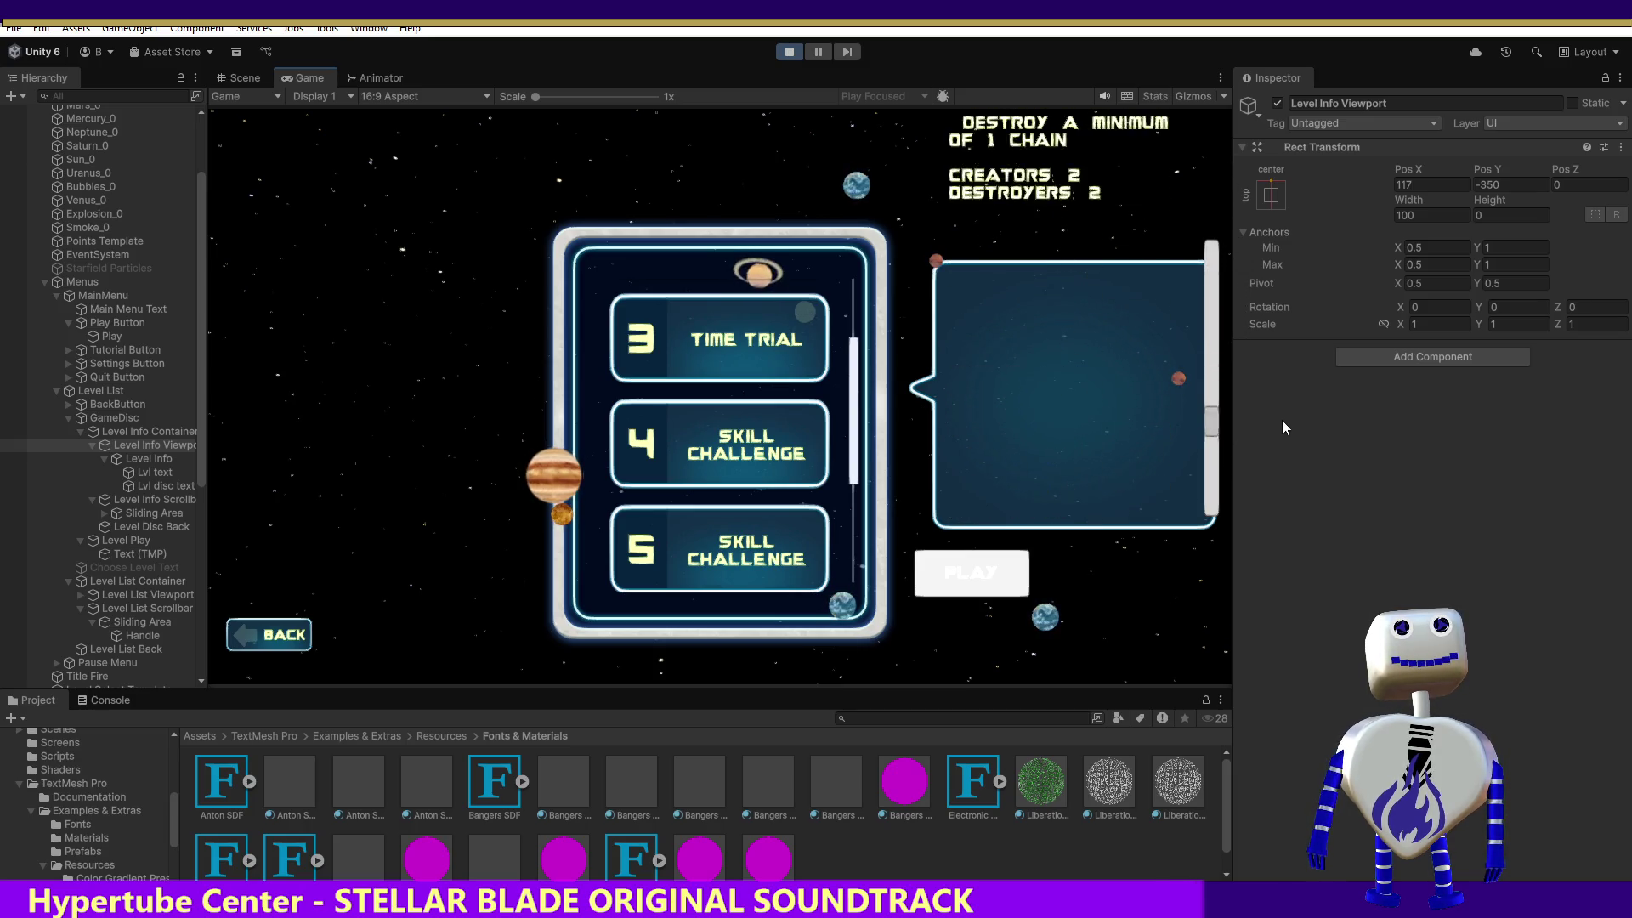
mouse_move(1263, 247)
mouse_down()
mouse_move(1280, 340)
mouse_move(1280, 308)
mouse_move(1250, 293)
mouse_up()
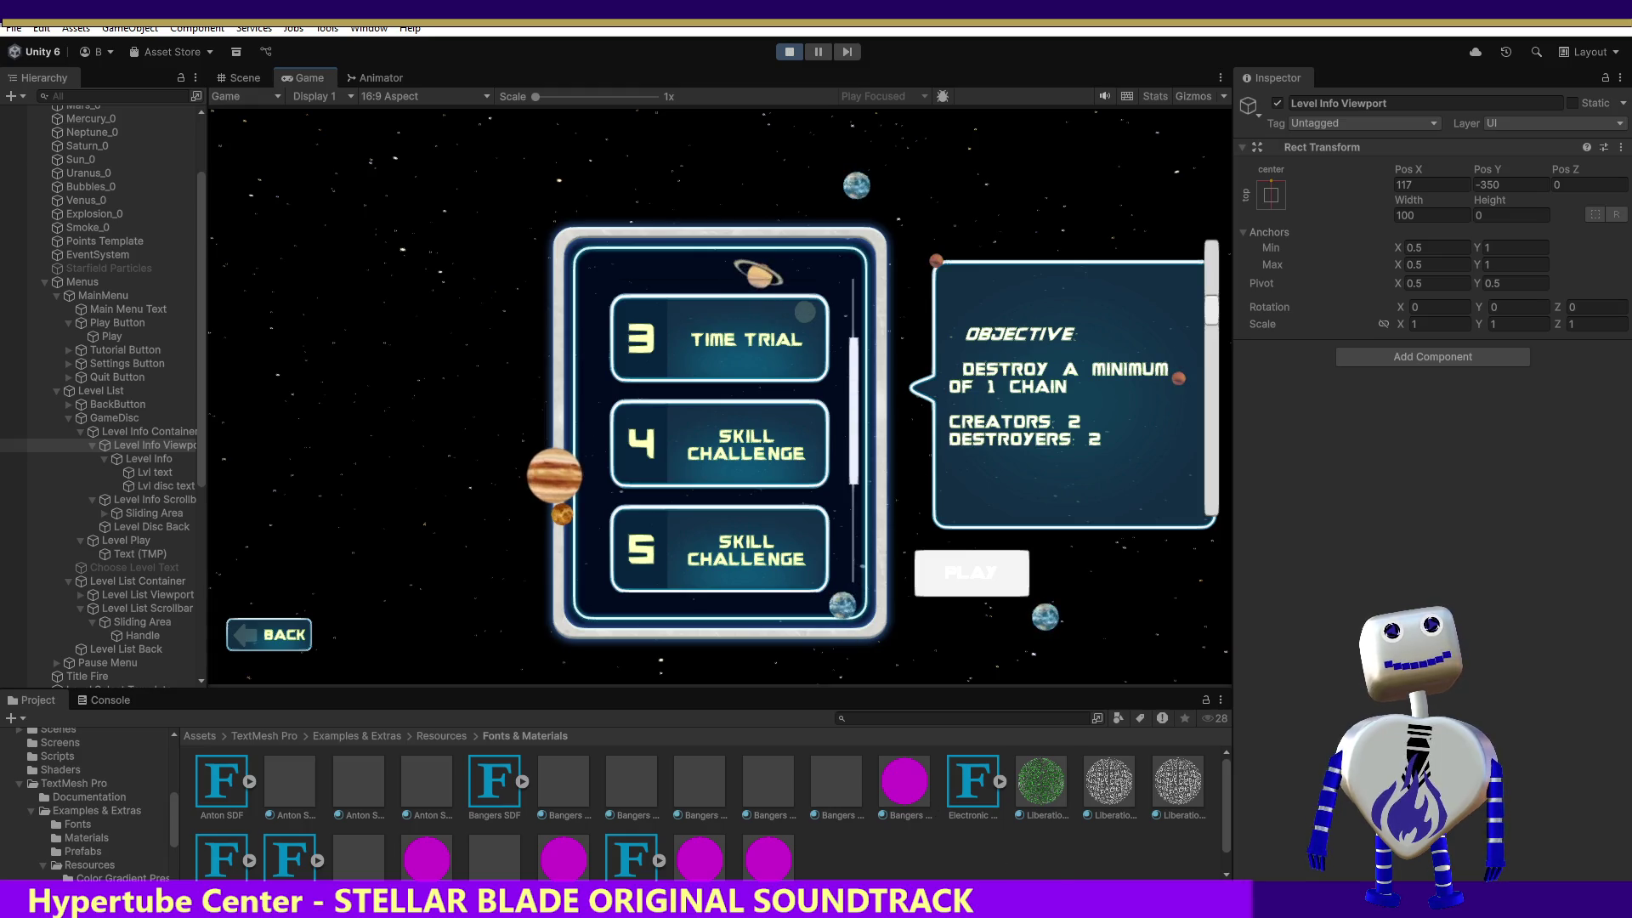
click(142, 431)
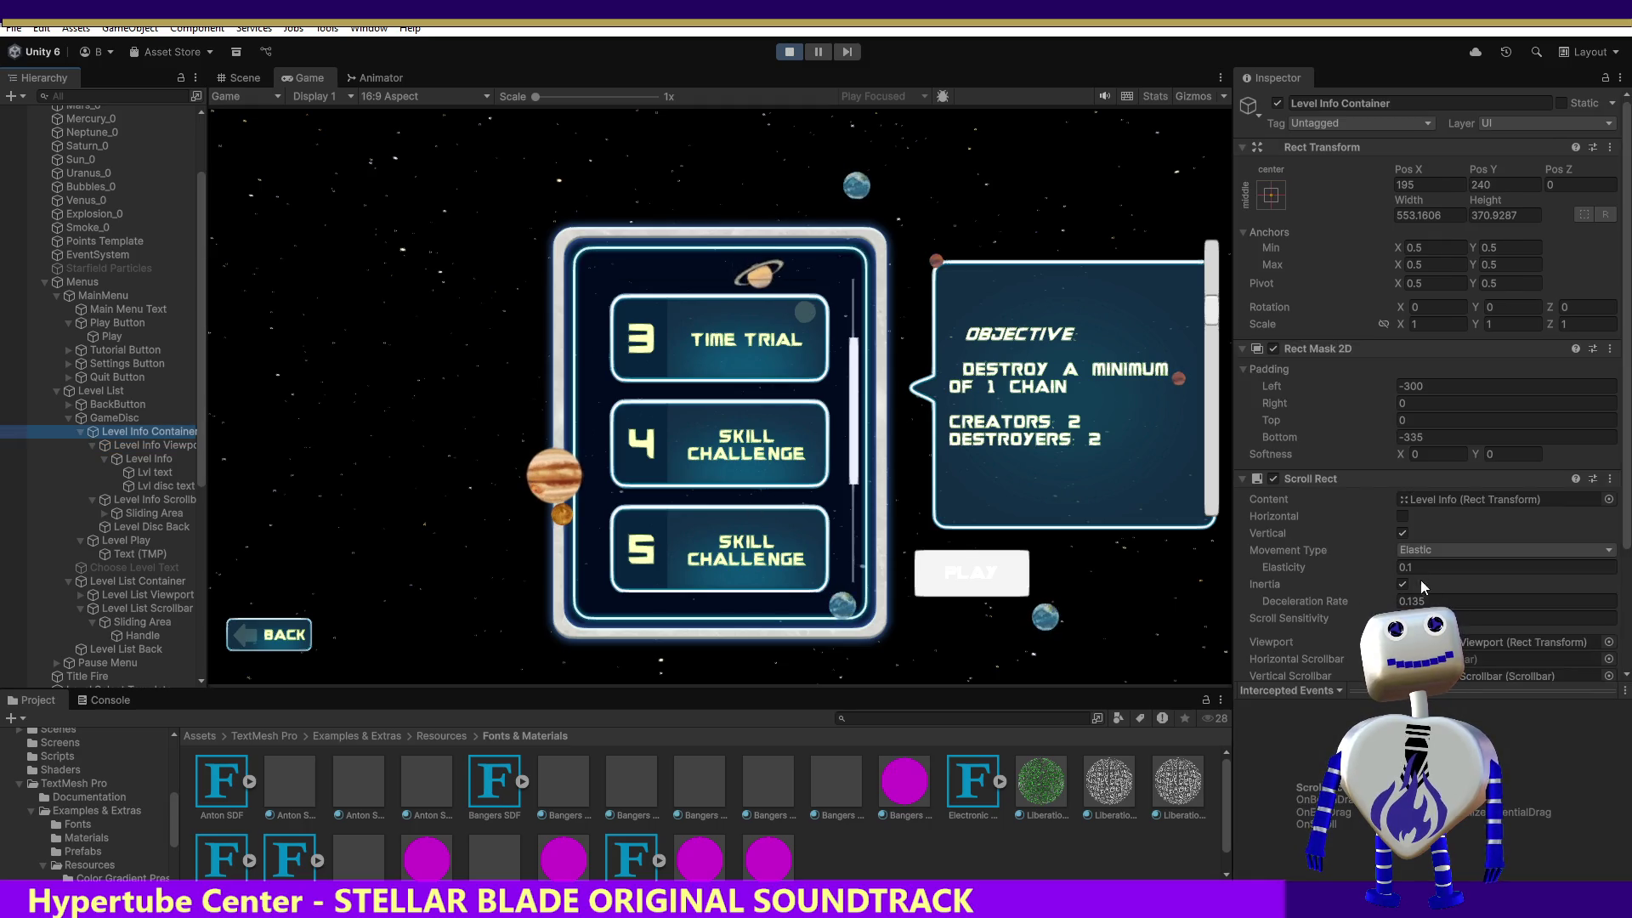
Raise the Rect Mask 2D top padding through 200 and 300 to 370, testing scrolling each time.
click(1360, 418)
text(200)
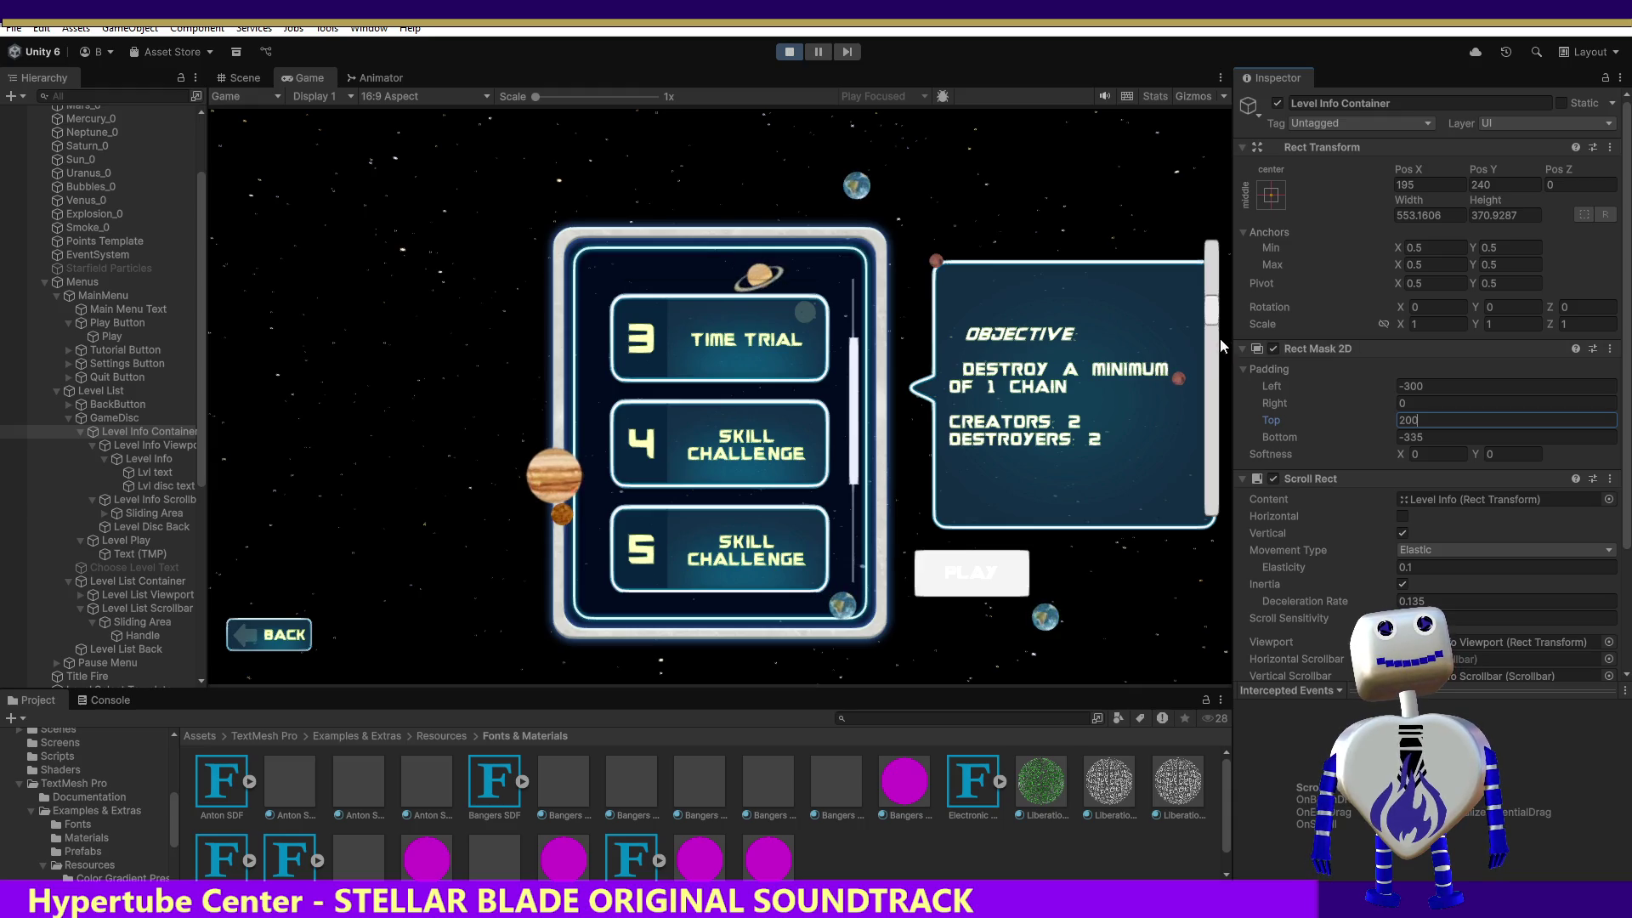
key(Return)
click(1266, 418)
text(300)
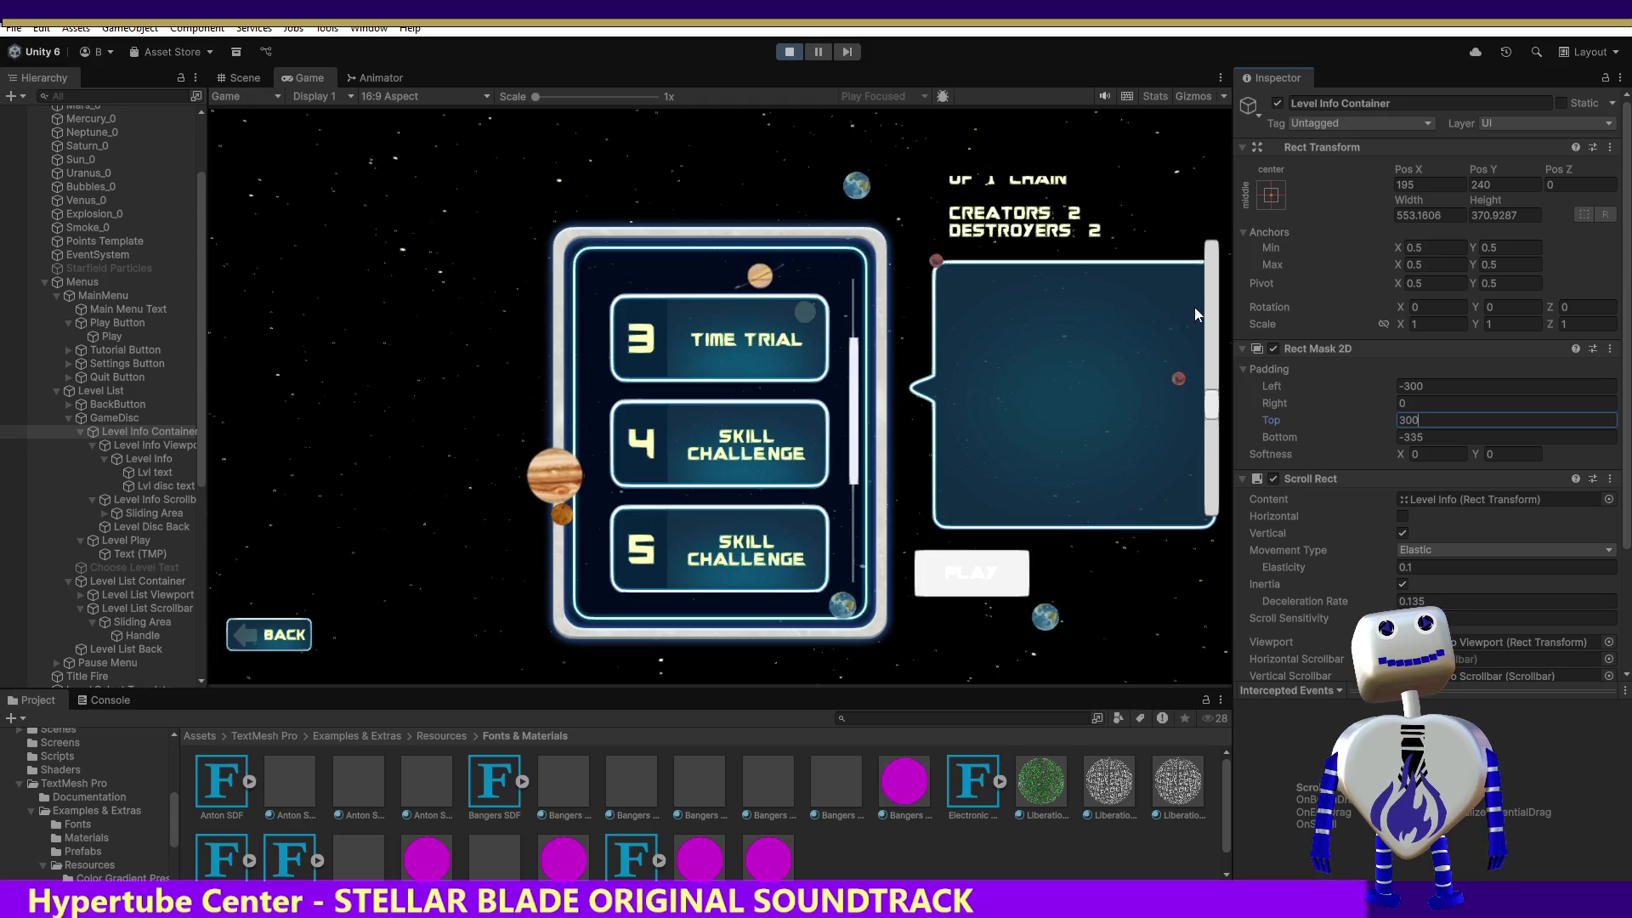
mouse_move(1215, 410)
mouse_down()
mouse_move(1191, 299)
mouse_move(1219, 442)
mouse_move(1190, 315)
mouse_up()
click(1408, 420)
text(371)
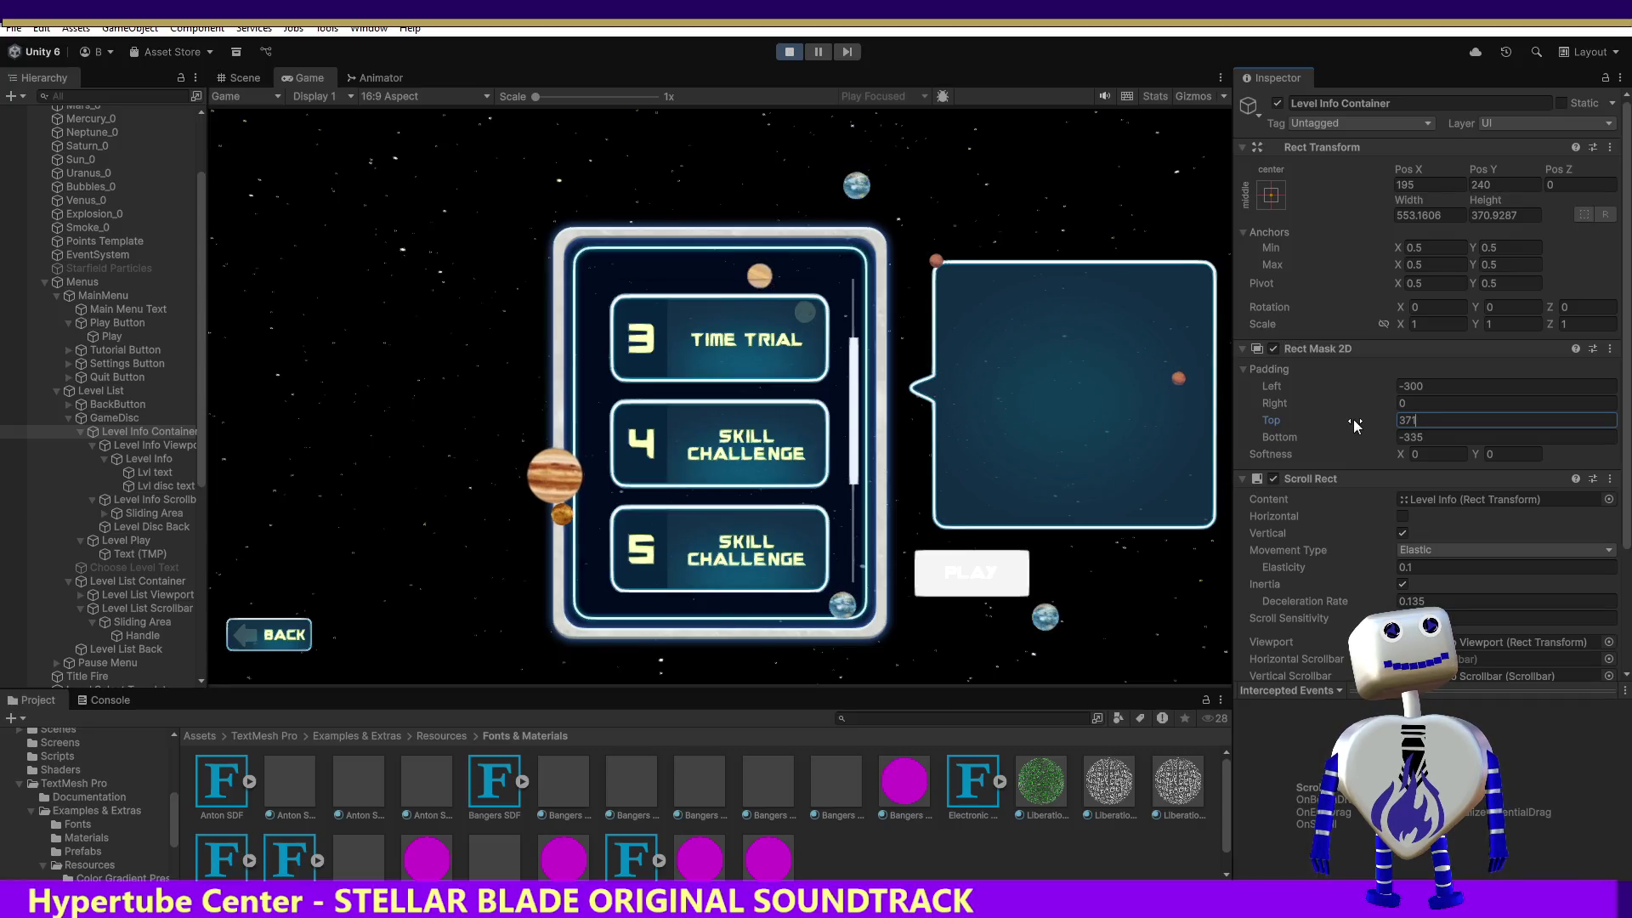
key(BackSpace)
text(0)
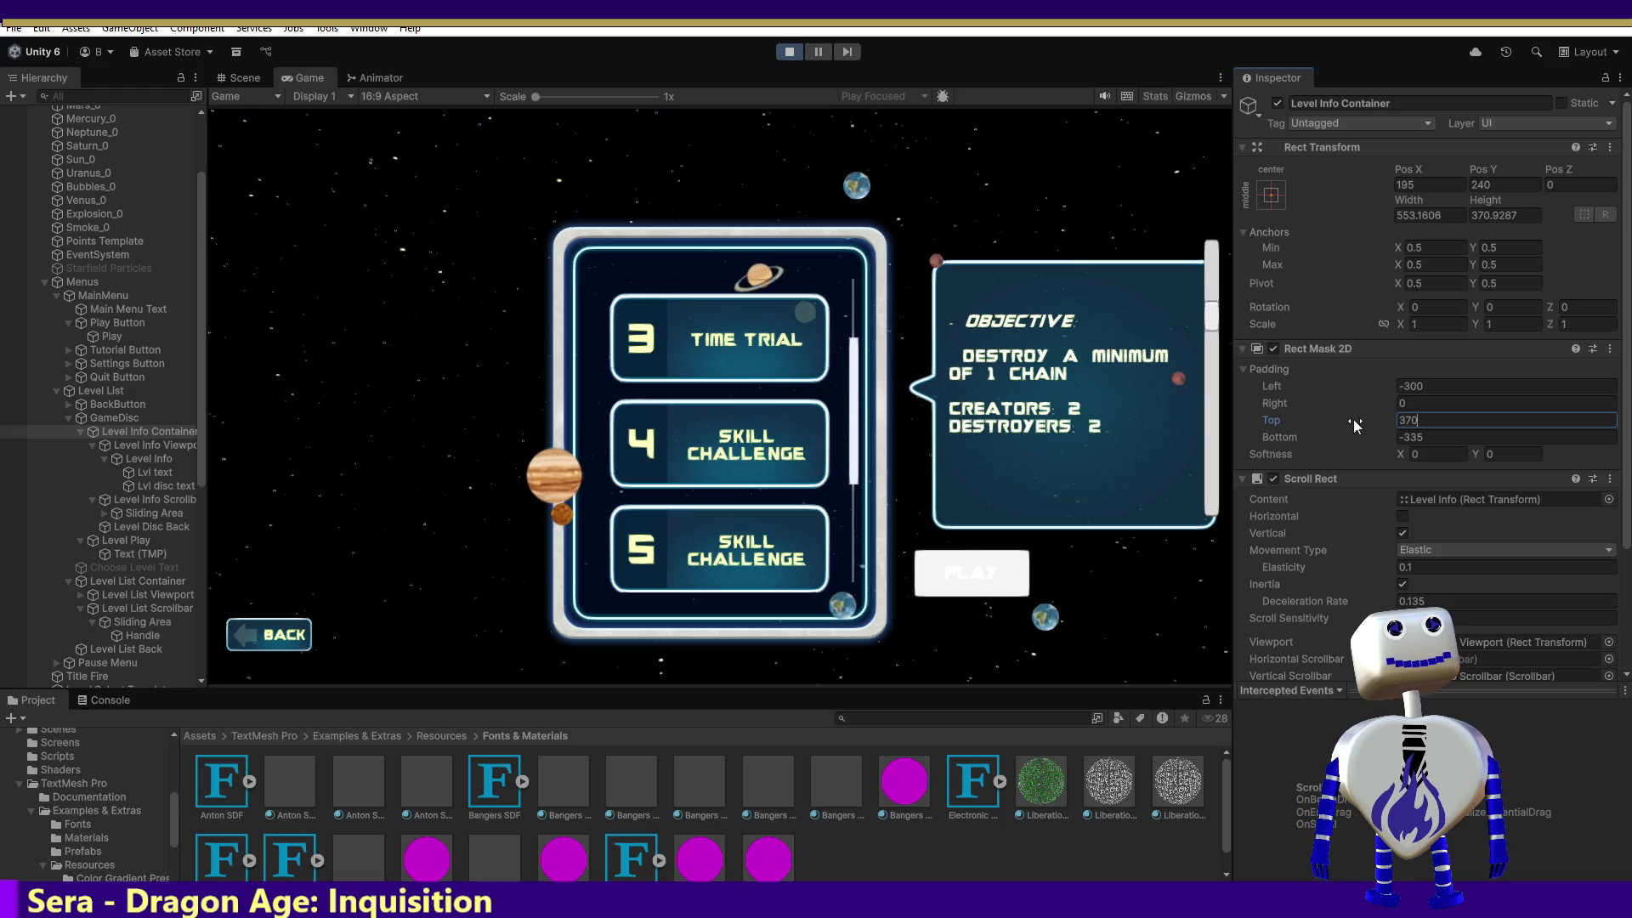
drag(1201, 312, 1189, 364)
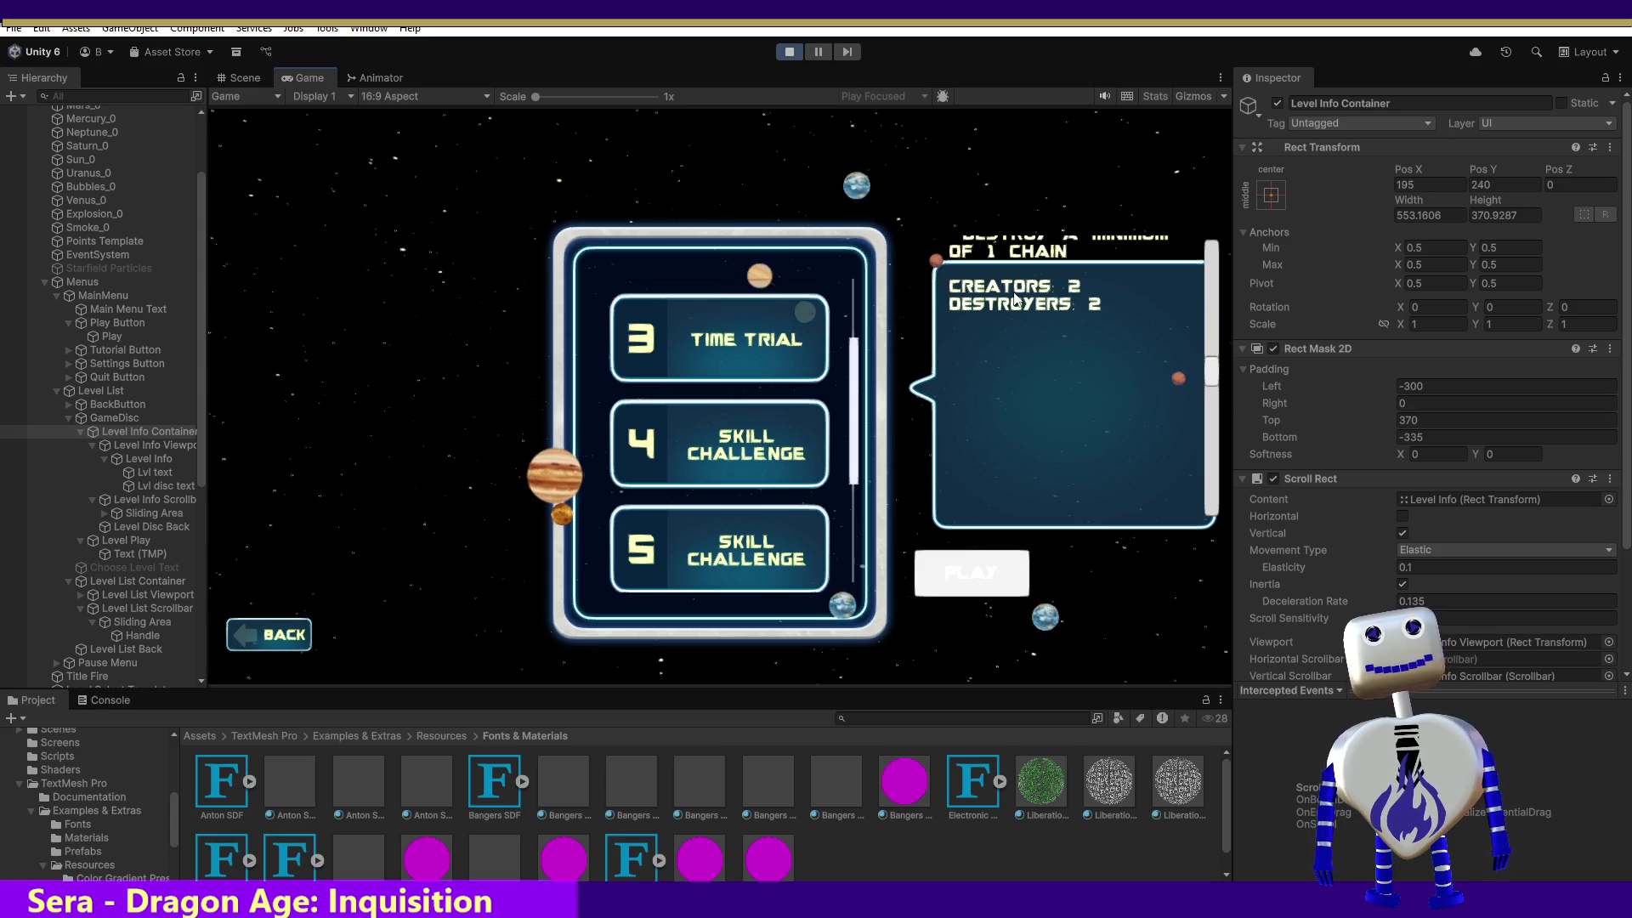
Stop Play mode to return to the Scene view.
click(788, 56)
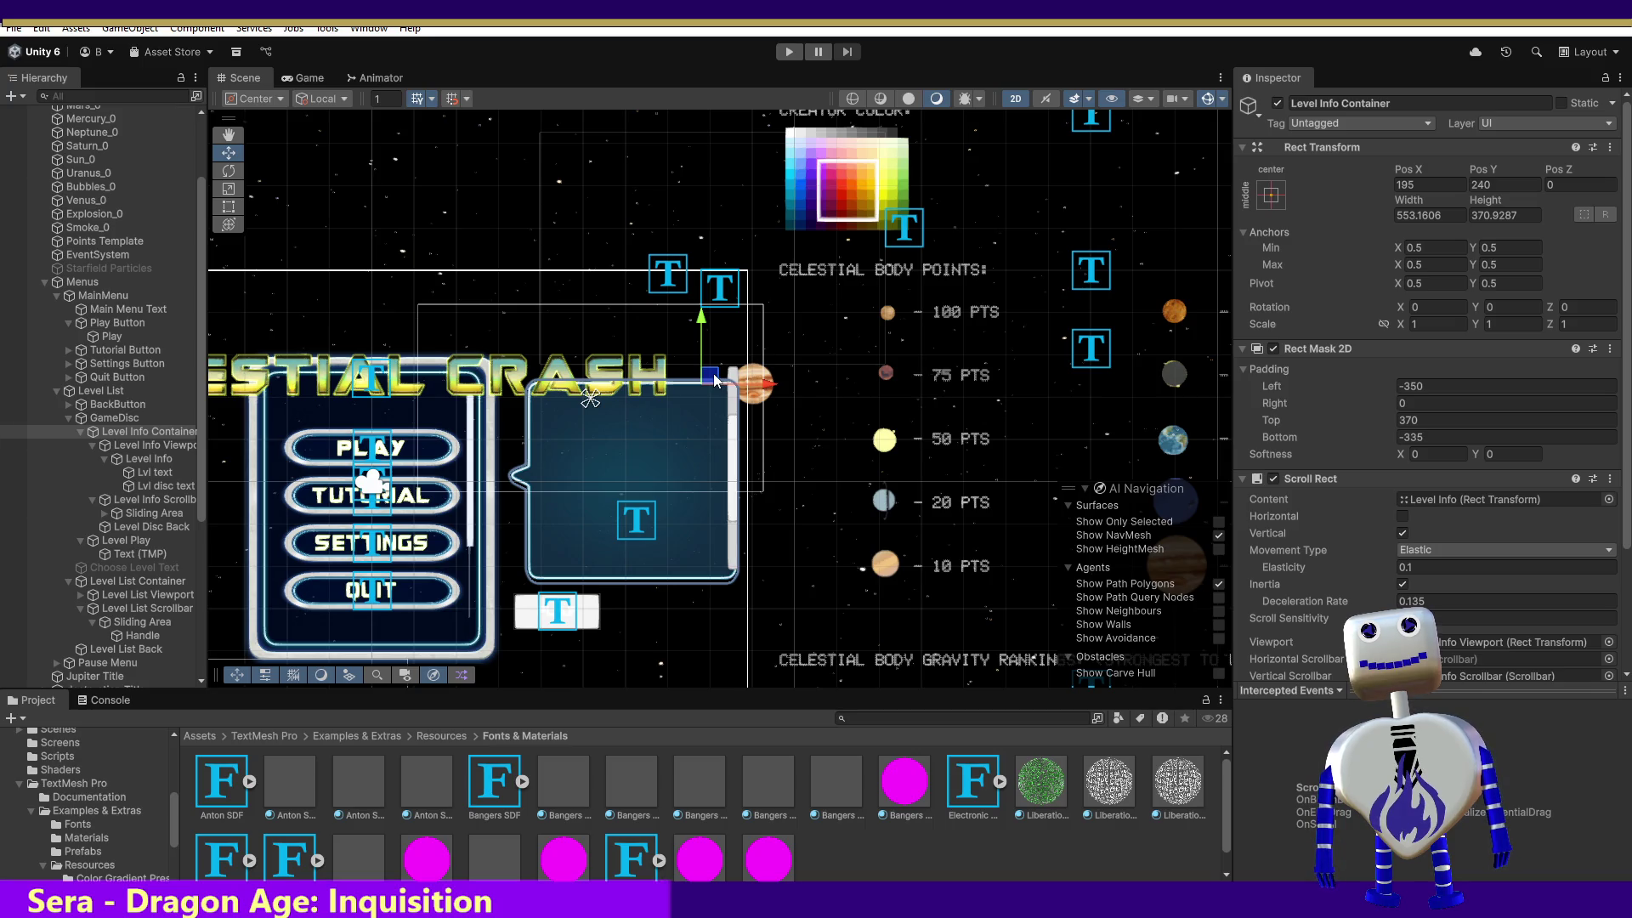
Drag Level Info Viewport down to Pos Y -371 in the Scene view and rerun the game.
click(149, 445)
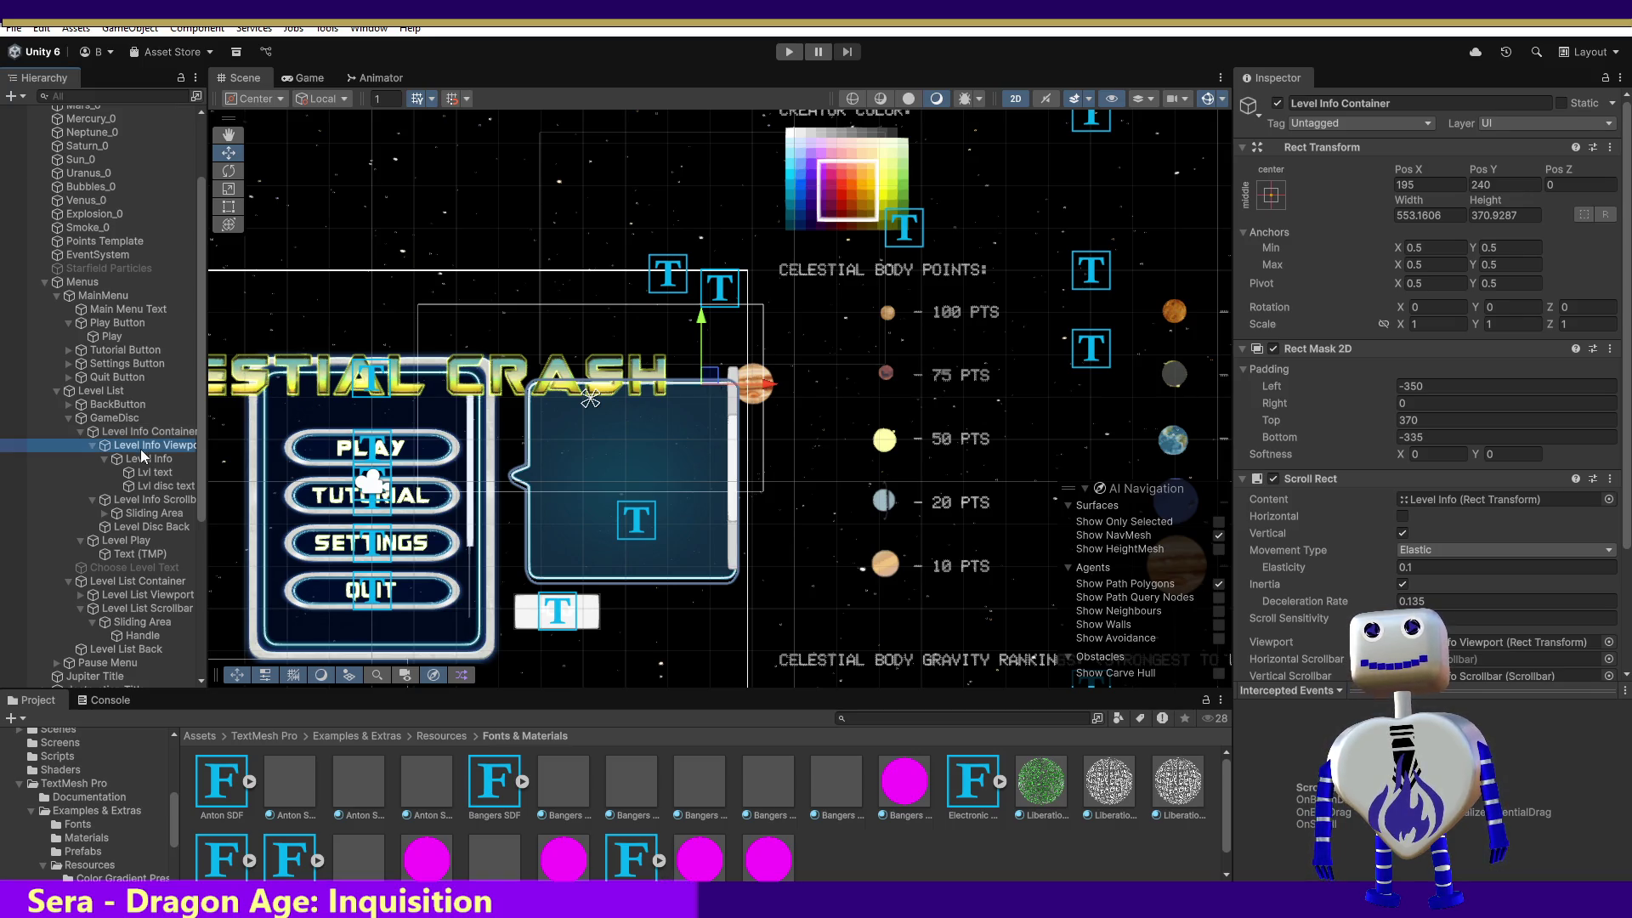
drag(724, 338, 718, 380)
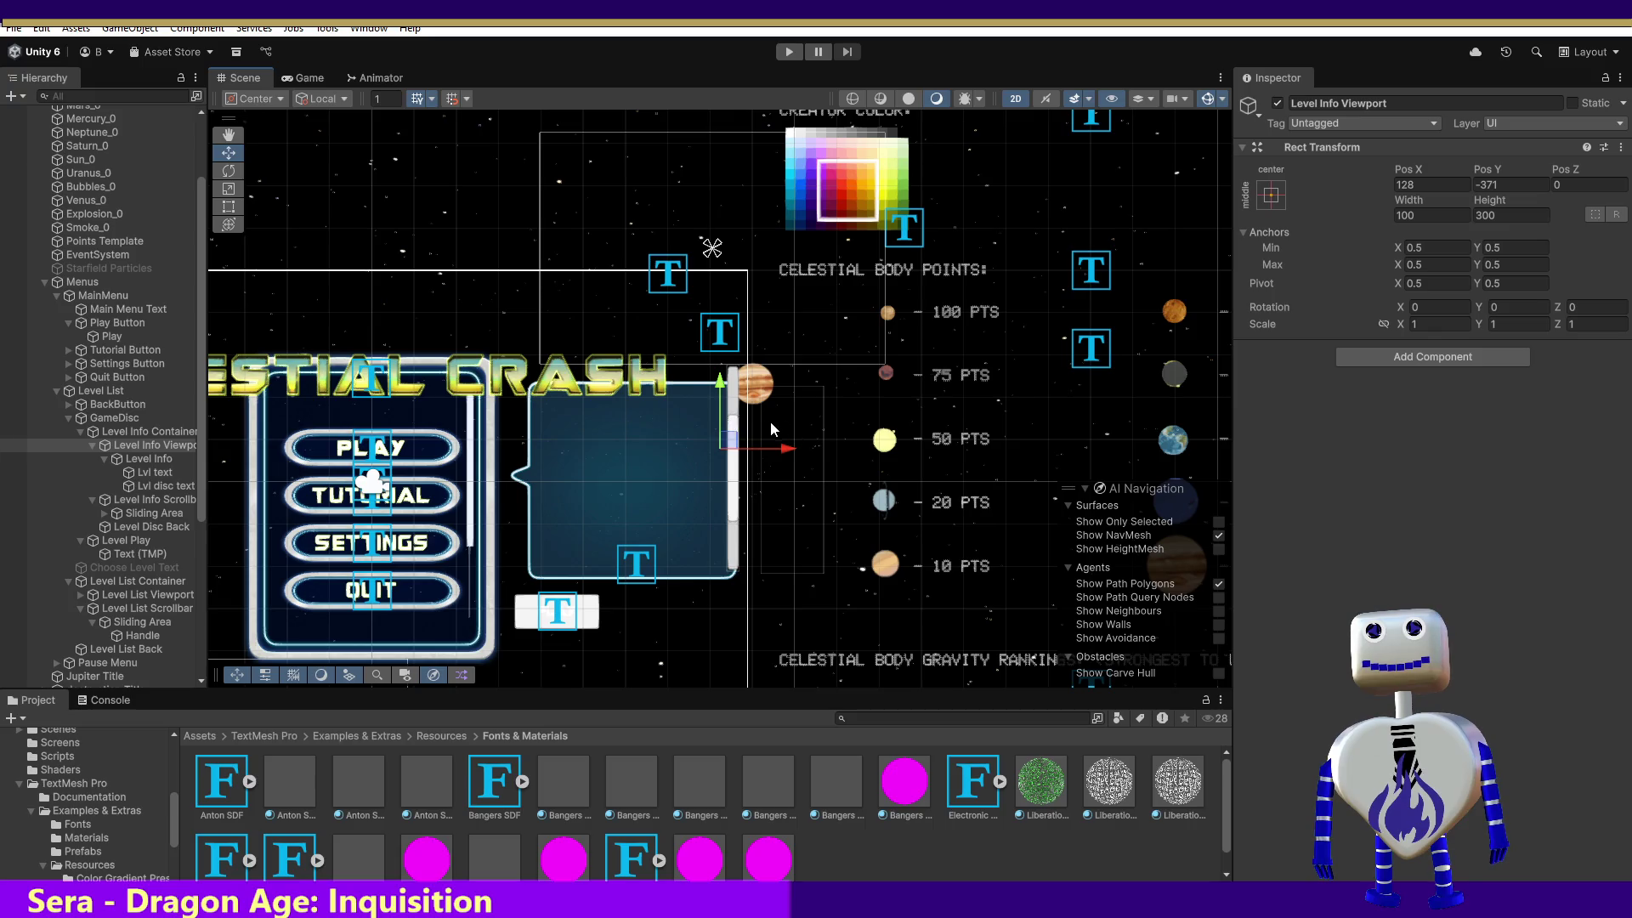
click(789, 51)
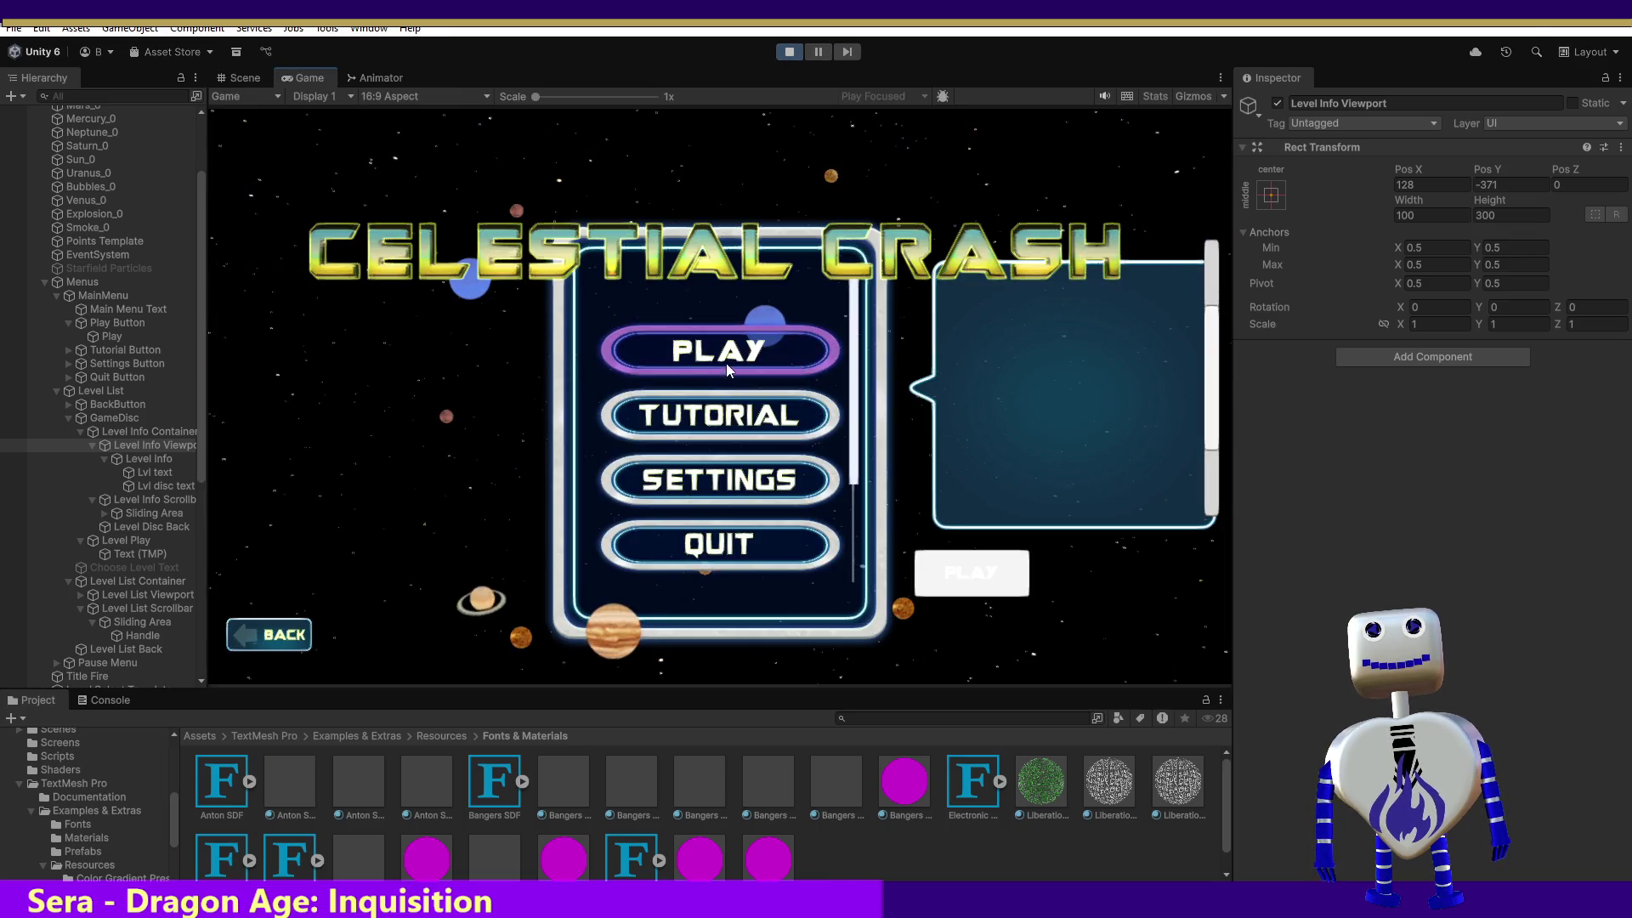
Check Skill Challenge's objective scrolling in the level list, then stop Play mode.
click(726, 361)
click(799, 352)
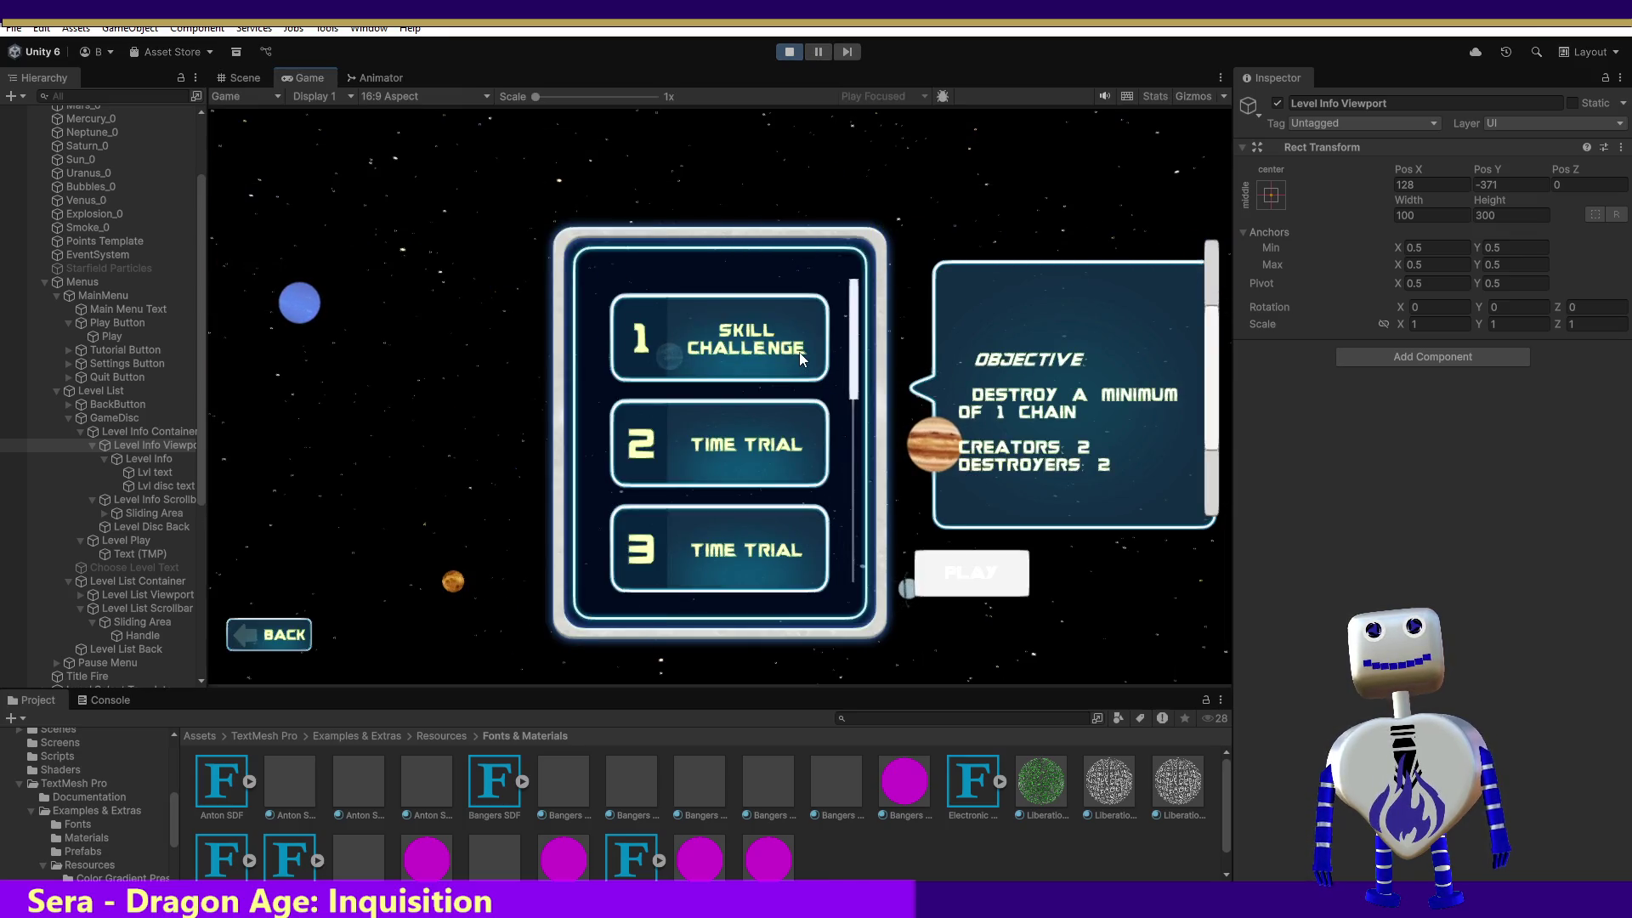
mouse_move(1210, 342)
mouse_down()
mouse_move(1190, 491)
mouse_move(1220, 334)
mouse_move(1207, 379)
mouse_move(1222, 338)
mouse_move(1223, 386)
mouse_move(1201, 406)
mouse_up()
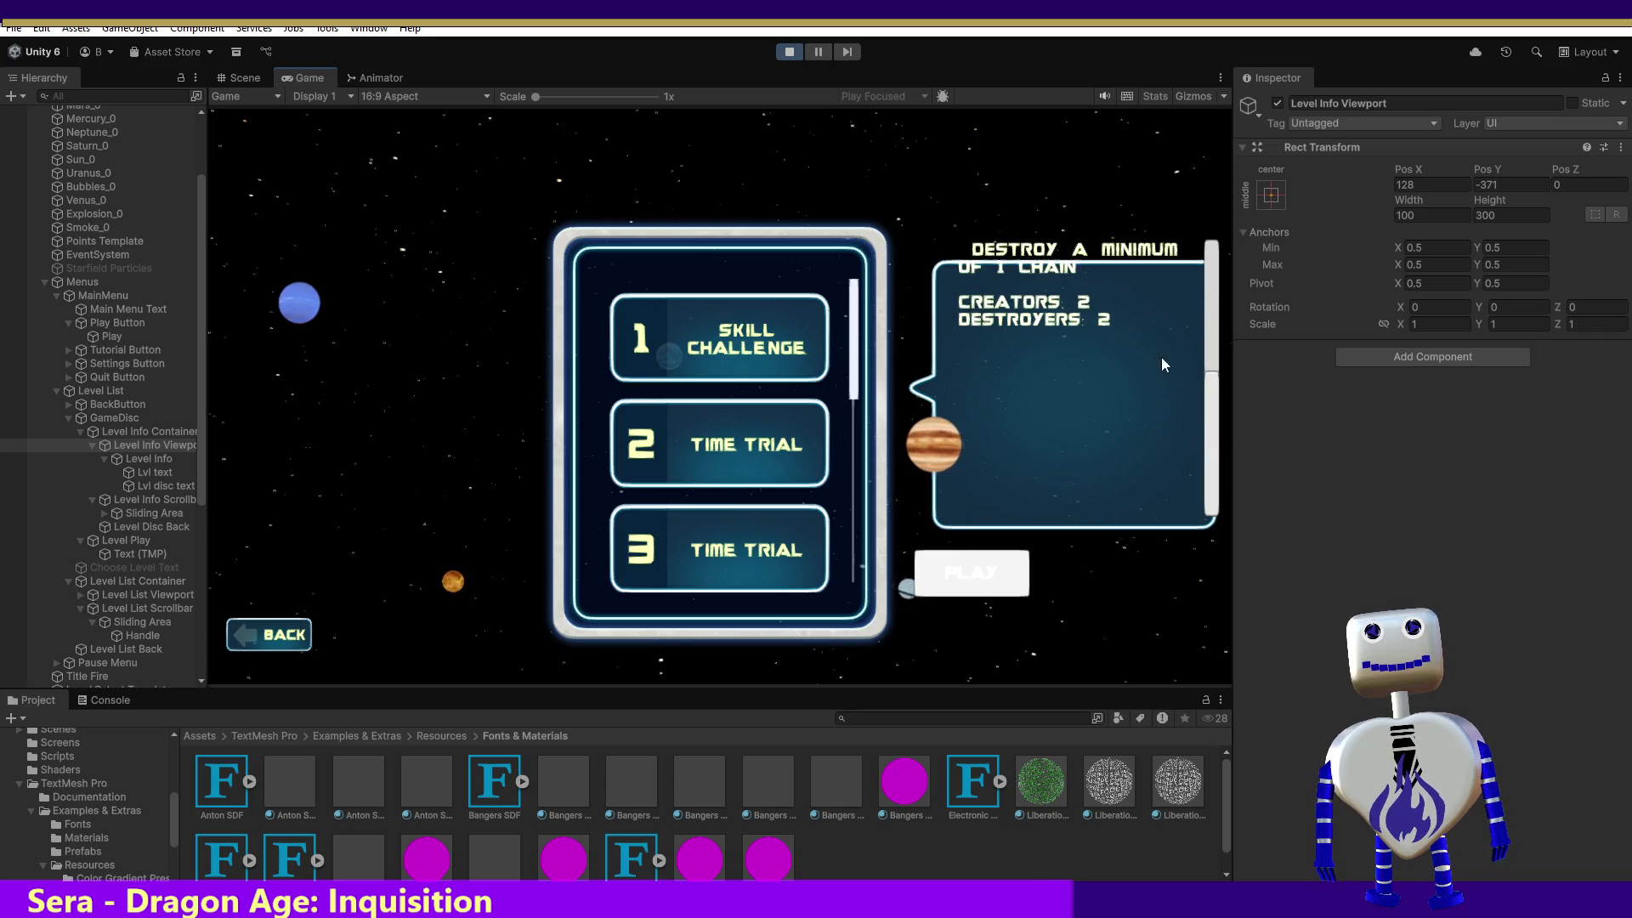
click(784, 54)
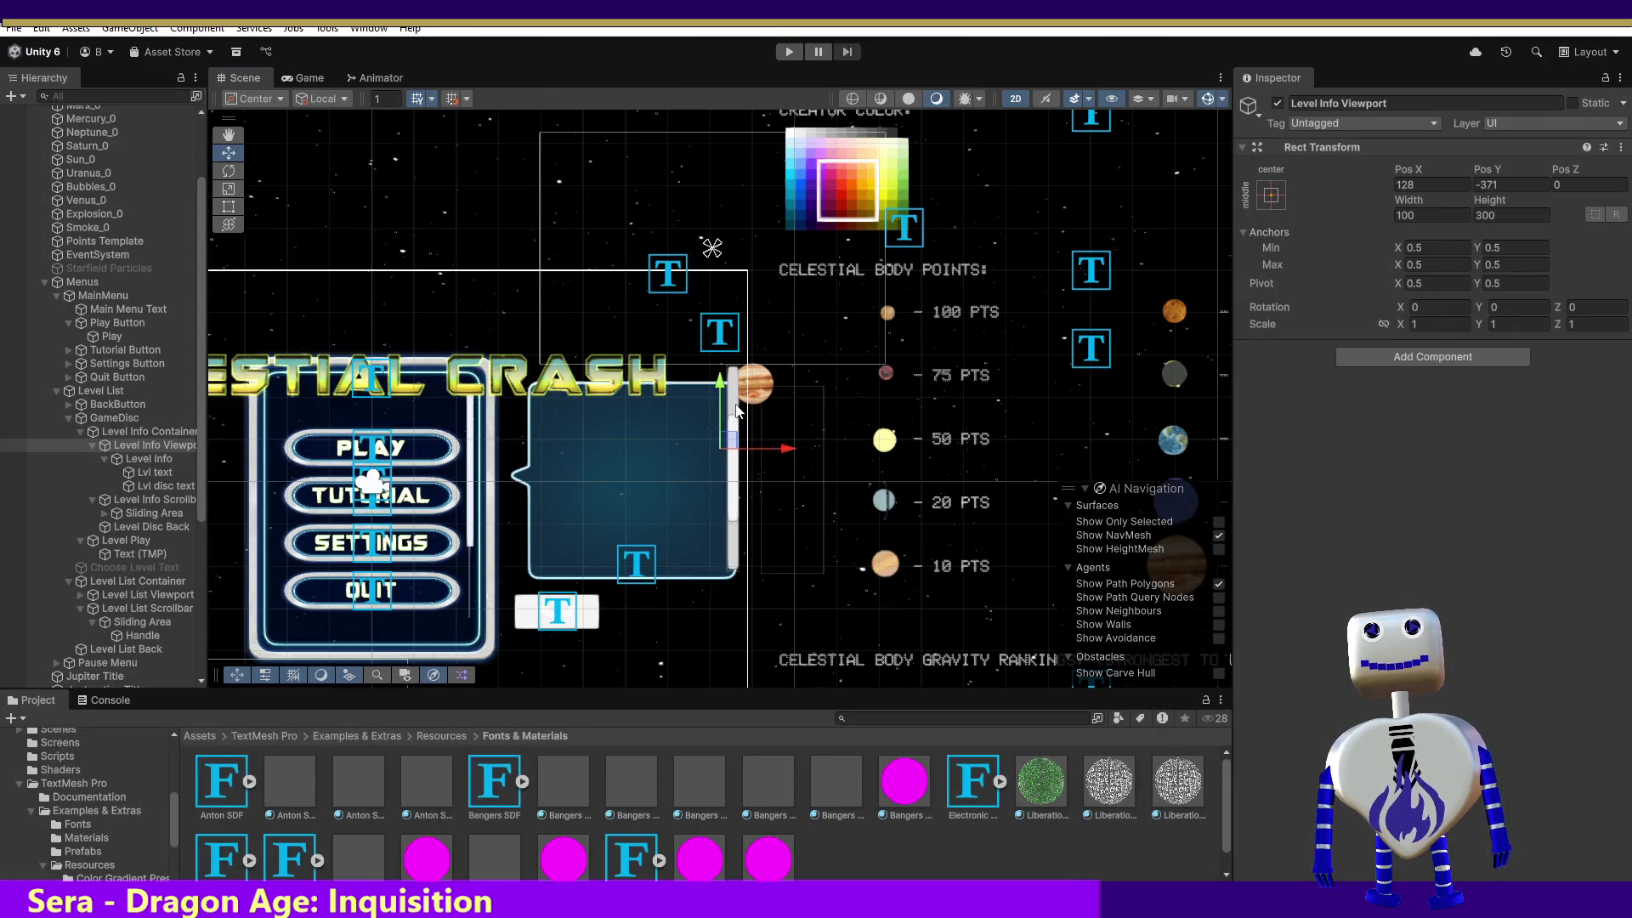
Drag Level Info Viewport down to Pos Y -402 and run the game again.
drag(718, 384, 719, 404)
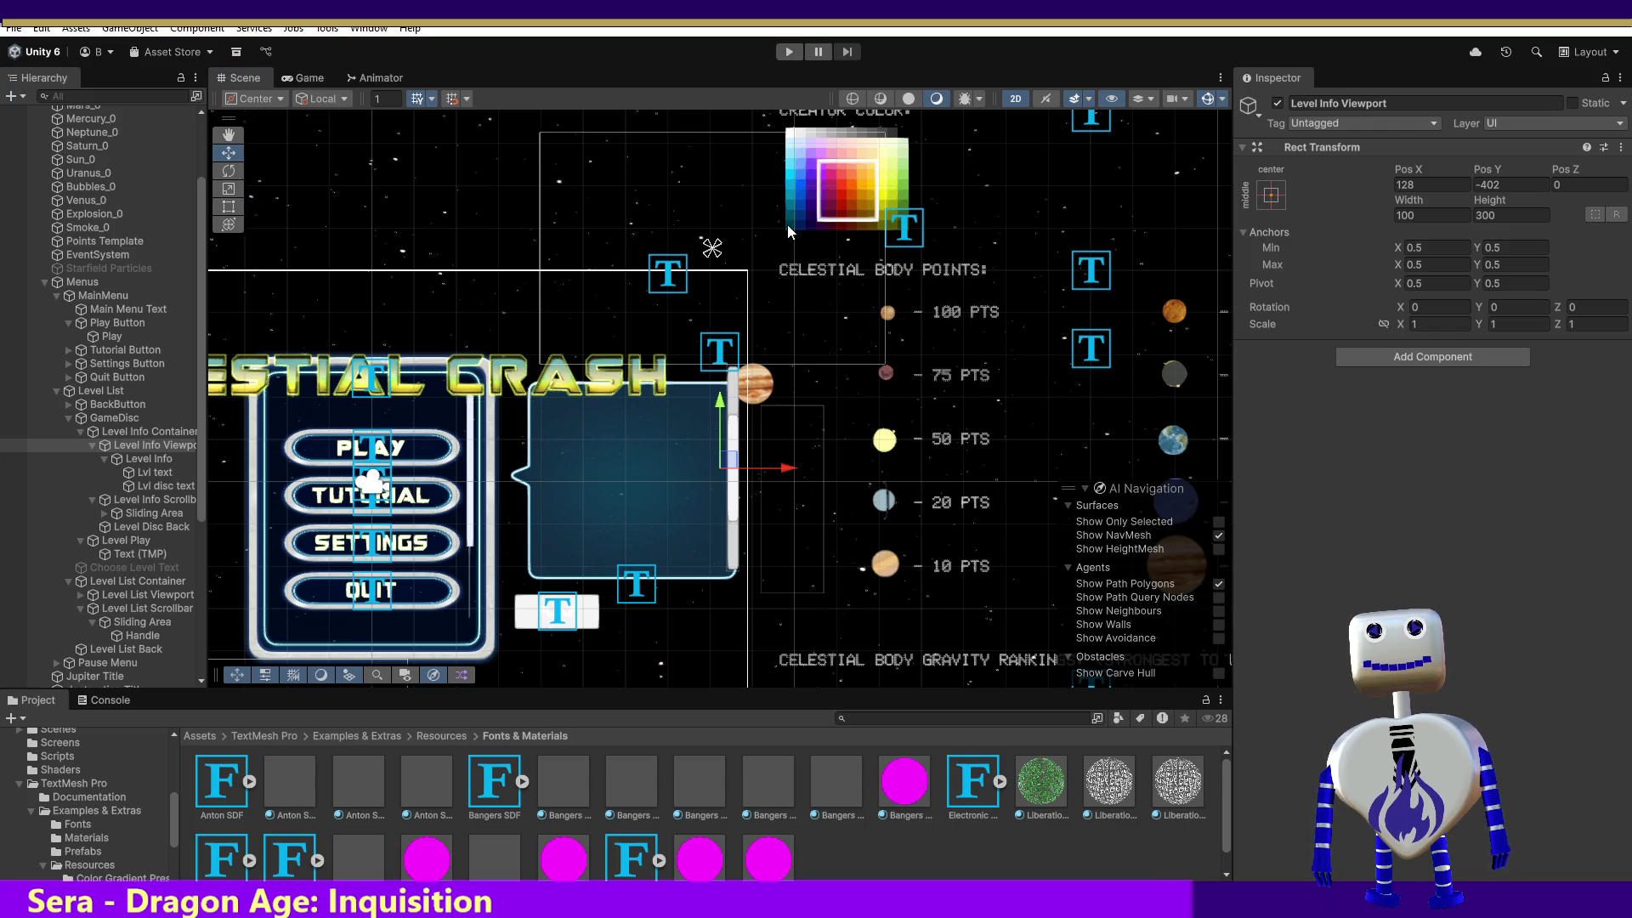
click(790, 53)
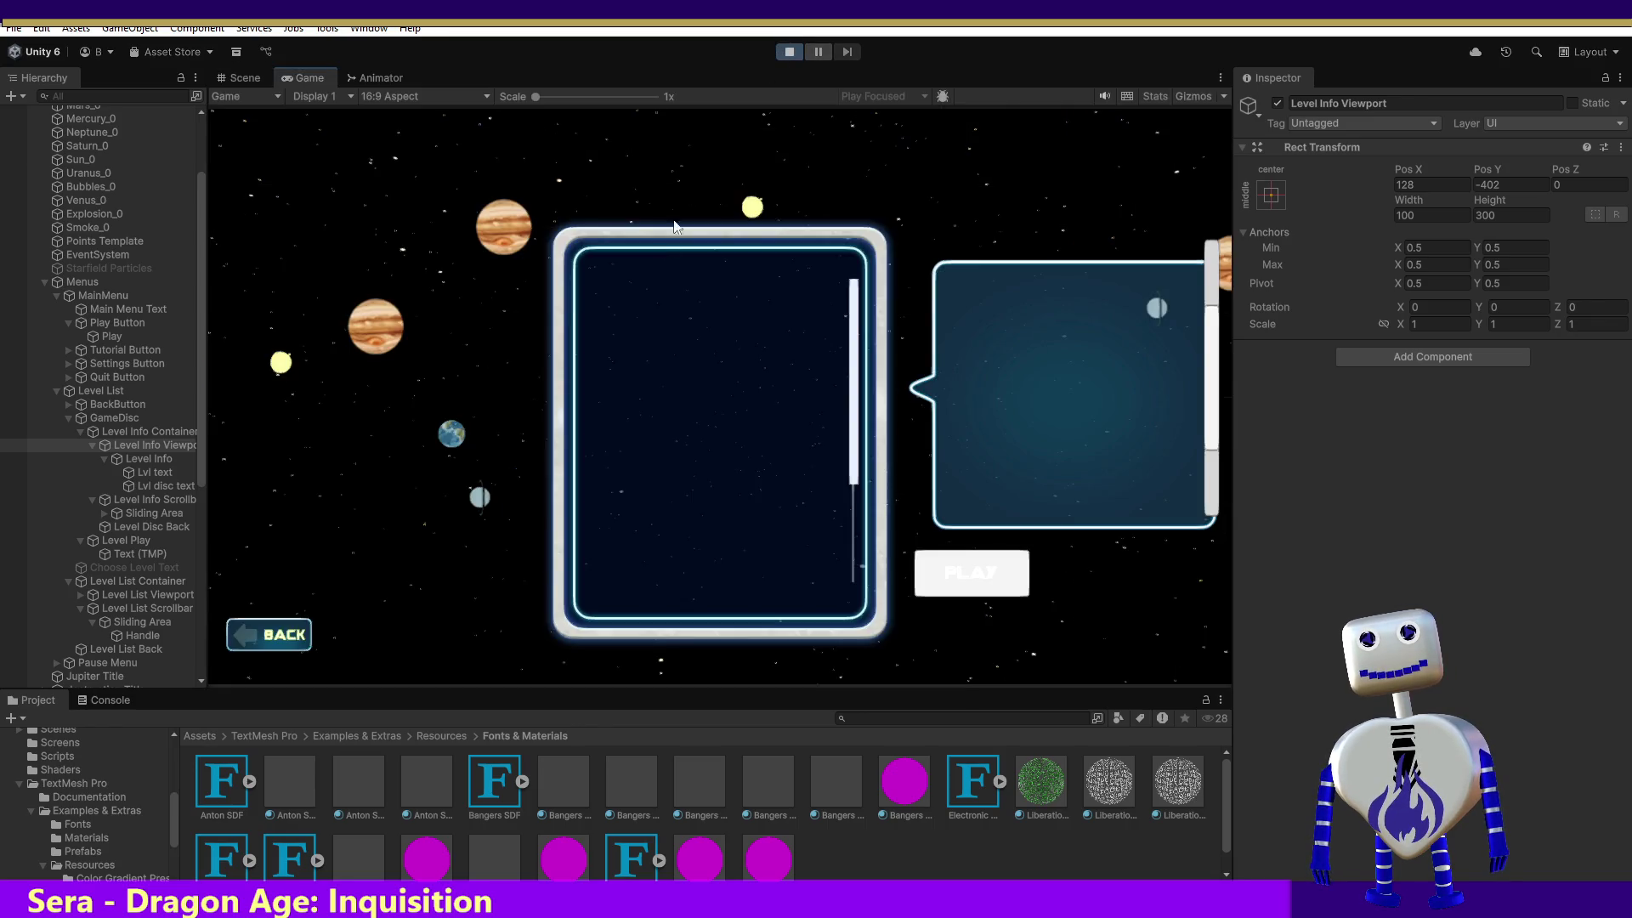
Play-test the Skill Challenge objective's scrolling in the level list, then stop the game.
click(766, 345)
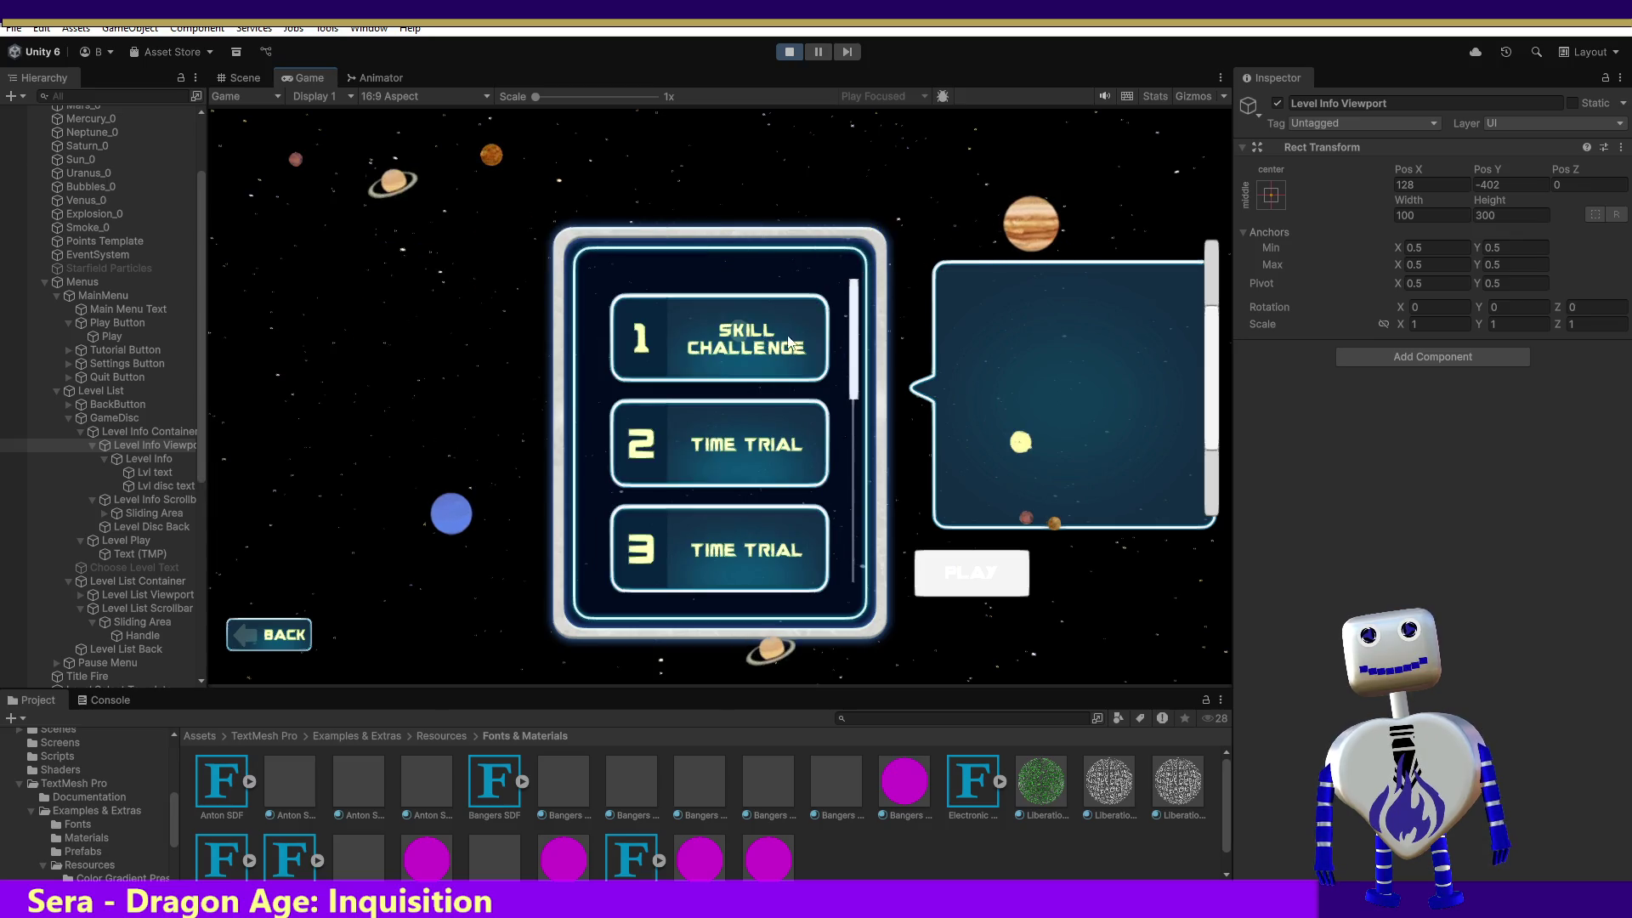
click(752, 344)
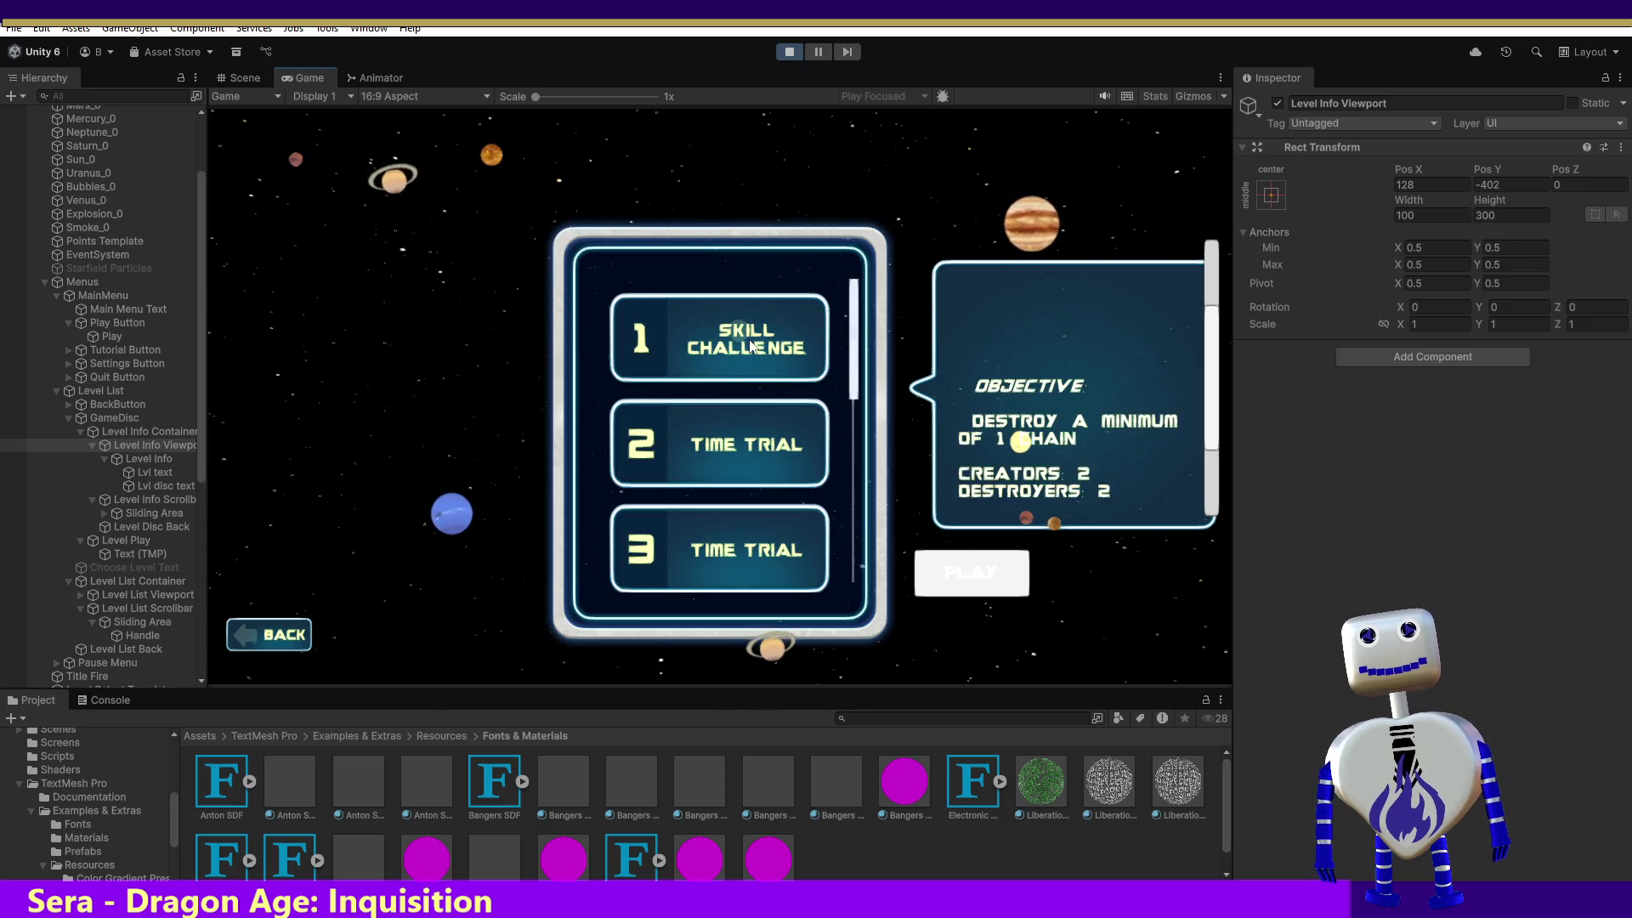
mouse_move(1211, 321)
mouse_down()
mouse_move(1203, 462)
mouse_move(1217, 298)
mouse_move(1207, 459)
mouse_up()
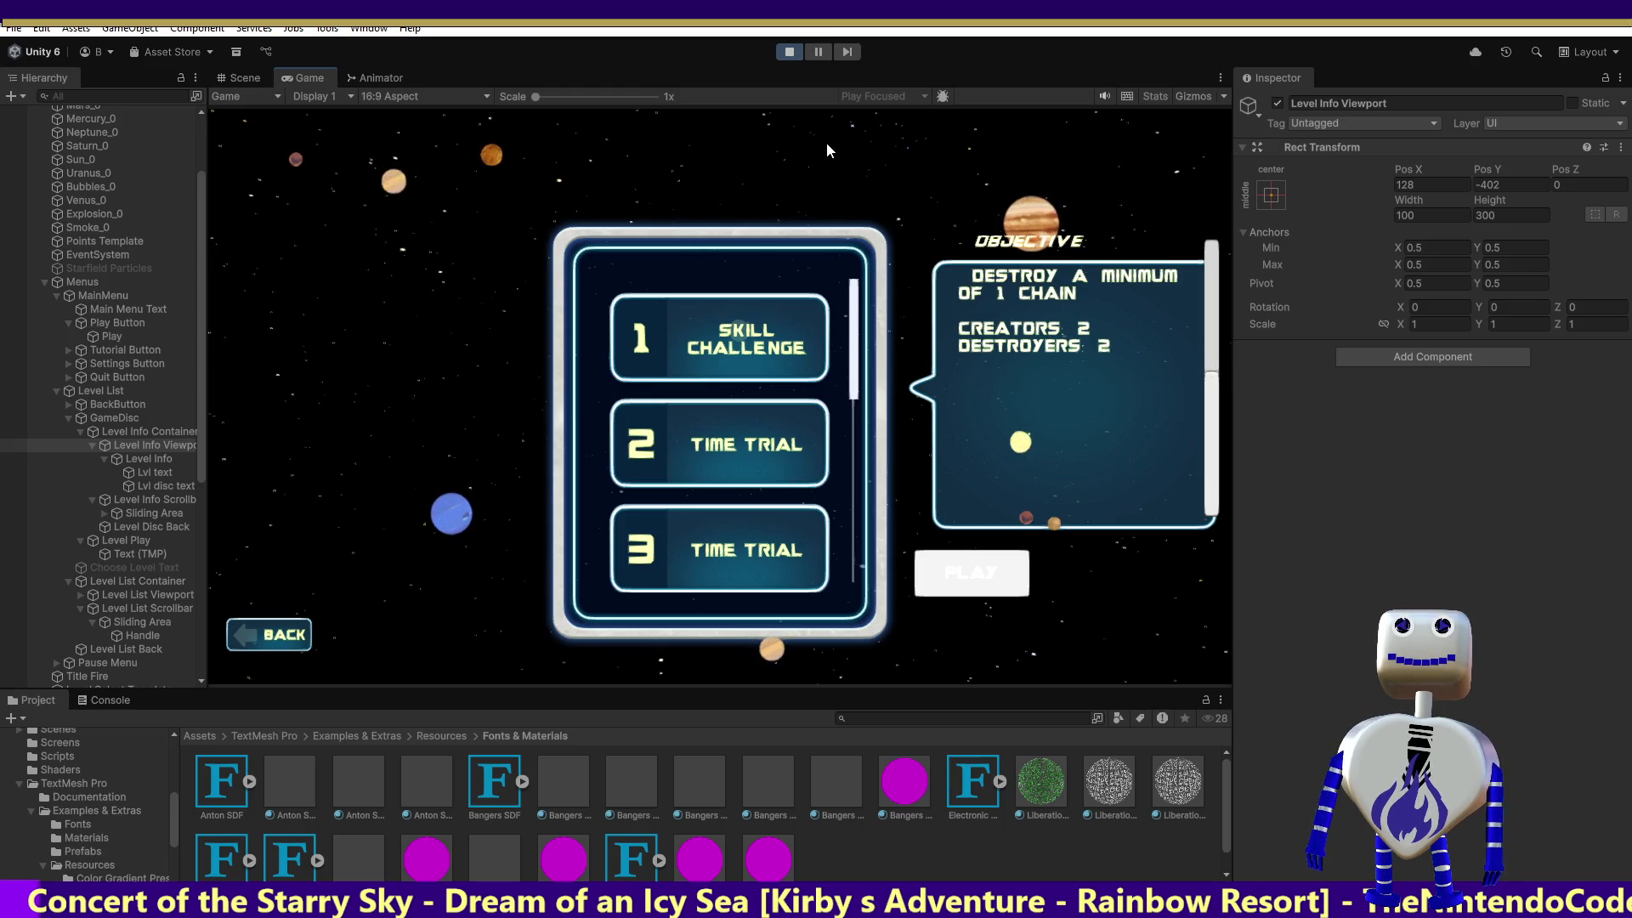
click(789, 53)
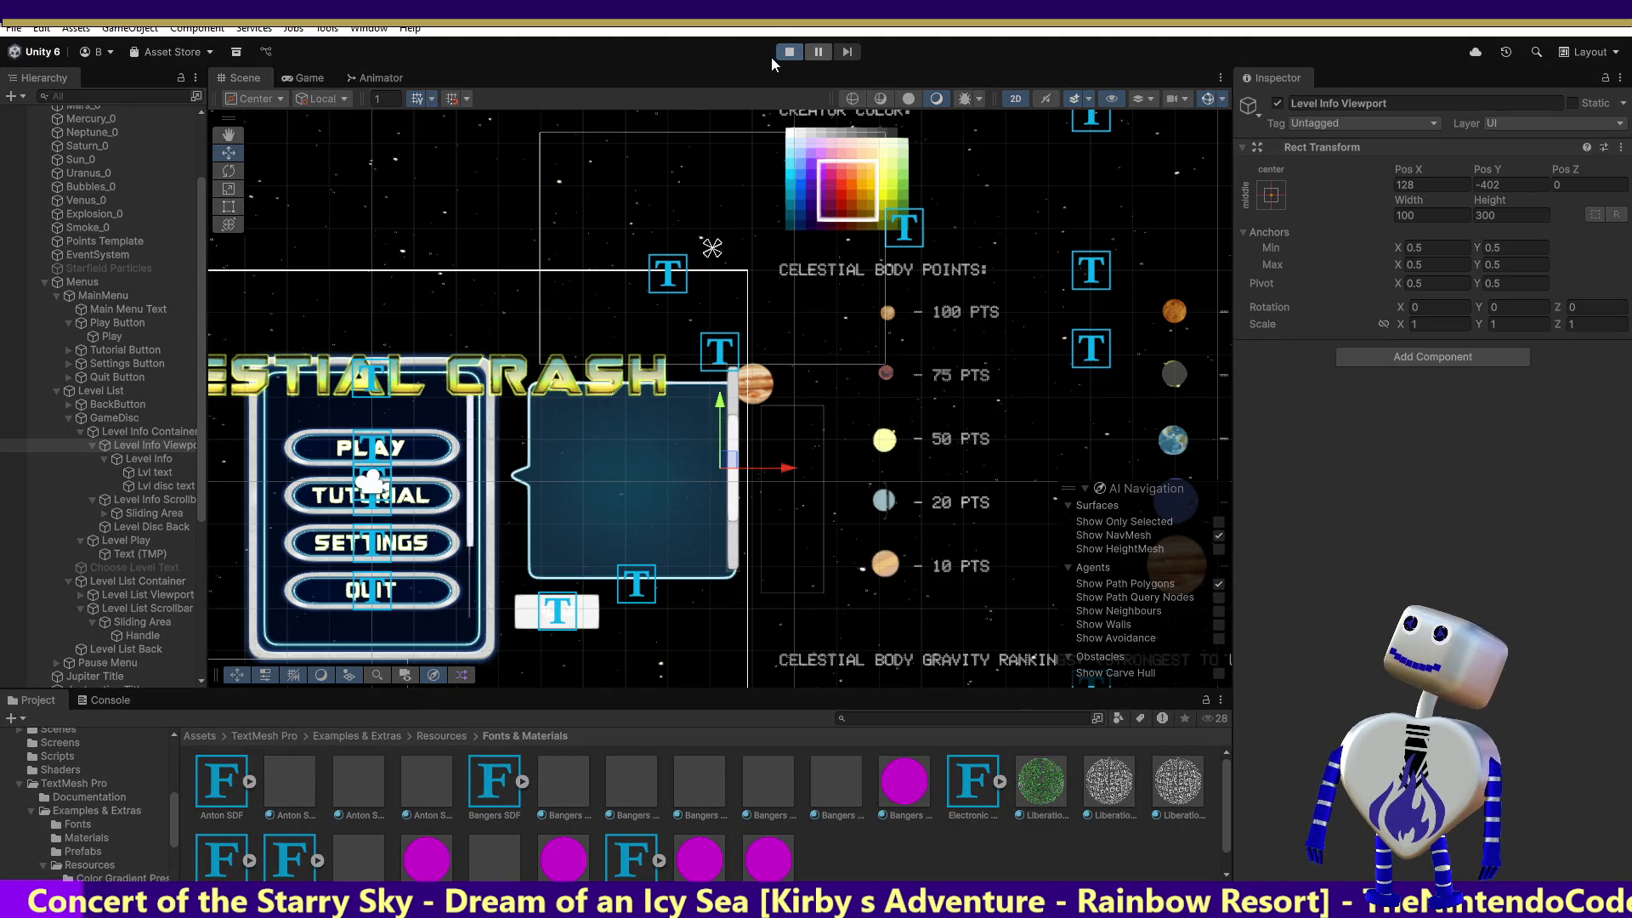
In a new run, lower the Level Info Viewport to Pos Y -463 with the Y gizmo.
click(738, 356)
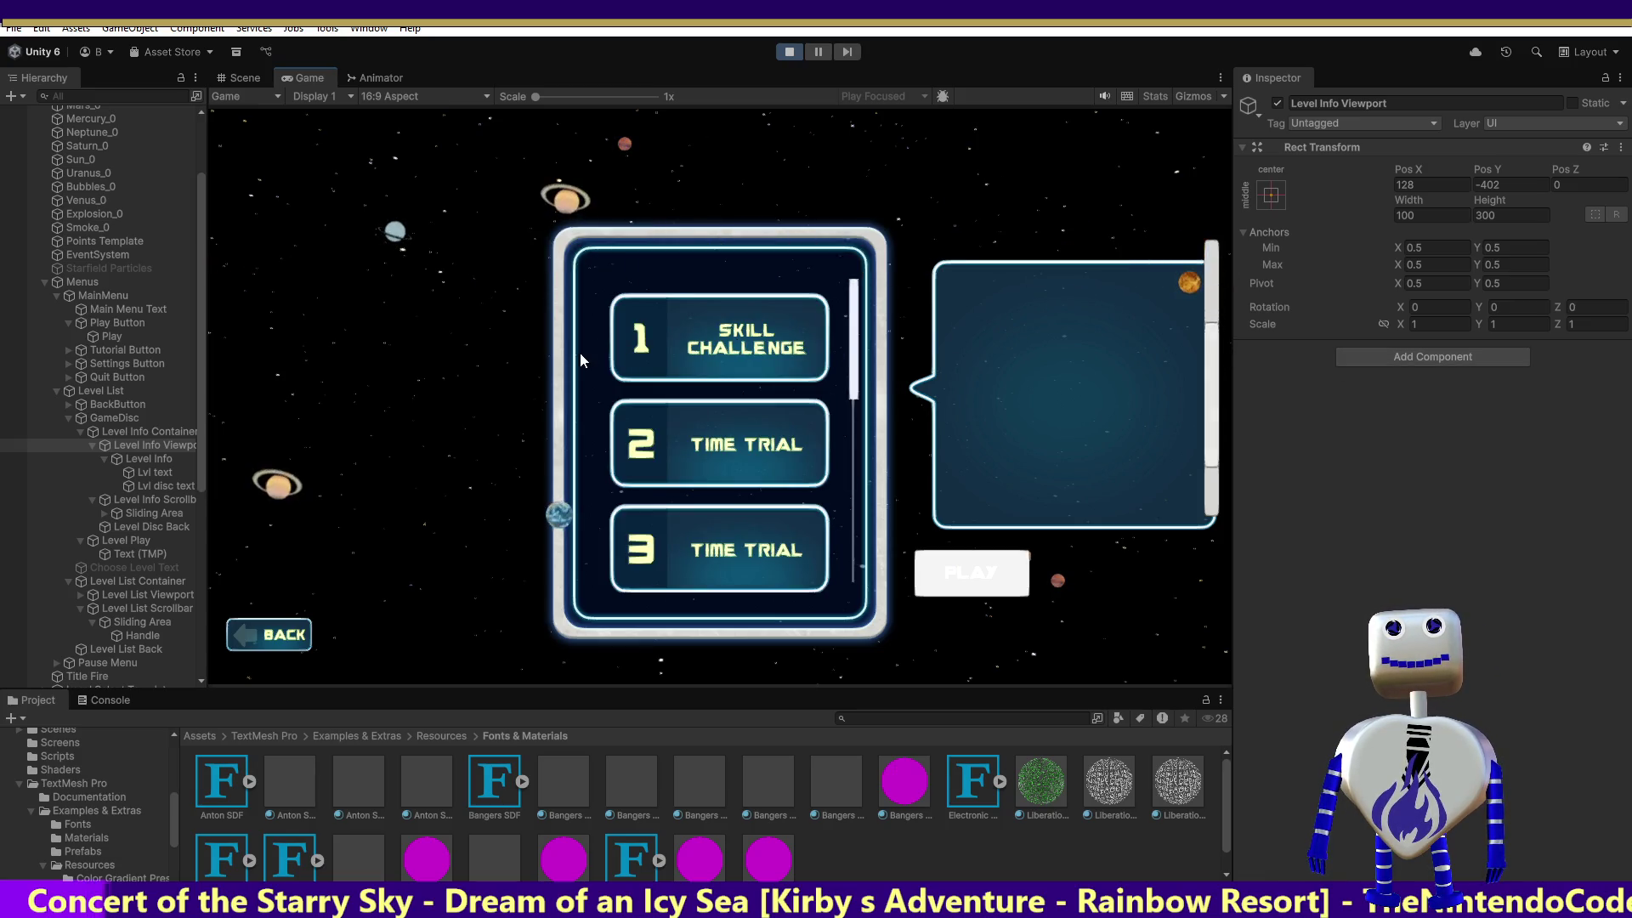
click(666, 357)
drag(1214, 357, 1194, 402)
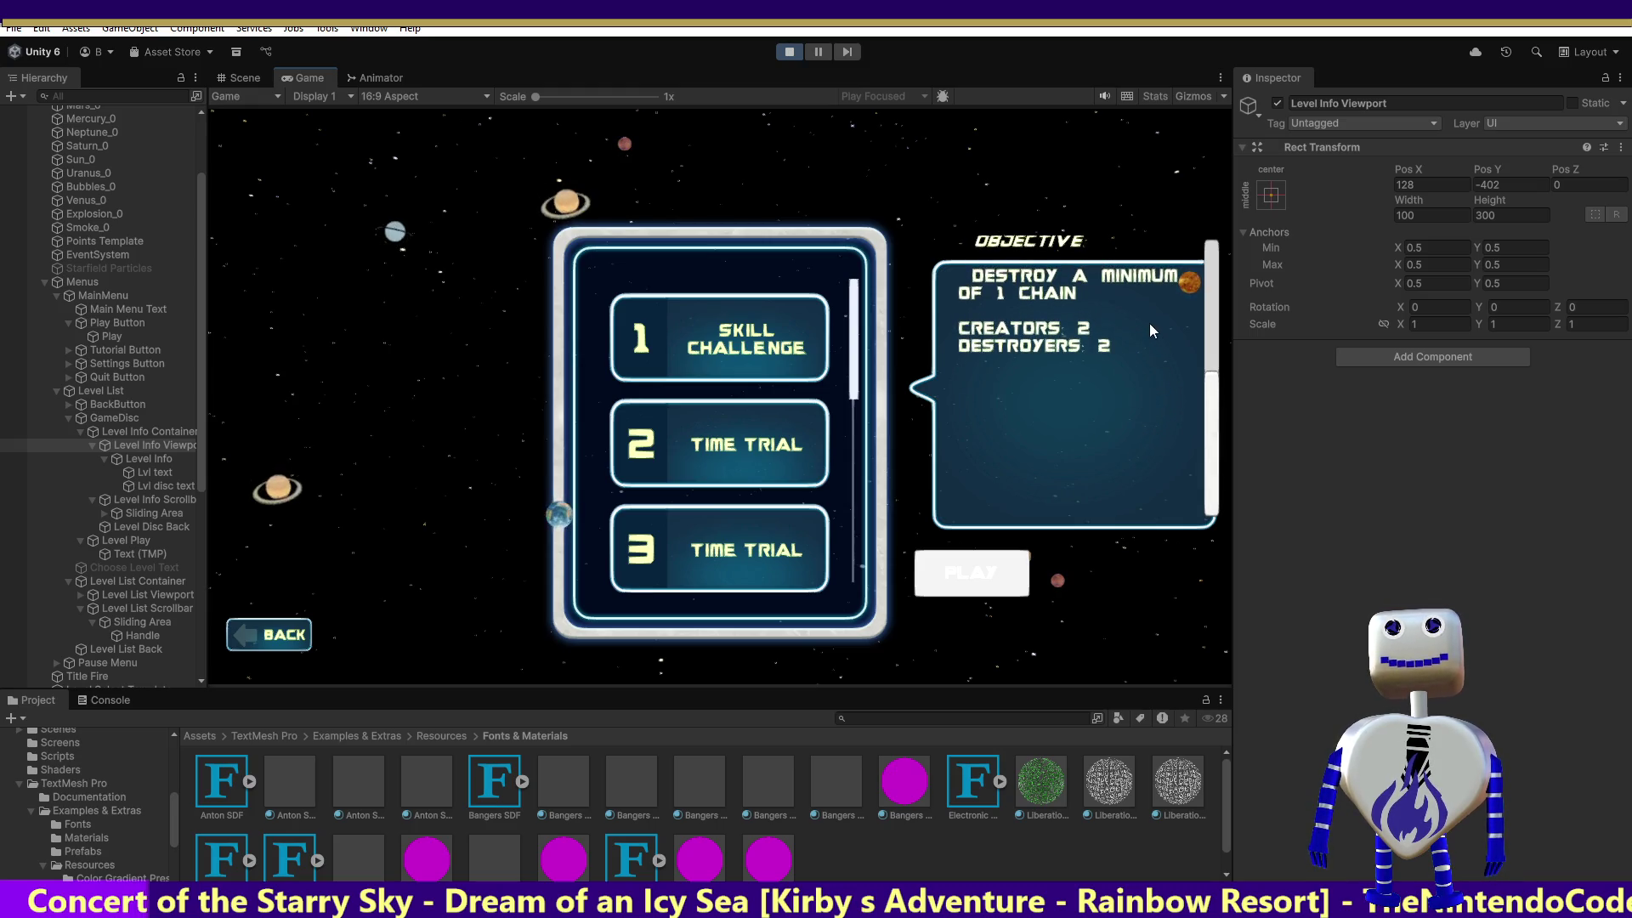
drag(1205, 357, 1202, 246)
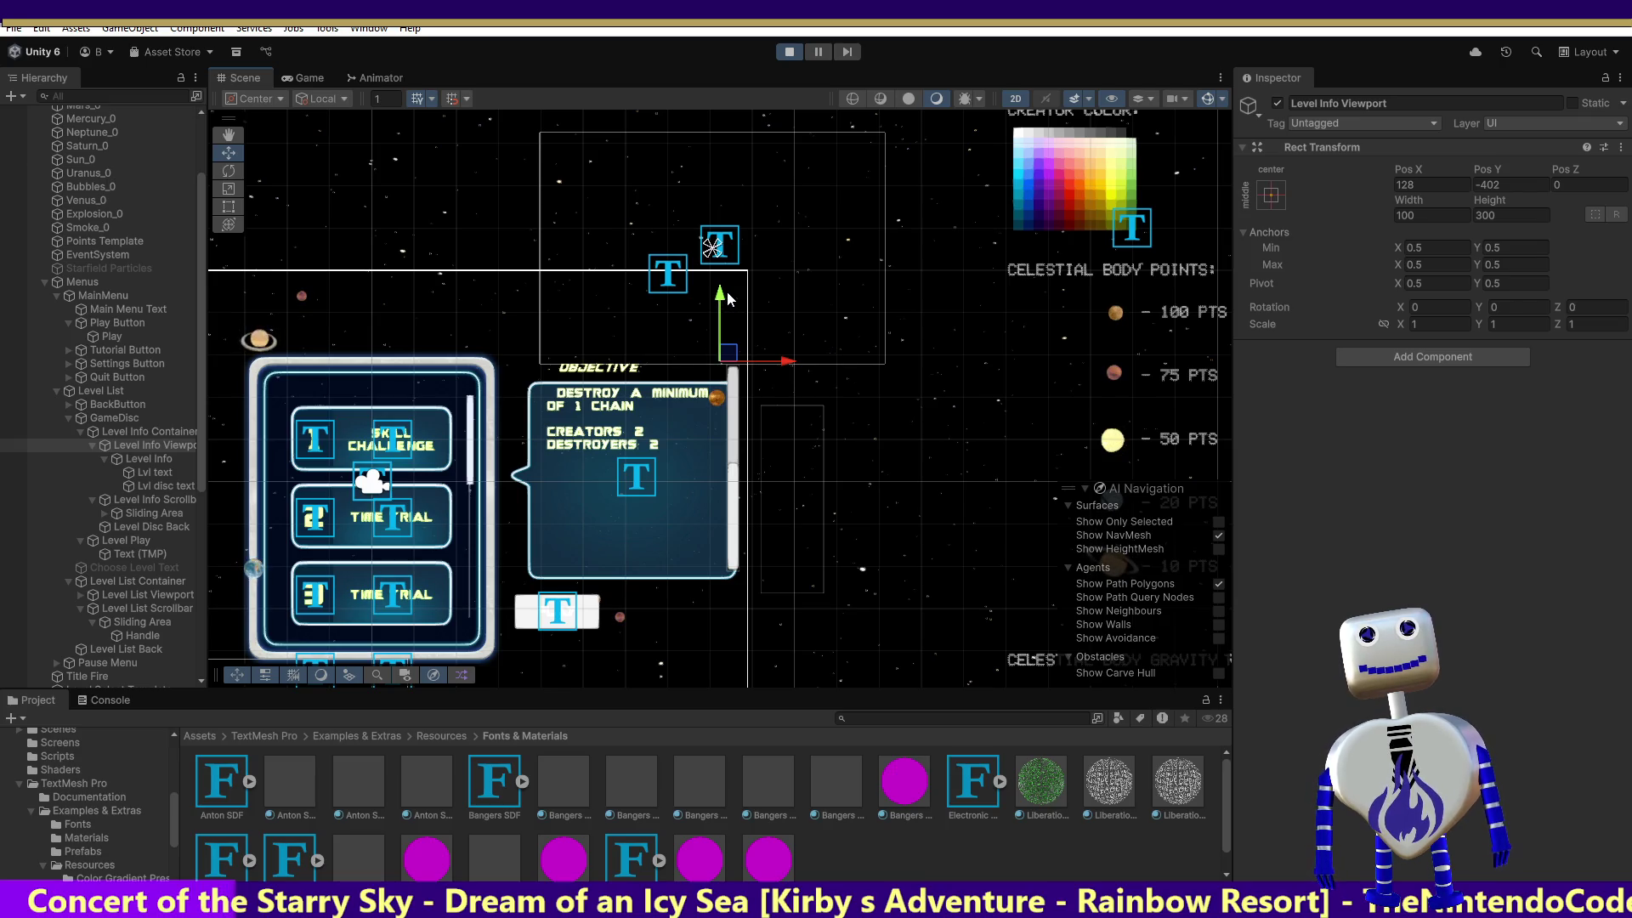
drag(728, 297, 725, 338)
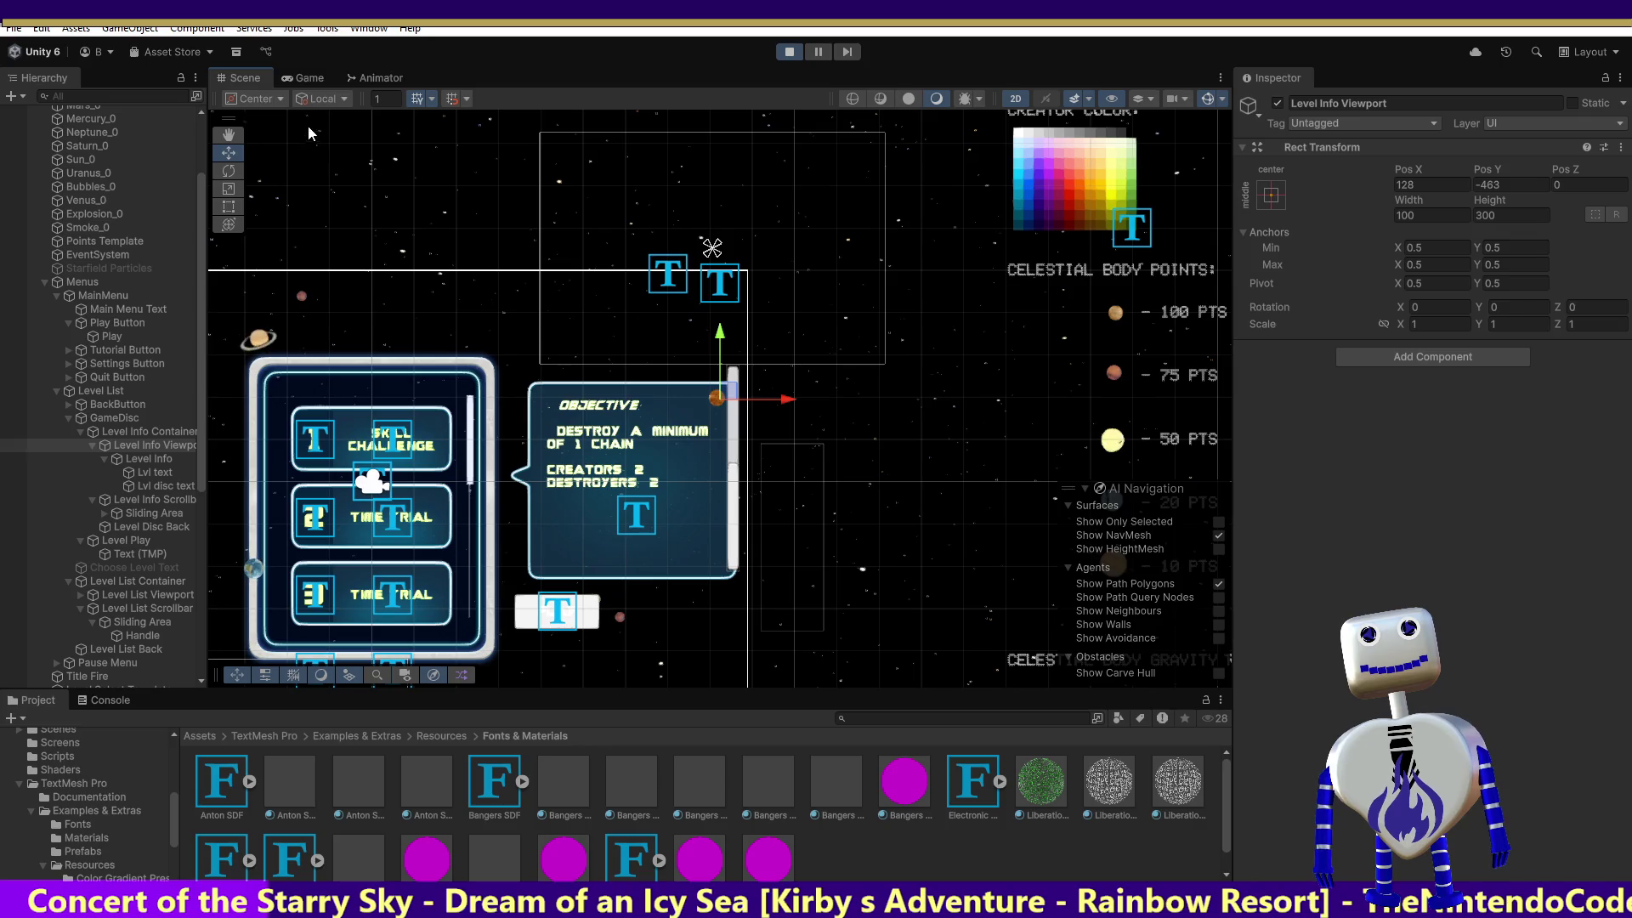
Test scrolling the level list and objective text in the Game view, then stop play.
click(313, 77)
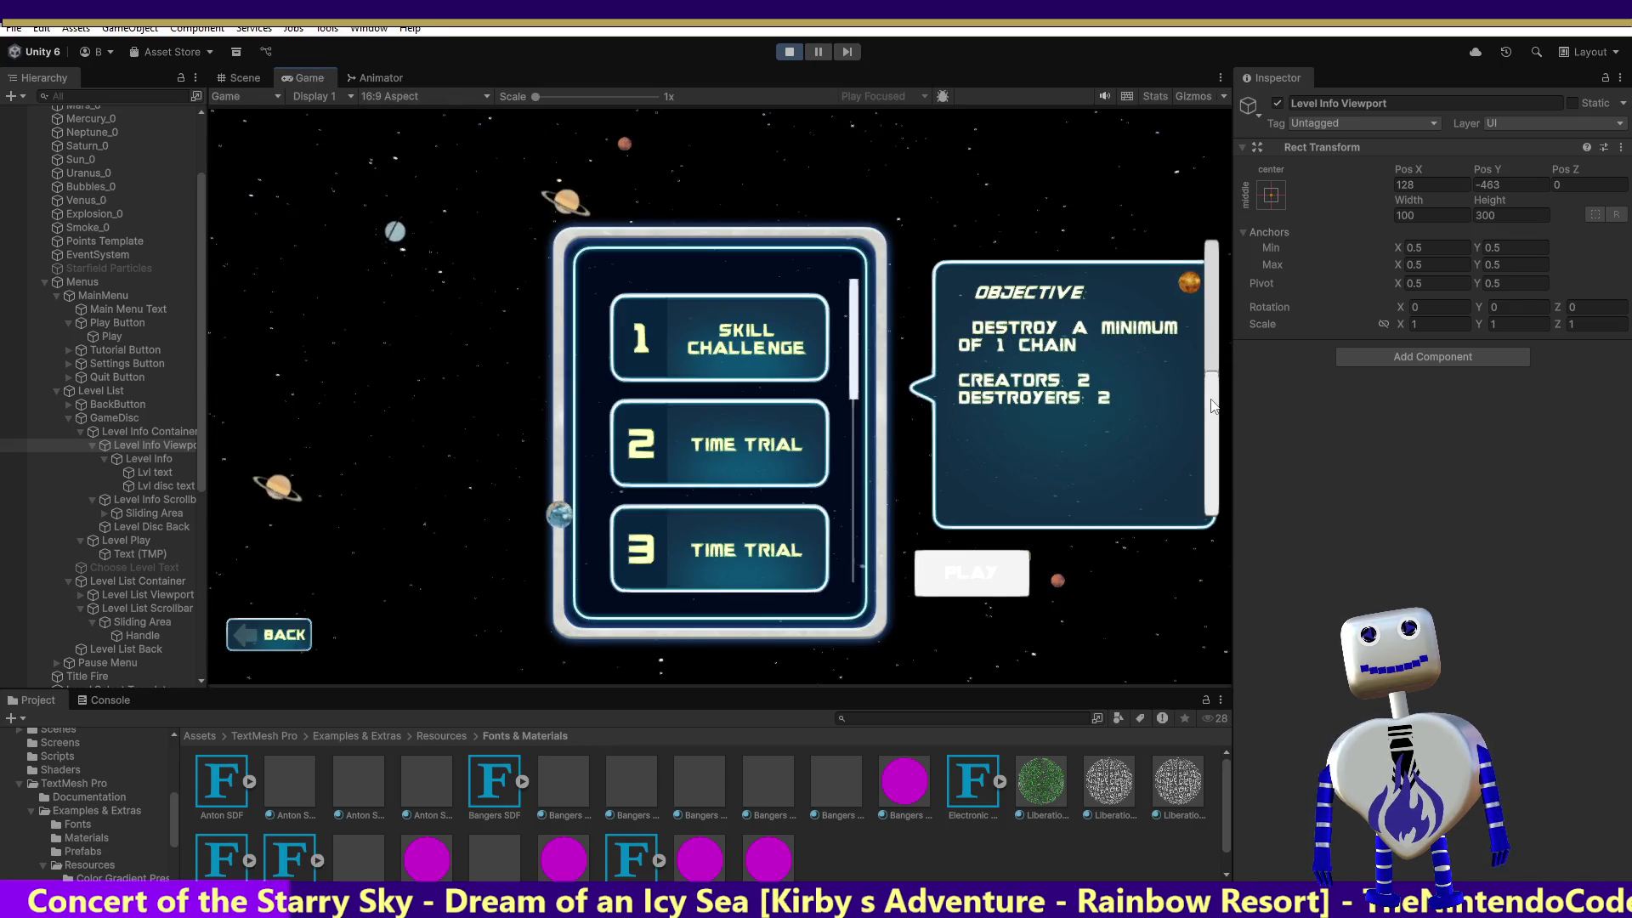
scroll(1214, 406, up, 3)
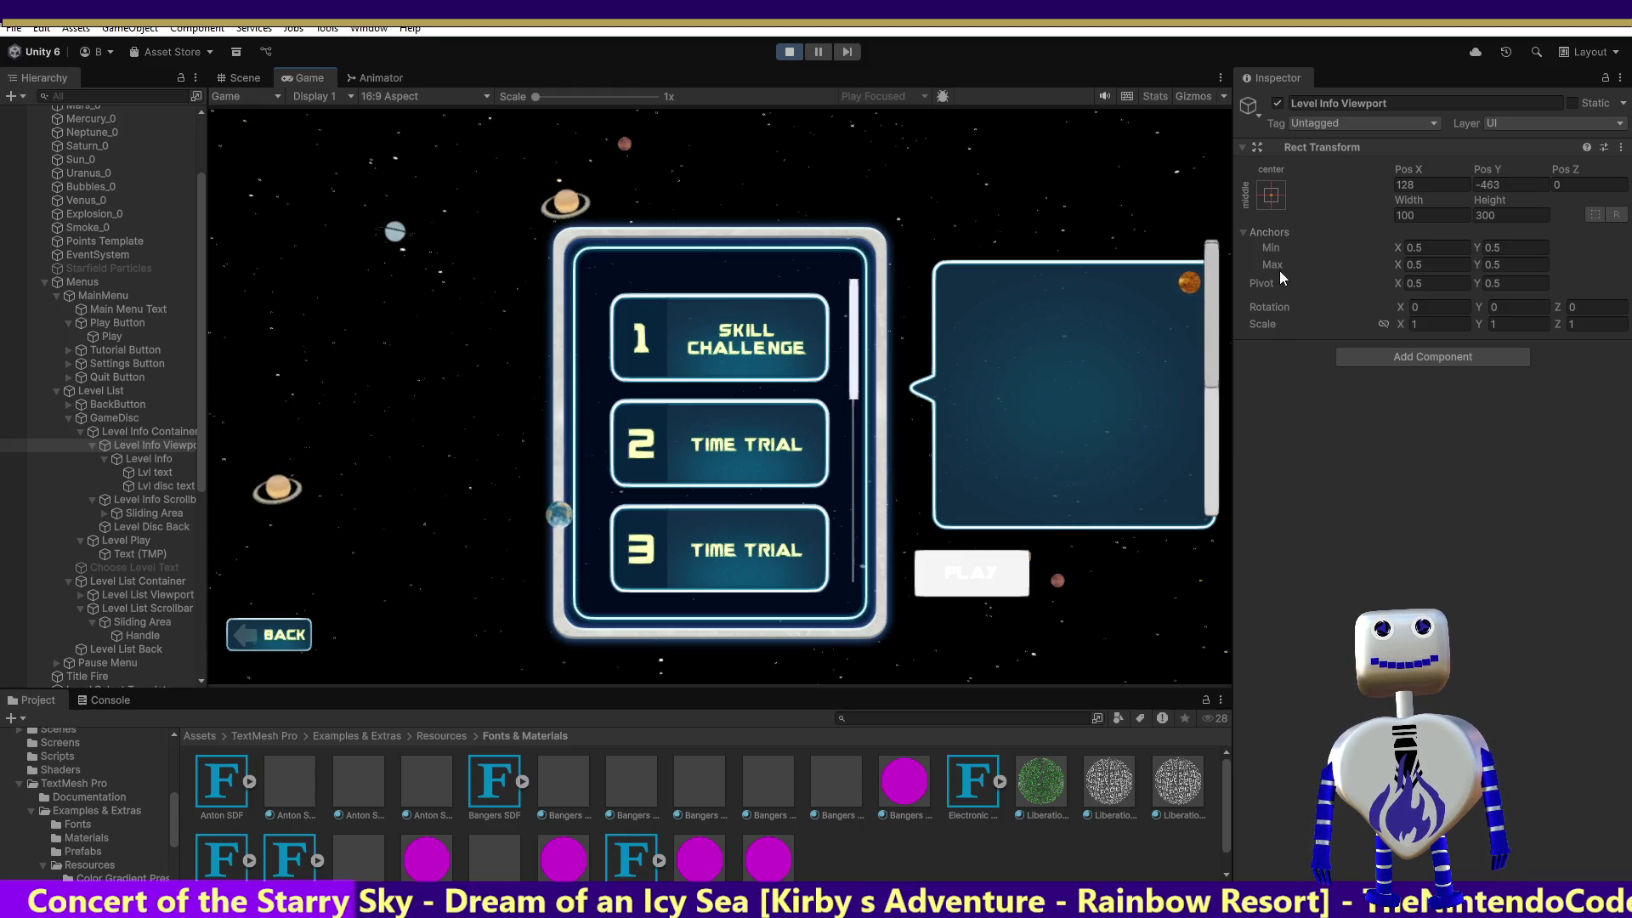
drag(1218, 379, 1205, 461)
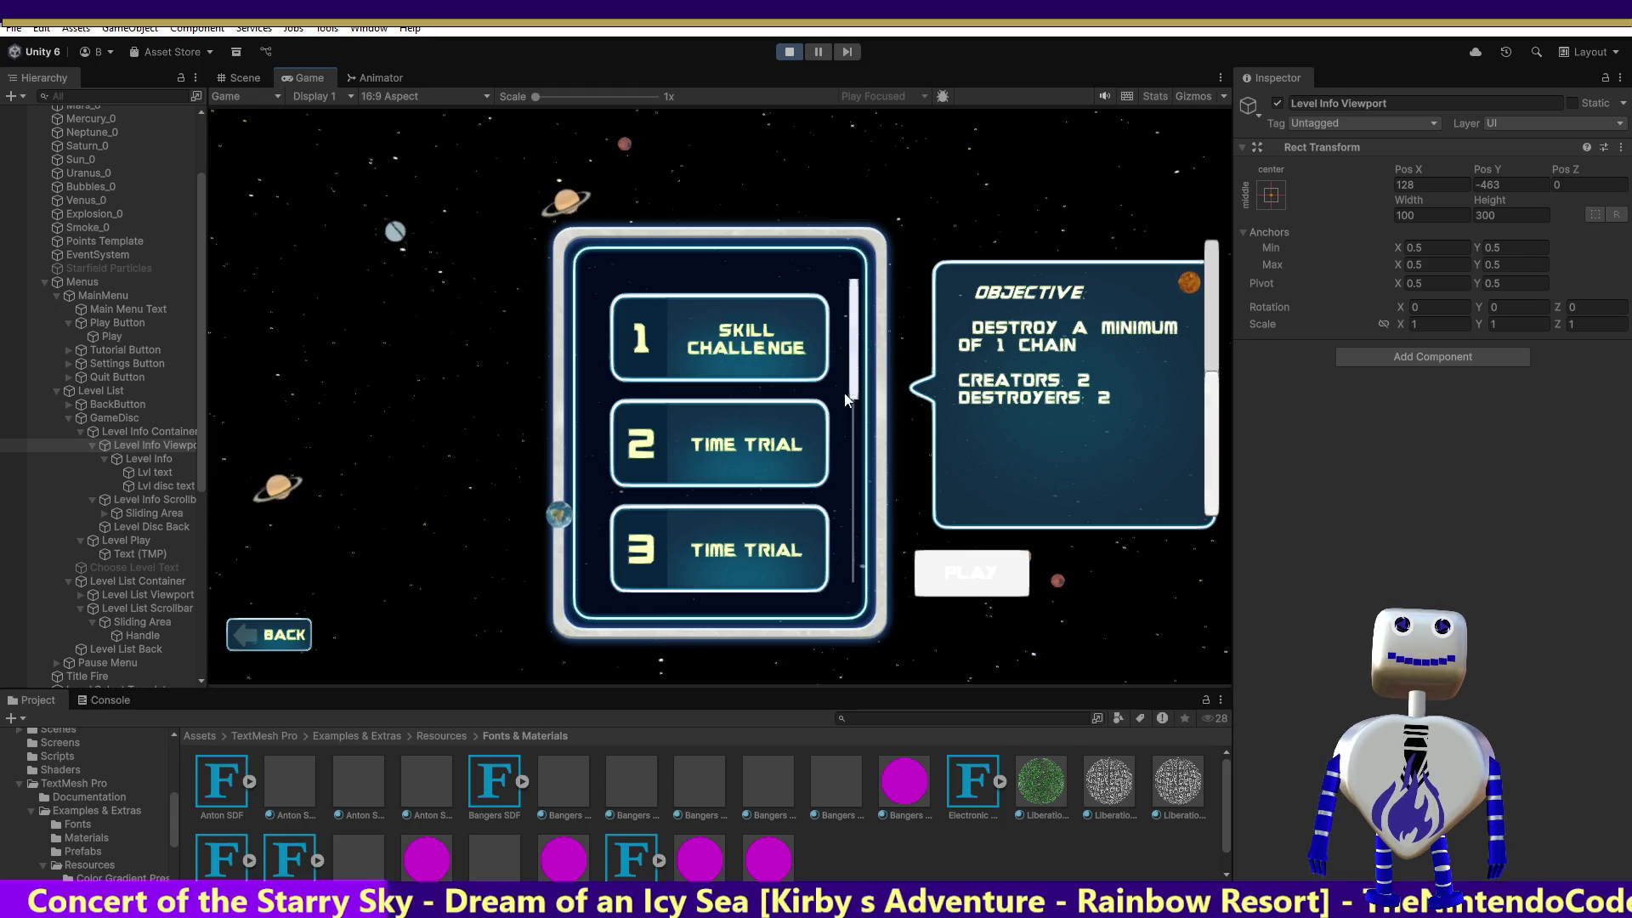
scroll(847, 395, down, 2)
drag(848, 576, 900, 236)
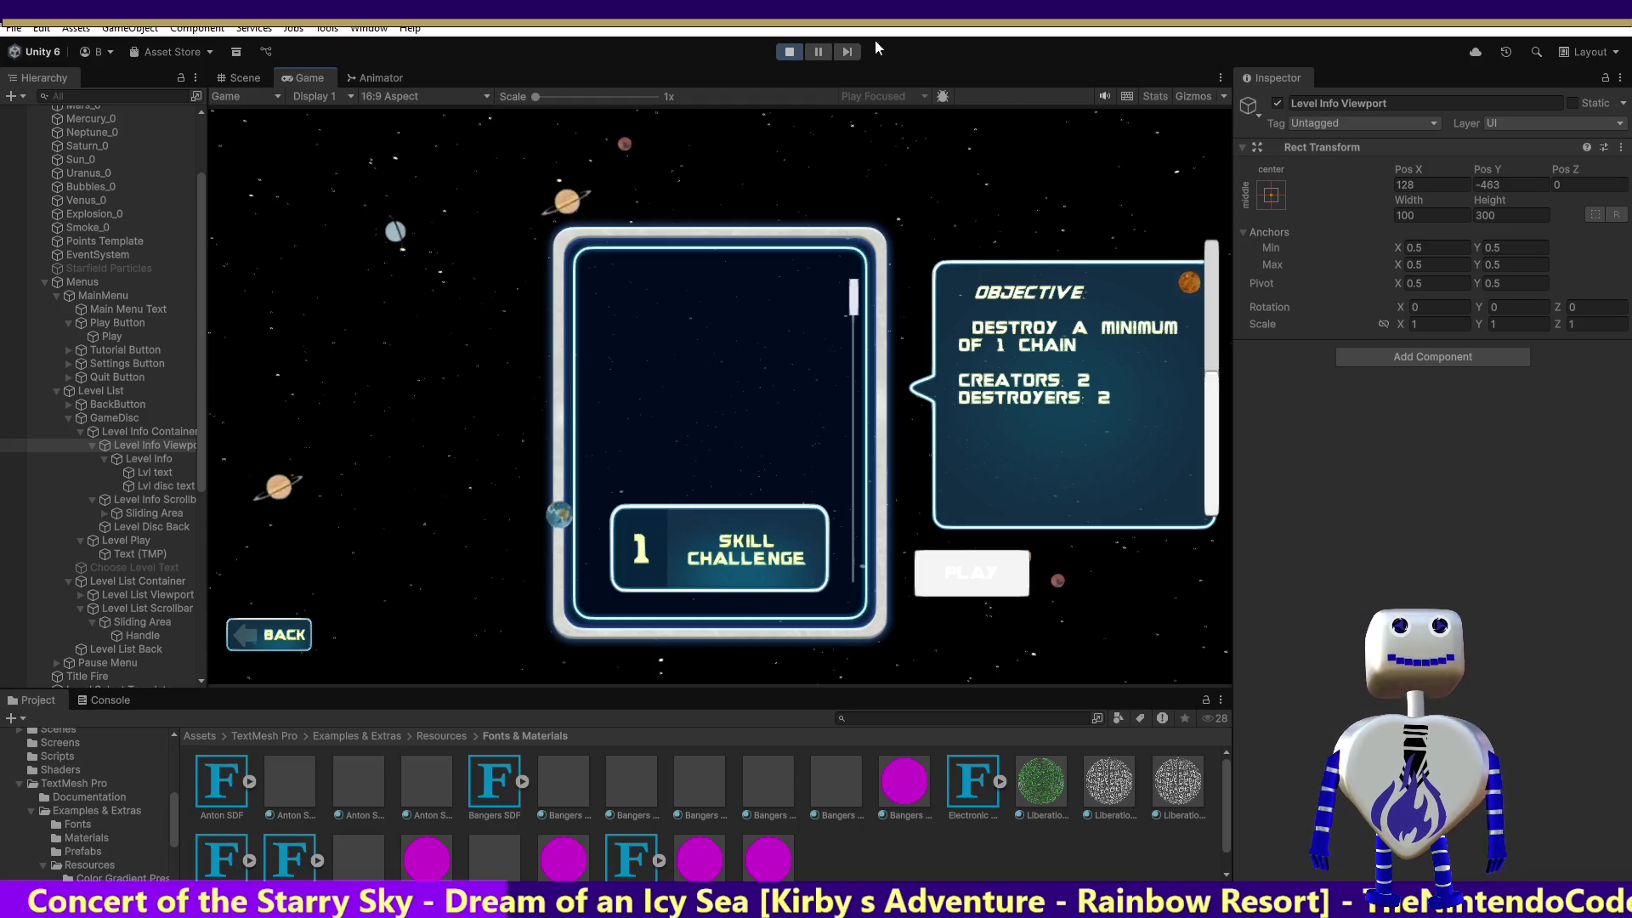
click(788, 52)
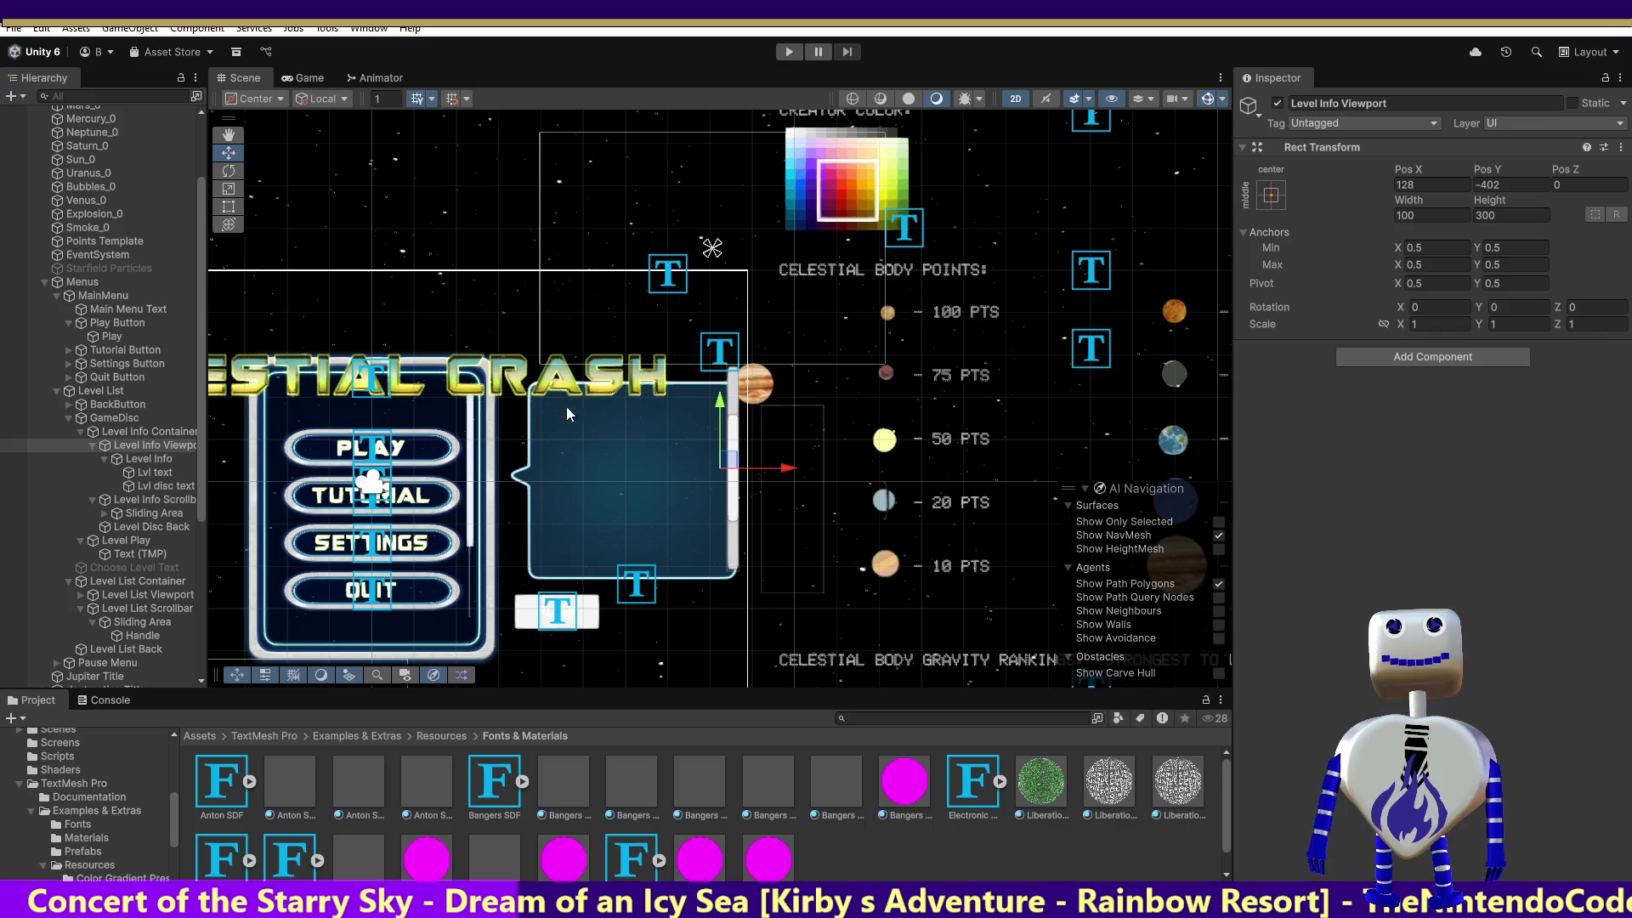
Lower the Level Info Viewport to Pos Y -426 and check Skill Challenge's objective bubble in play.
drag(718, 410, 719, 426)
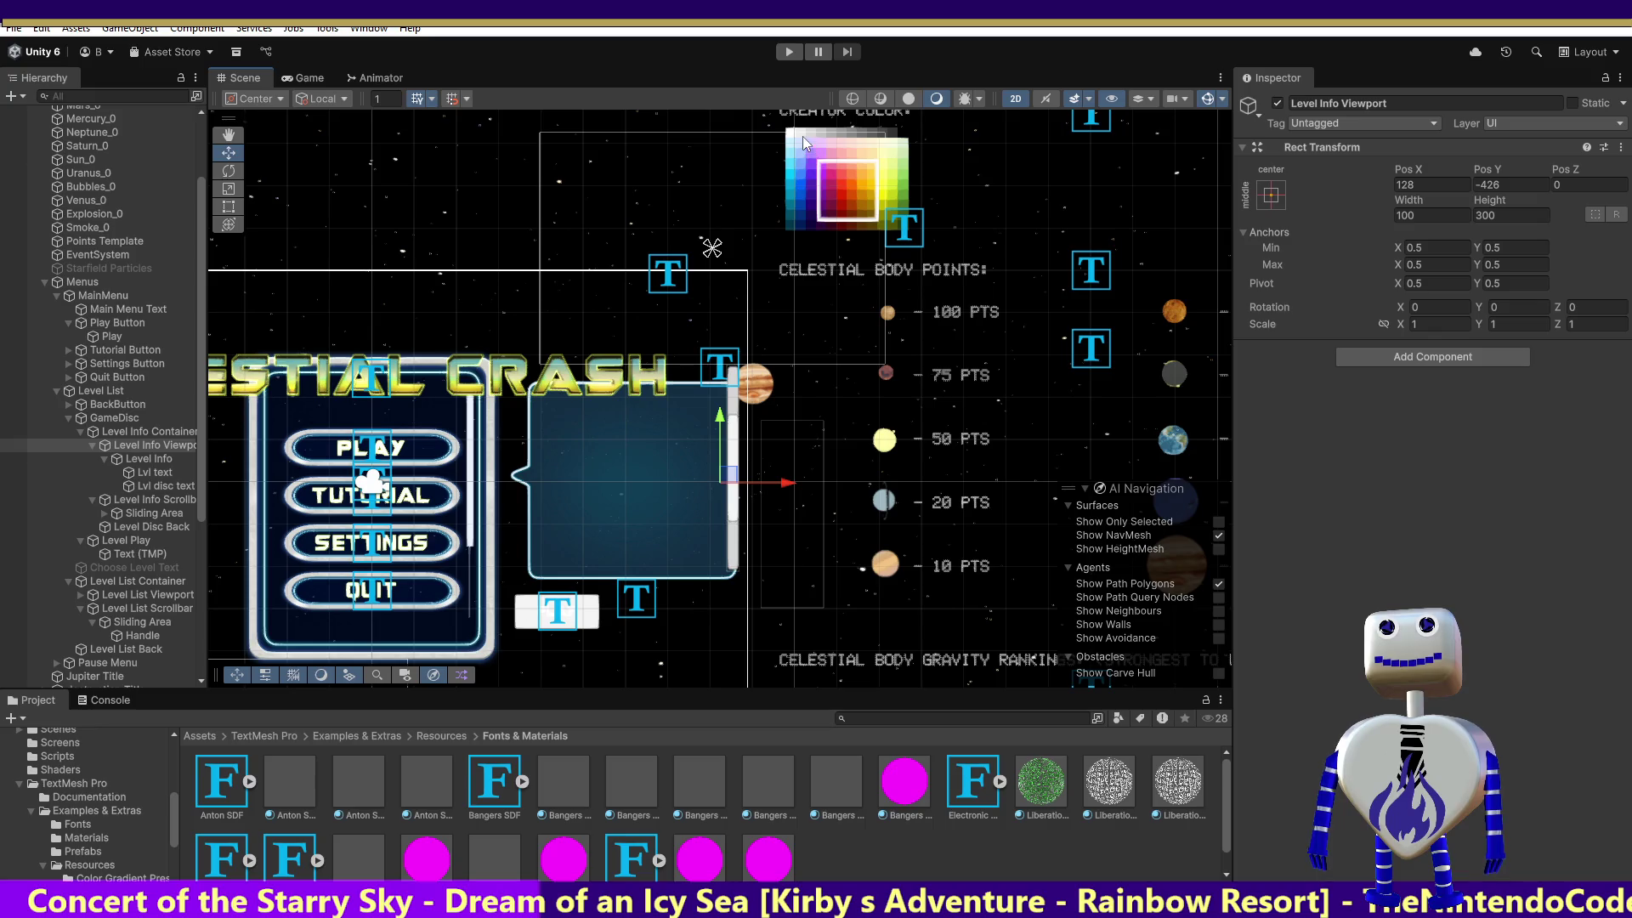
click(786, 50)
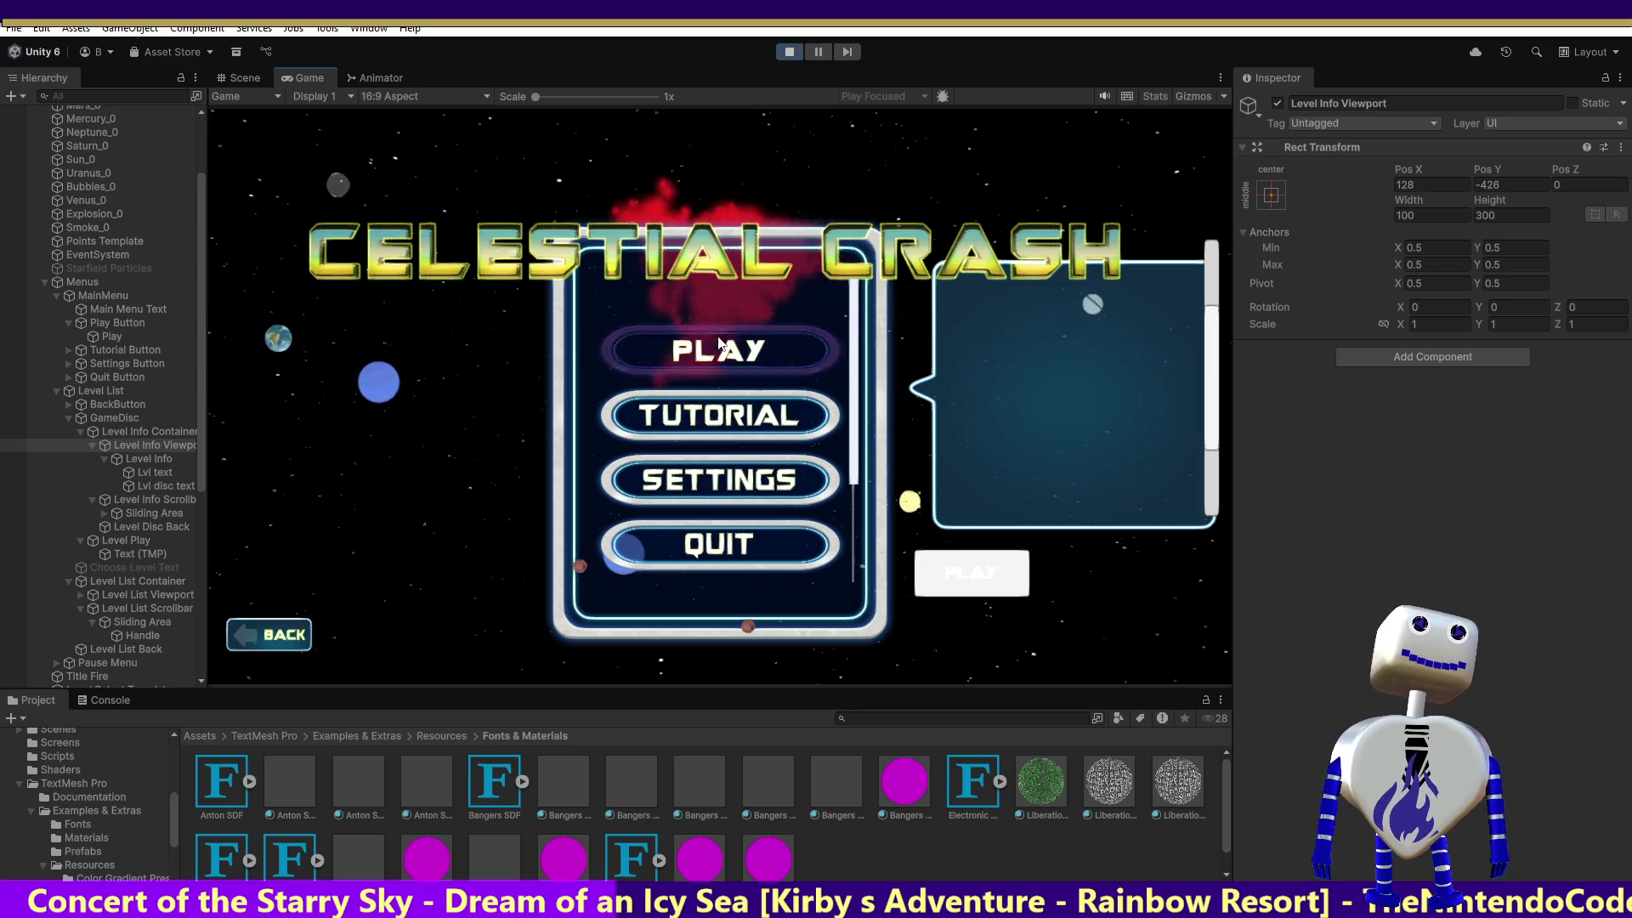
click(736, 332)
click(736, 332)
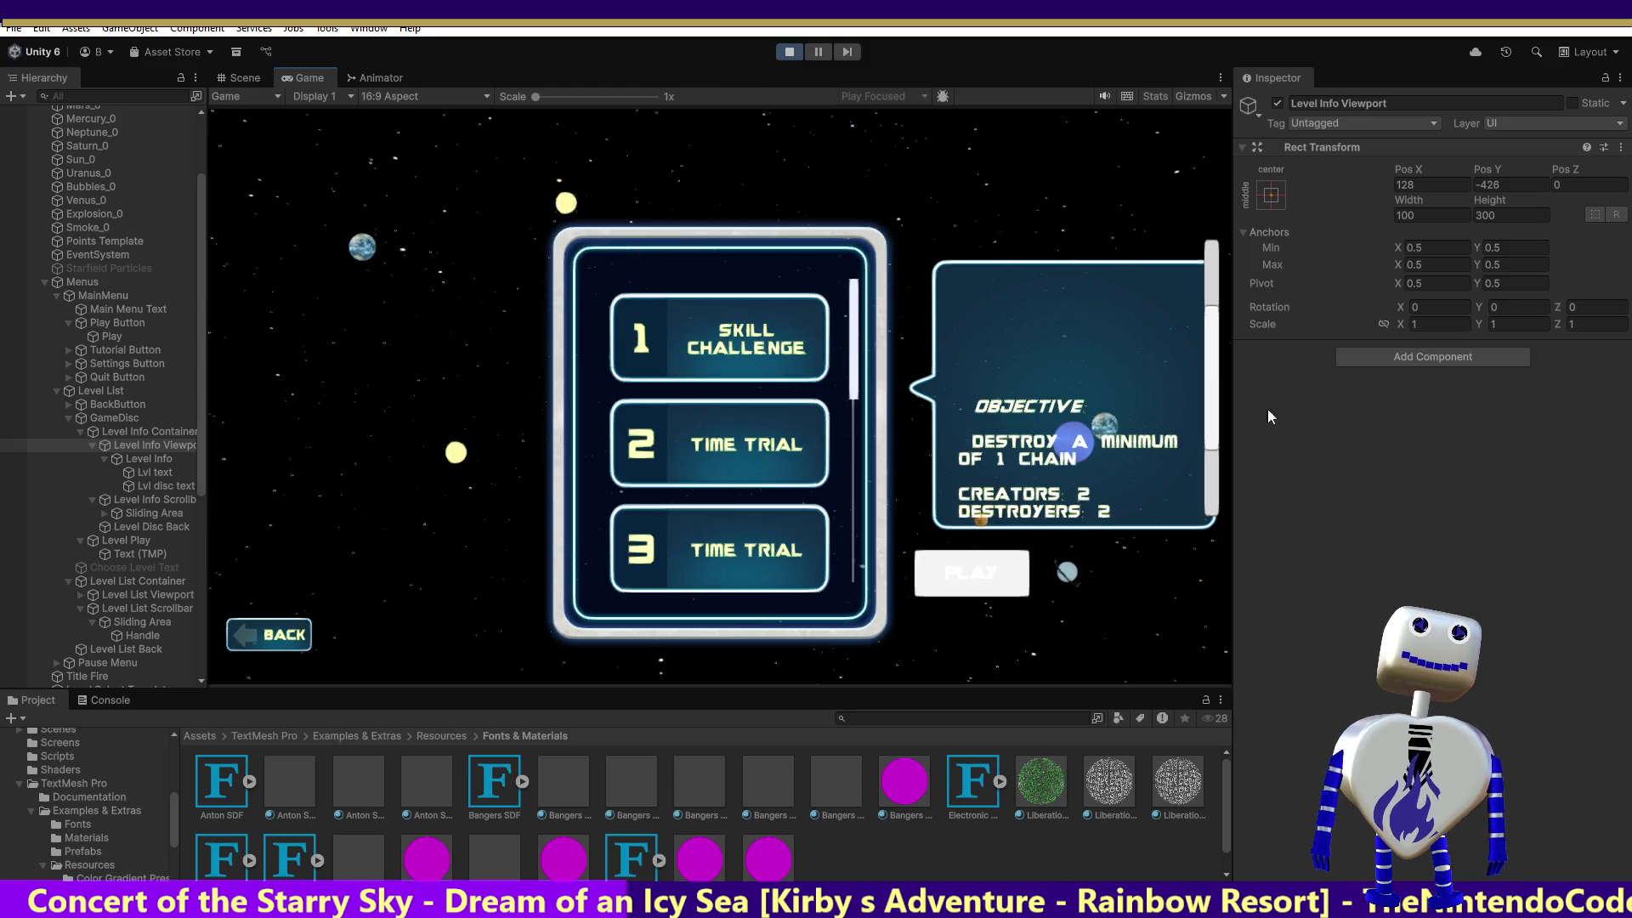
drag(1218, 377, 1209, 473)
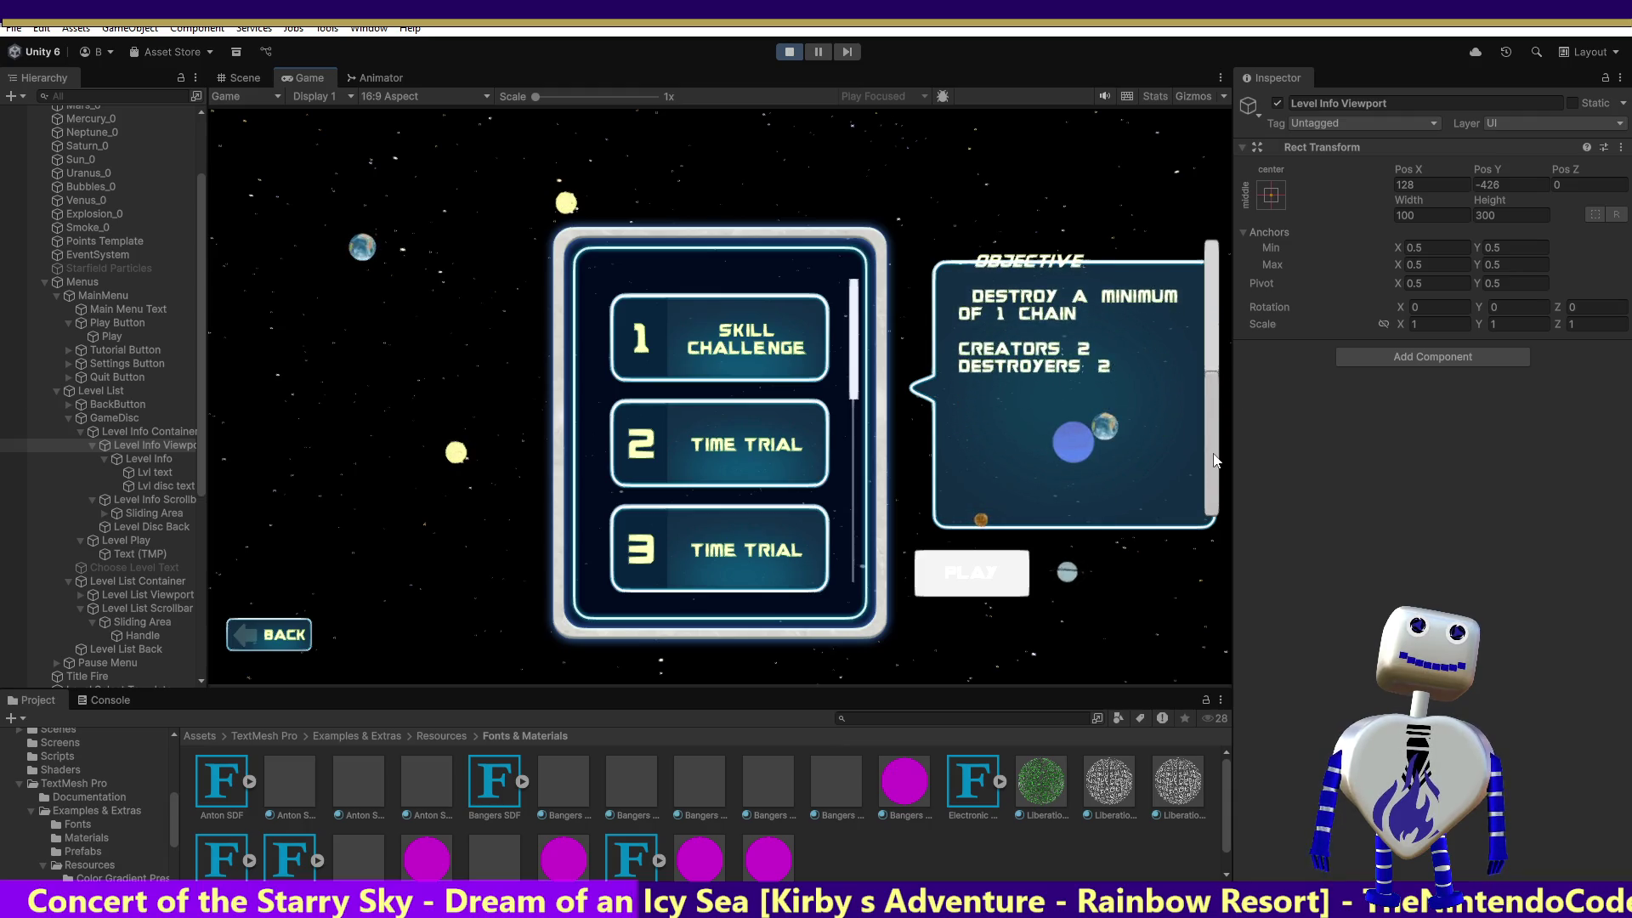
click(788, 53)
Lower the viewport further to Pos Y -487 and recheck the objective bubble in play.
click(258, 81)
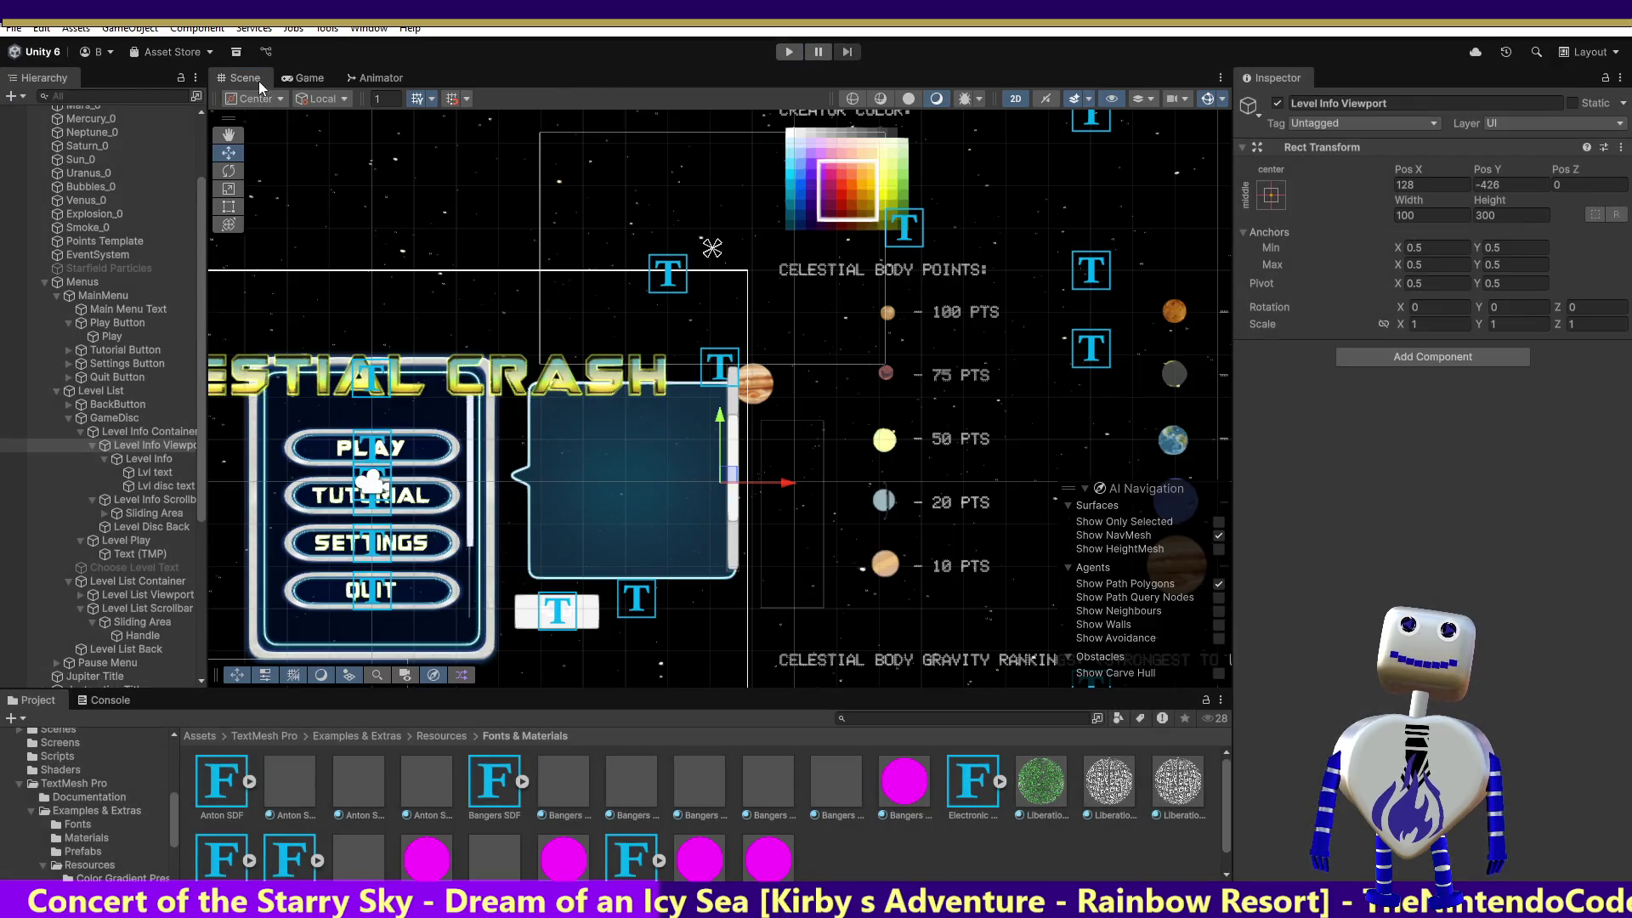
drag(719, 423, 724, 460)
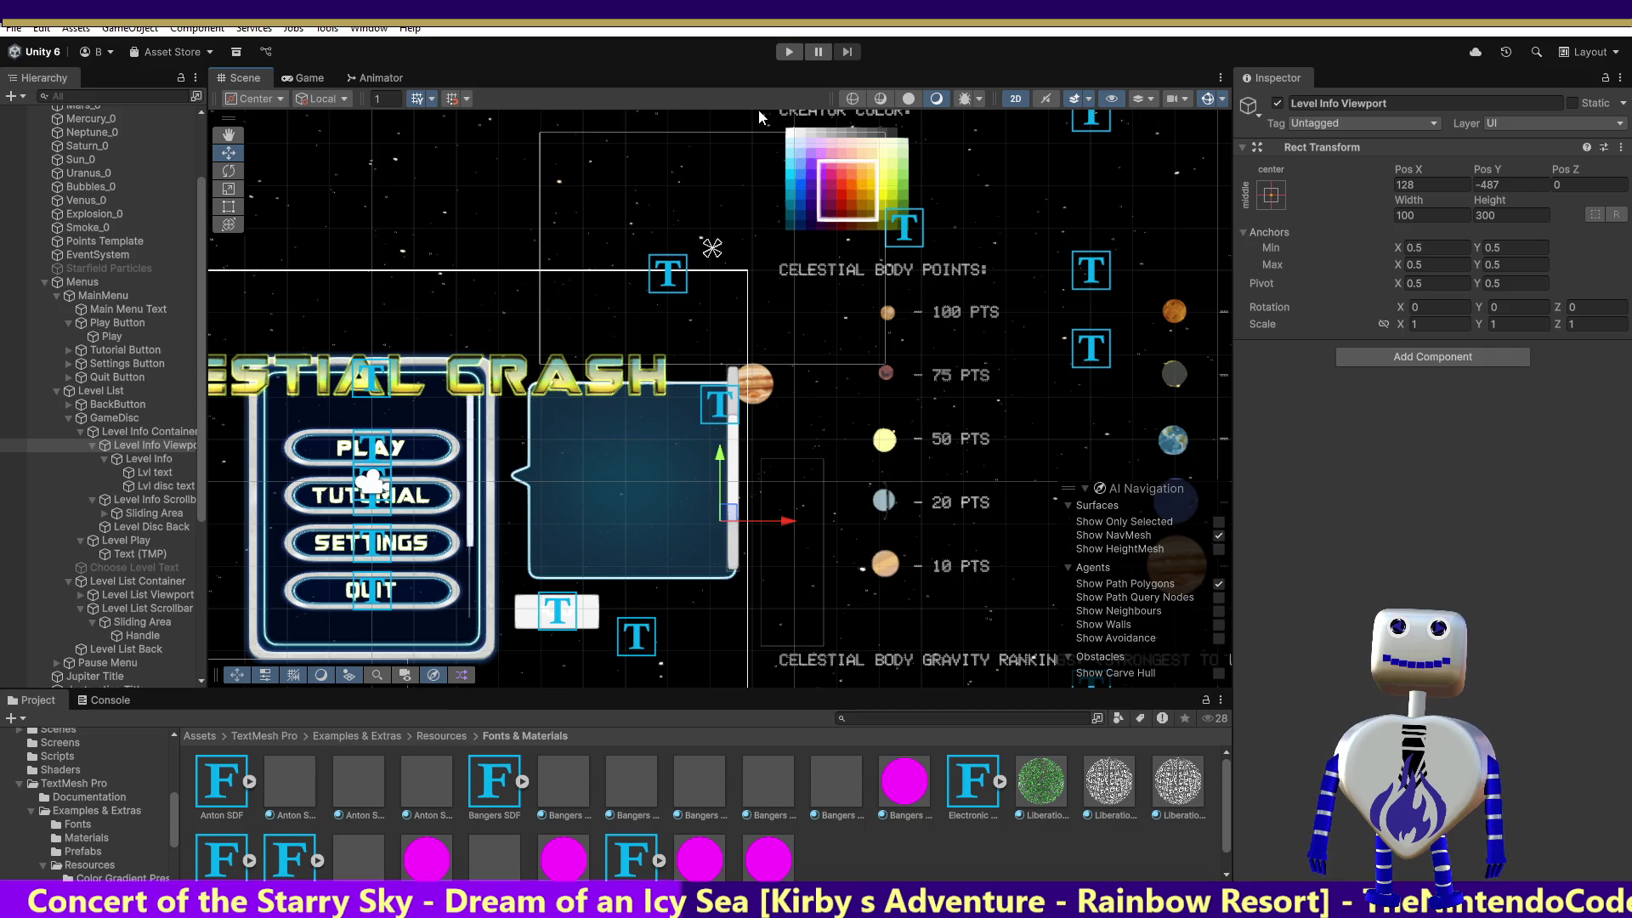
click(792, 50)
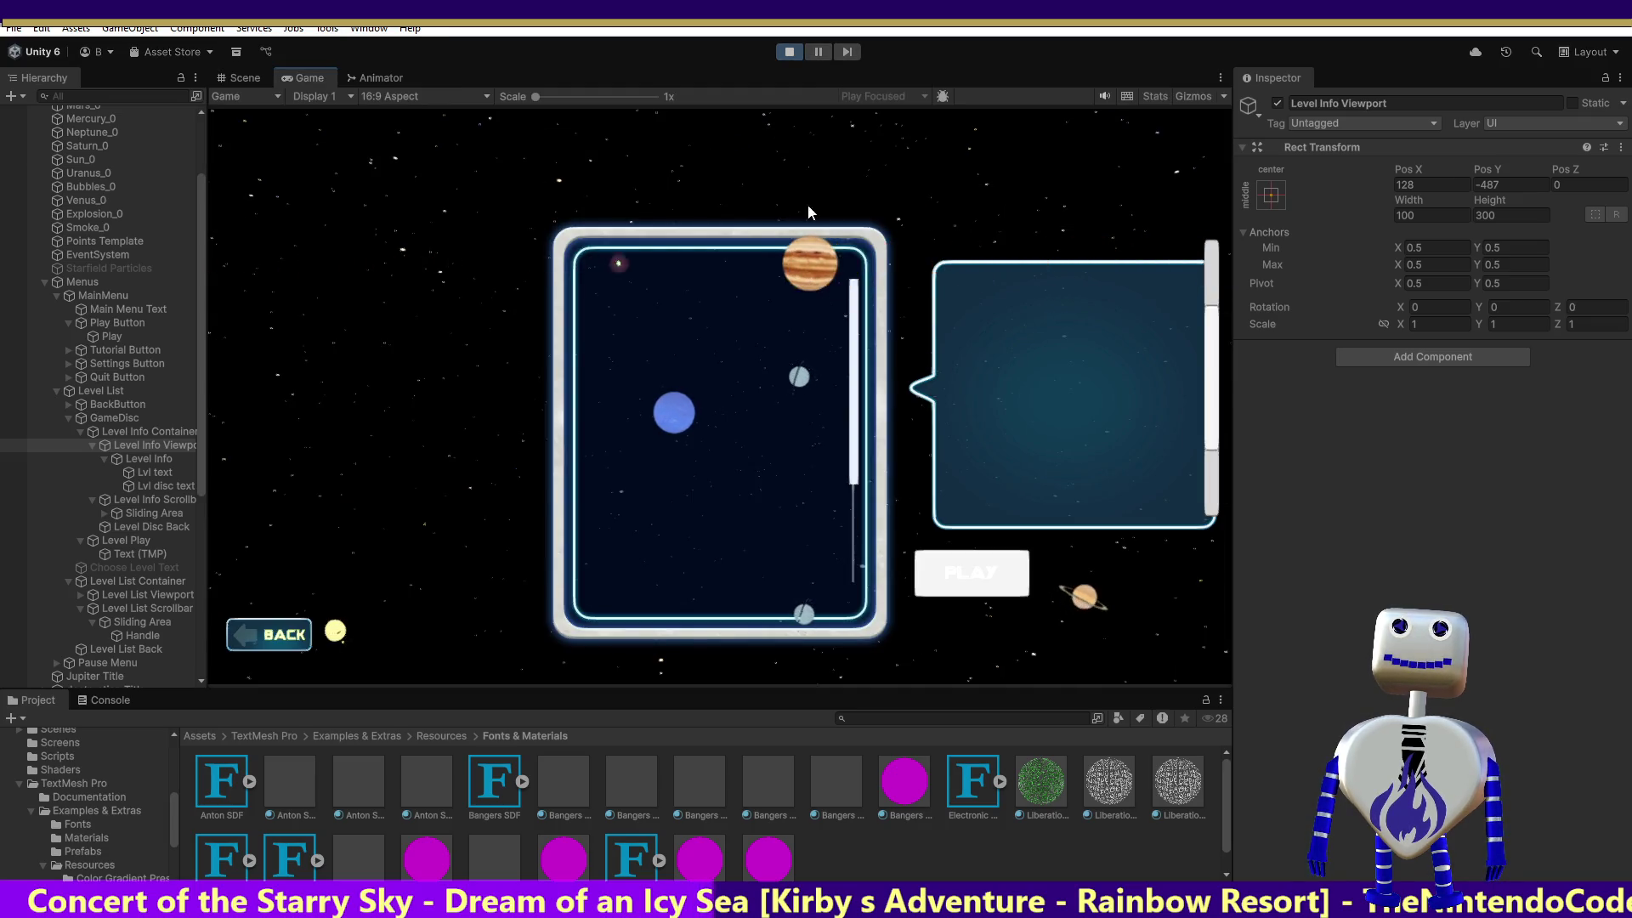
click(749, 356)
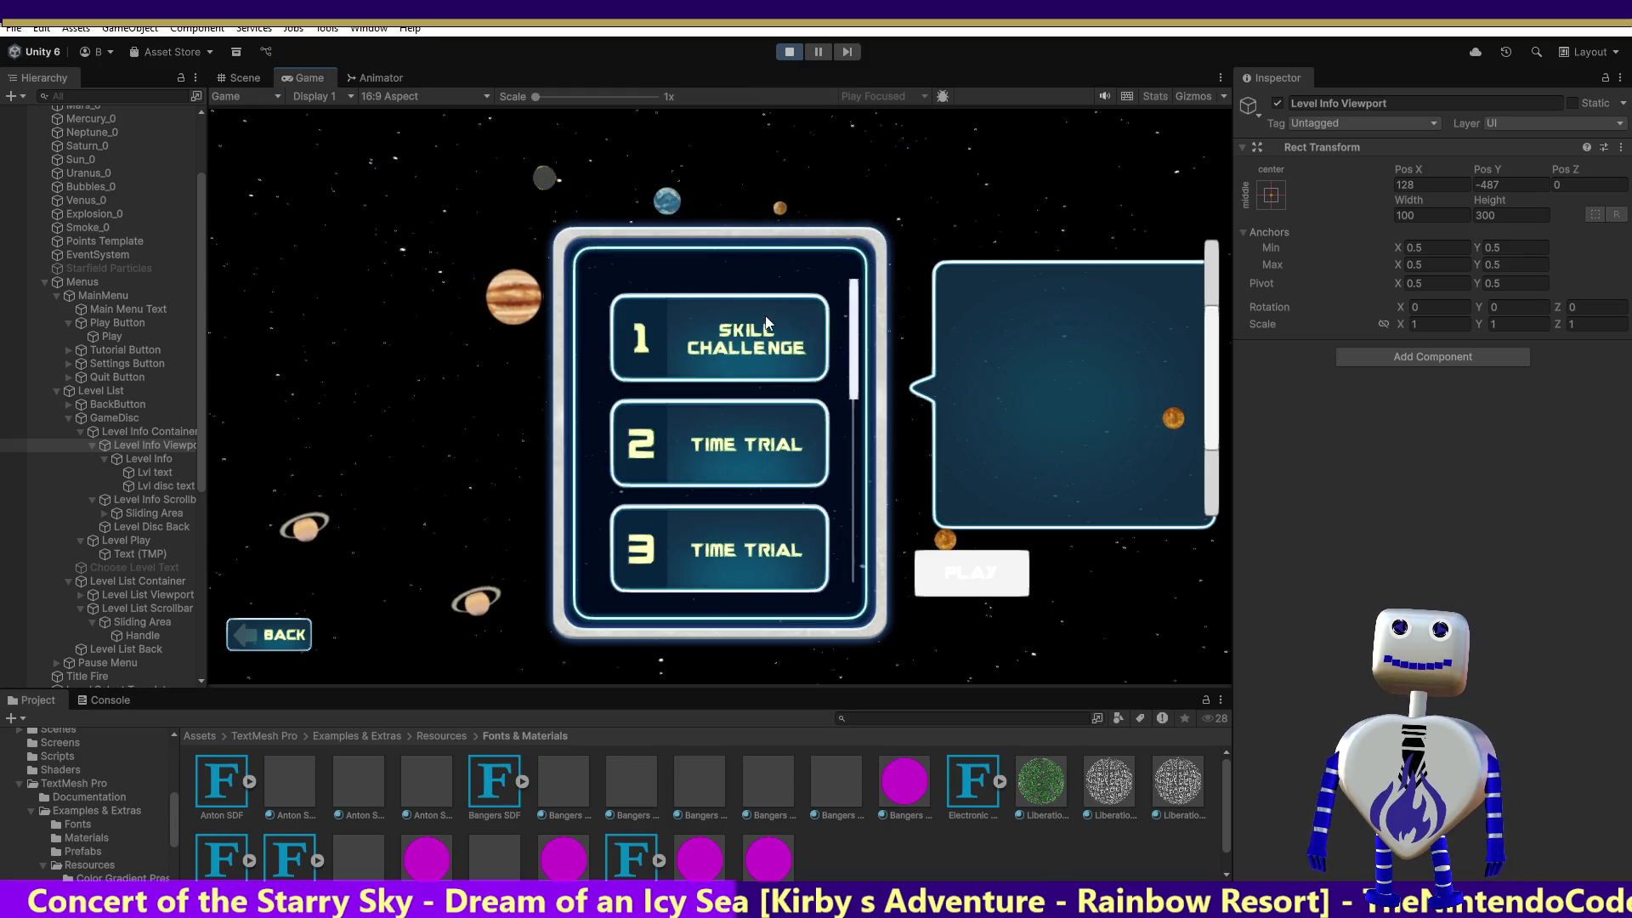
click(774, 322)
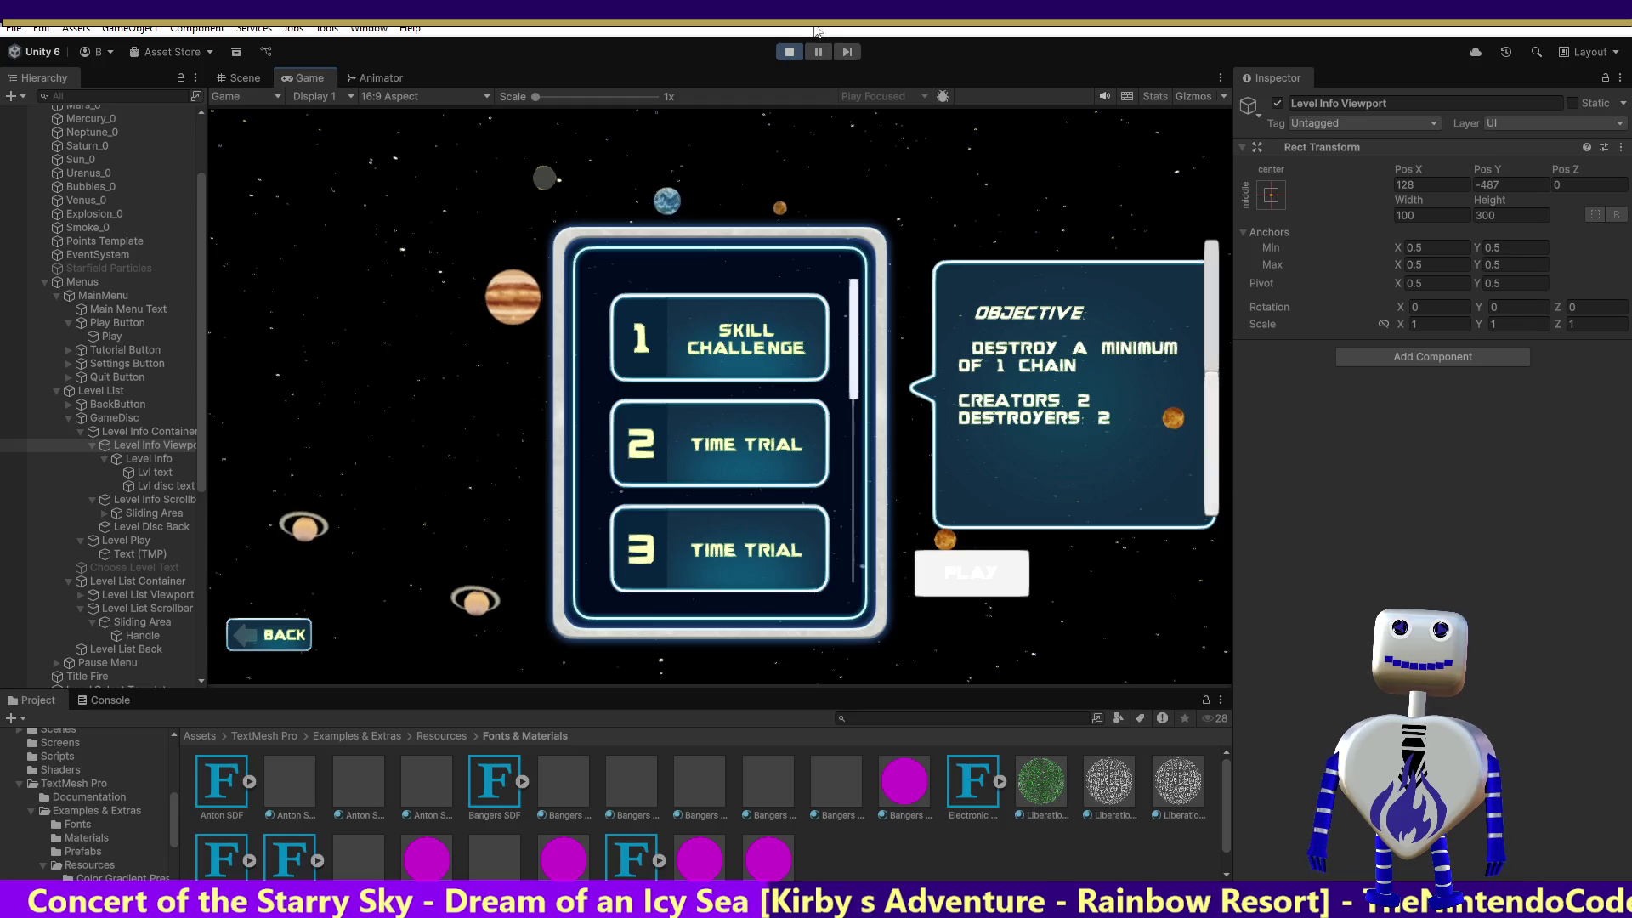
click(786, 53)
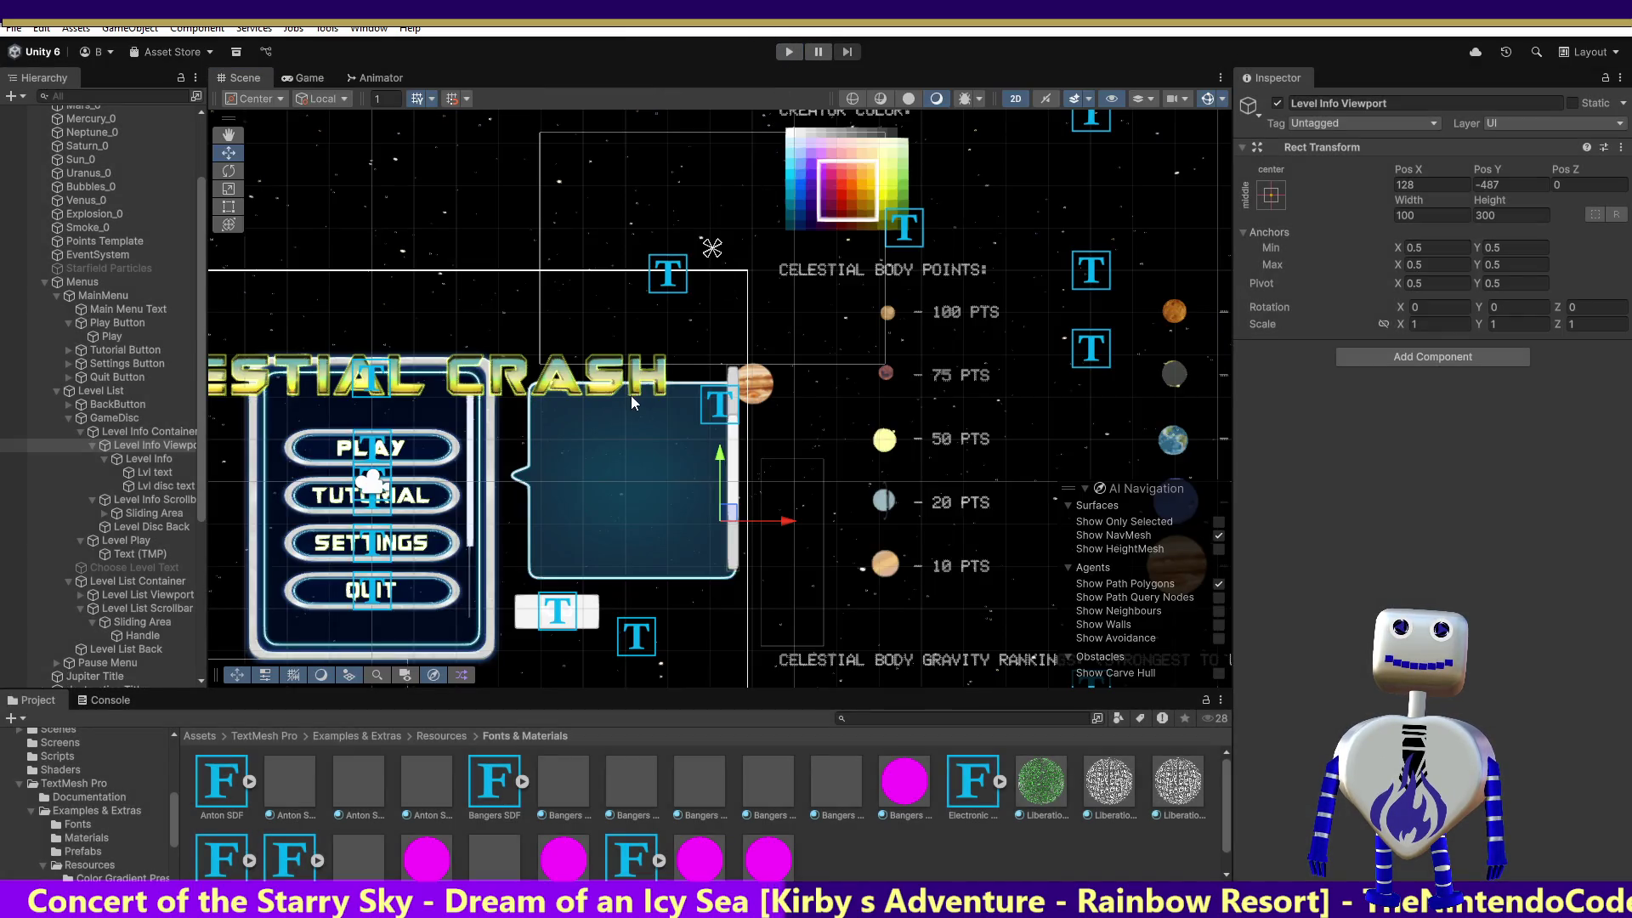
Raise the viewport to Pos Y -454, check the level list, and select Level Info Container.
drag(714, 476, 716, 438)
click(790, 52)
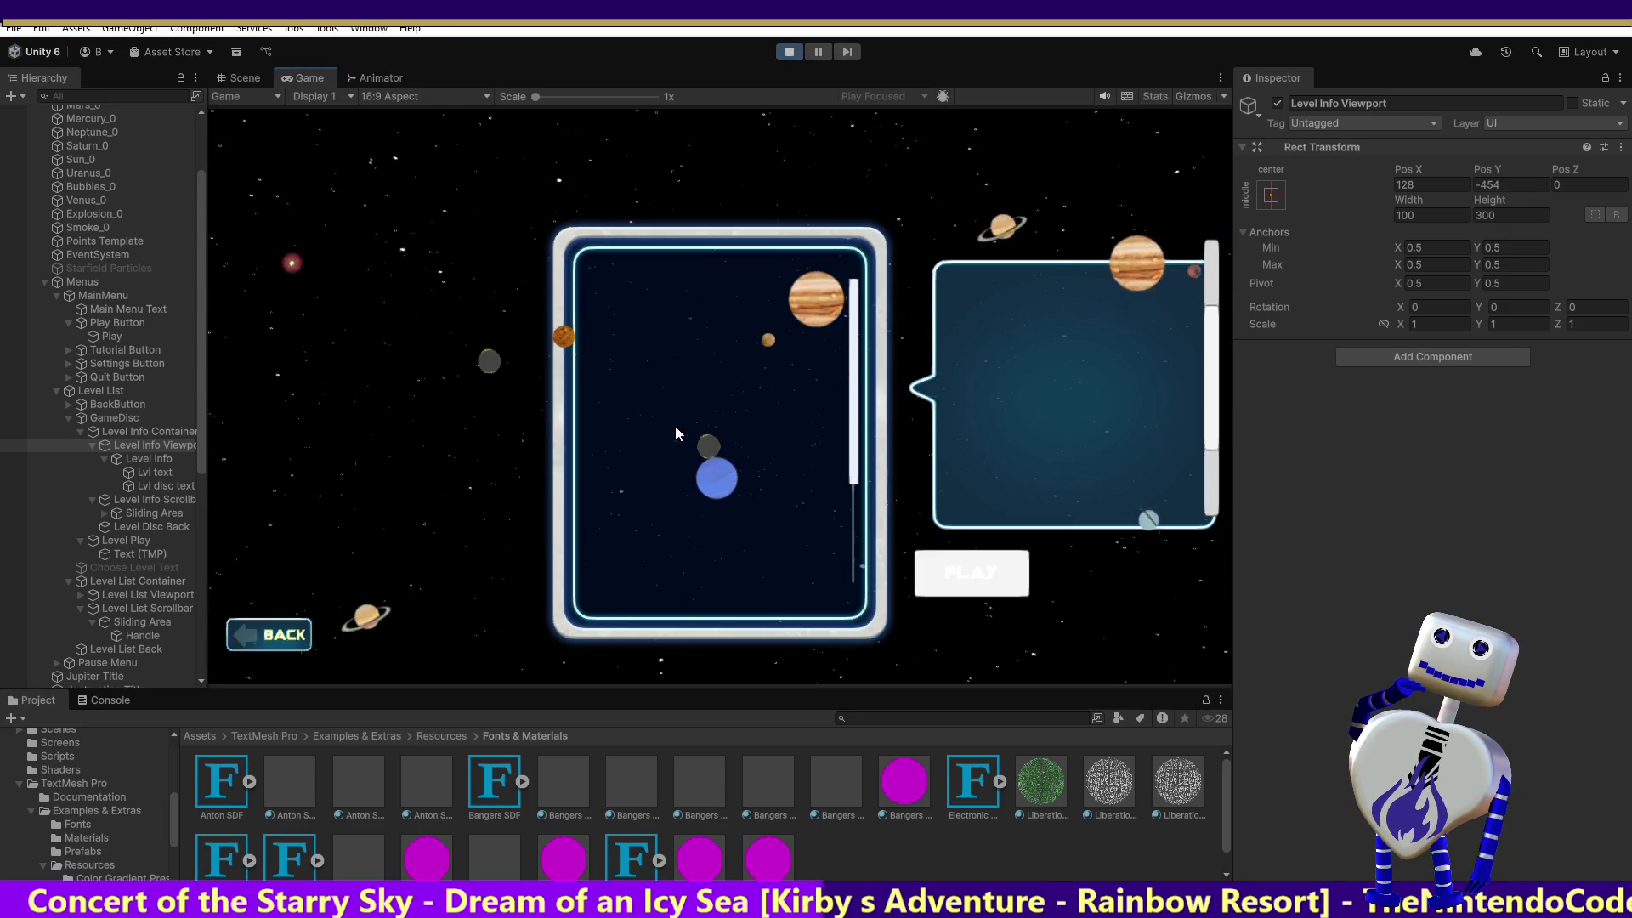
click(734, 357)
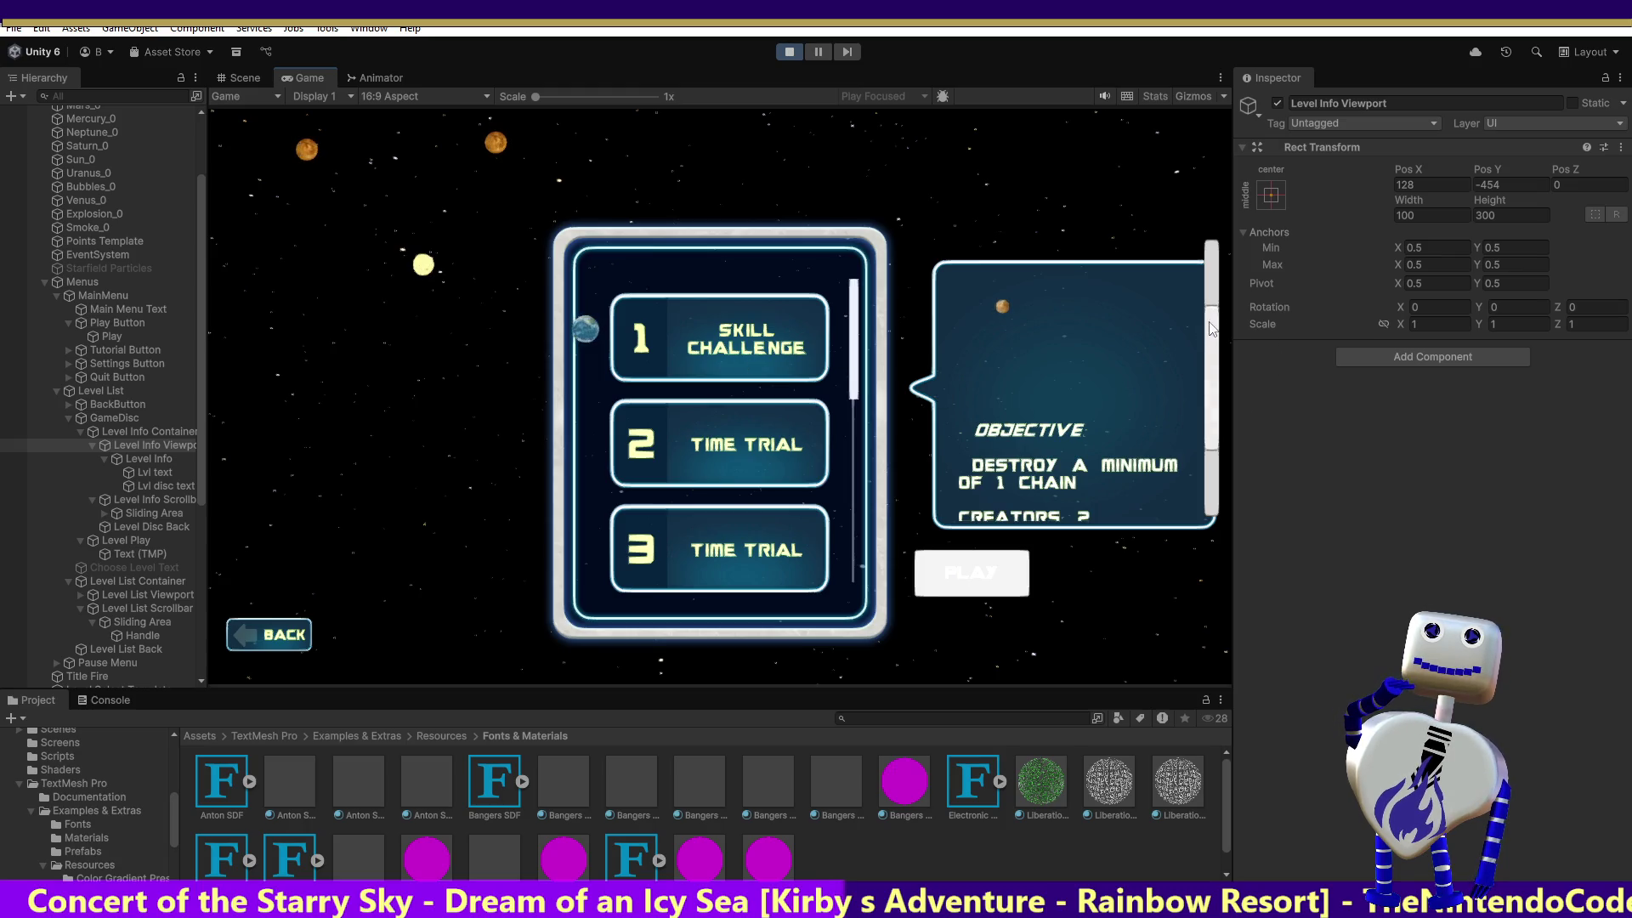
drag(1212, 378, 1222, 442)
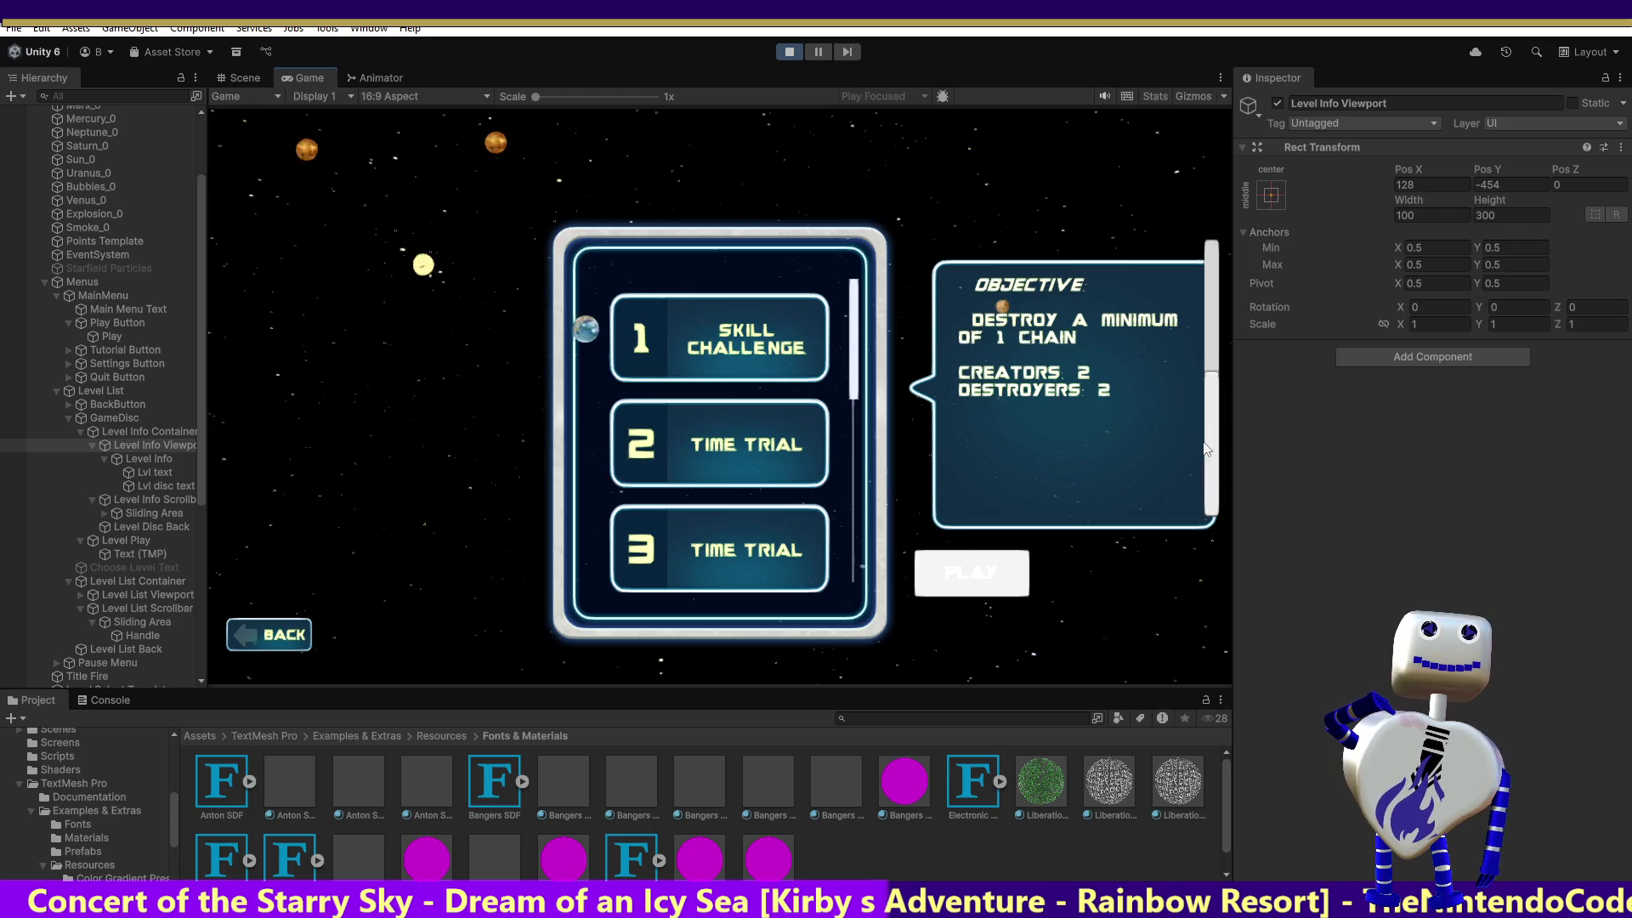
click(160, 436)
click(154, 442)
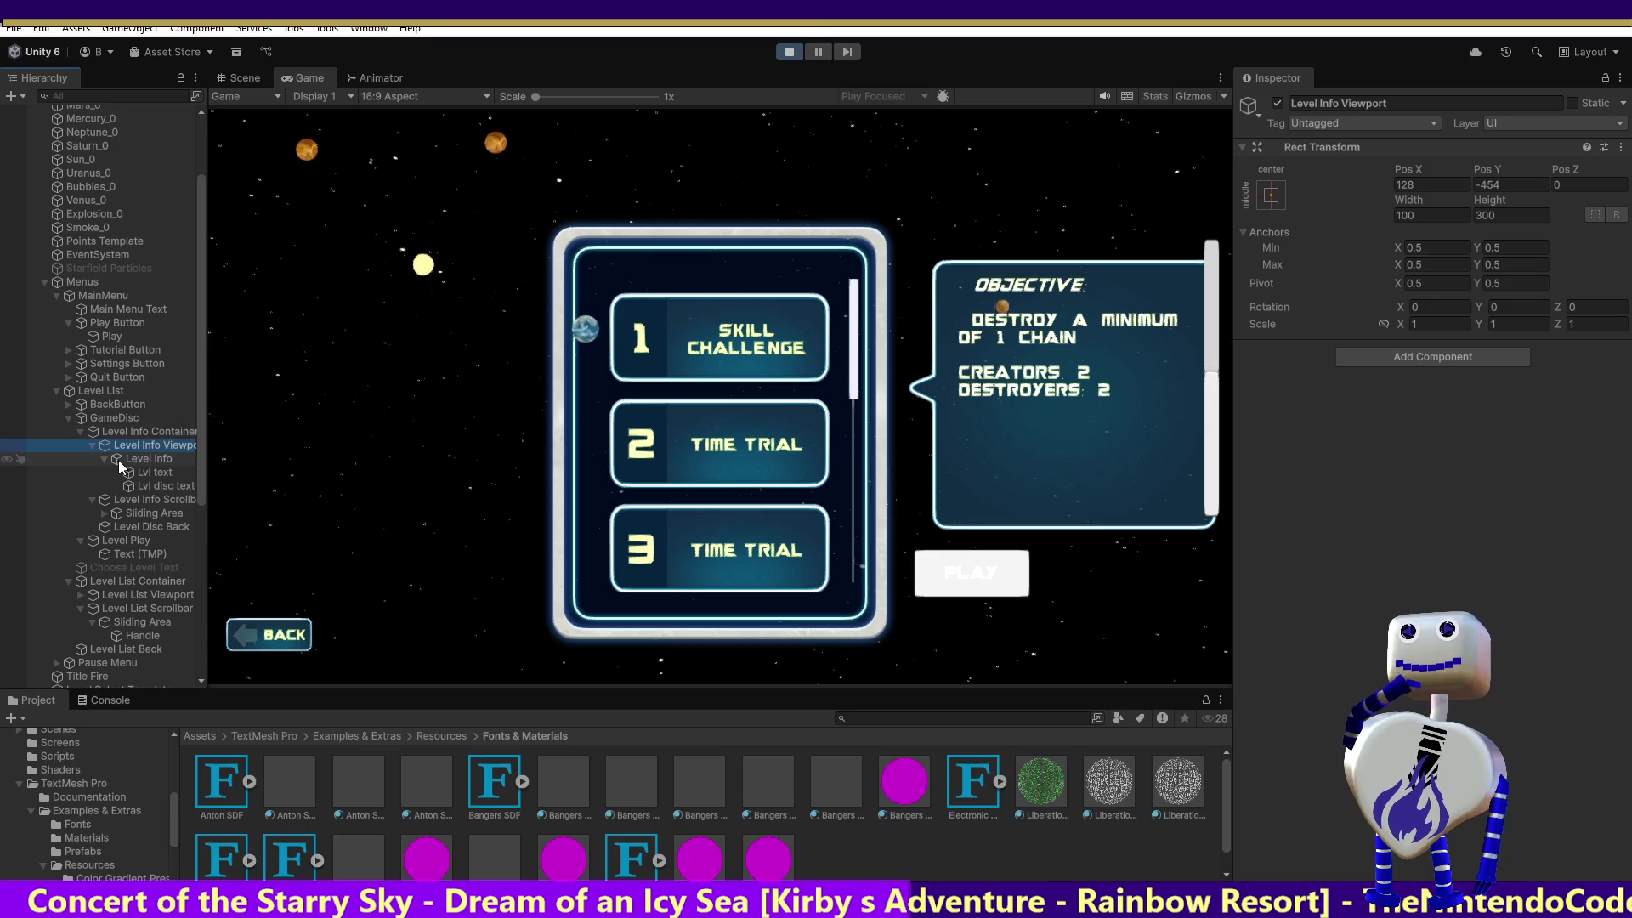
Experiment with Level Info Container's Rect Mask 2D padding values while testing objective scrolling.
drag(115, 460, 139, 430)
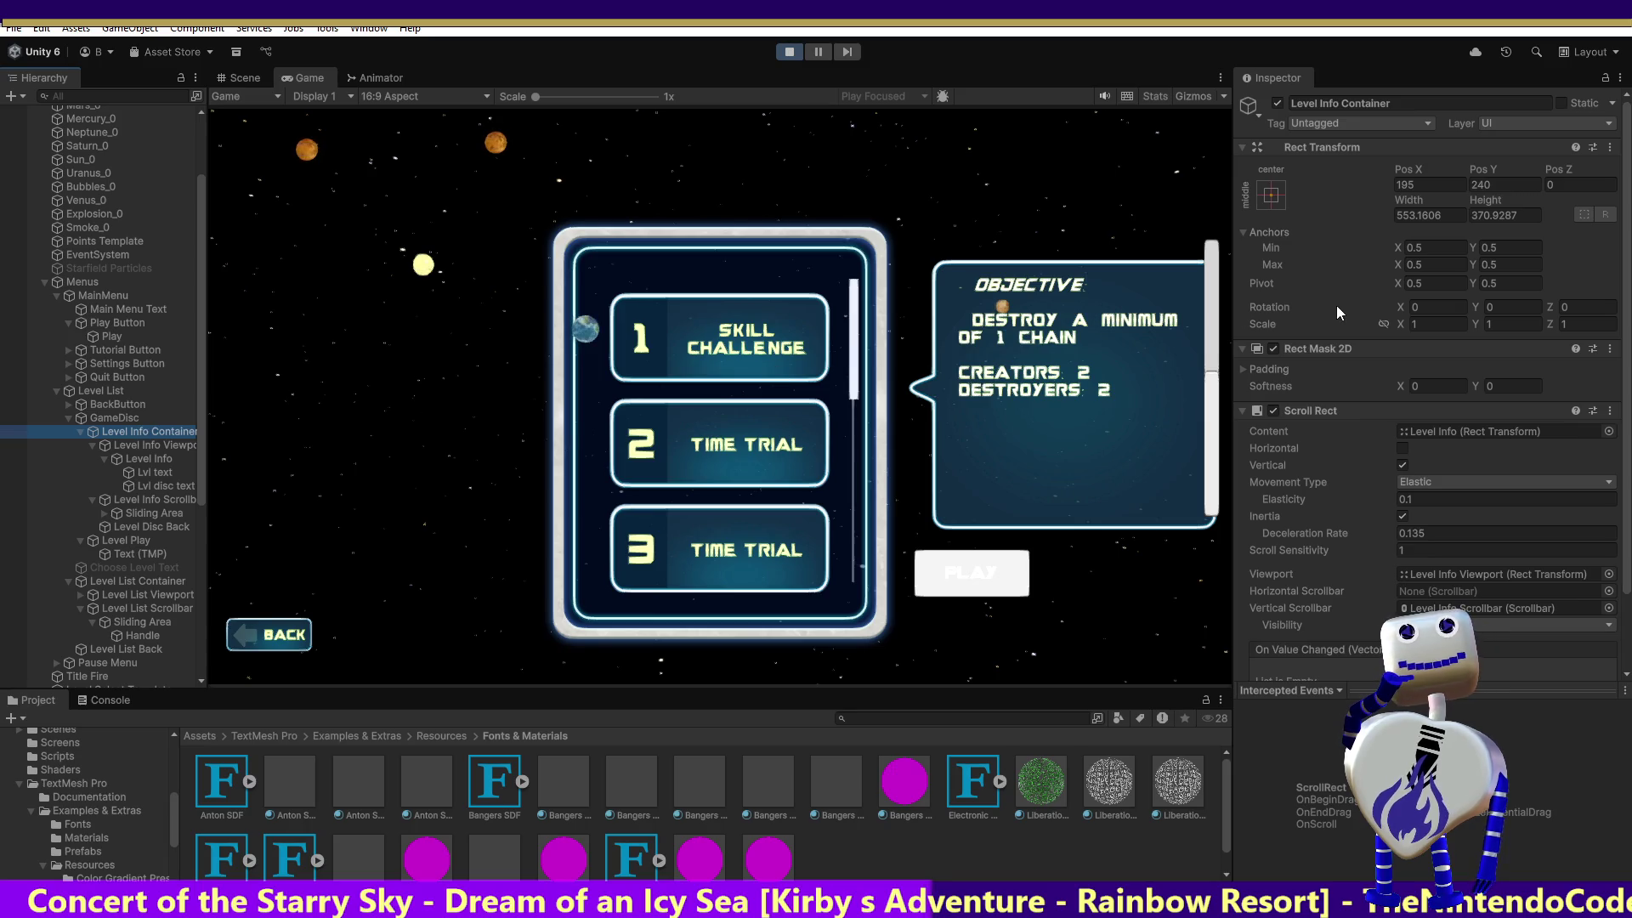
click(1243, 369)
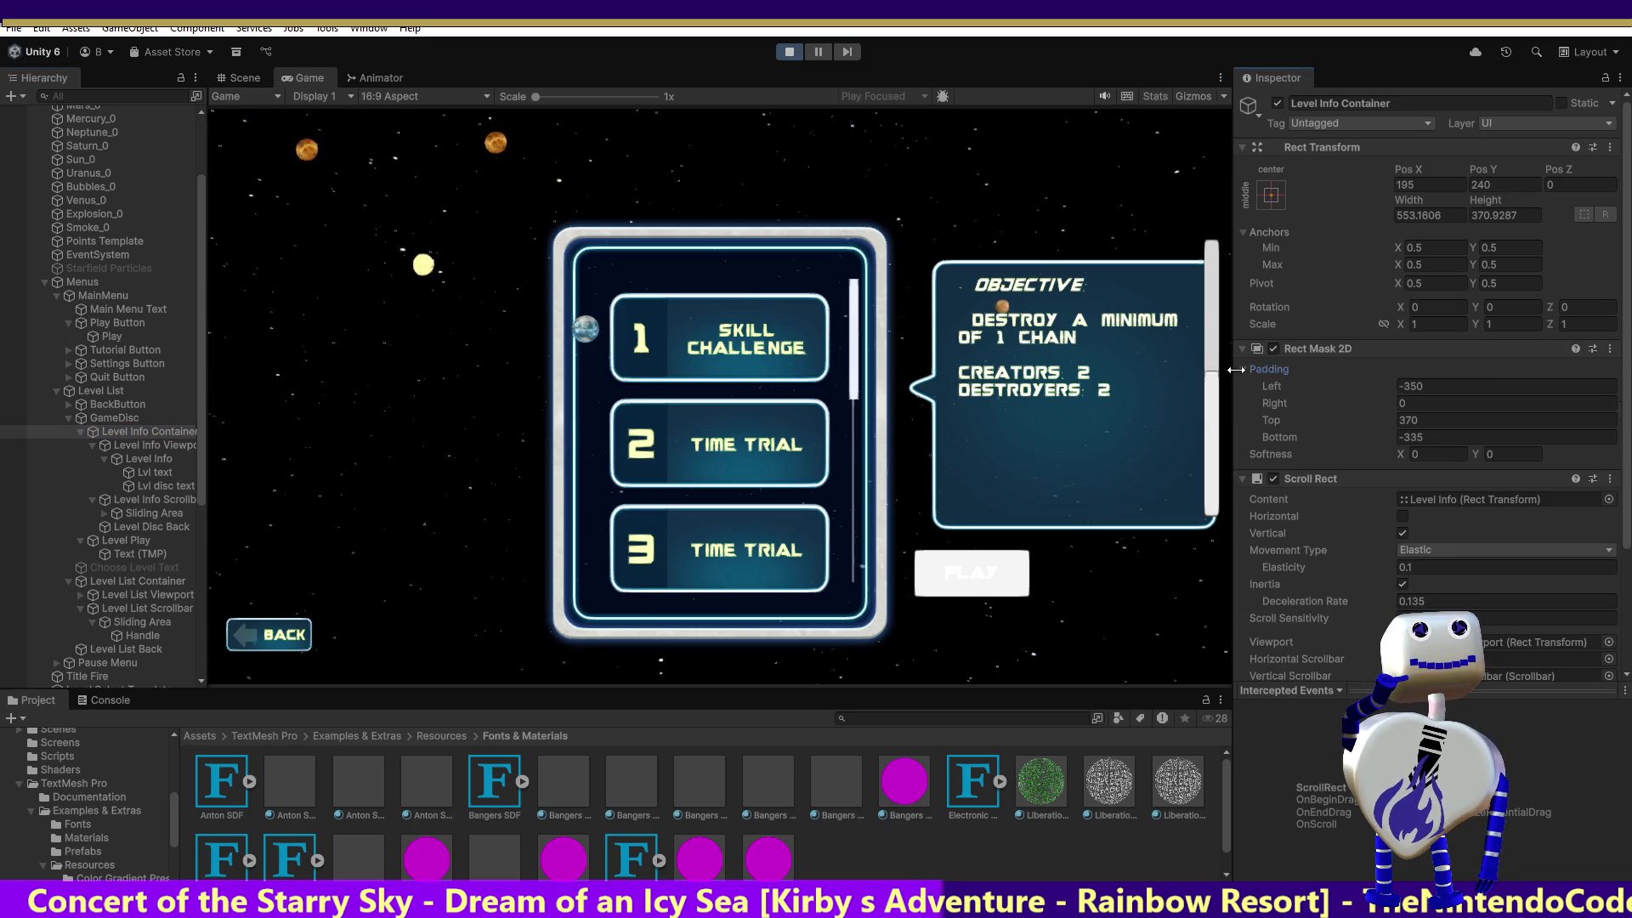
text(0)
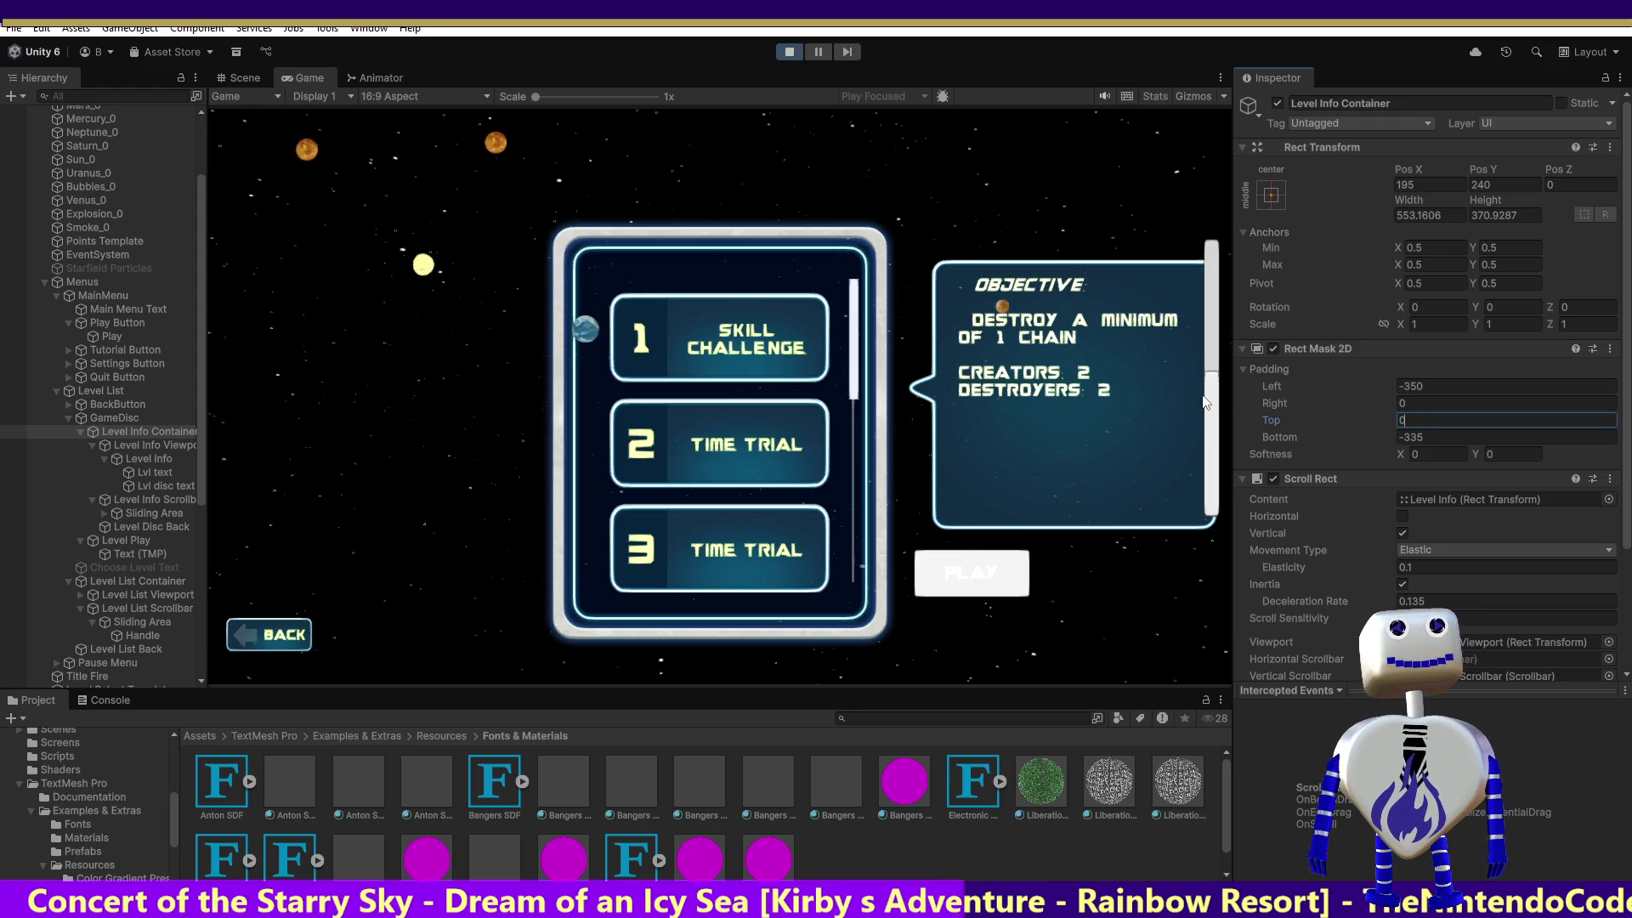
mouse_move(1207, 406)
mouse_down()
mouse_move(1212, 281)
mouse_move(1217, 479)
mouse_up()
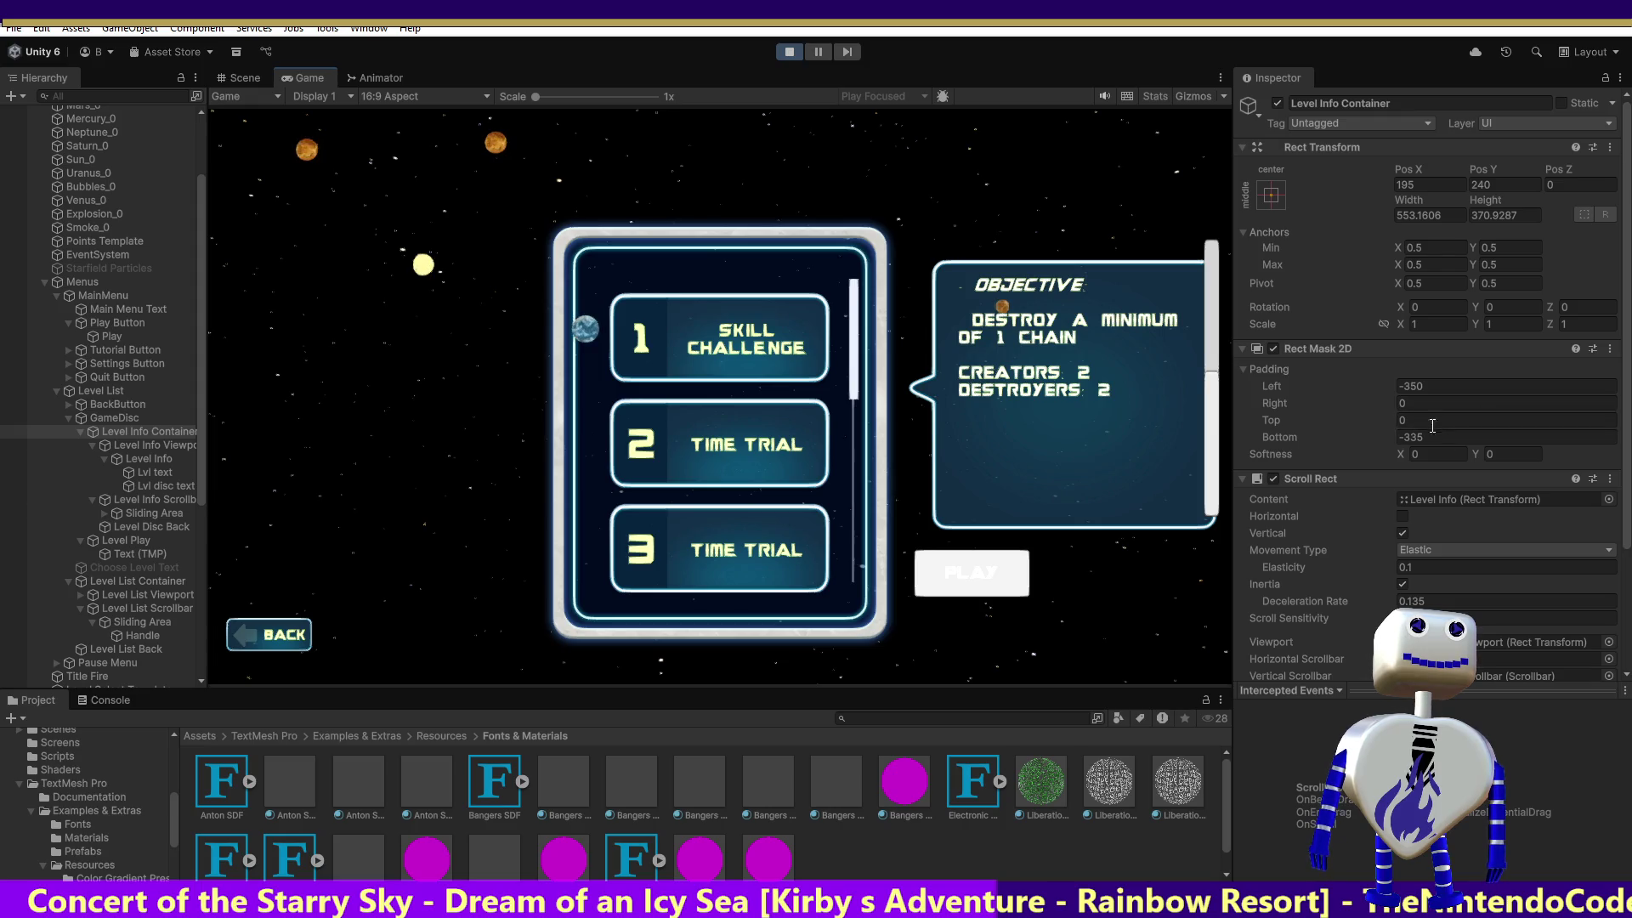
text(300)
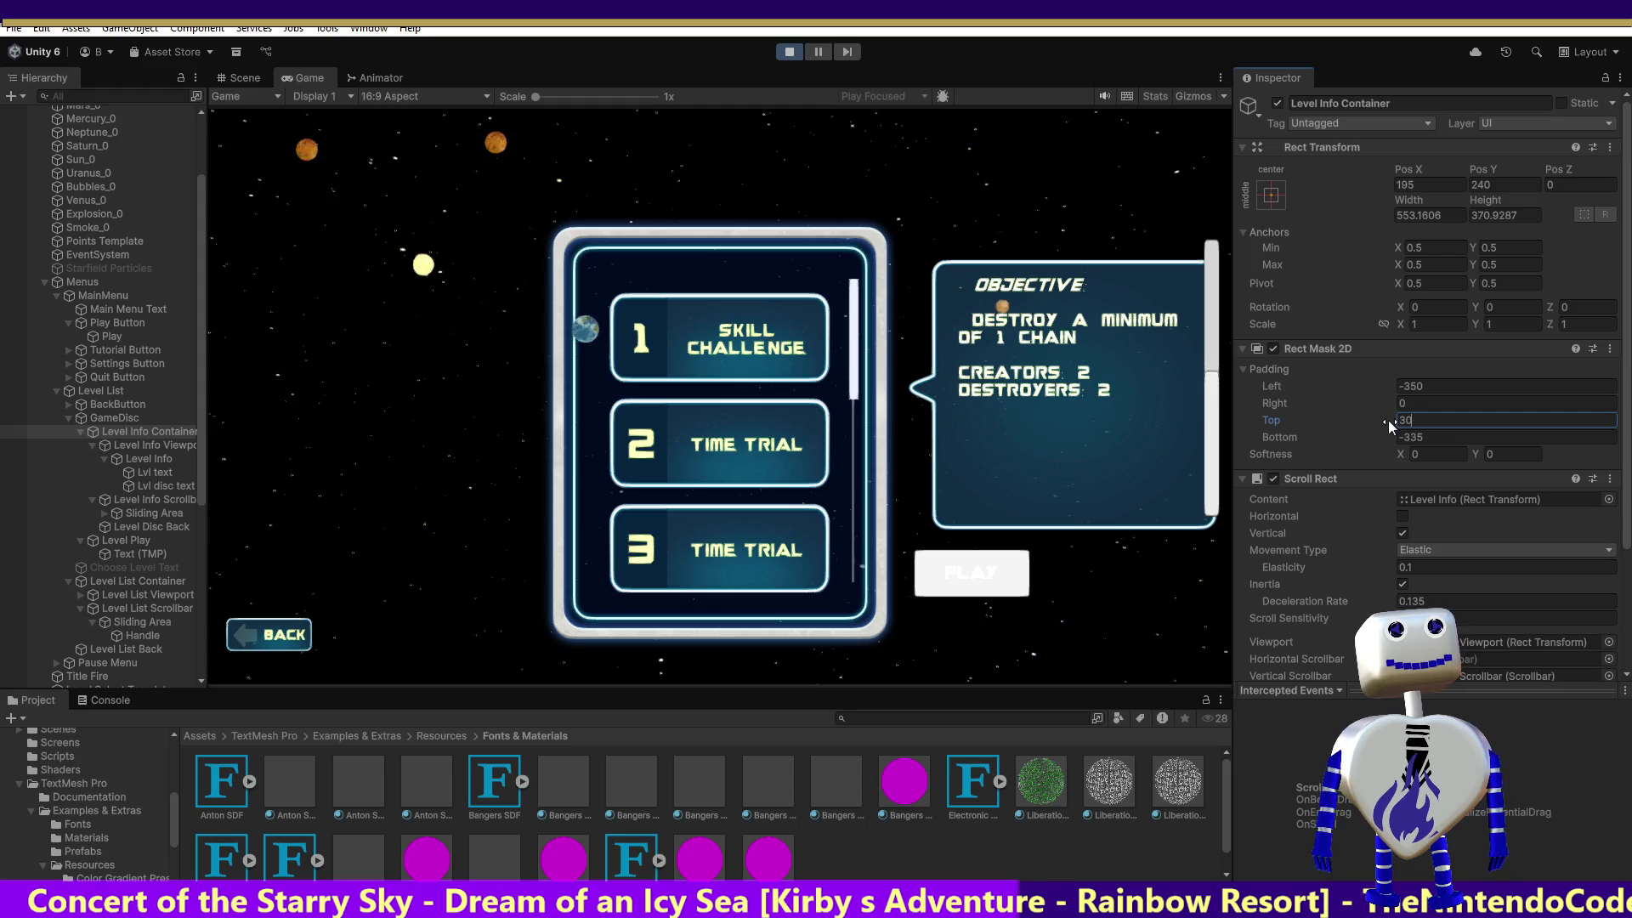
text(-350)
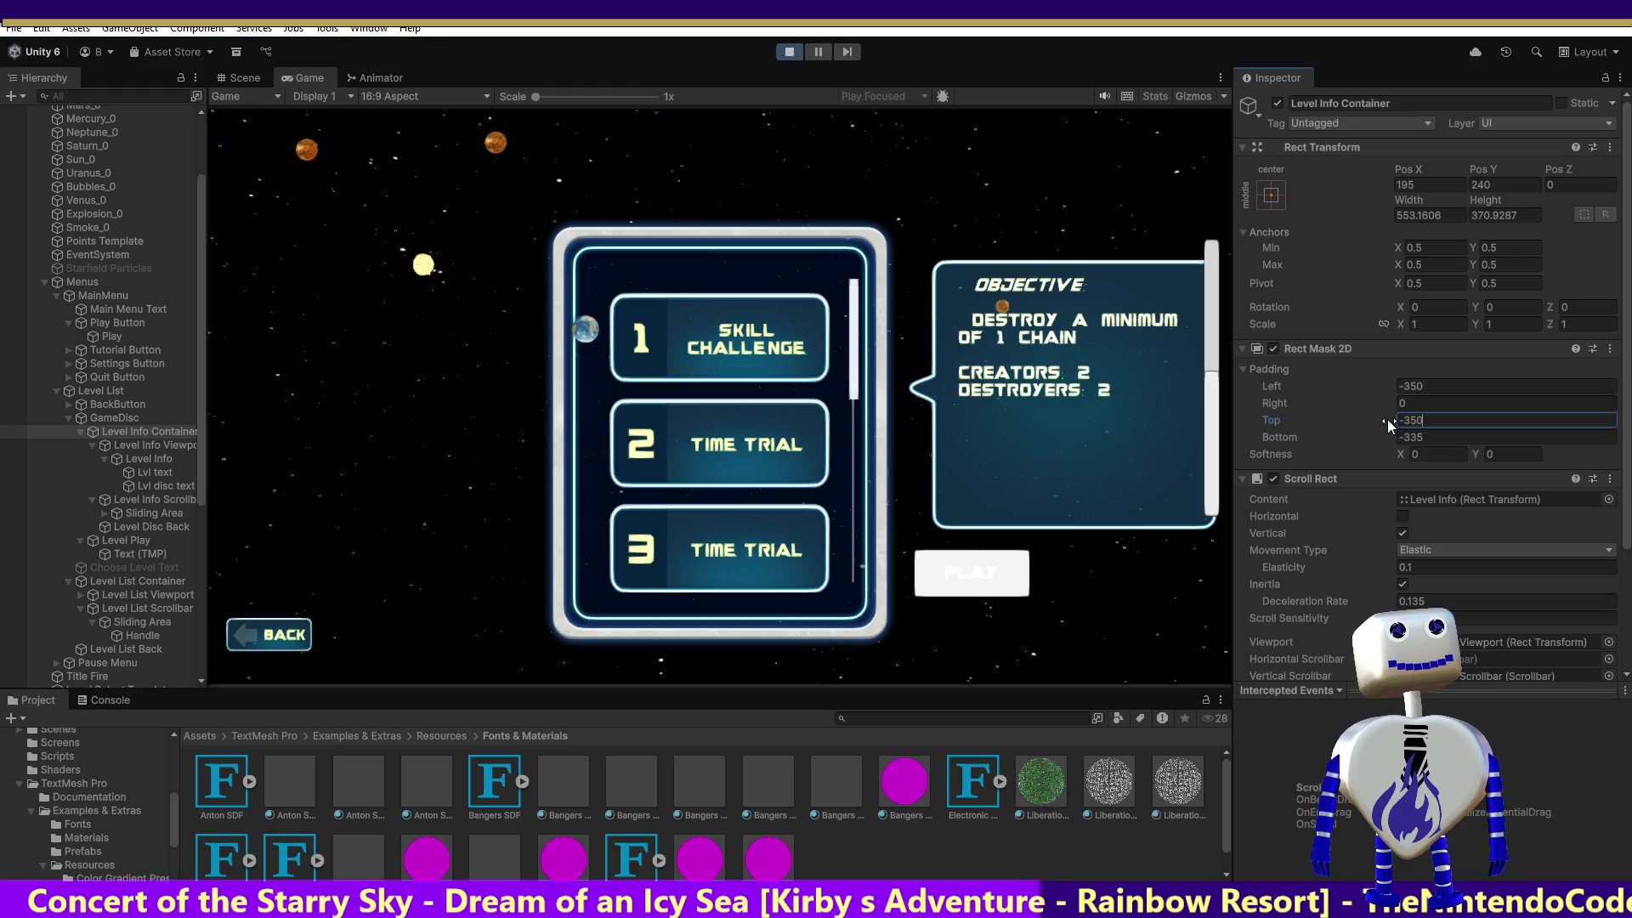
mouse_move(1214, 374)
mouse_down()
mouse_move(1187, 496)
mouse_move(1175, 488)
mouse_up()
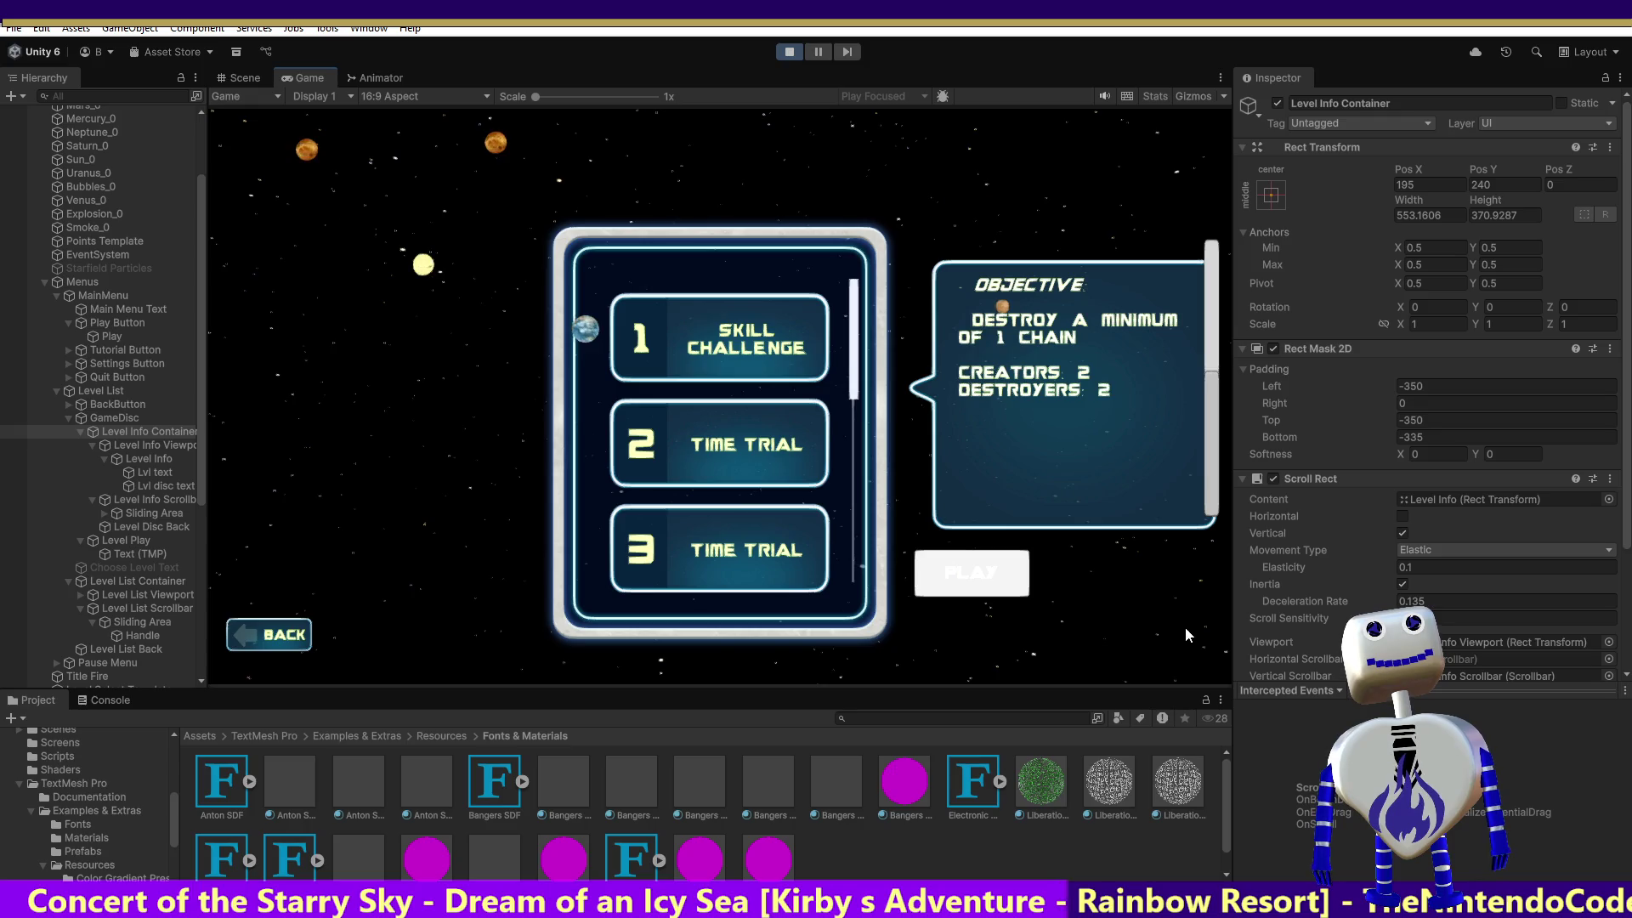
Set the mask's Top padding to 0 and stop the running game.
click(1439, 420)
key(BackSpace)
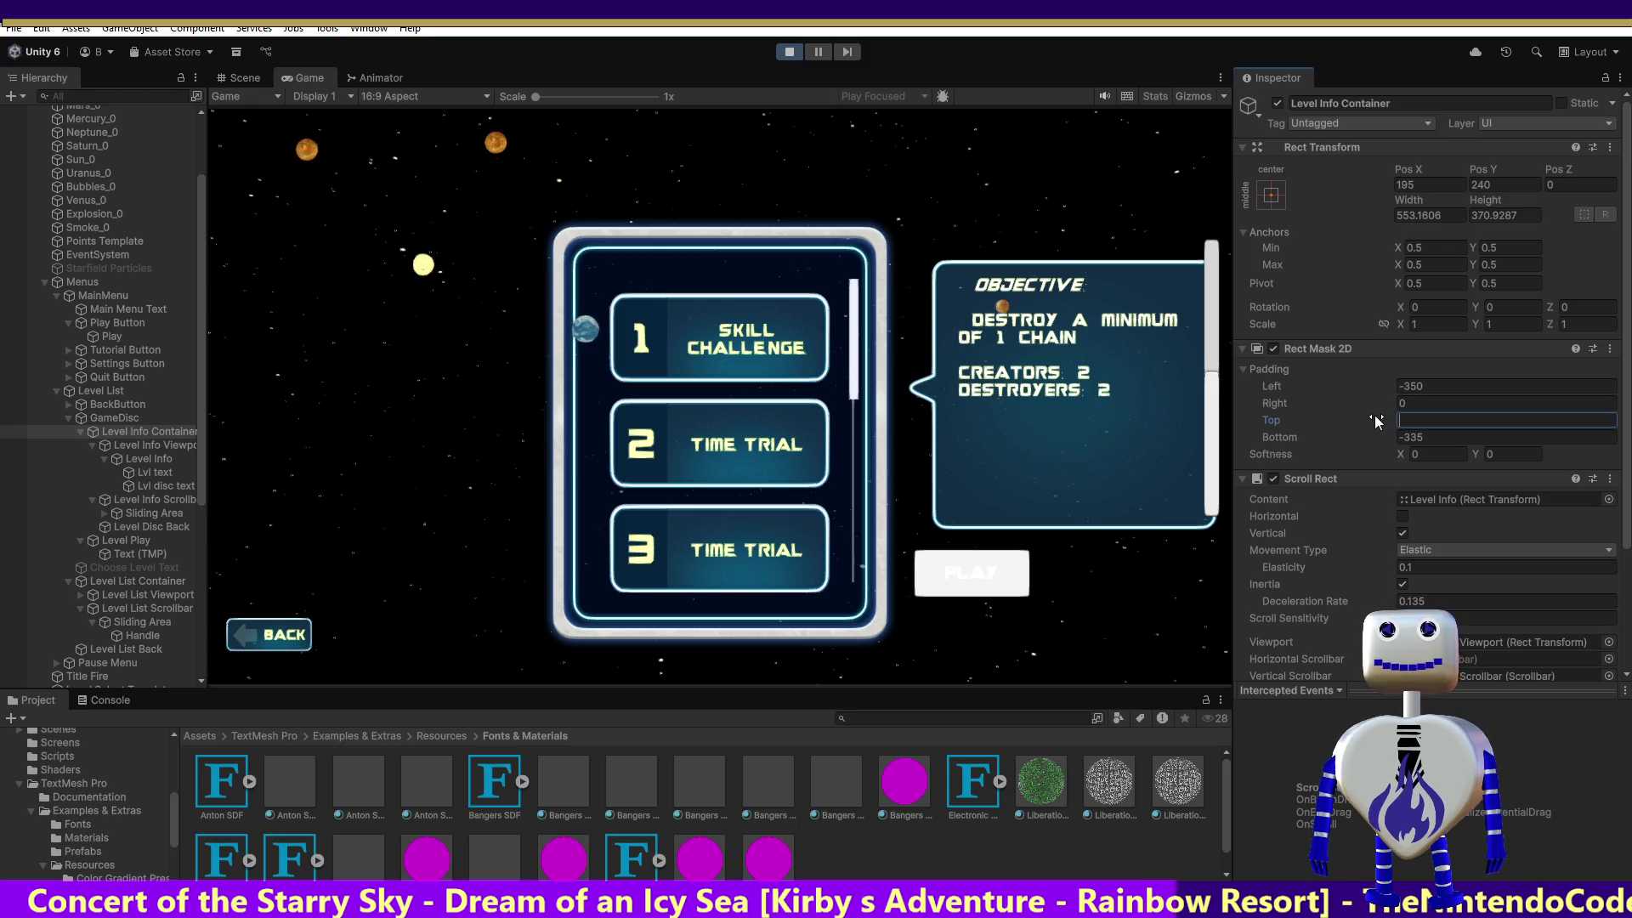
text(0)
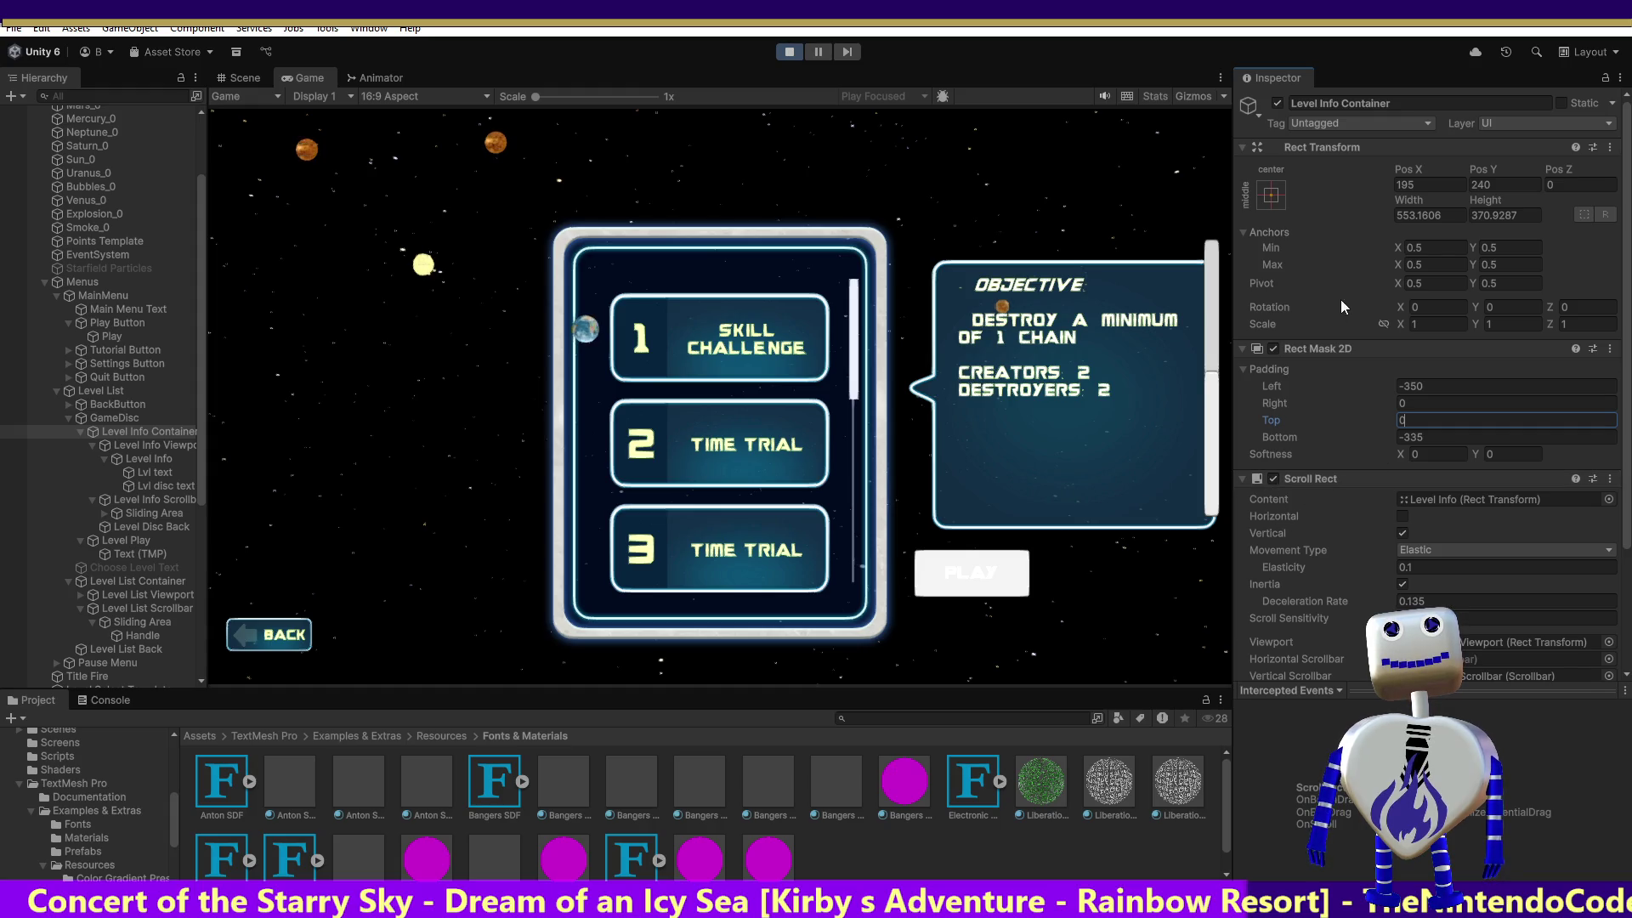
click(978, 572)
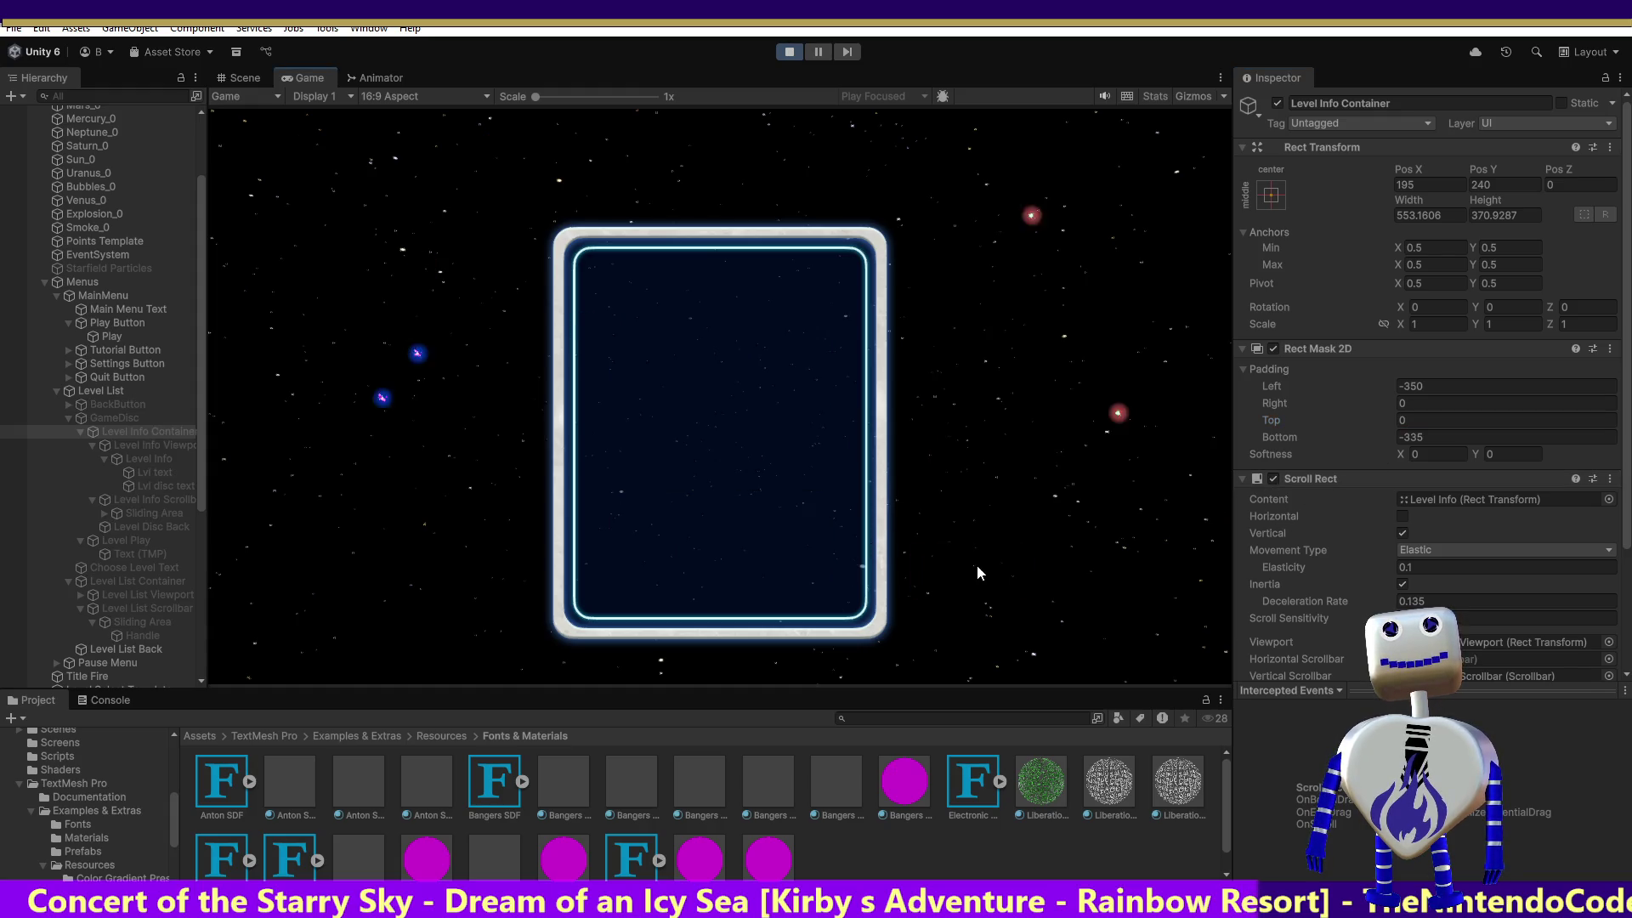
Restart play mode, open the level select screen, and bring the full Skill Challenge objective into view.
click(779, 51)
click(778, 53)
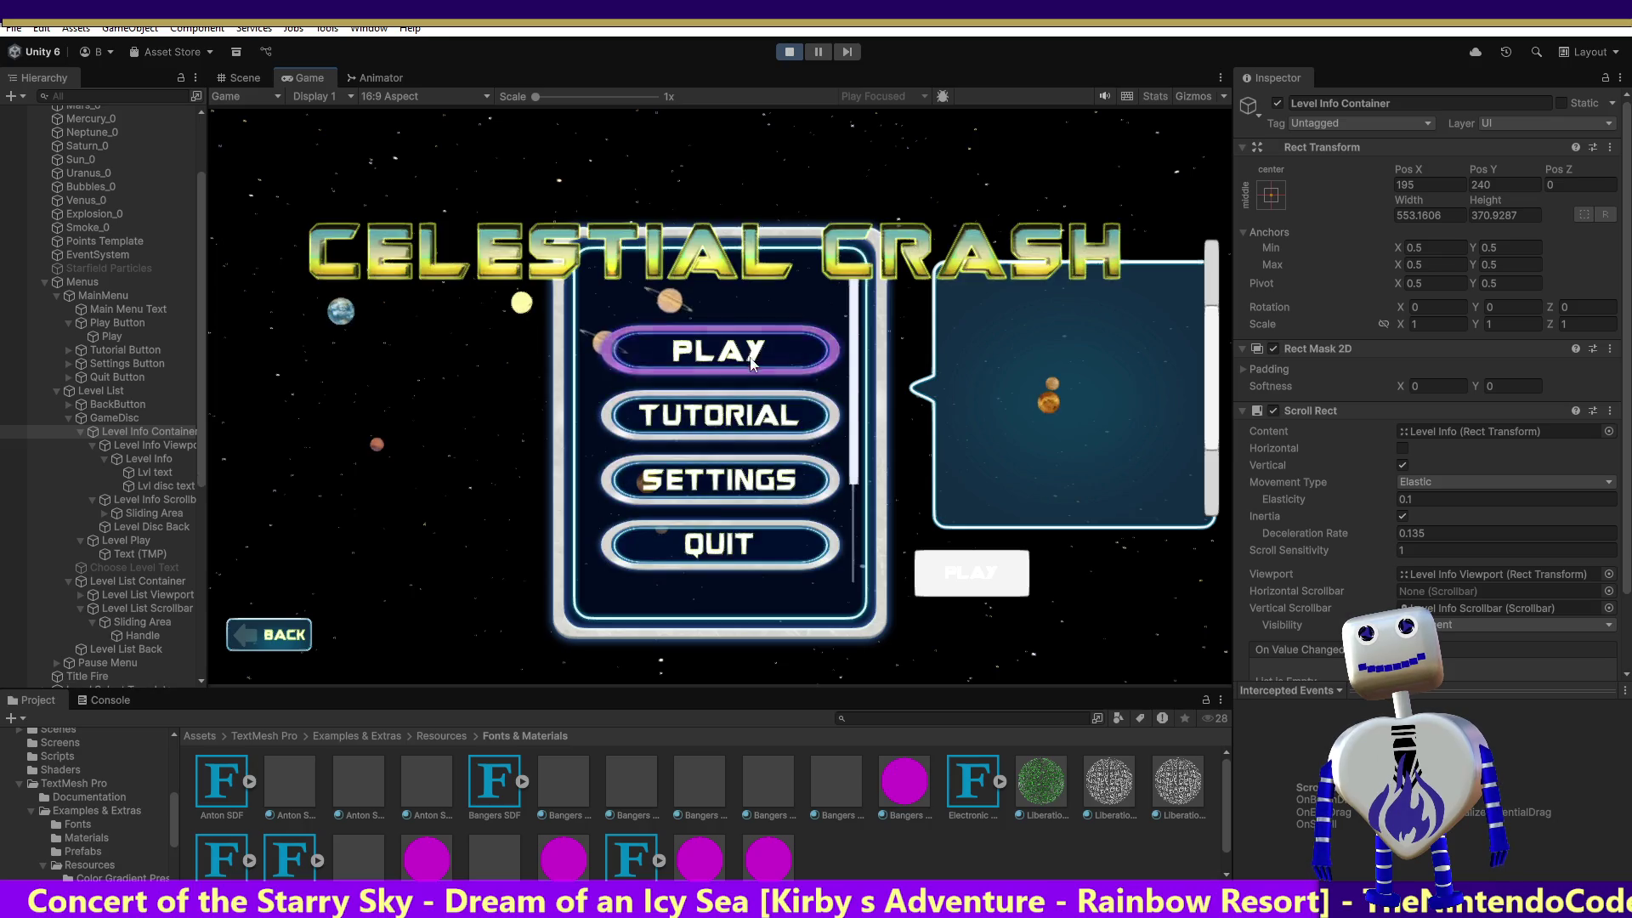
click(746, 347)
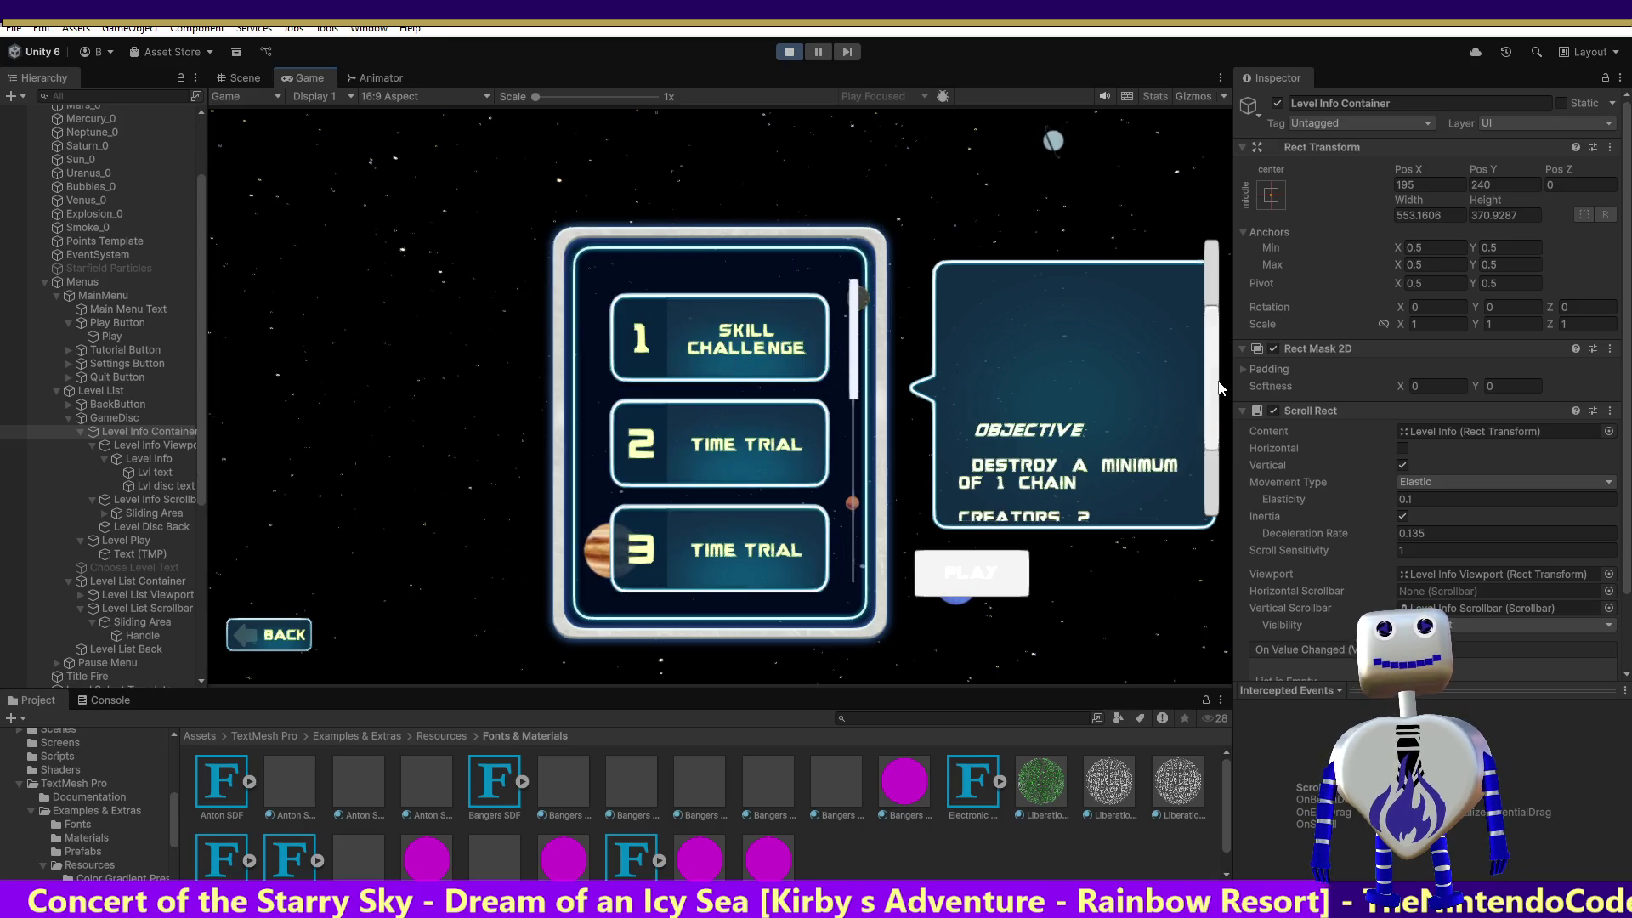
click(1214, 526)
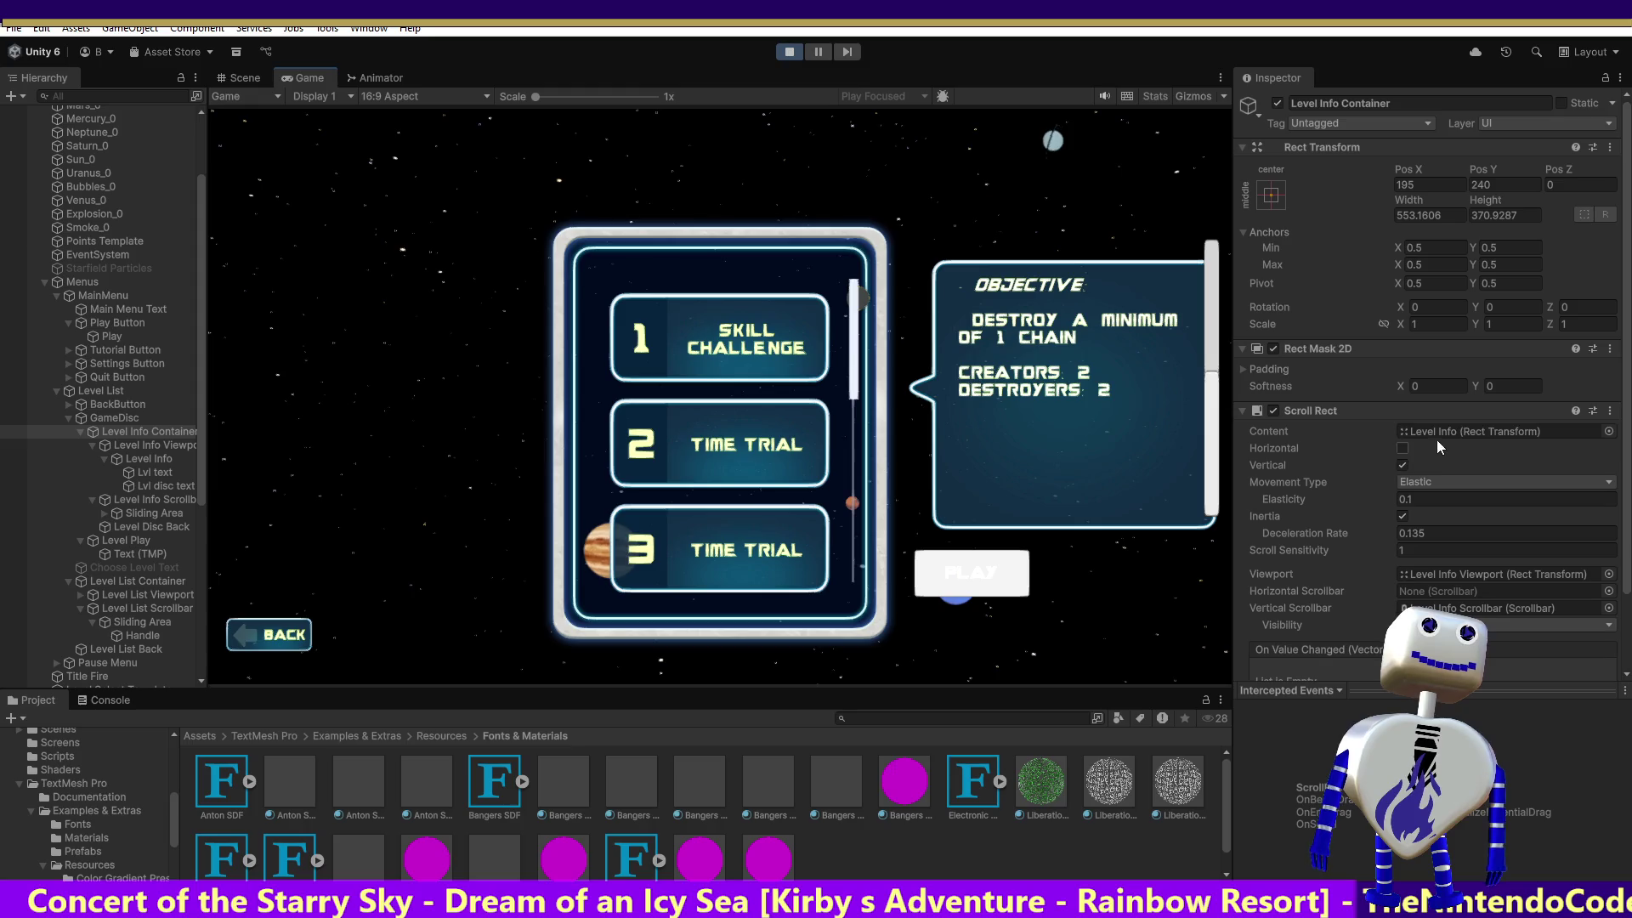
Change the bubble mask's Top padding from 370 to 0 and scroll the objective text.
click(1243, 369)
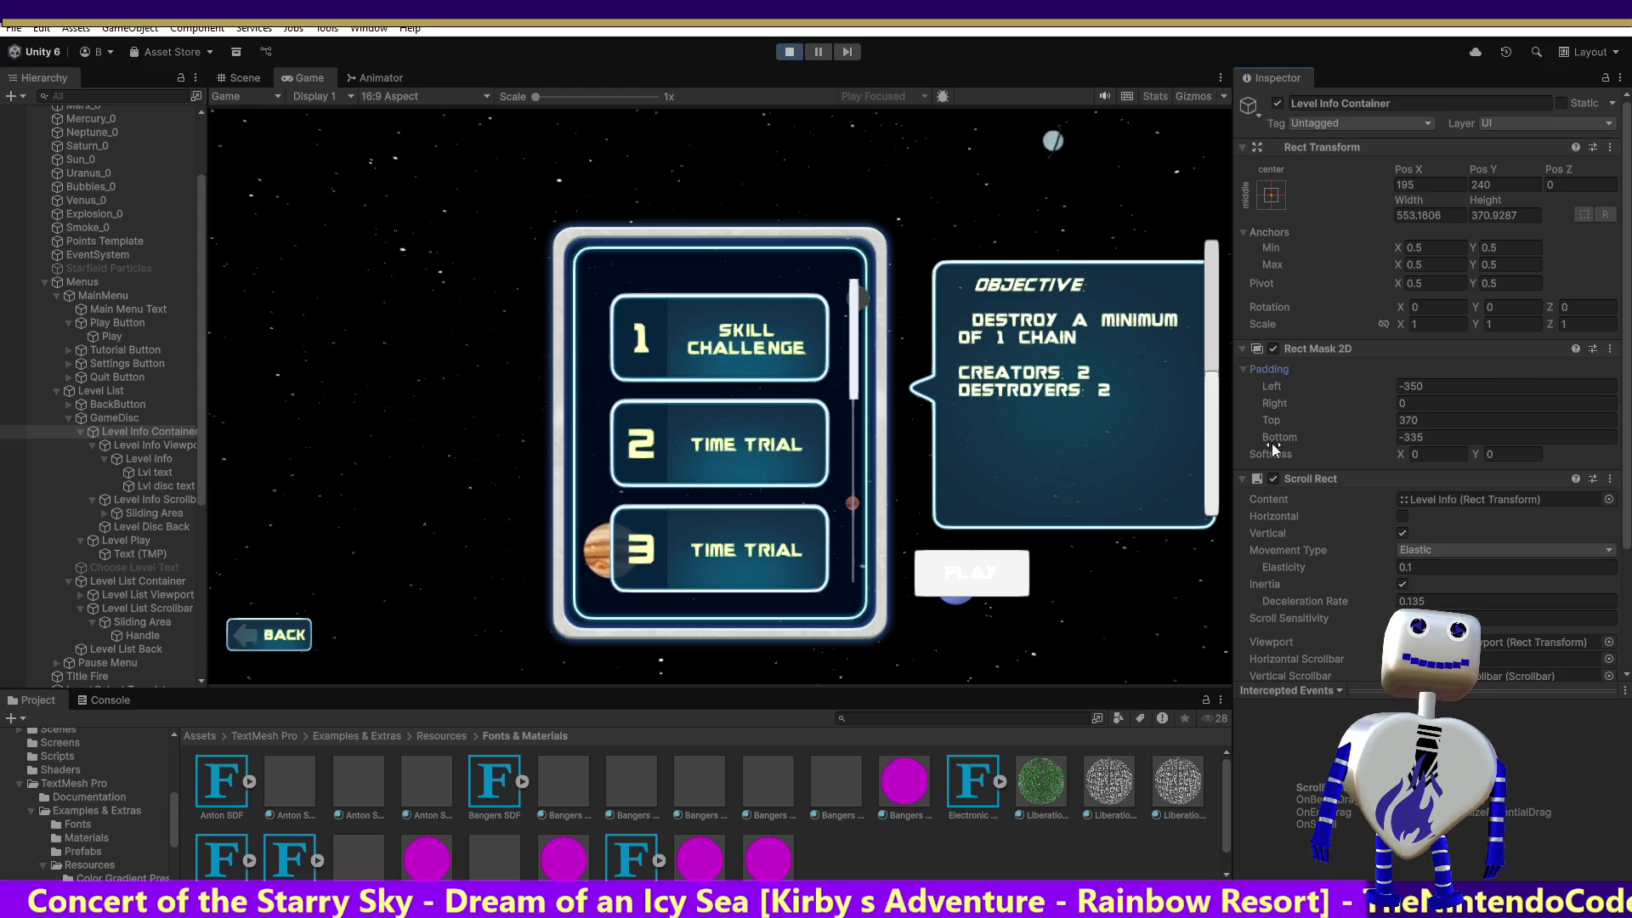
click(1453, 414)
text(0)
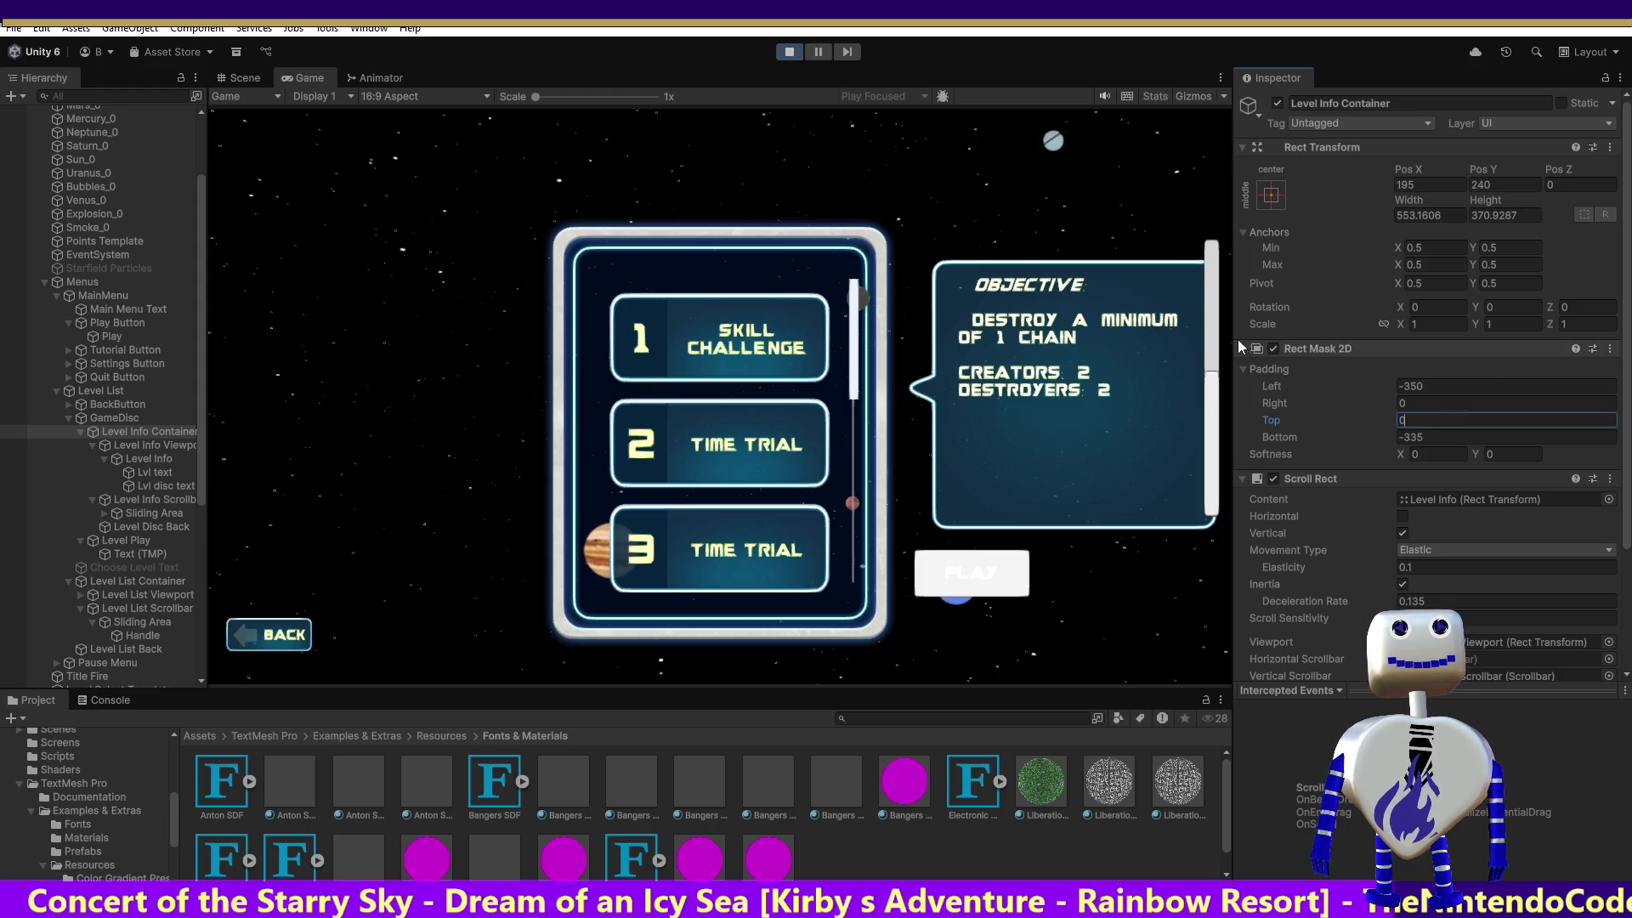
mouse_move(1207, 389)
mouse_down()
mouse_move(1210, 299)
mouse_move(1226, 299)
mouse_move(1196, 416)
mouse_up()
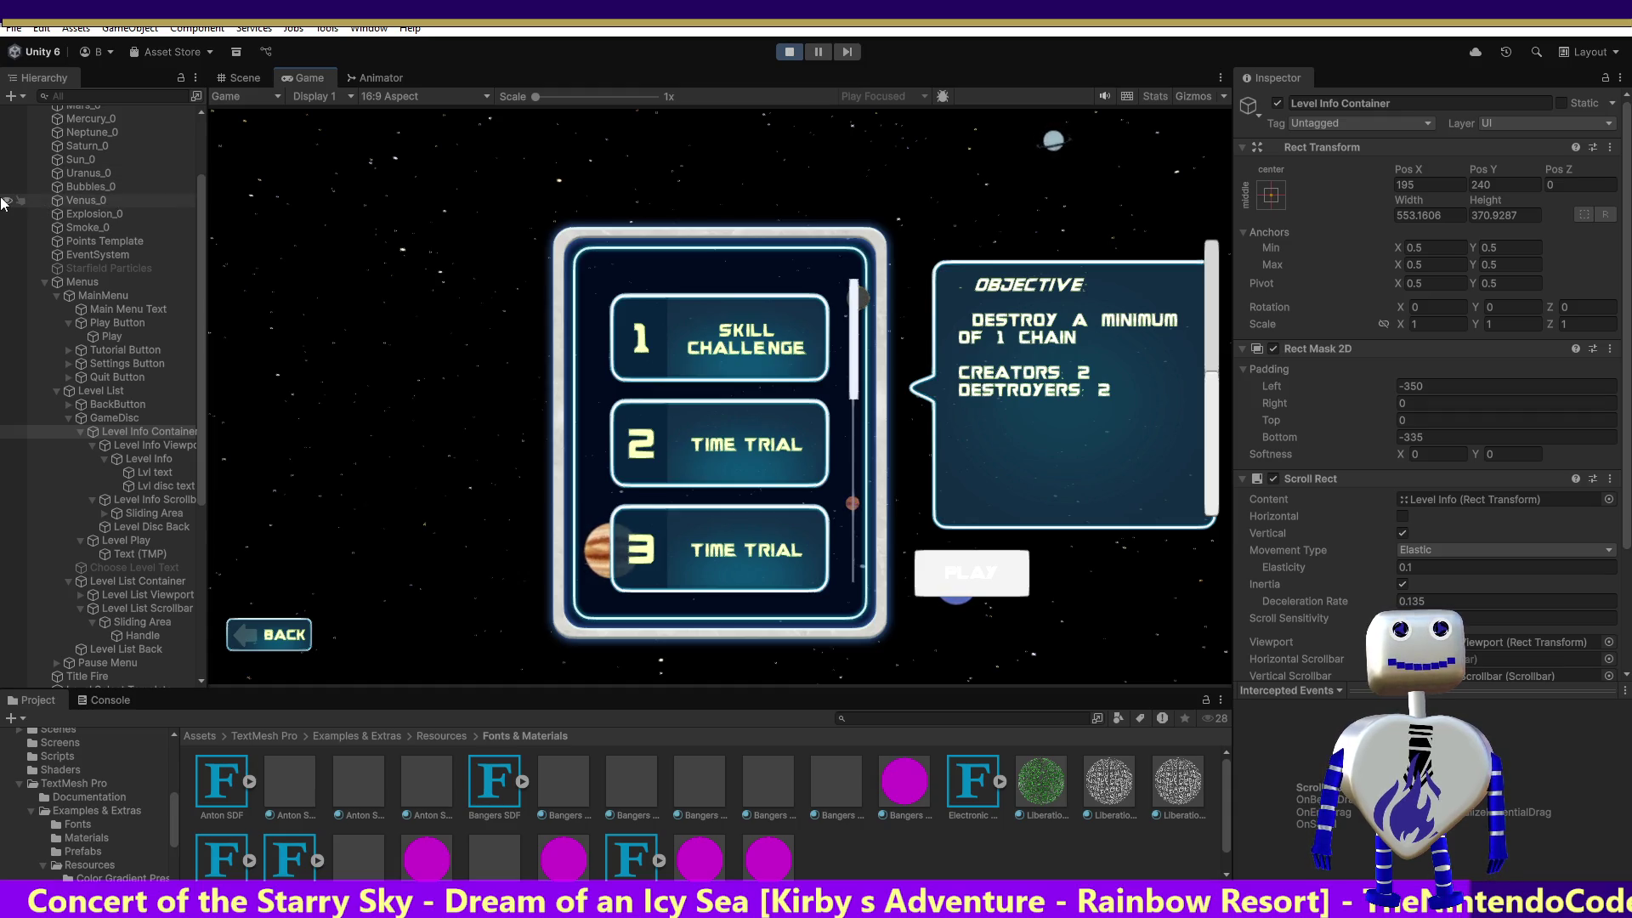
scroll(1215, 323, up, 2)
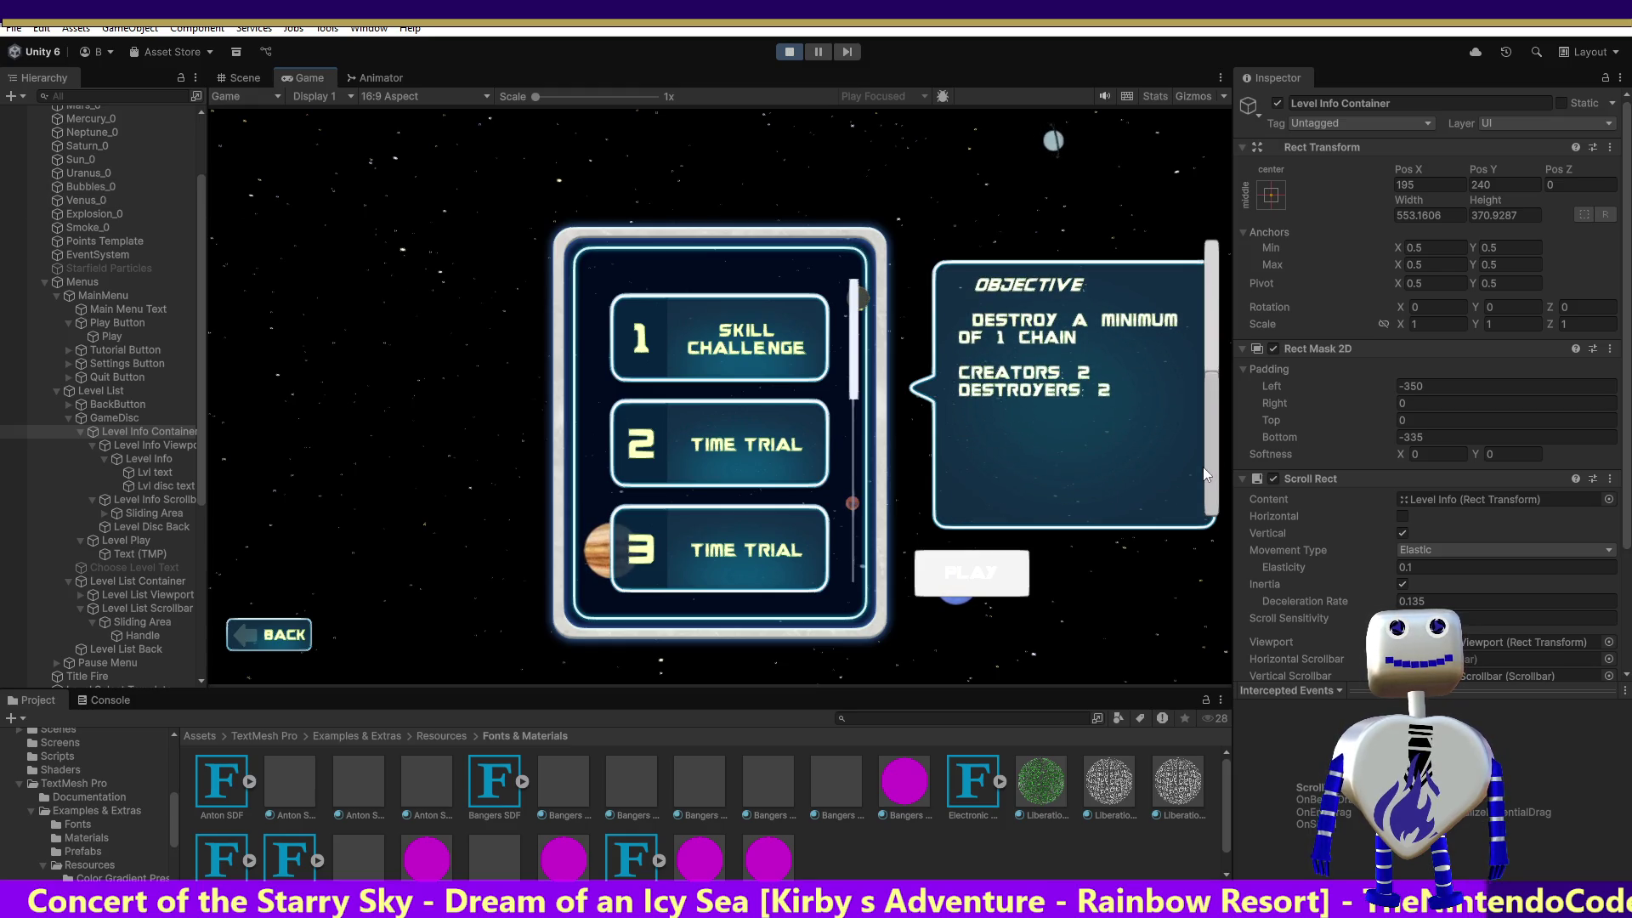
scroll(1211, 450, up, 2)
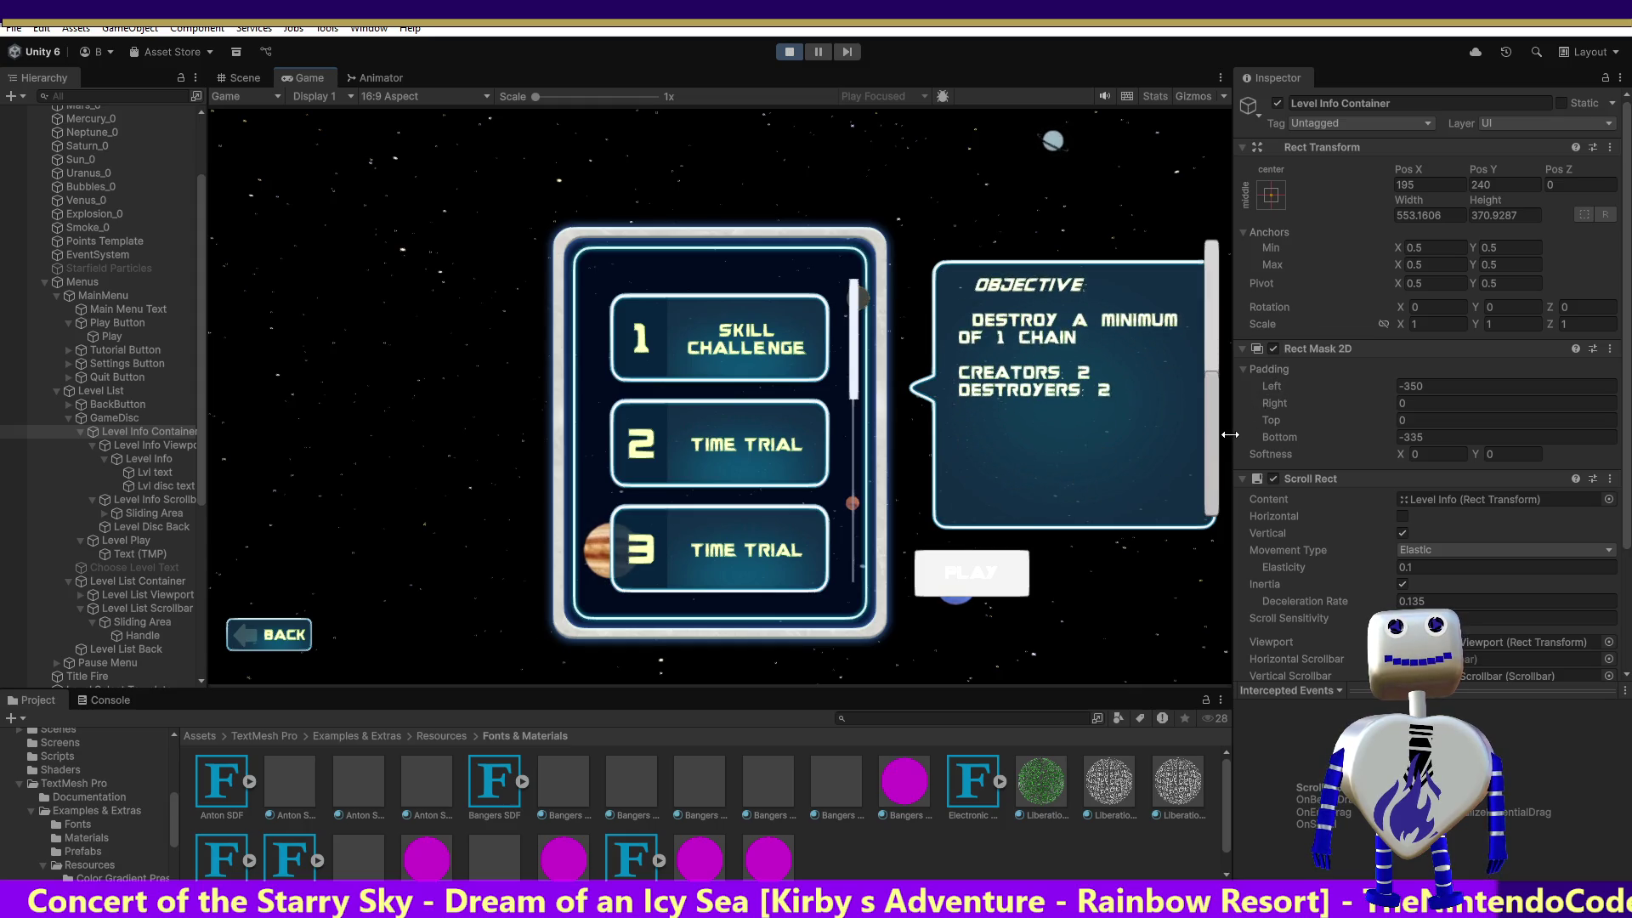
scroll(1223, 425, up, 2)
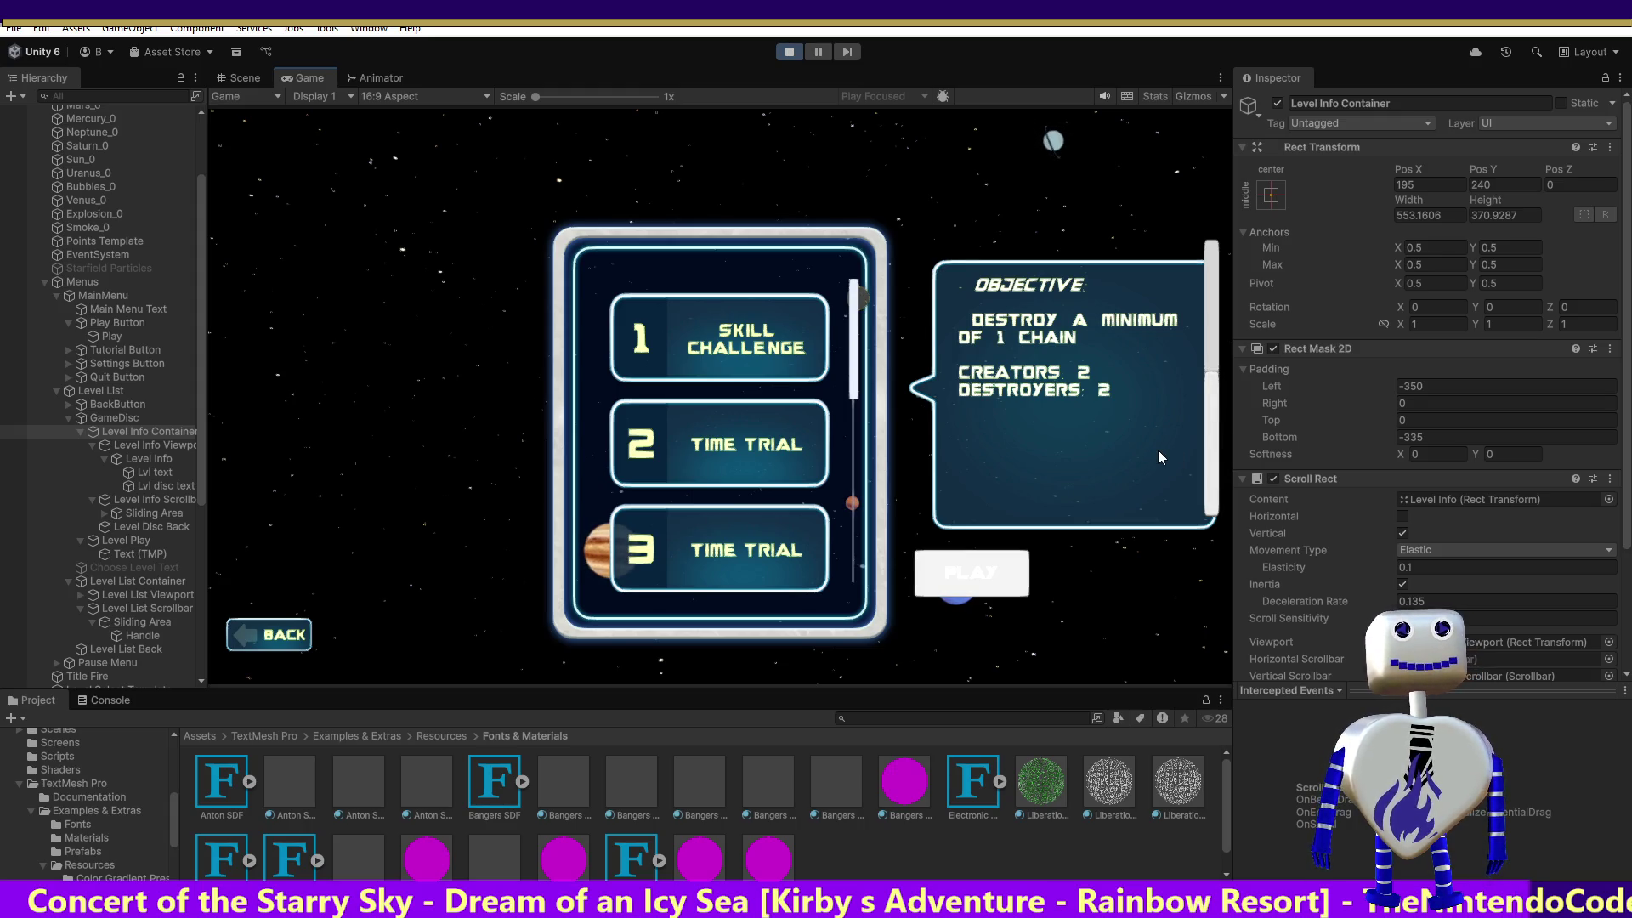
Check the Bottom padding and drag the objective scrollbar to confirm it springs back.
click(1455, 434)
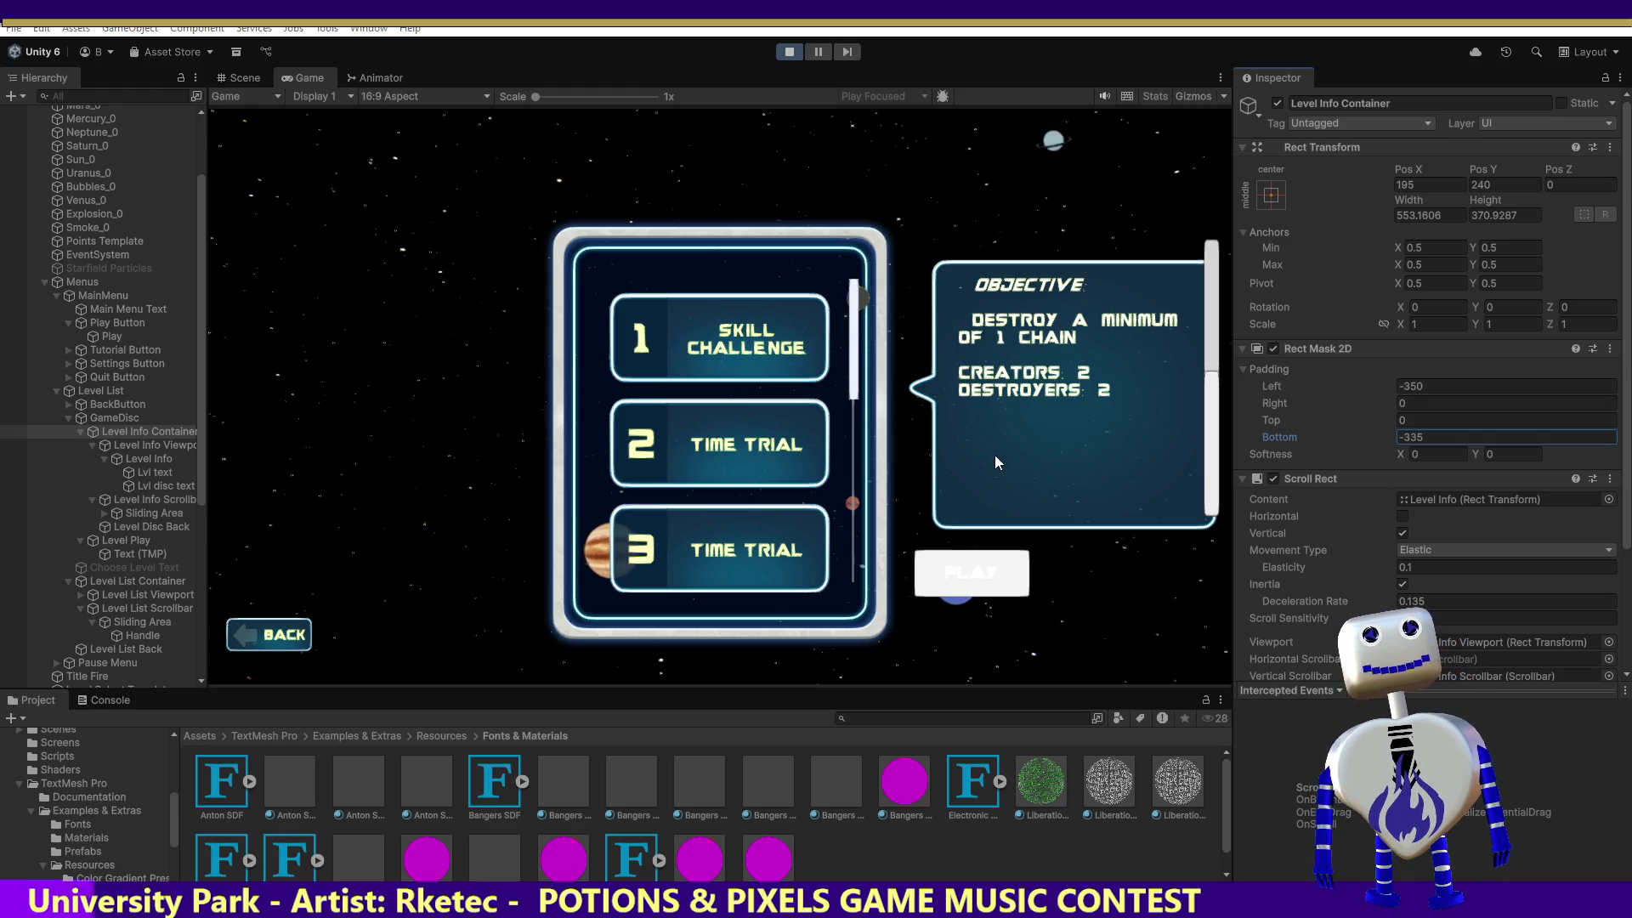
click(1210, 258)
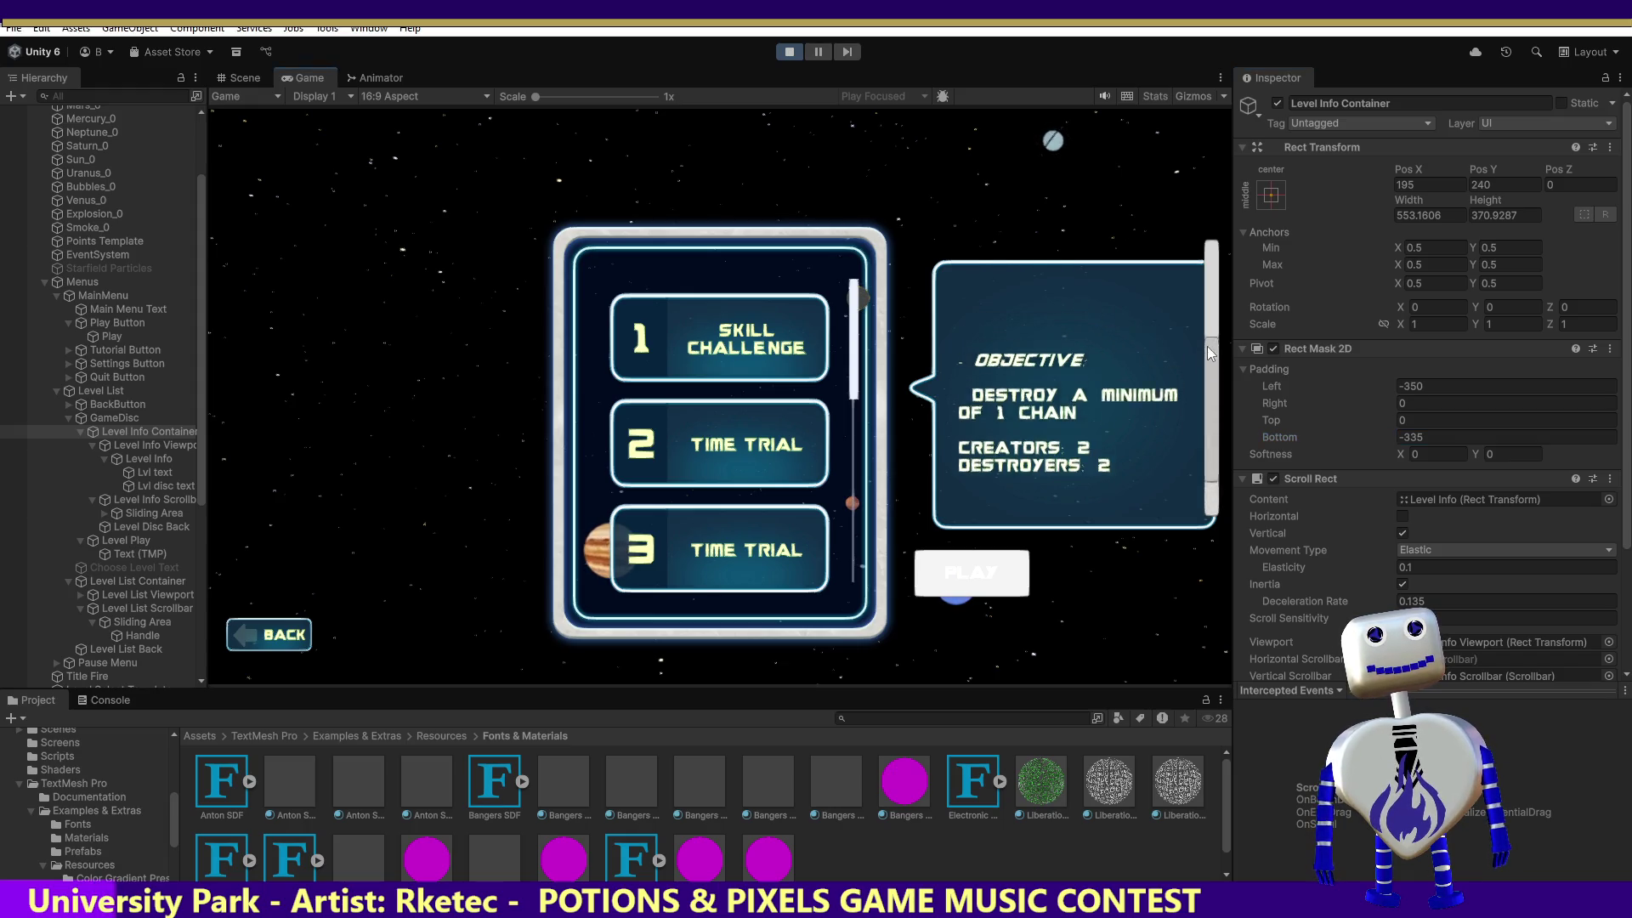
drag(1206, 262, 1204, 476)
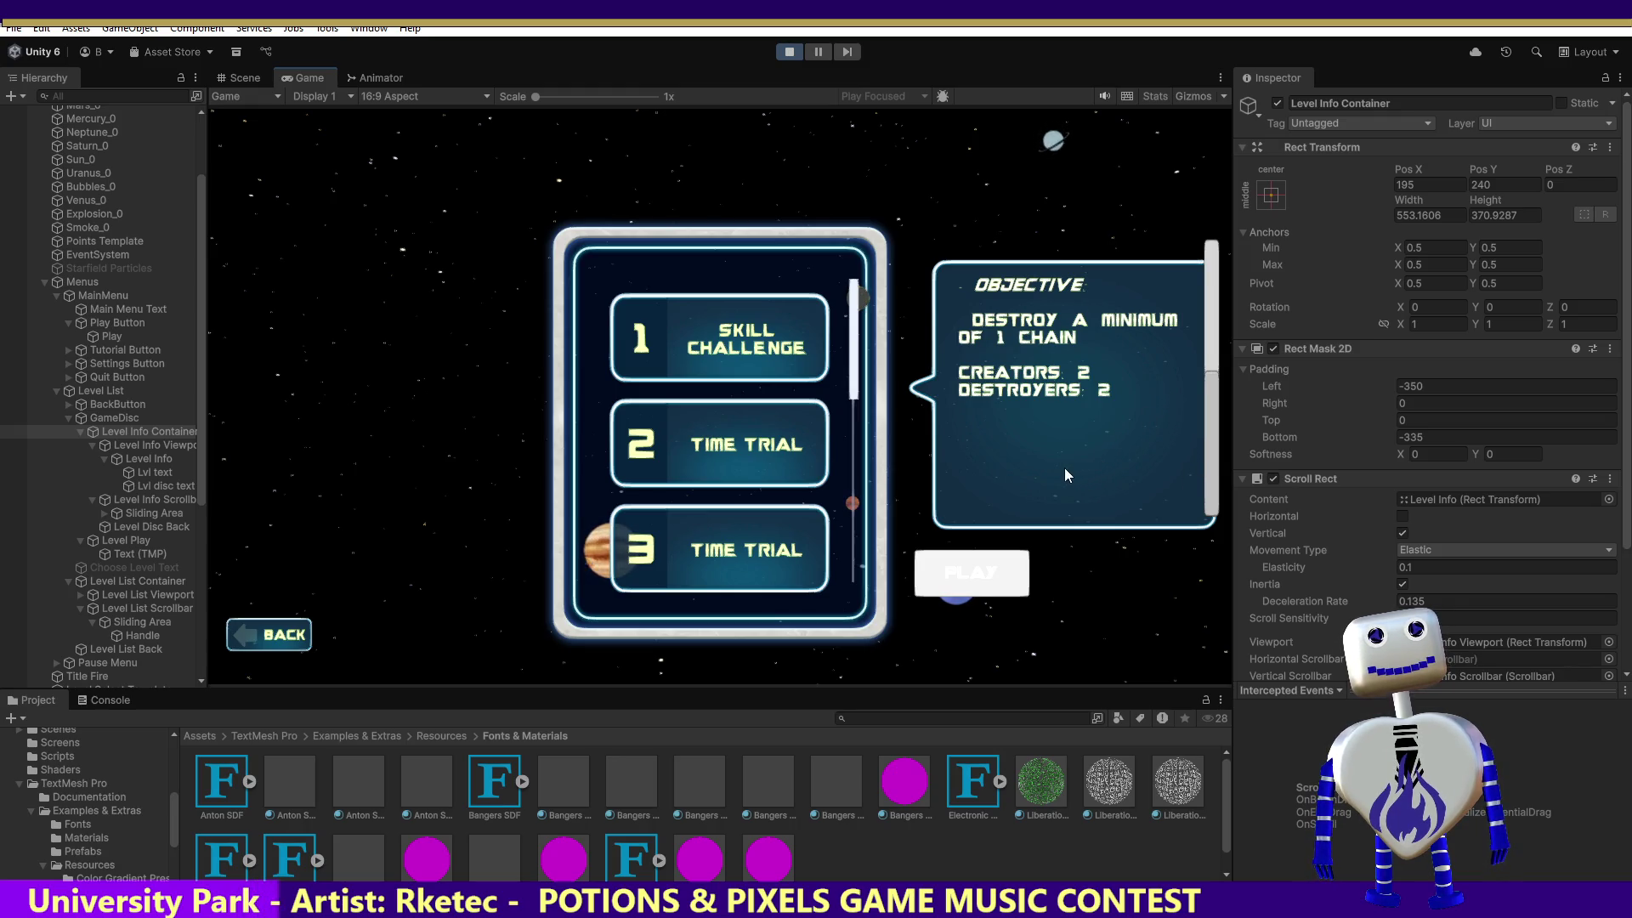
scroll(1019, 399, up, 2)
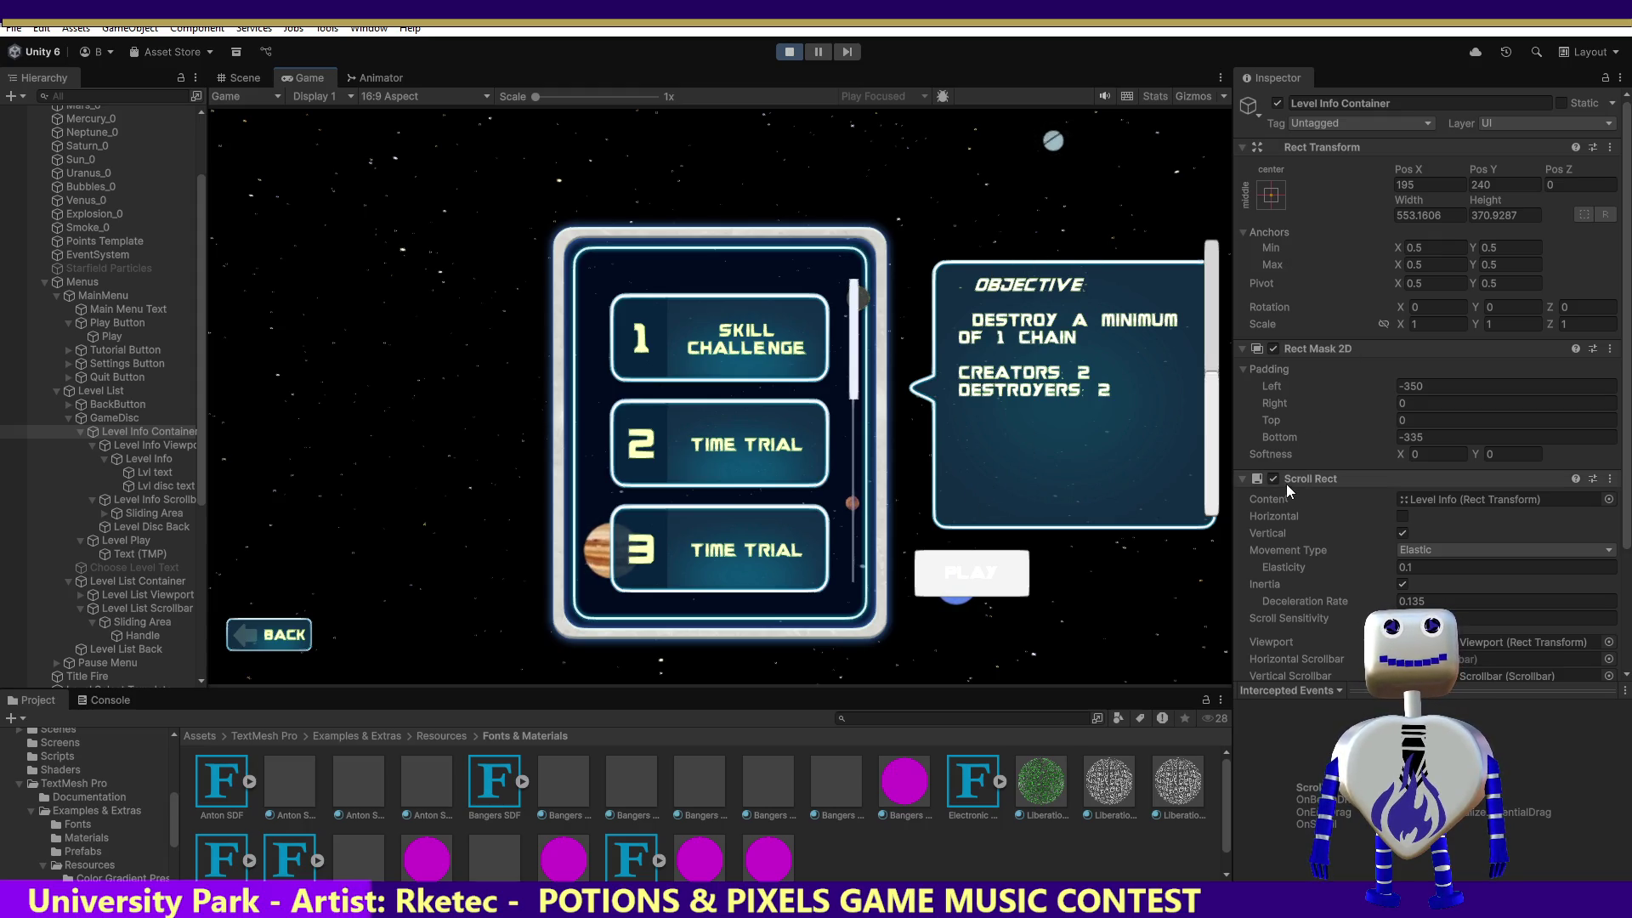
Correct the mistyped entries and commit -350 as the Level Info Container mask's Top padding.
click(1415, 436)
click(1418, 420)
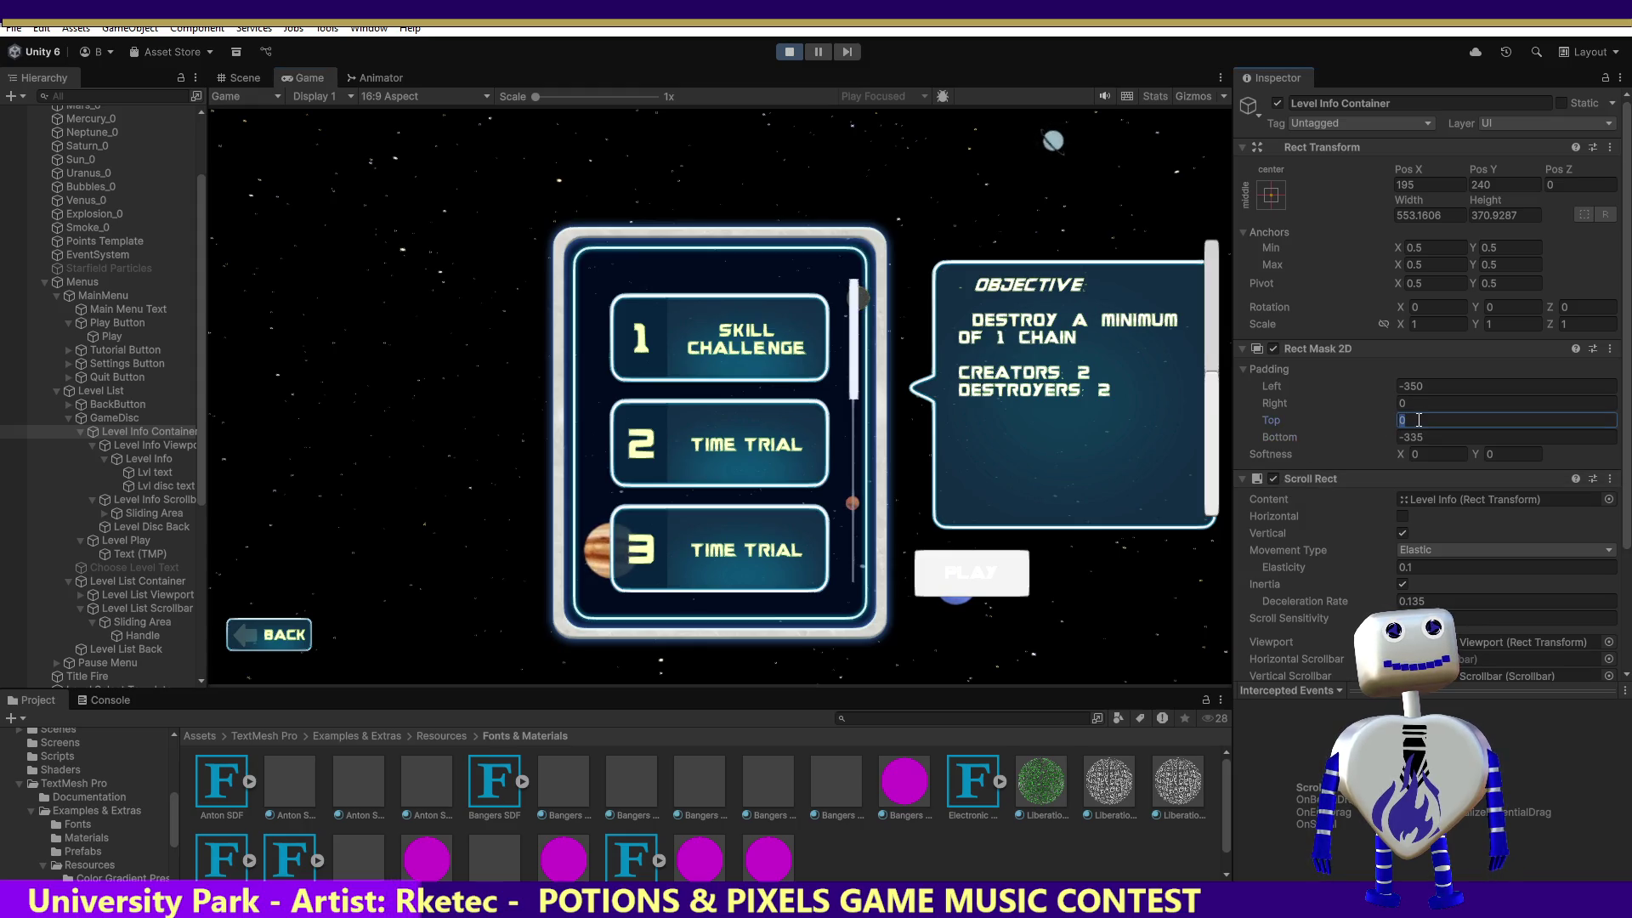
text(2)
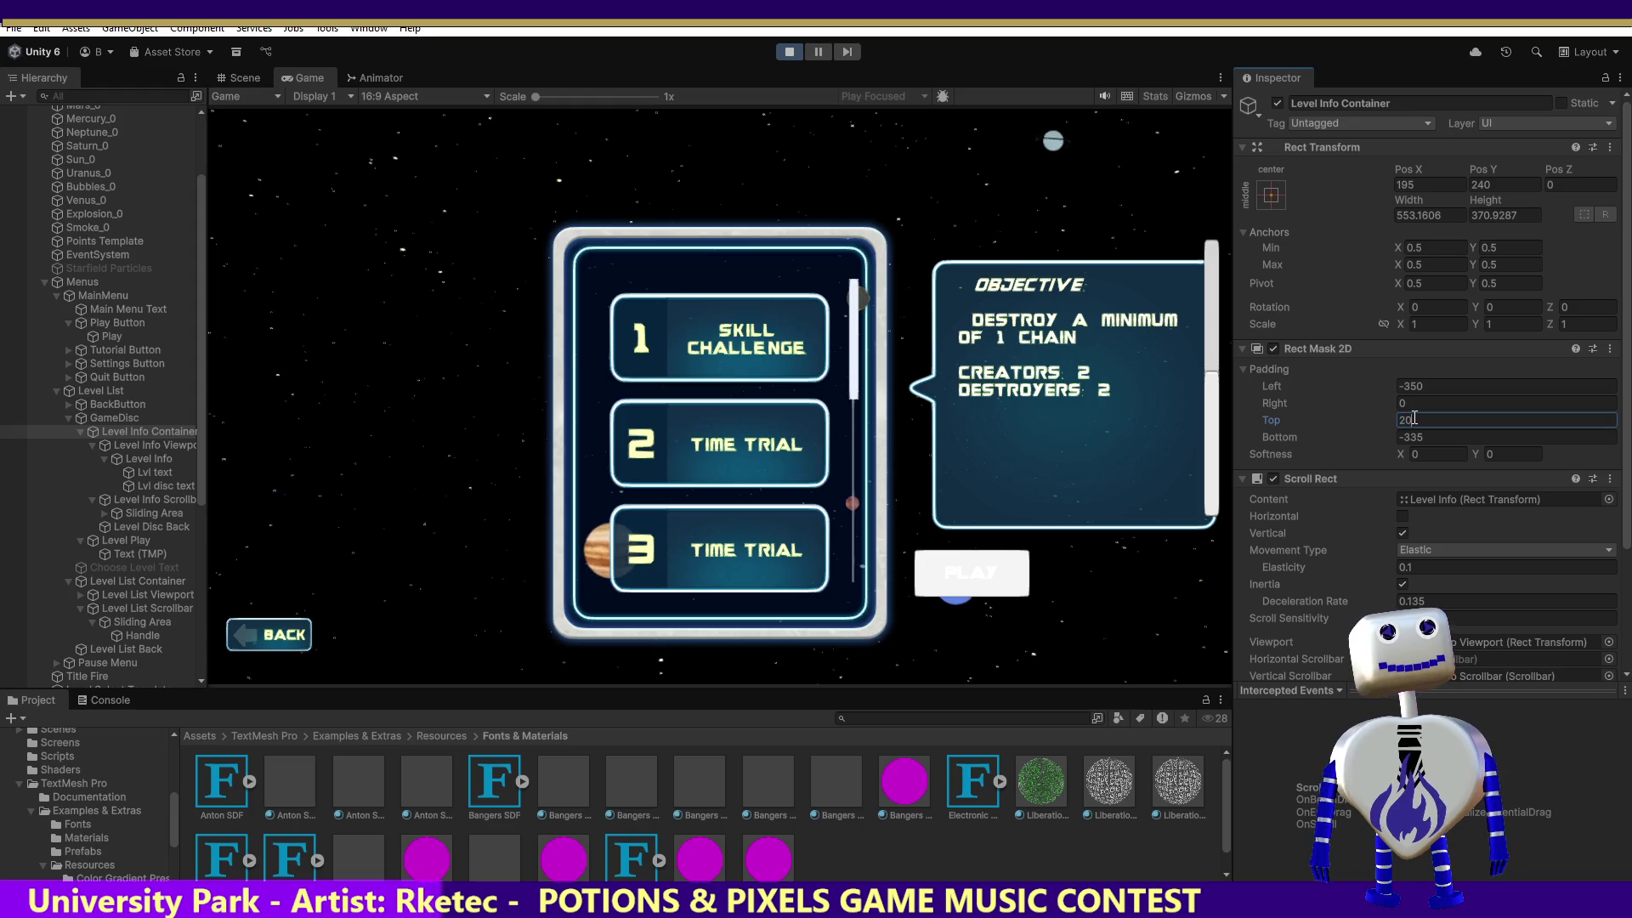
text(-)
text(00)
key(BackSpace)
key(BackSpace)
key(BackSpace)
text(35)
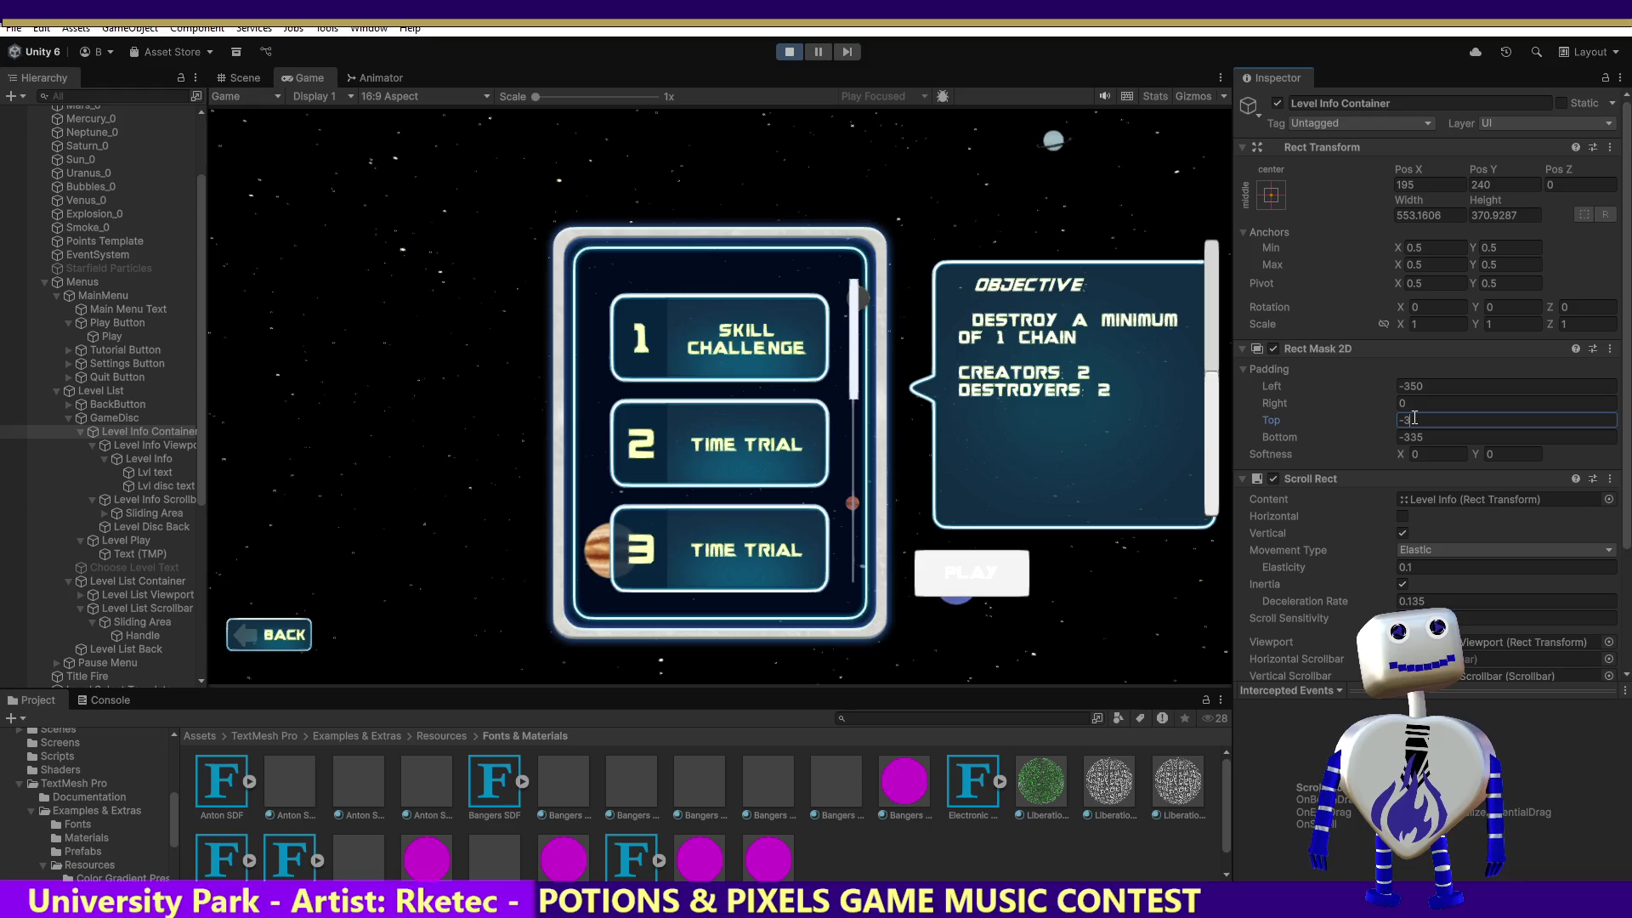
text(0)
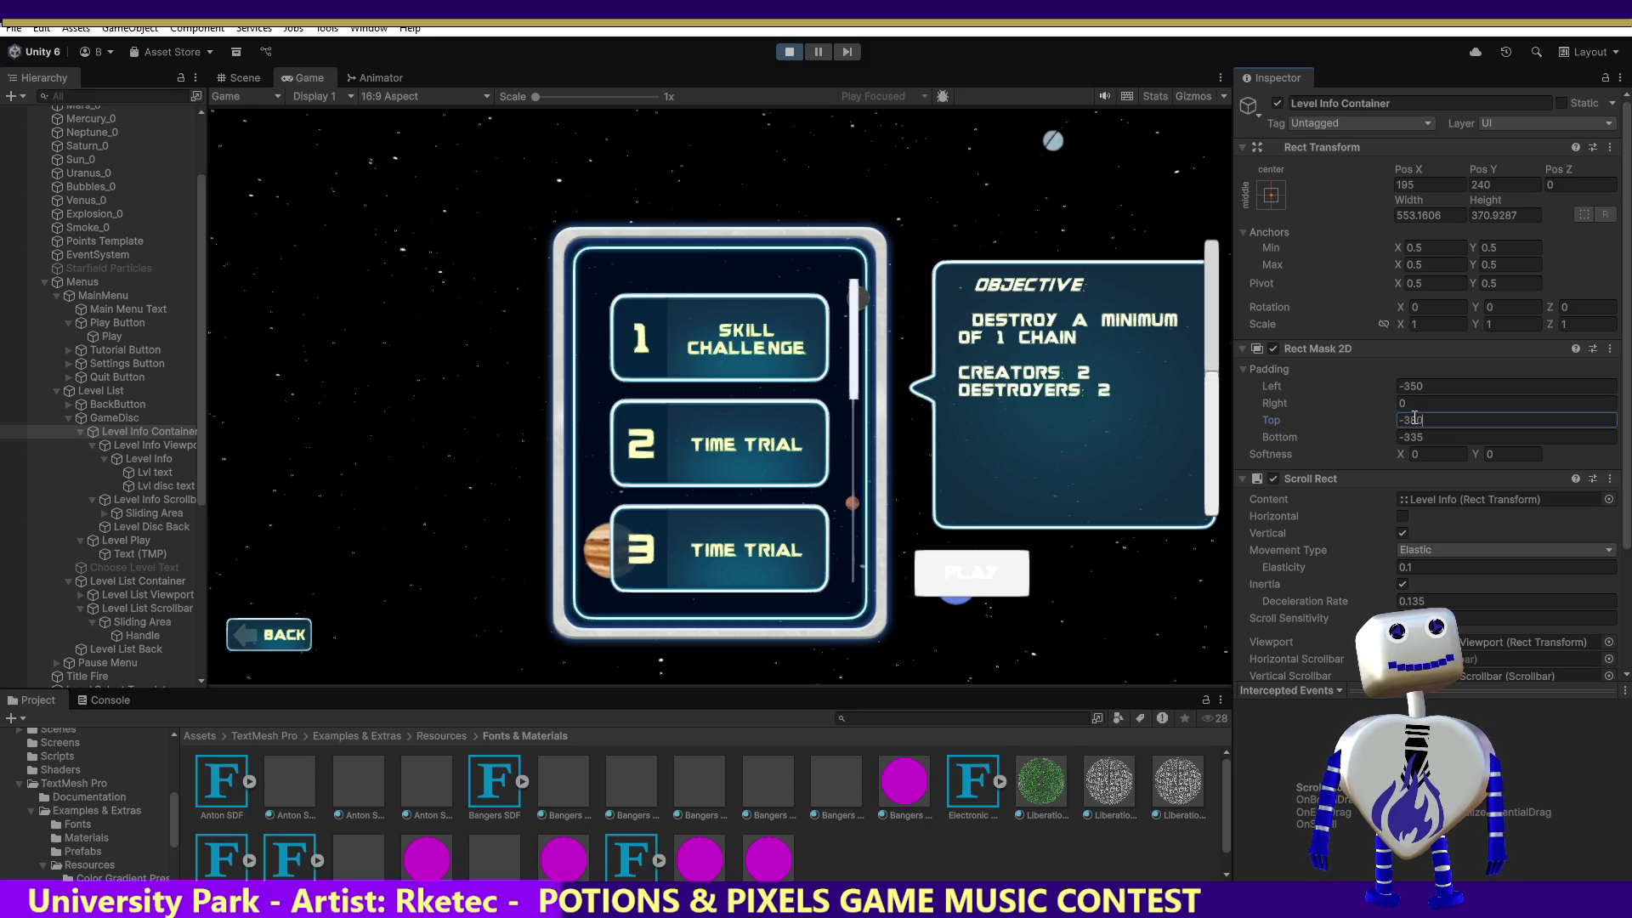
key(BackSpace)
key(BackSpace)
key(BackSpace)
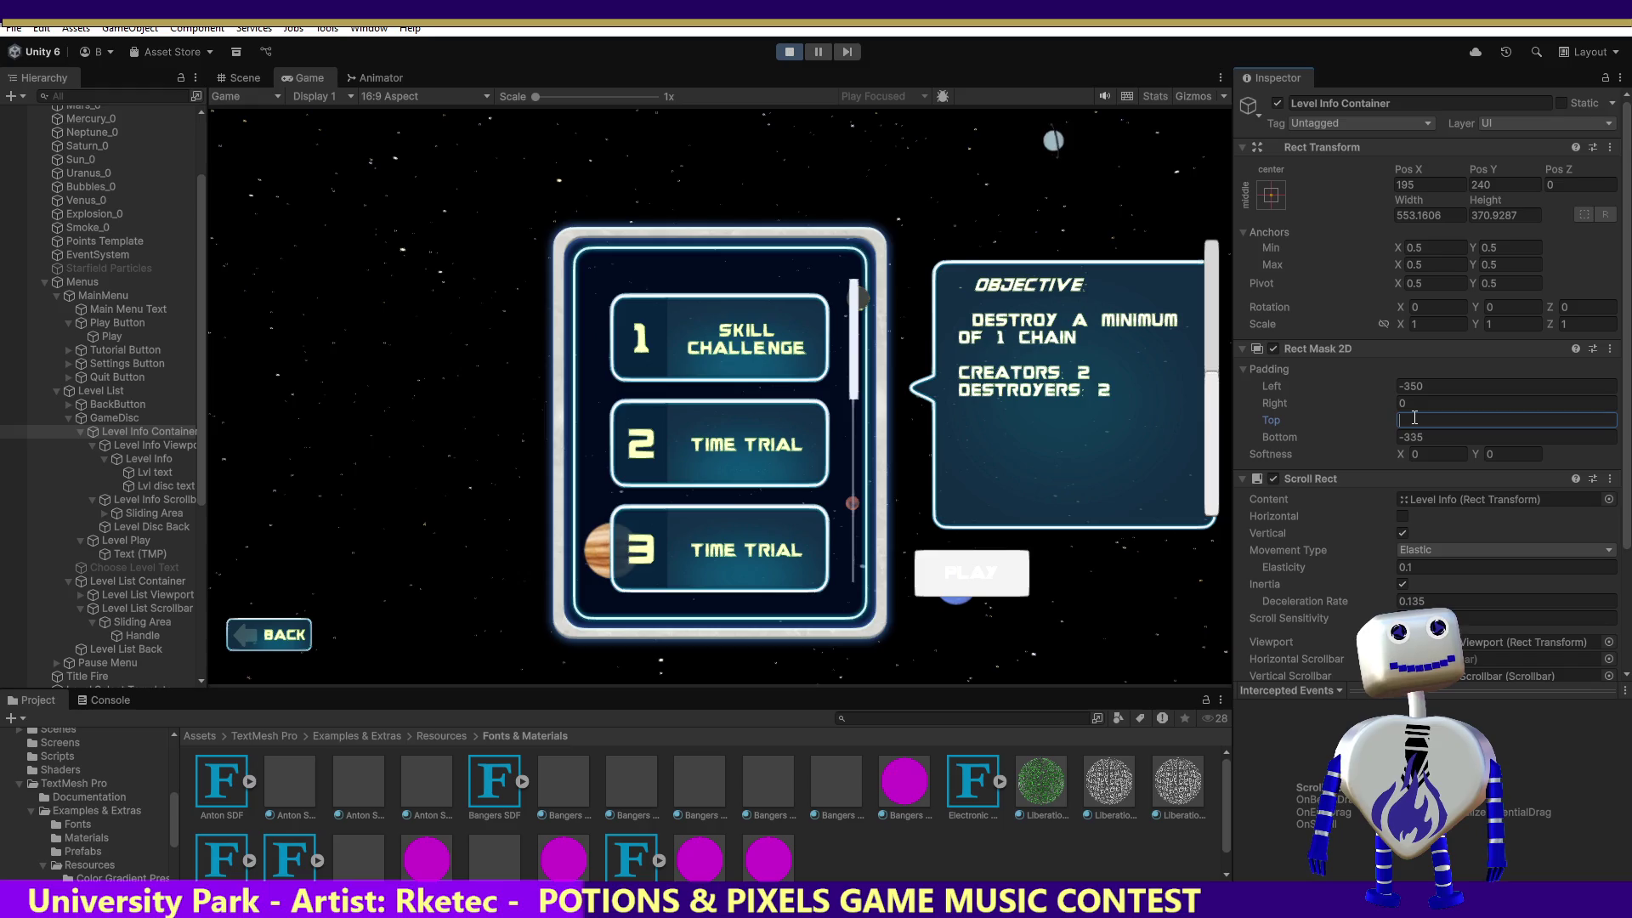
text(3-)
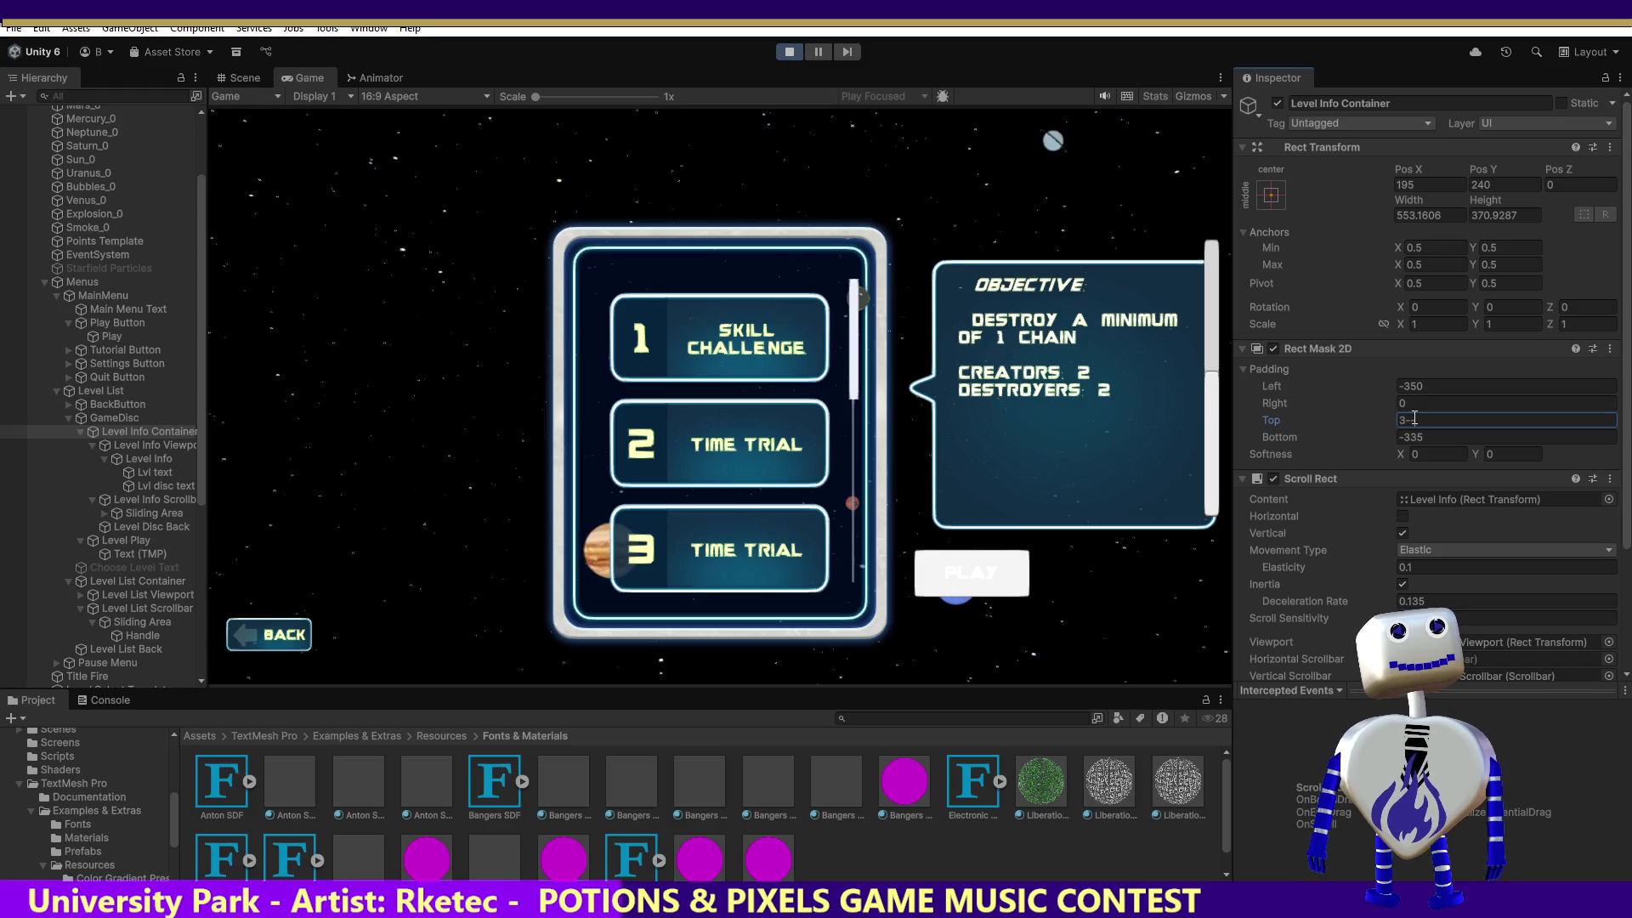
key(BackSpace)
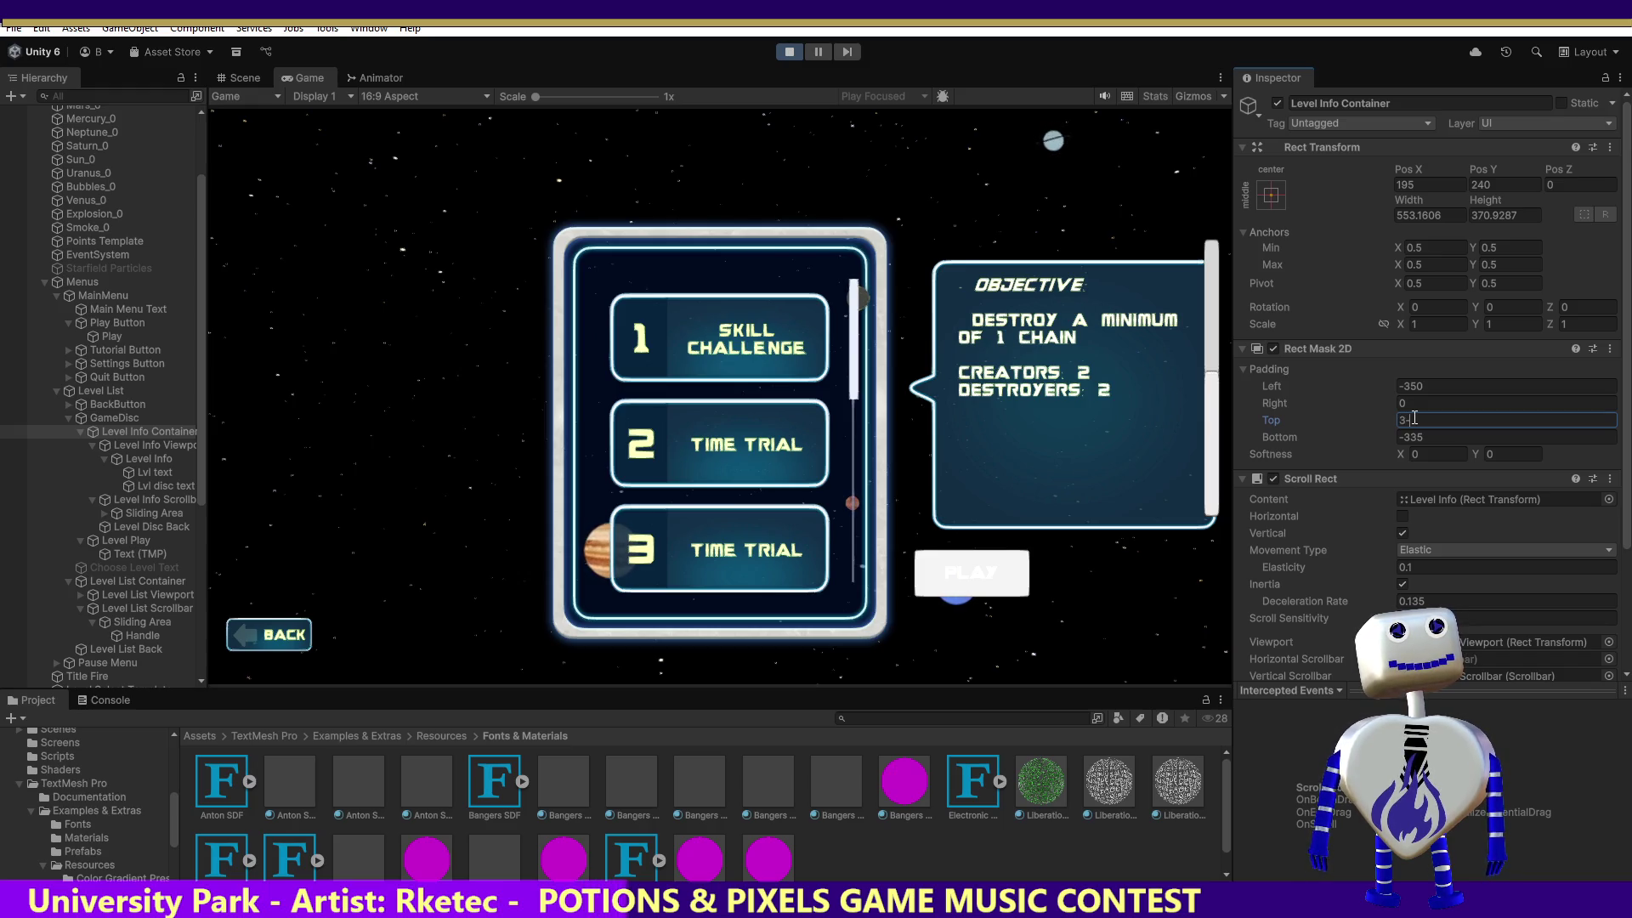
text(-350)
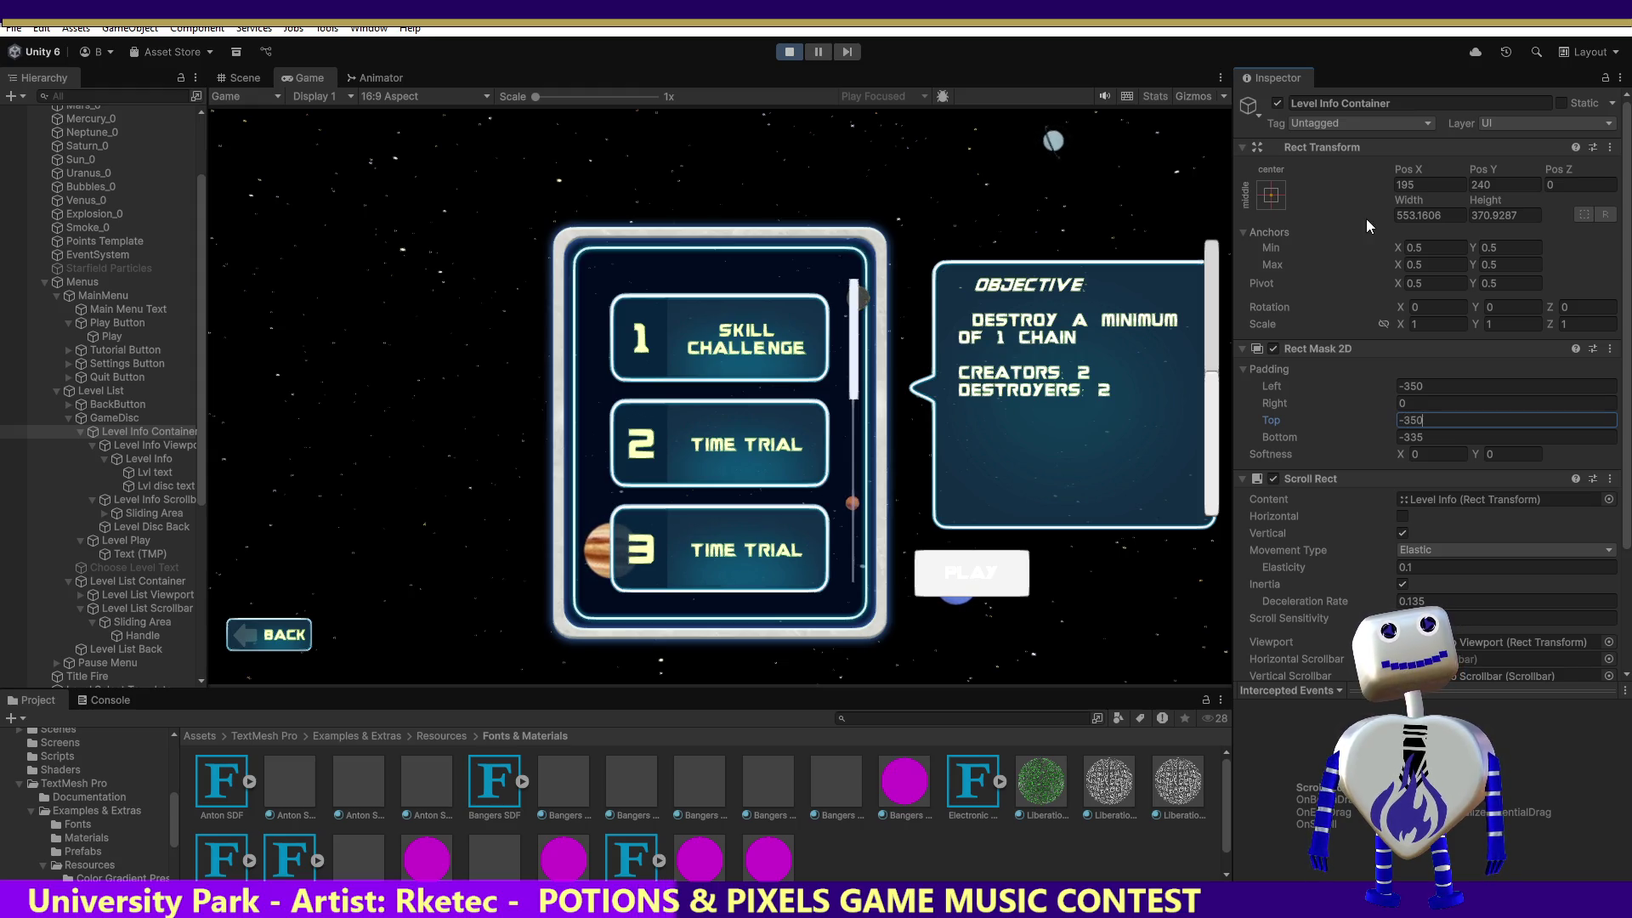
key(Return)
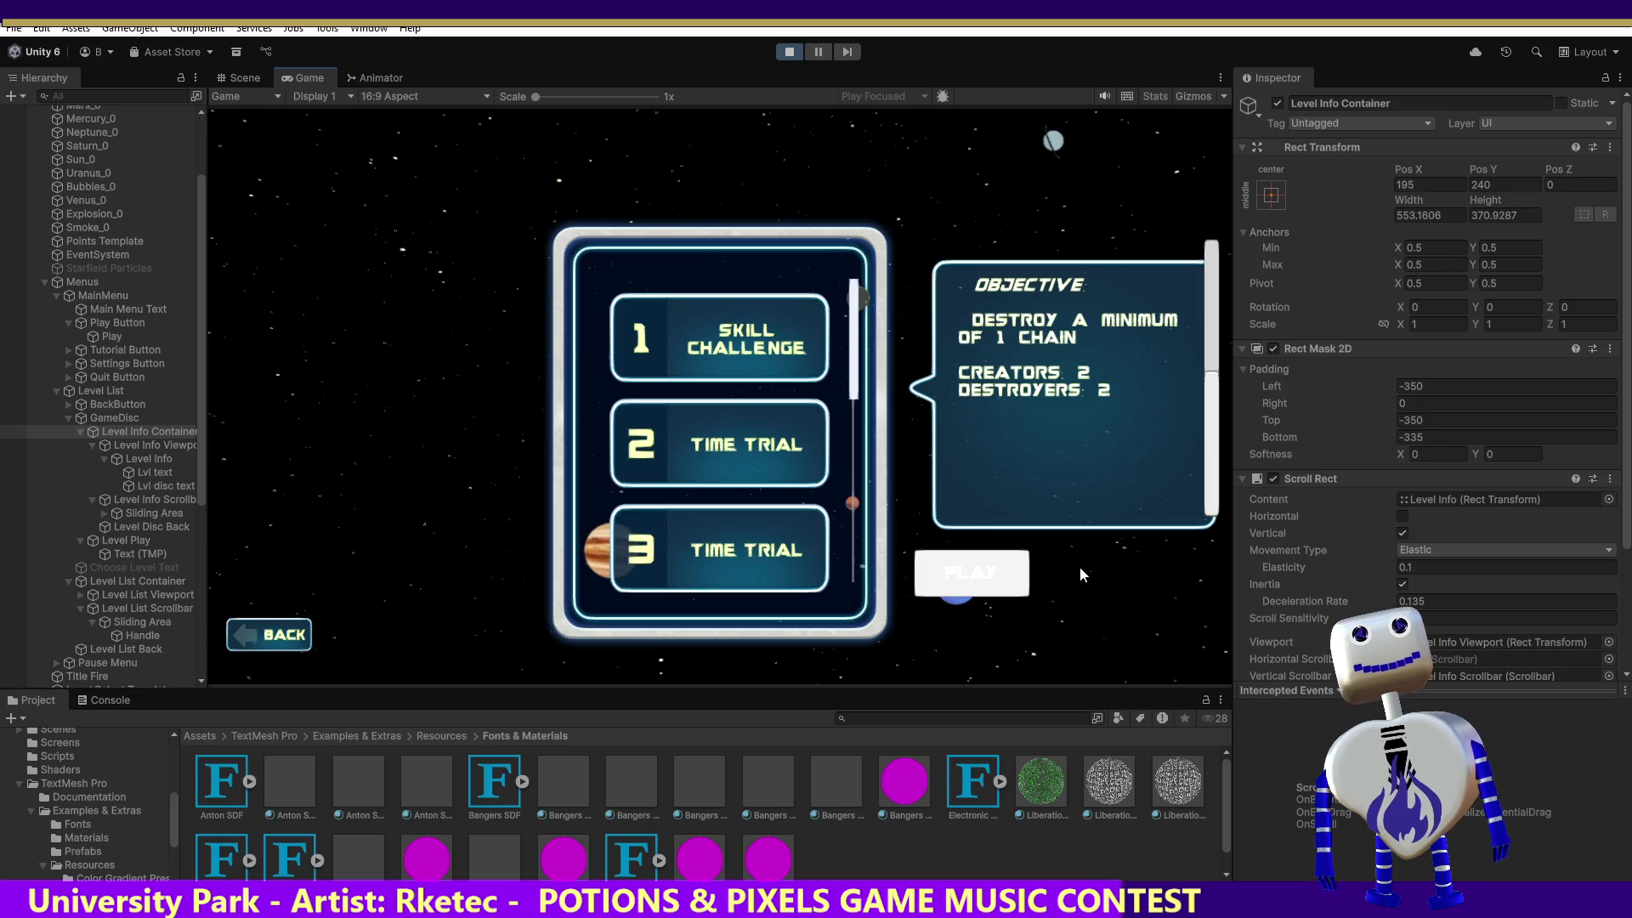
click(1486, 420)
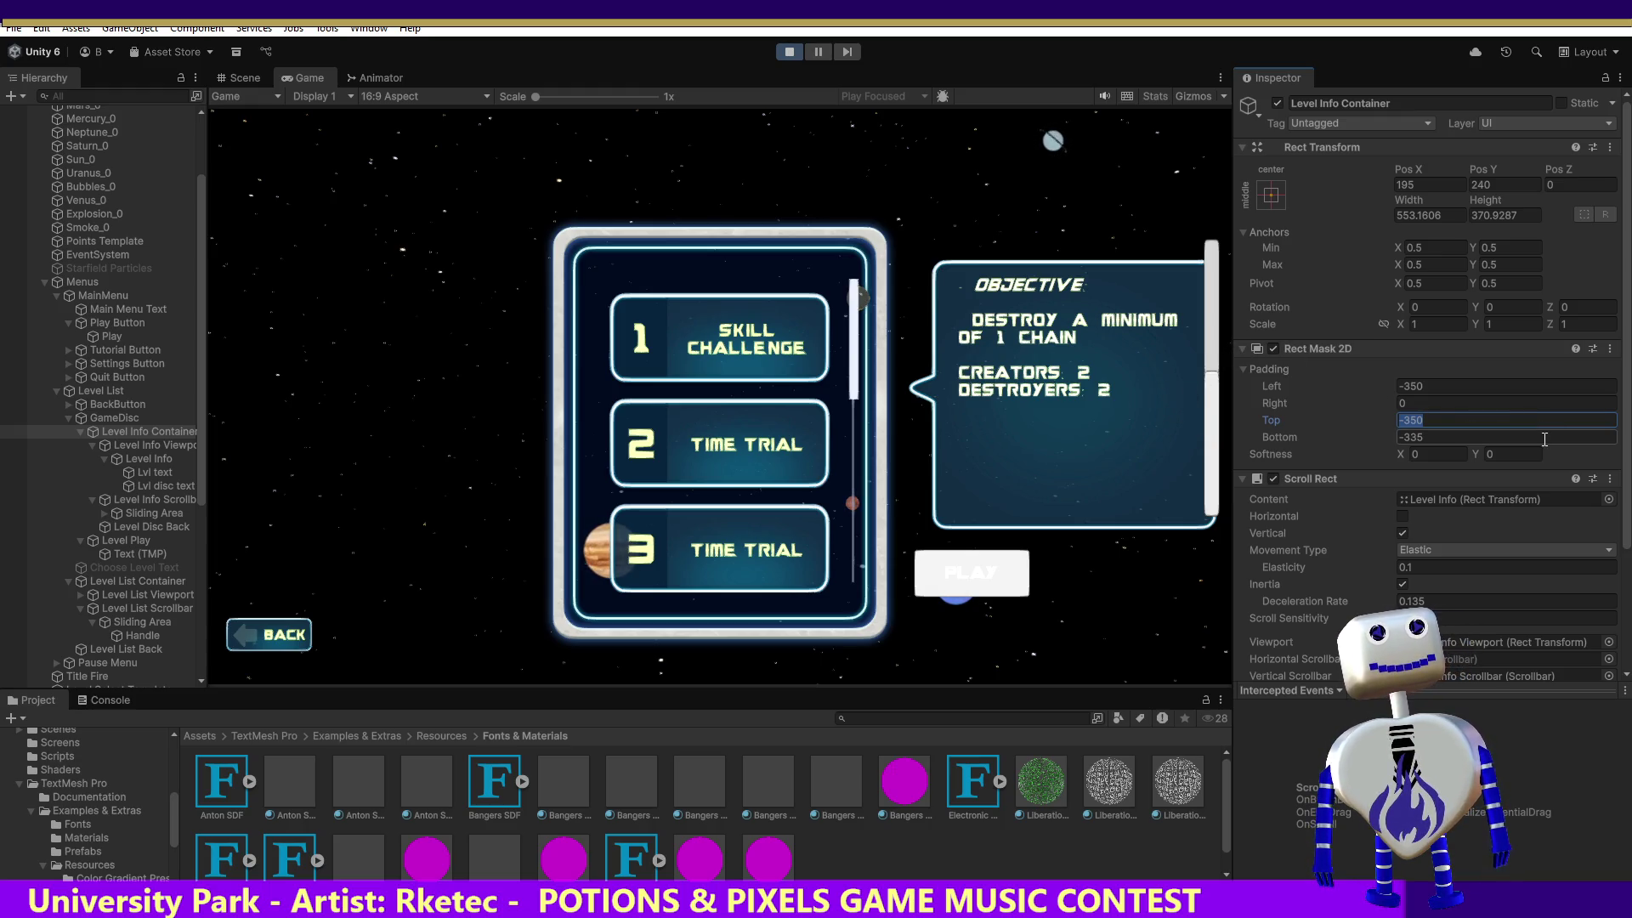
Try a Top padding of 50 and test scrolling the objective text in the bubble.
text(500)
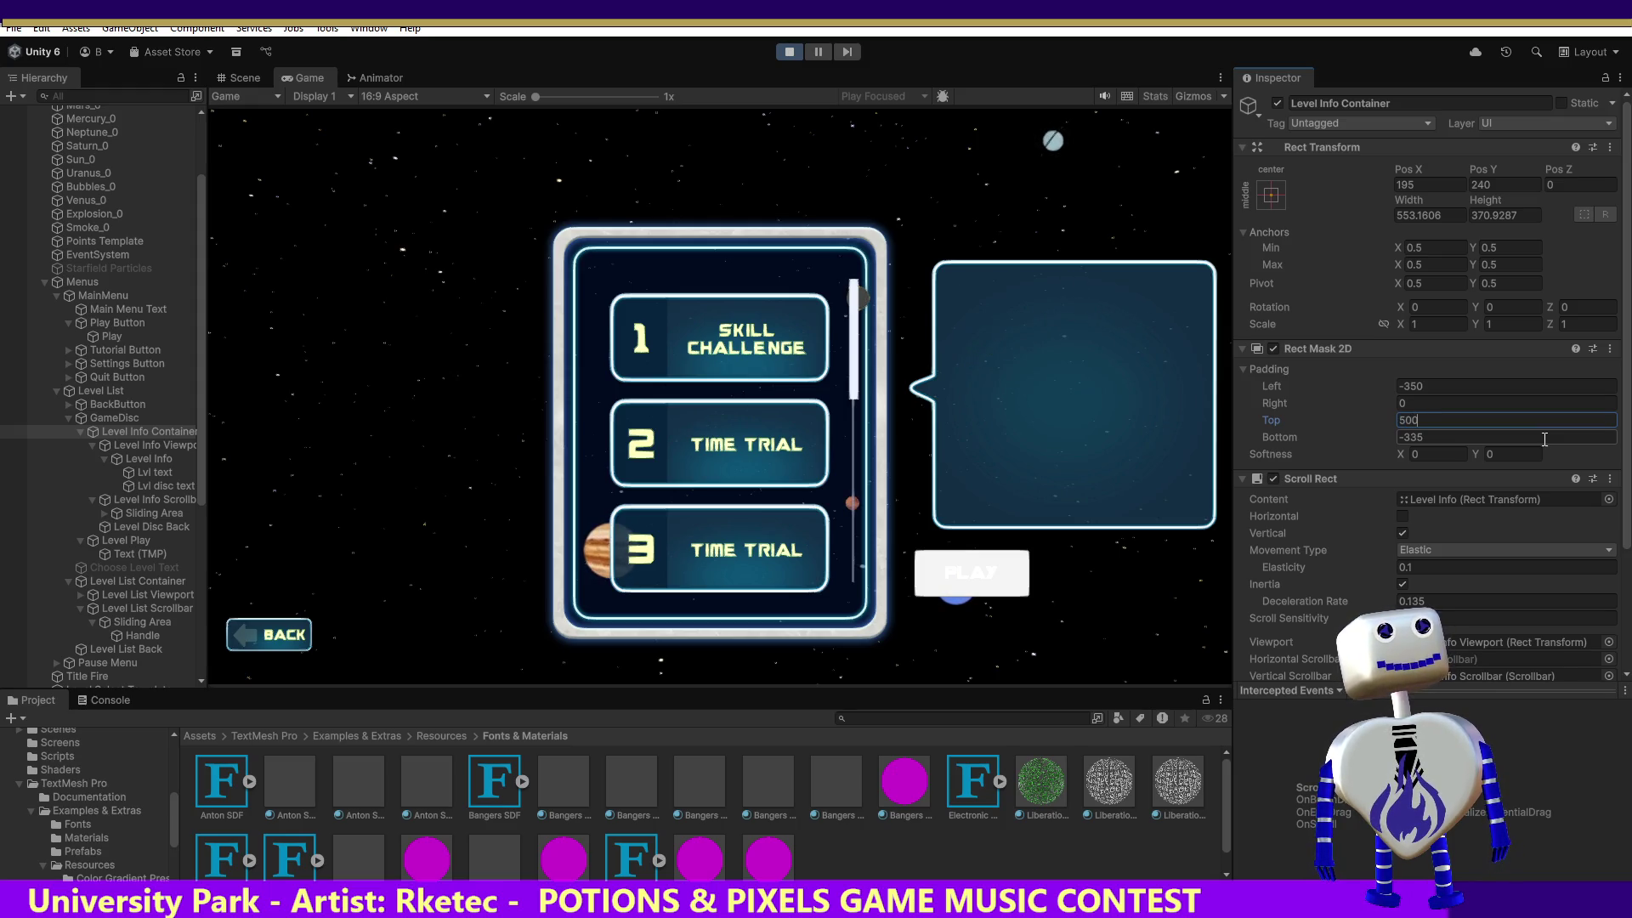
key(BackSpace)
text(3)
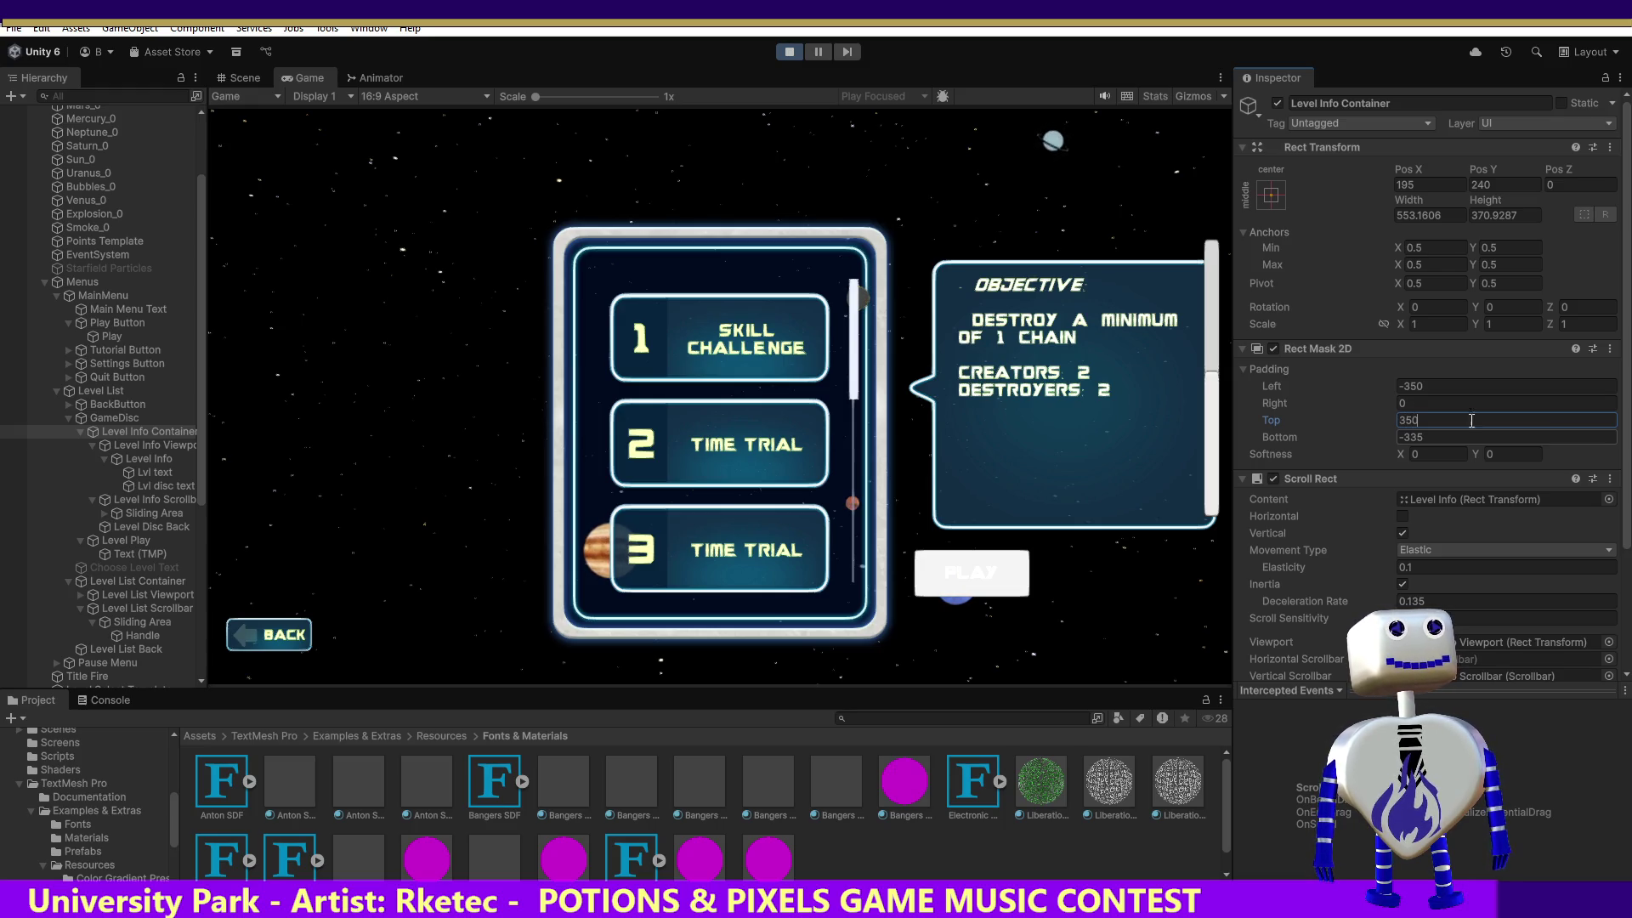
mouse_move(1218, 357)
mouse_down()
mouse_move(1214, 431)
mouse_move(1210, 289)
mouse_up()
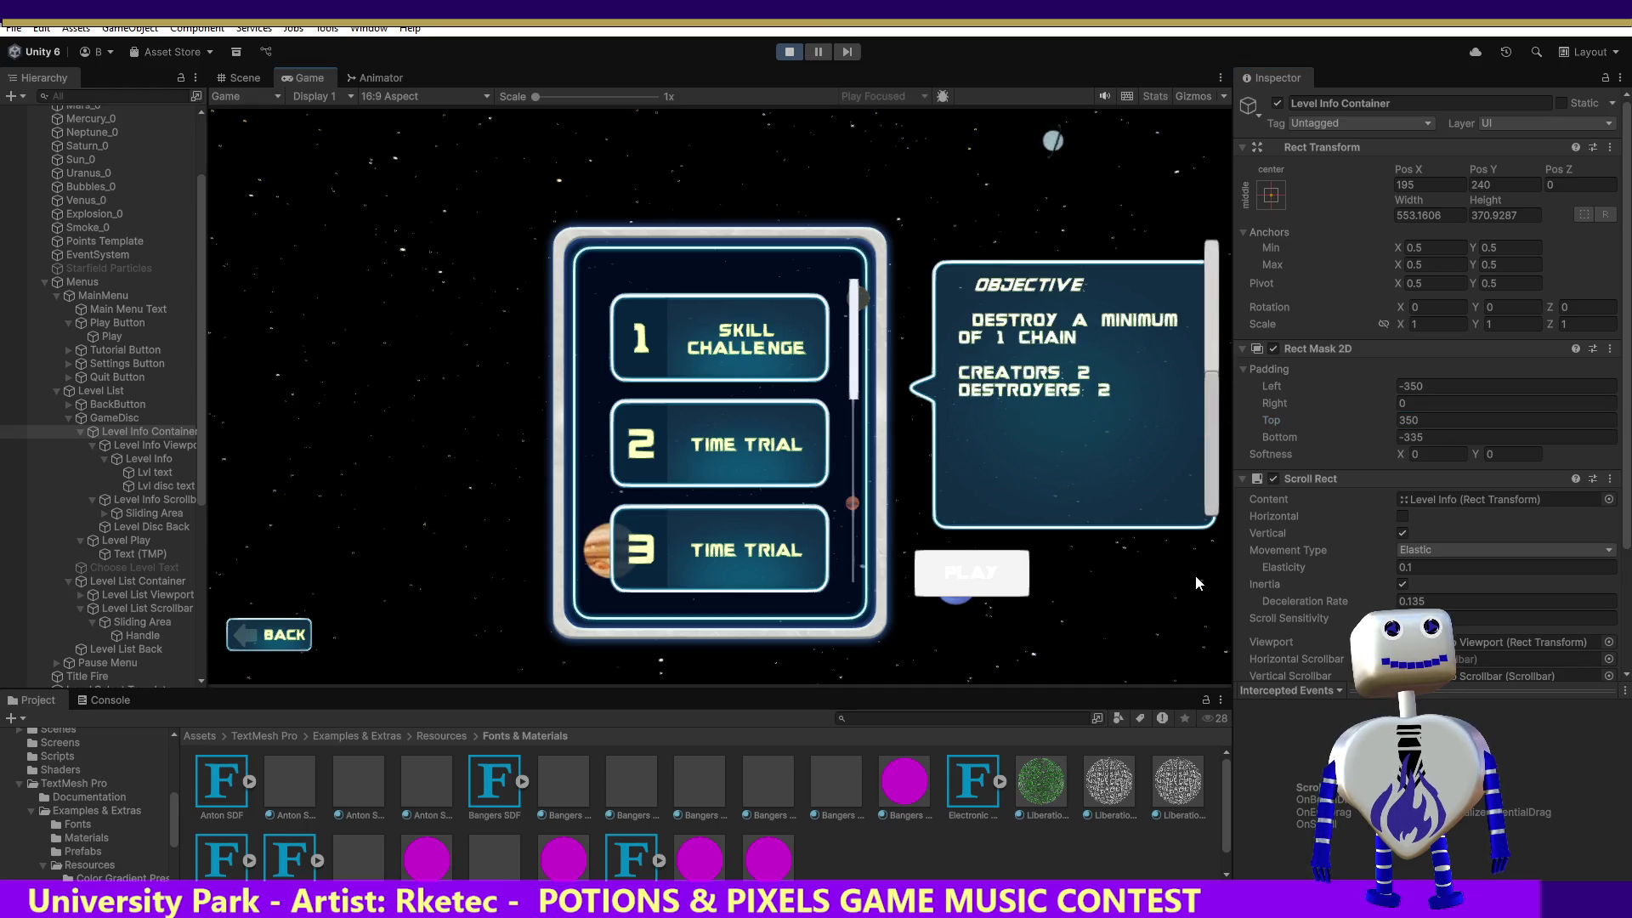
Try Top padding values 400, 375 and 370, testing the objective scrolling.
click(1399, 422)
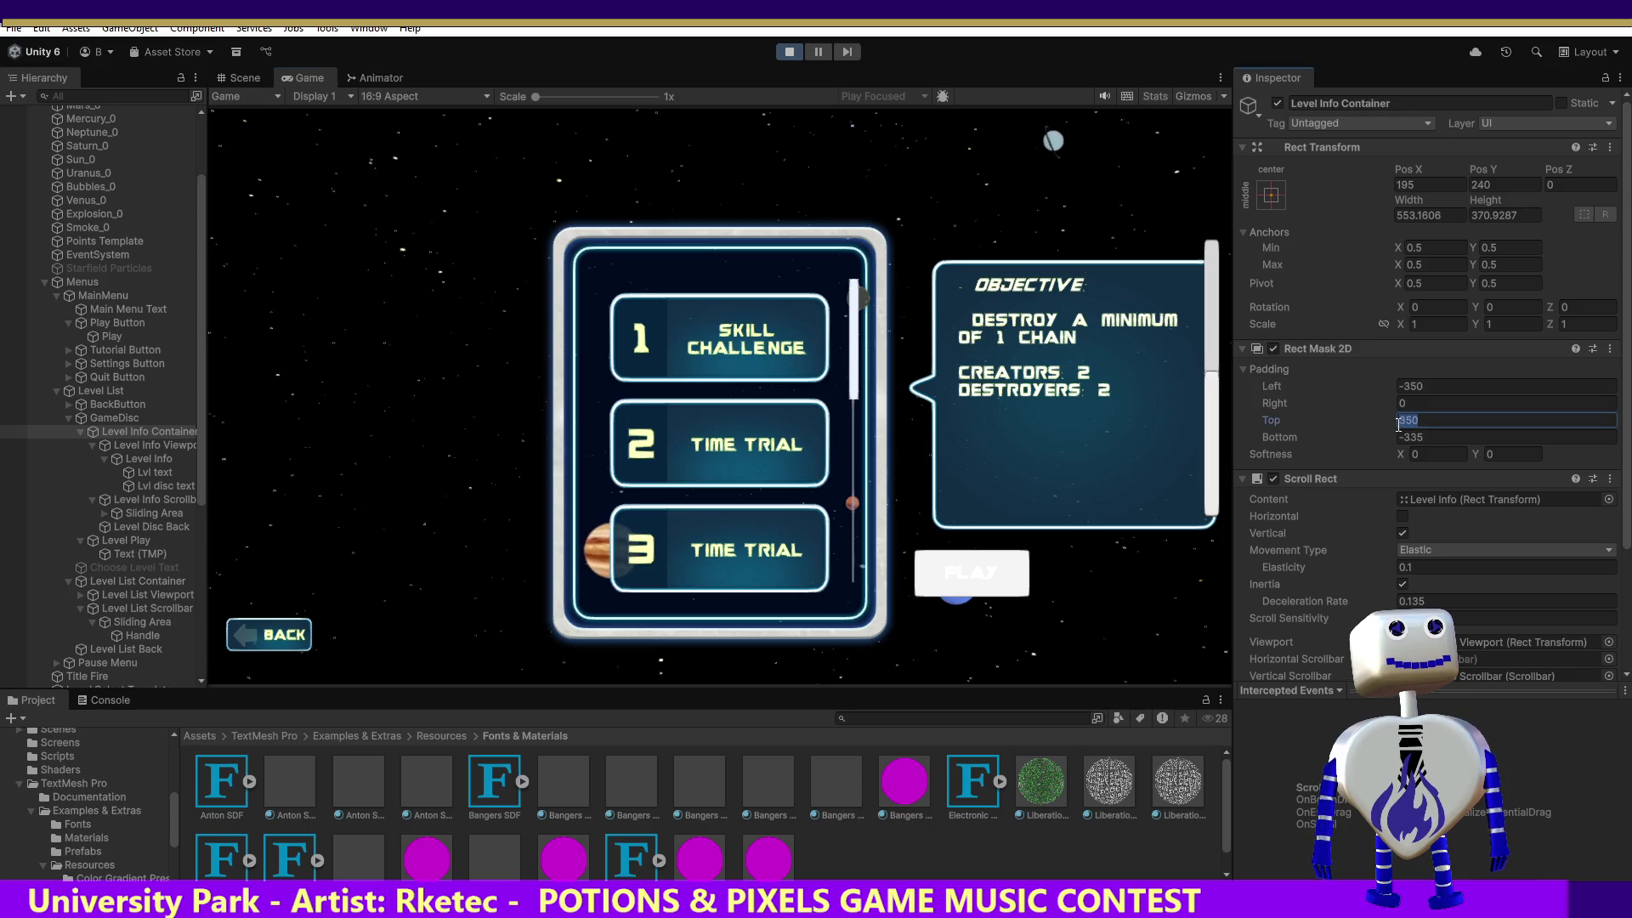
key(BackSpace)
text(400)
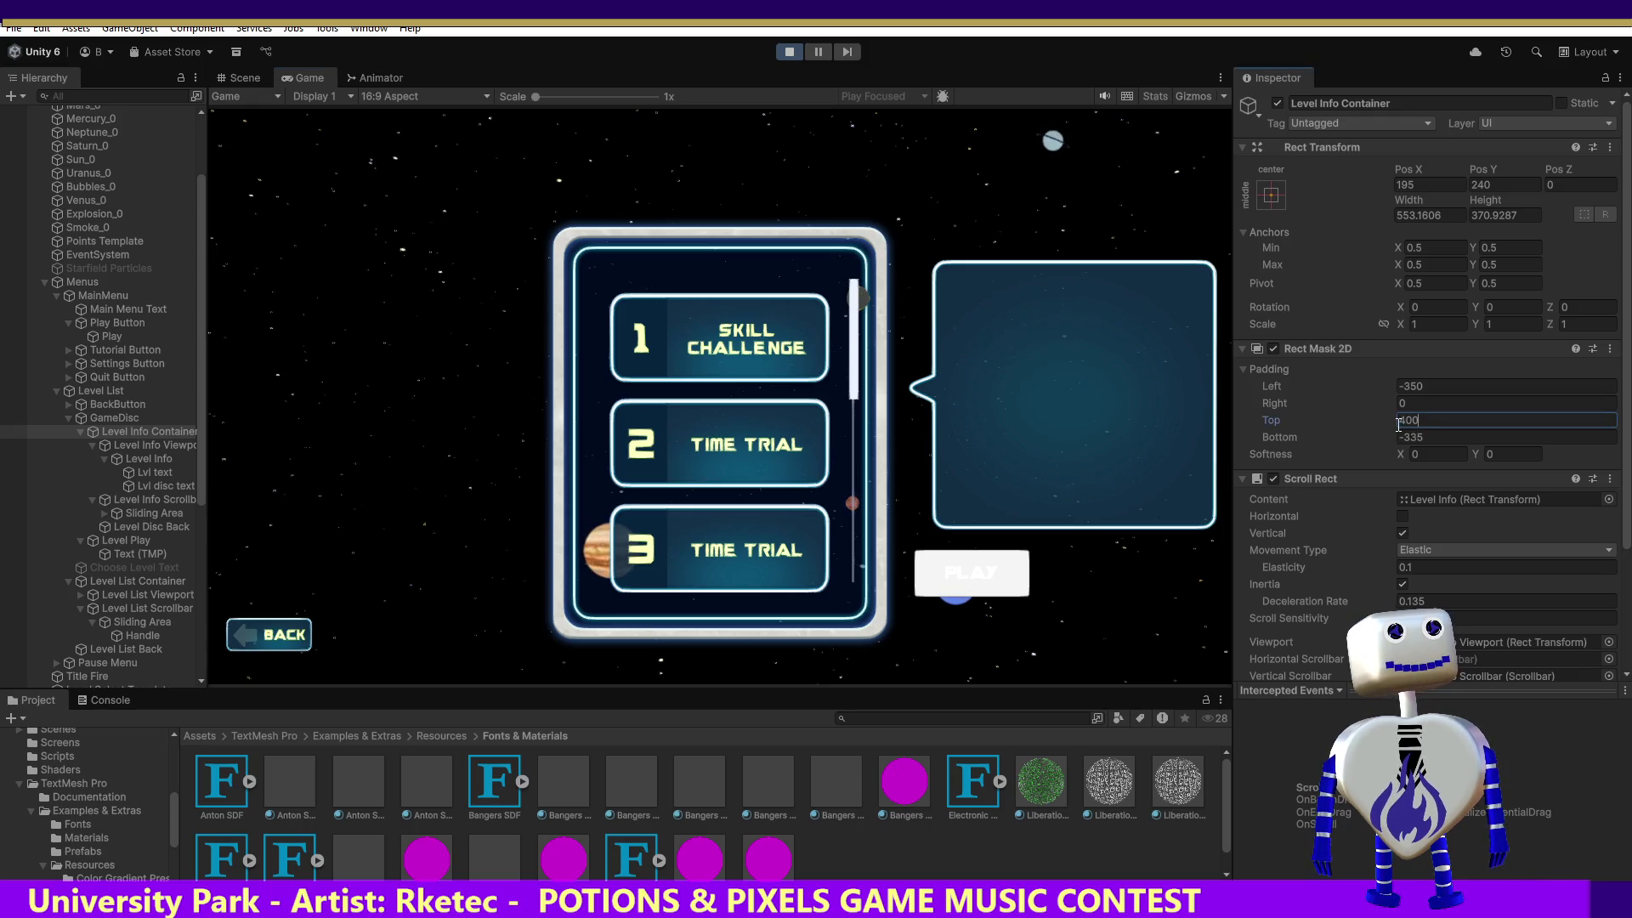
key(BackSpace)
key(BackSpace)
key(BackSpace)
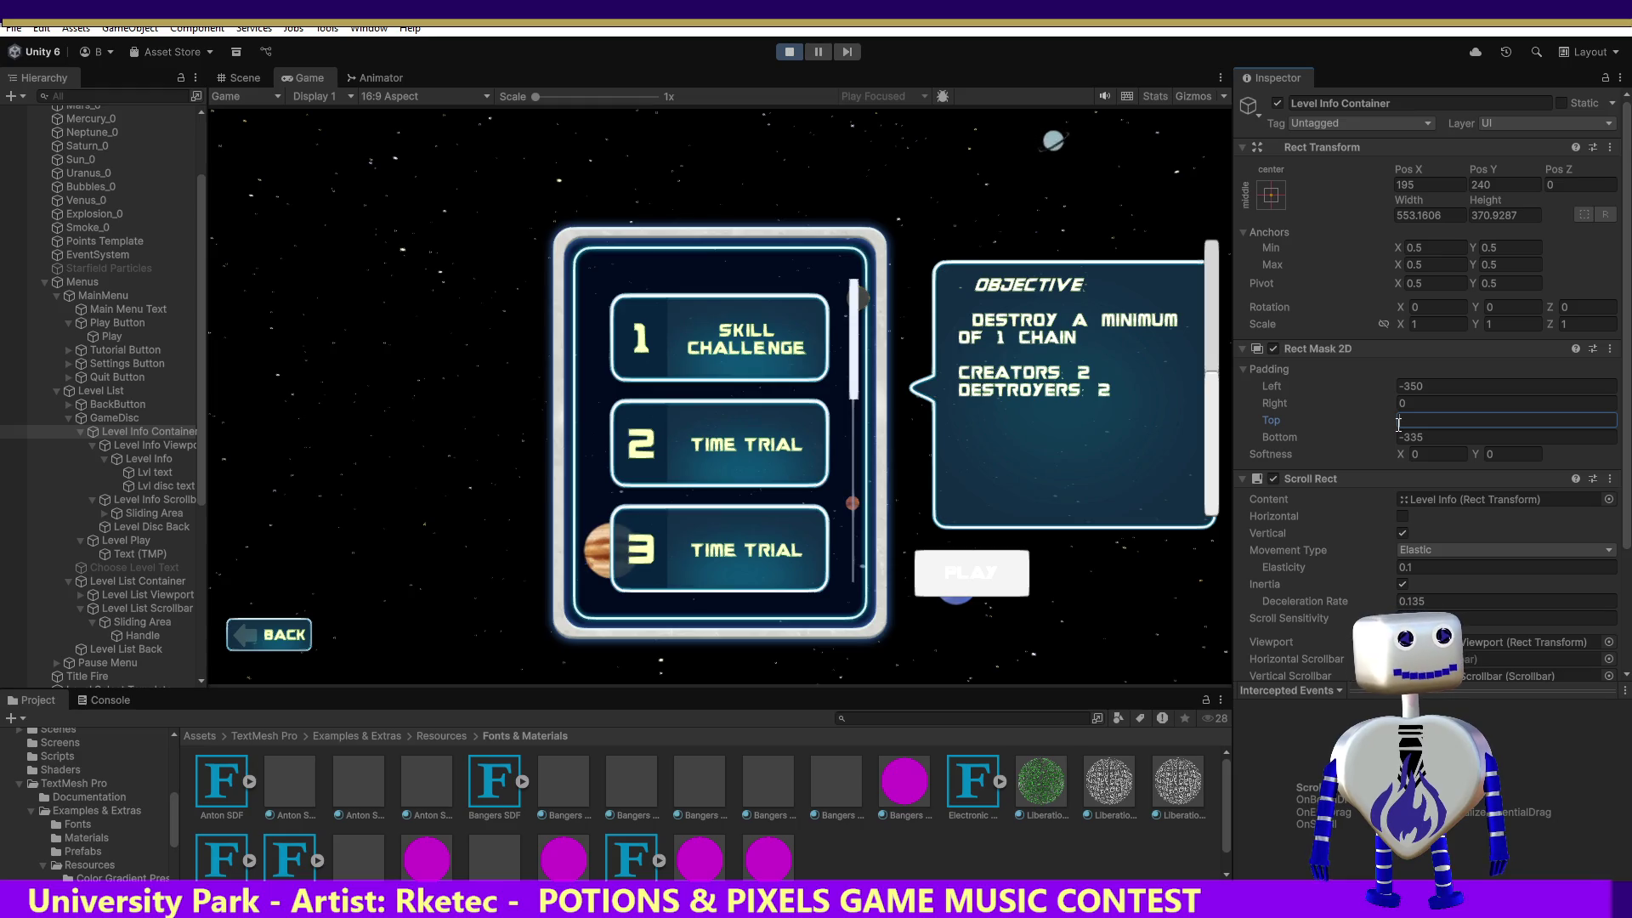
text(375)
key(BackSpace)
text(0)
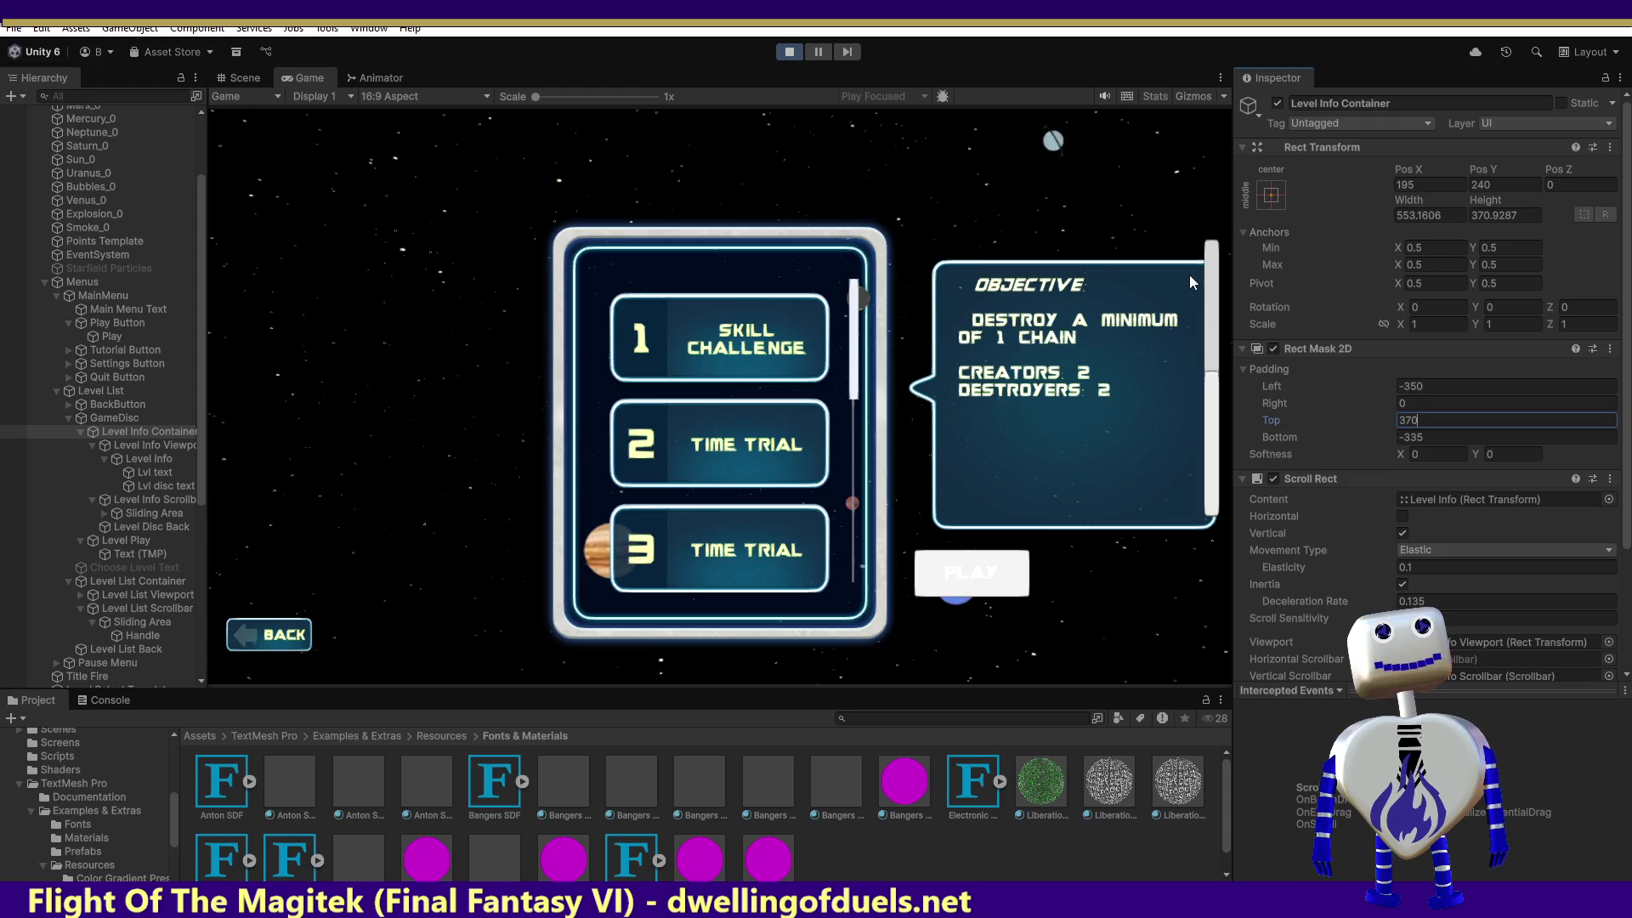
drag(1216, 386, 1210, 302)
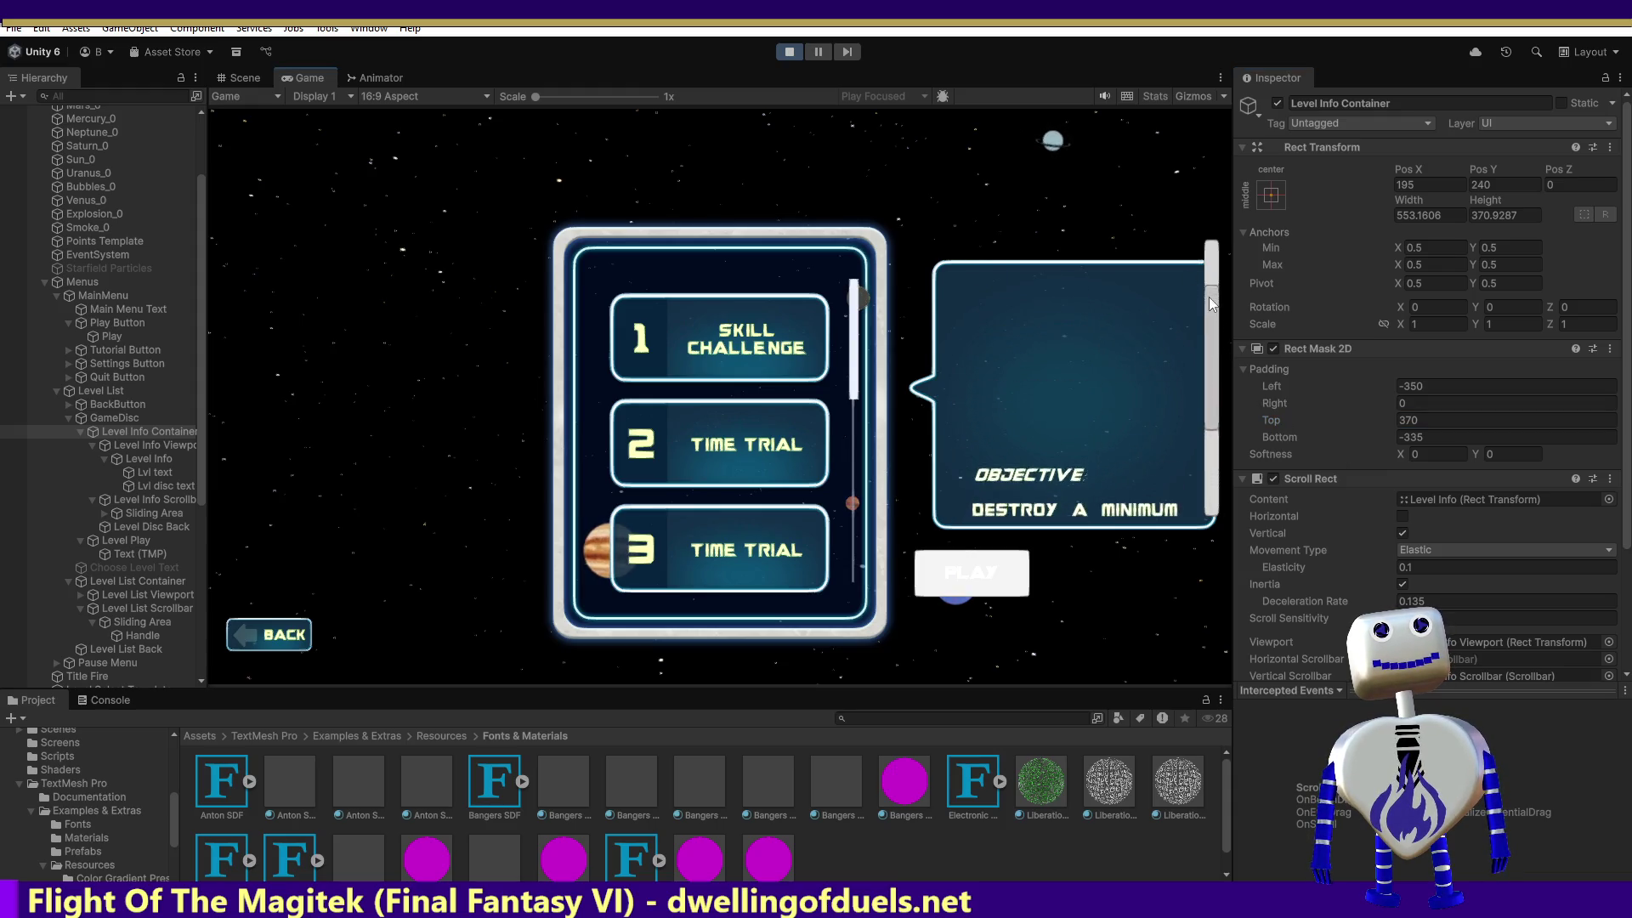
Clear the 370 Top padding value from the mask.
click(1518, 418)
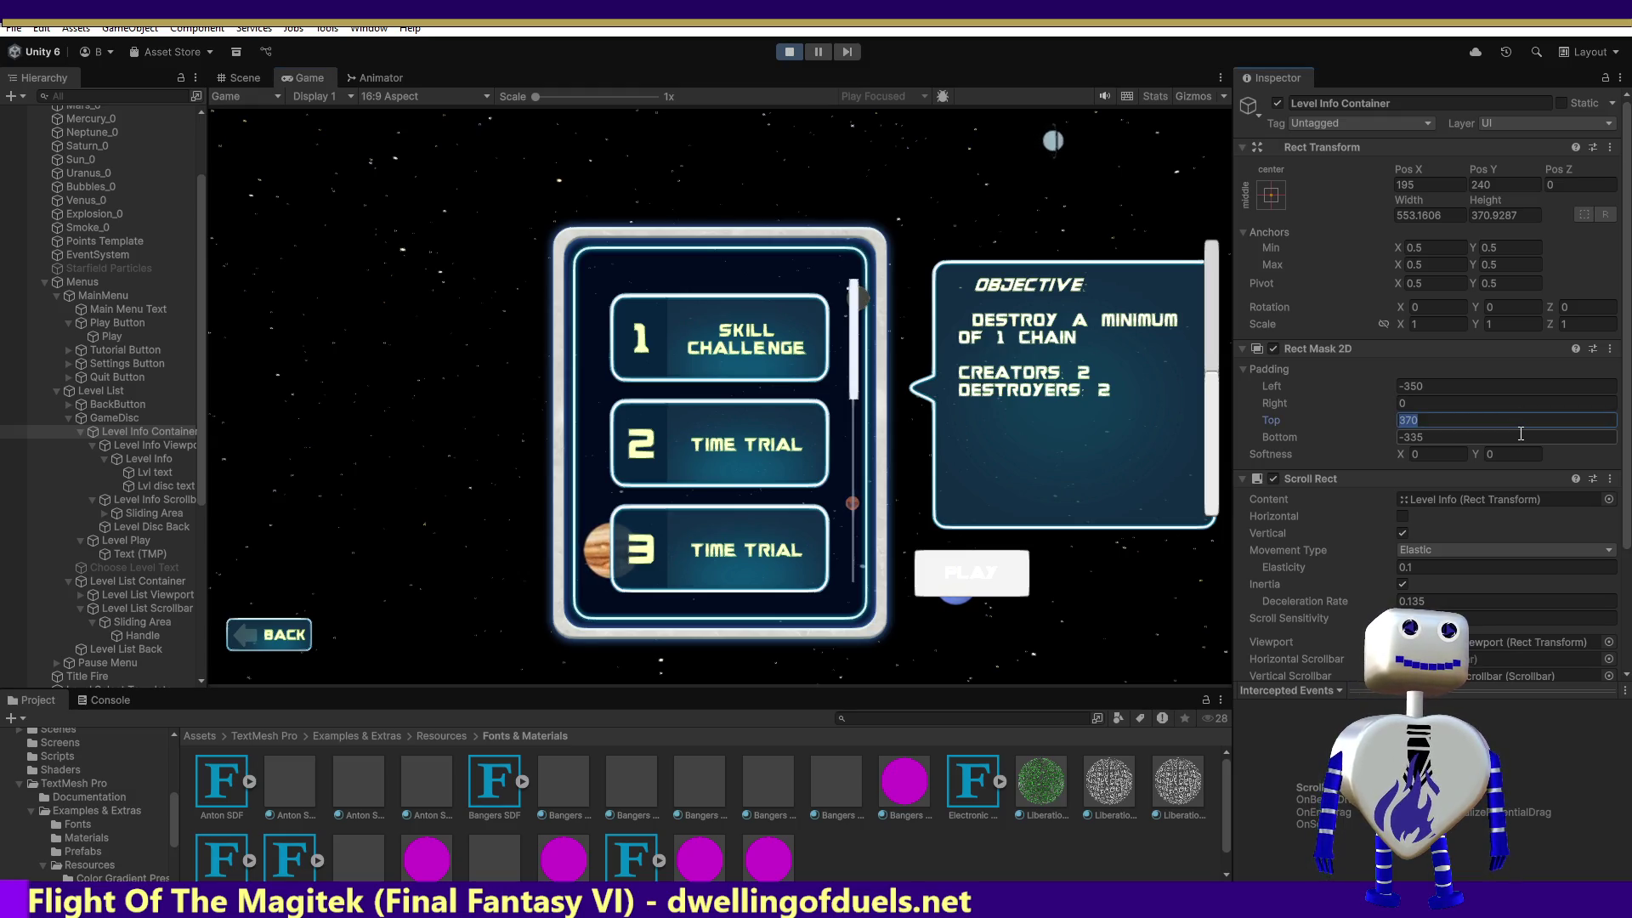
key(BackSpace)
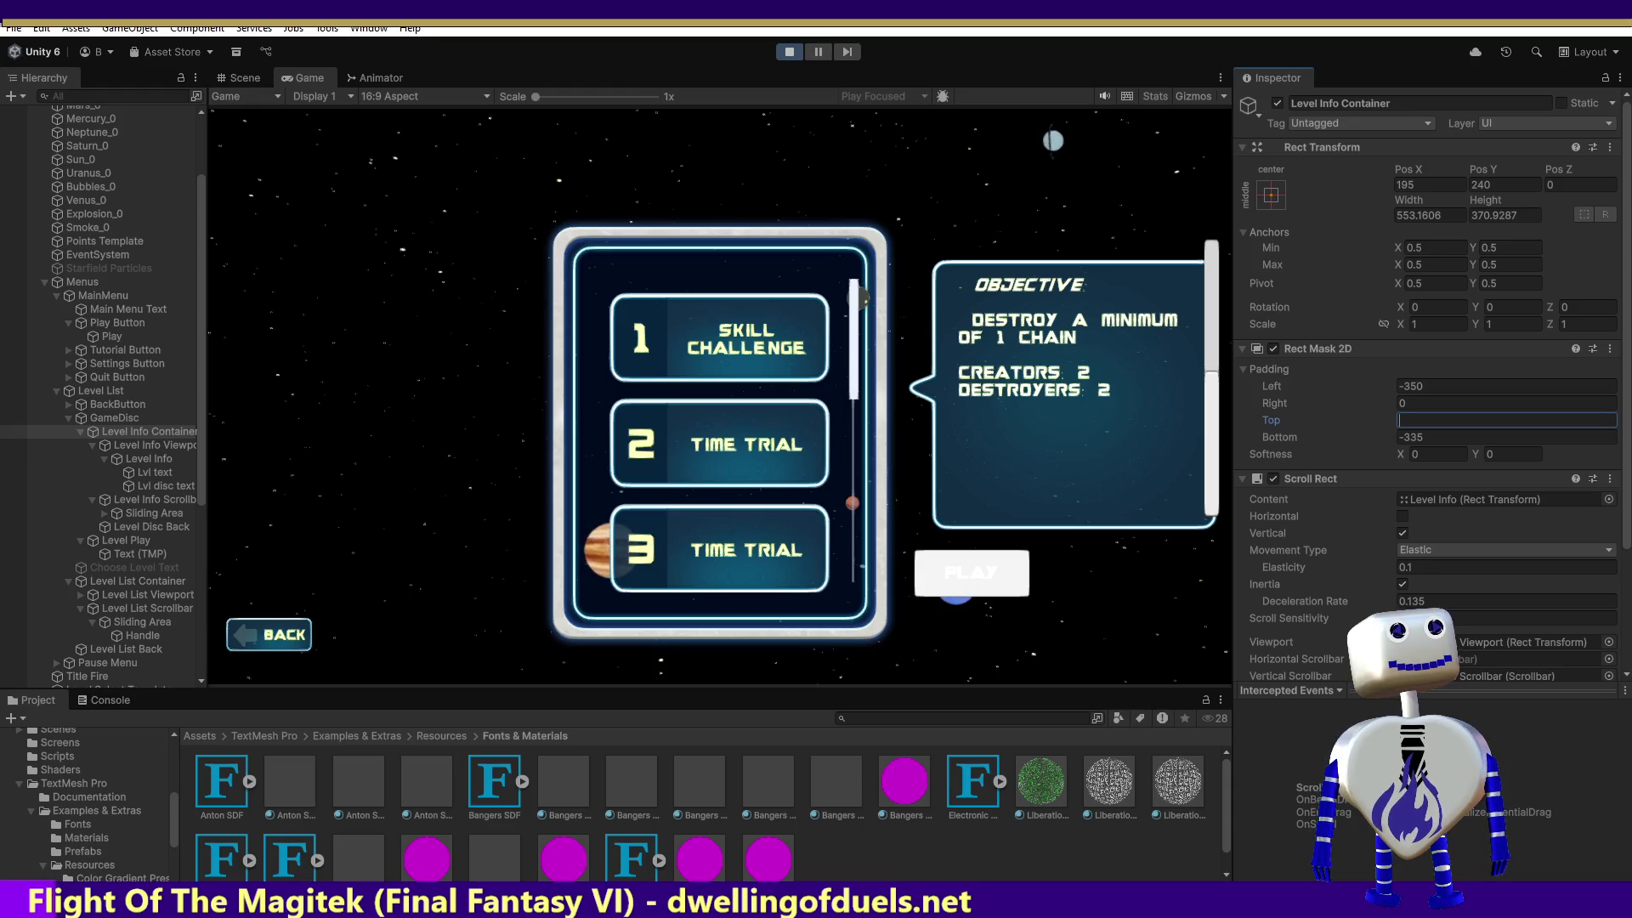
scroll(1441, 500, down, 3)
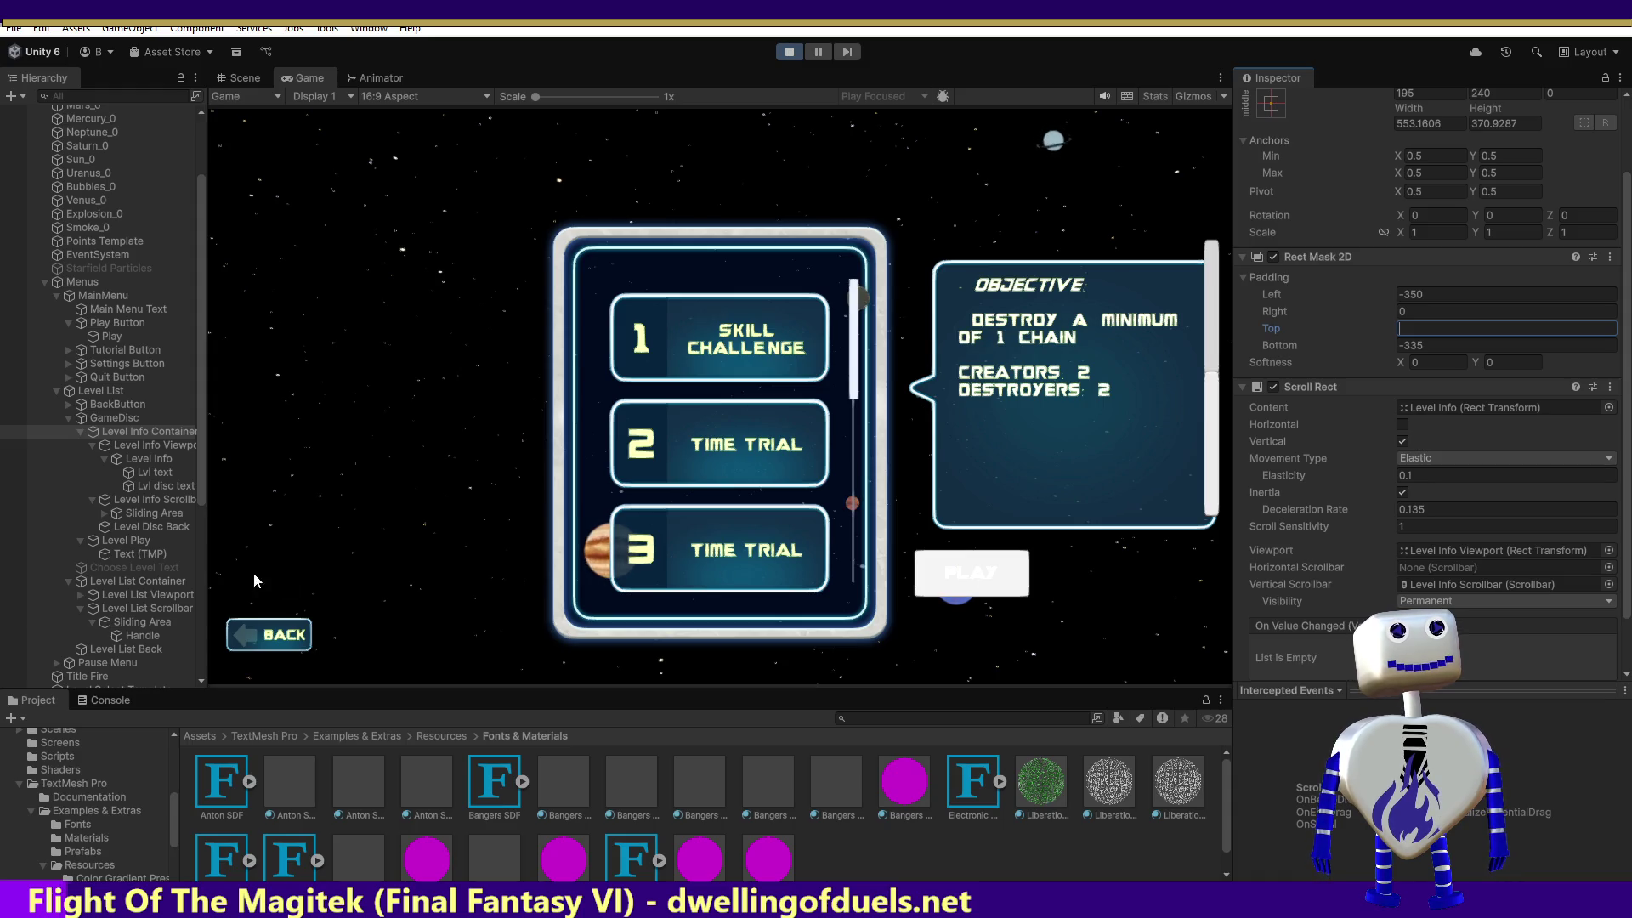
Select Level Info Viewport and scroll the level list until levels 3 to 5 show.
click(127, 447)
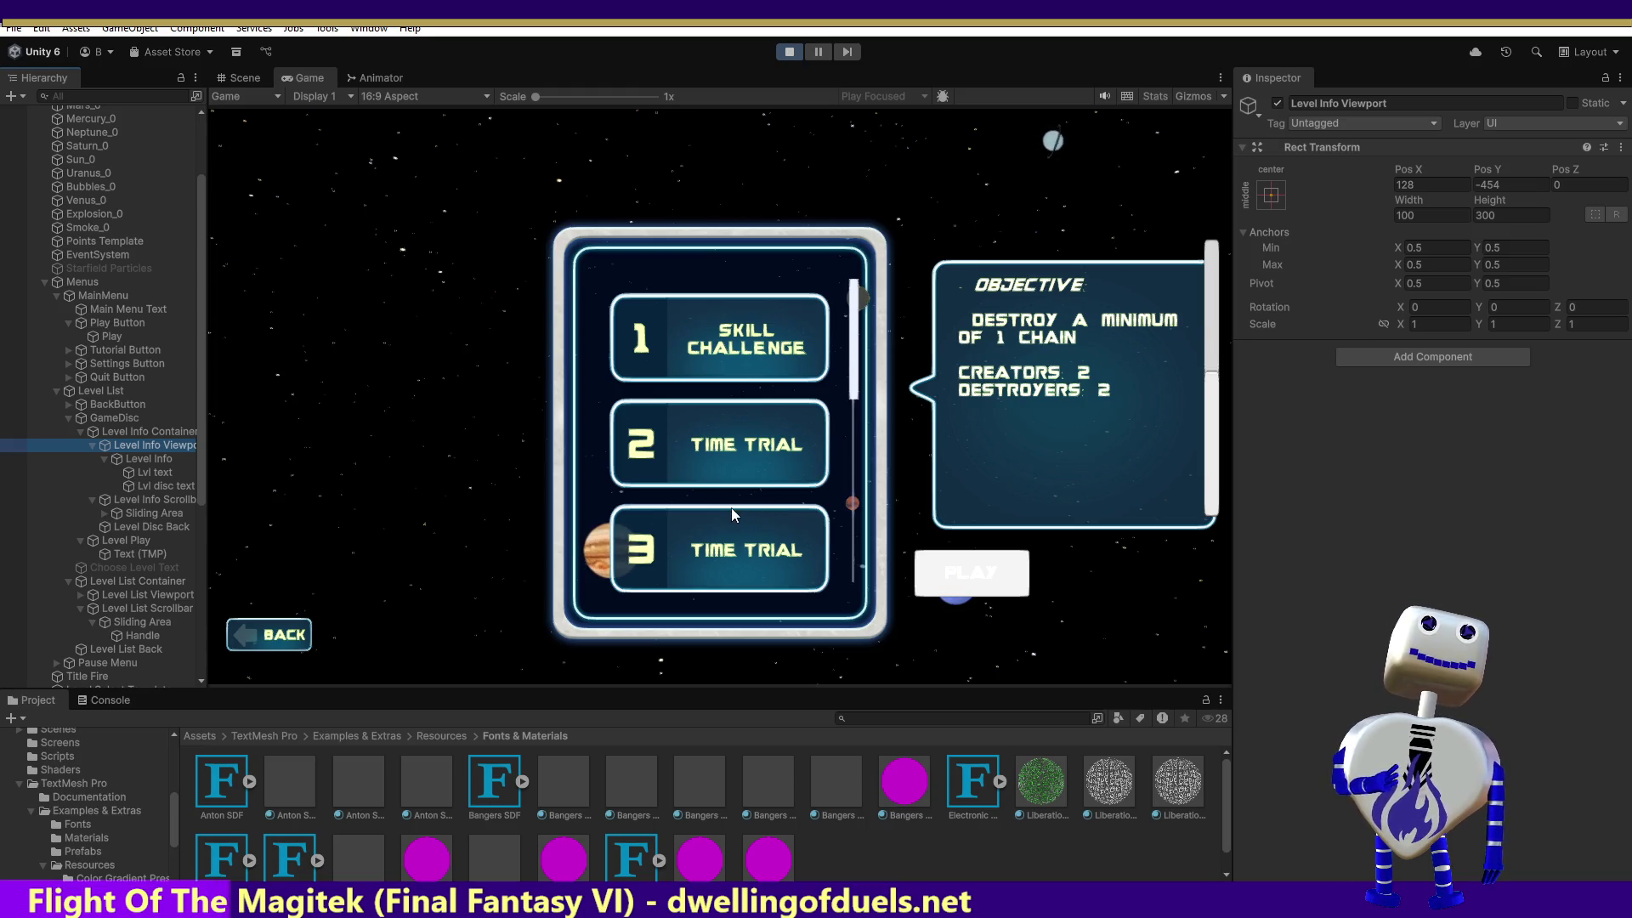
drag(854, 334, 850, 408)
scroll(812, 602, up, 3)
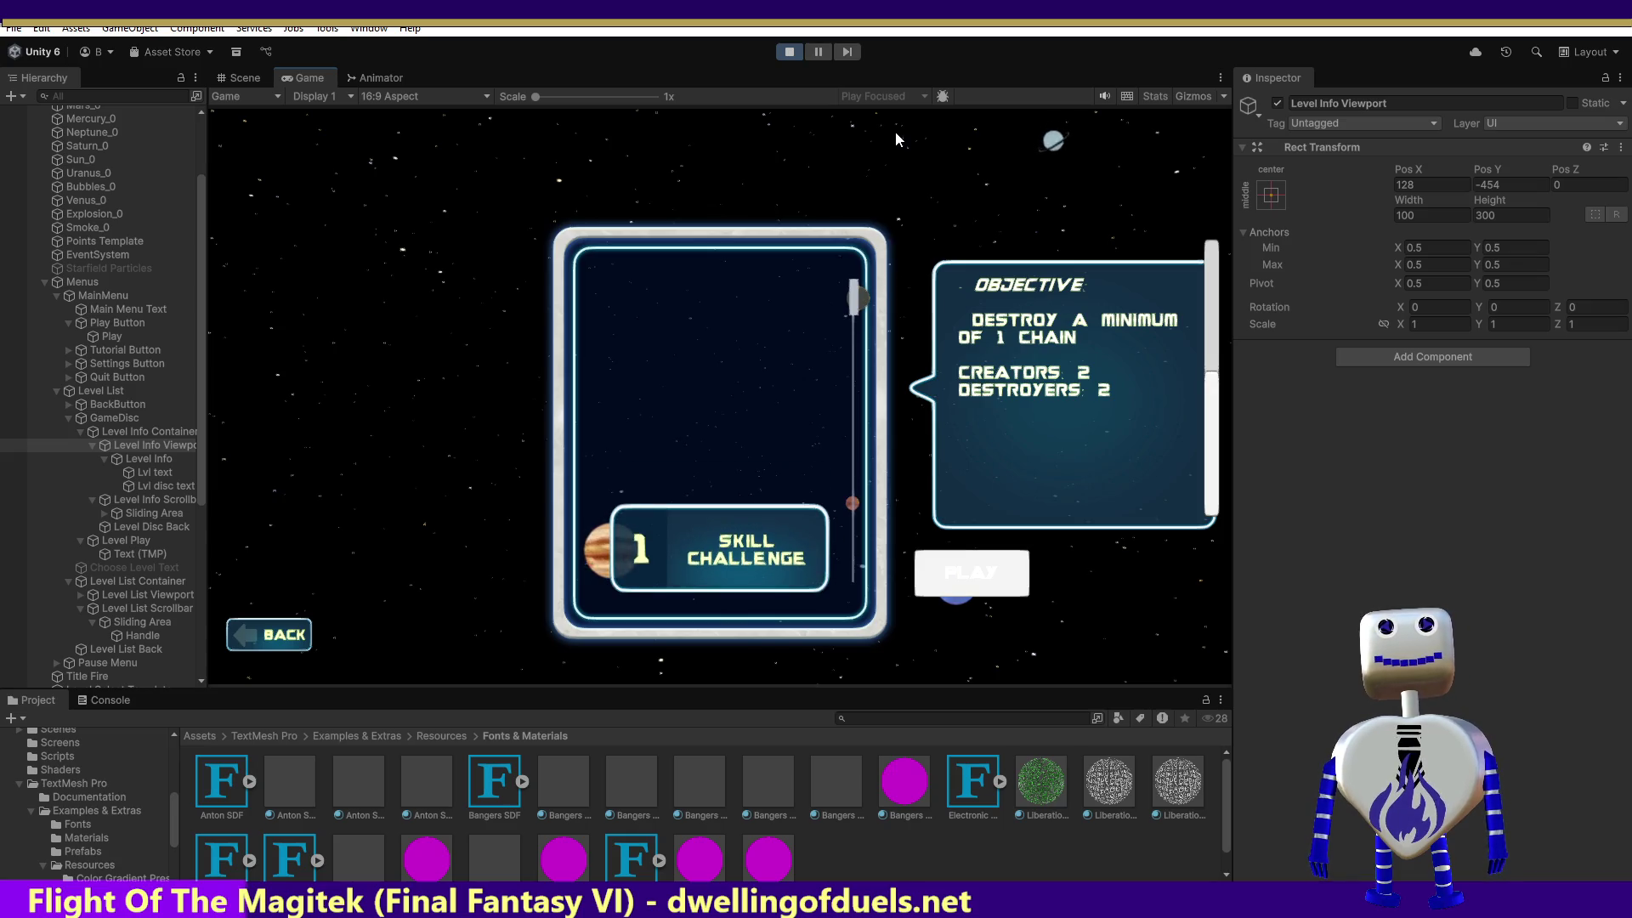
scroll(841, 408, down, 3)
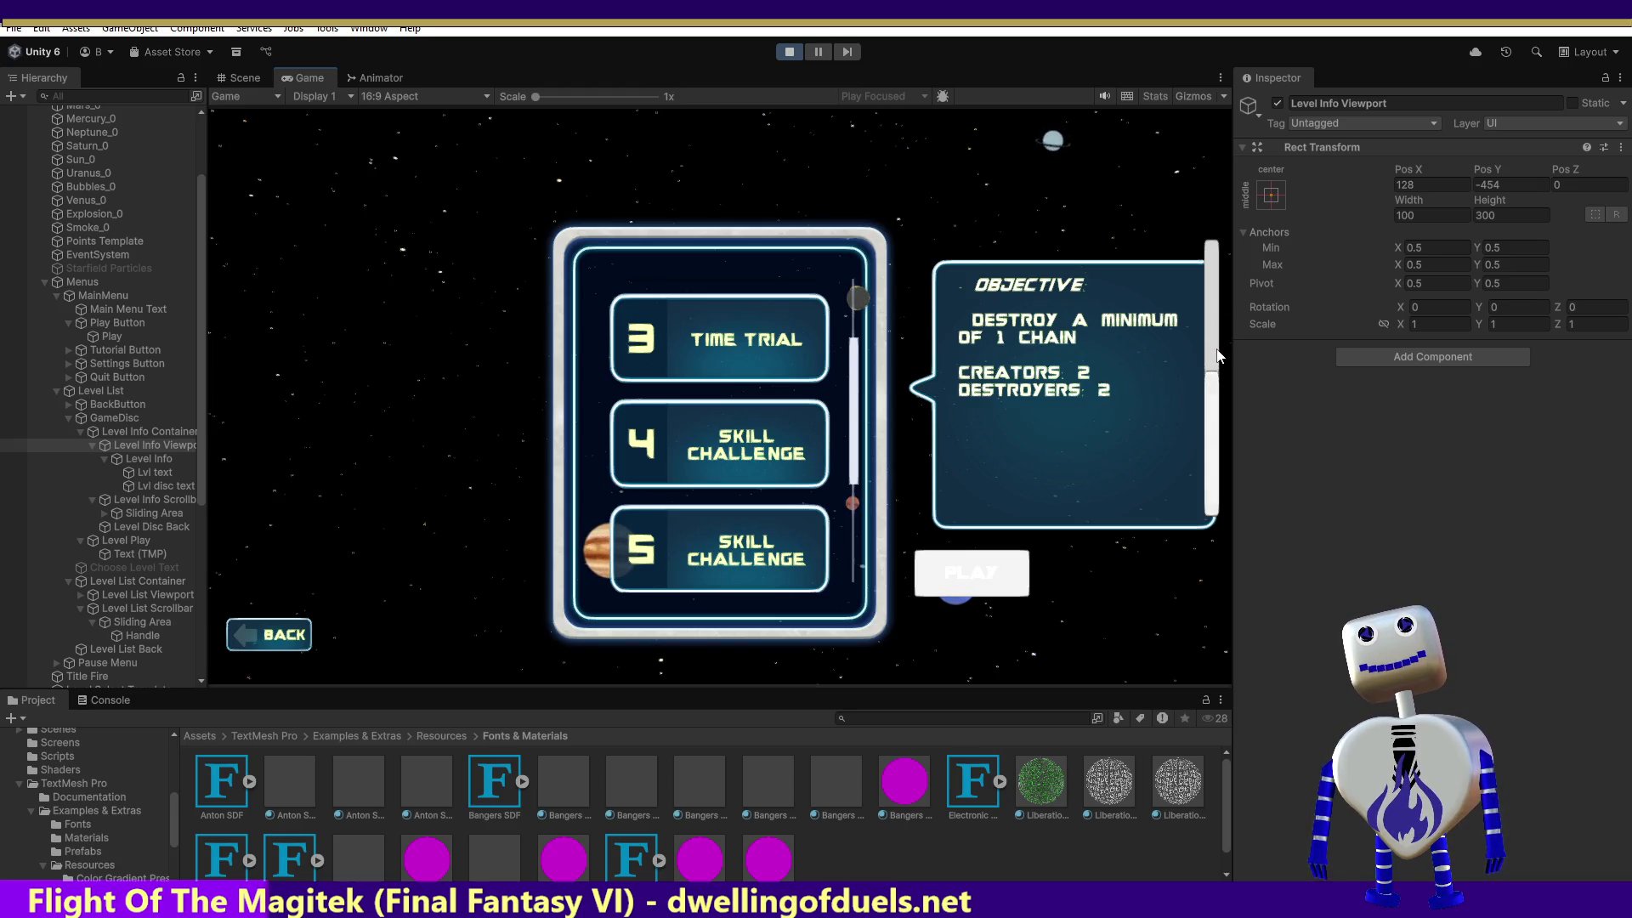
scroll(1209, 406, up, 2)
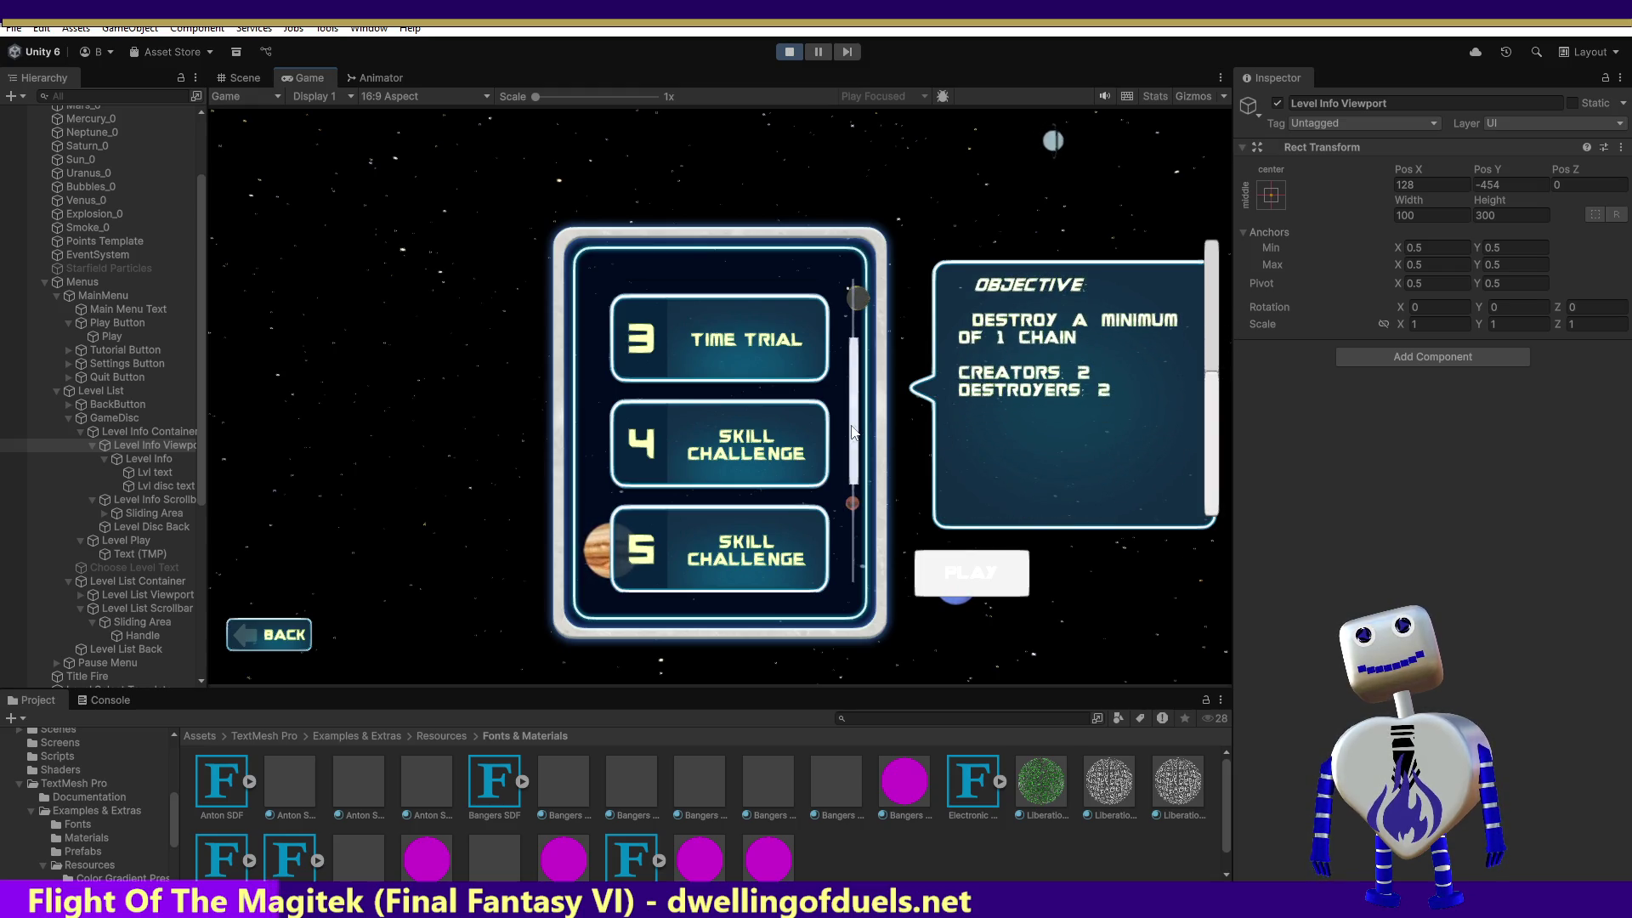
scroll(854, 432, up, 3)
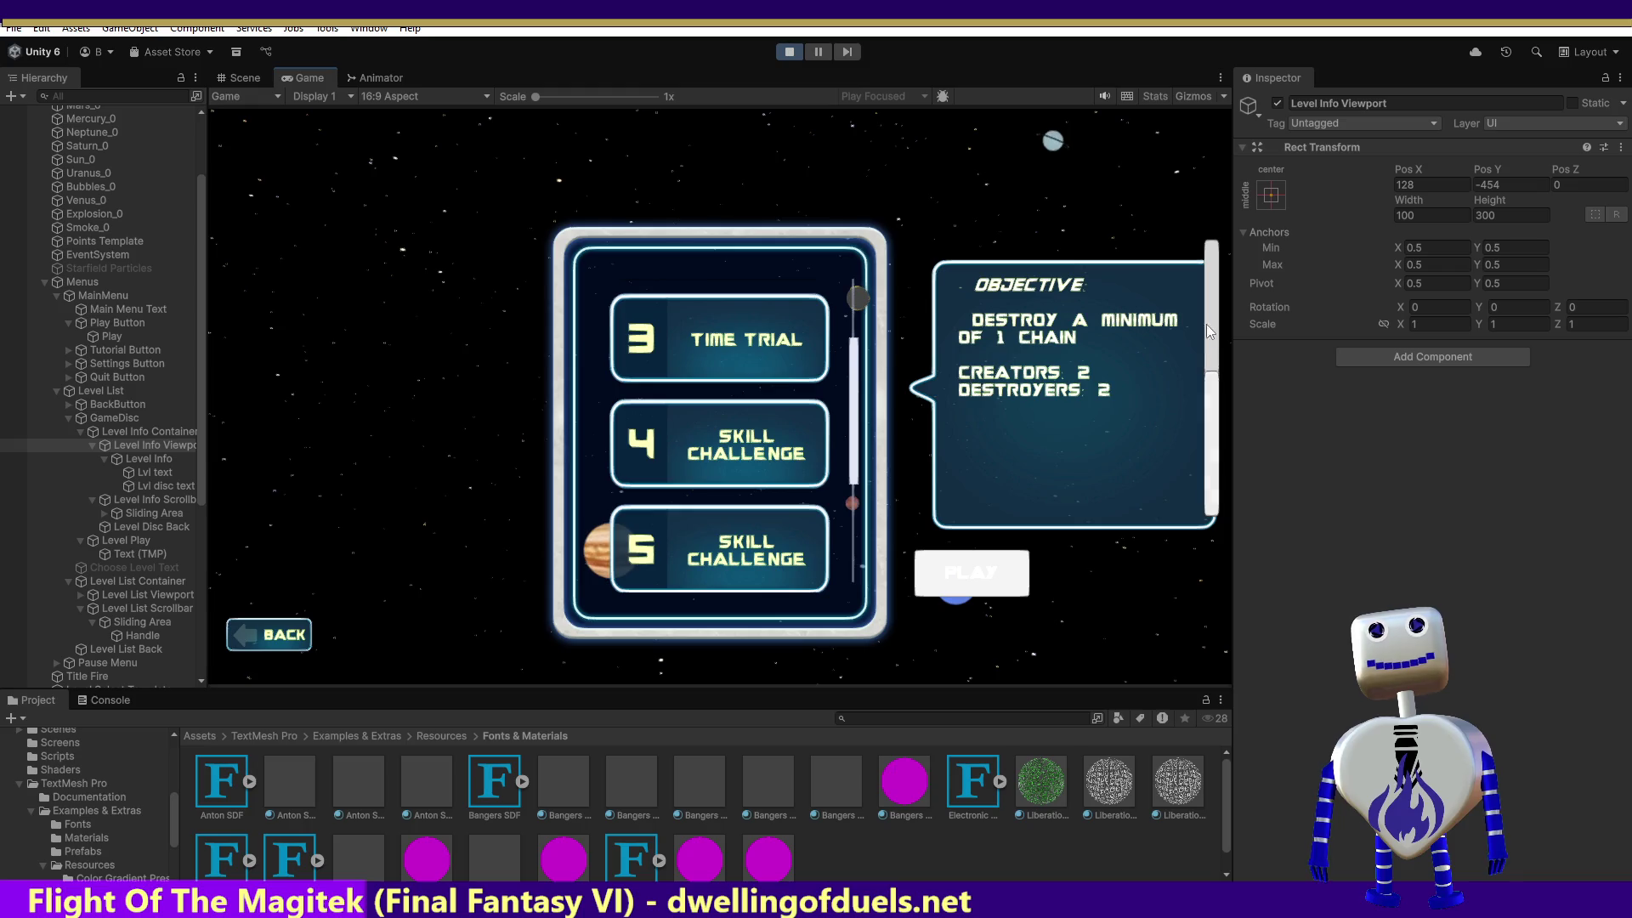
Drag the objective scrollbar to test it, then select Level Info Scrollbar.
mouse_move(1207, 396)
mouse_down()
mouse_move(1223, 245)
mouse_move(1218, 268)
mouse_up()
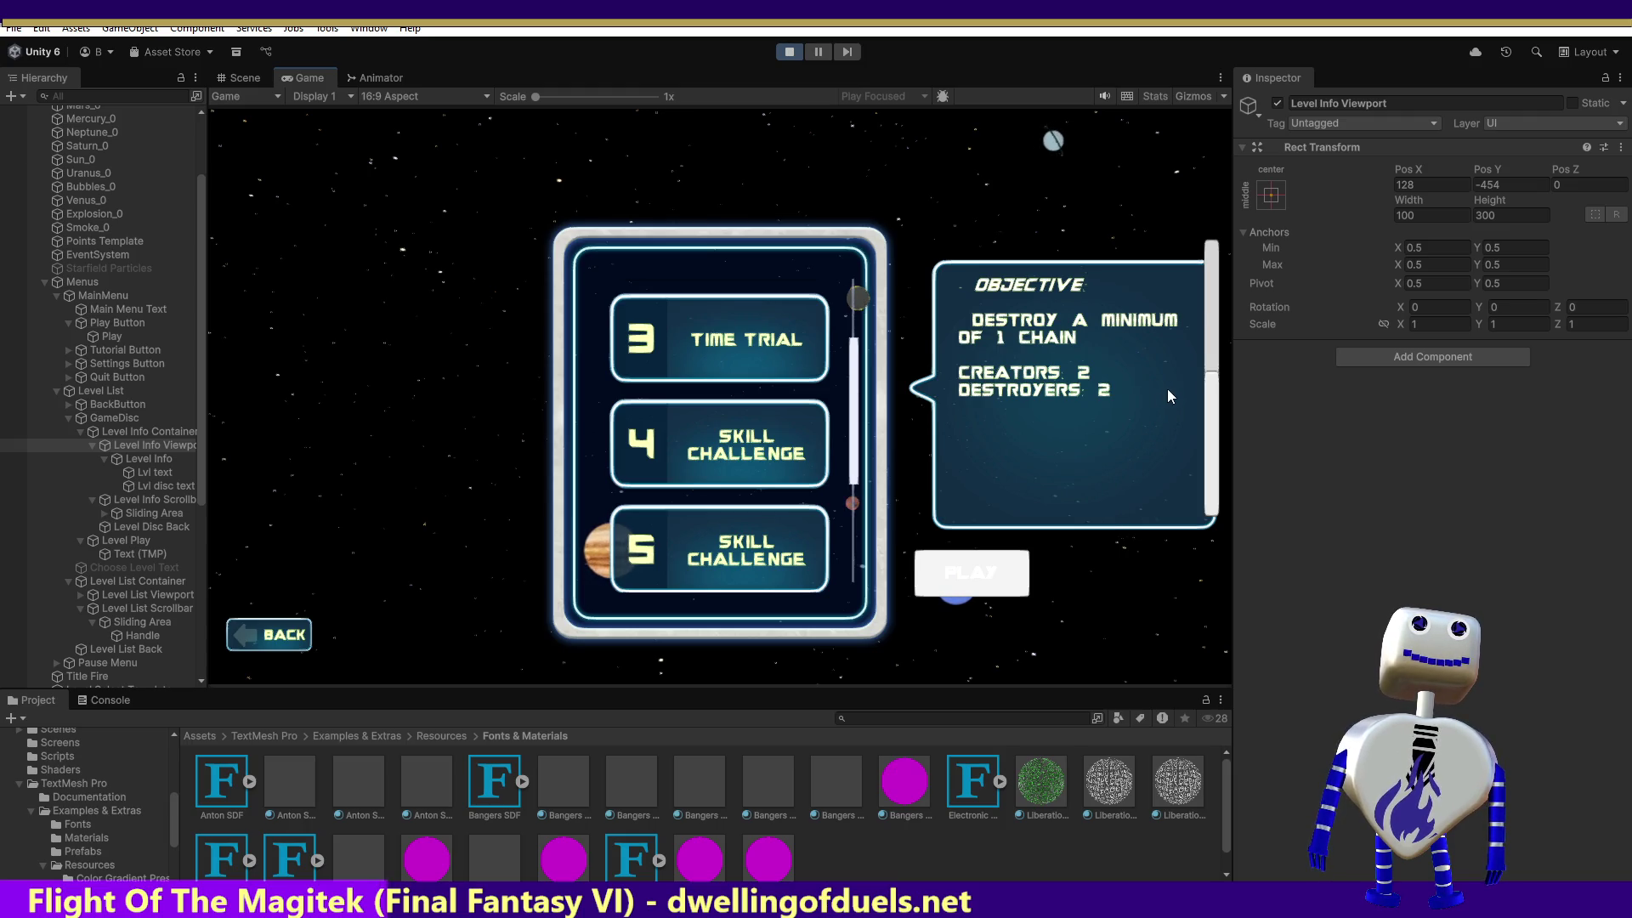
drag(1218, 374, 1224, 255)
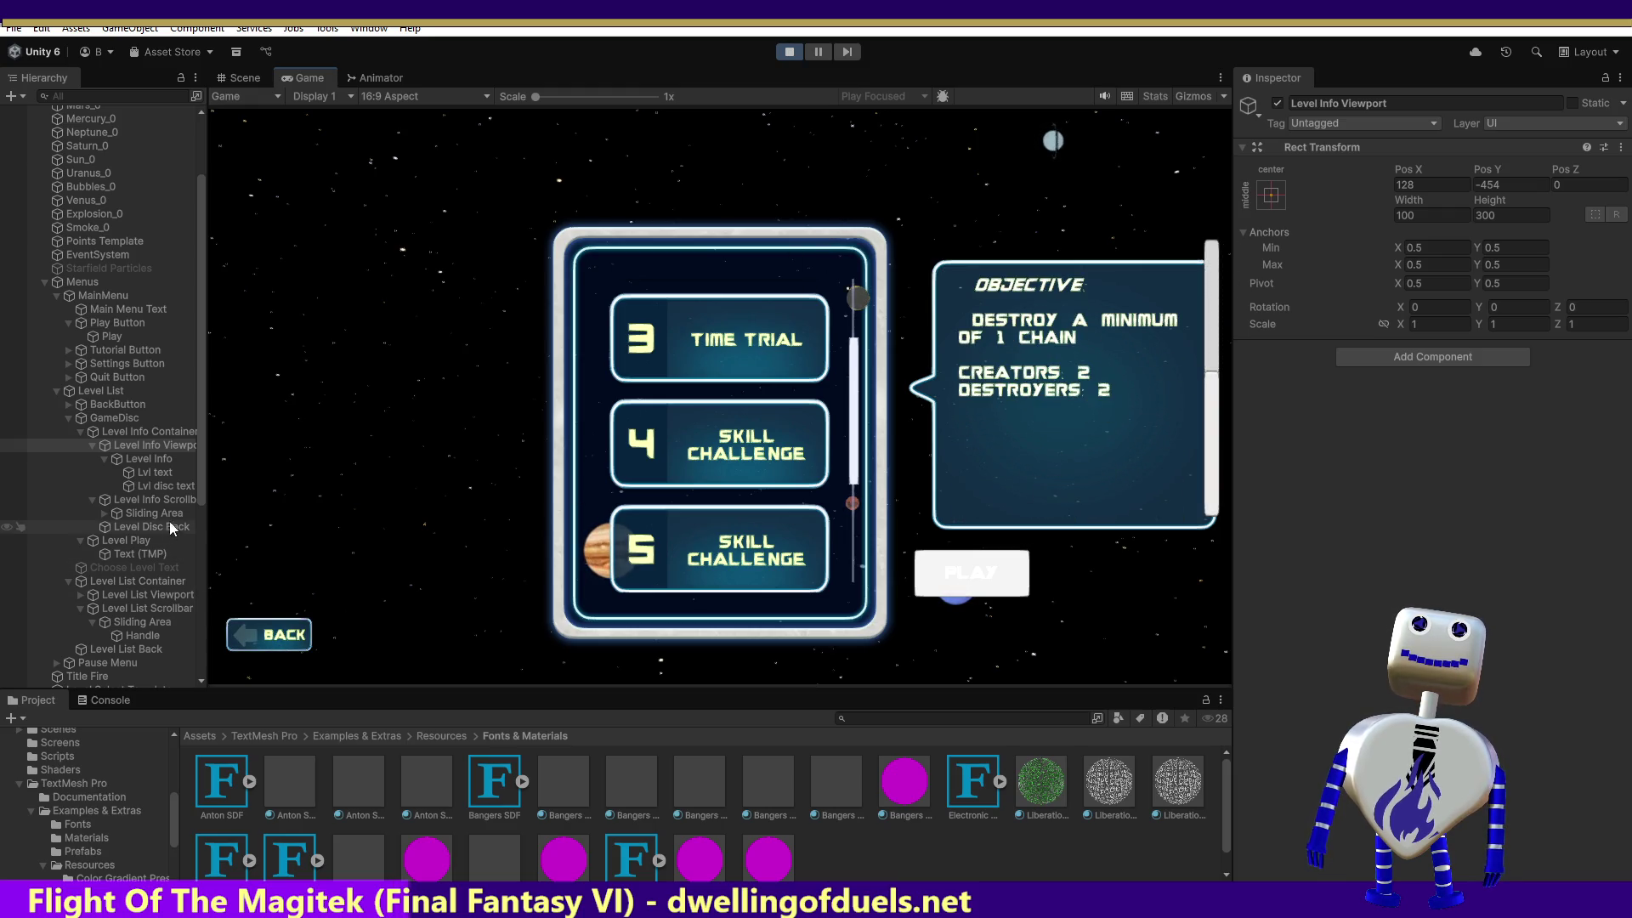
click(153, 498)
Set Level Info Scrollbar's direction to Top To Bottom, test dragging it, and restart play mode.
scroll(1458, 610, down, 4)
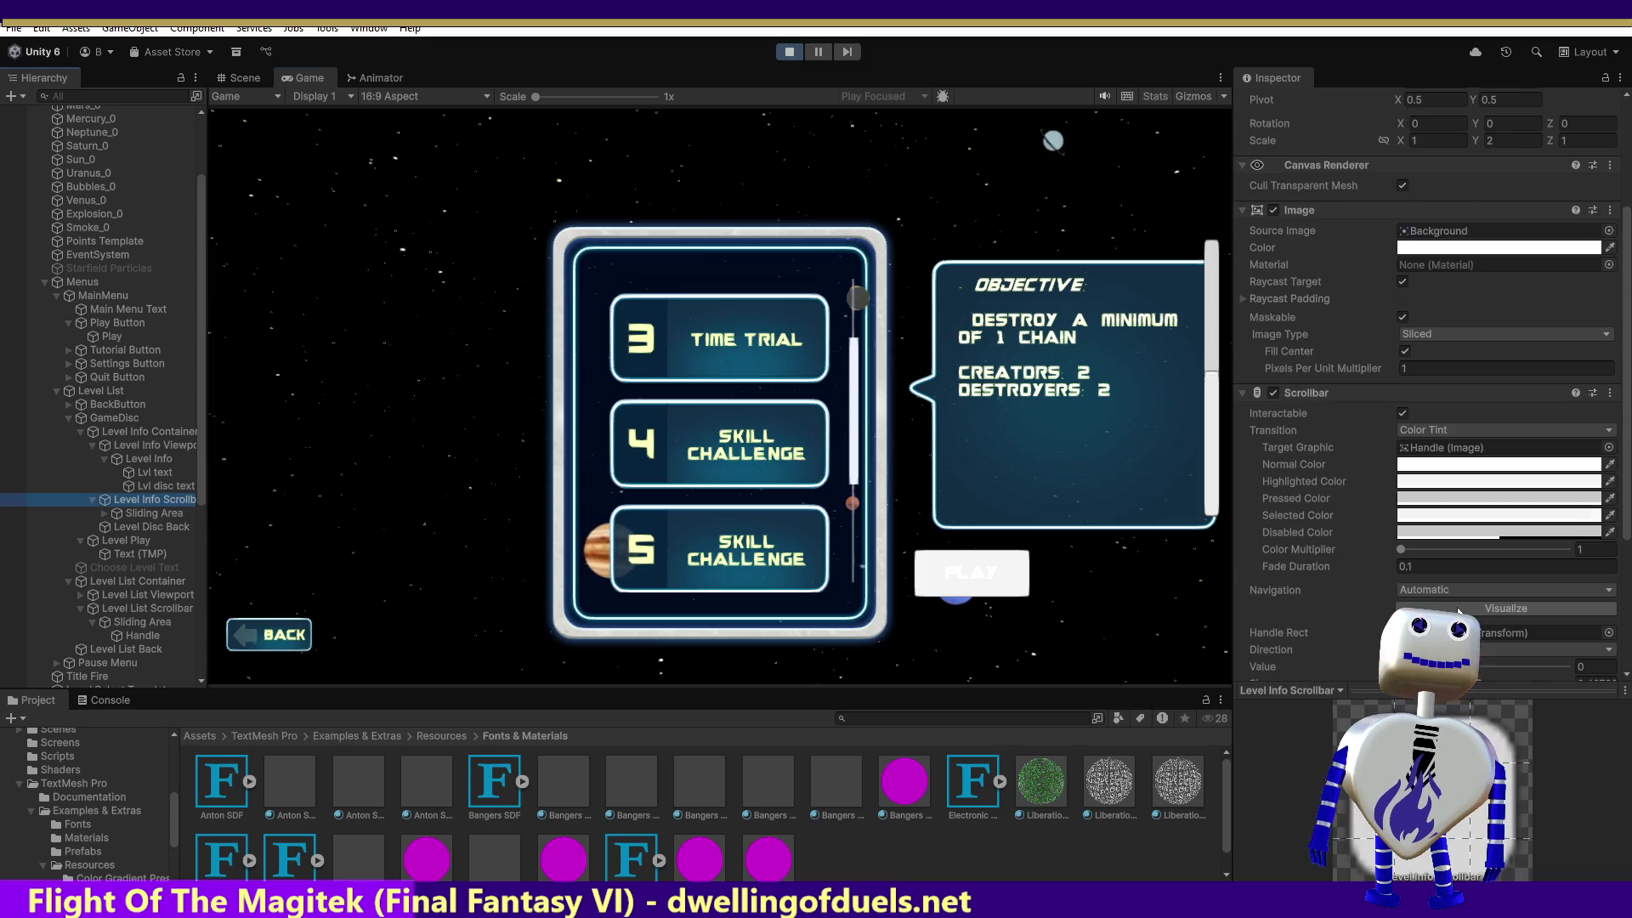
scroll(1458, 610, down, 3)
click(1466, 513)
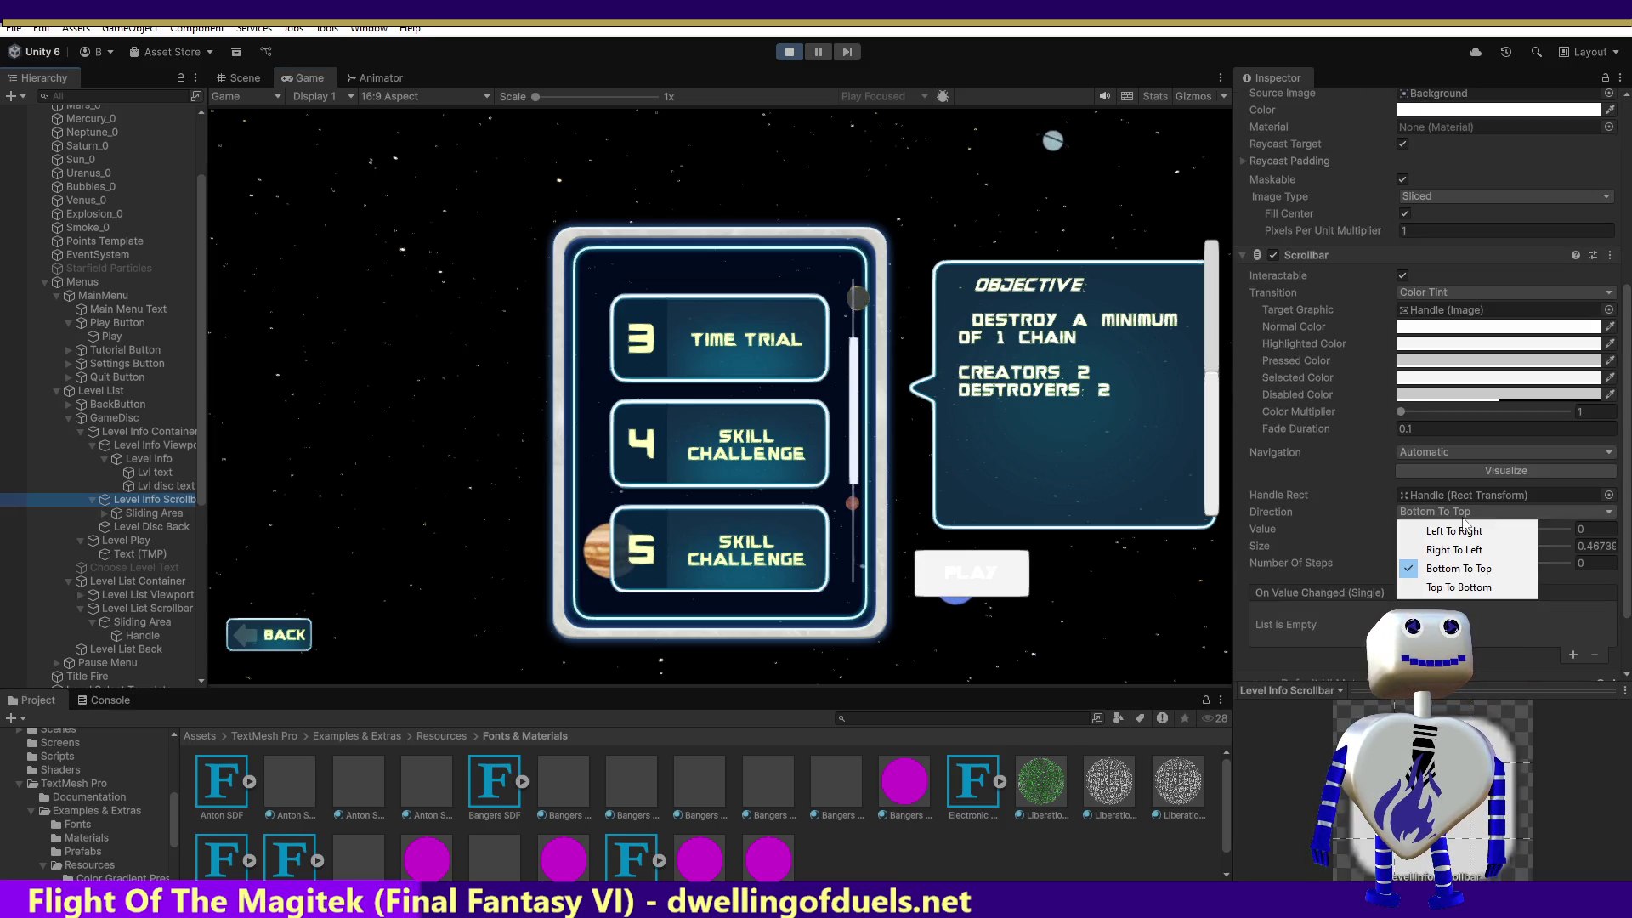
click(1456, 586)
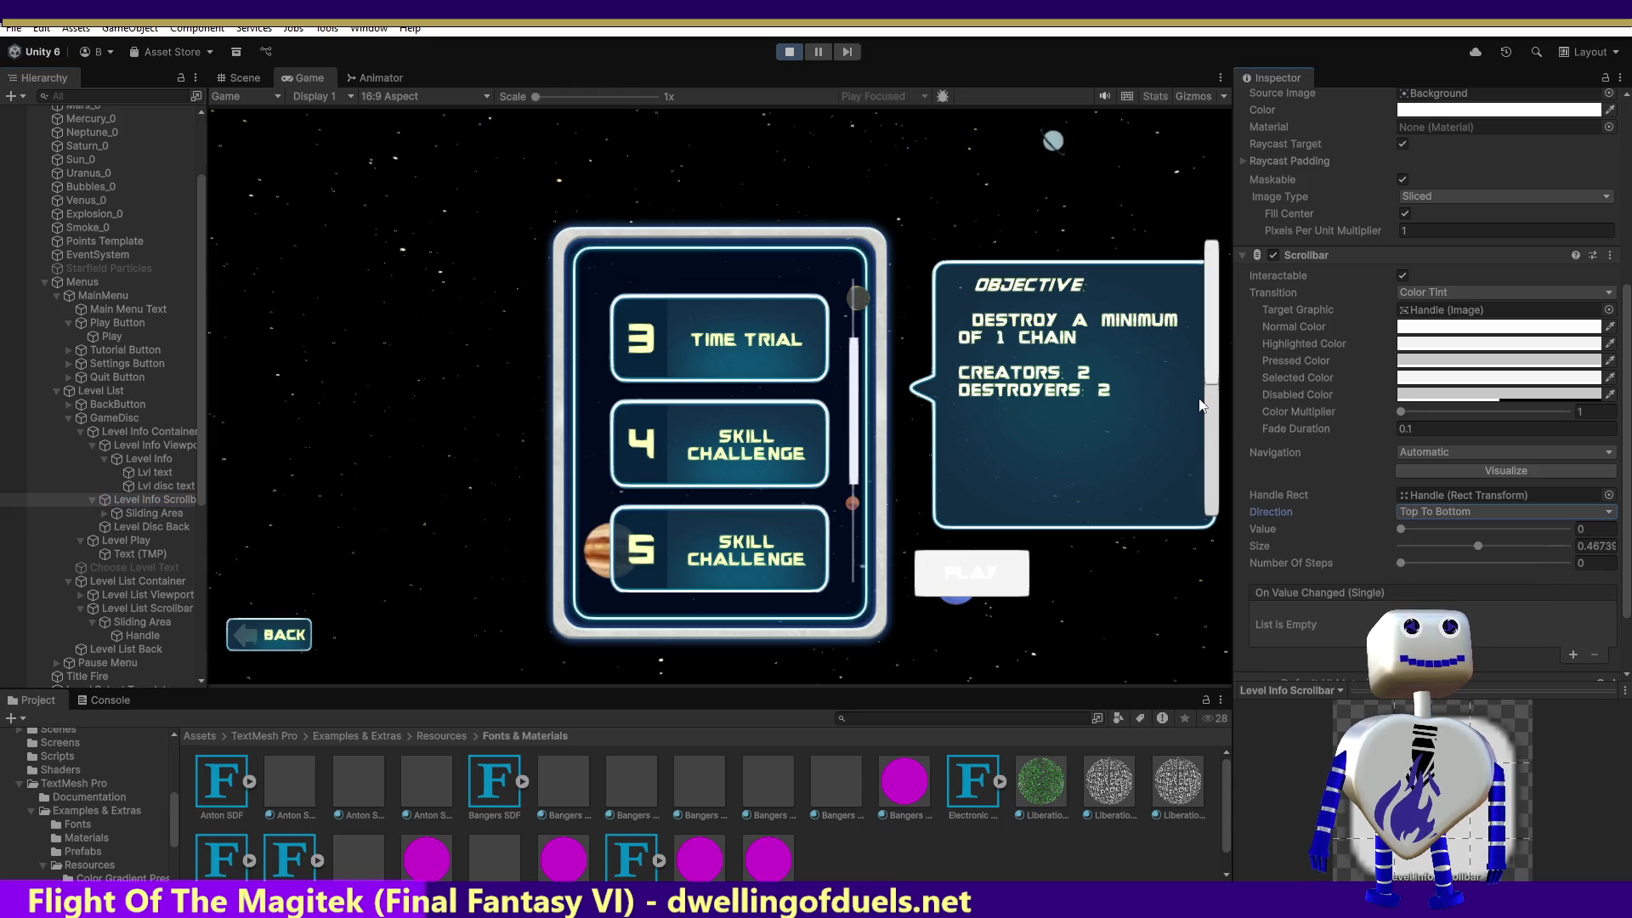
mouse_move(1216, 374)
mouse_down()
mouse_move(1224, 505)
mouse_move(1231, 334)
mouse_move(1252, 490)
mouse_move(1231, 543)
mouse_move(1278, 350)
mouse_move(1272, 293)
mouse_up()
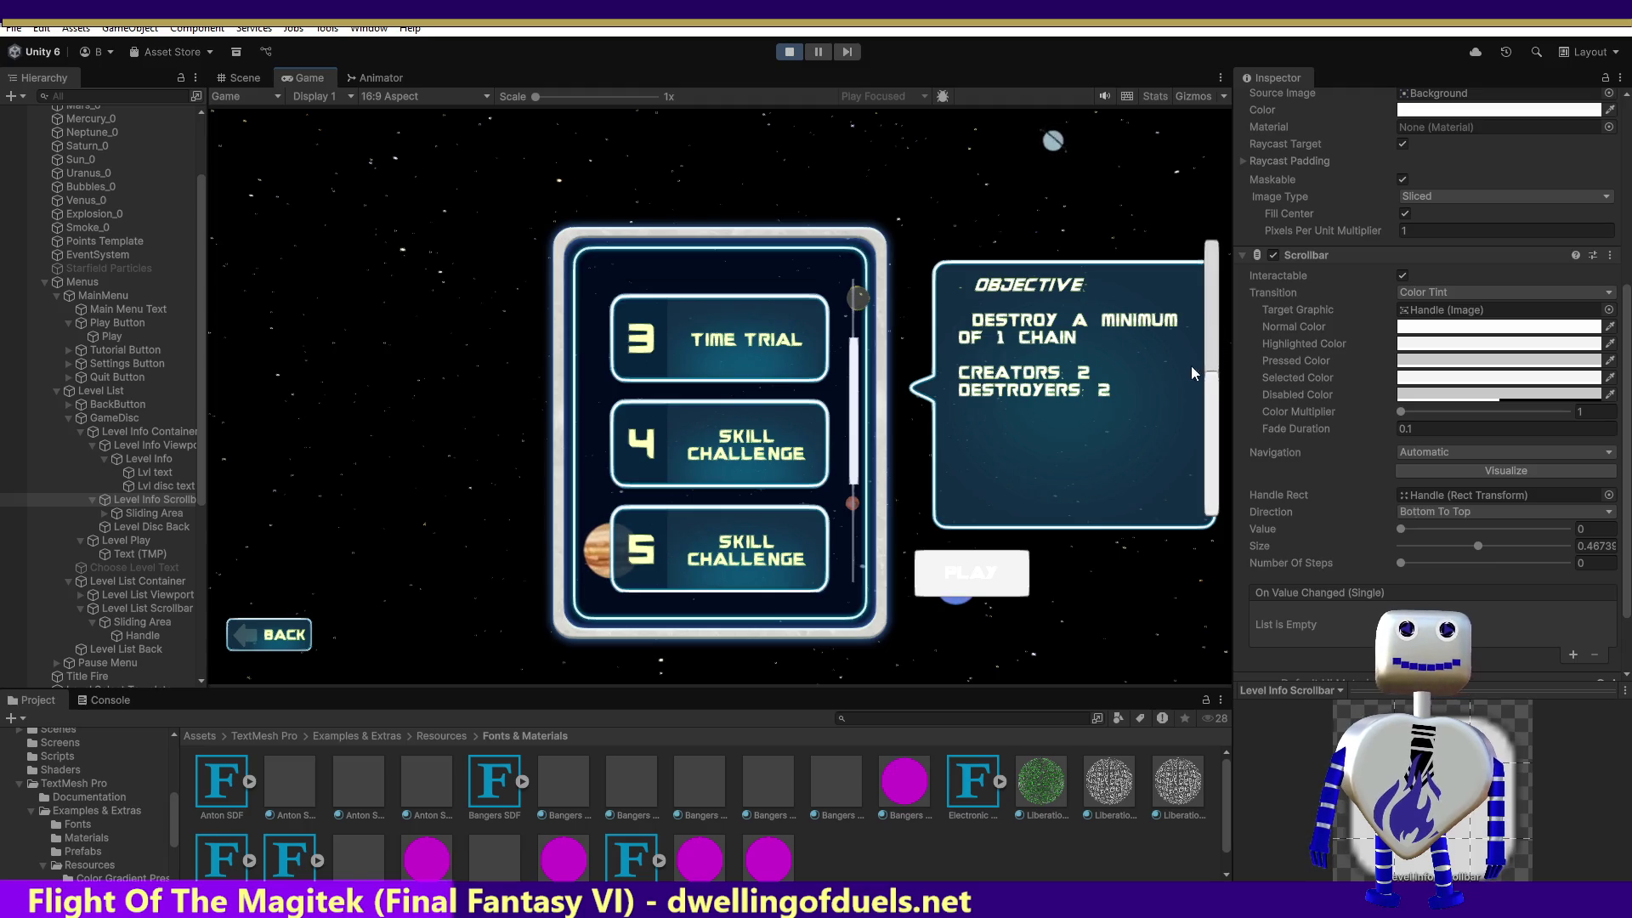
click(791, 51)
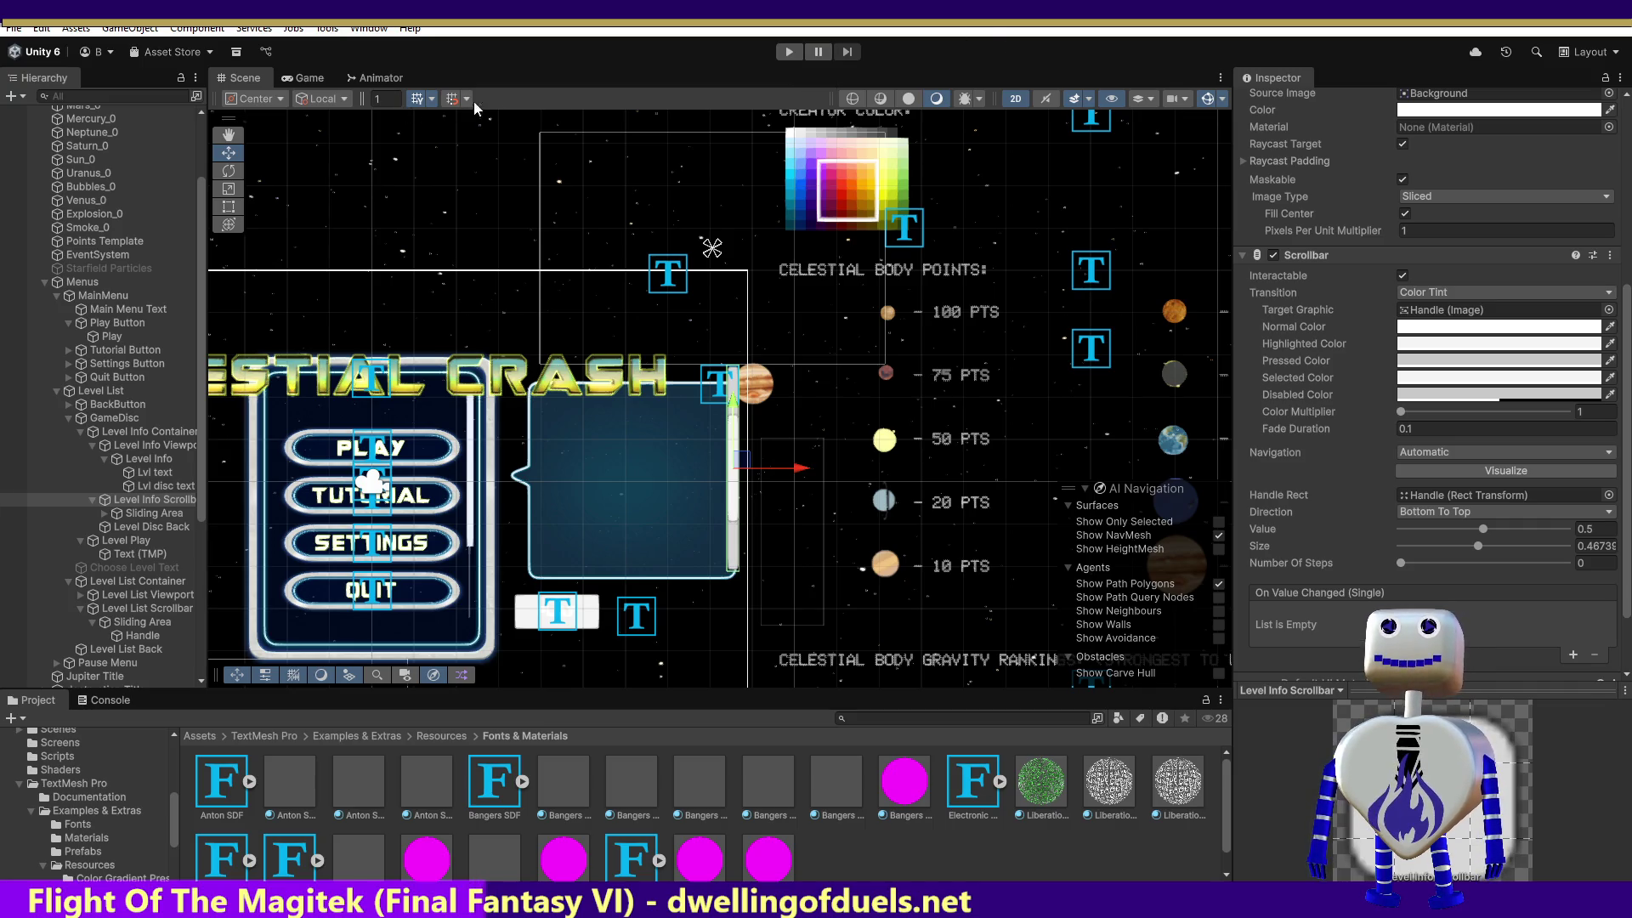
click(789, 52)
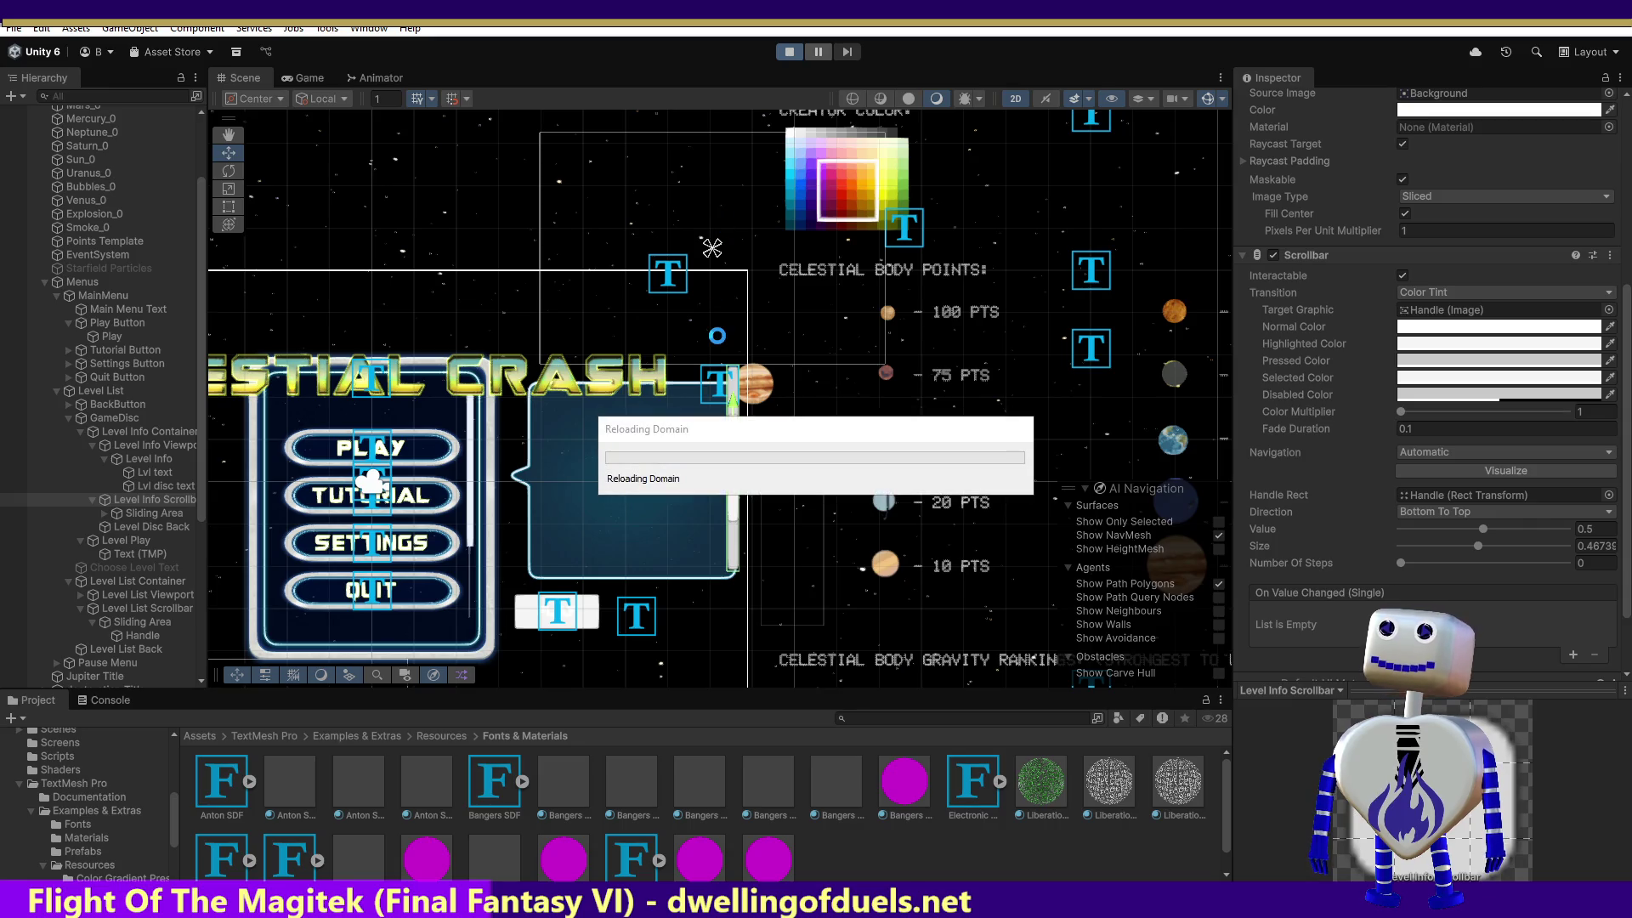
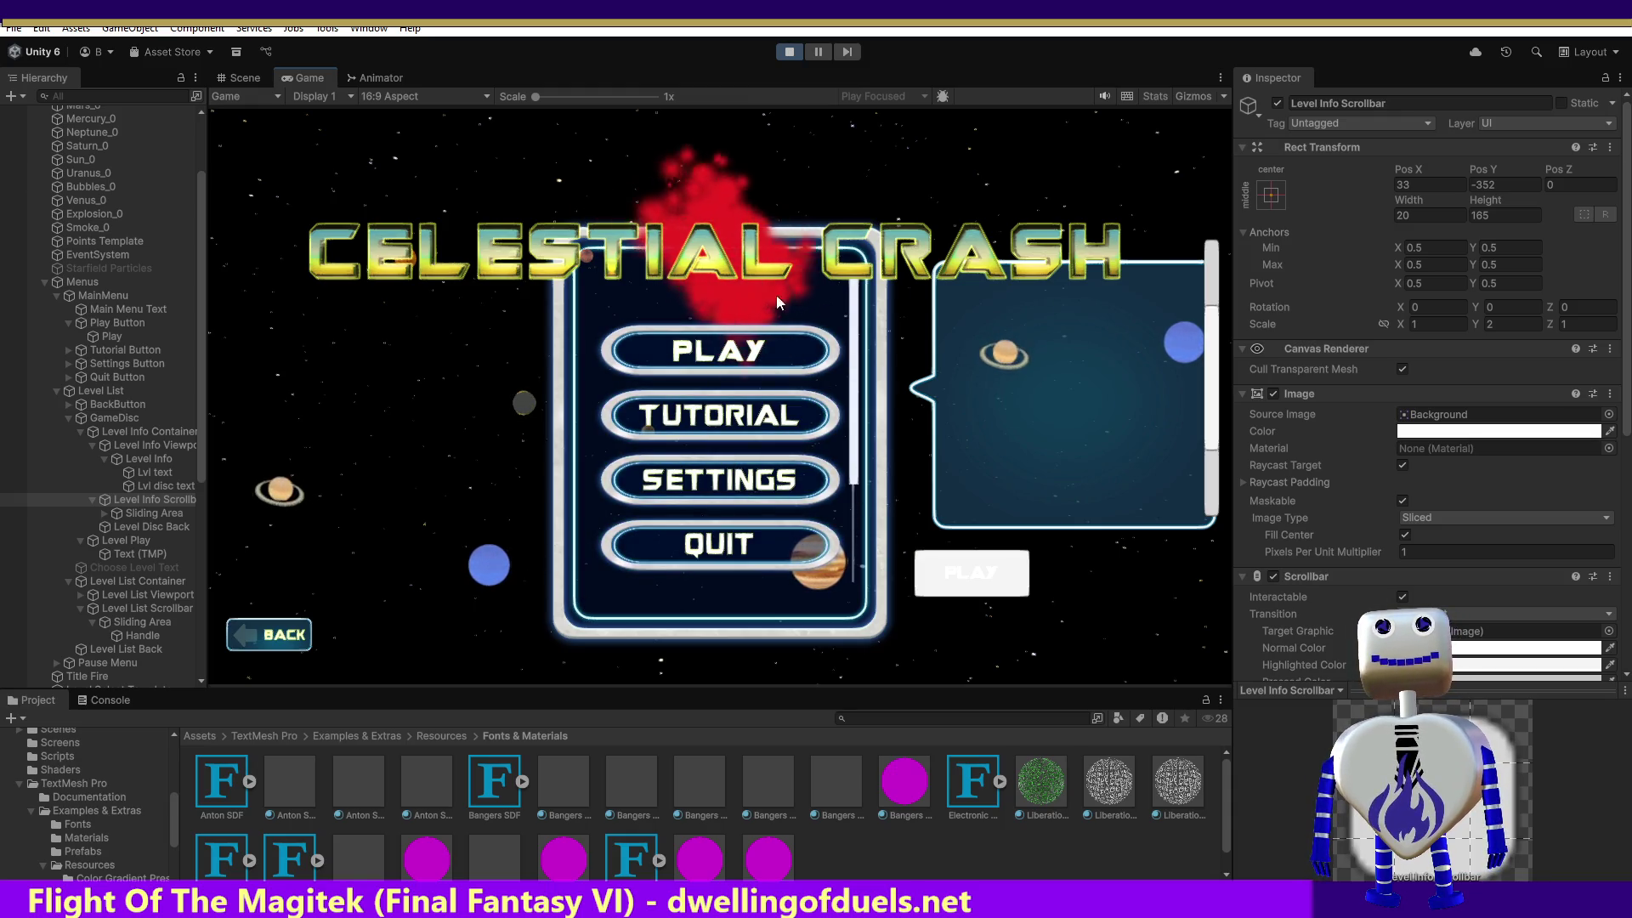
Stop the play test, select the Level Play button, and view the demo.png mockup.
click(789, 51)
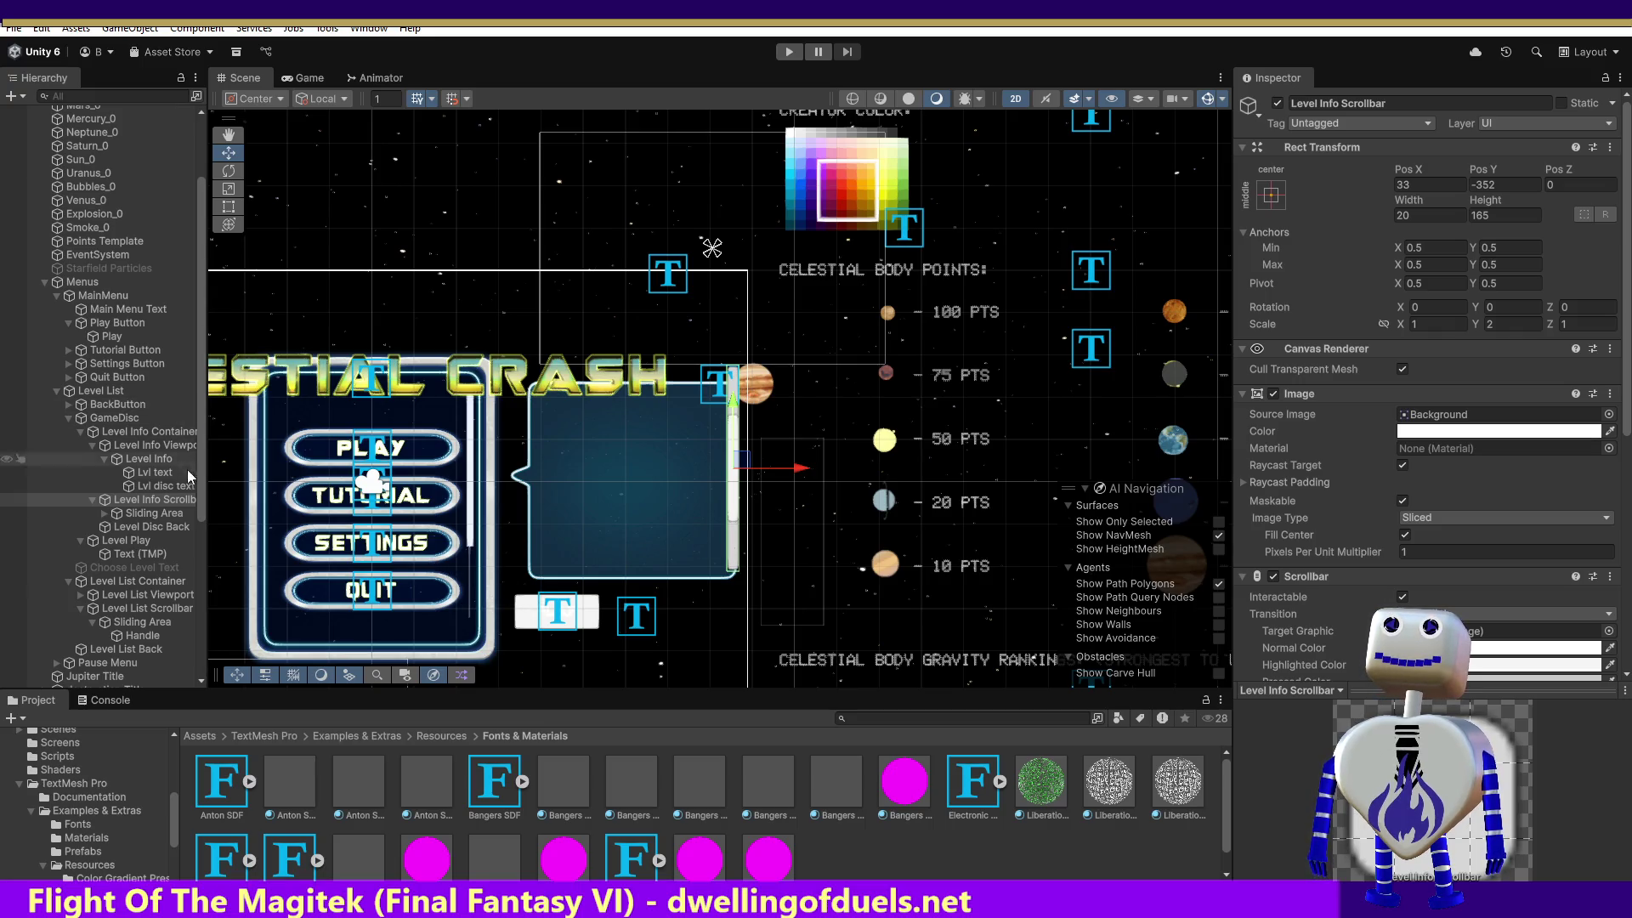
click(143, 539)
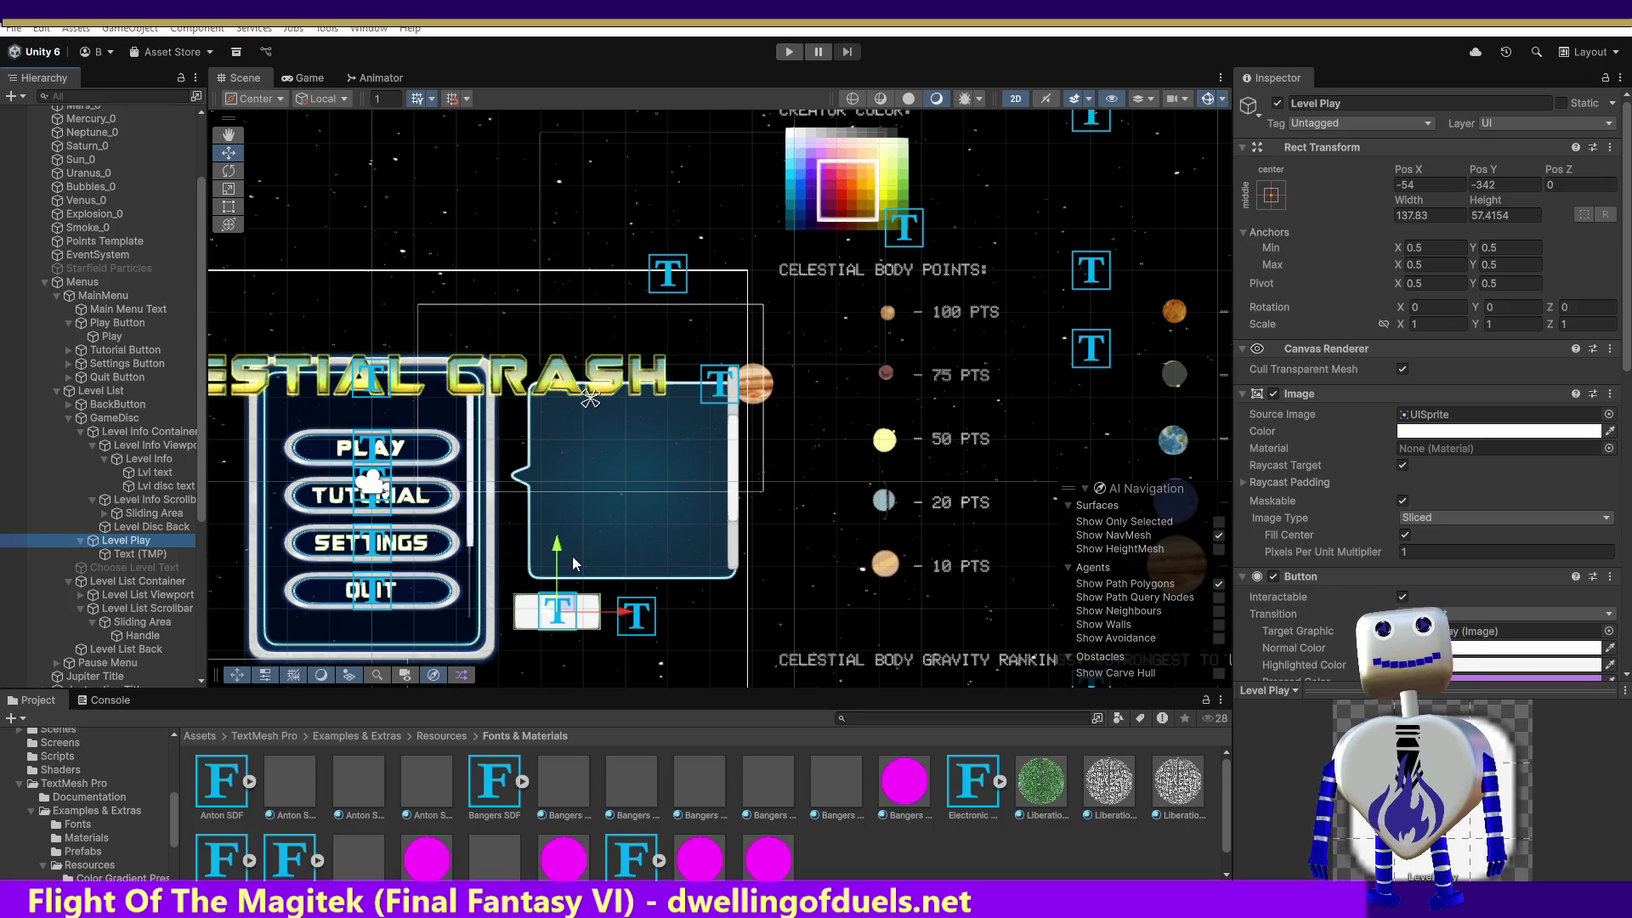
key(alt+Tab)
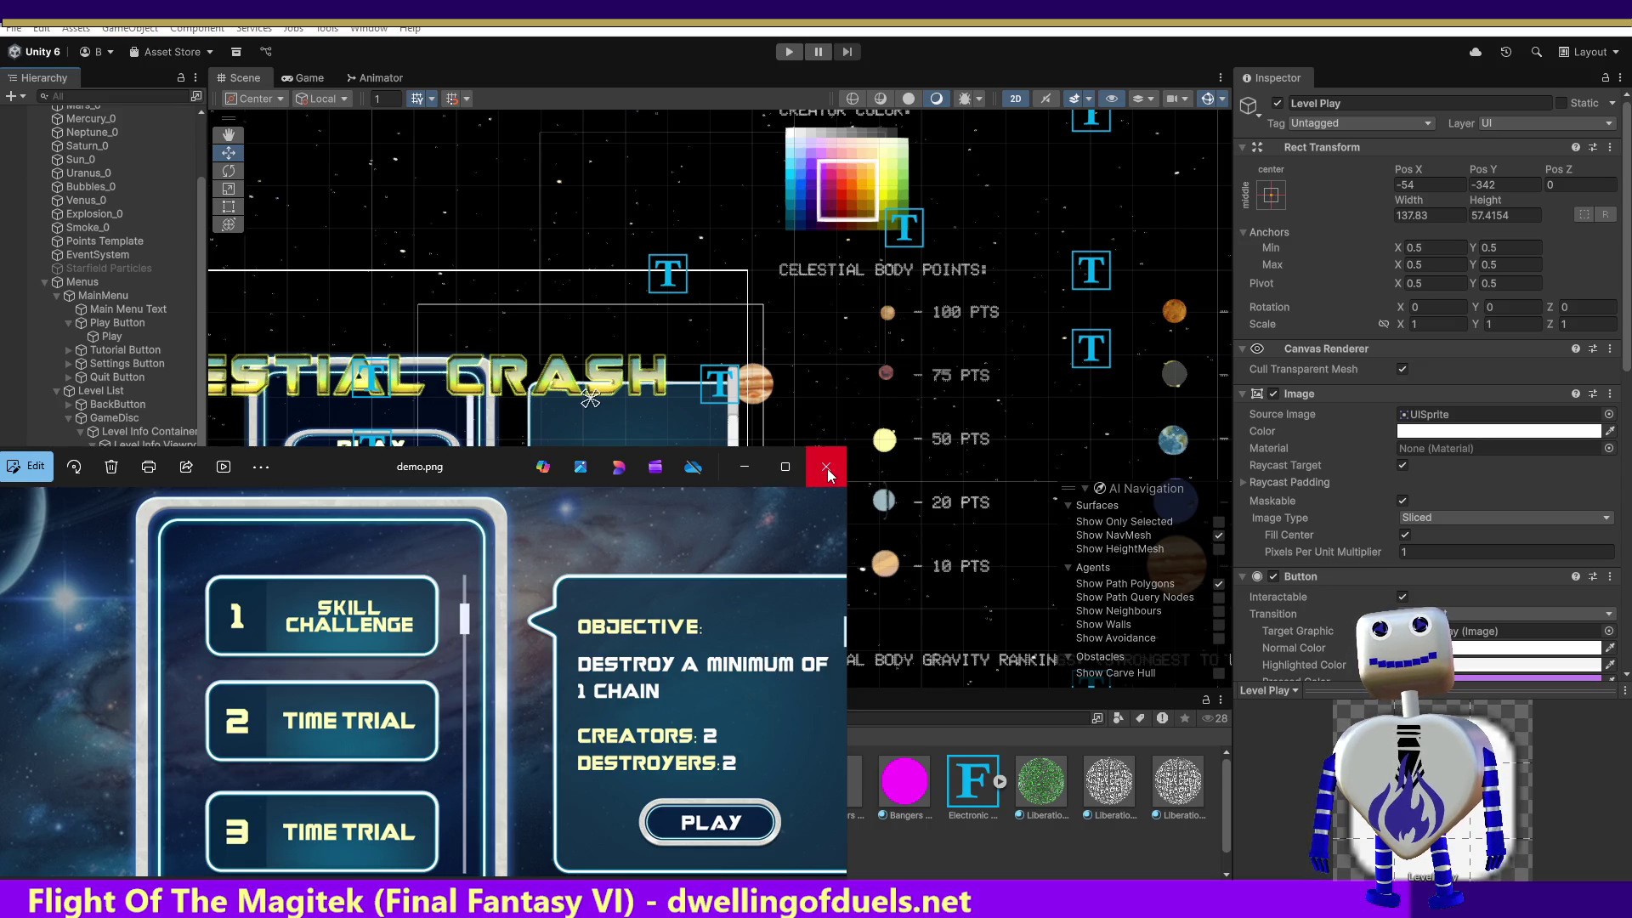
click(827, 467)
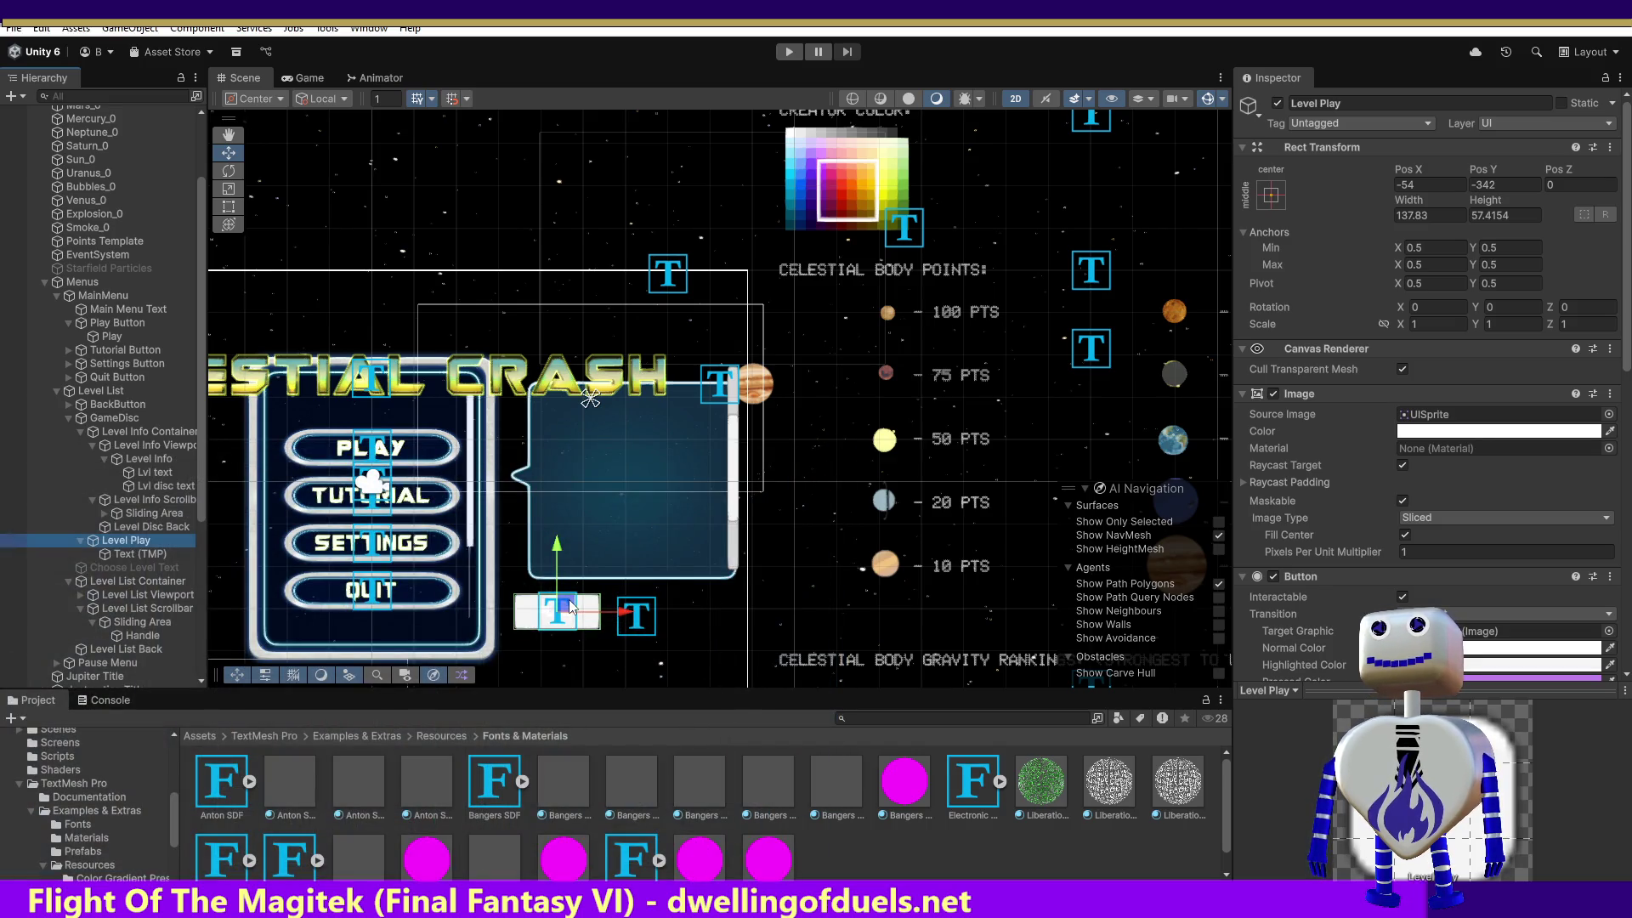
Drag the Level Play button into the info panel's lower area at Pos X 73, Pos Y -245.
drag(575, 605, 650, 545)
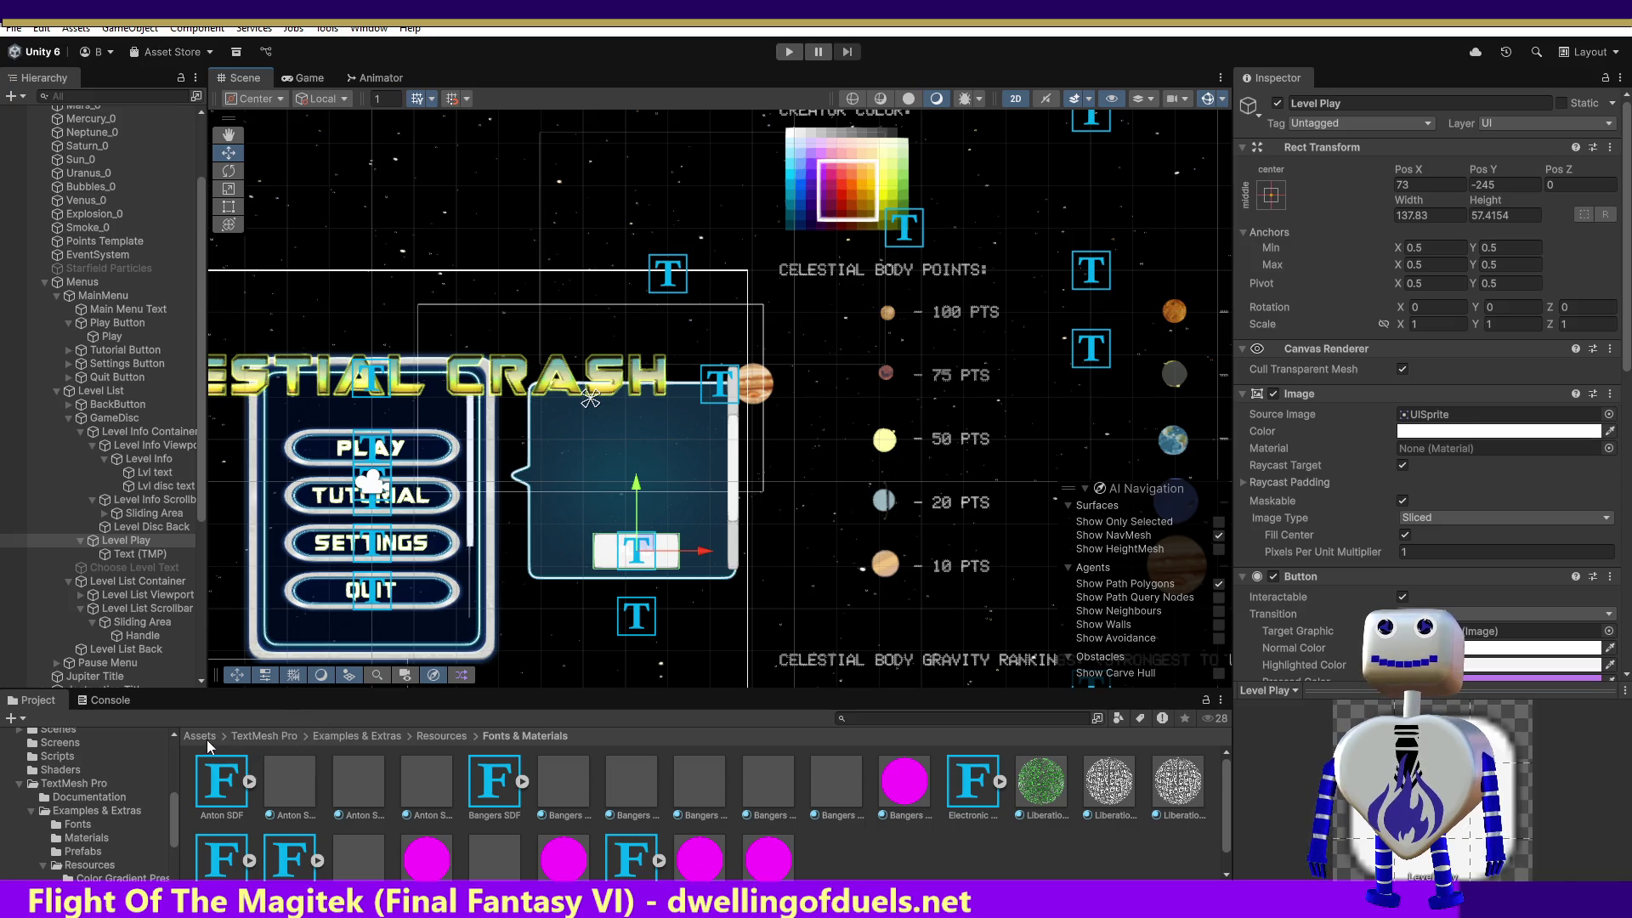
Assign the button_0 sprite from Assets > Images as Level Play's Source Image.
scroll(137, 850, up, 3)
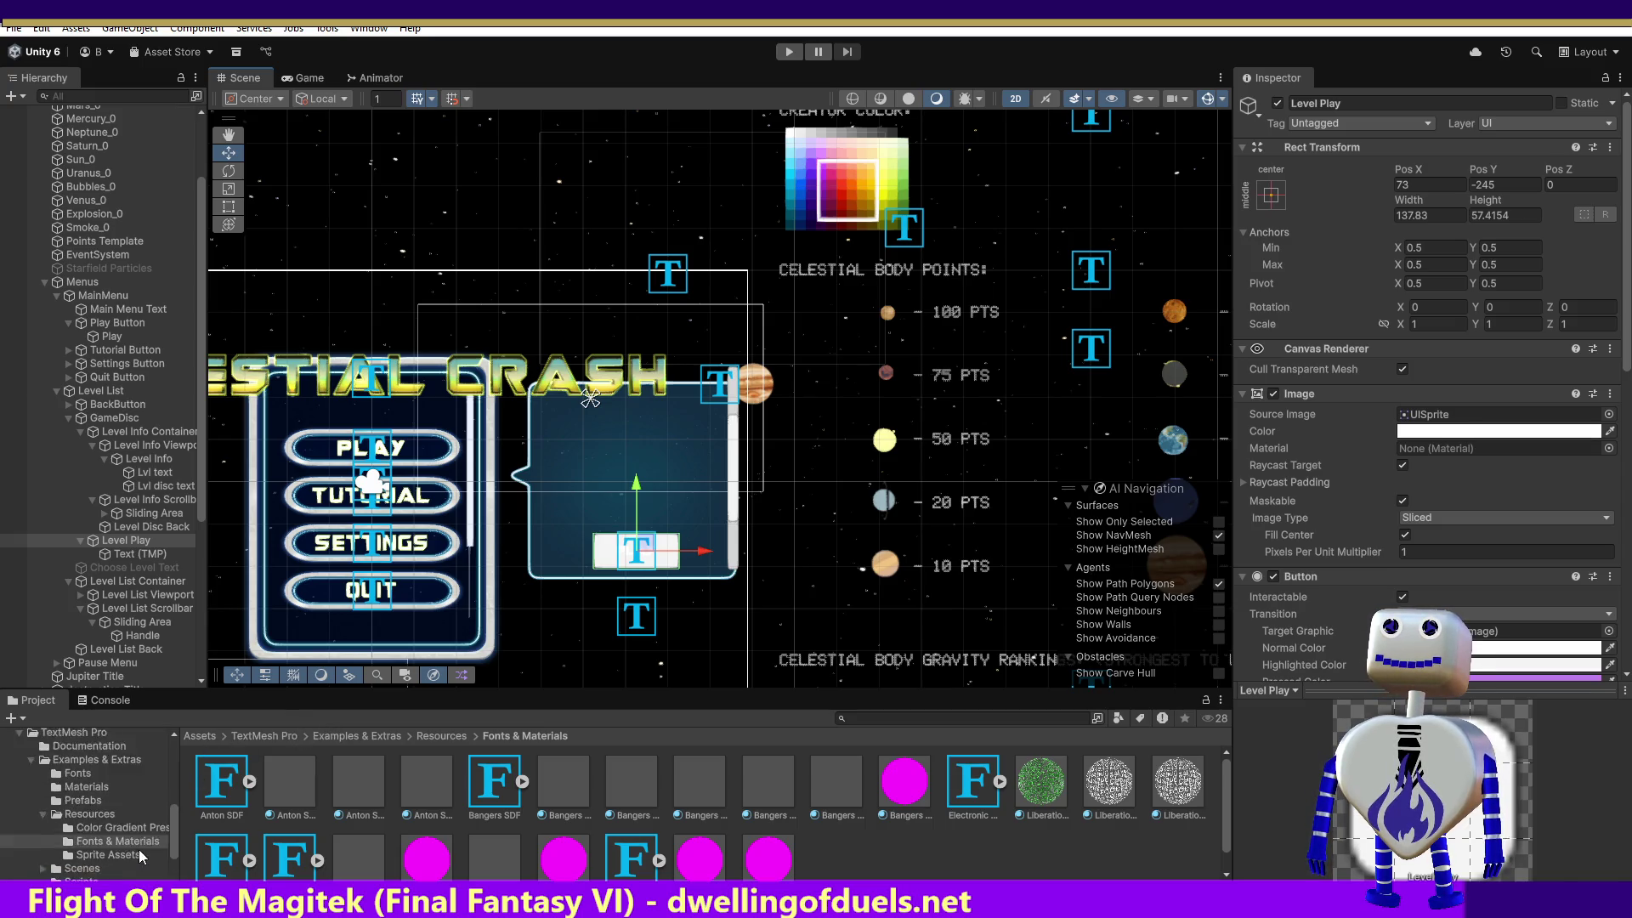
scroll(140, 849, up, 10)
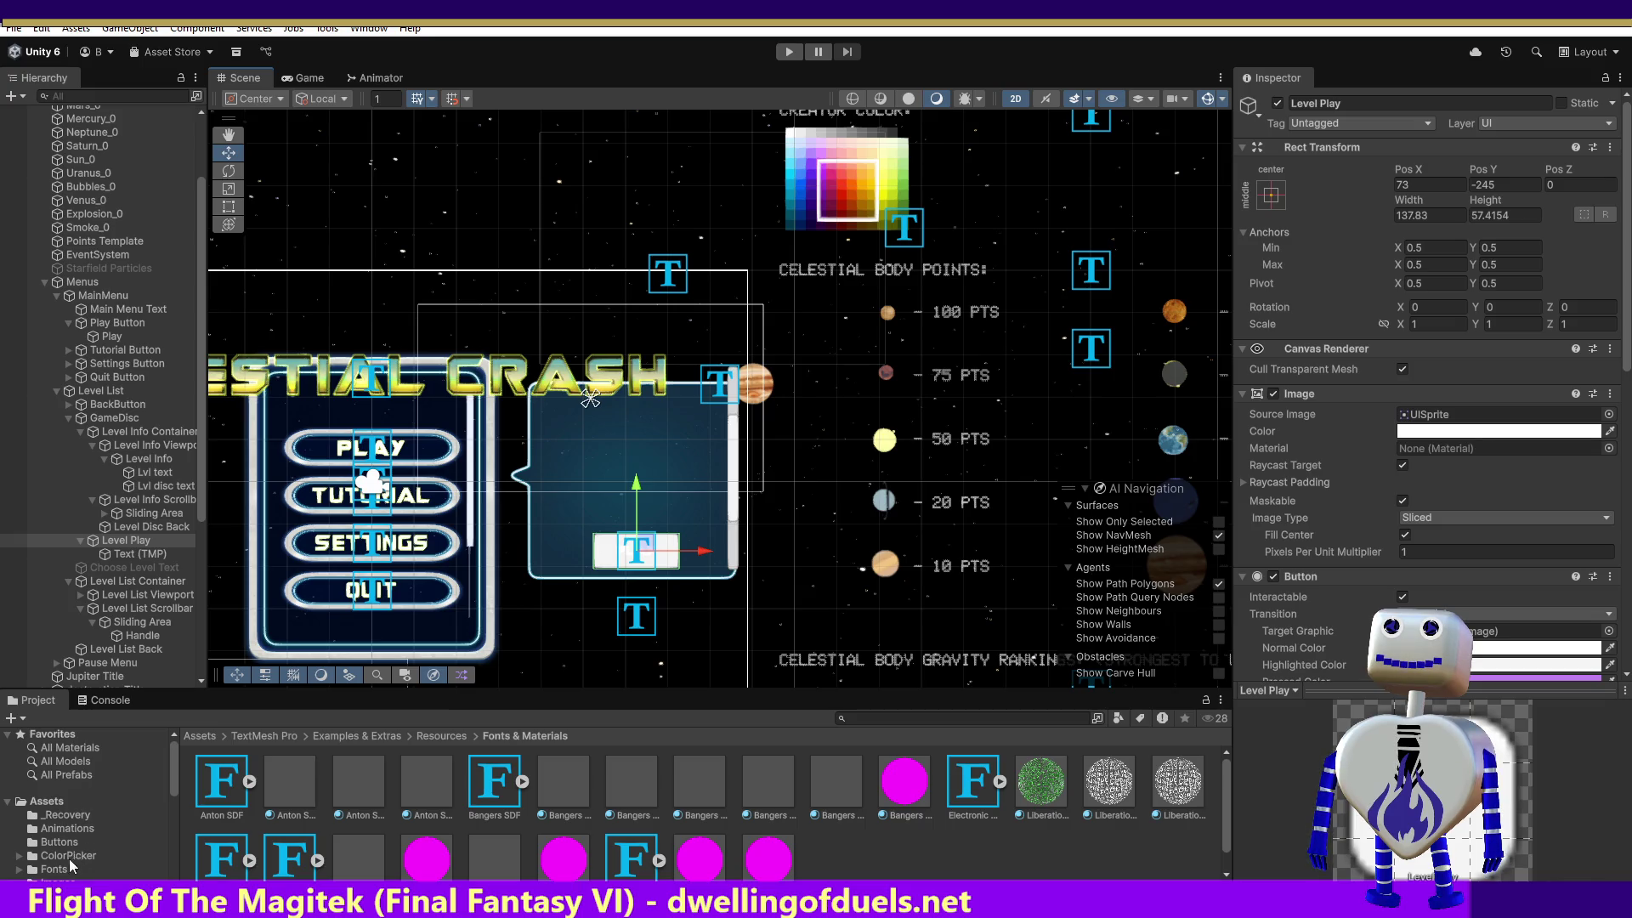
click(75, 831)
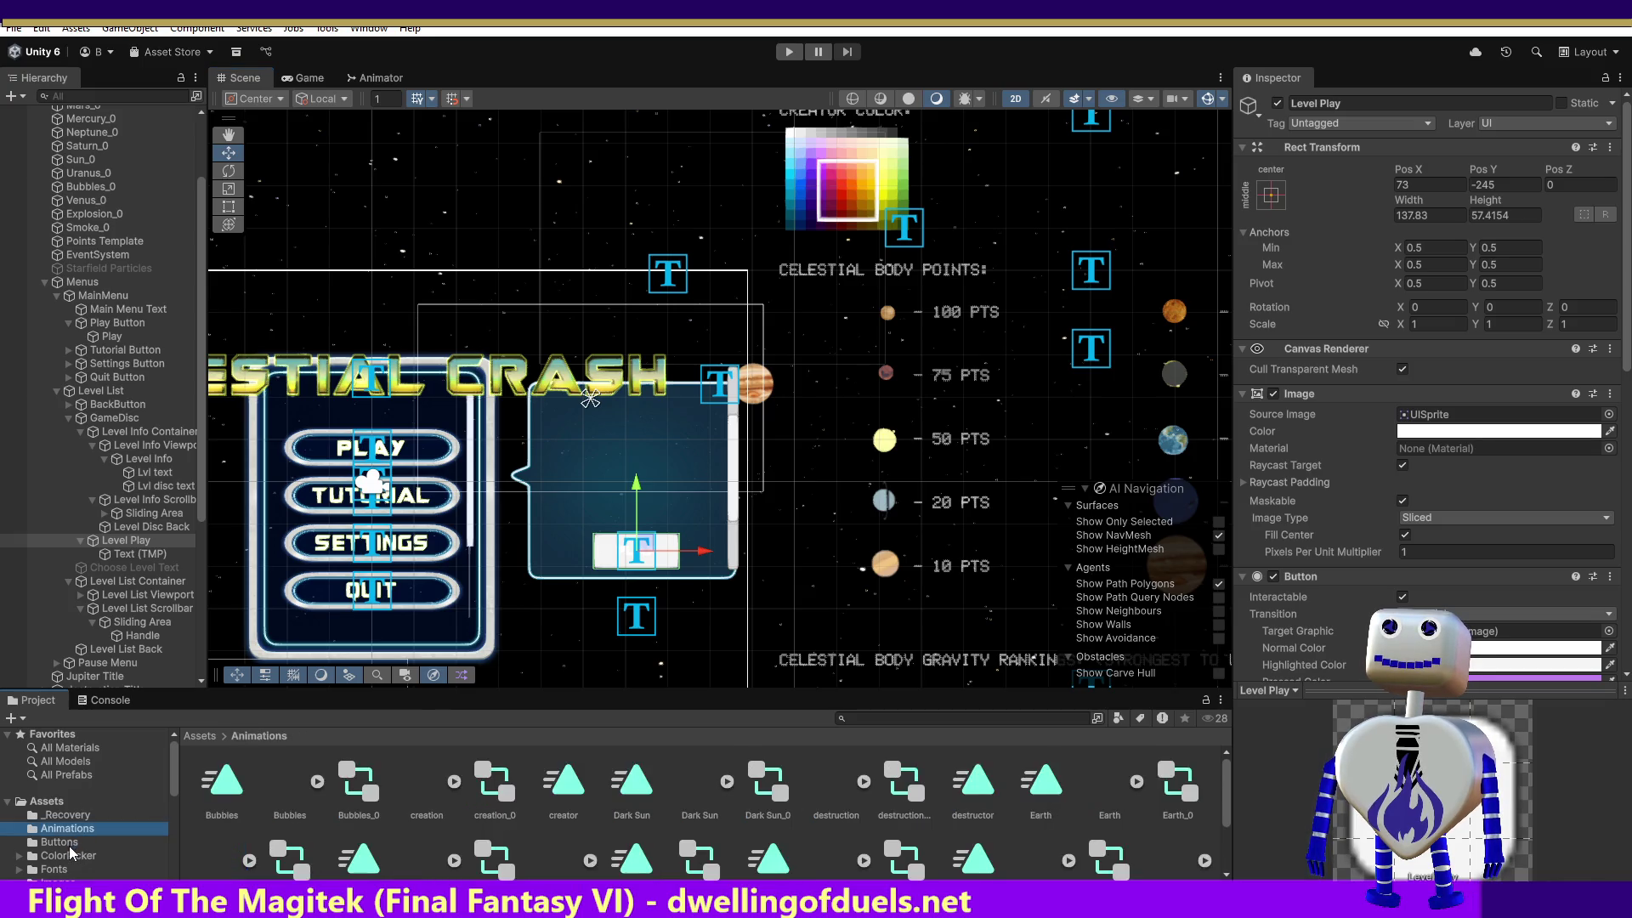
click(69, 845)
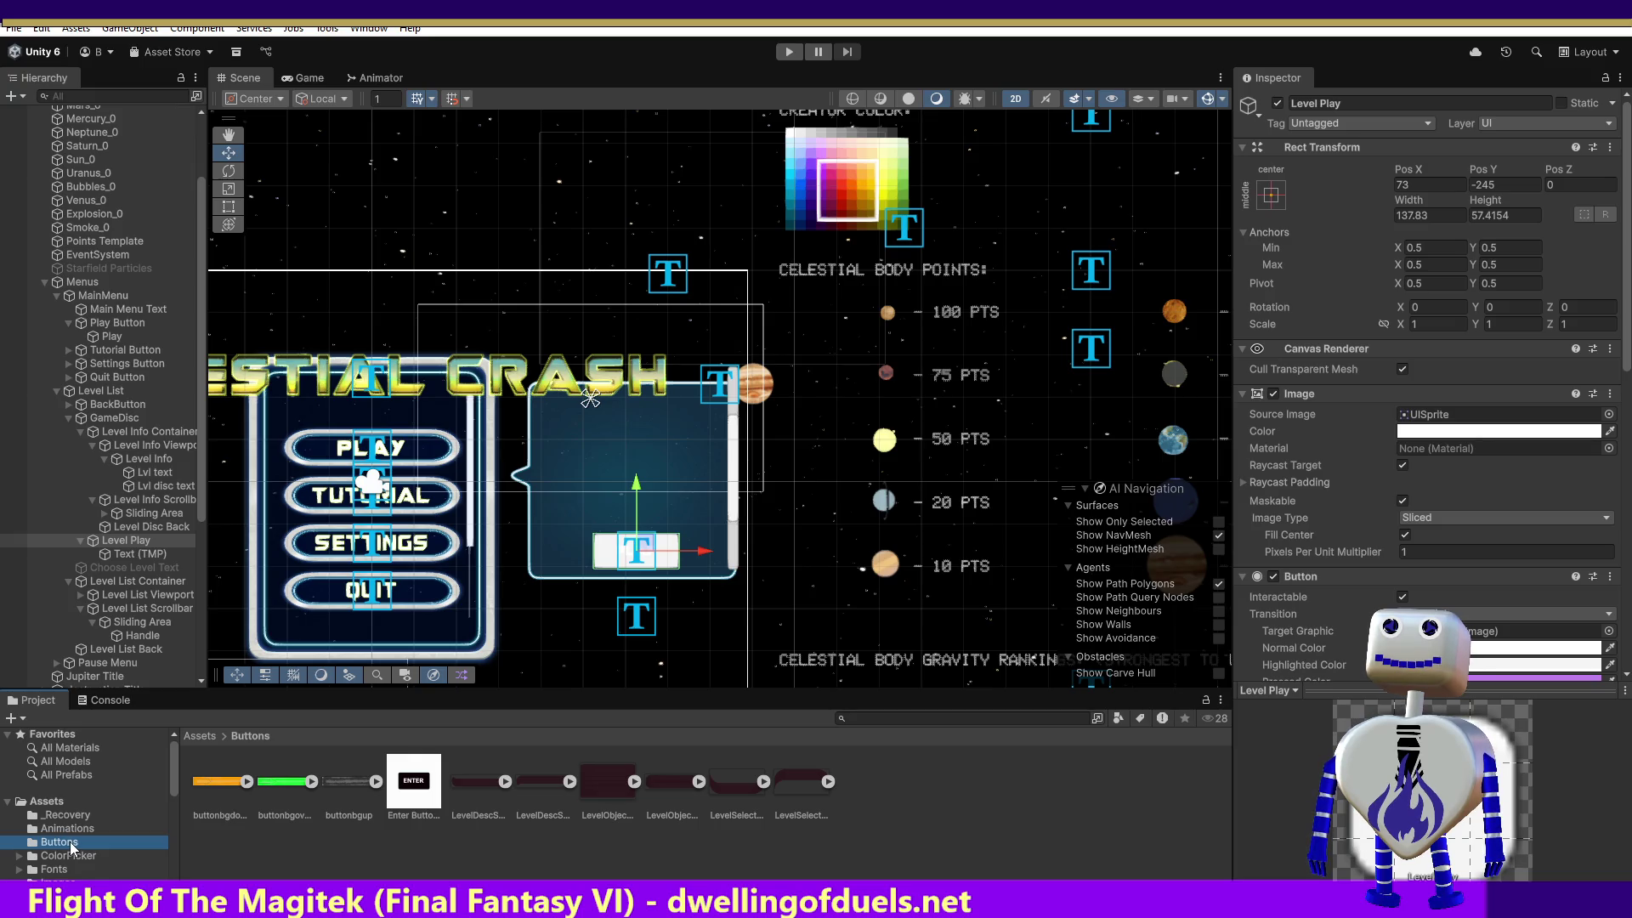
scroll(72, 845, down, 3)
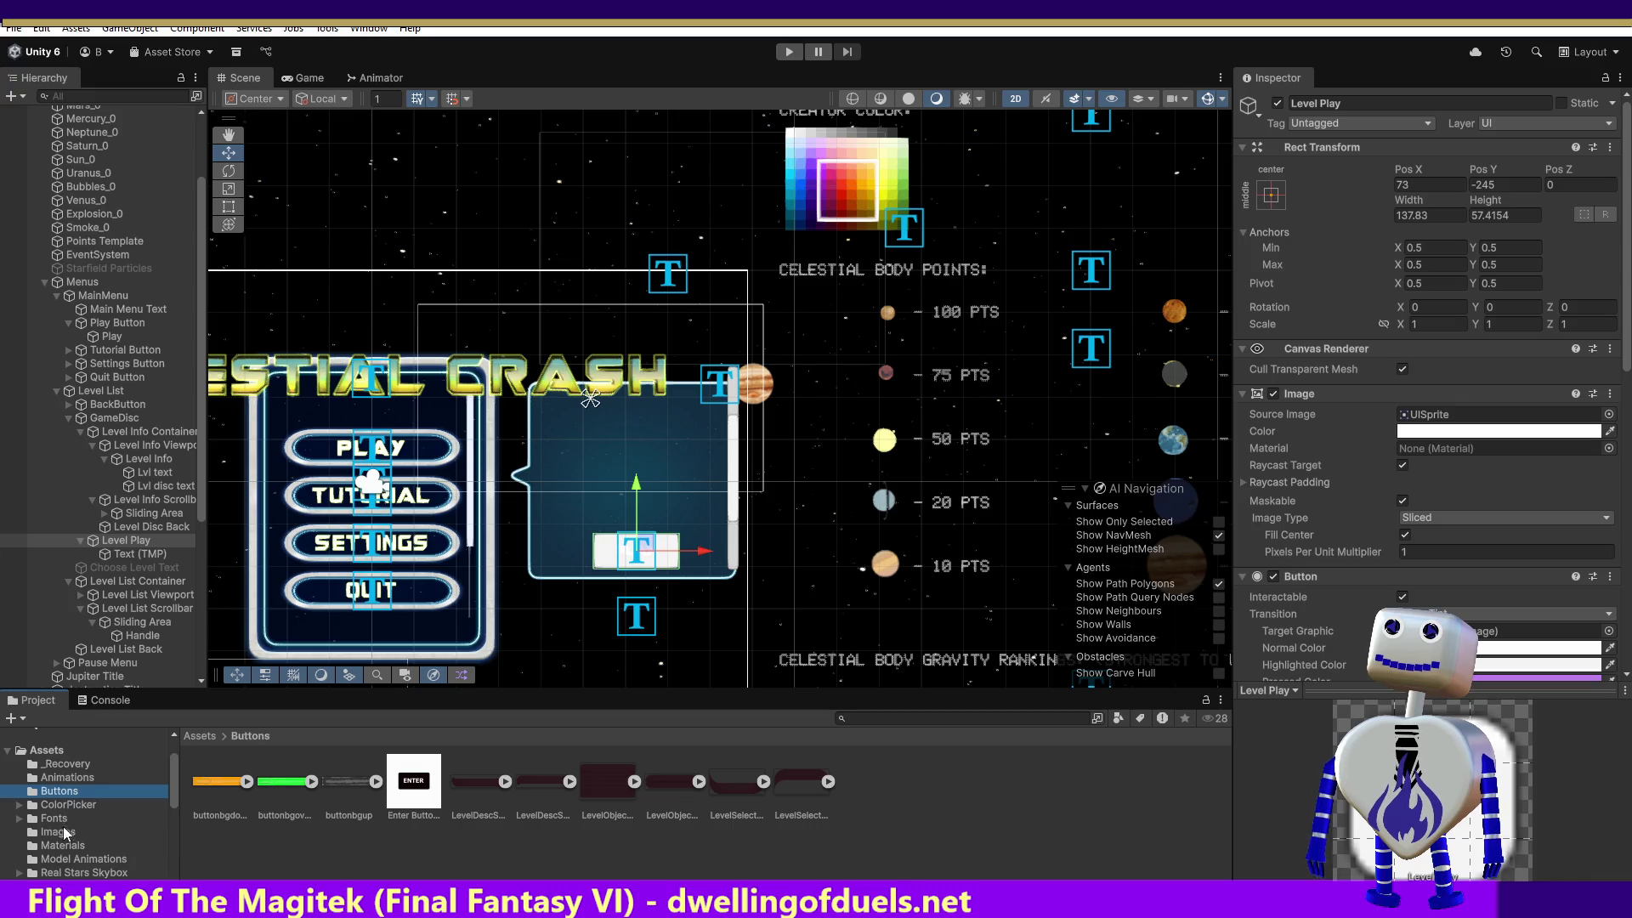
click(64, 832)
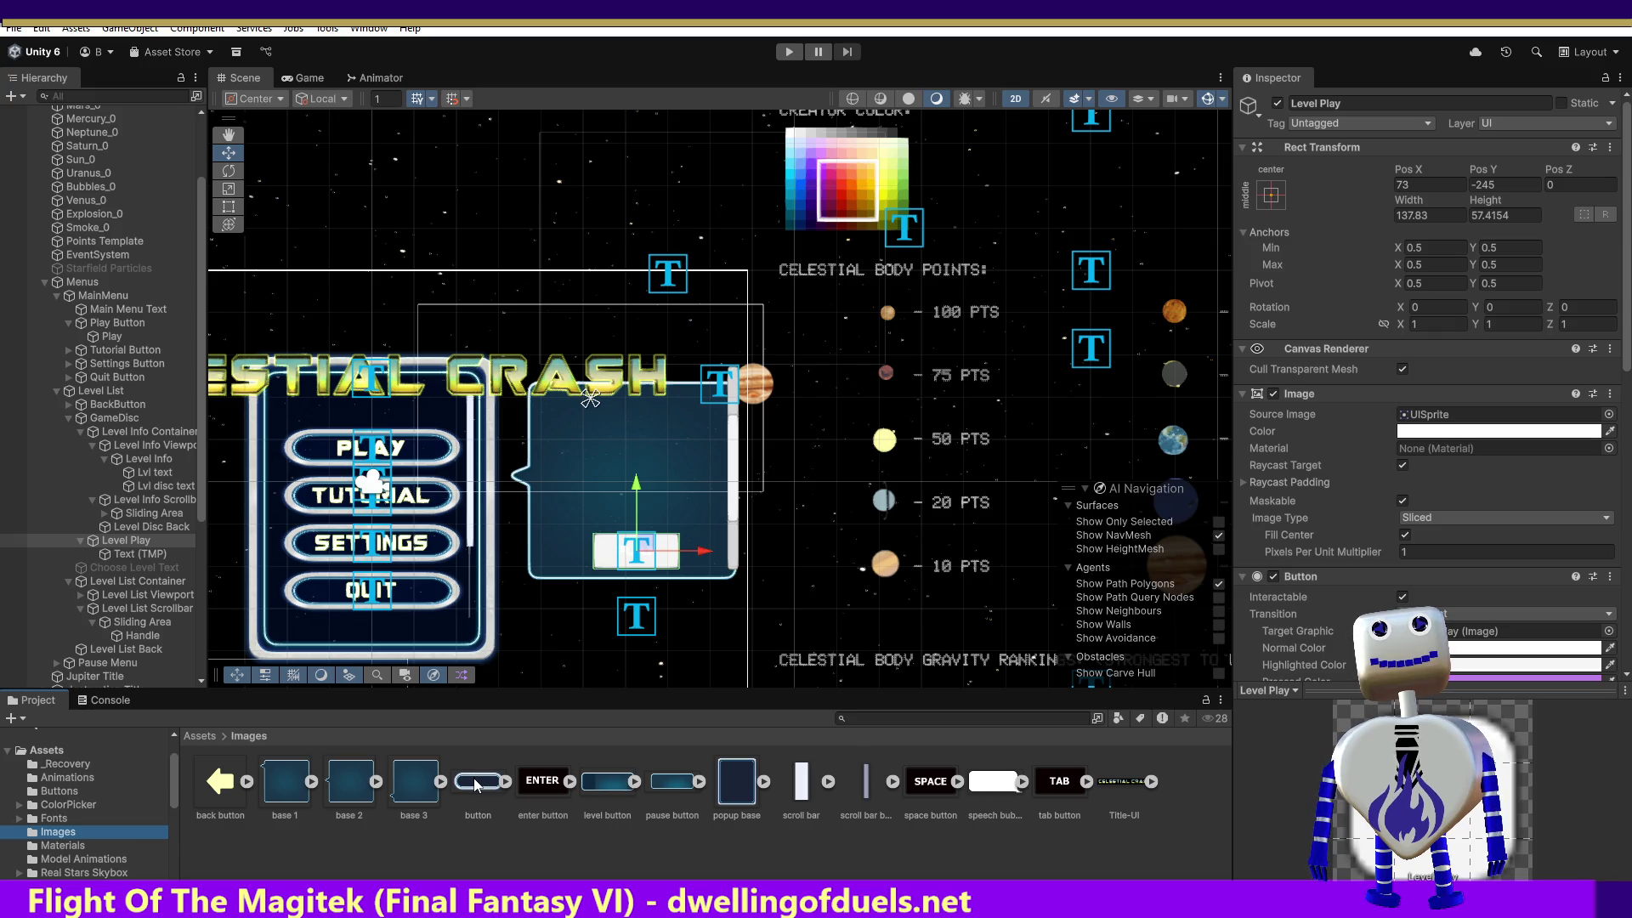
scroll(1539, 405, down, 15)
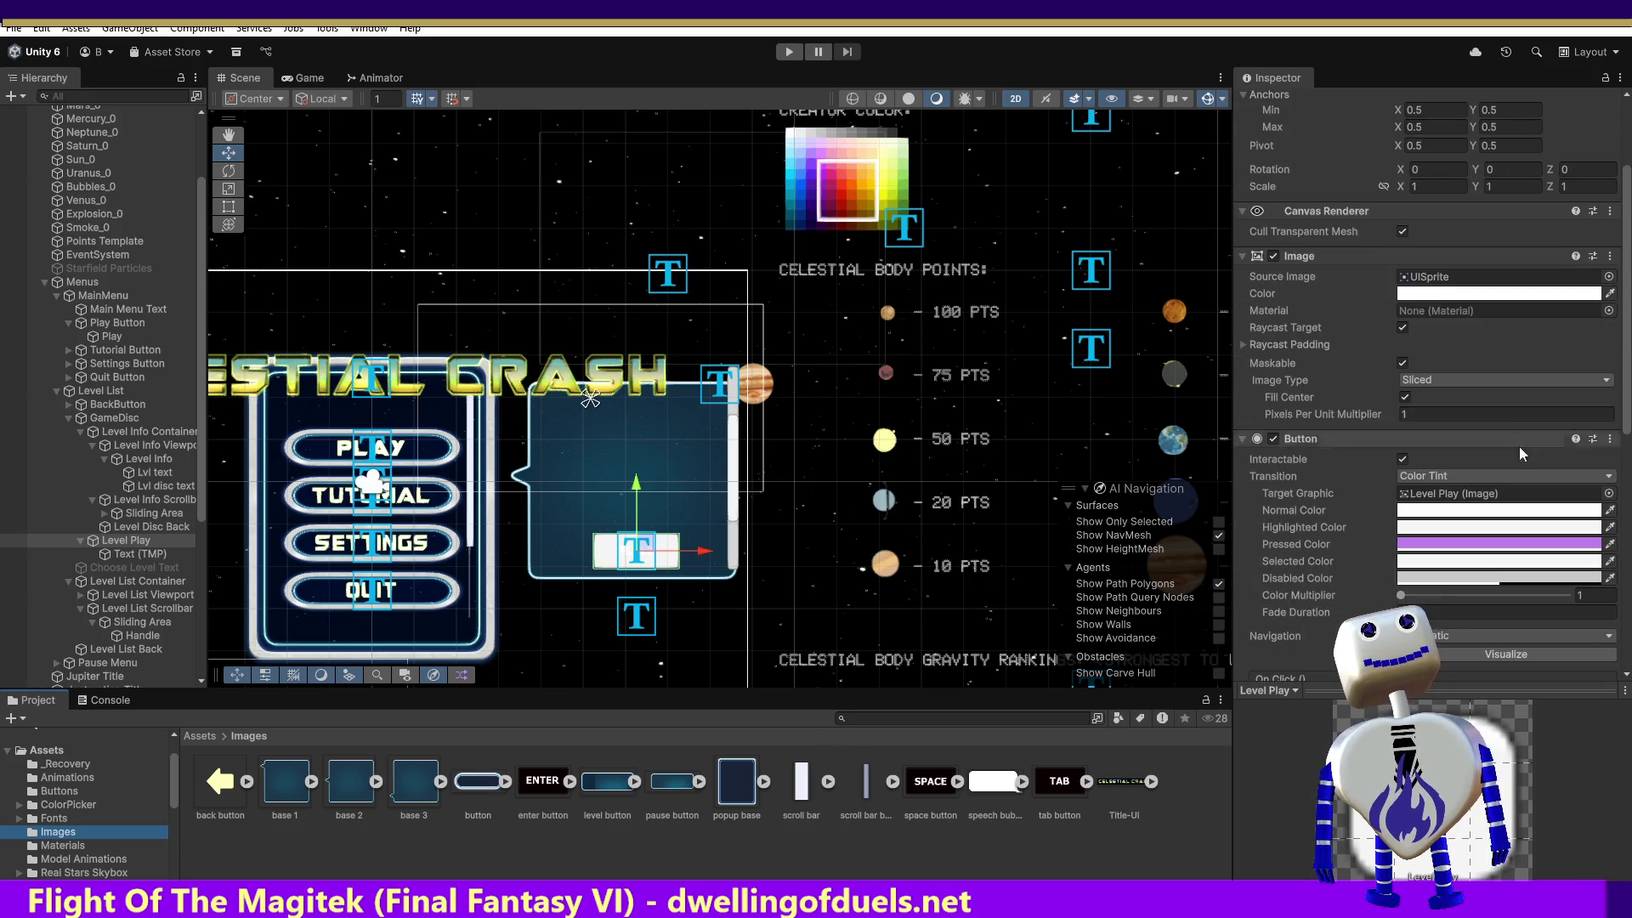
scroll(1516, 497, up, 15)
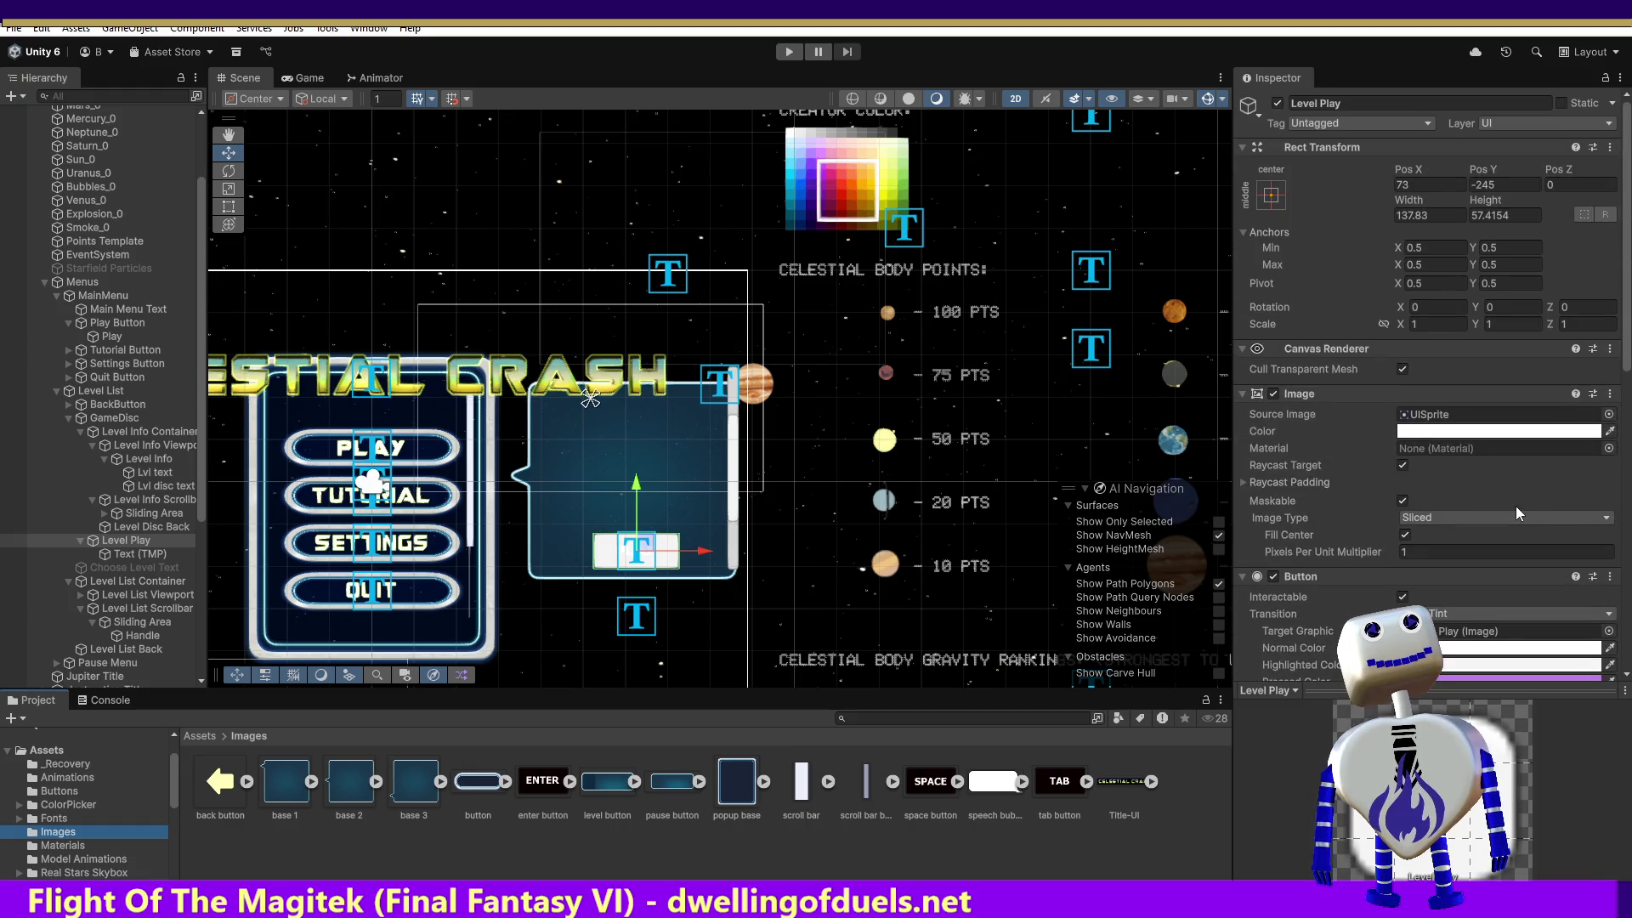
mouse_move(476, 780)
mouse_down()
mouse_move(1529, 380)
mouse_move(1477, 429)
mouse_up()
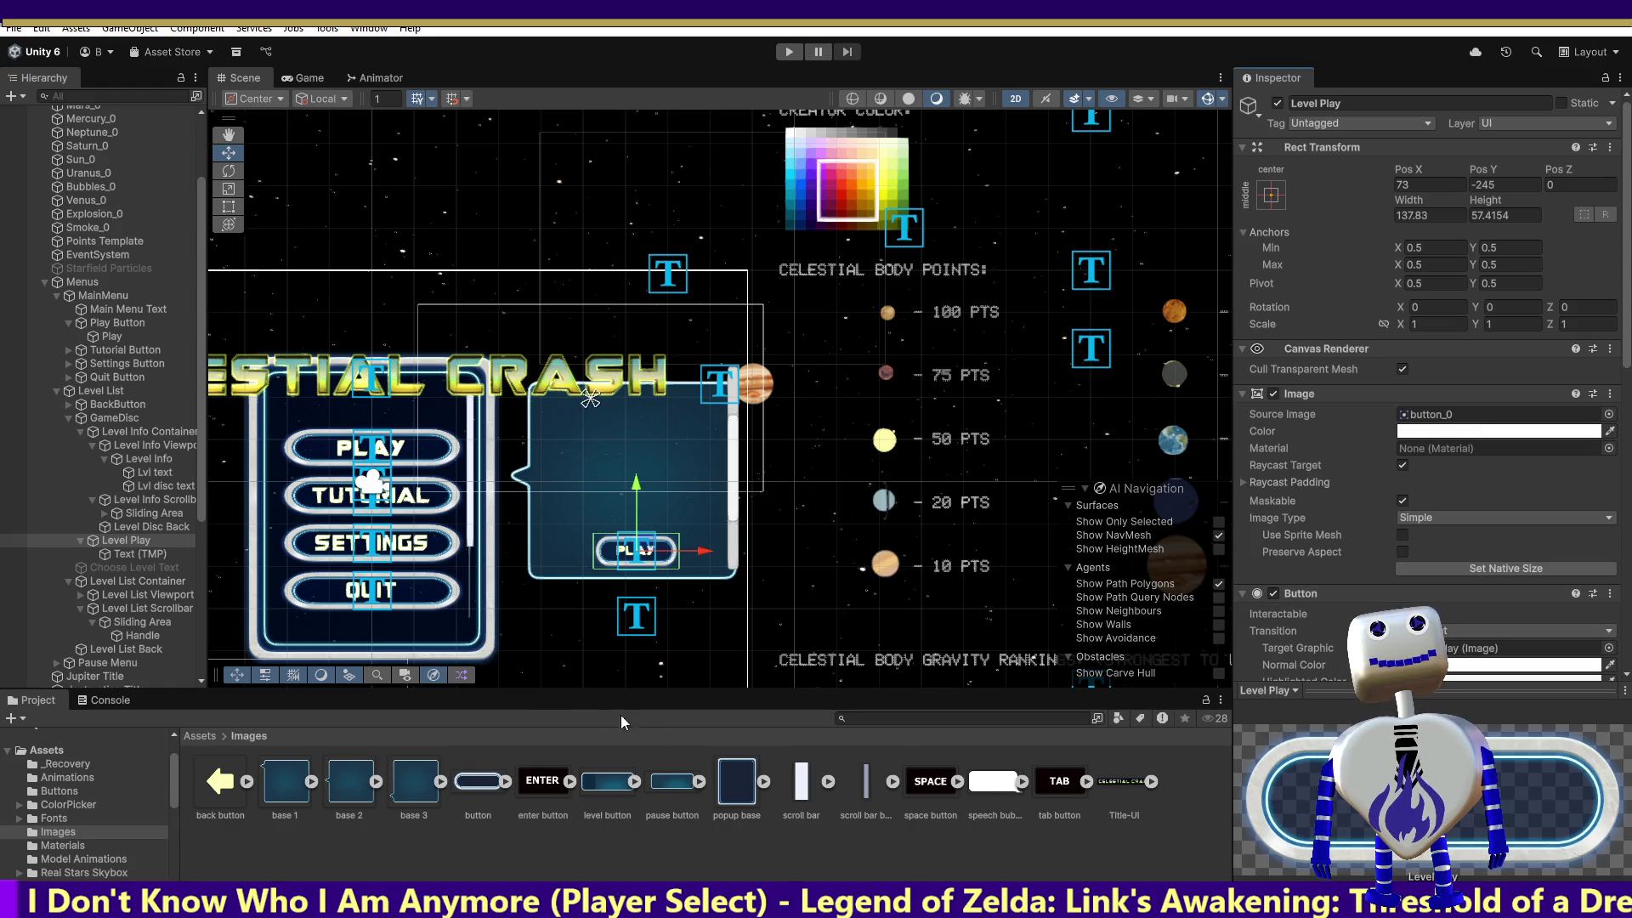
click(1221, 812)
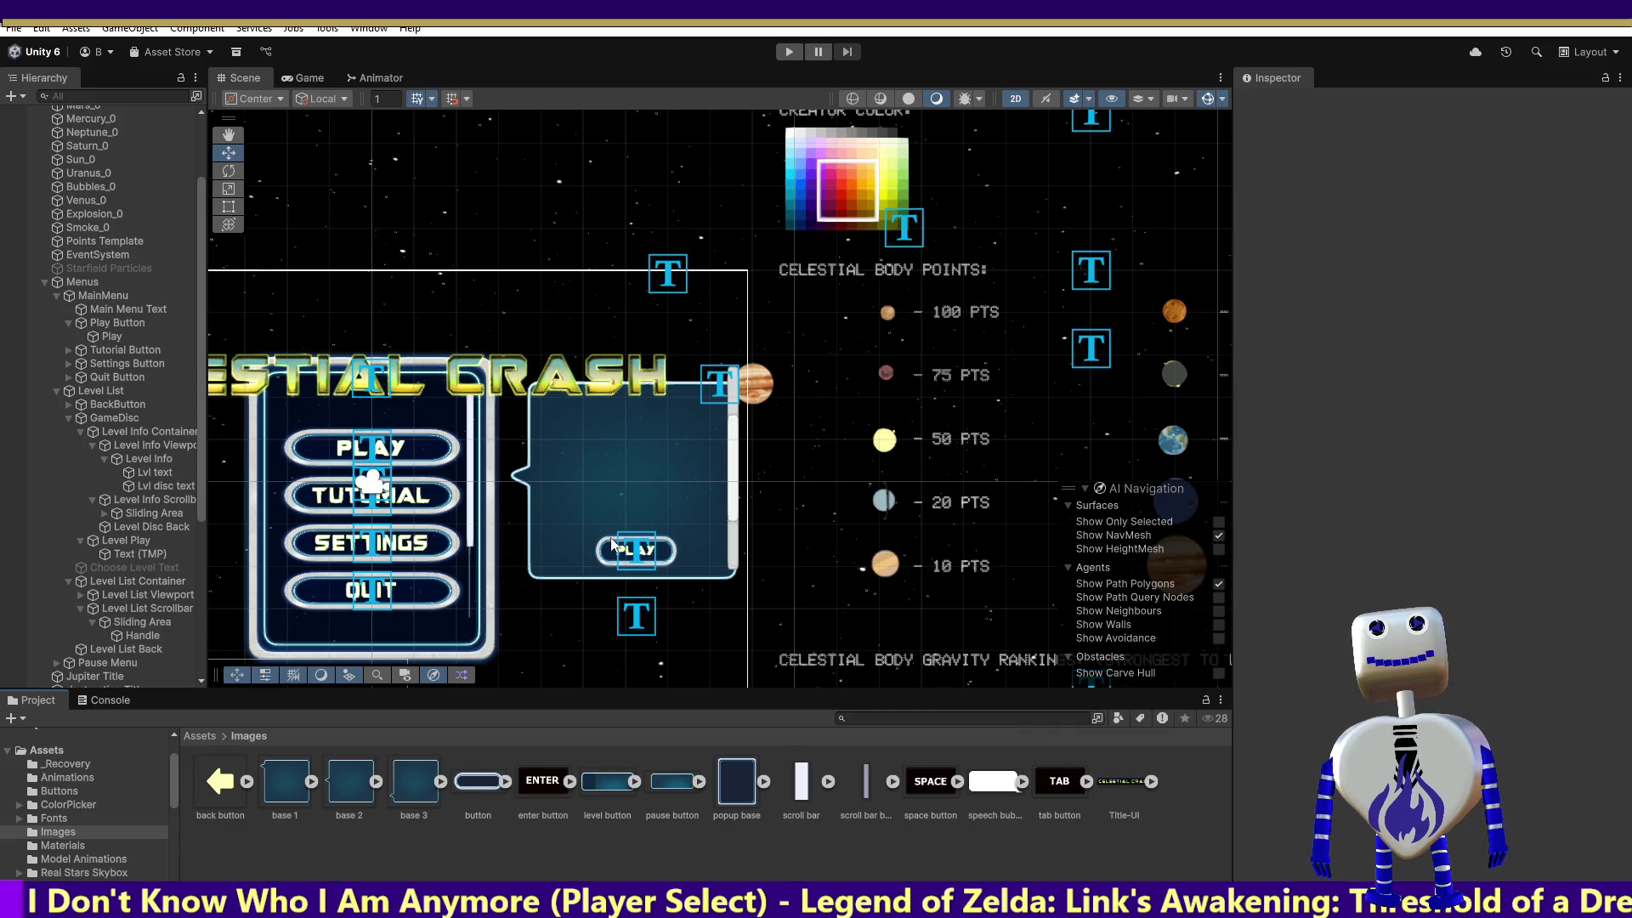
click(788, 52)
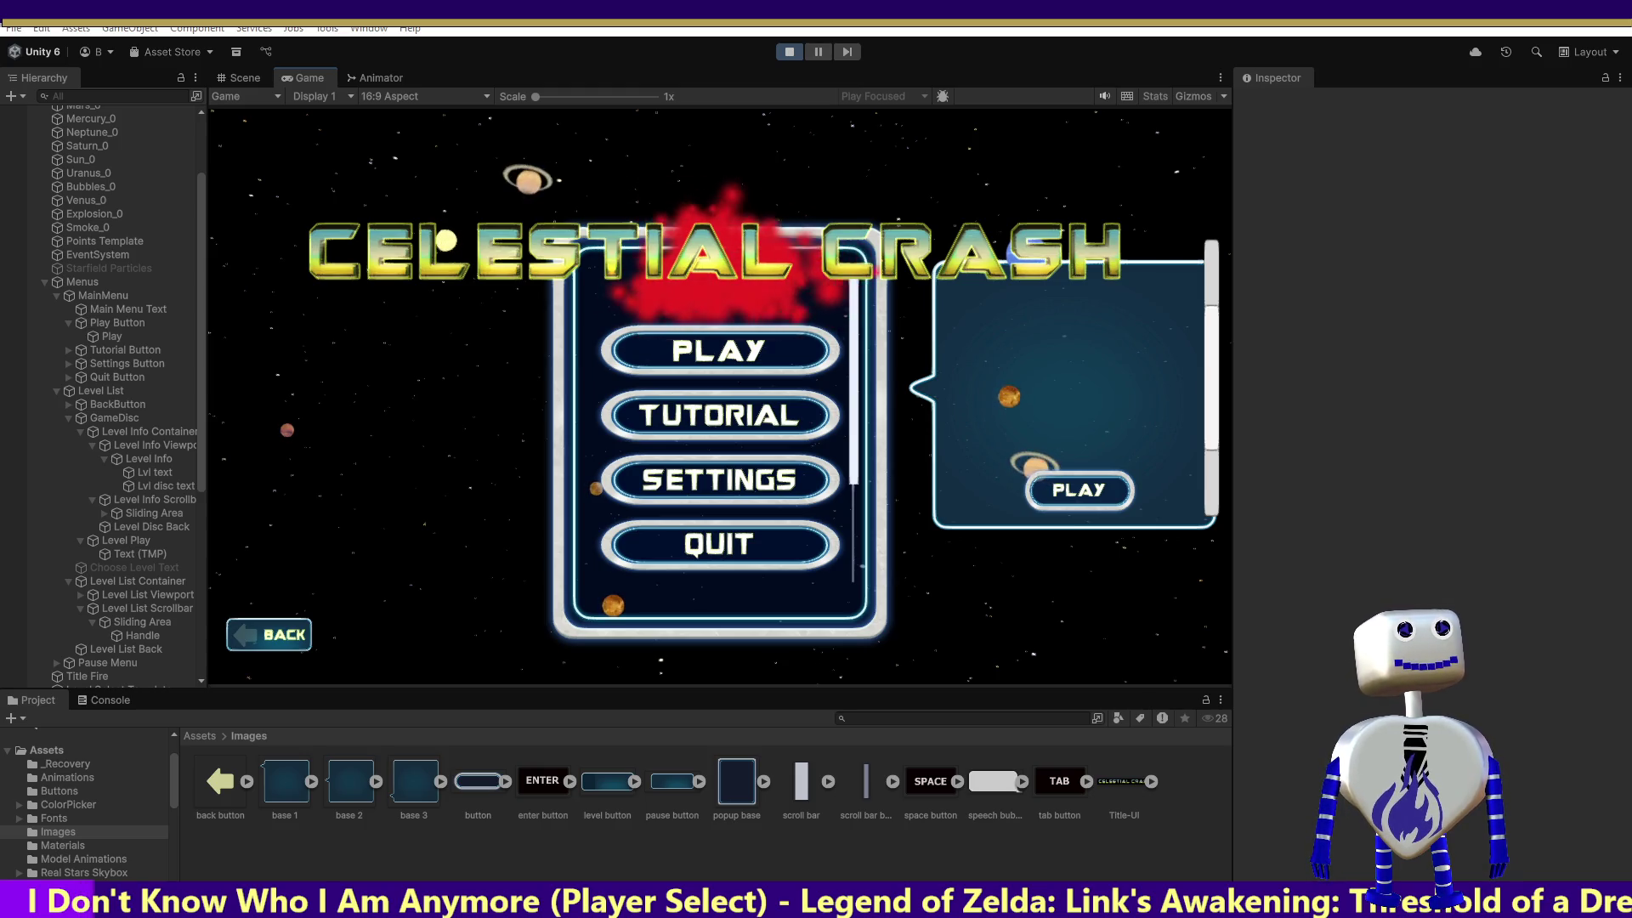
click(789, 51)
click(117, 553)
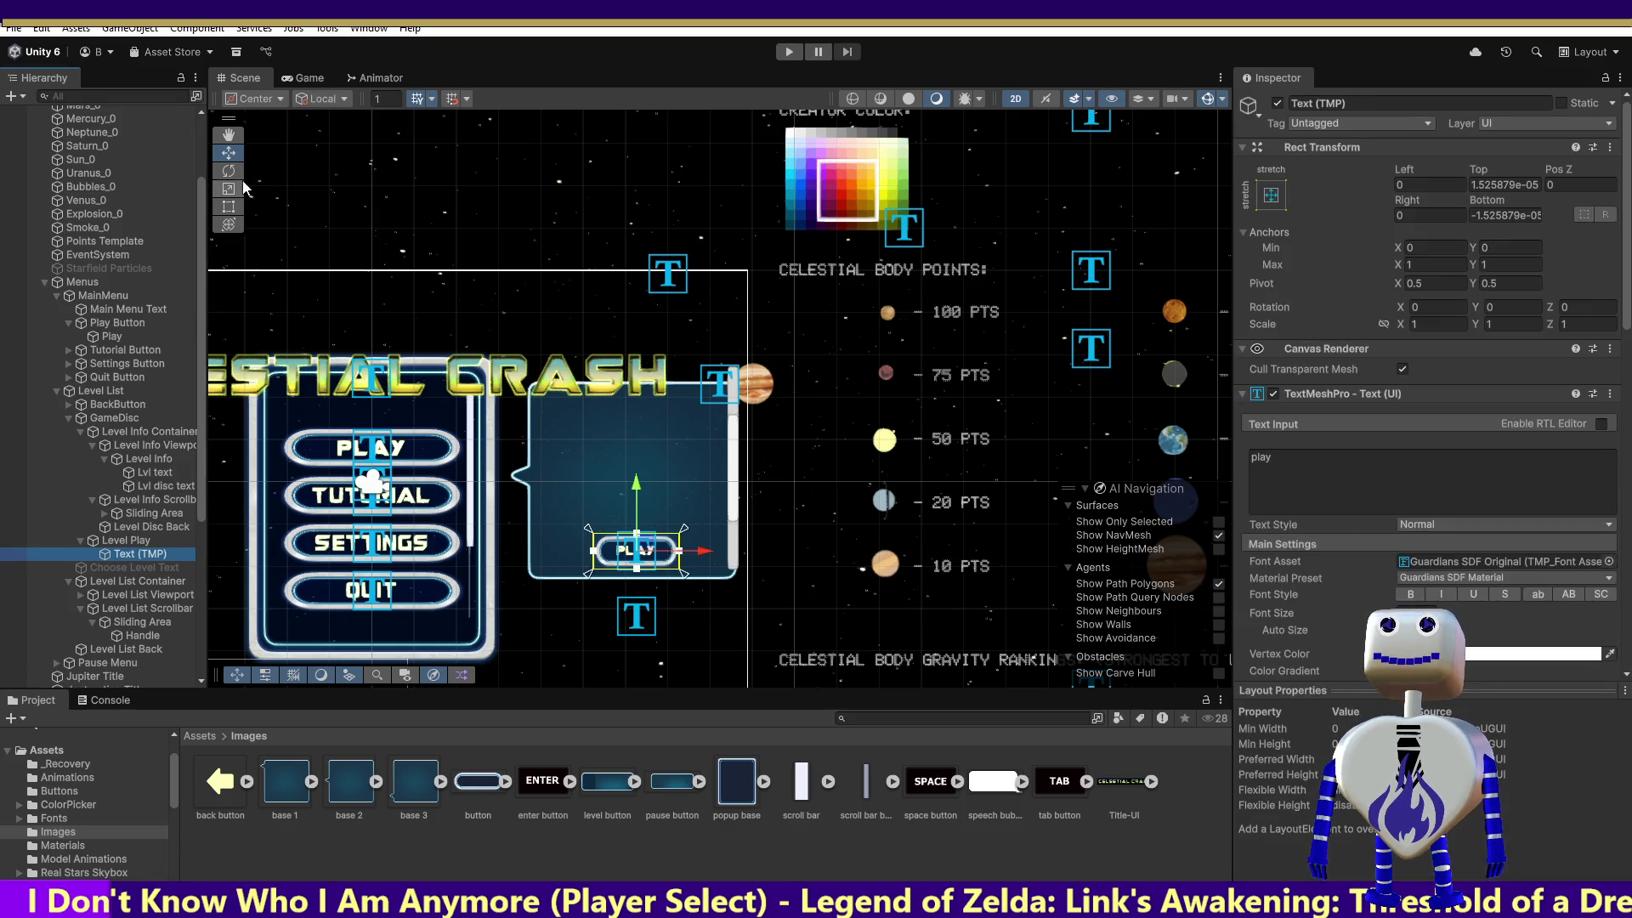
drag(695, 557, 699, 557)
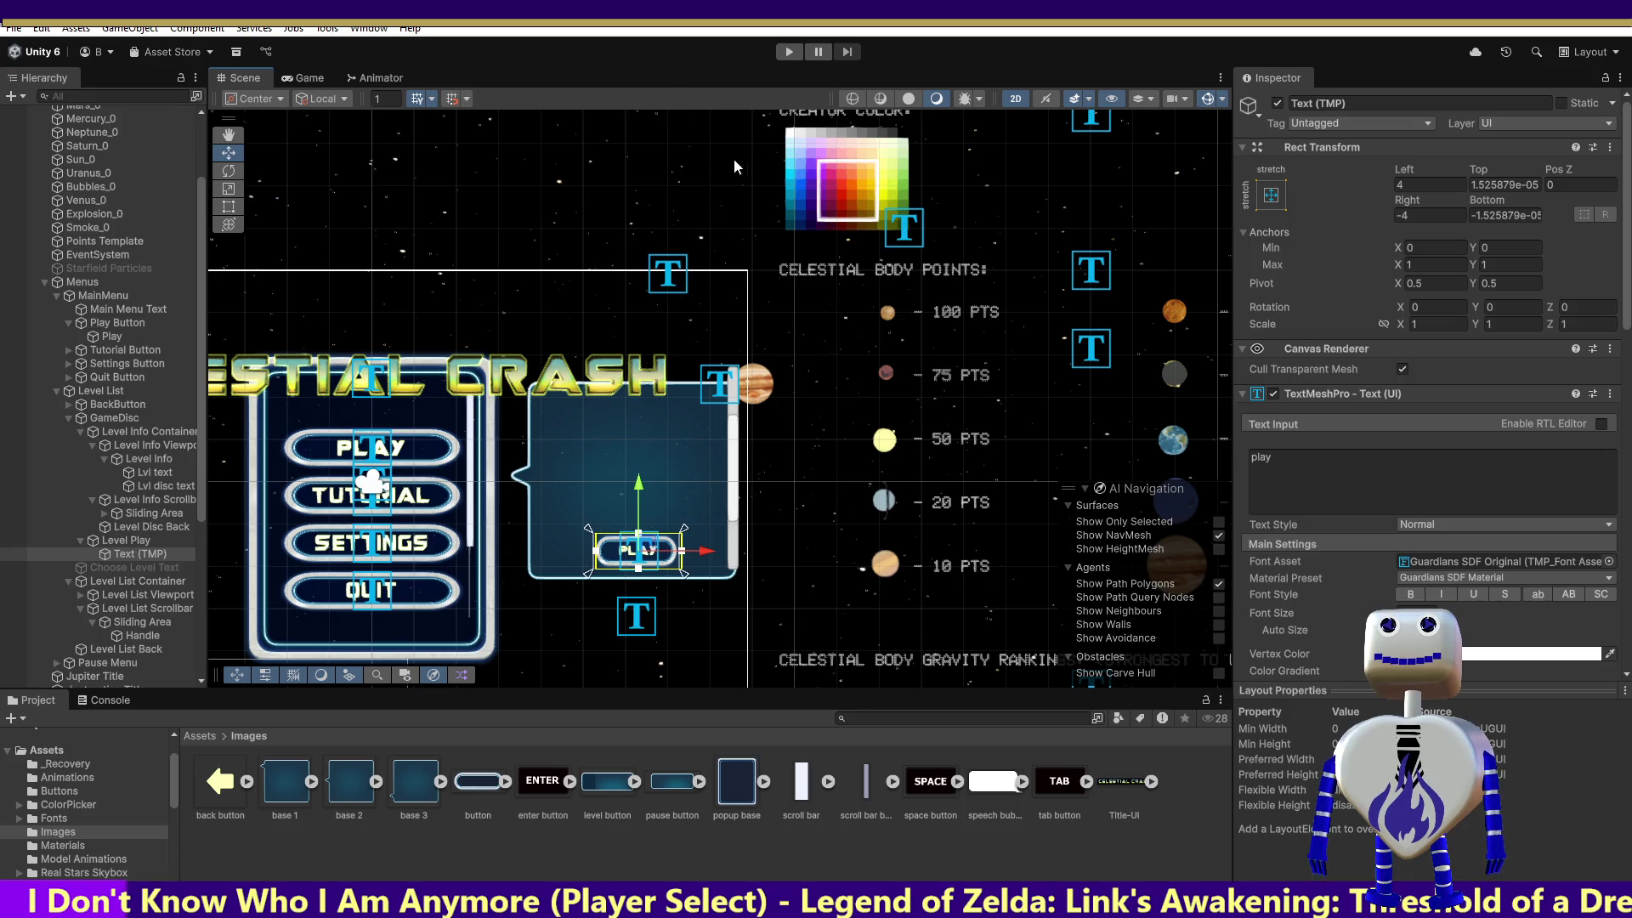
click(789, 51)
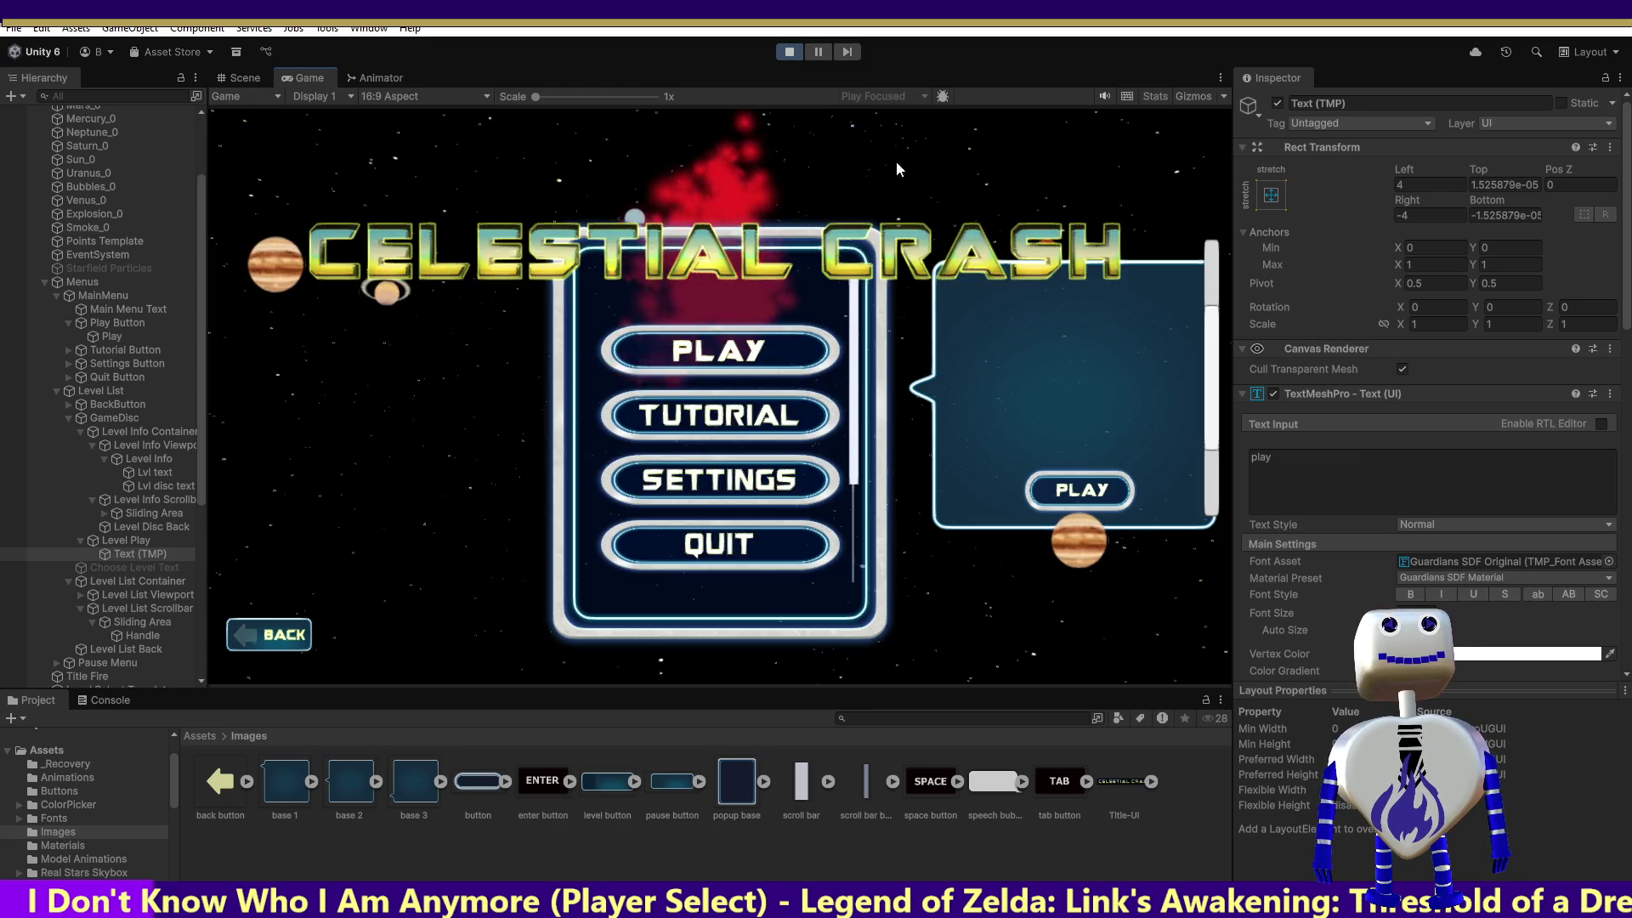
click(789, 52)
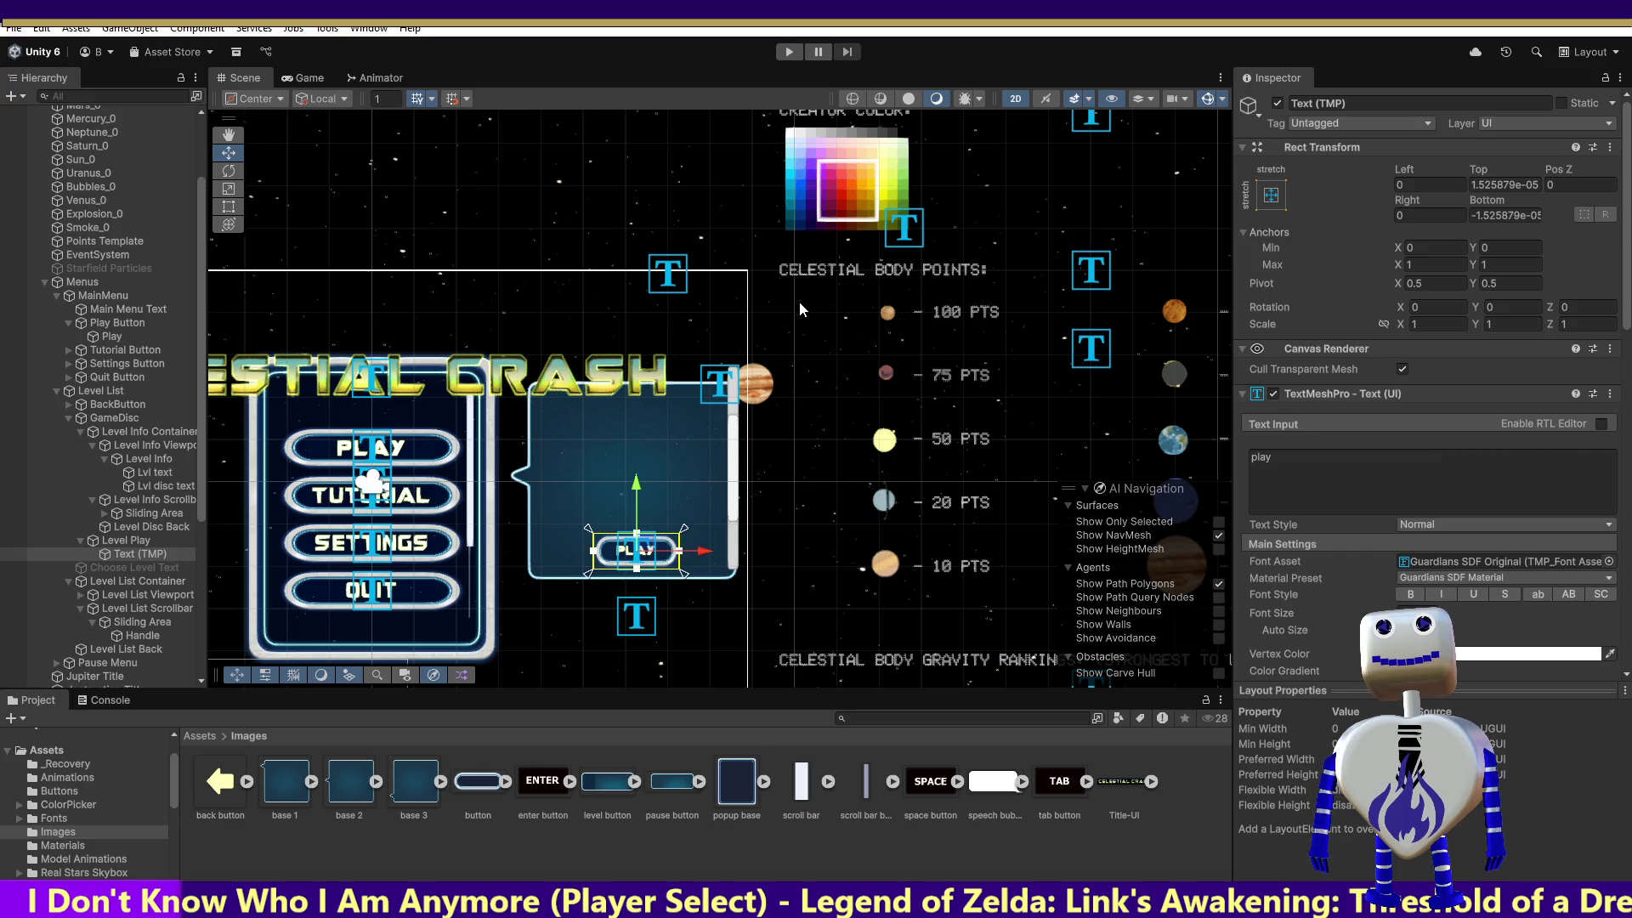
click(789, 51)
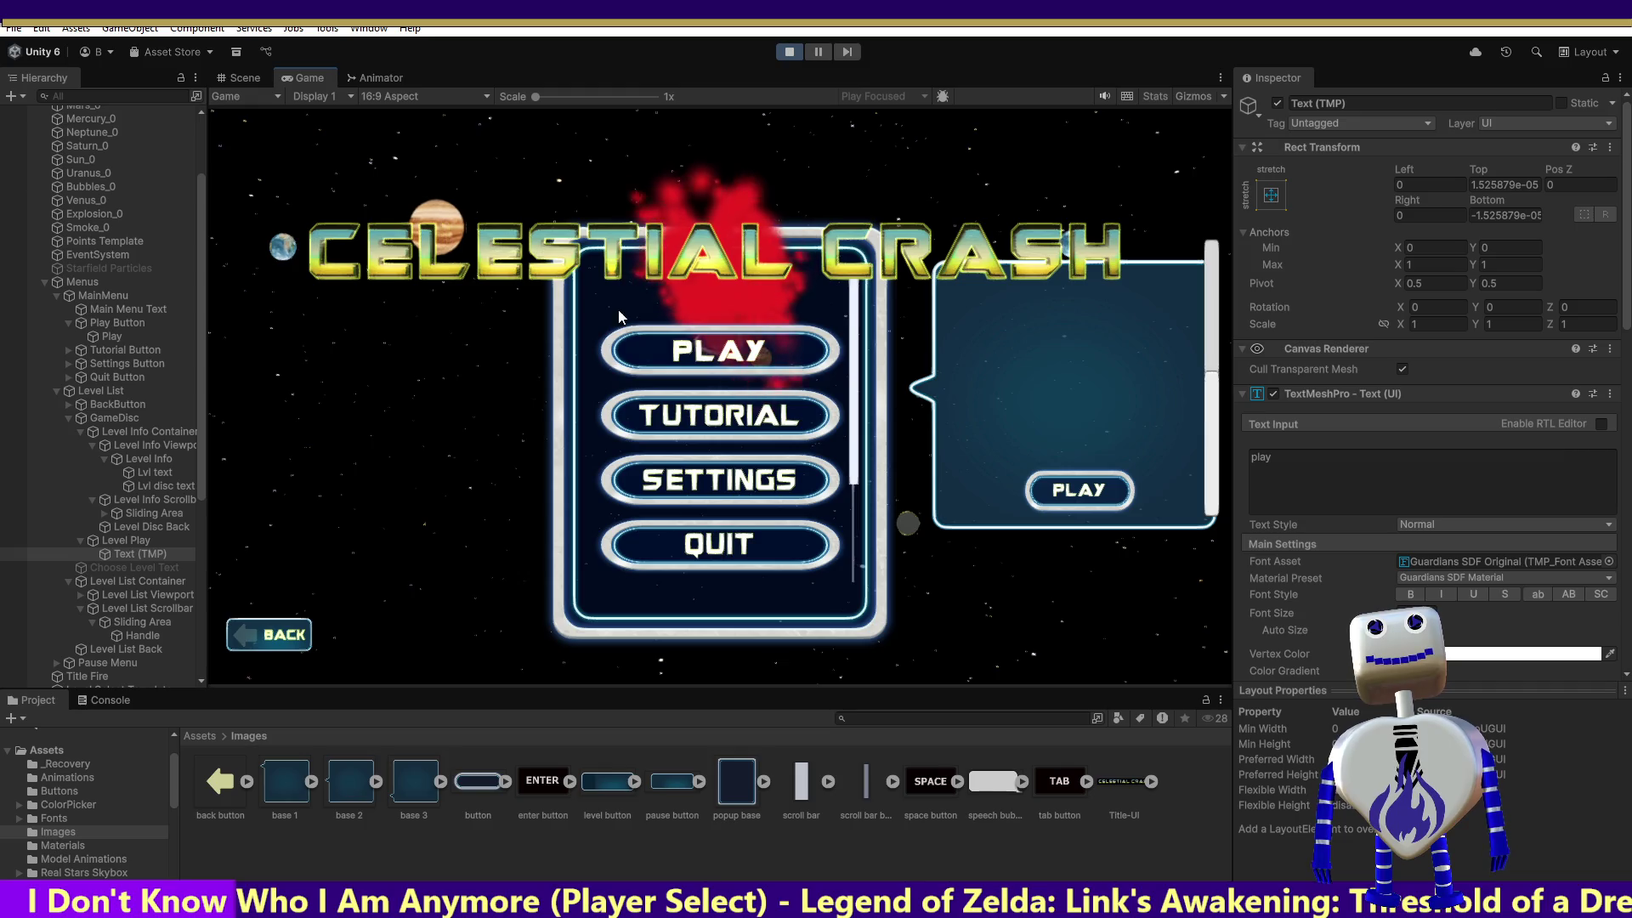
click(702, 347)
key(ctrl+p)
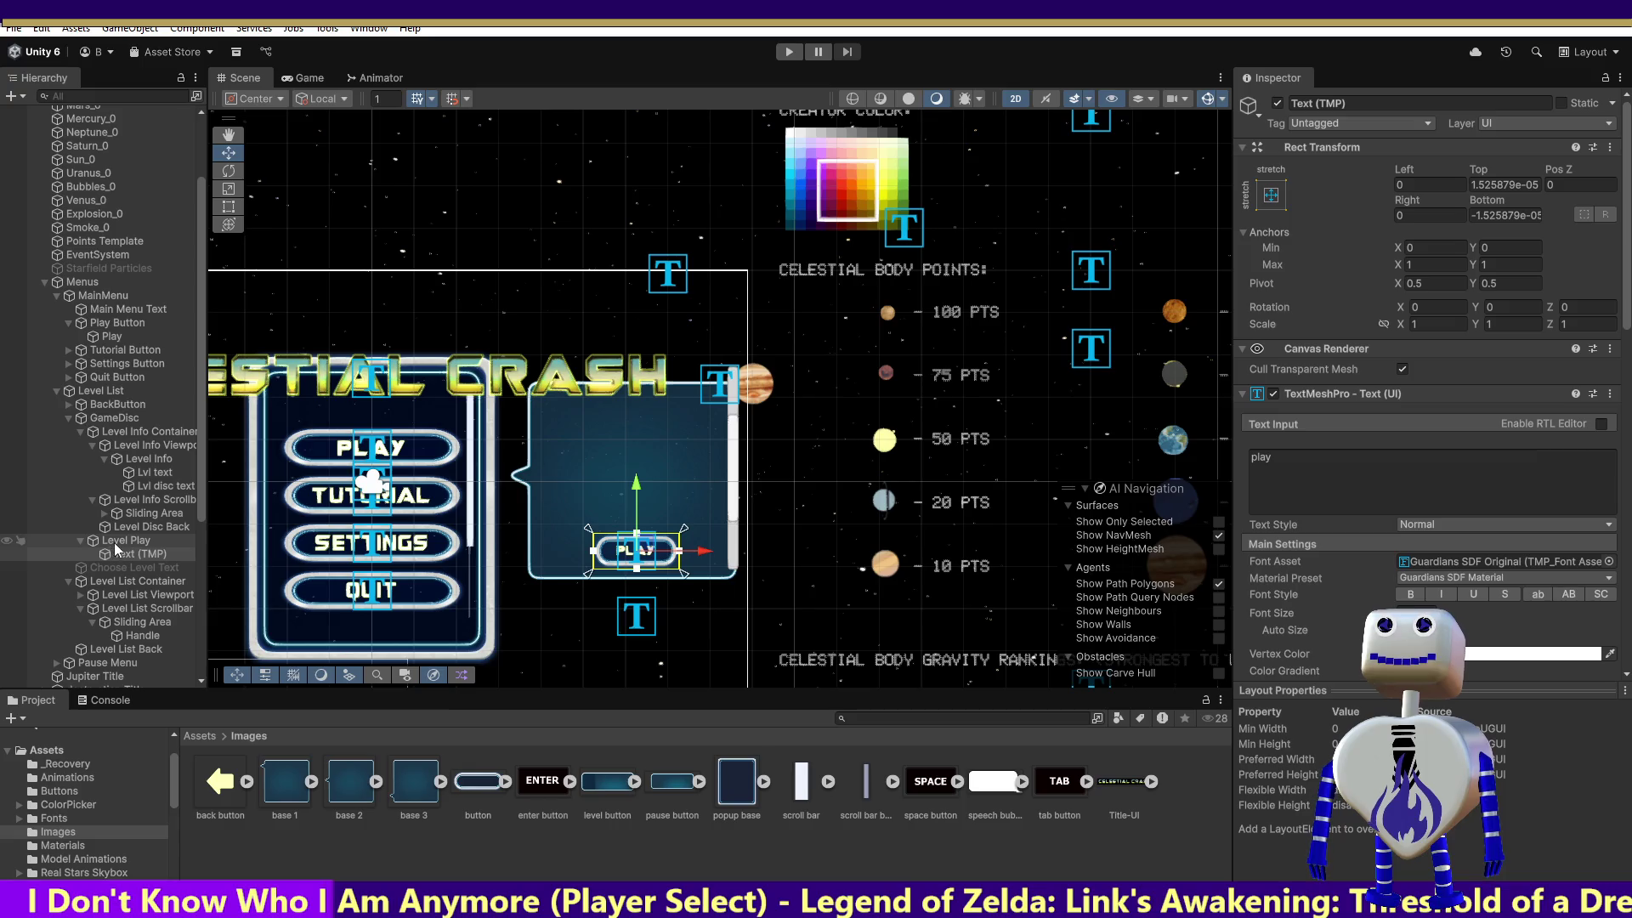
Select the Level Info Container and reveal its Rect Mask 2D padding, keeping Bottom at -335.
click(118, 540)
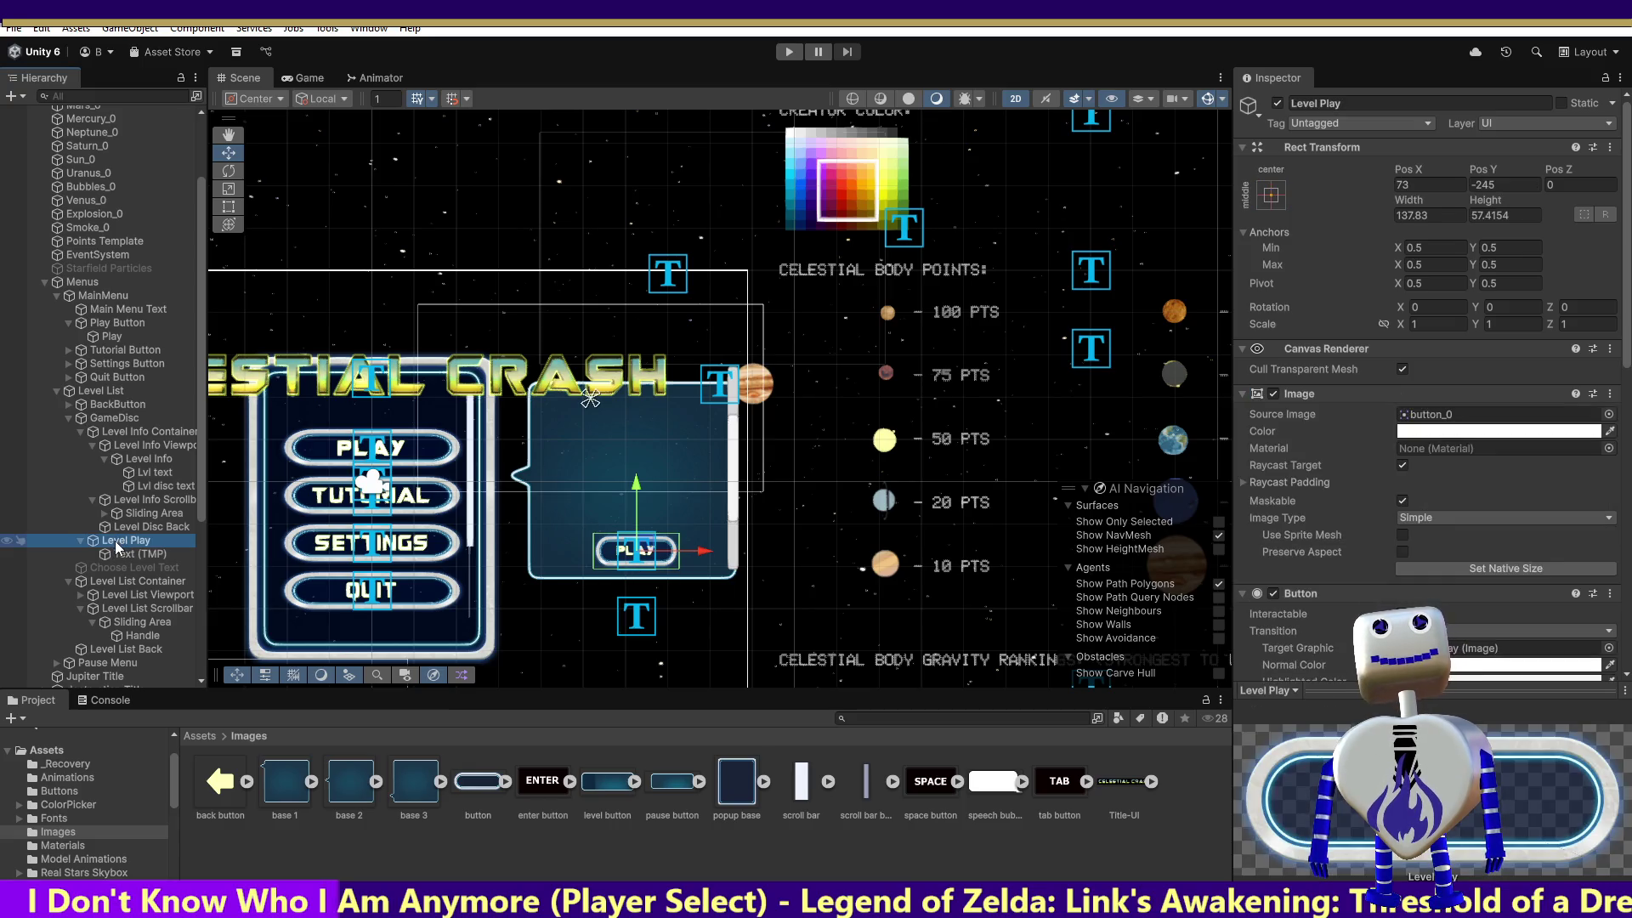
click(150, 431)
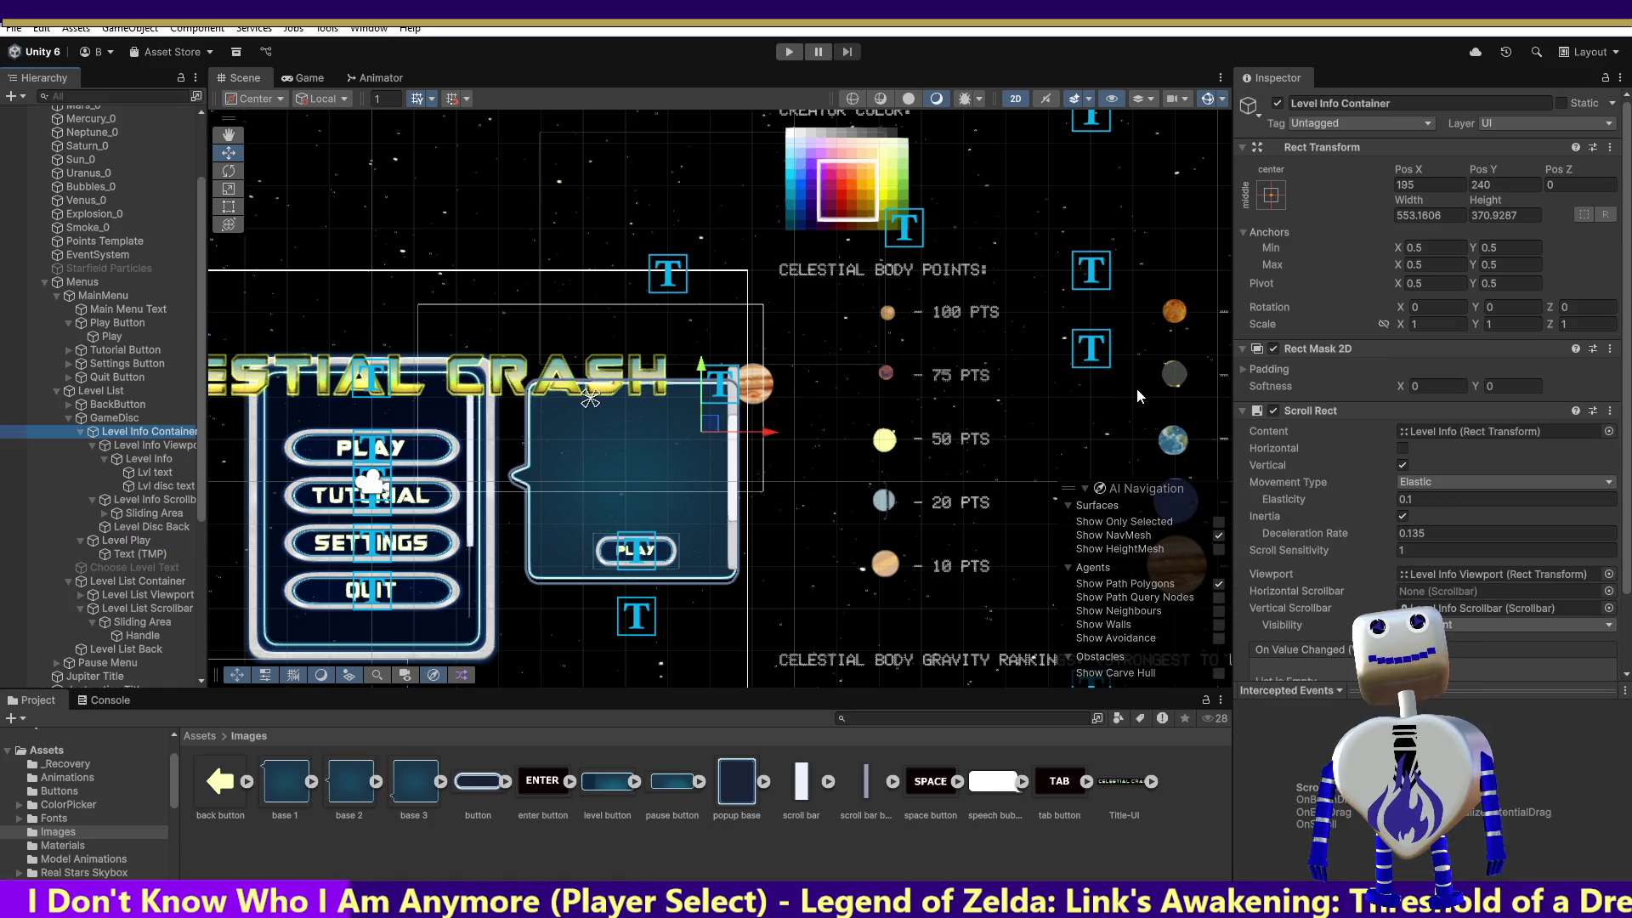
click(1246, 370)
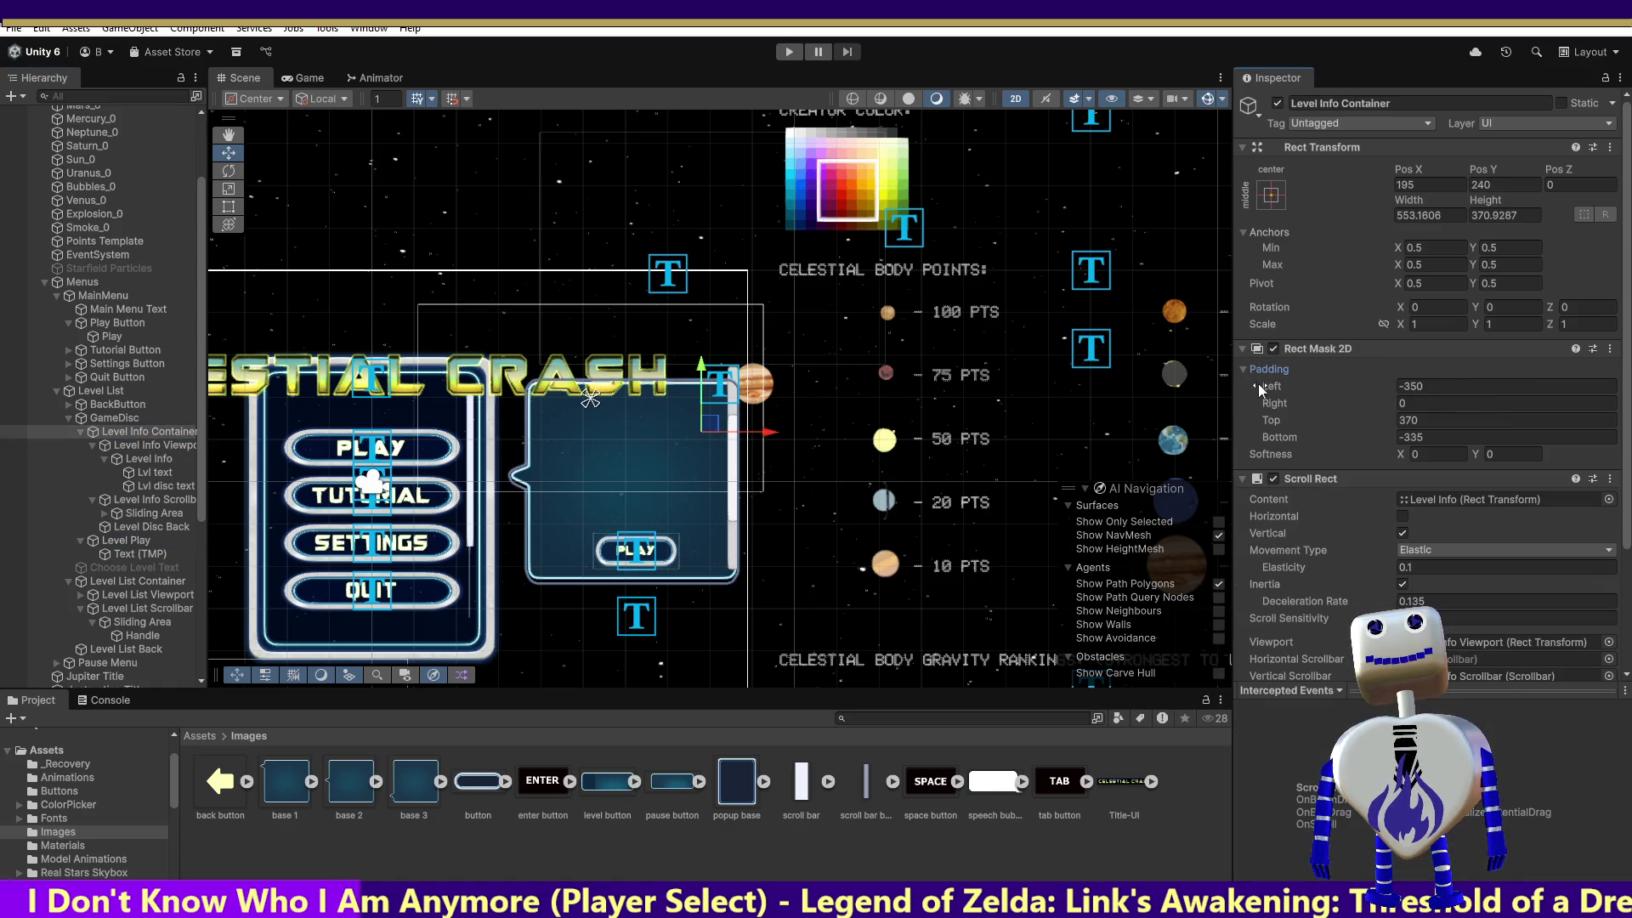
click(1401, 435)
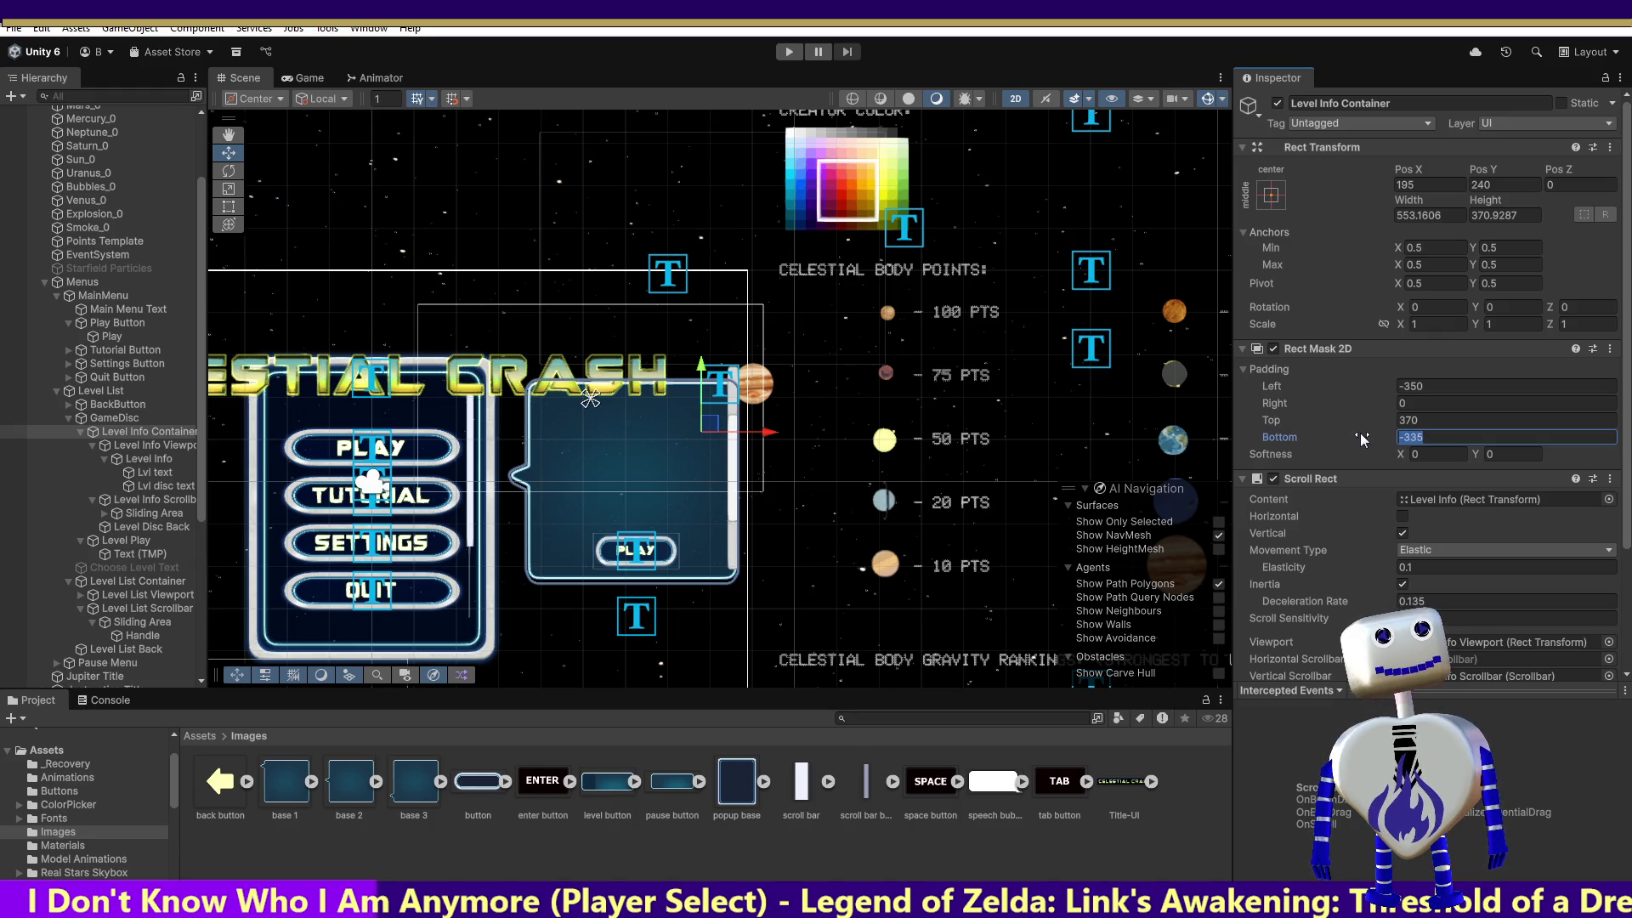
text(0)
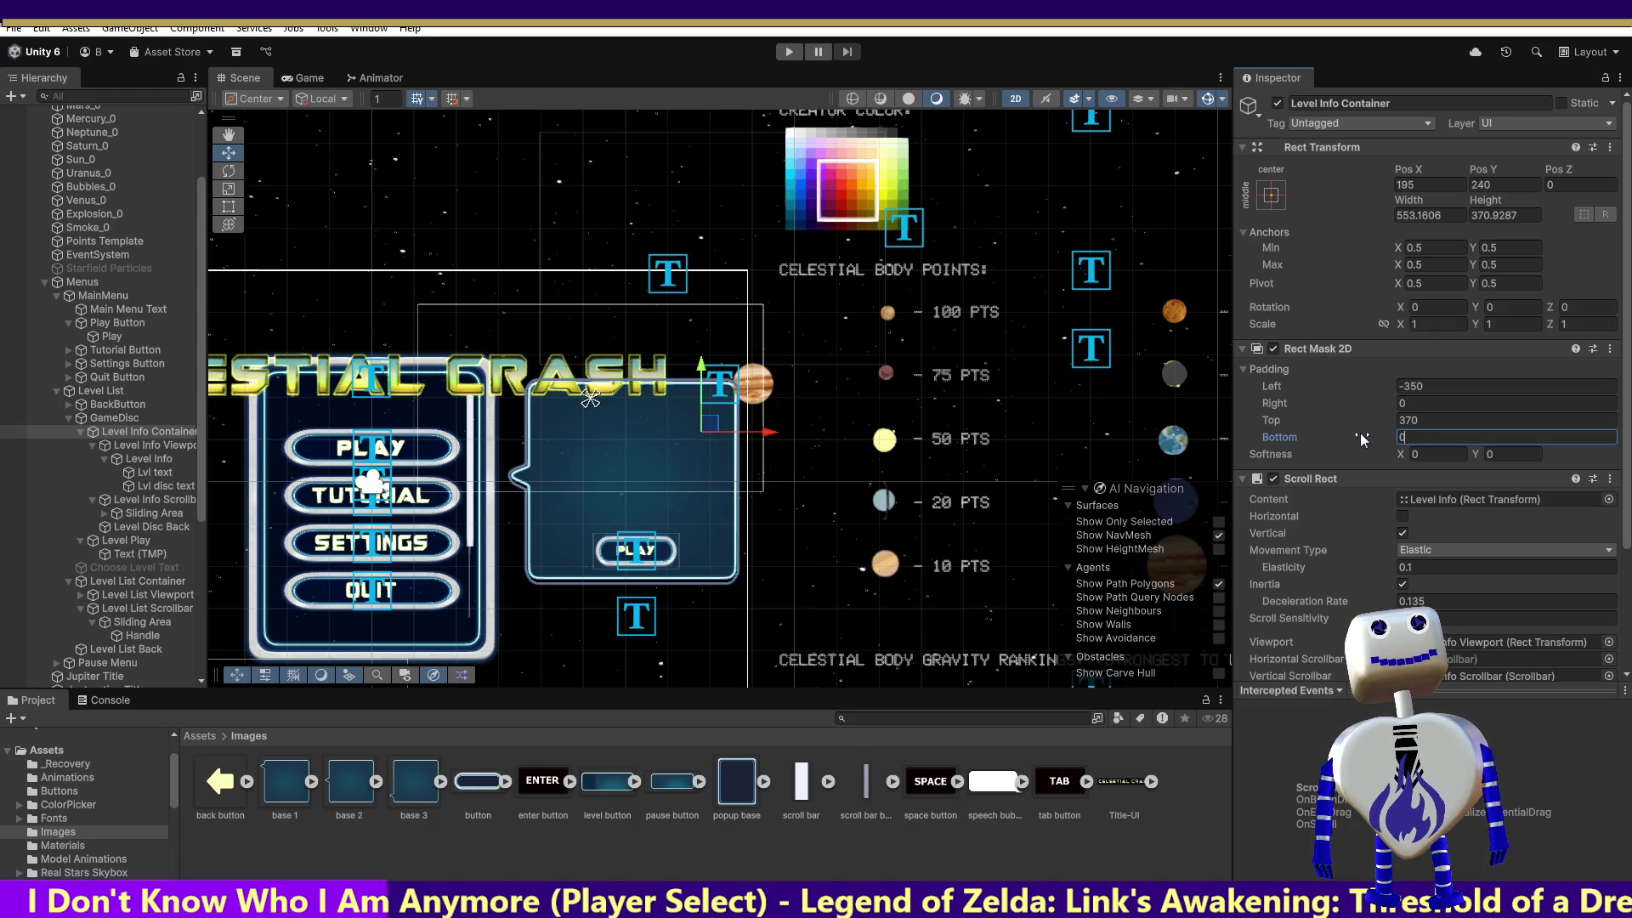
key(Escape)
text(-335)
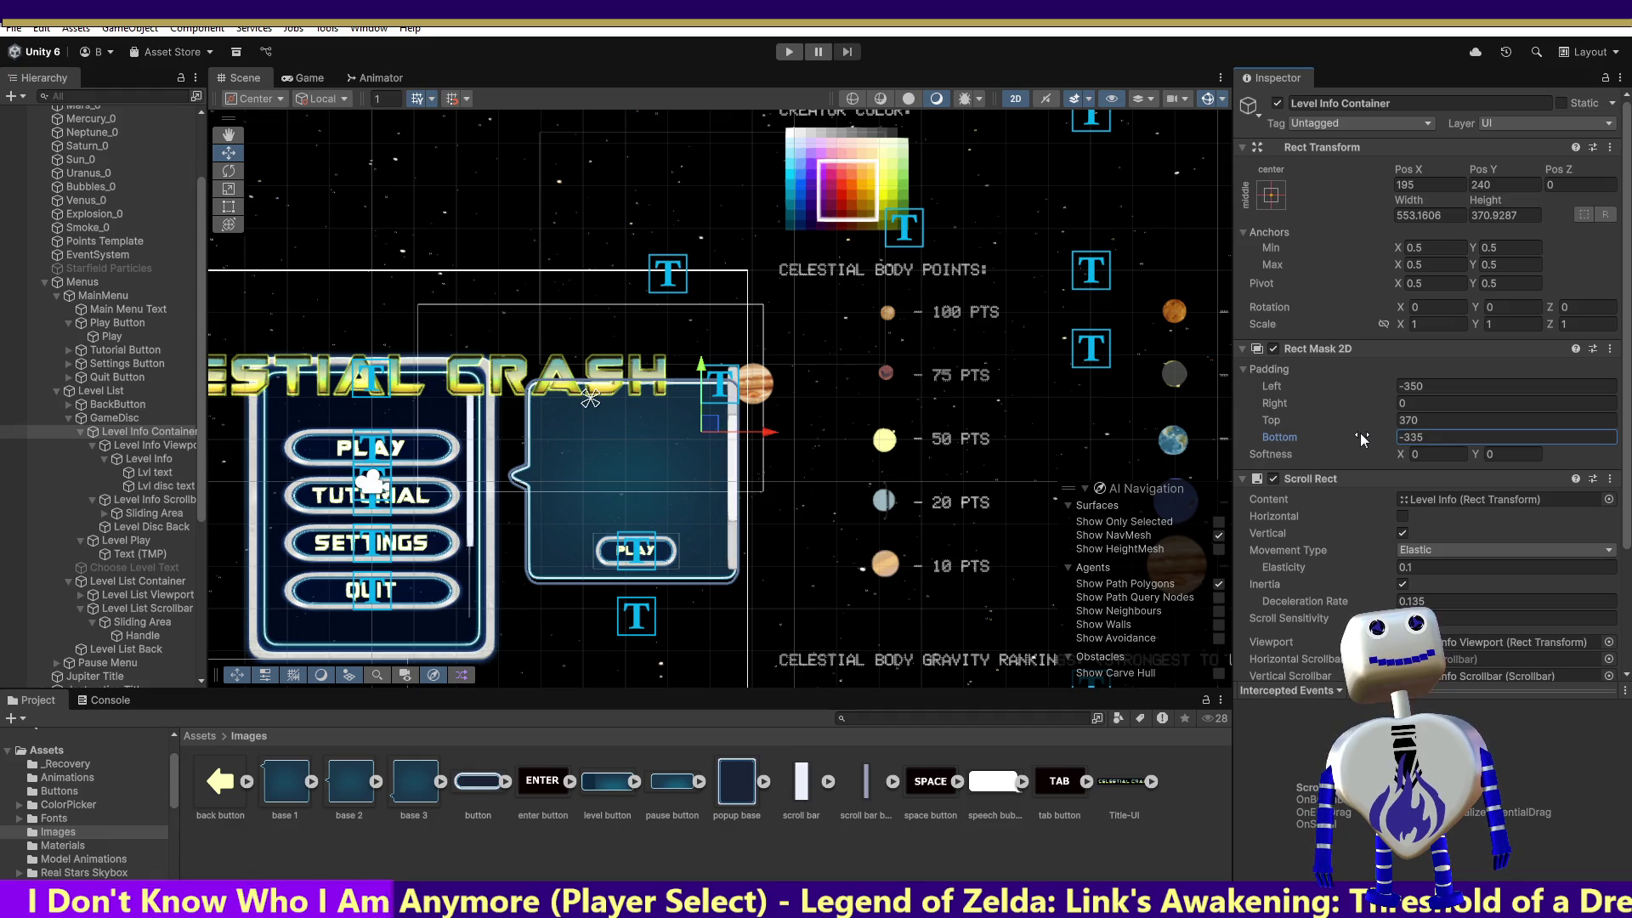
Try several Bottom padding values on the mask, settling on -265.
click(1441, 440)
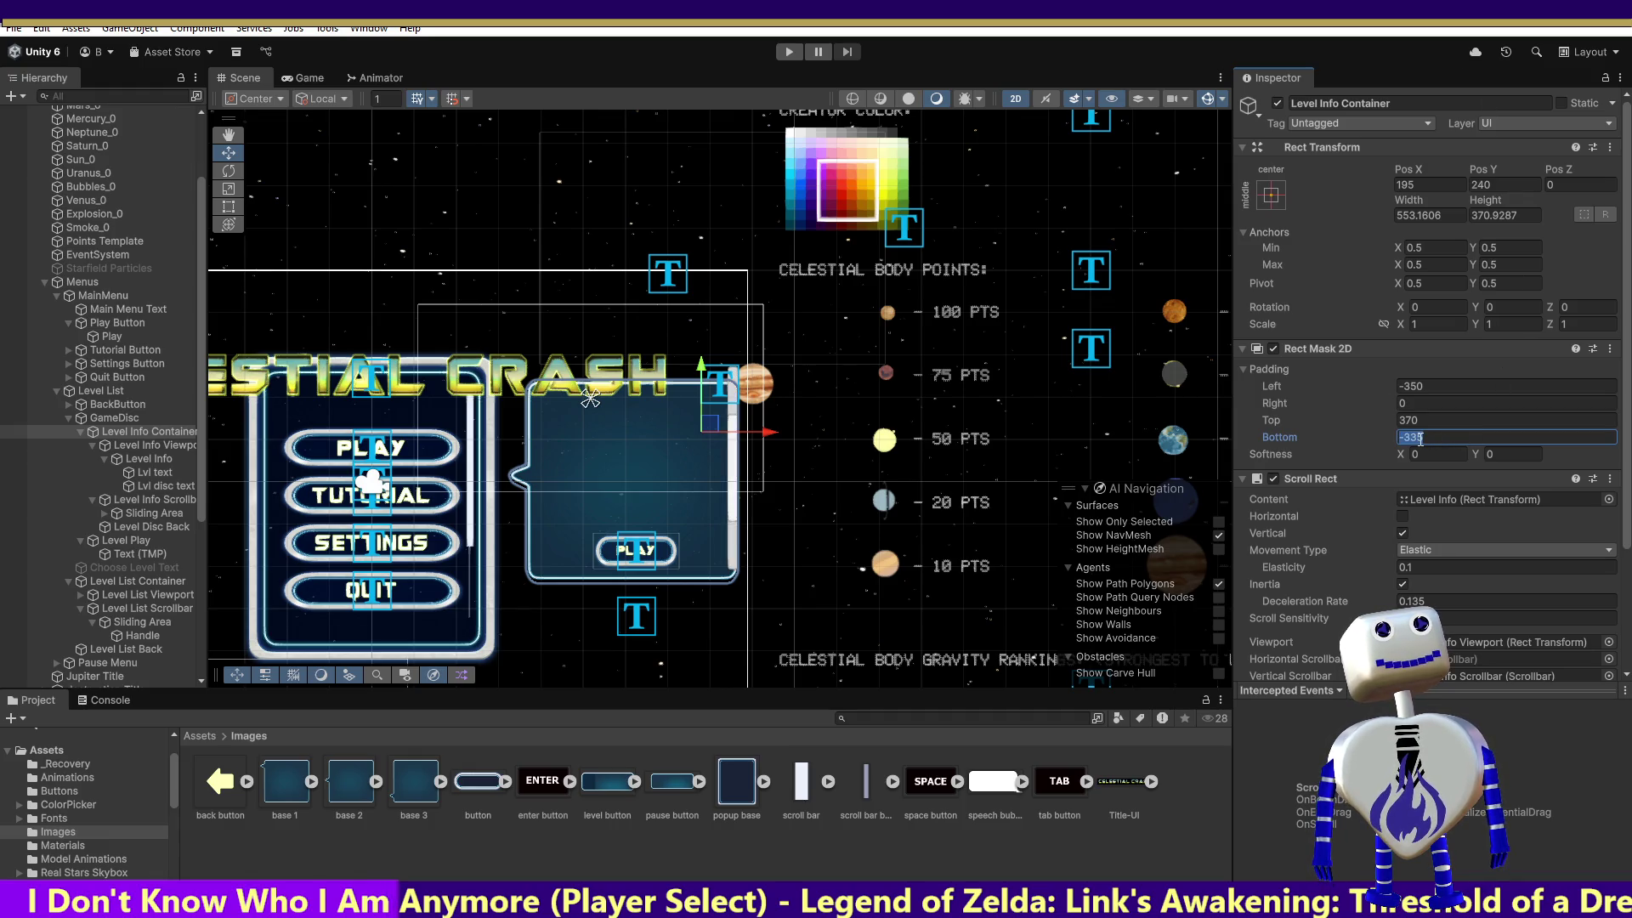
text(-200)
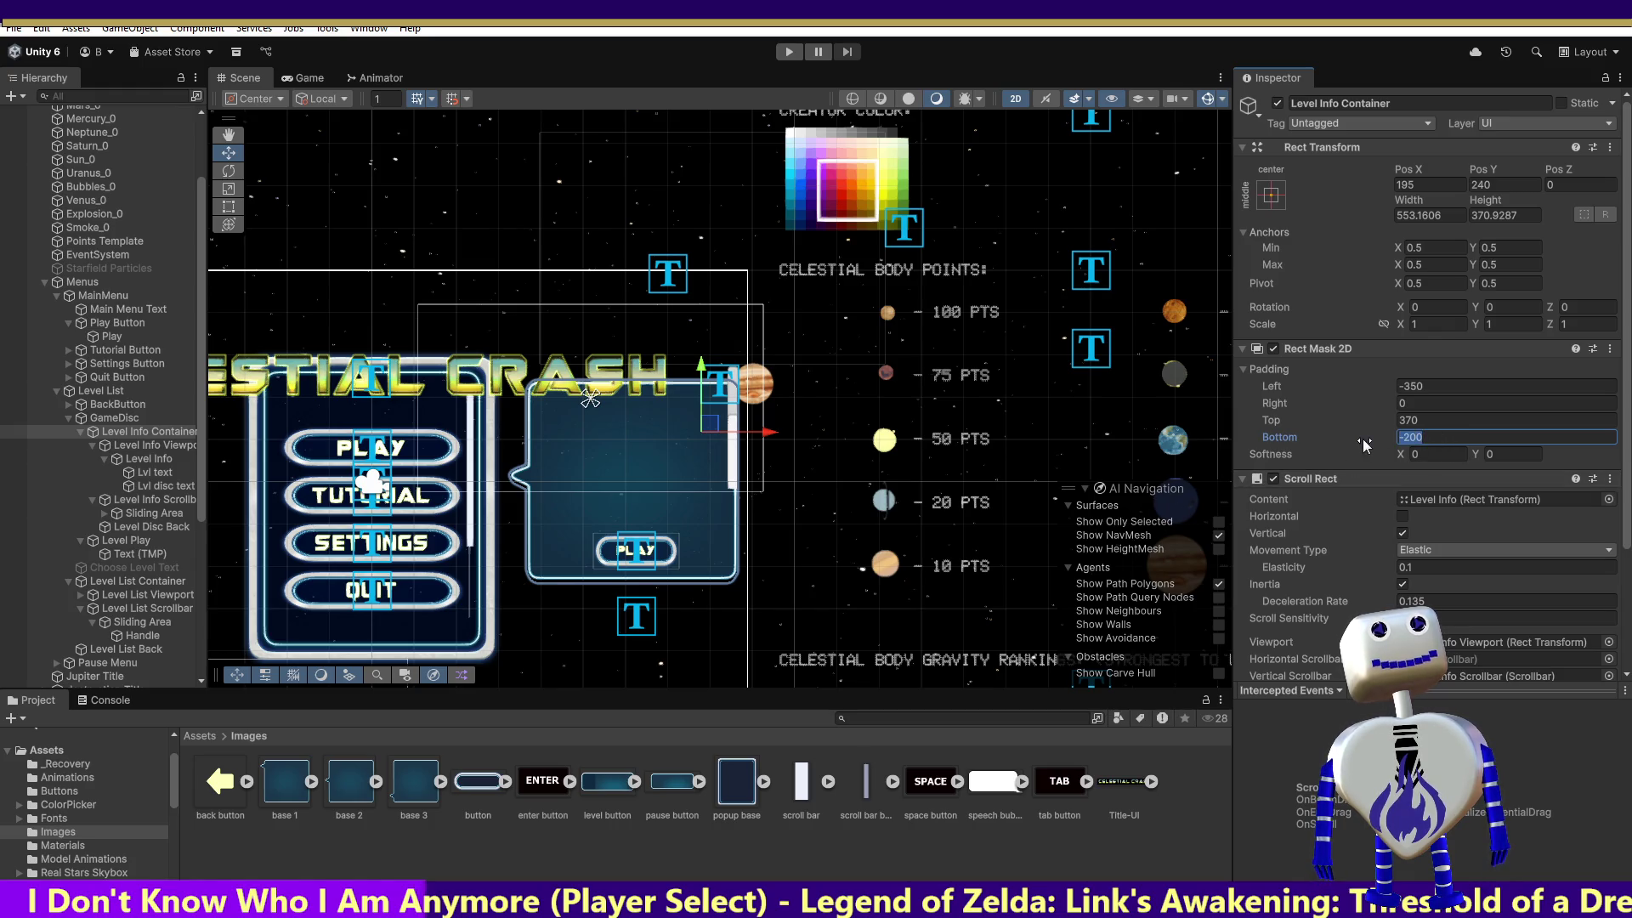
key(BackSpace)
key(BackSpace)
key(BackSpace)
text(100)
key(BackSpace)
key(BackSpace)
key(BackSpace)
text(335)
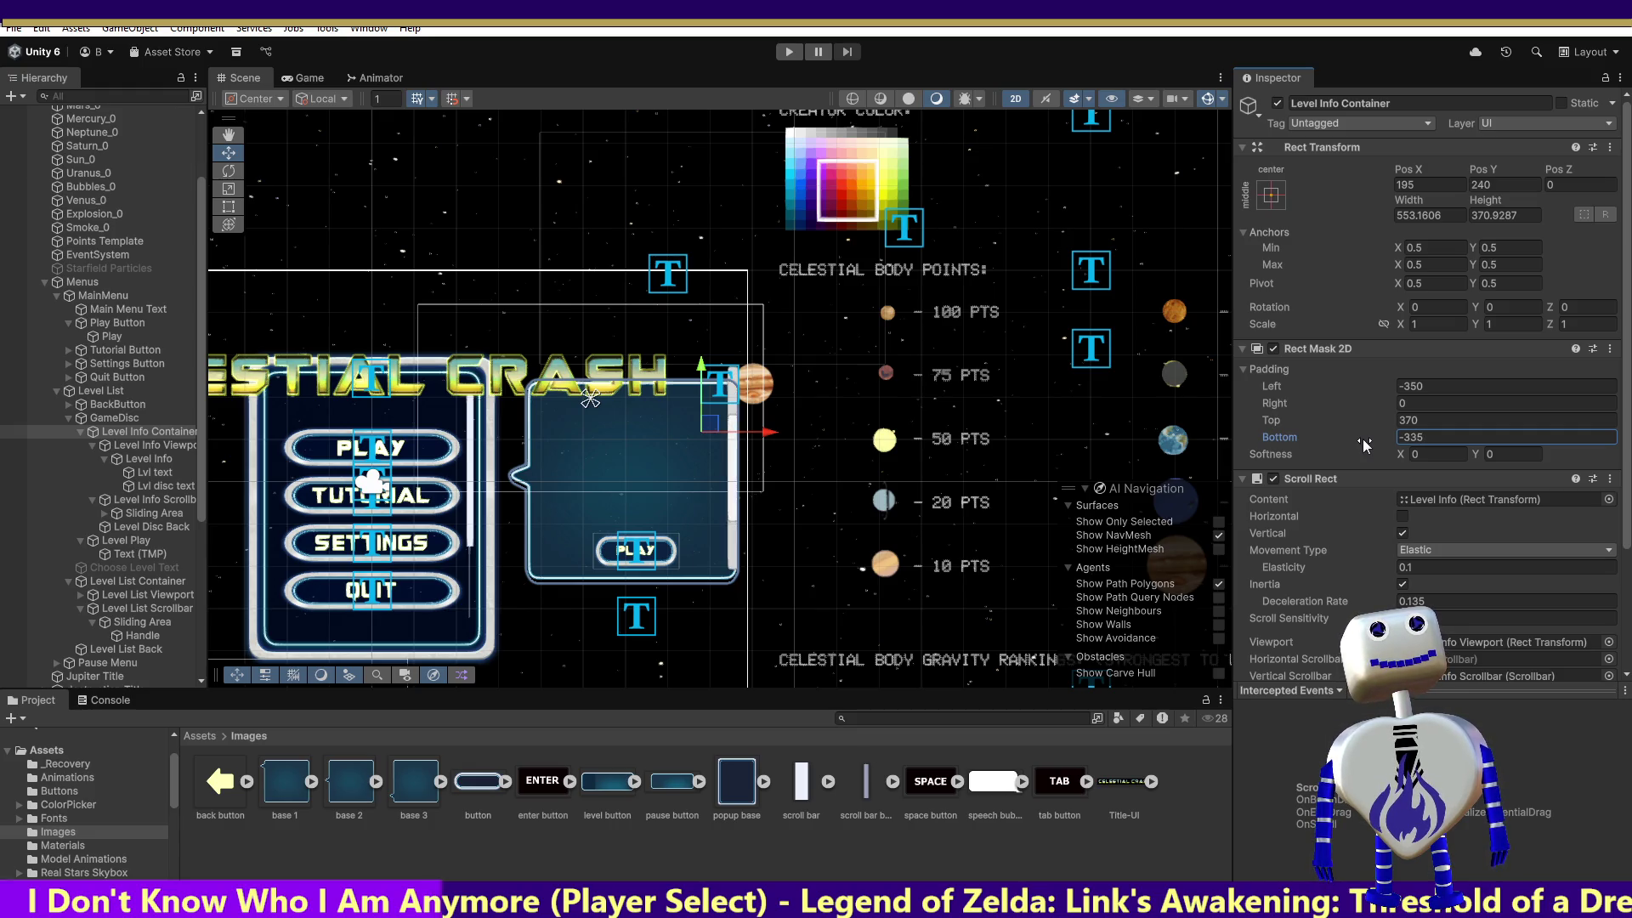
double_click(1425, 443)
text(-)
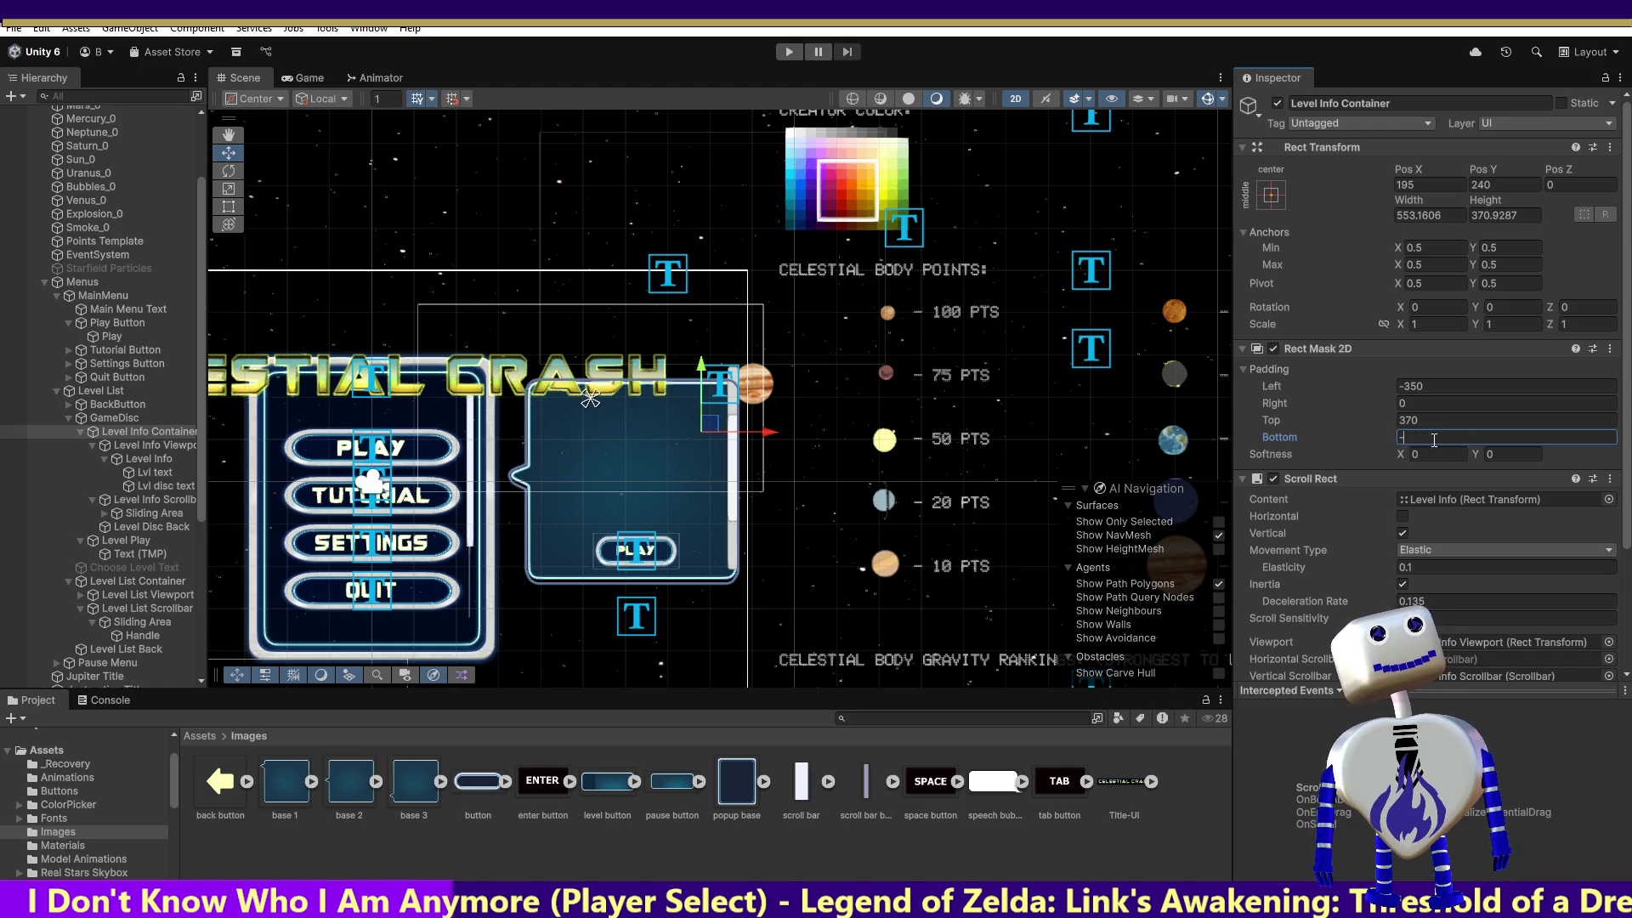
text(30)
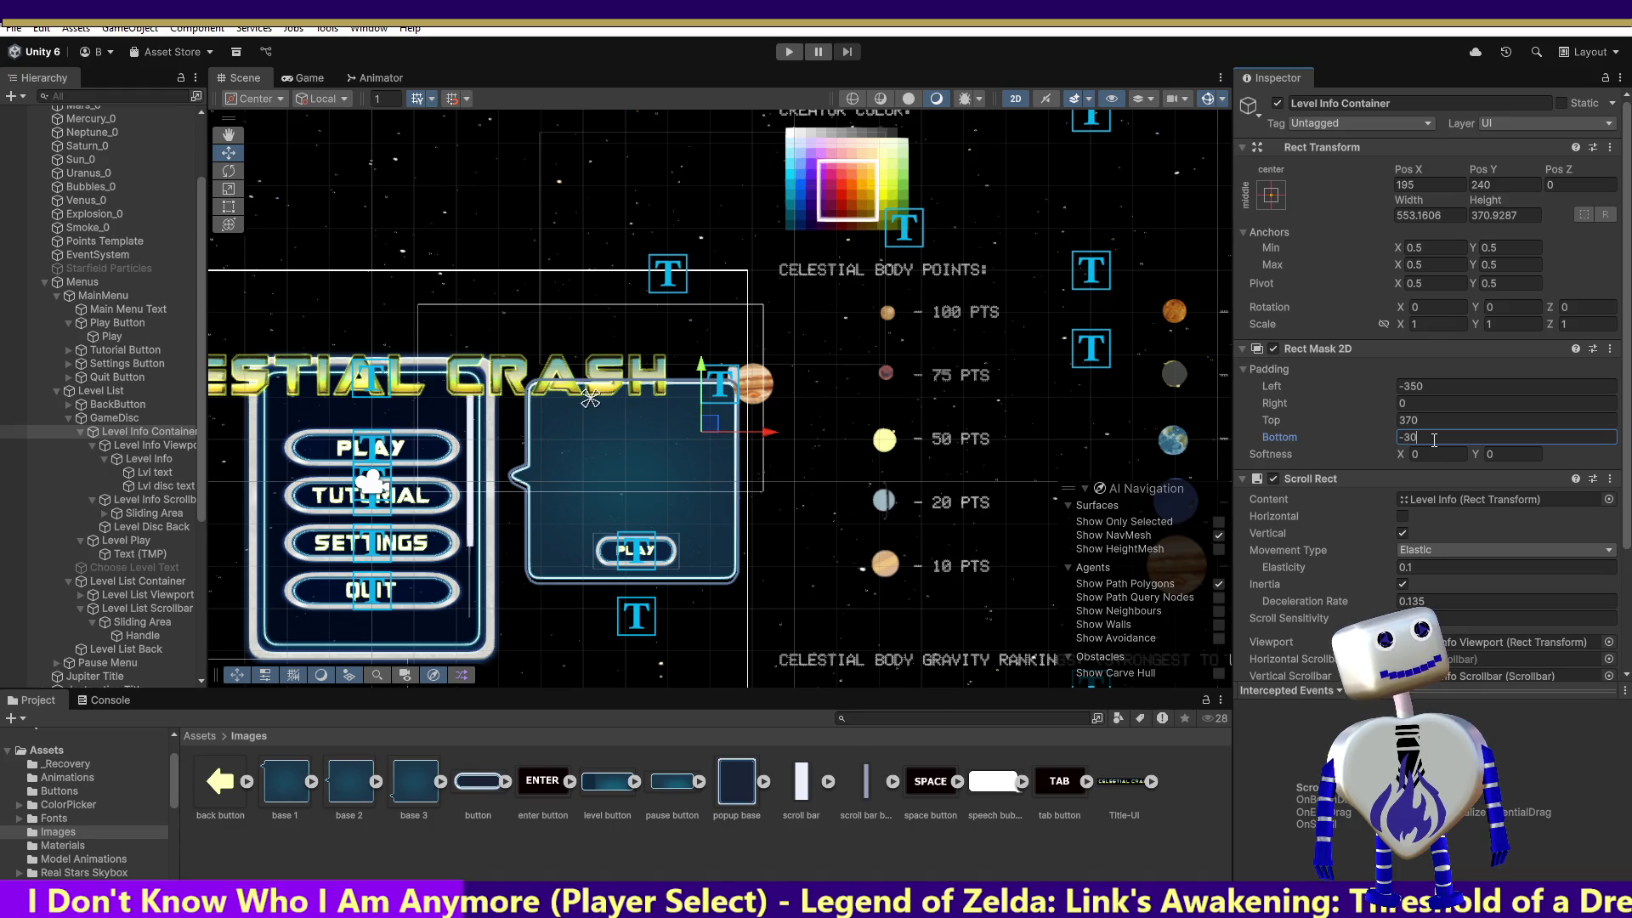
text(0)
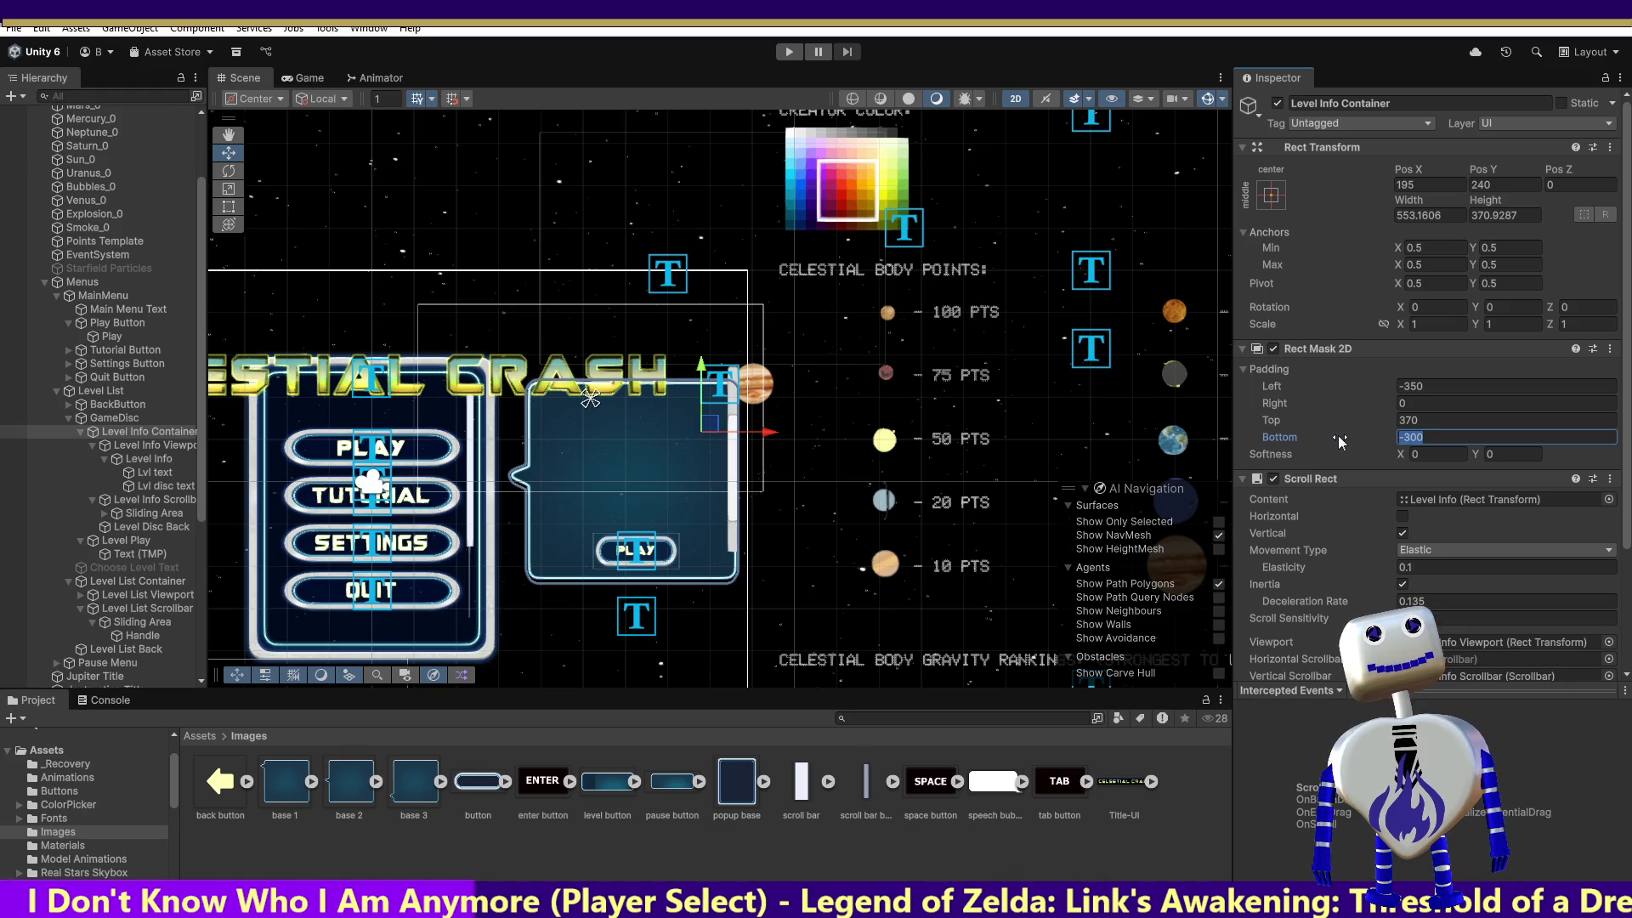
text(-2)
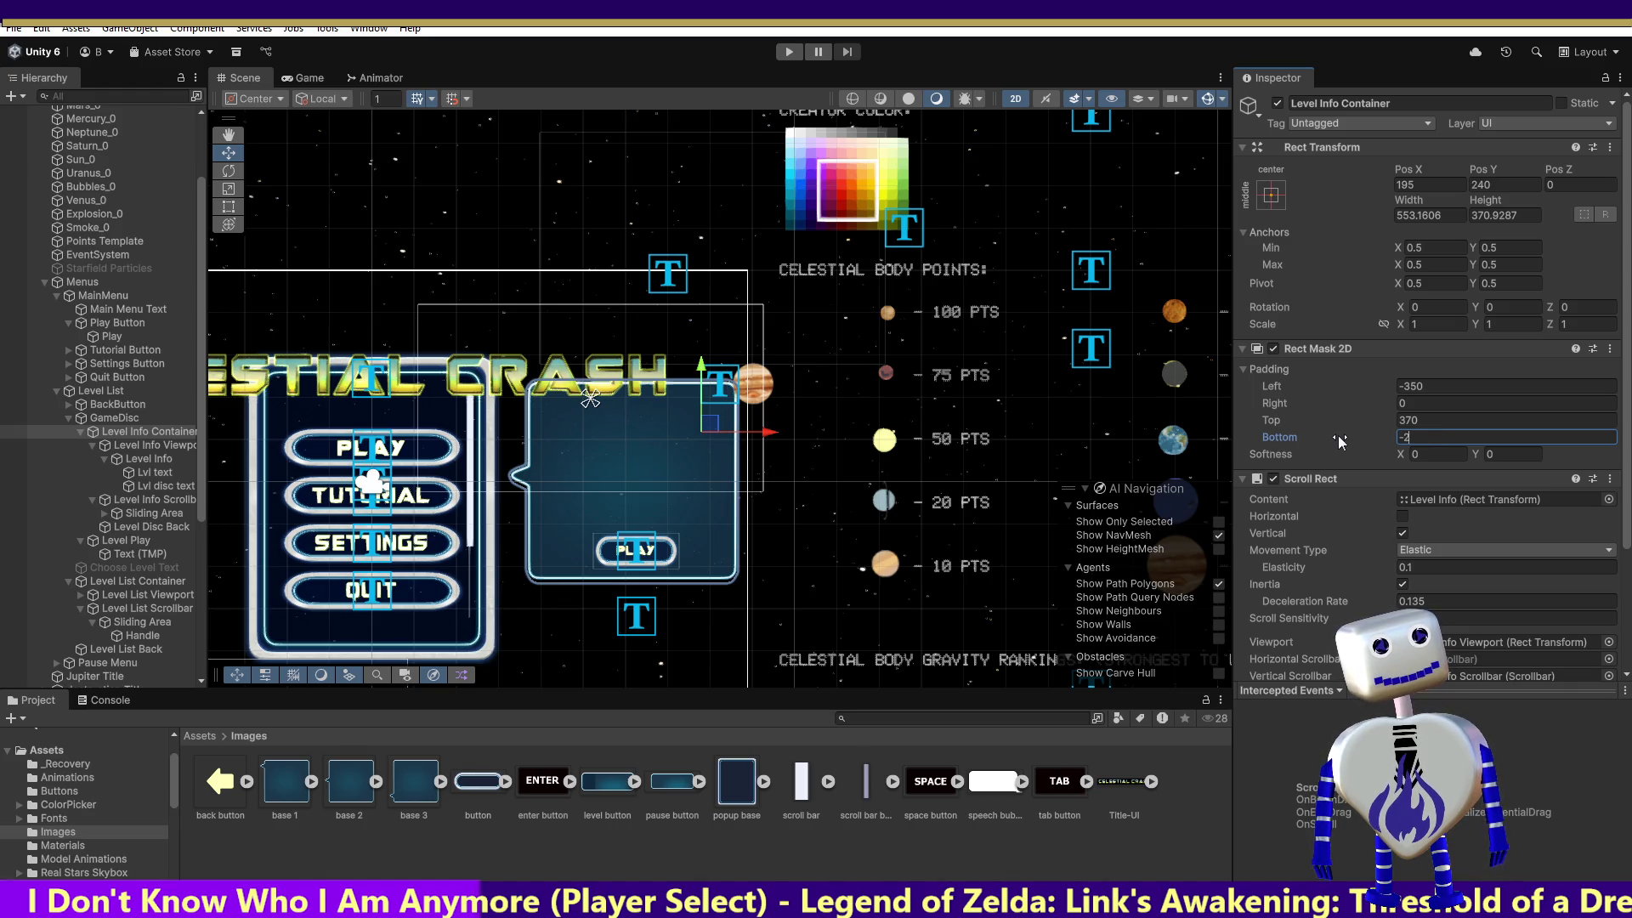
text(85)
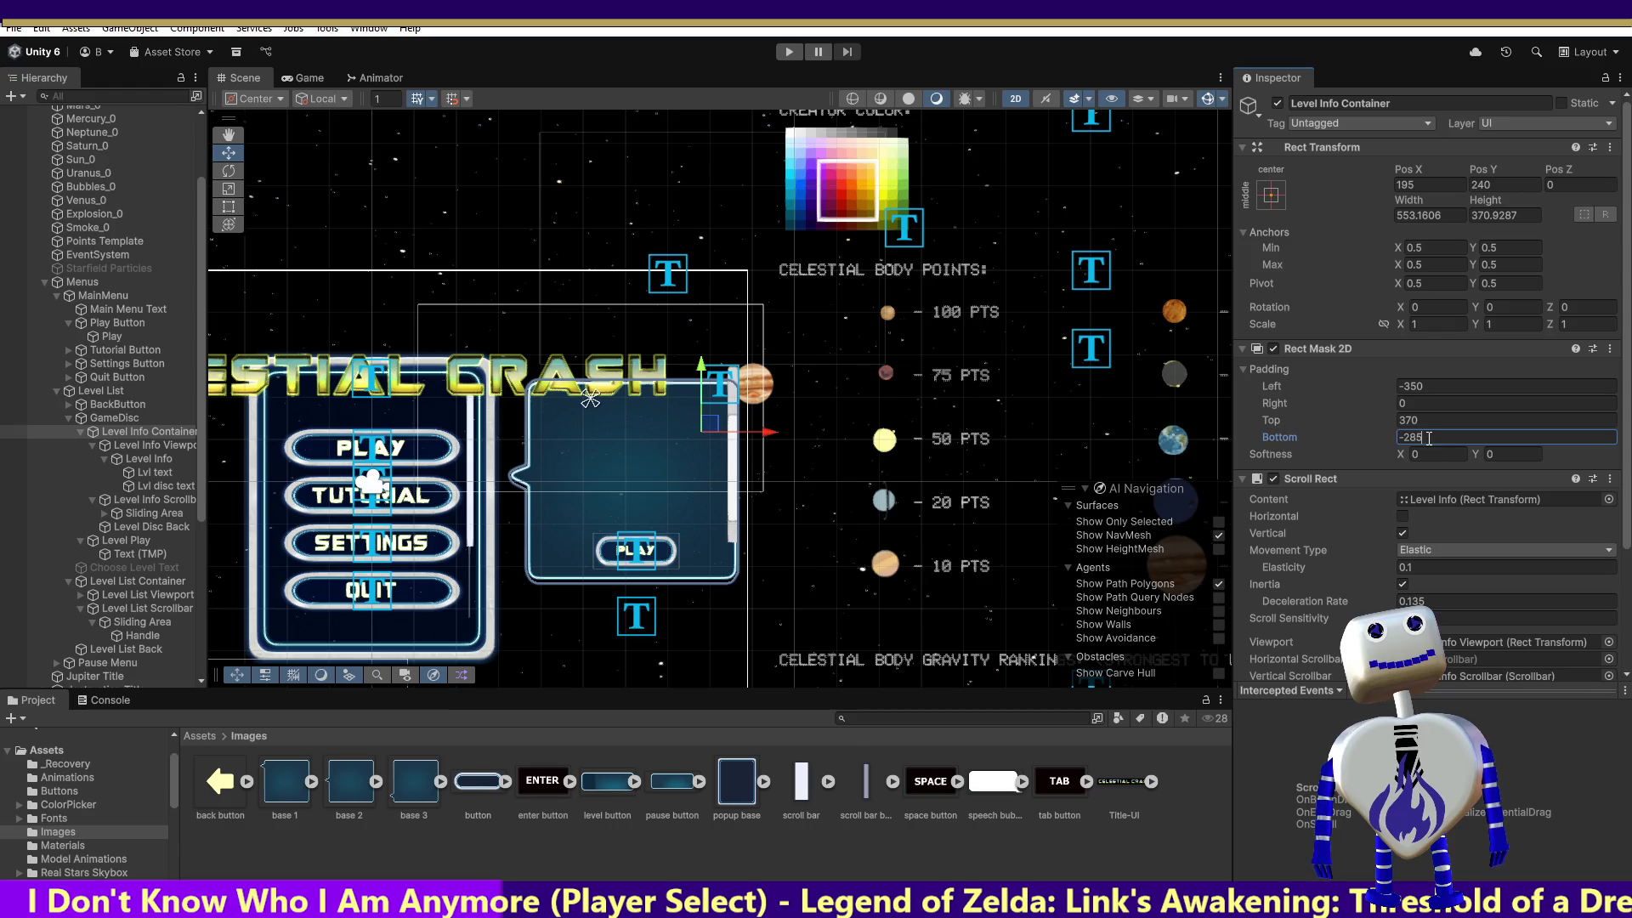
key(BackSpace)
key(BackSpace)
key(BackSpace)
text(2)
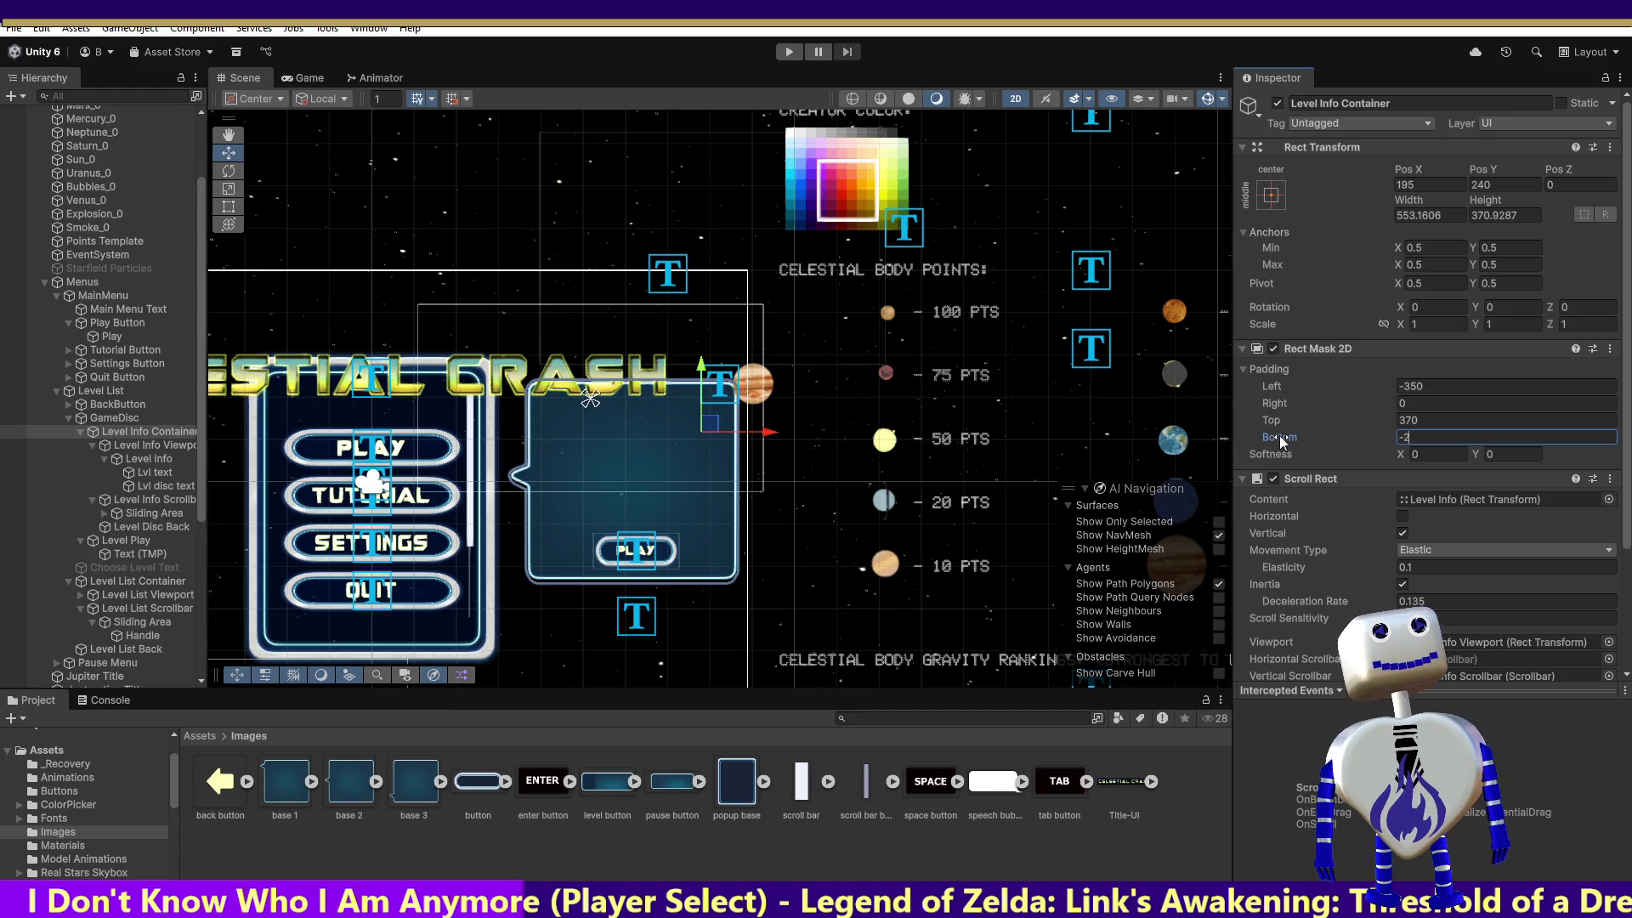
text(65)
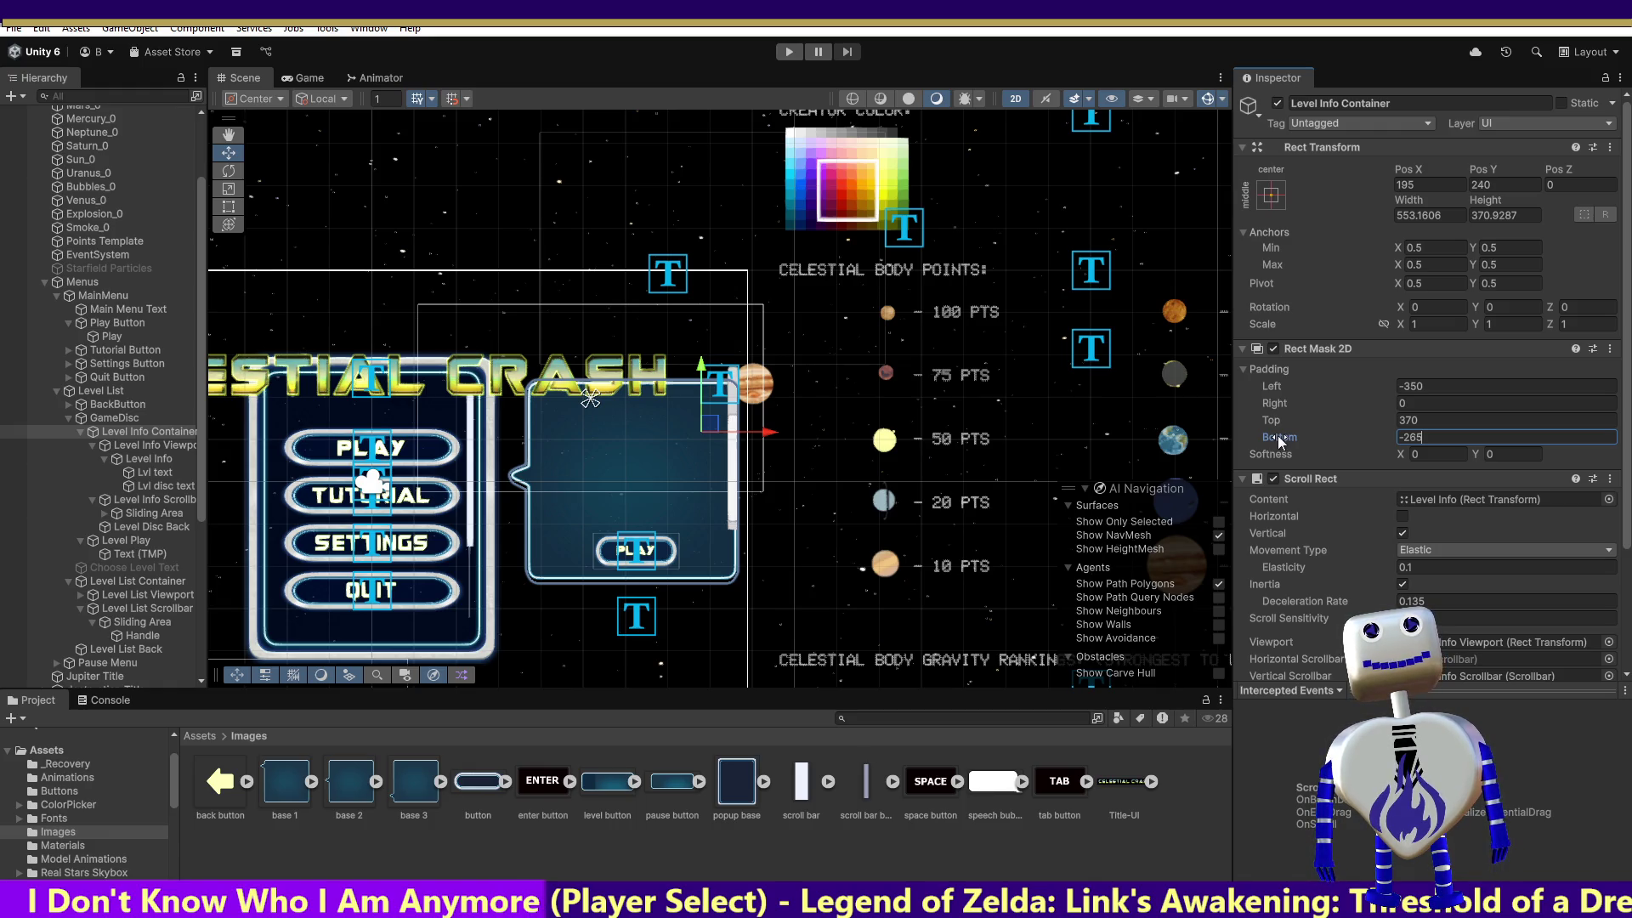
Experiment with Right padding values such as -50 and -0 on the mask.
click(1401, 403)
text(-50)
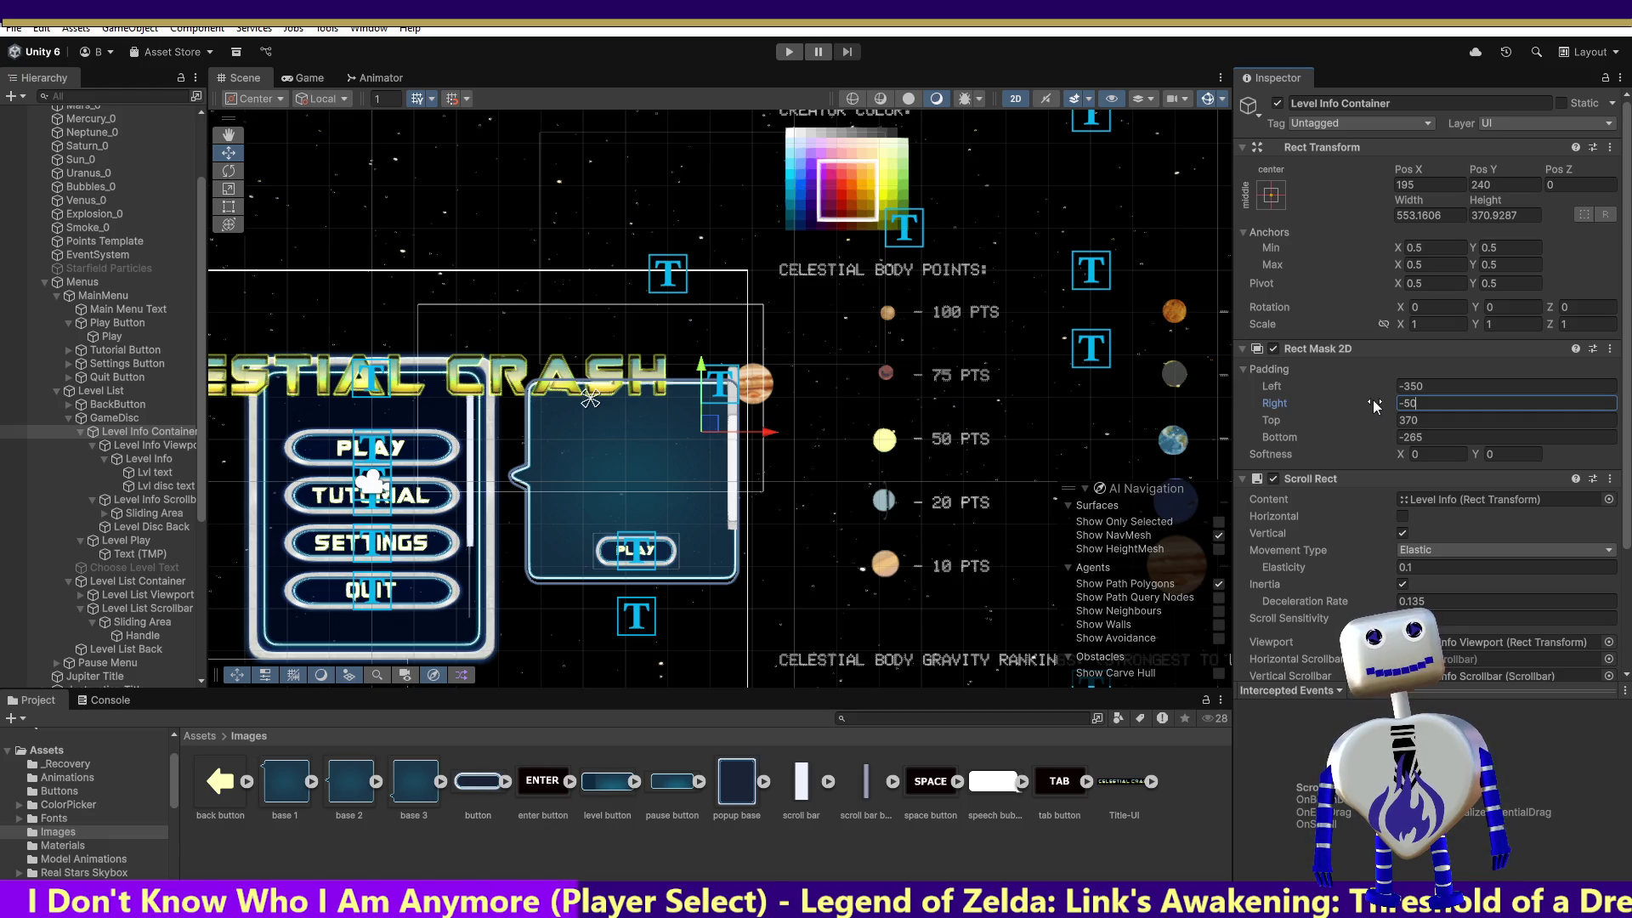
key(BackSpace)
key(BackSpace)
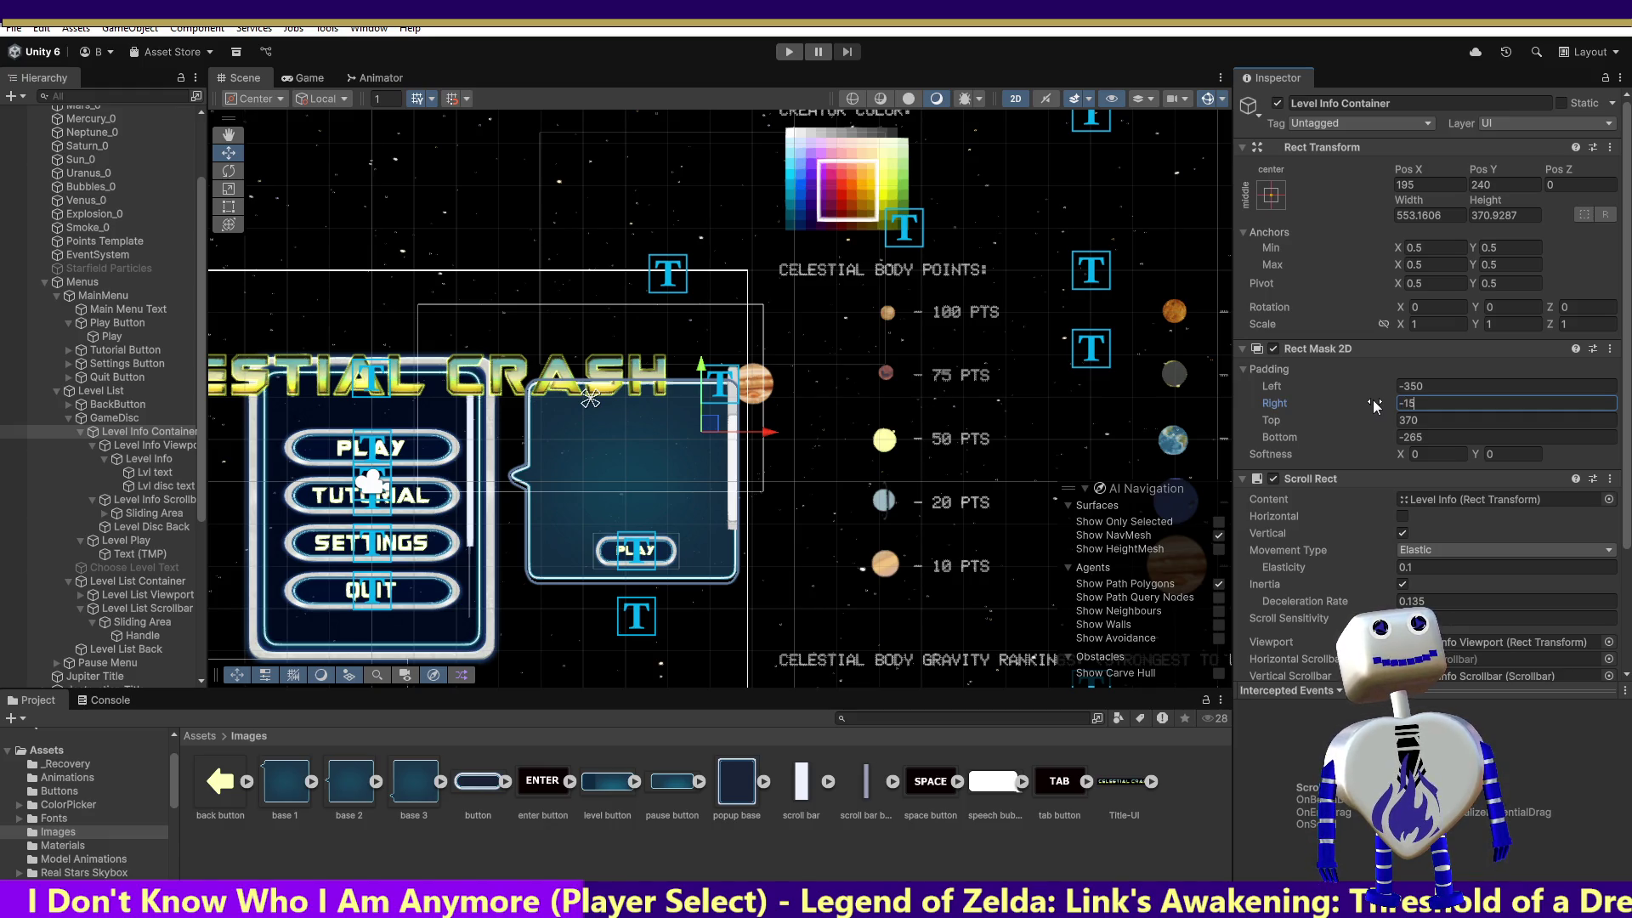
key(BackSpace)
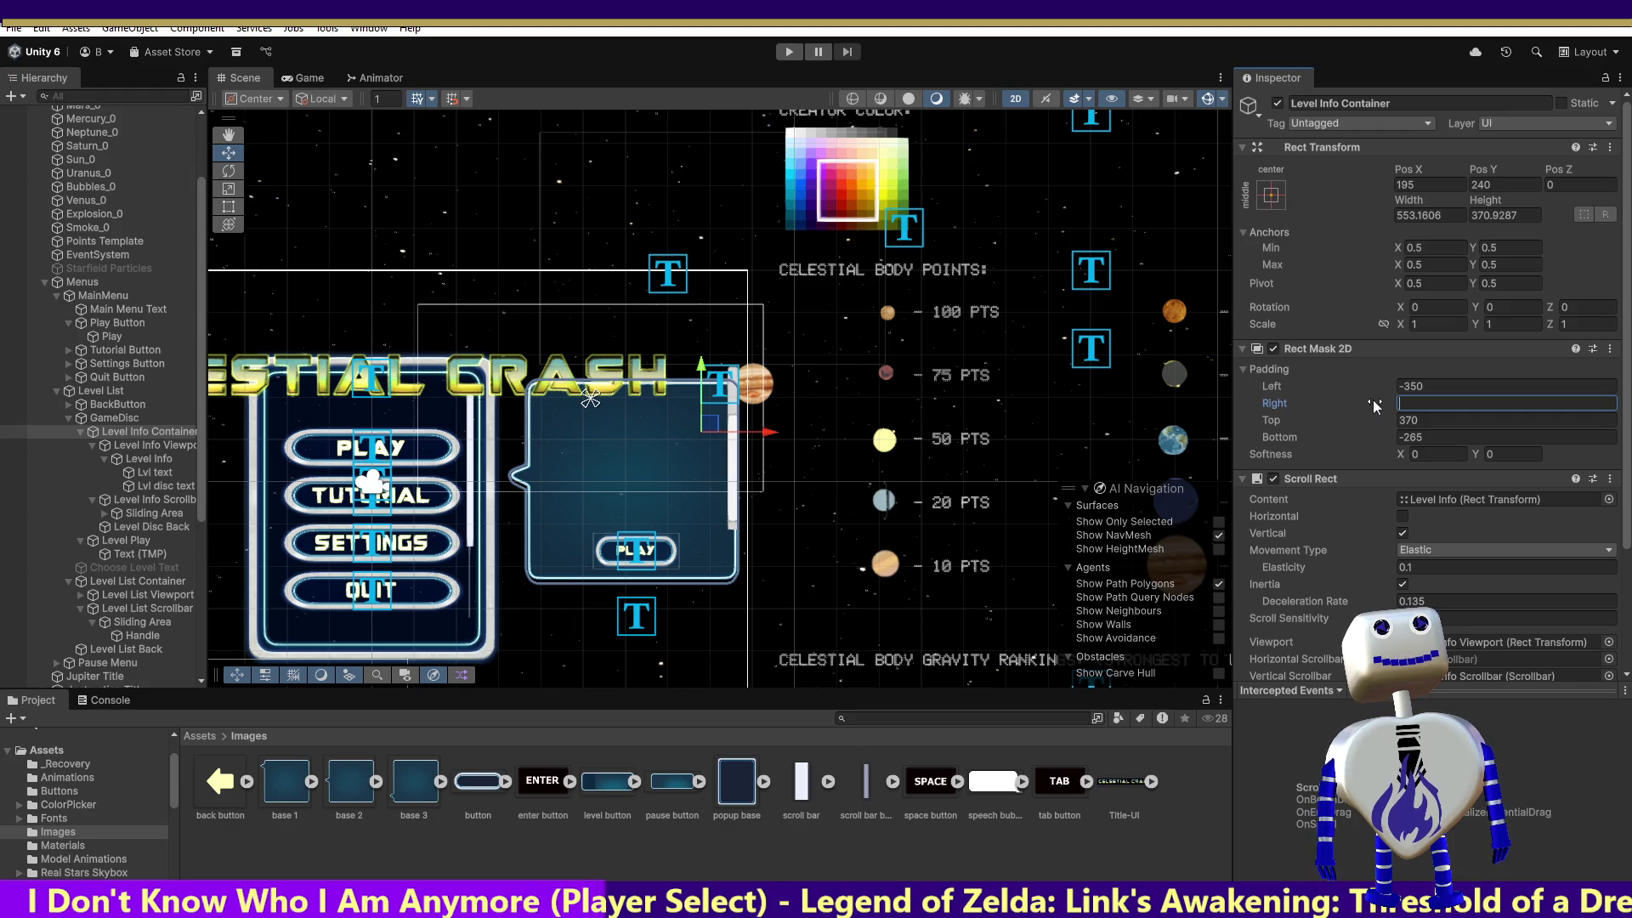
text(-33)
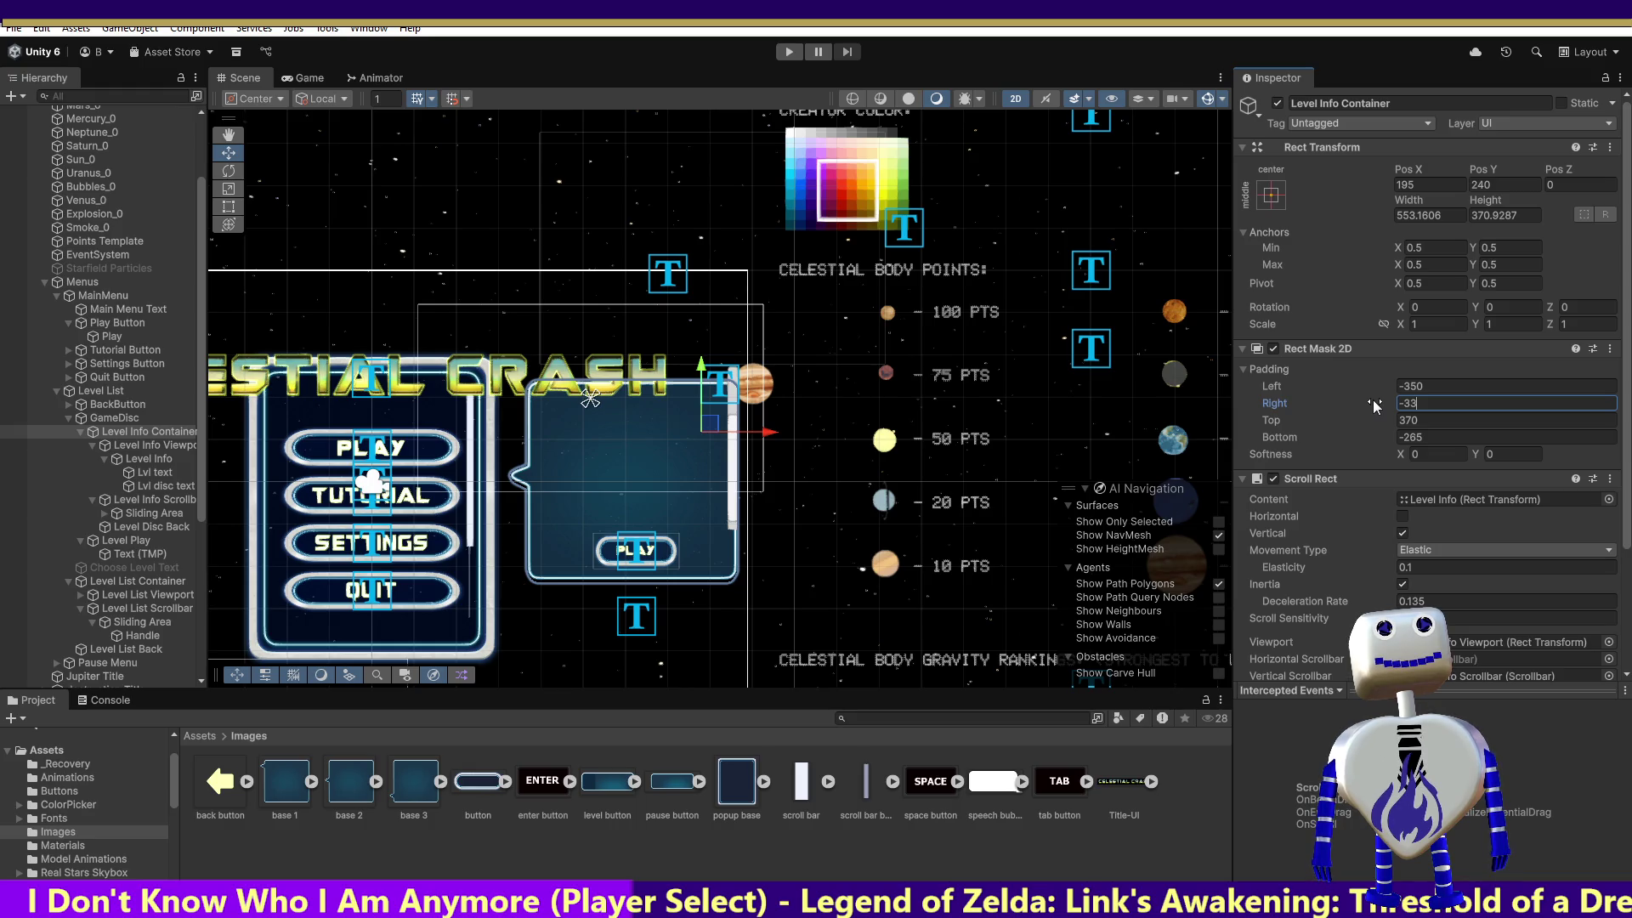
text(0)
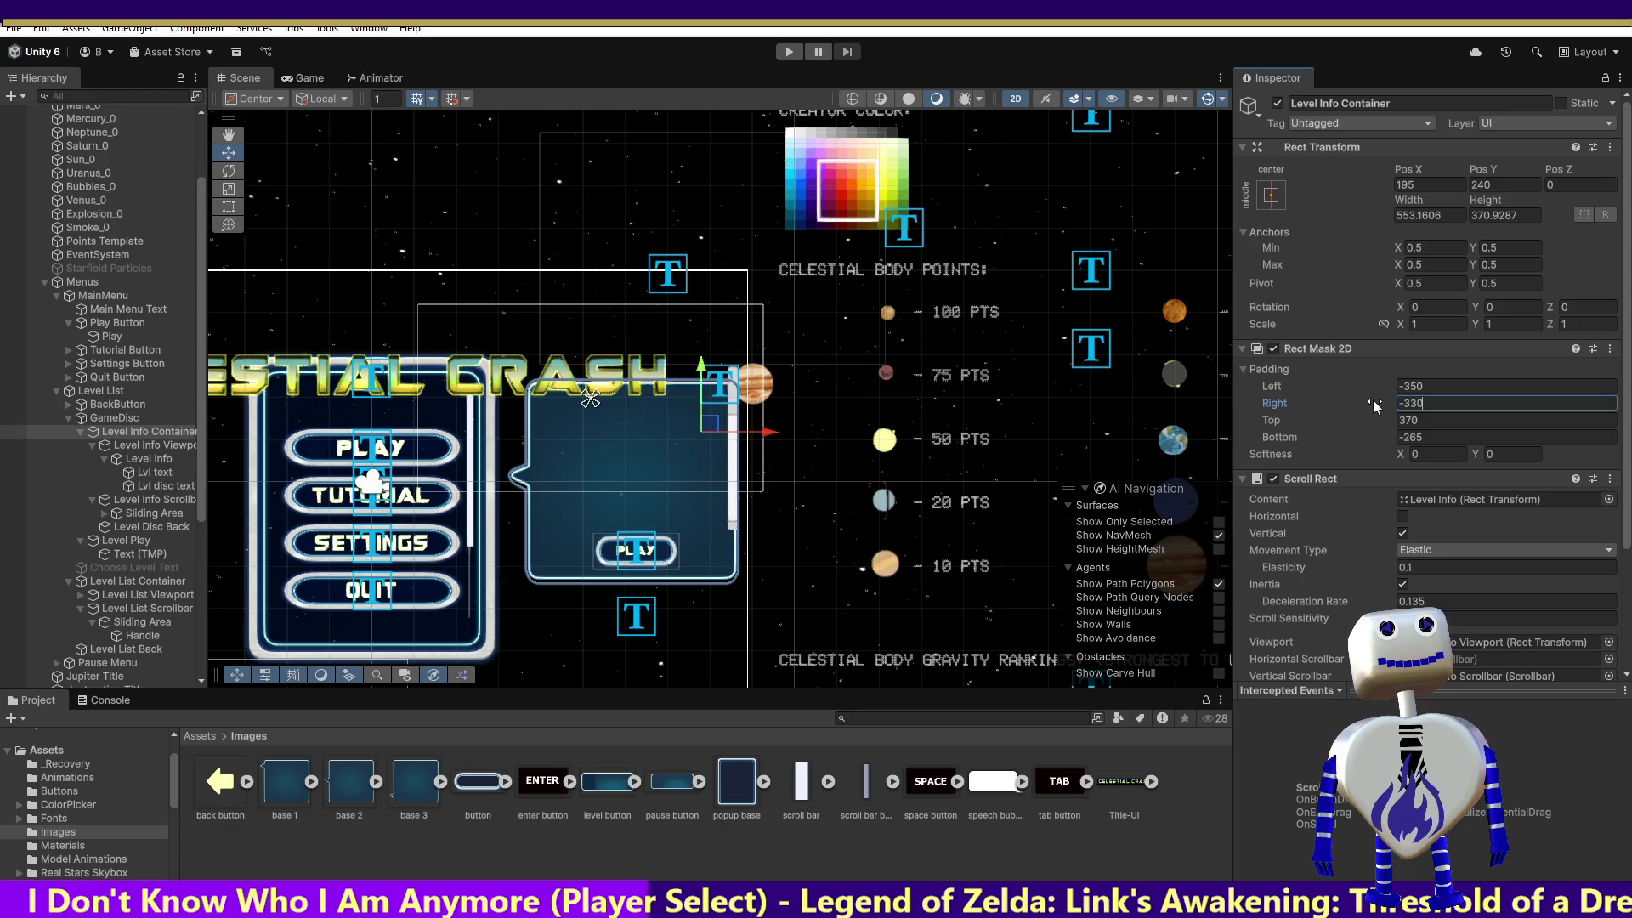
key(BackSpace)
key(BackSpace)
key(BackSpace)
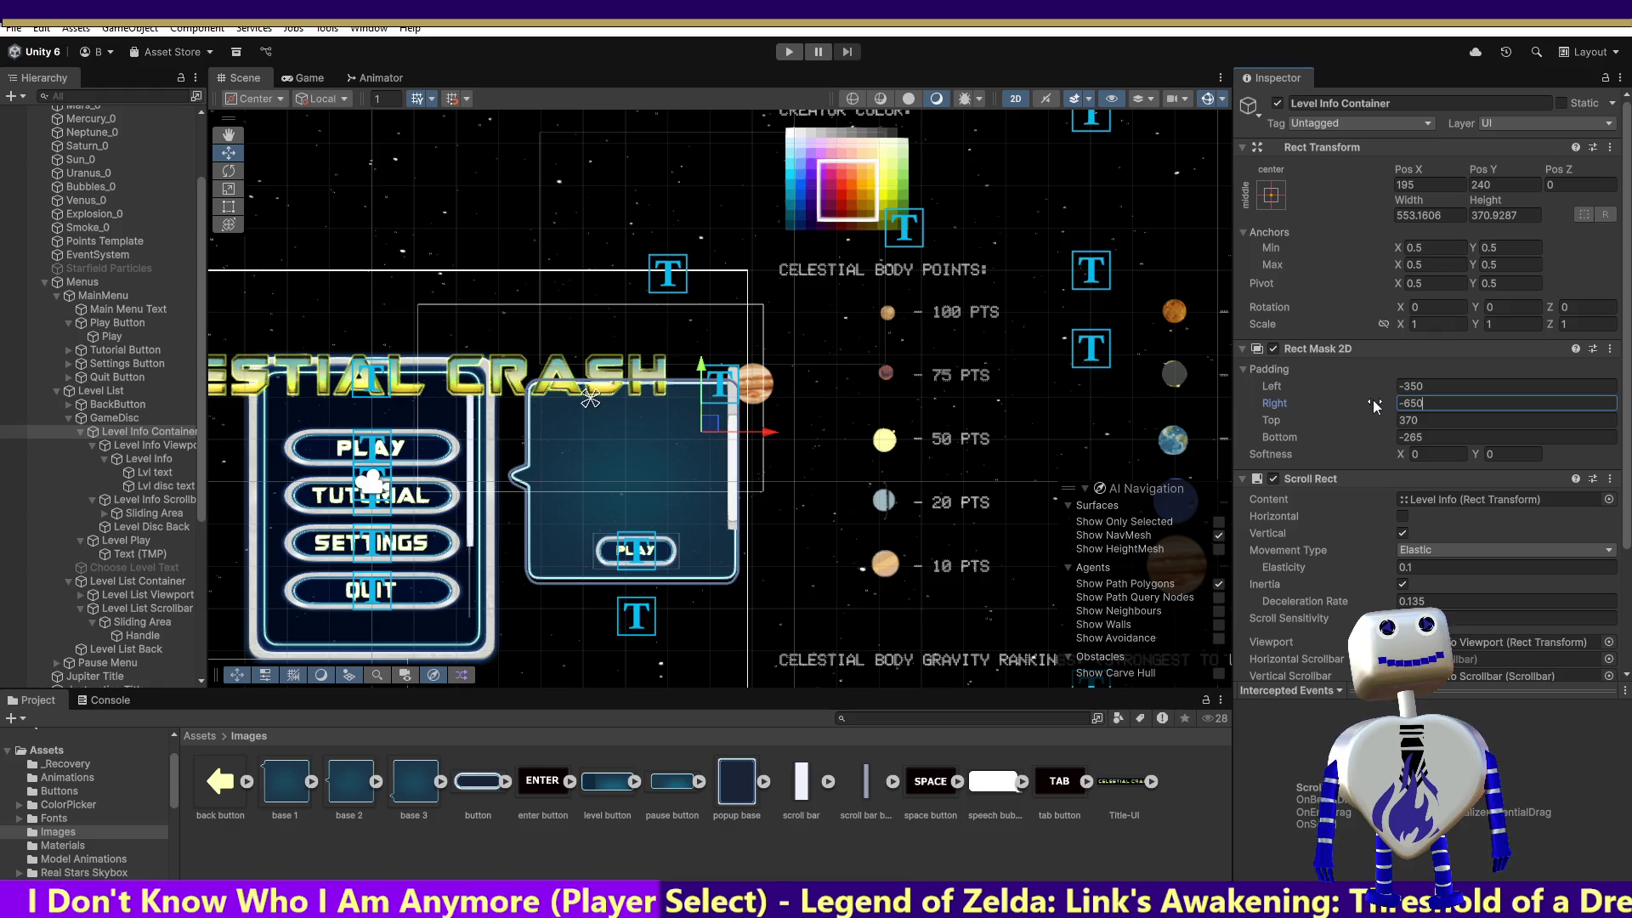
key(BackSpace)
key(BackSpace)
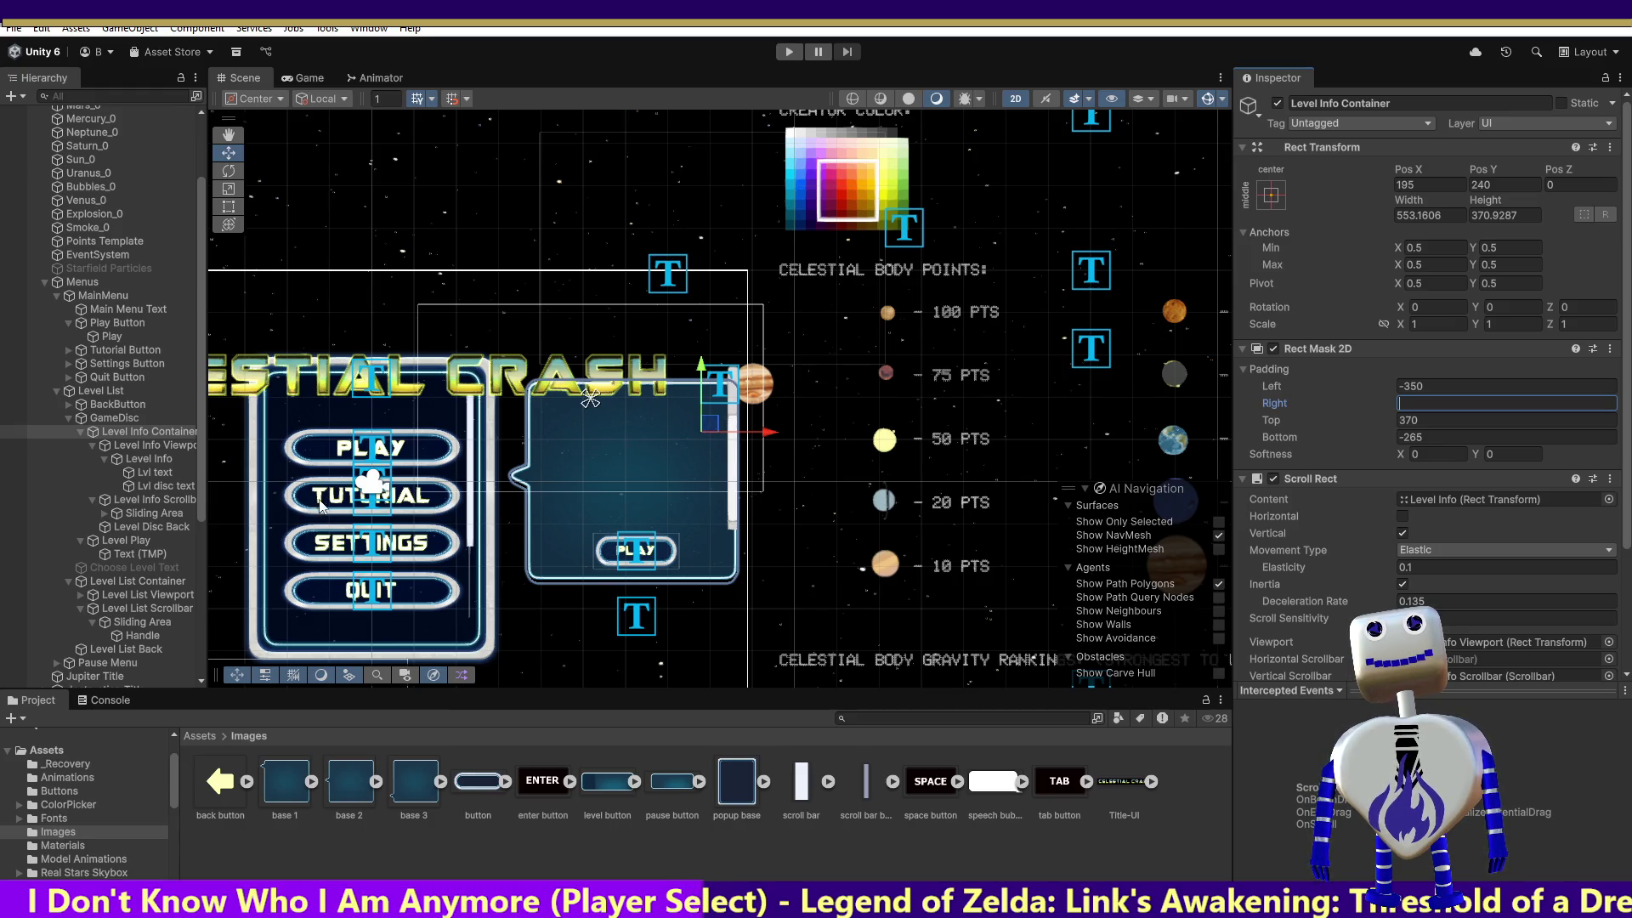
click(170, 497)
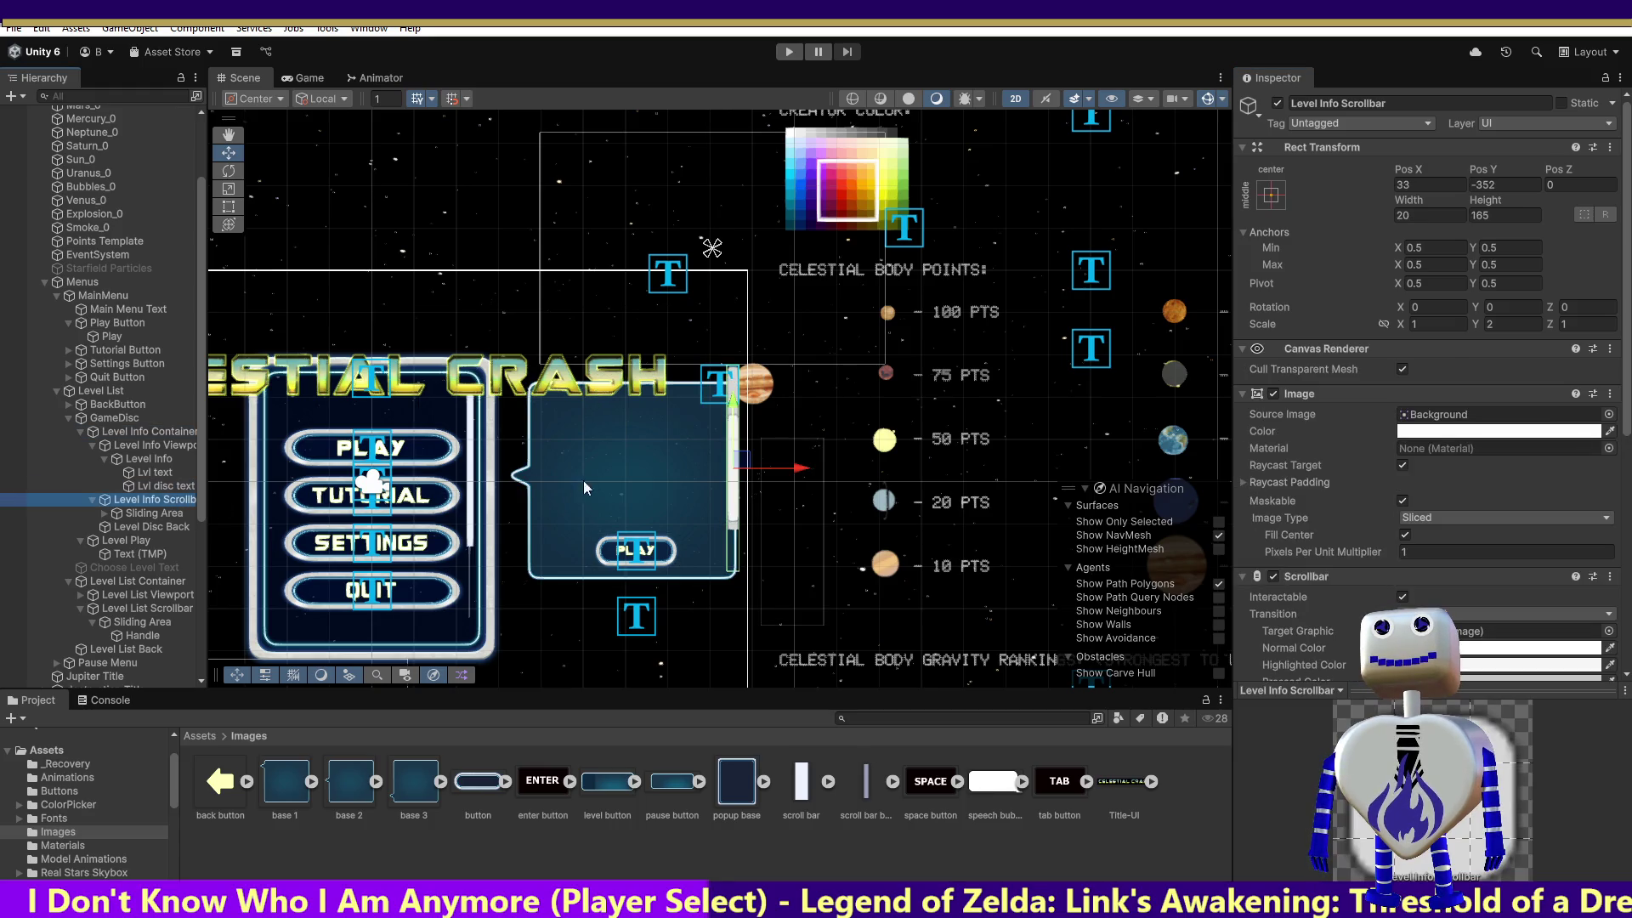
Move the Level Info Scrollbar lower along the panel's right edge to about X 13, Y -408.
drag(740, 471, 728, 505)
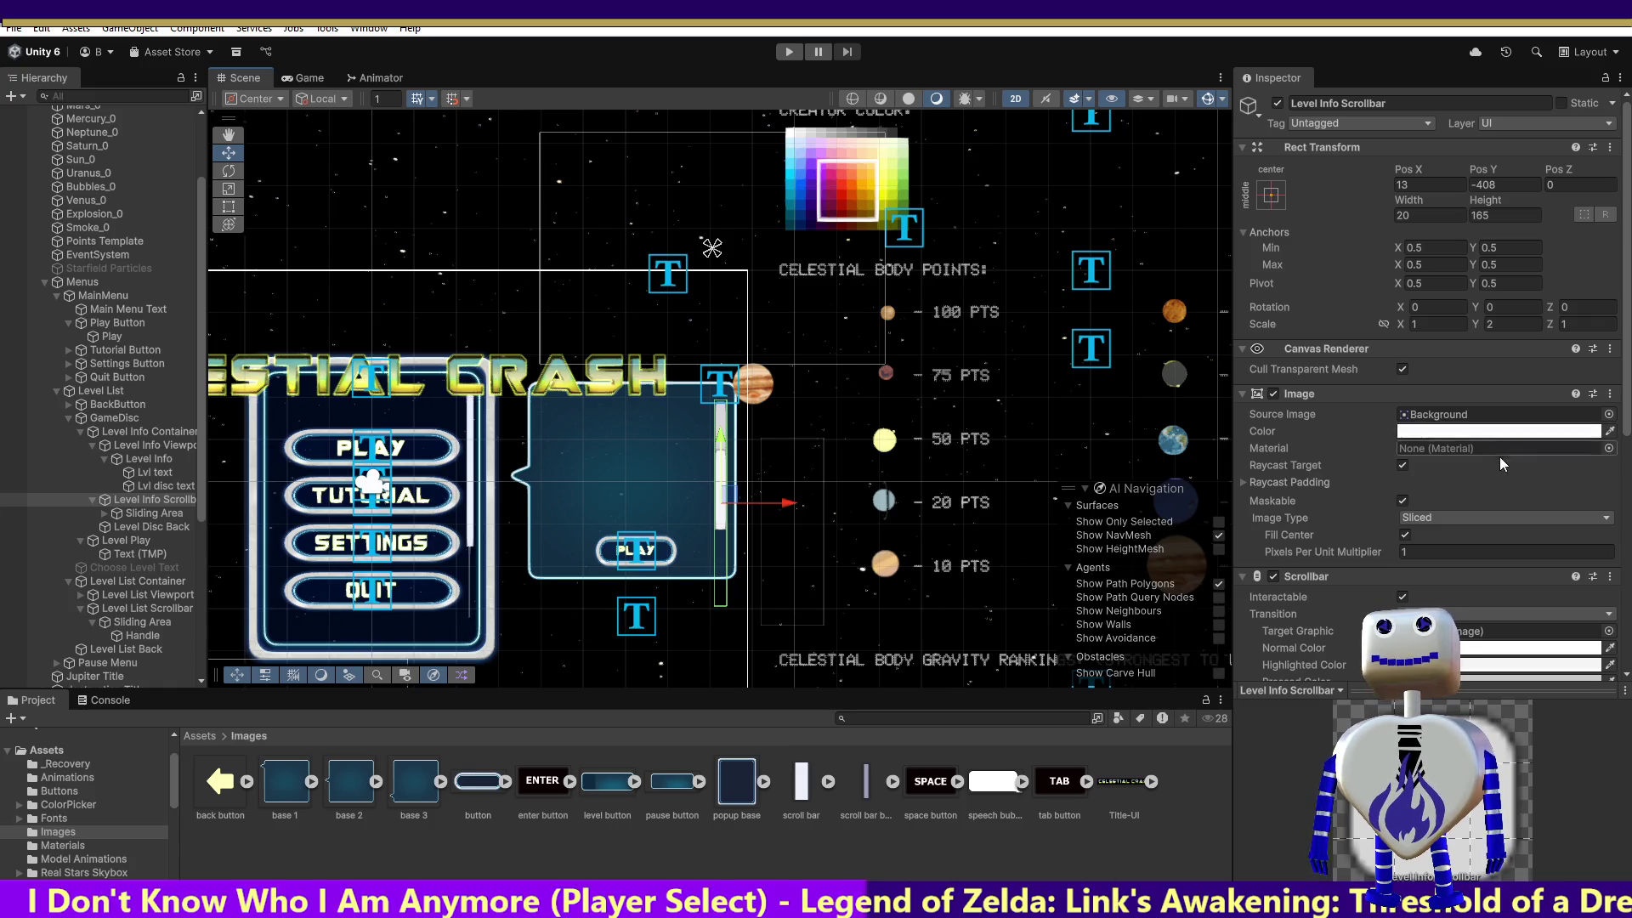
scroll(1457, 564, down, 8)
scroll(1419, 576, up, 8)
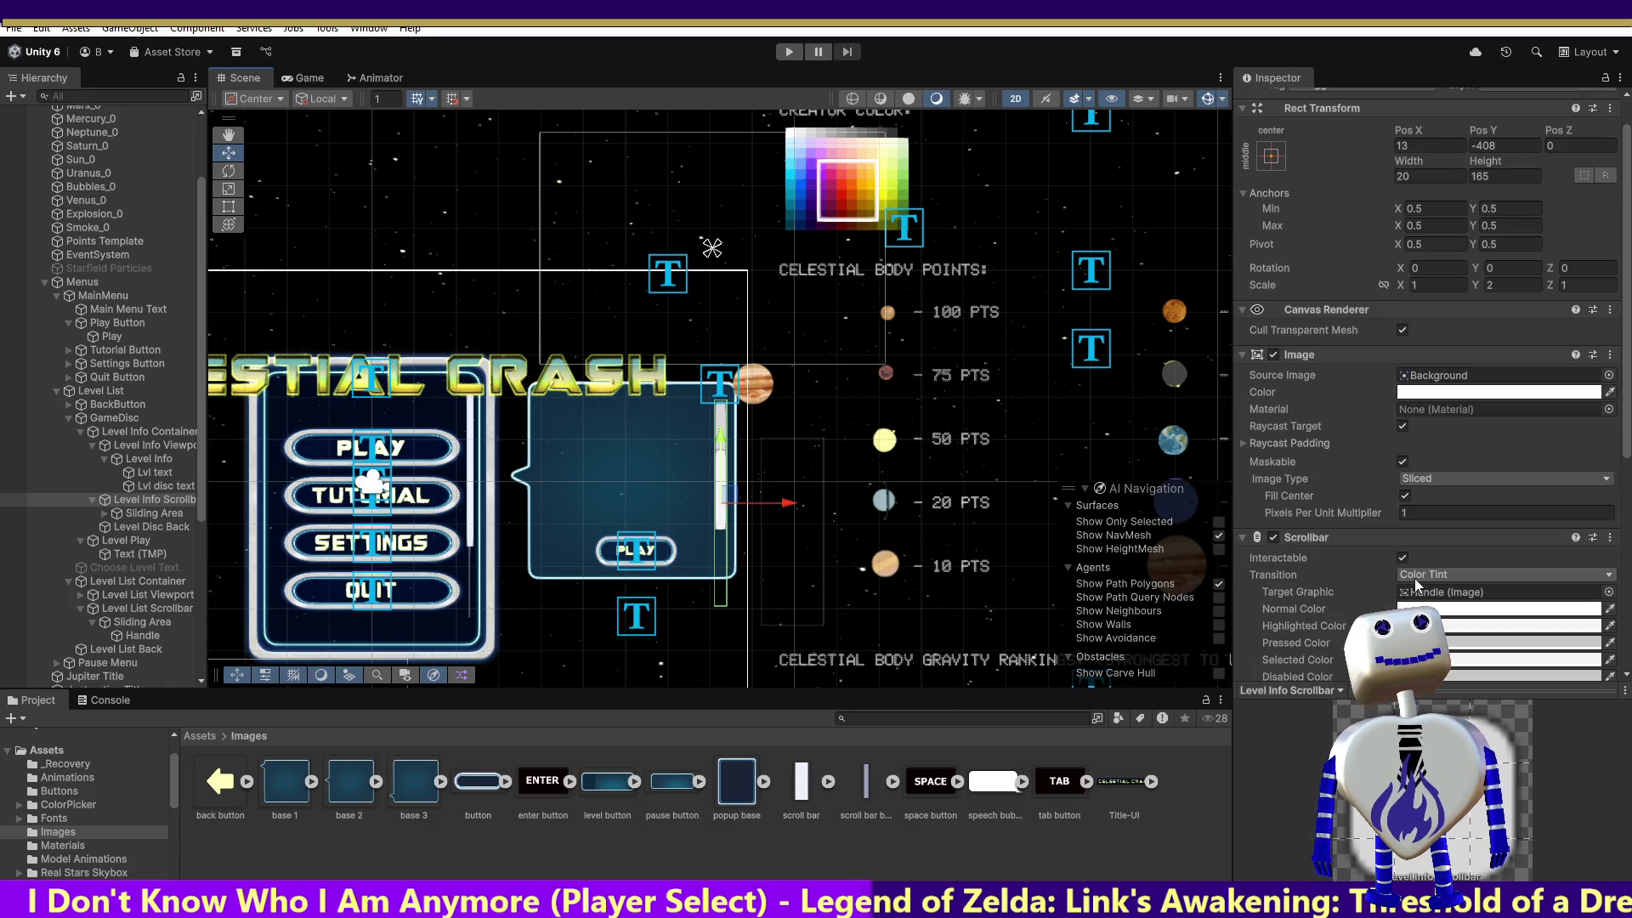
Inspect the scrollbar's Sliding Area and Handle, then review the Level Info Scrollbar's settings.
click(142, 512)
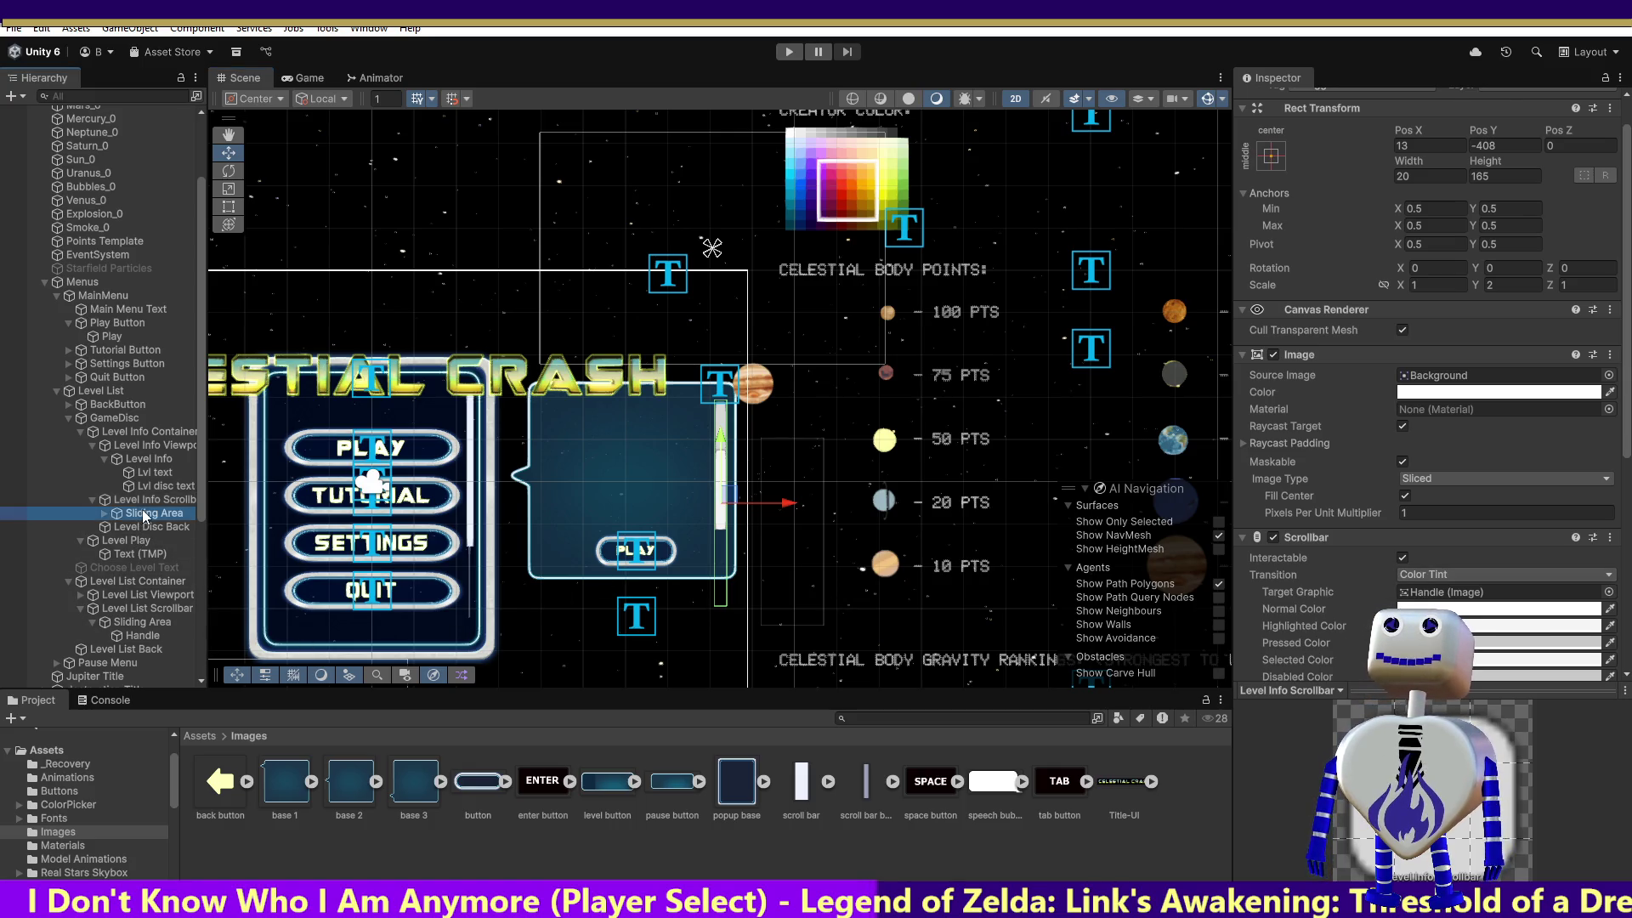
click(147, 527)
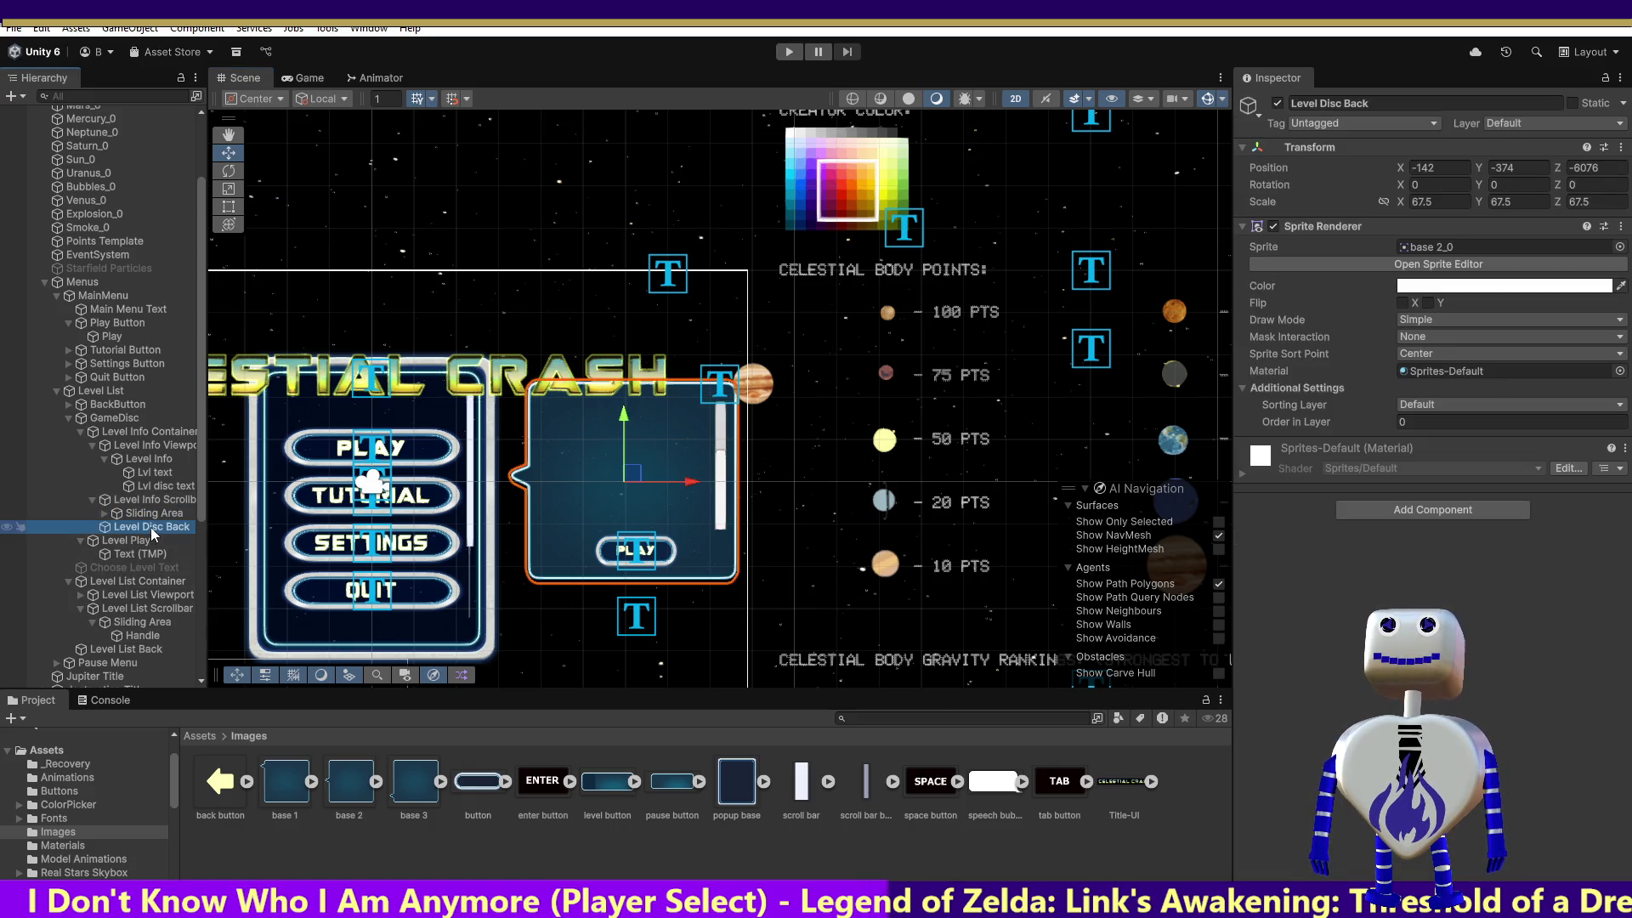
click(146, 513)
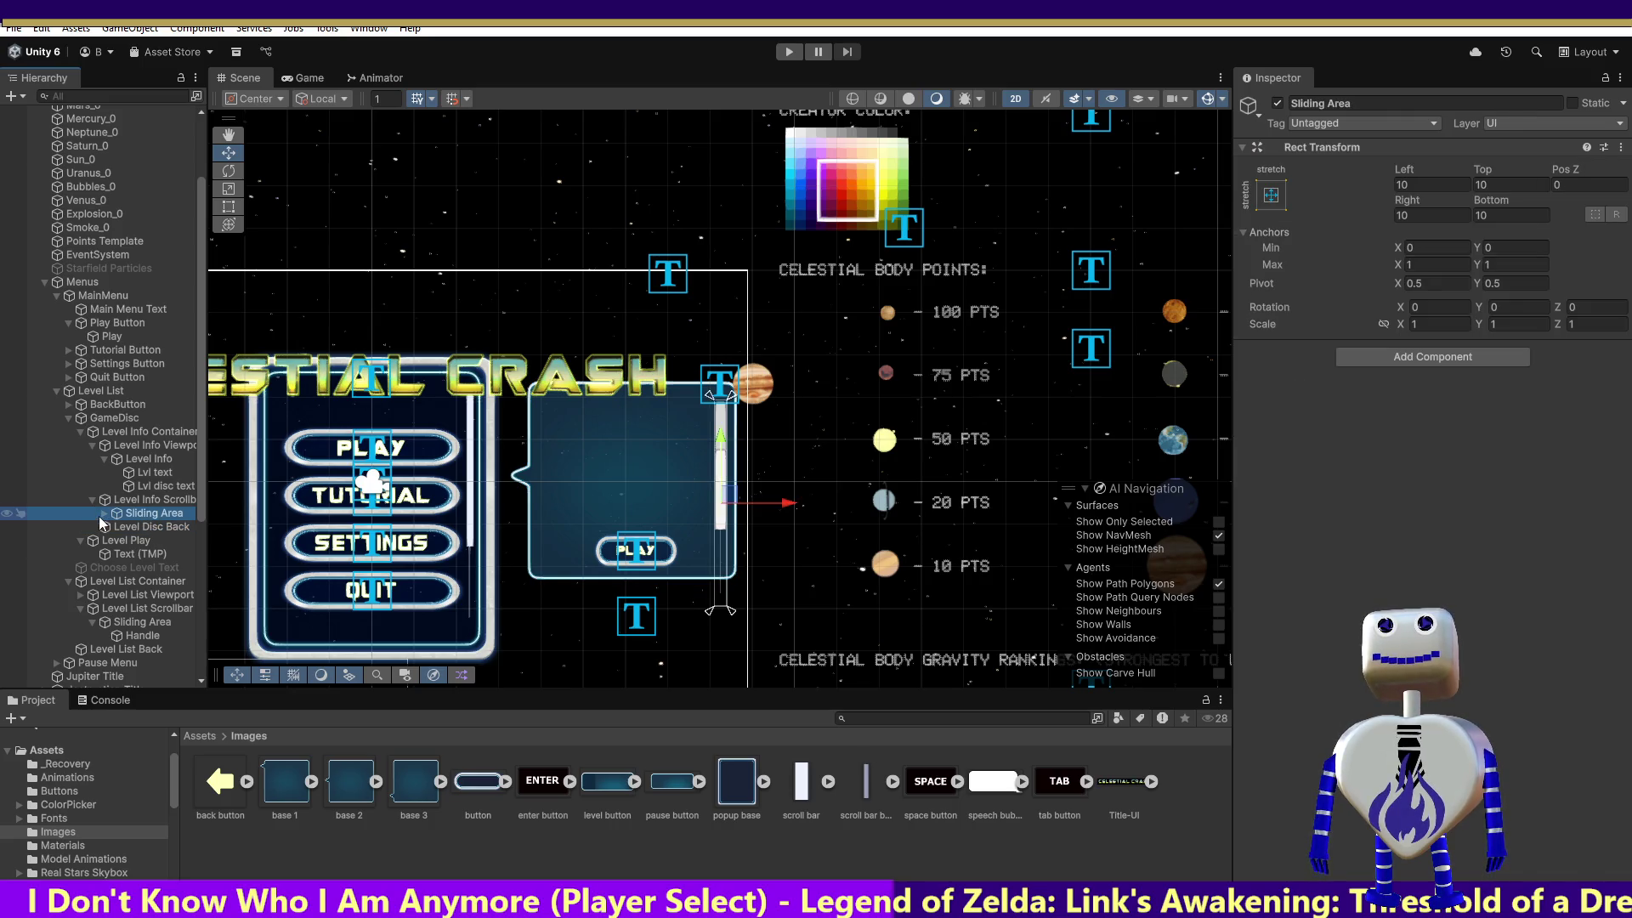
click(102, 514)
click(150, 499)
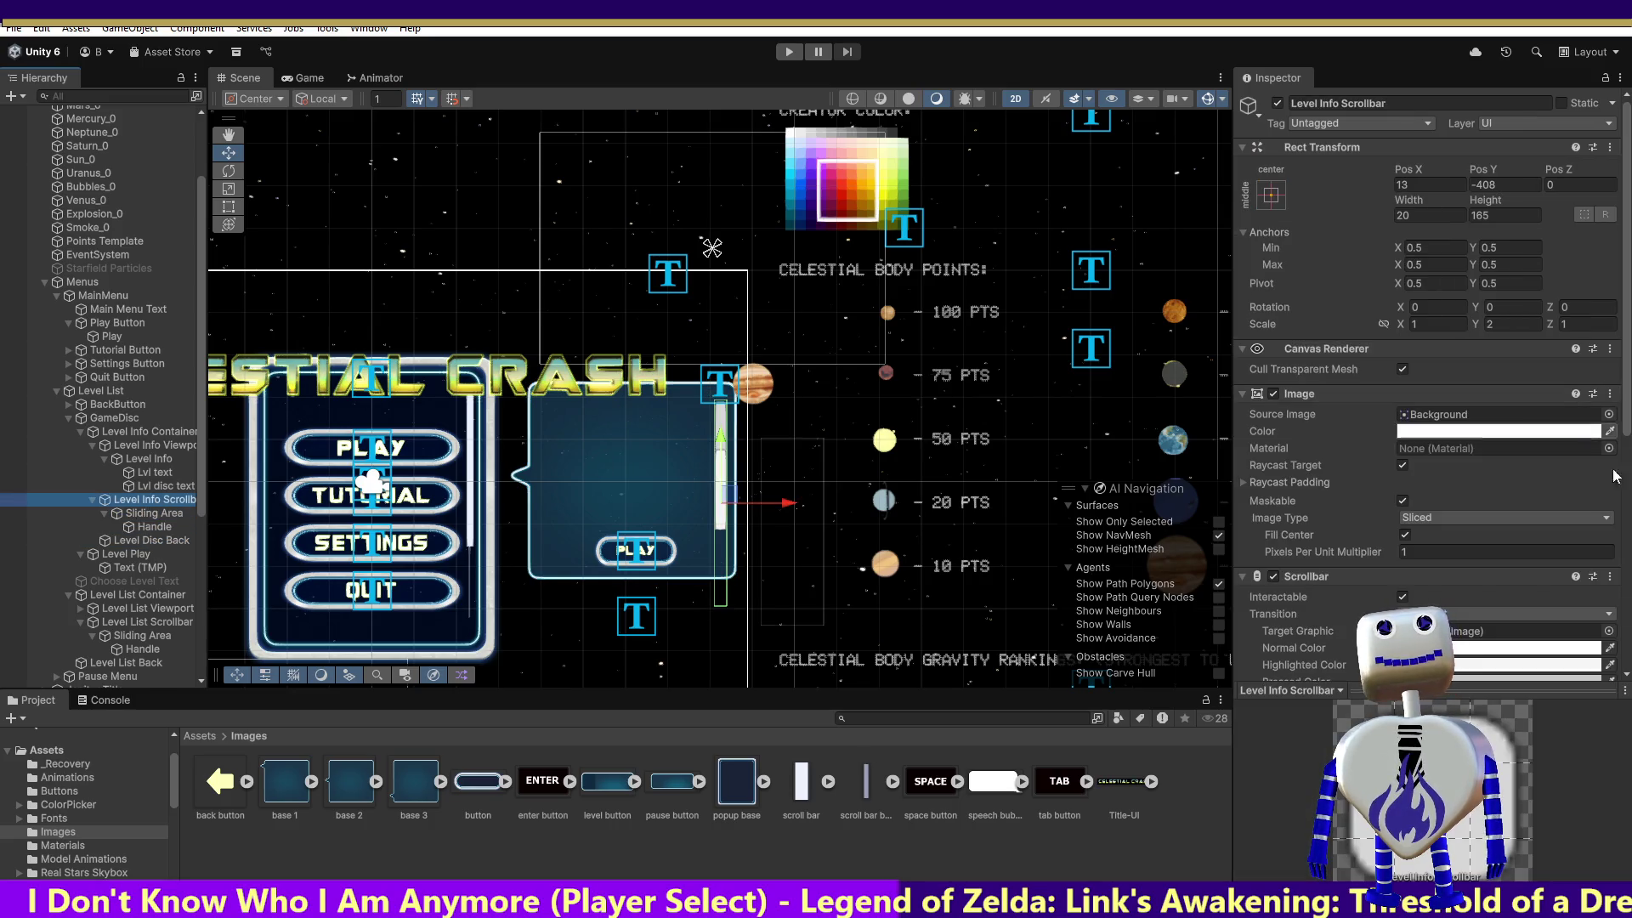
scroll(1530, 665, down, 10)
scroll(1523, 661, down, 1)
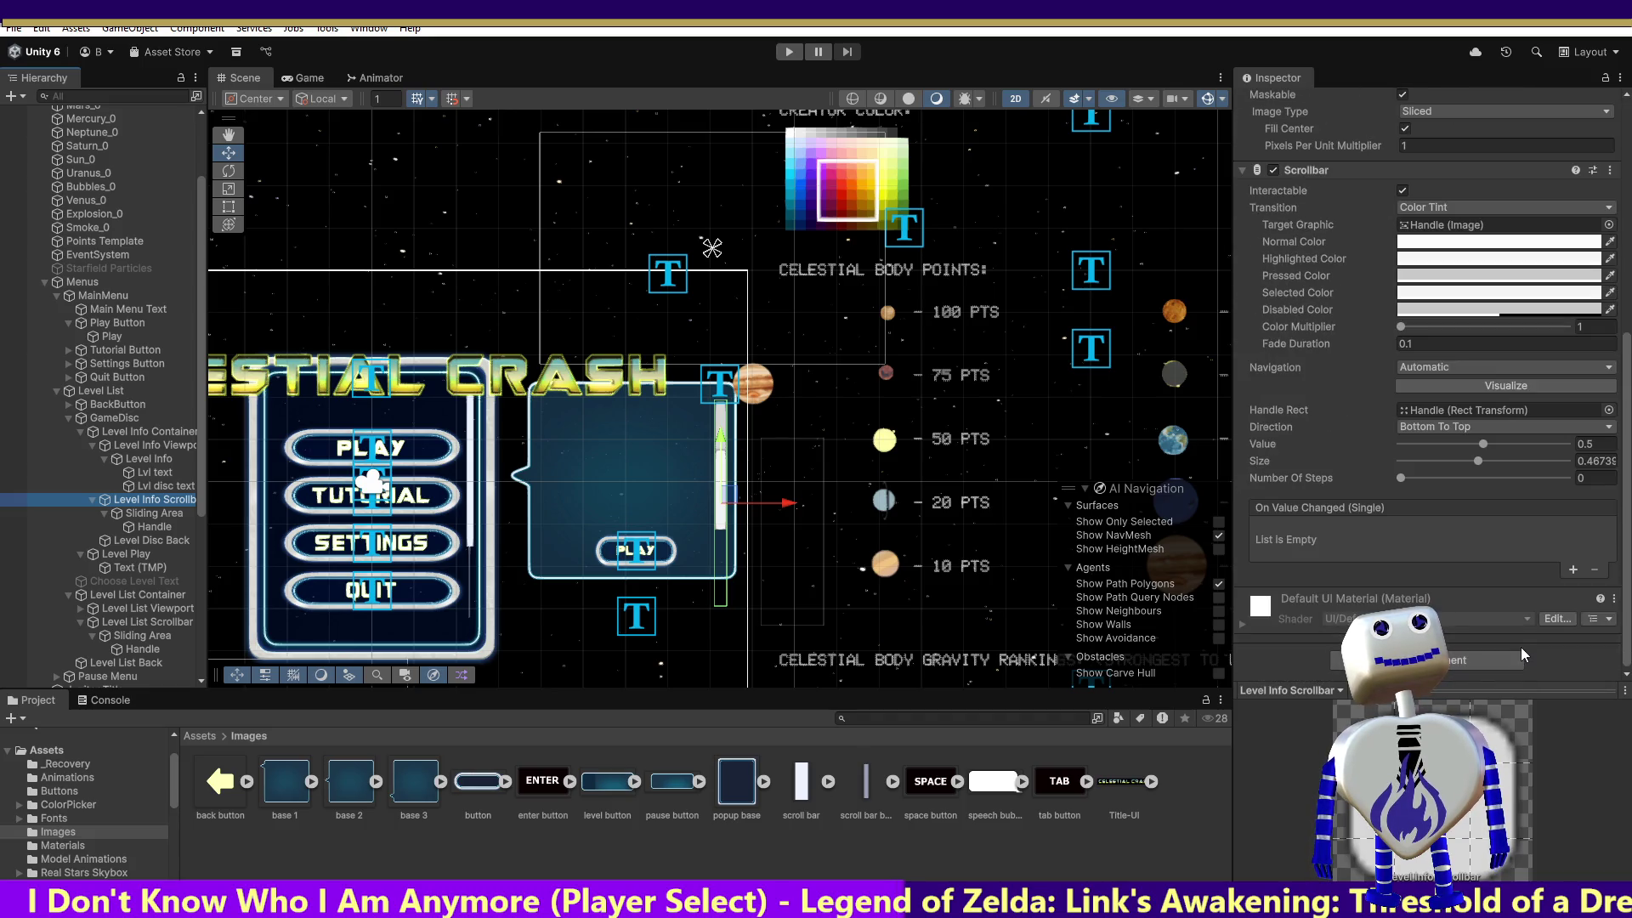
scroll(1521, 646, up, 3)
scroll(1518, 645, up, 4)
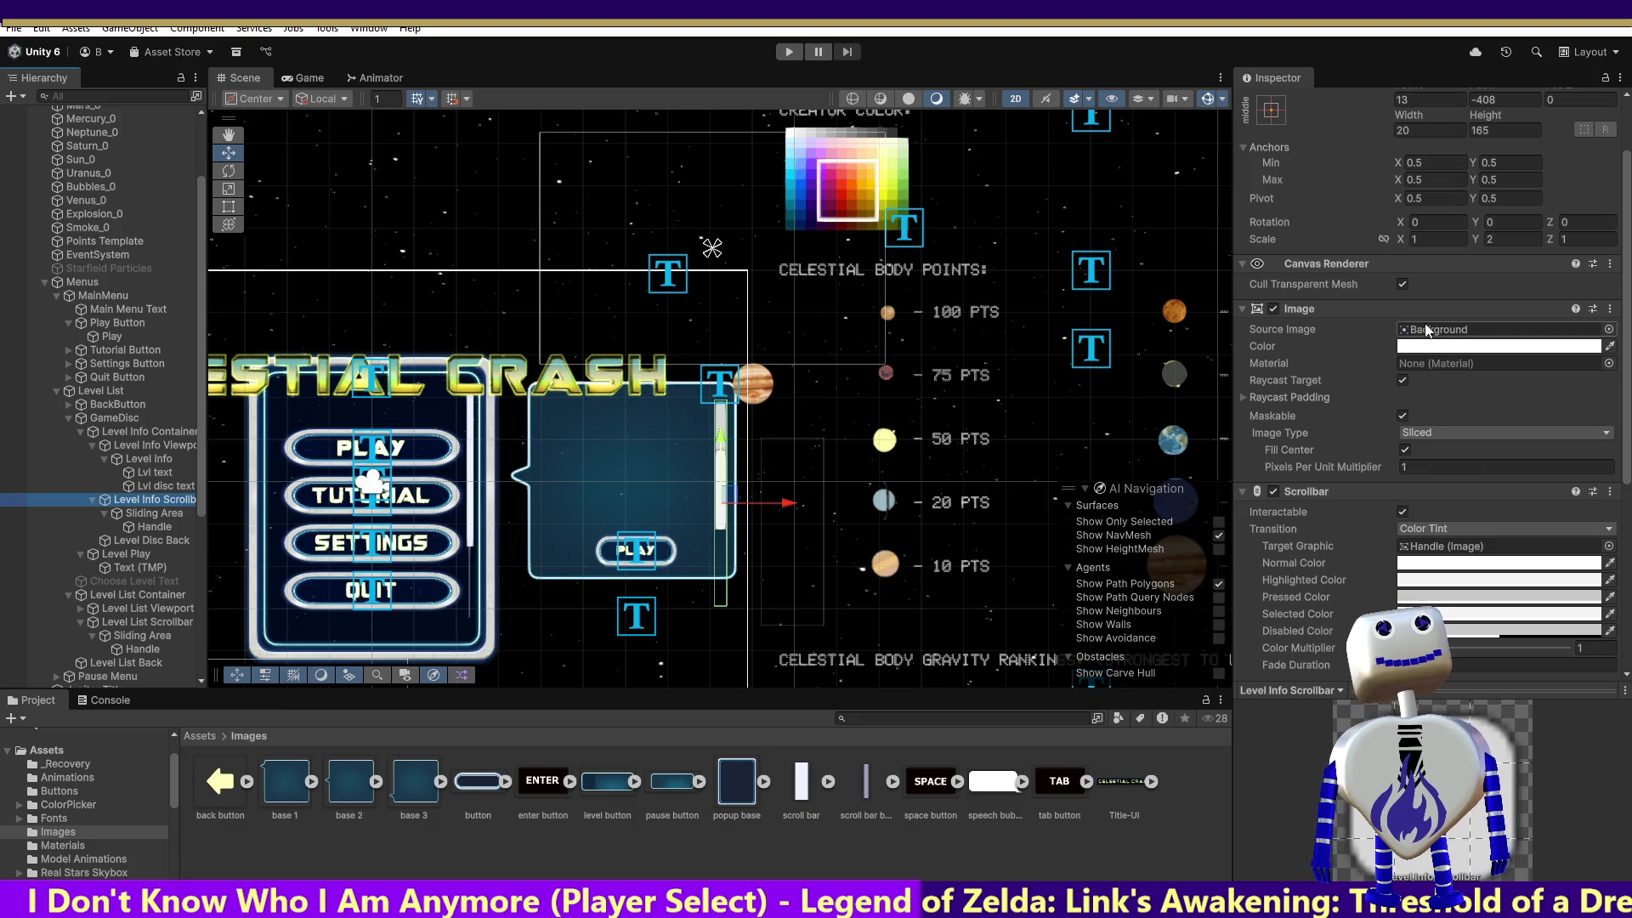
Swap the Level Info Scrollbar's Source Image from scroll bar_0 to the scroll bar base_0 sprite.
mouse_move(870, 778)
mouse_down()
mouse_move(1063, 646)
mouse_move(1295, 439)
mouse_move(1466, 331)
mouse_up()
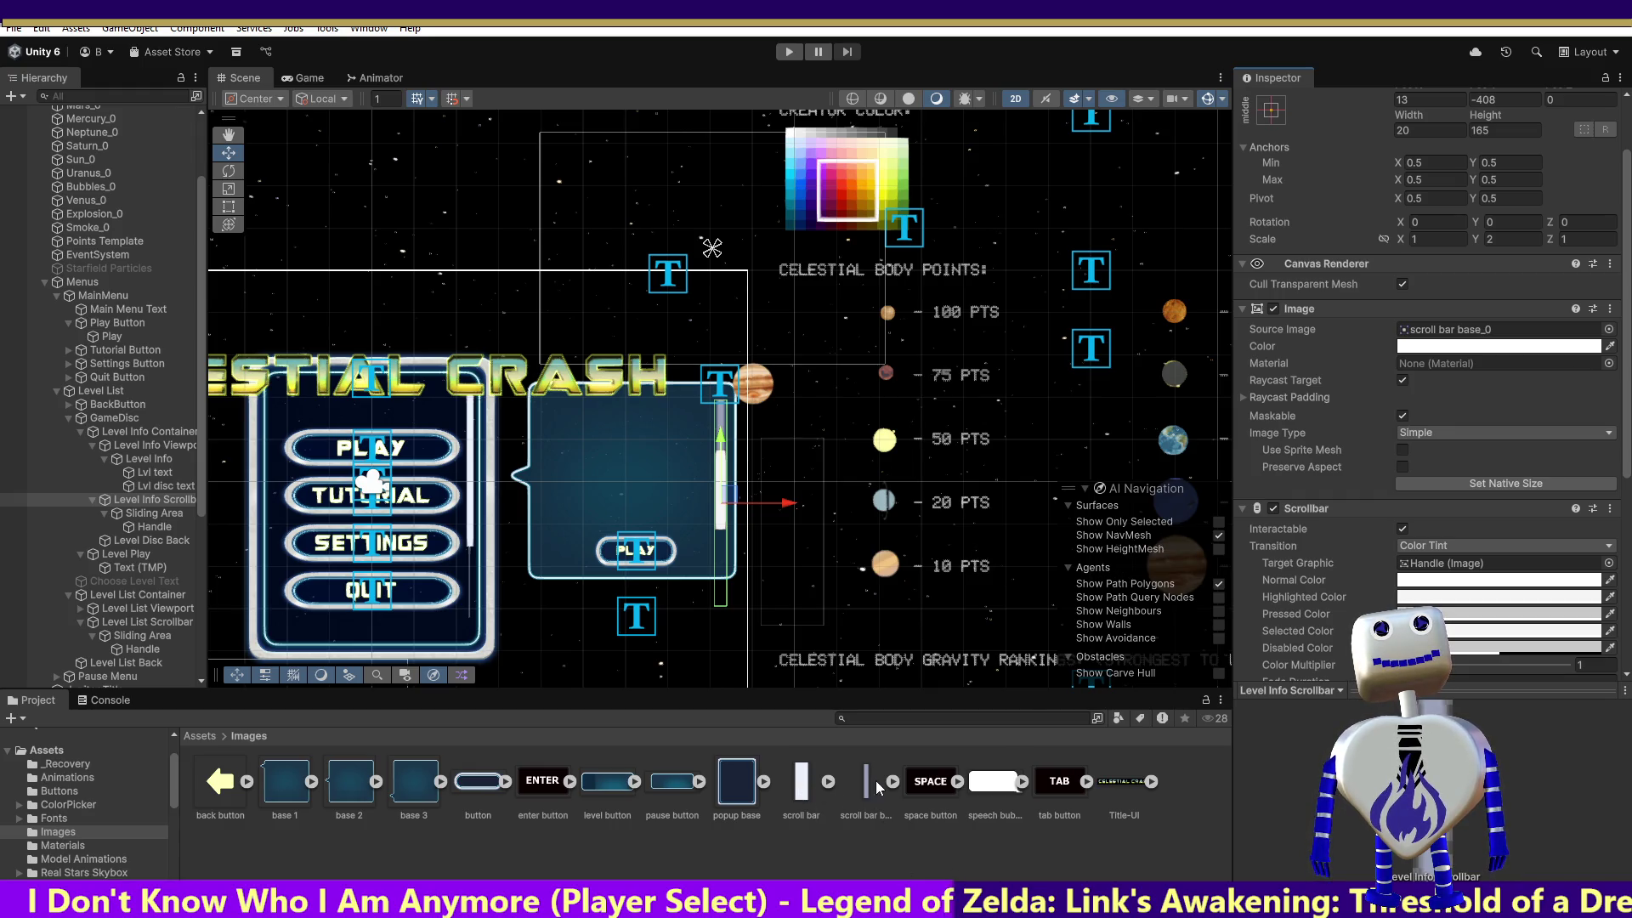
mouse_move(808, 791)
mouse_down()
mouse_move(1324, 476)
mouse_move(1415, 658)
mouse_move(1474, 340)
mouse_up()
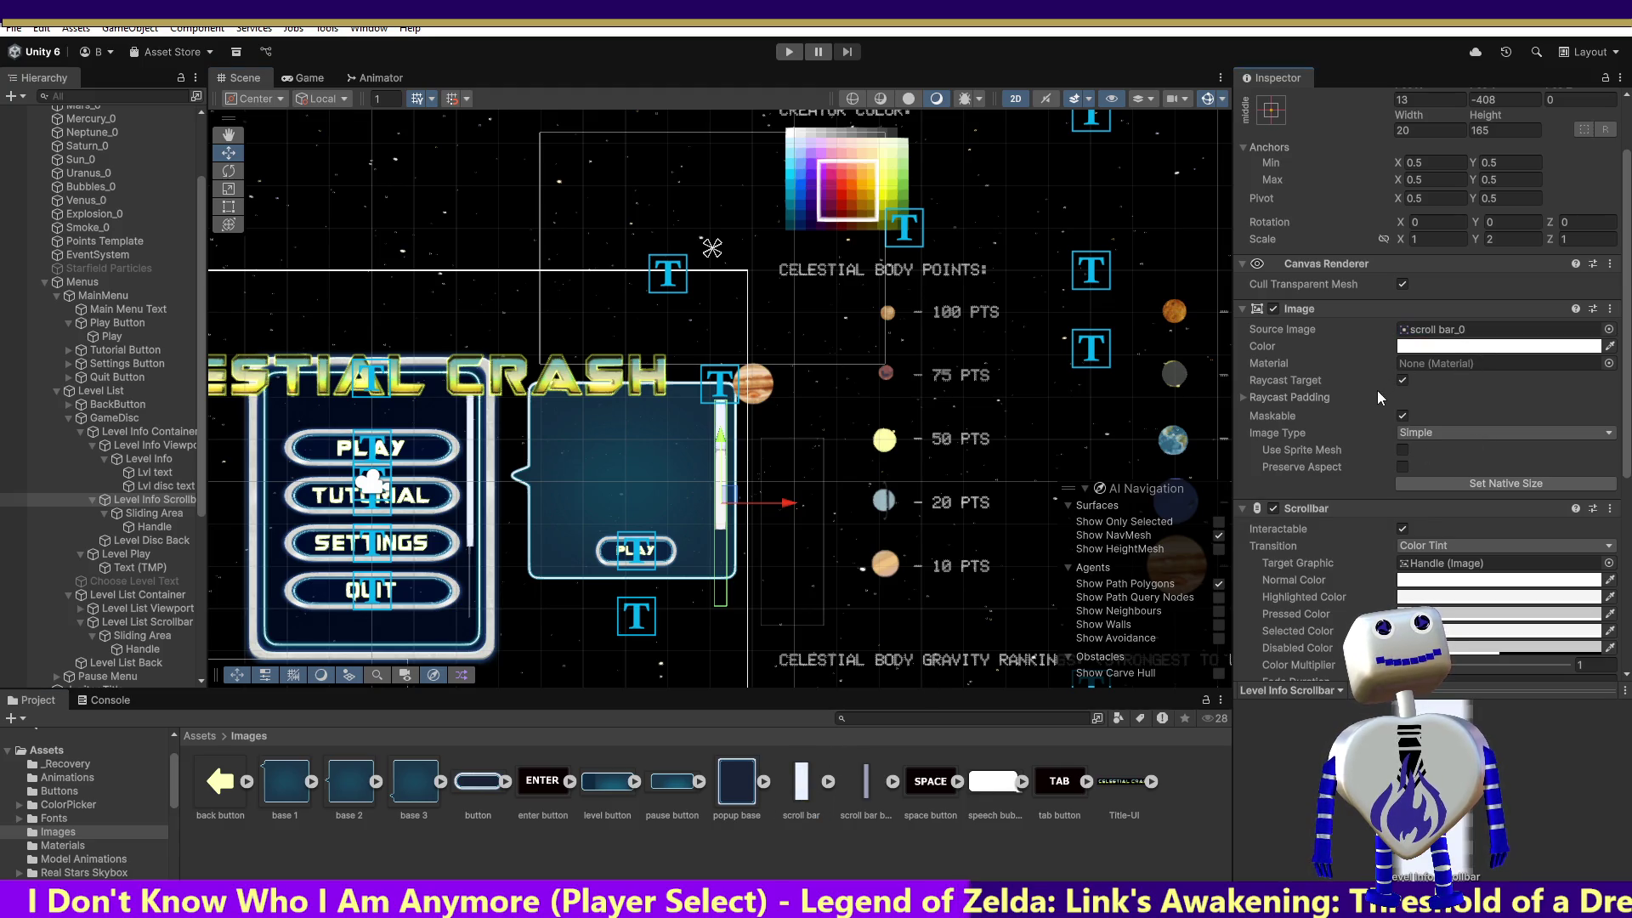
click(893, 782)
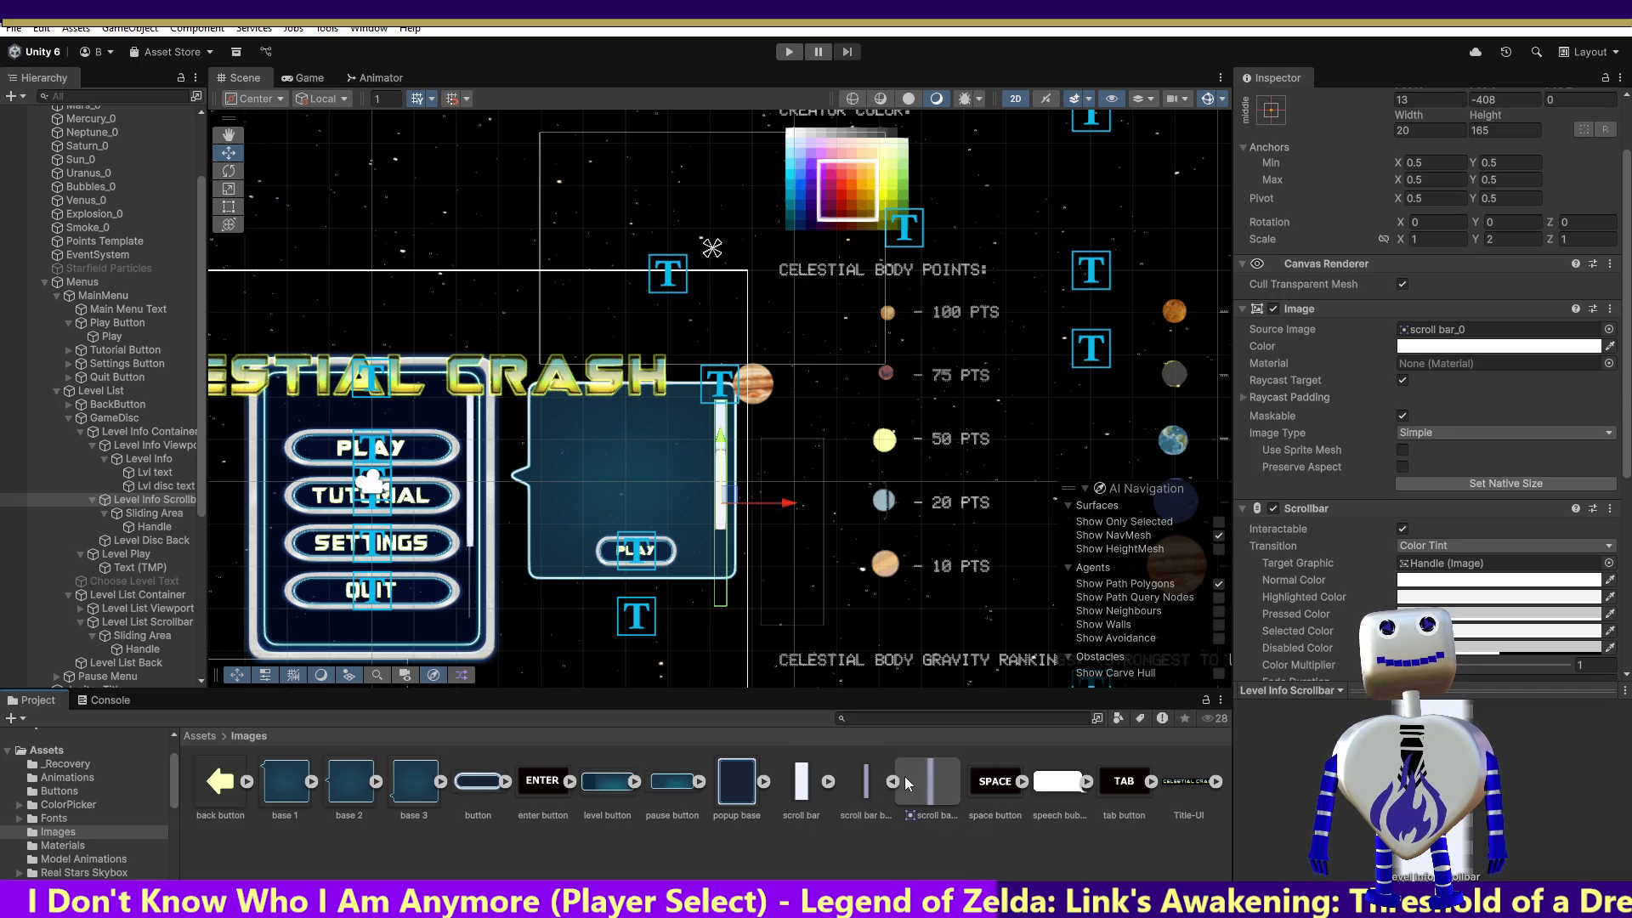
mouse_move(906, 780)
mouse_down()
mouse_move(1000, 727)
mouse_move(1409, 334)
mouse_up()
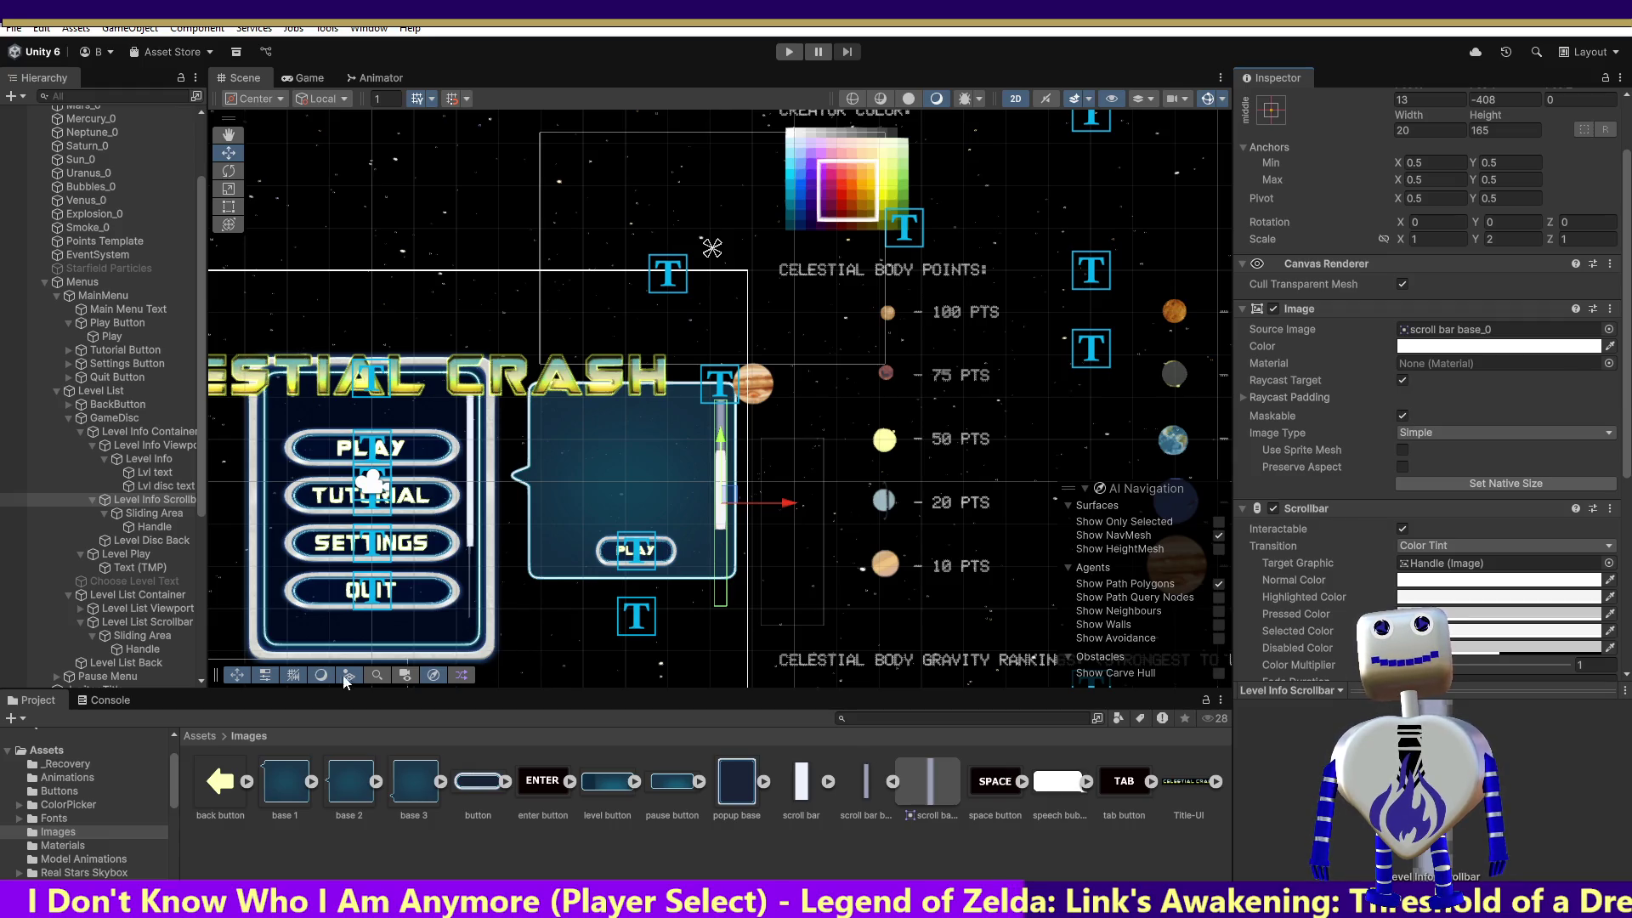
click(143, 619)
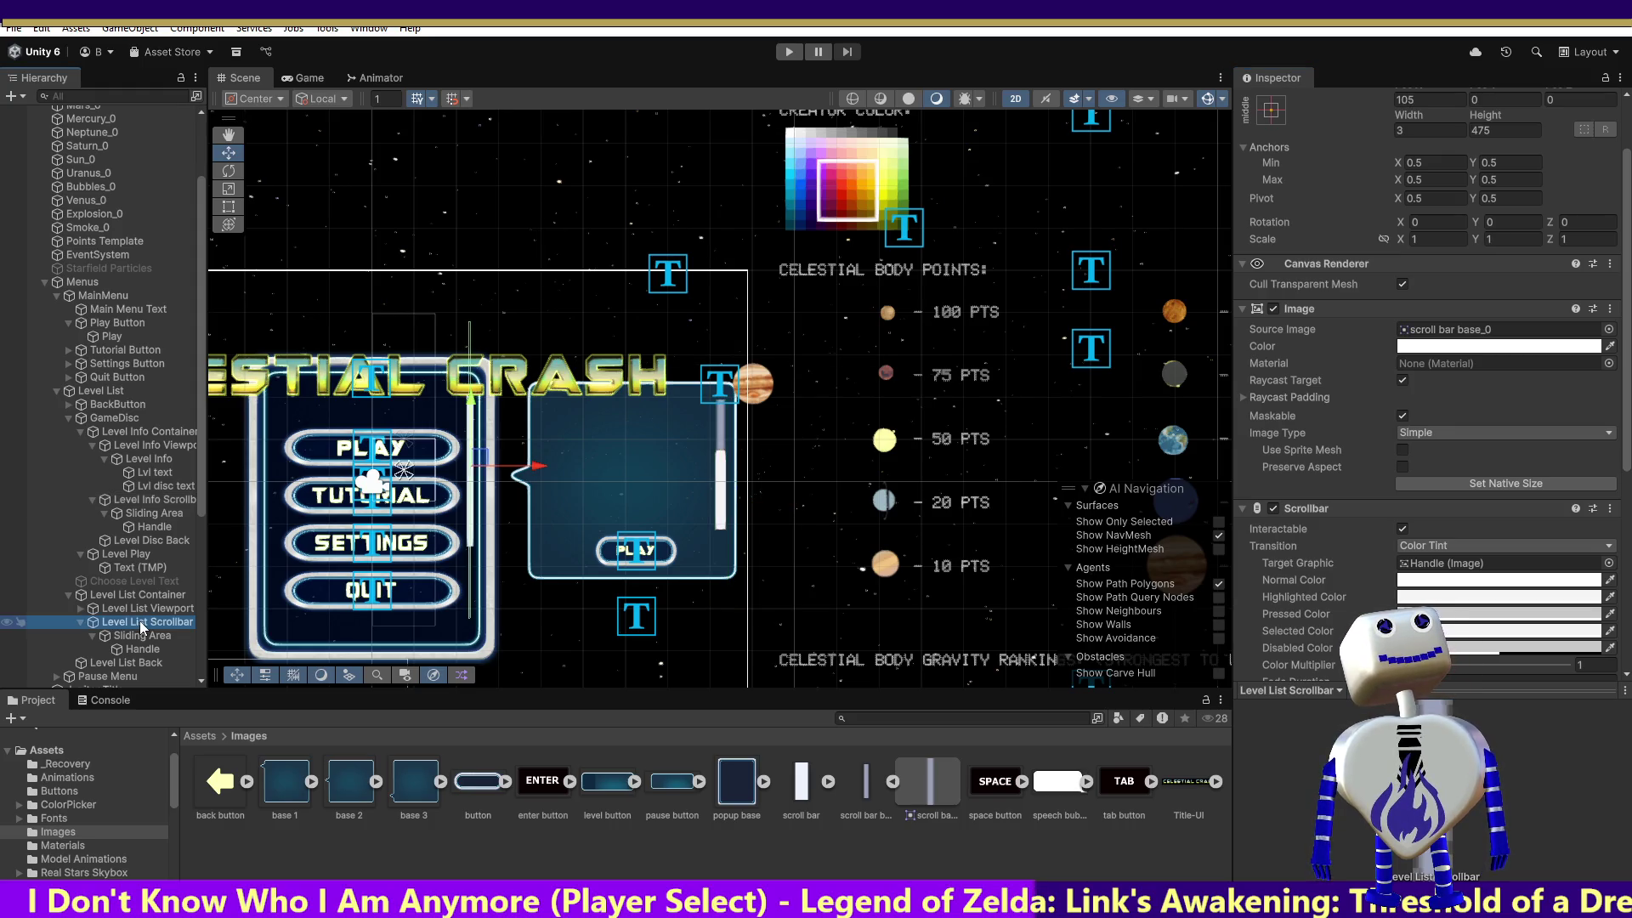
Resize the Level Info Scrollbar to Width 3 and Height 110.
scroll(1408, 575, up, 1)
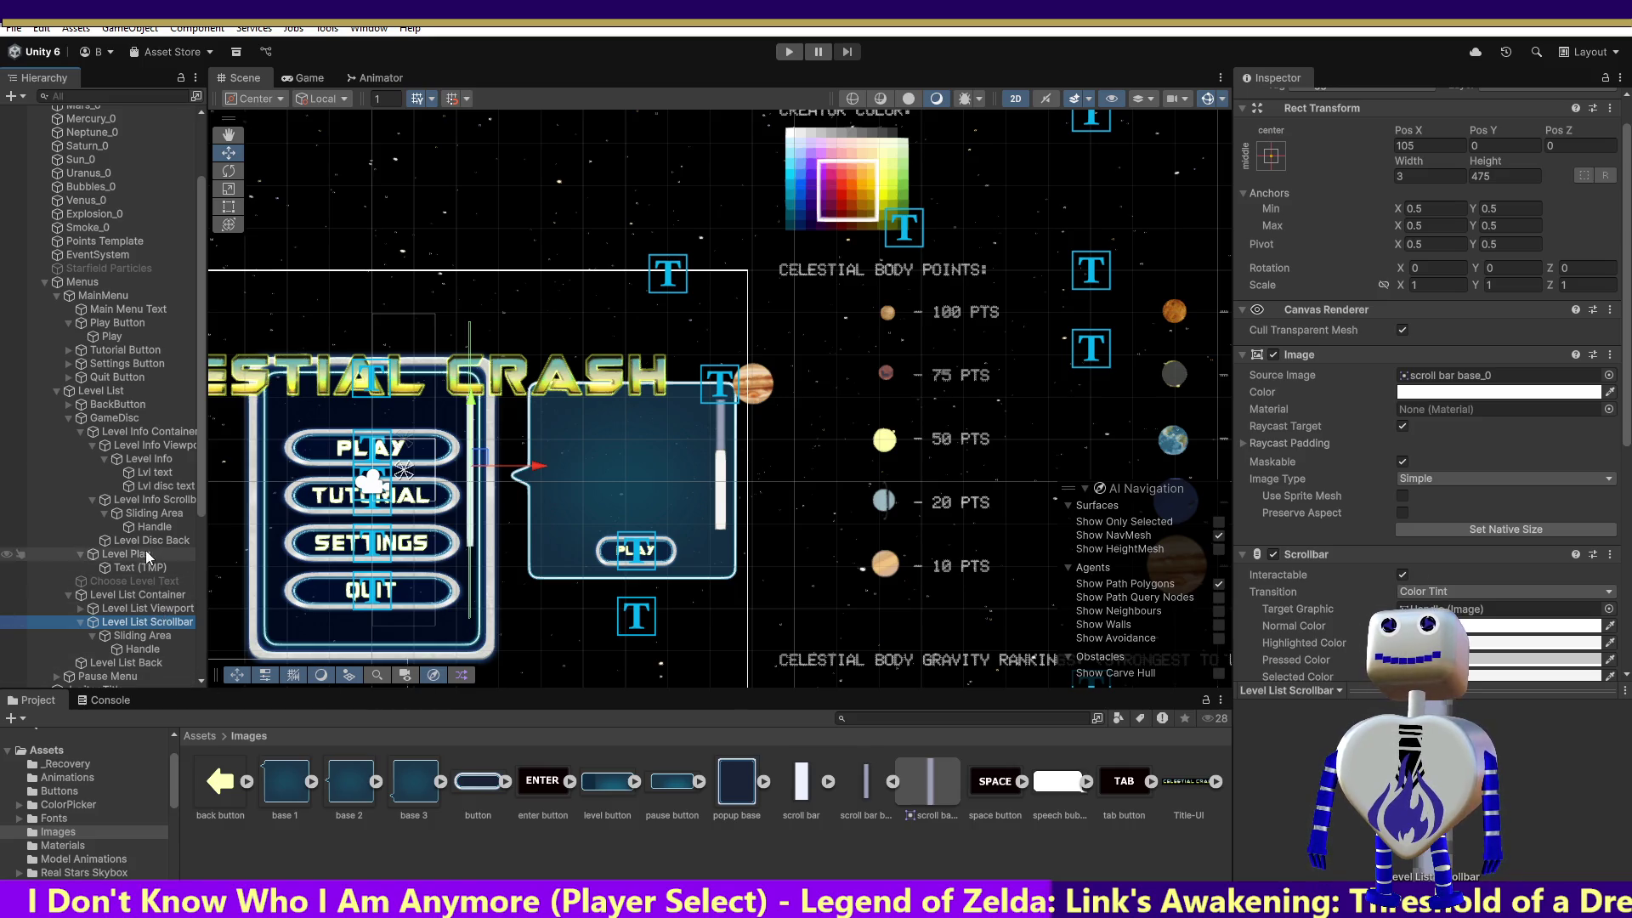
click(145, 499)
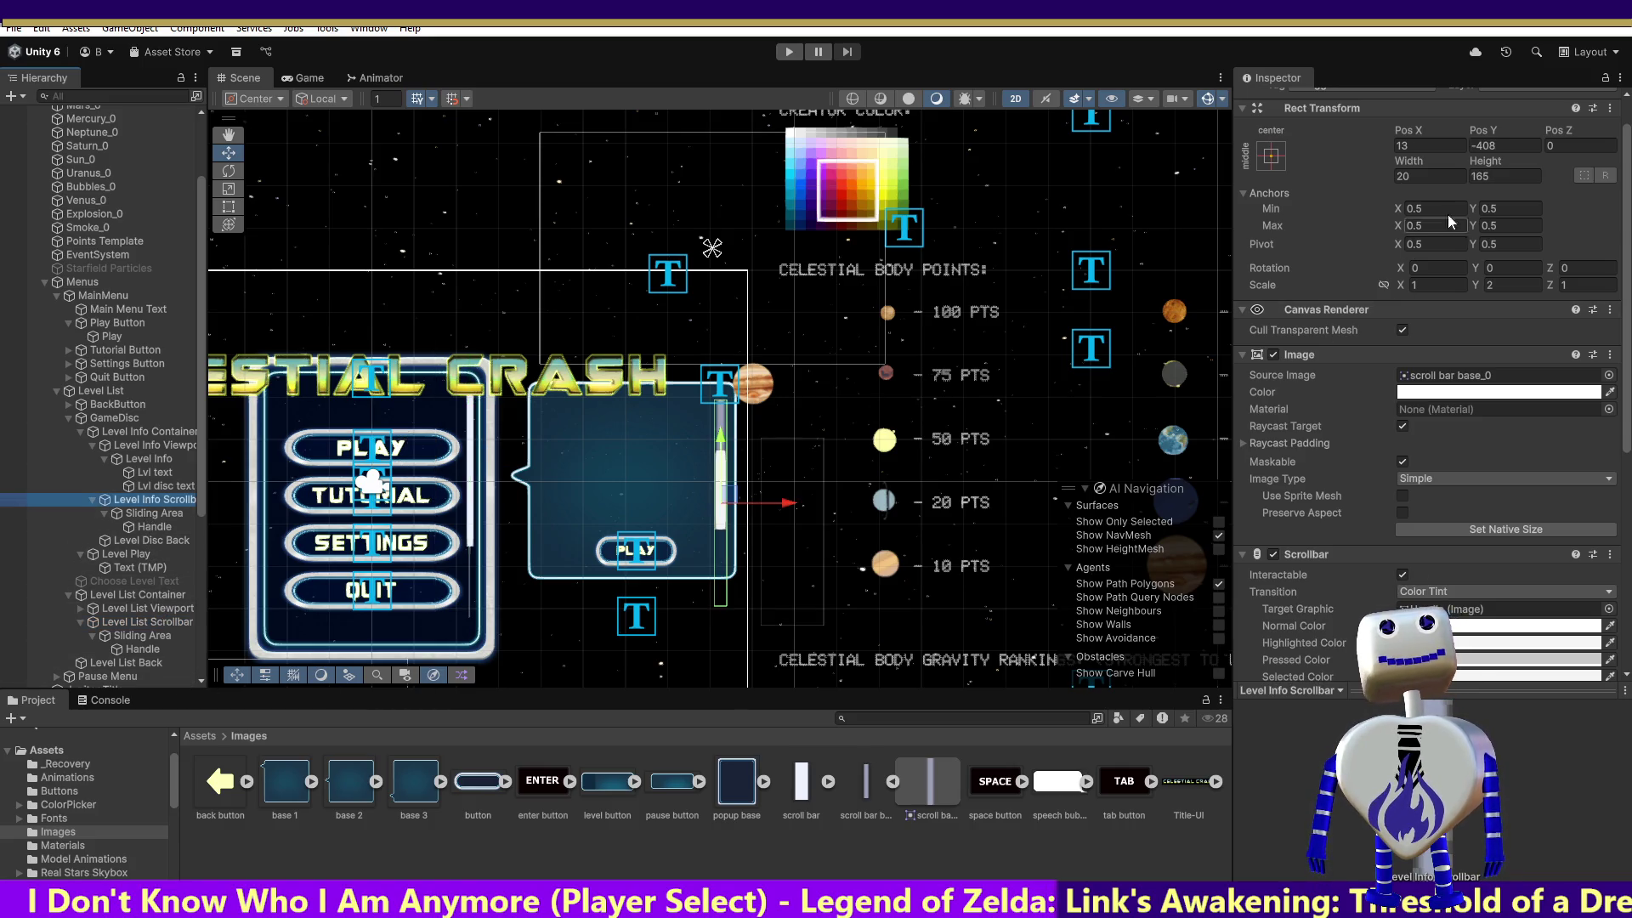
click(1437, 176)
text(3)
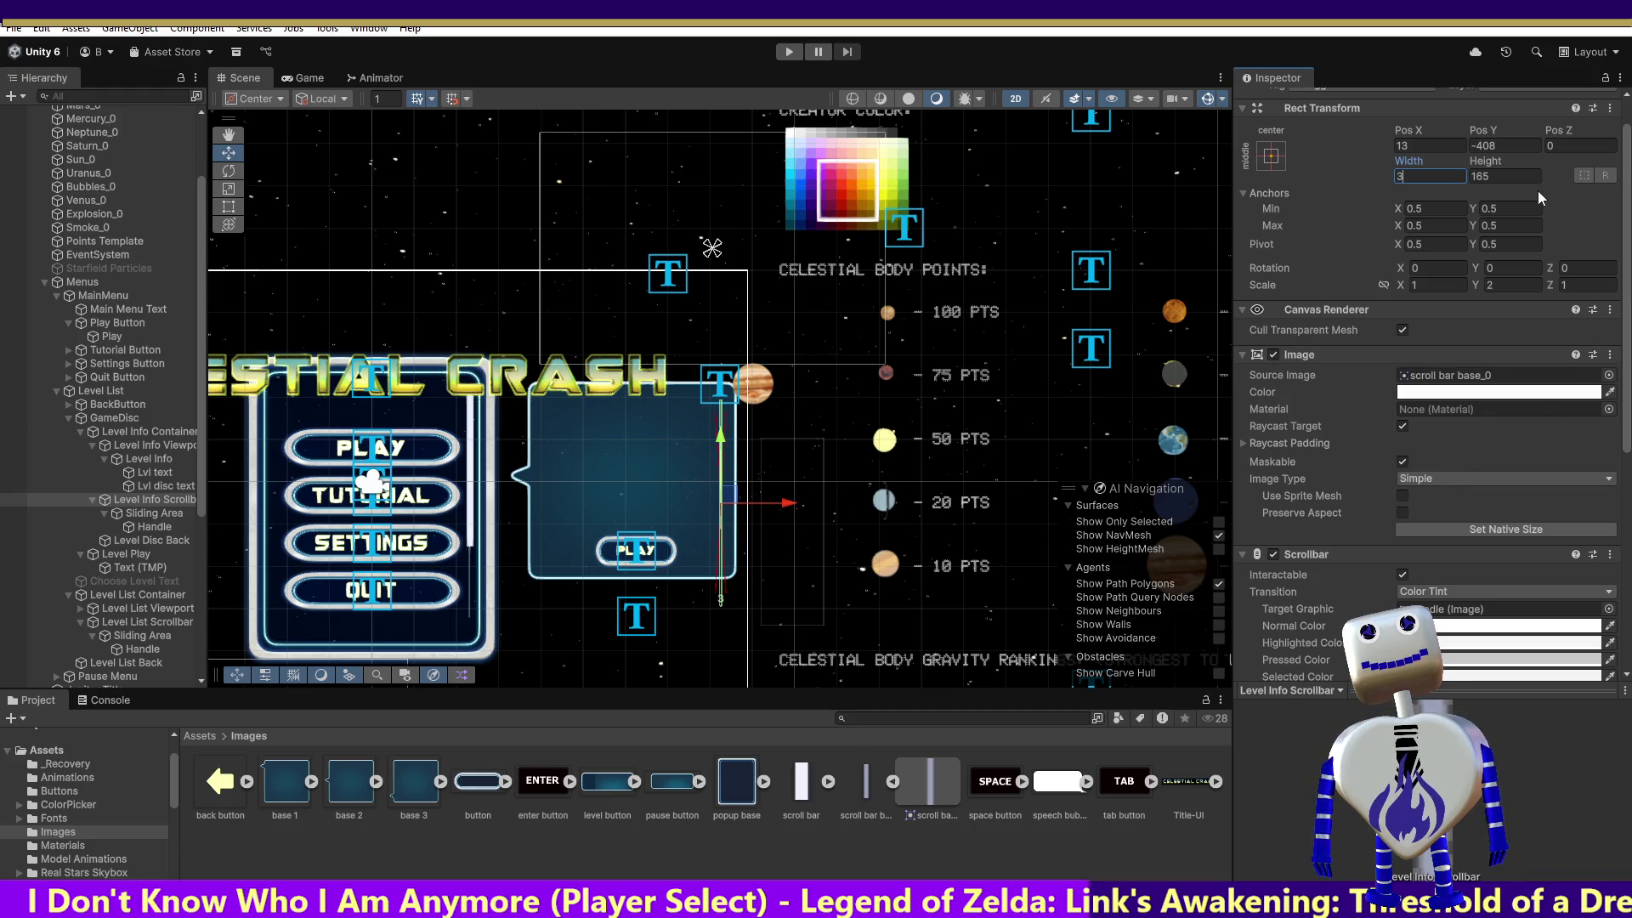
click(1490, 179)
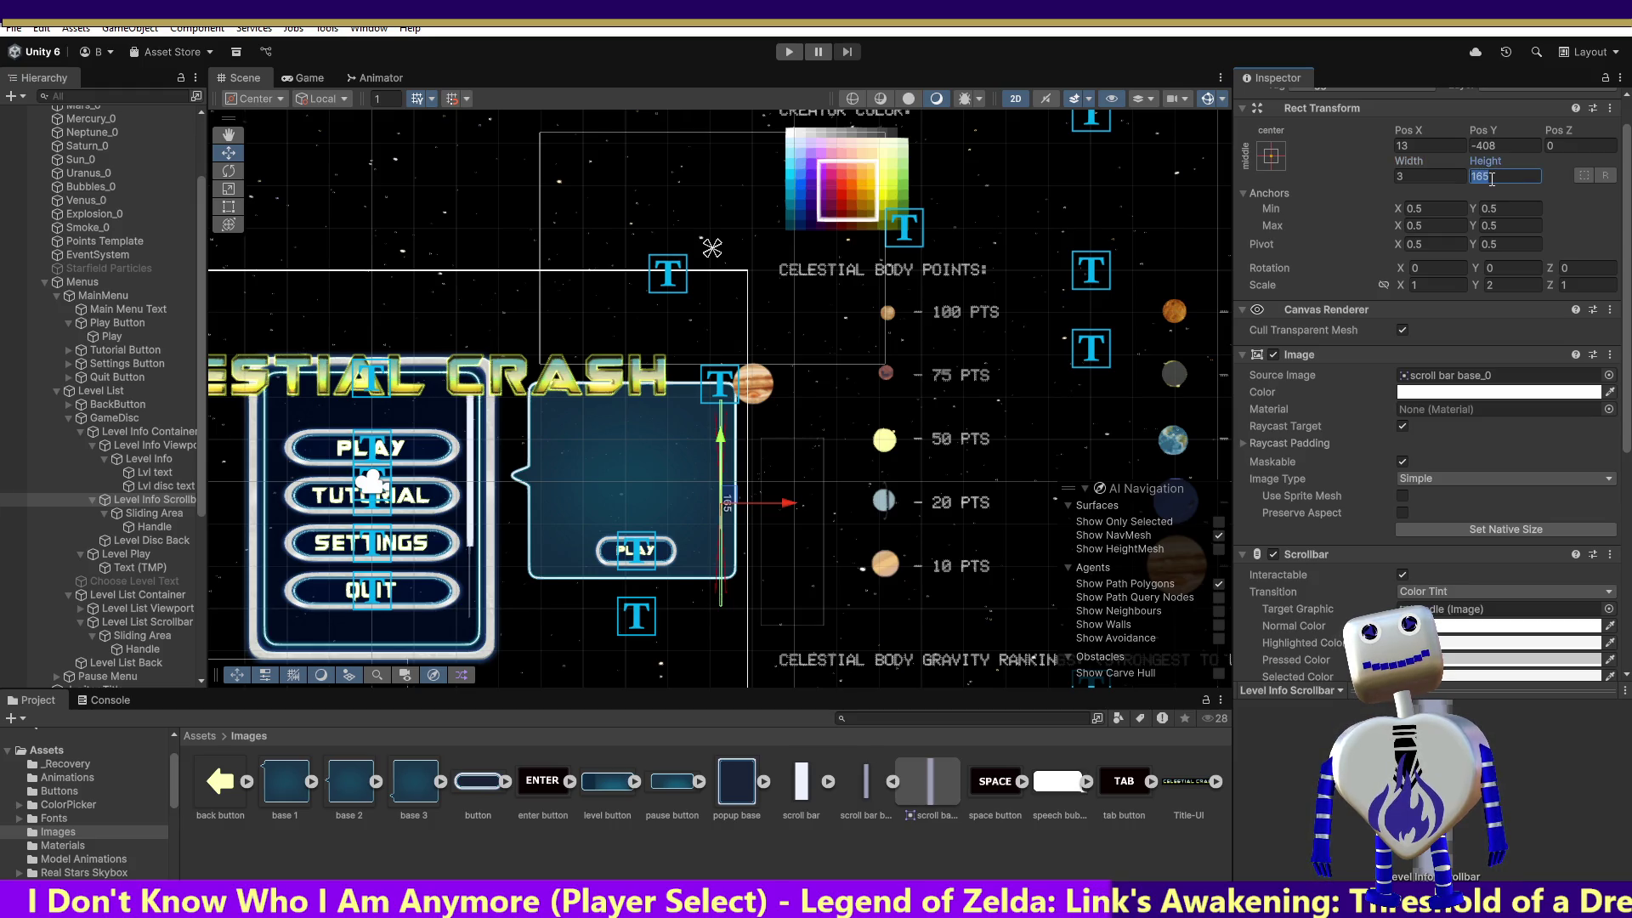
text(175)
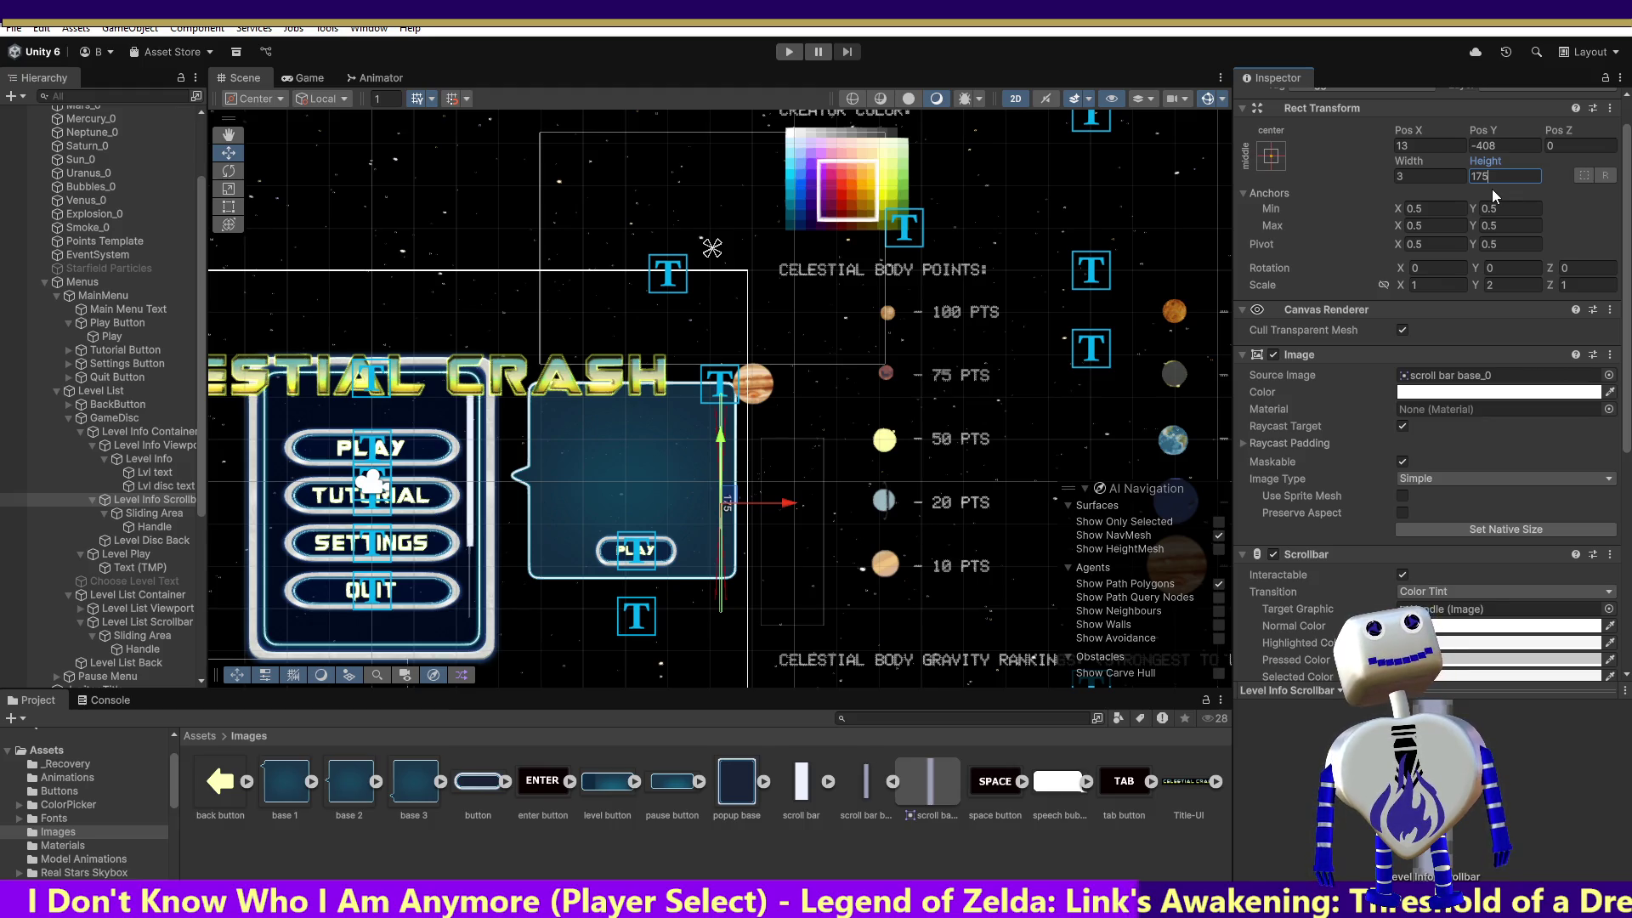
key(BackSpace)
key(BackSpace)
text(50)
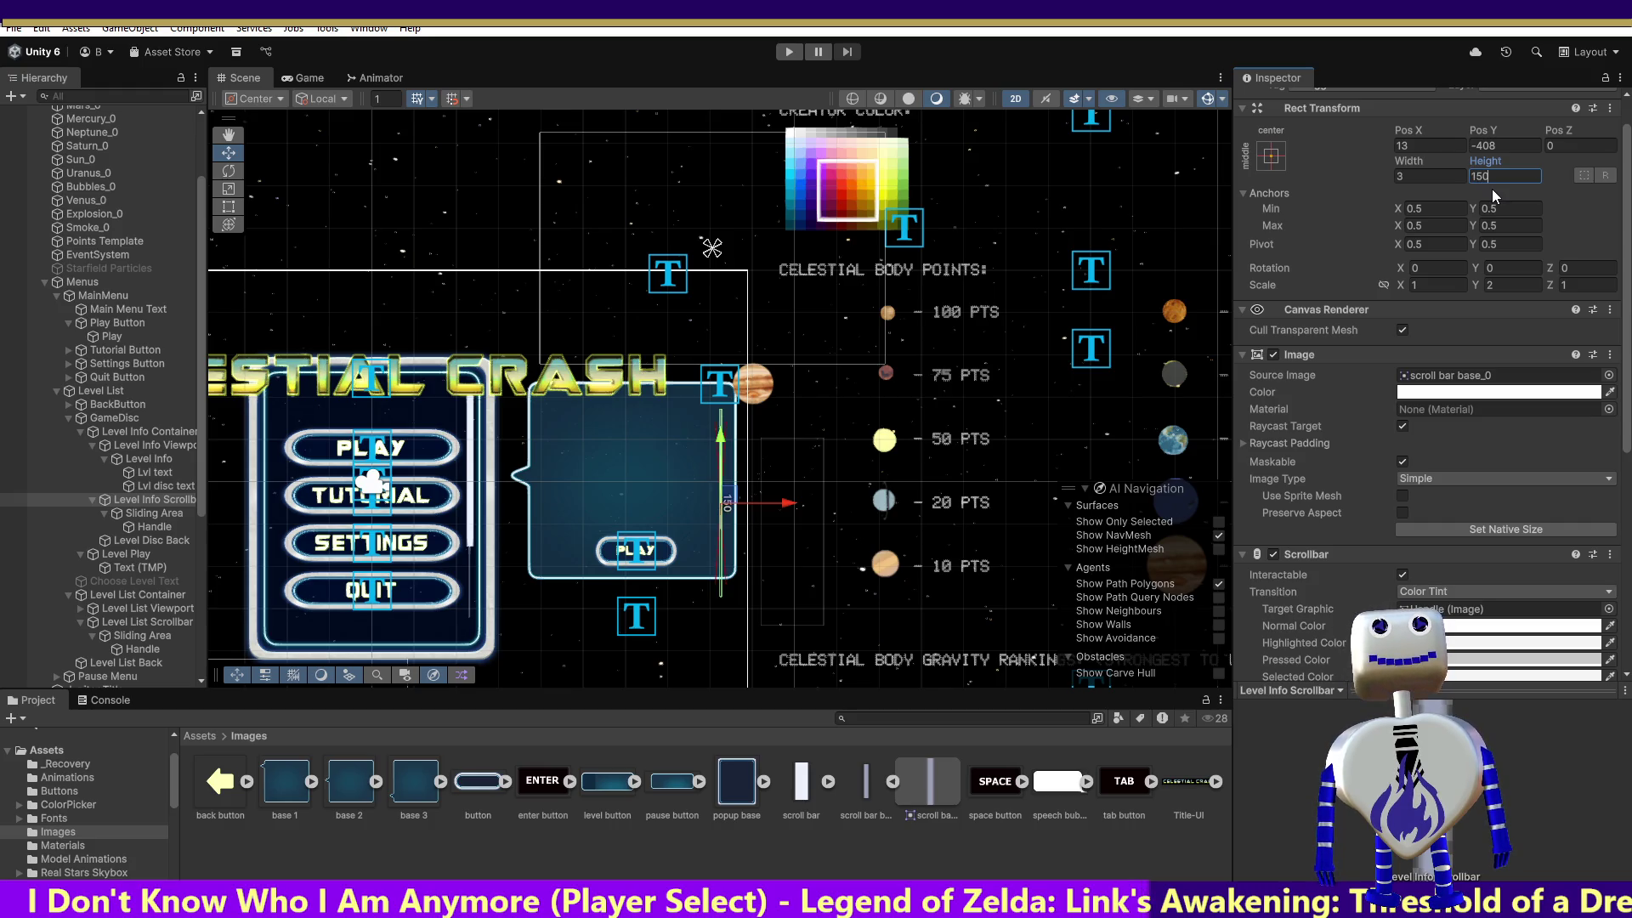
key(BackSpace)
text(0)
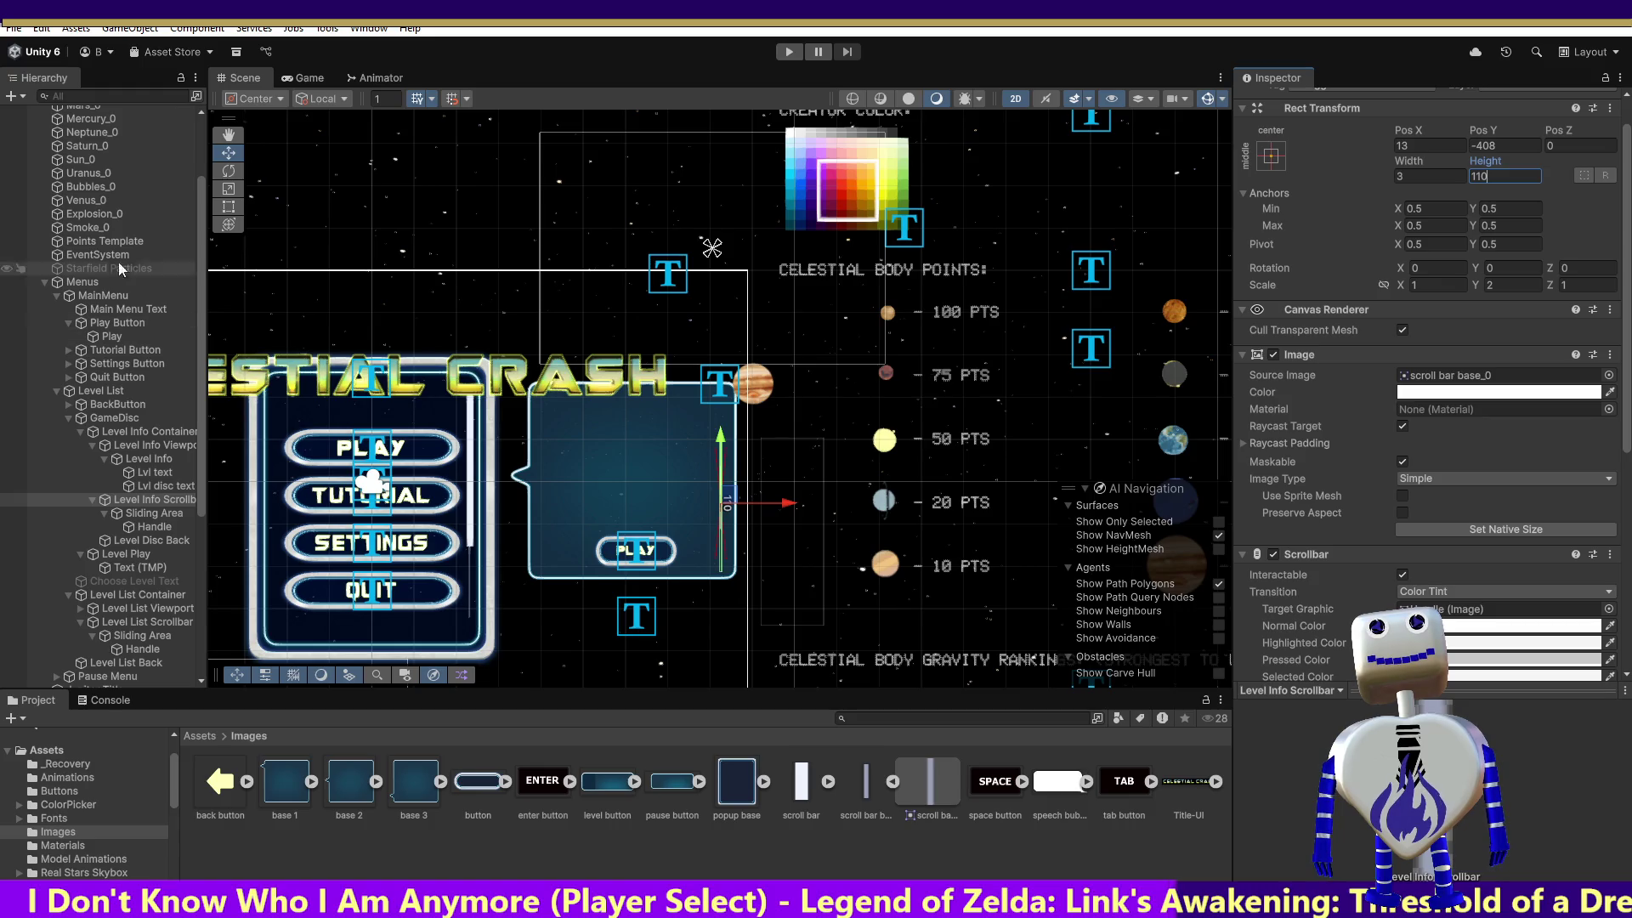
key(Return)
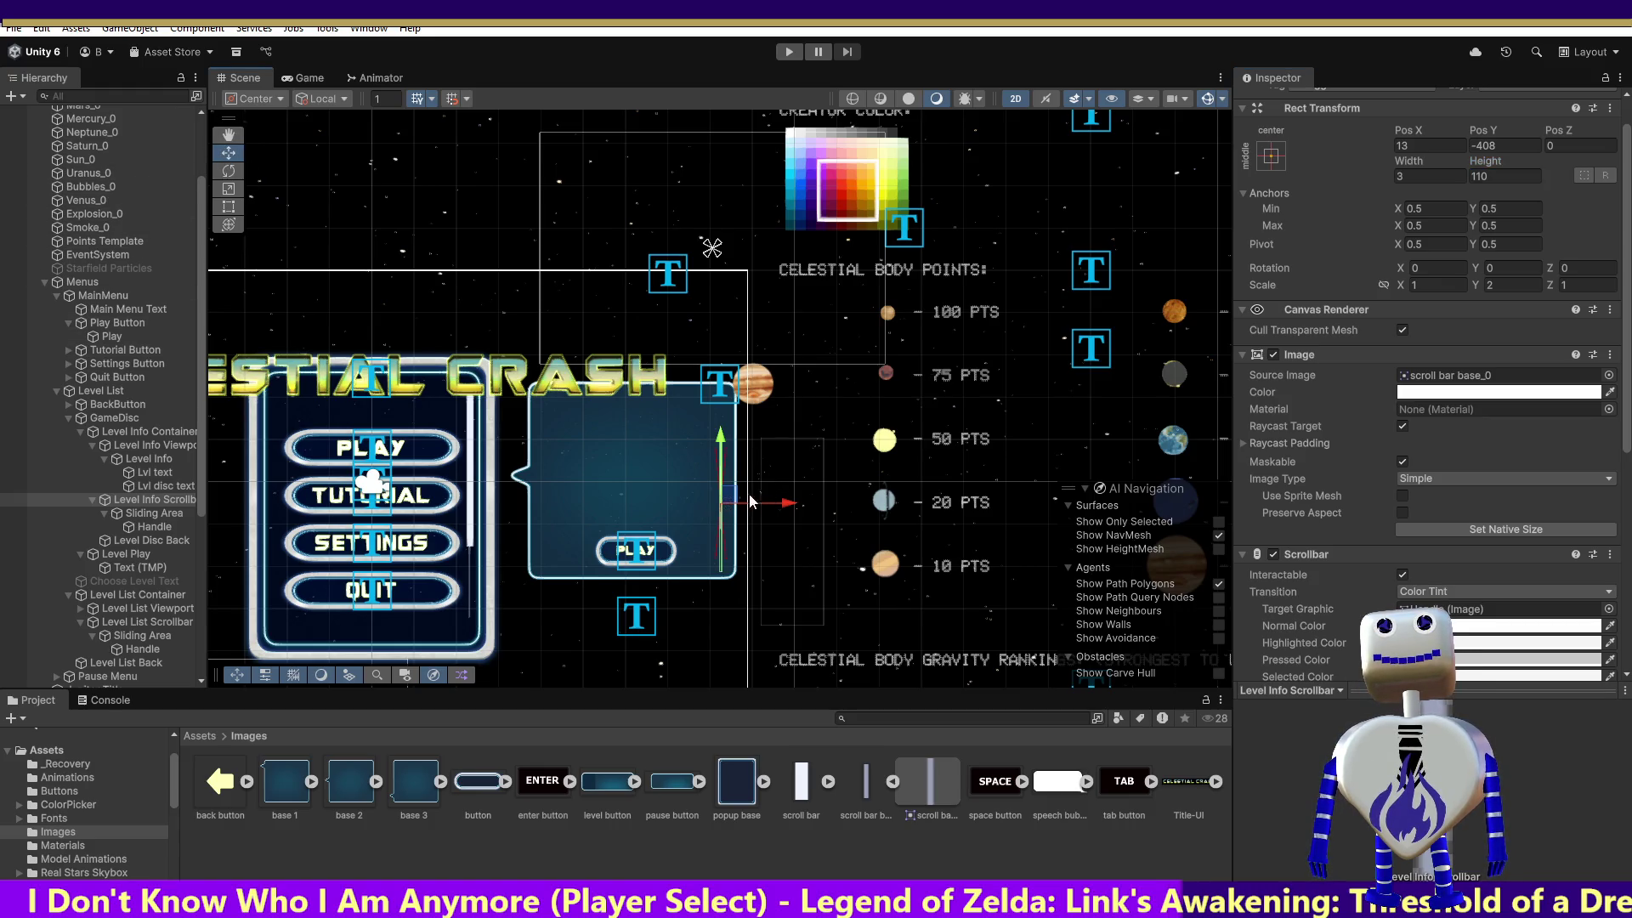
Nudge the scrollbar up to Pos Y -344 and start play mode.
drag(729, 502, 738, 408)
key(ctrl+z)
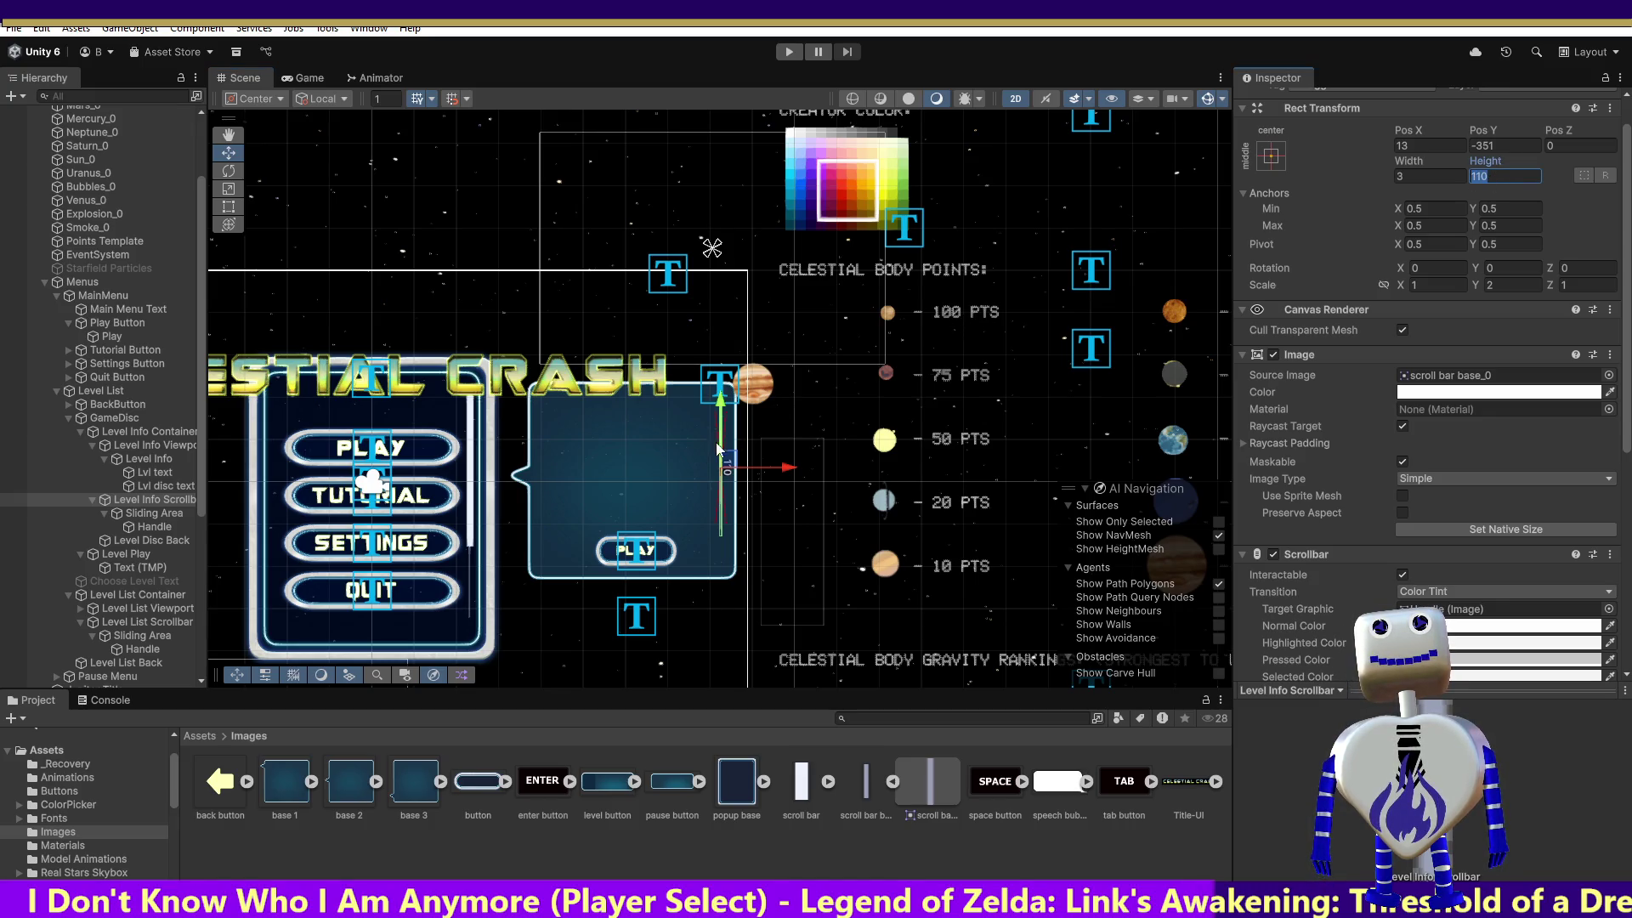
drag(722, 455, 728, 456)
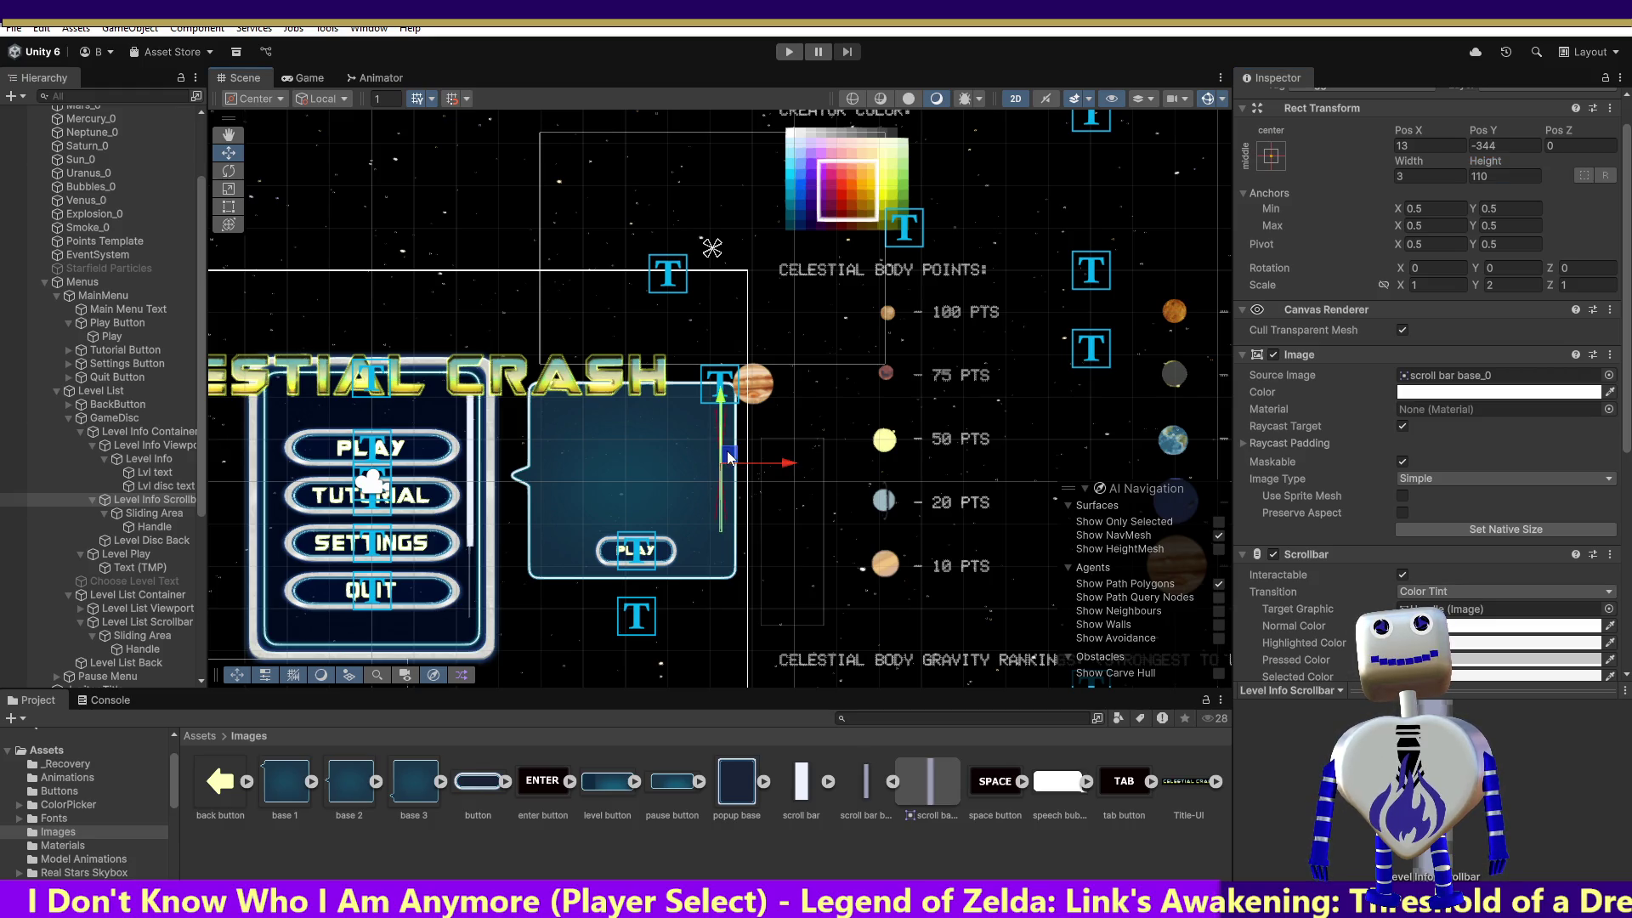
click(789, 52)
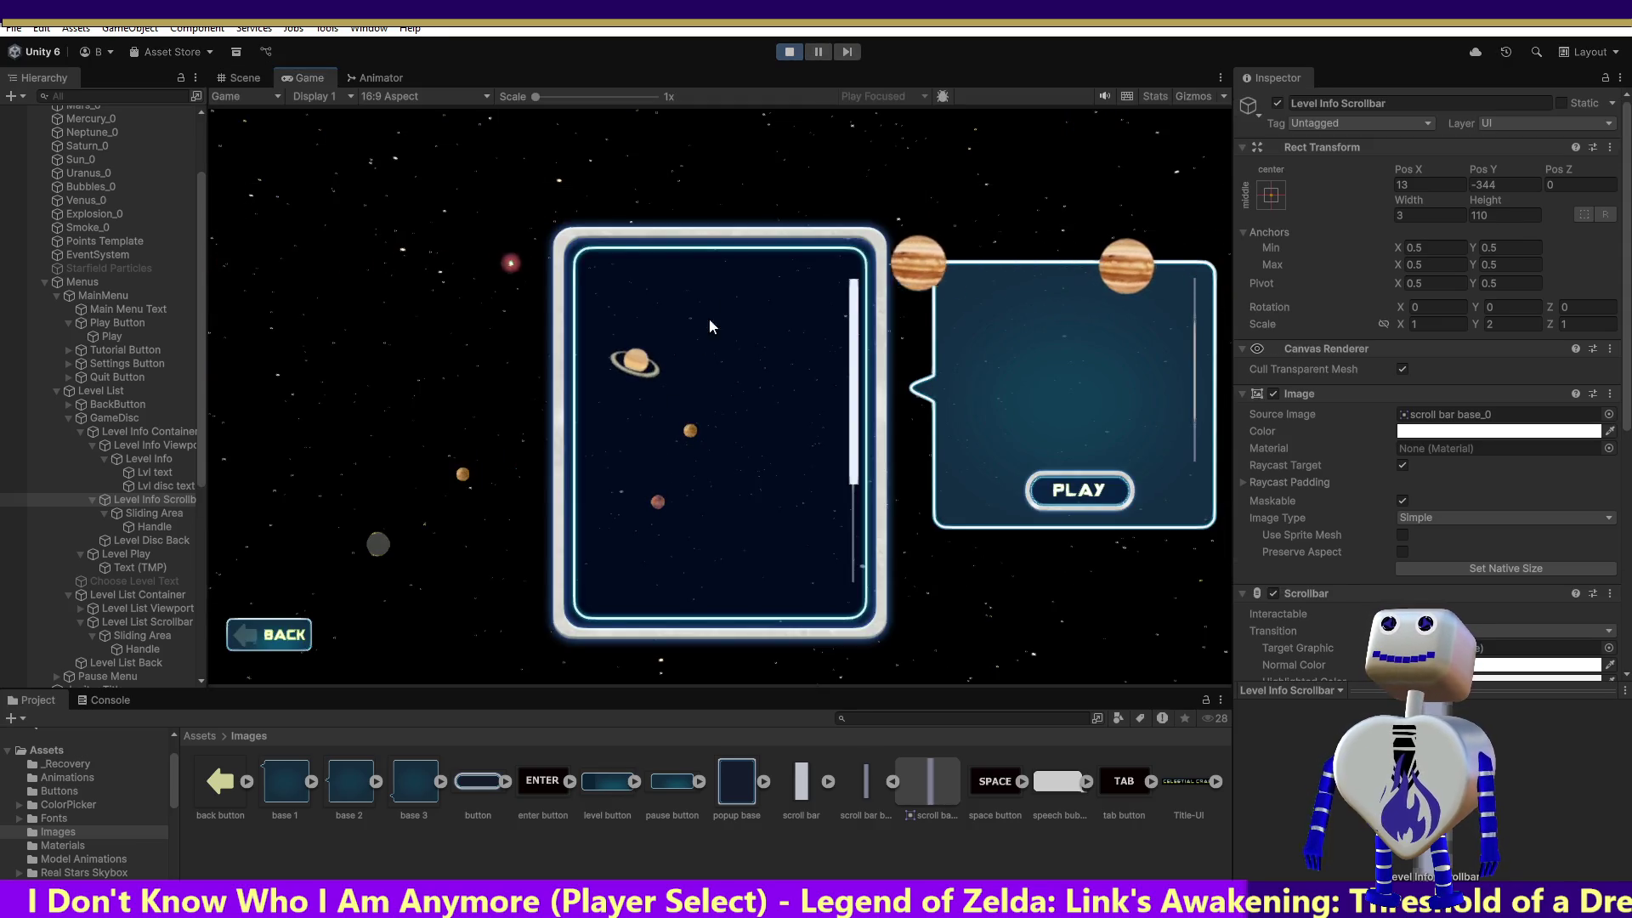
In the Game view, show the Skill Challenge objective and scroll the info panel.
click(712, 352)
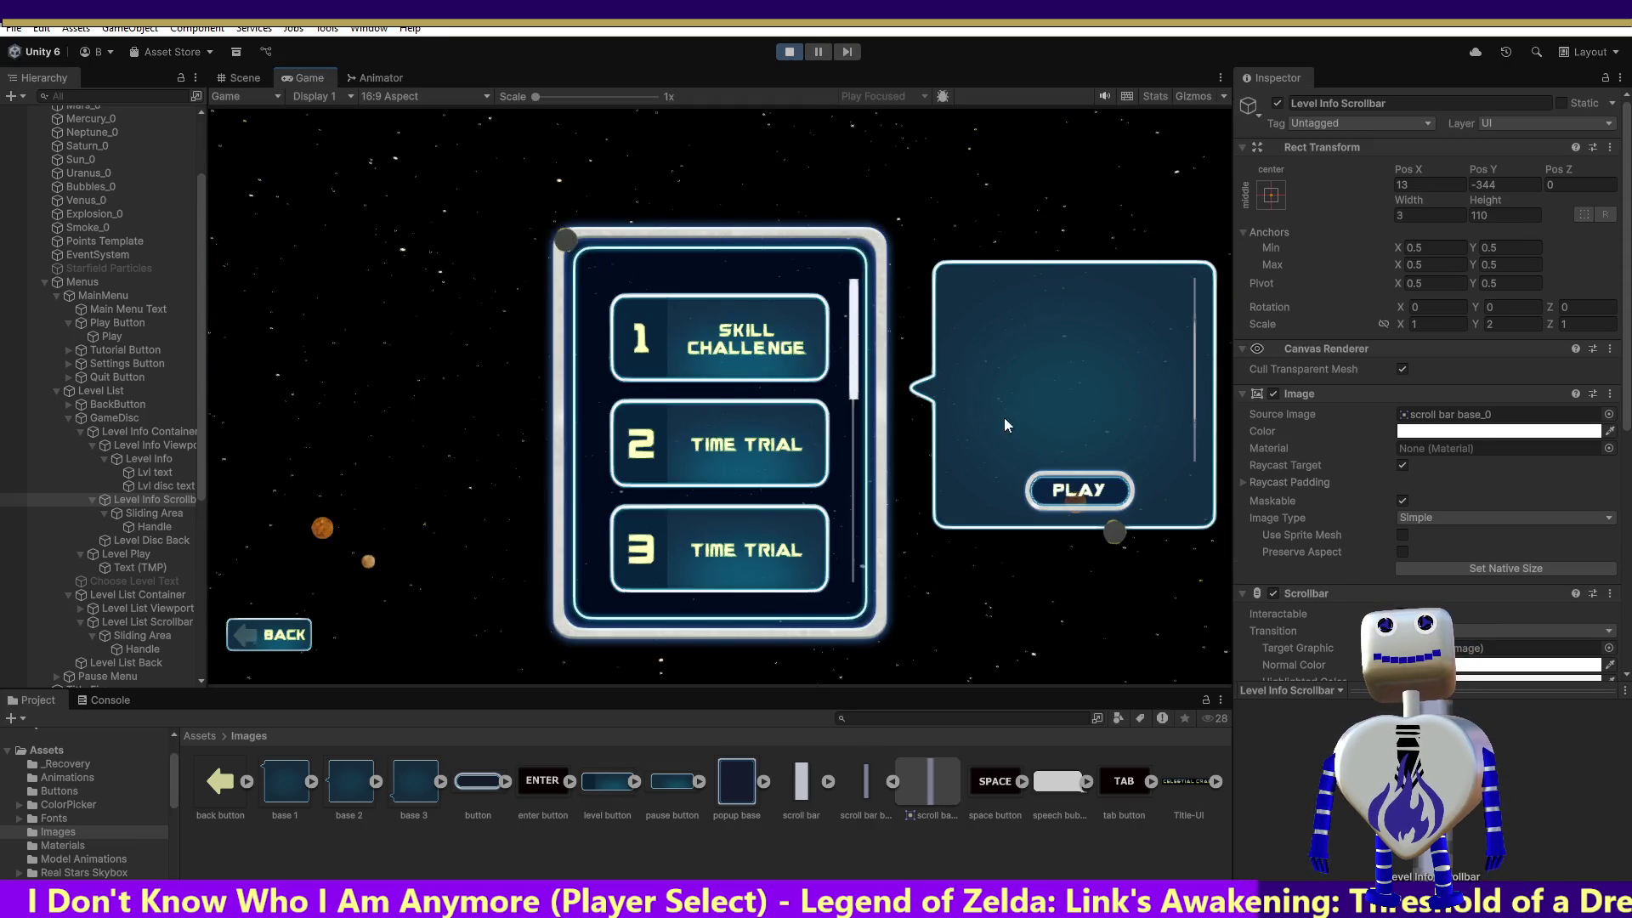
click(729, 353)
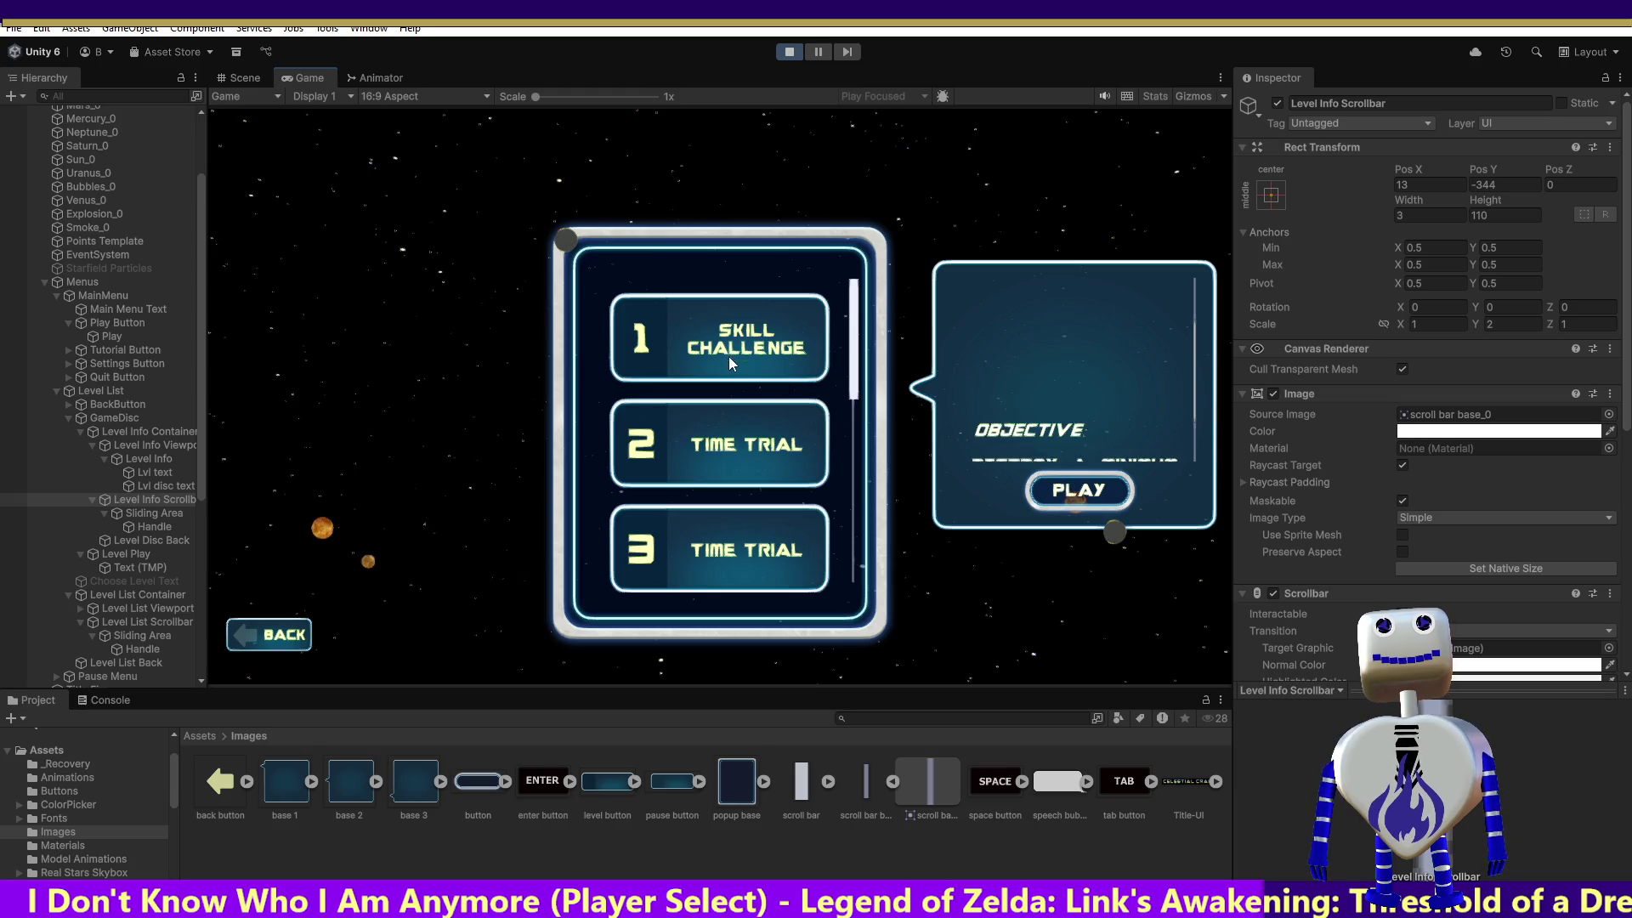
mouse_move(1195, 340)
mouse_down()
mouse_move(1198, 409)
mouse_move(1183, 304)
mouse_up()
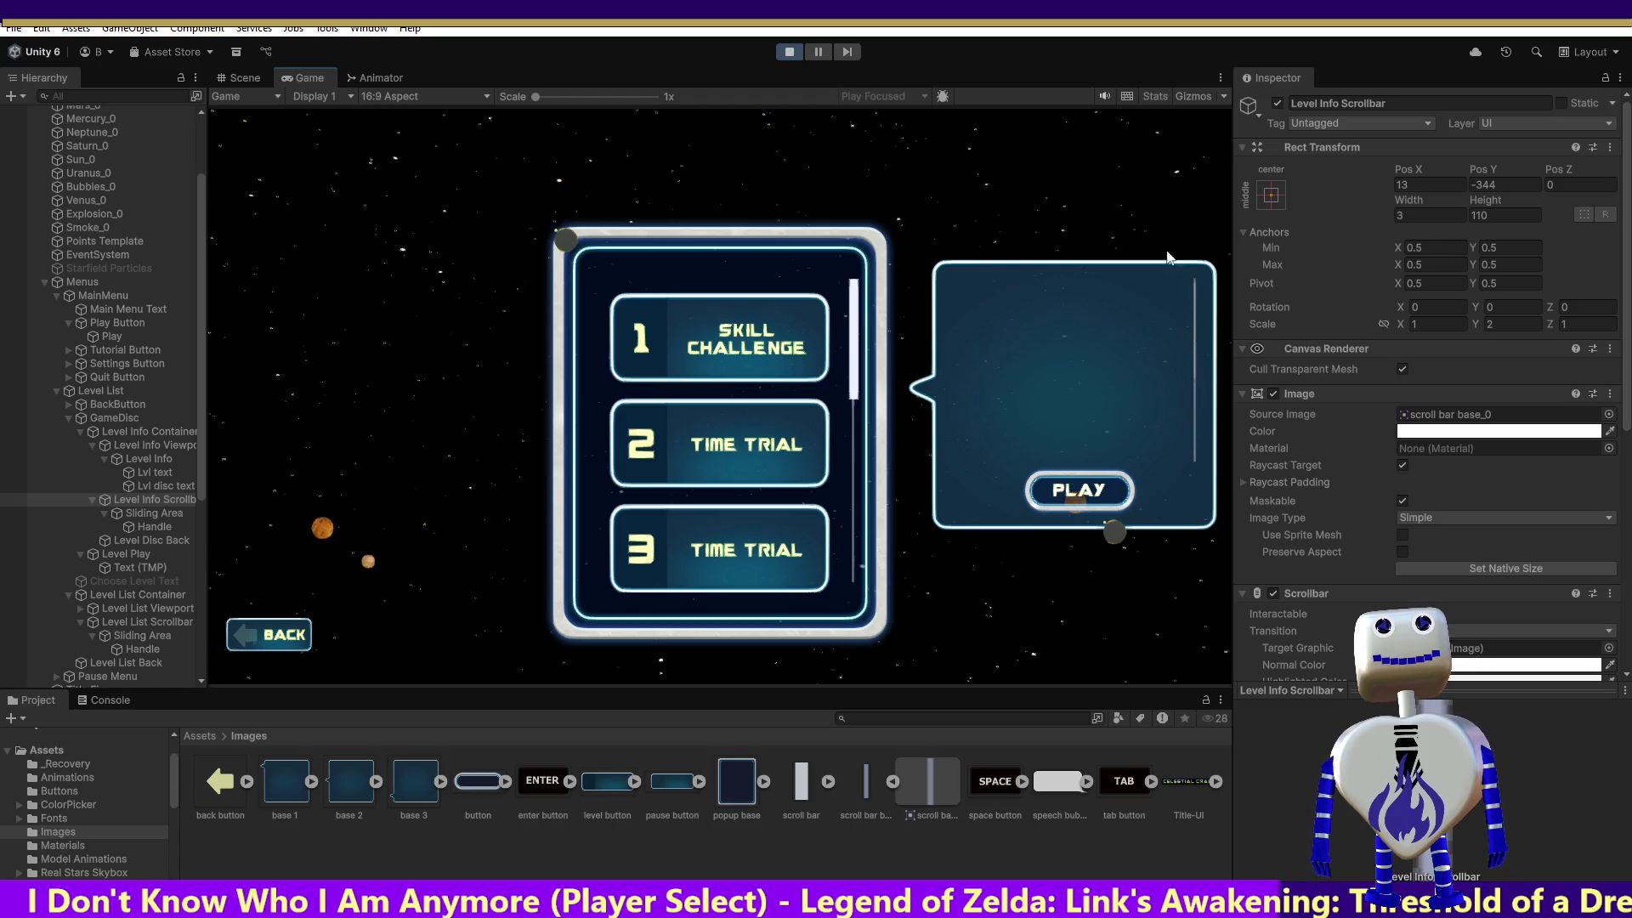
scroll(1154, 405, down, 3)
scroll(1180, 359, up, 1)
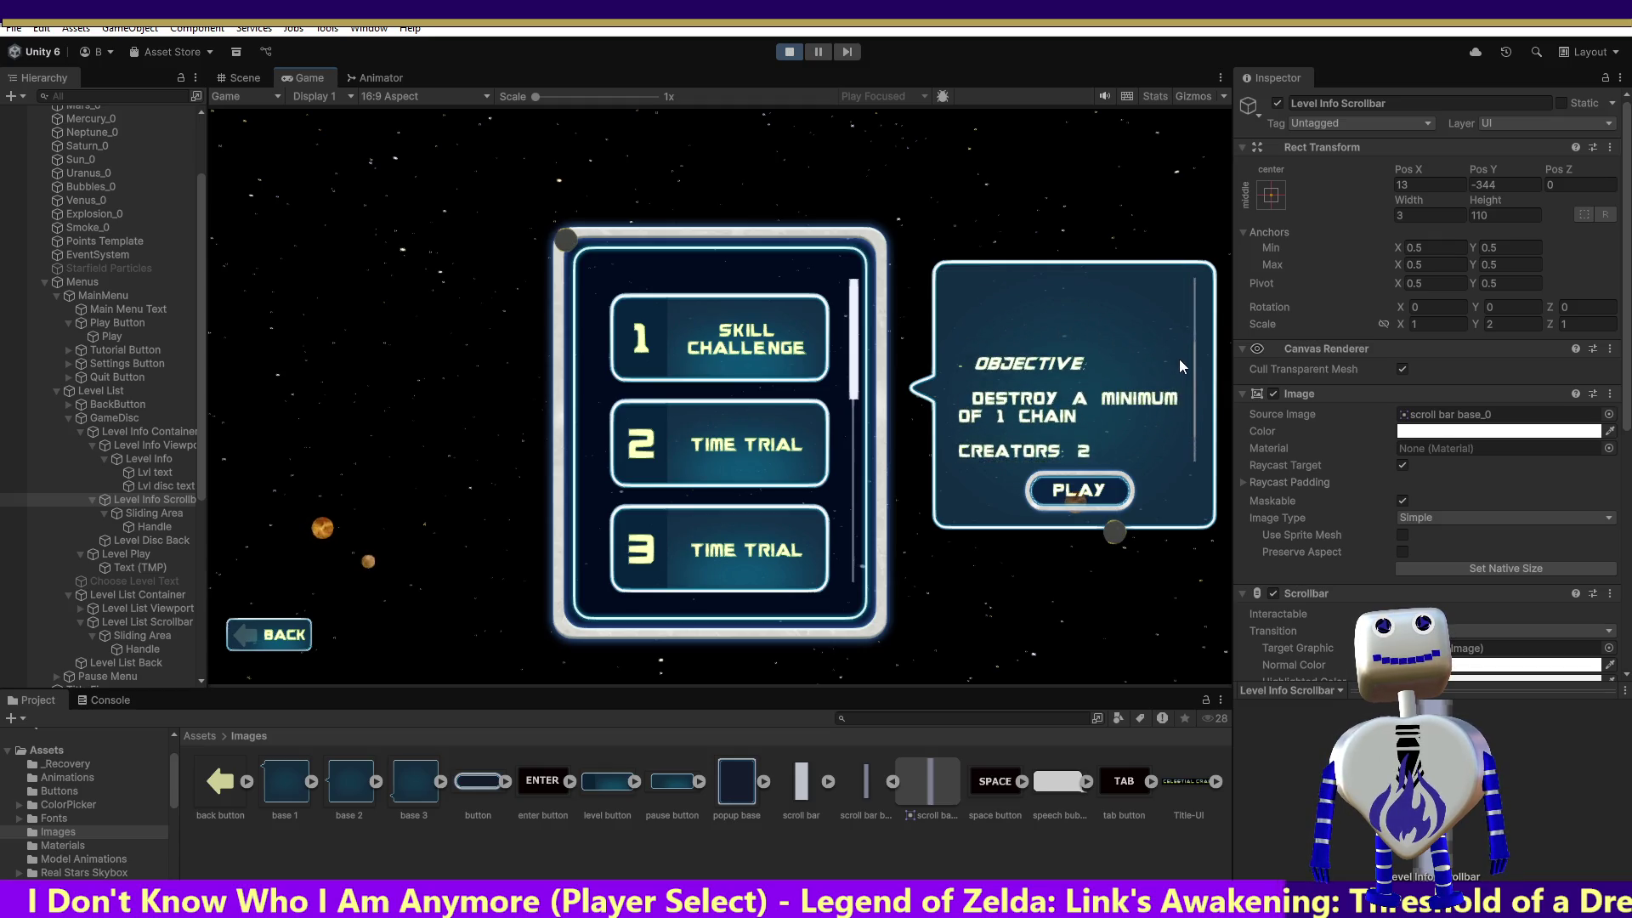
scroll(1181, 366, up, 3)
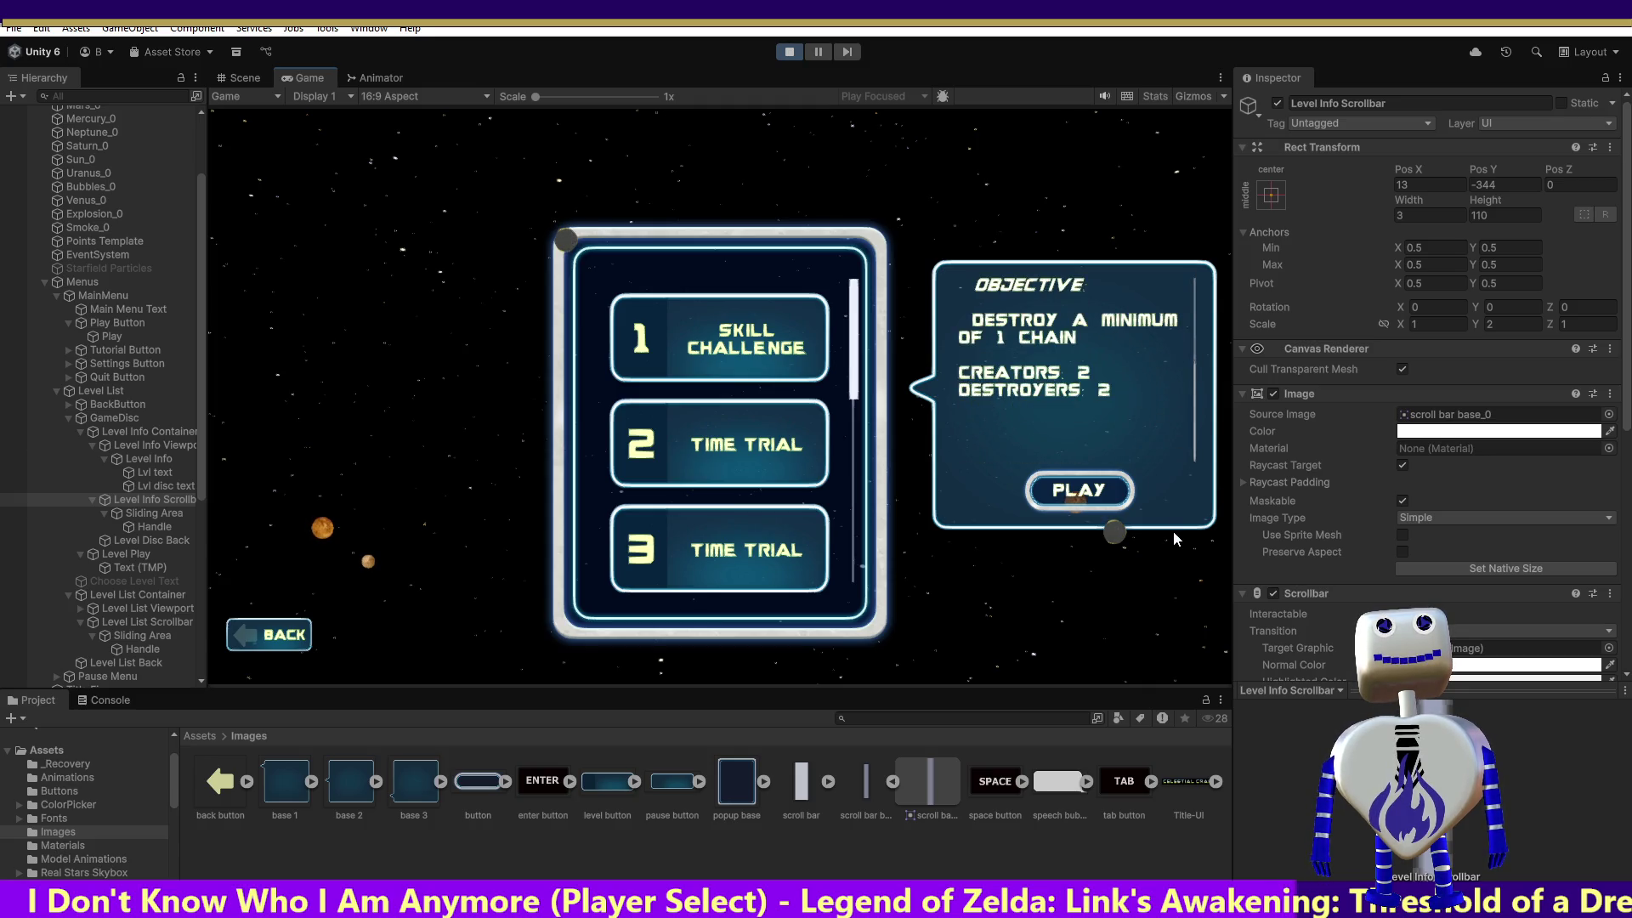
Try a scrollbar height of 0 while playing, then revert to 110.
click(1482, 215)
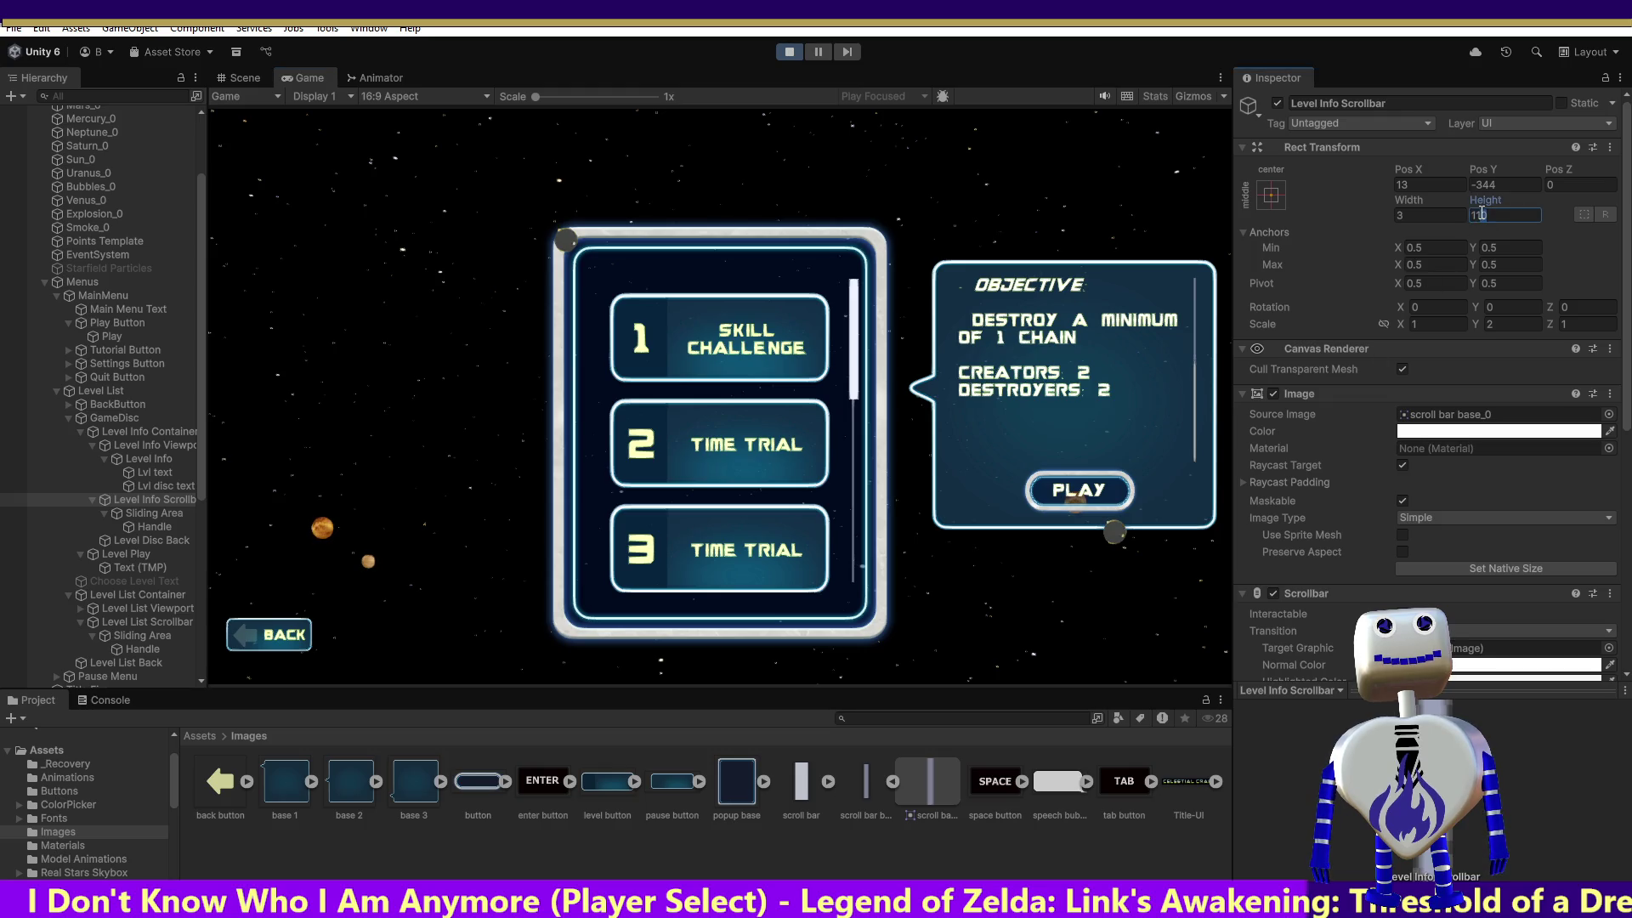
drag(1487, 215, 1430, 212)
text(0)
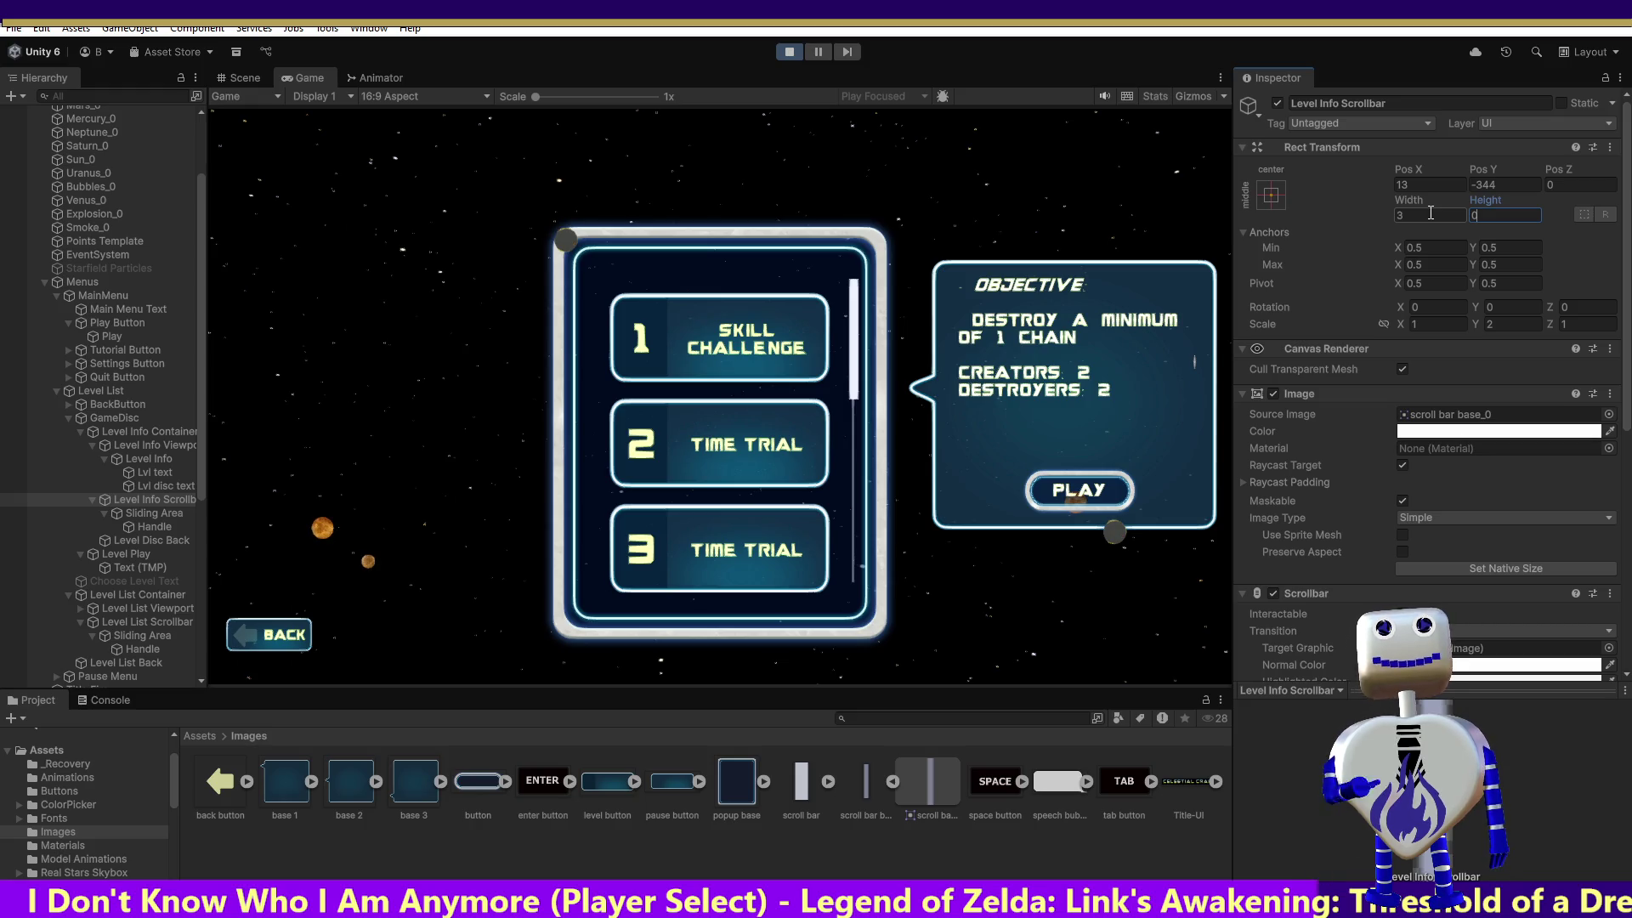
key(Escape)
text(110)
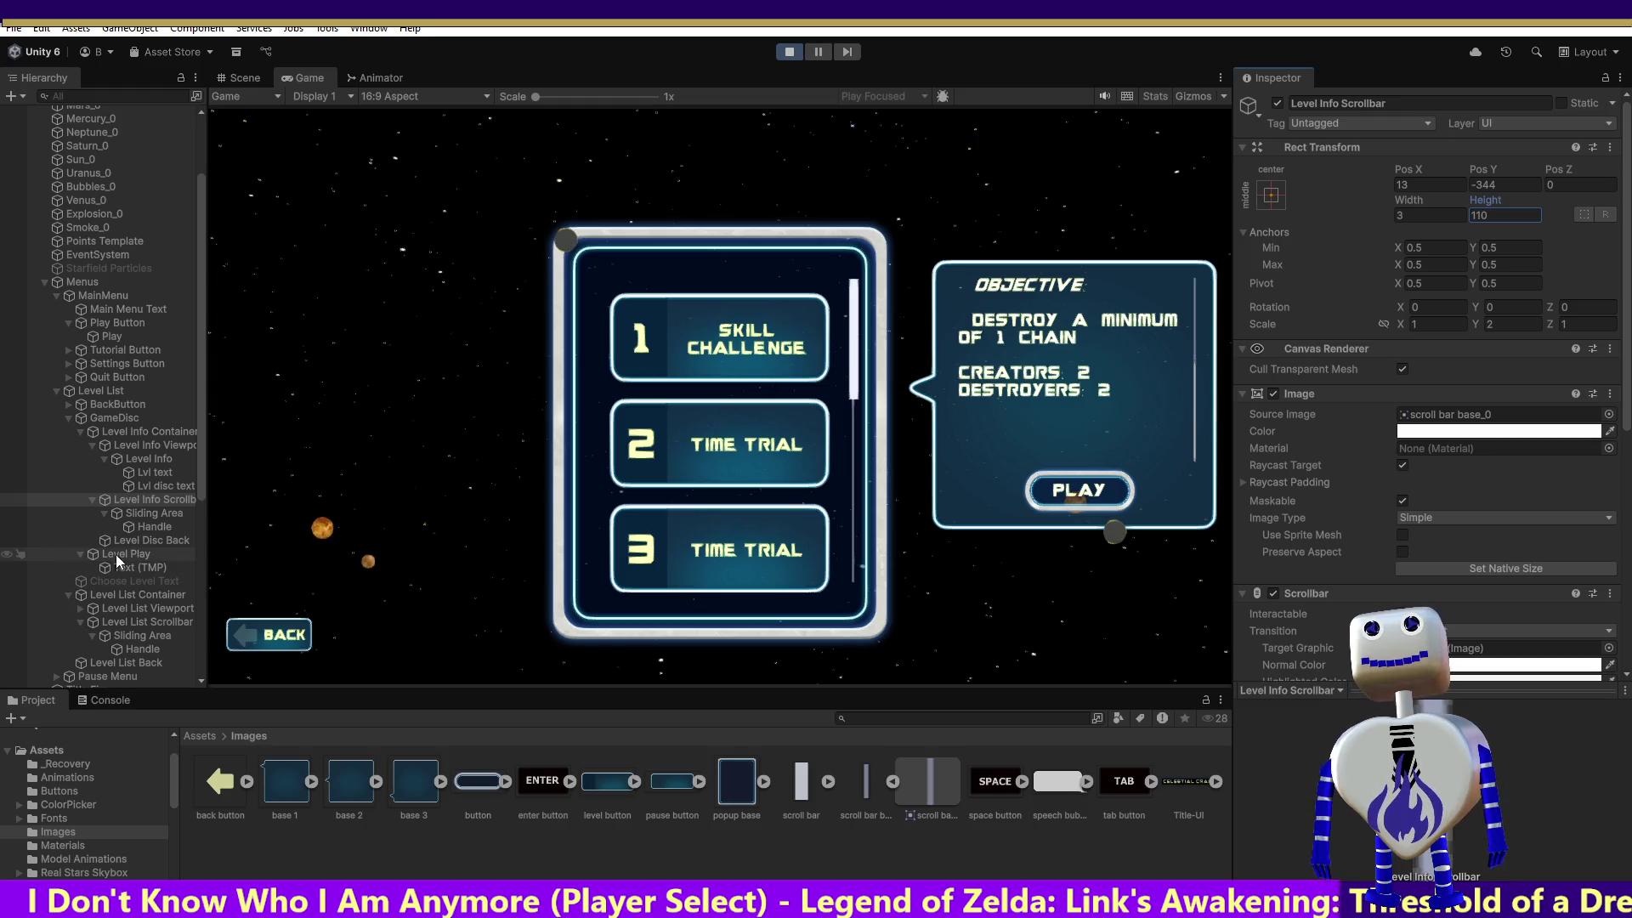
click(142, 528)
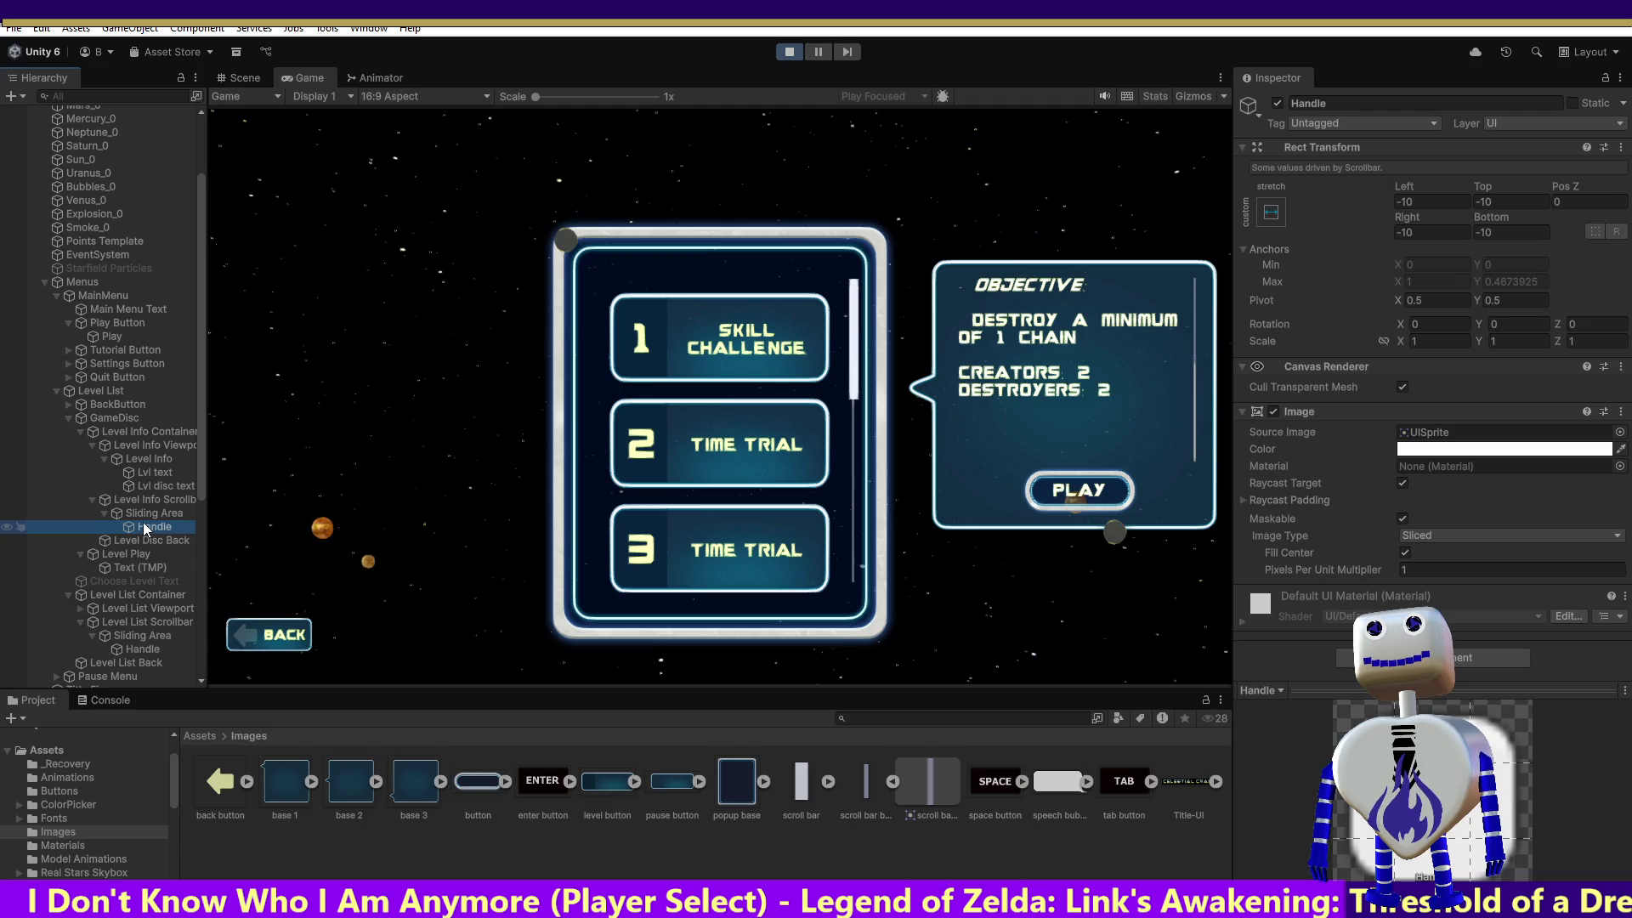
Compare the two scrollbar handles and change the info handle's Left offset to -13.
click(131, 651)
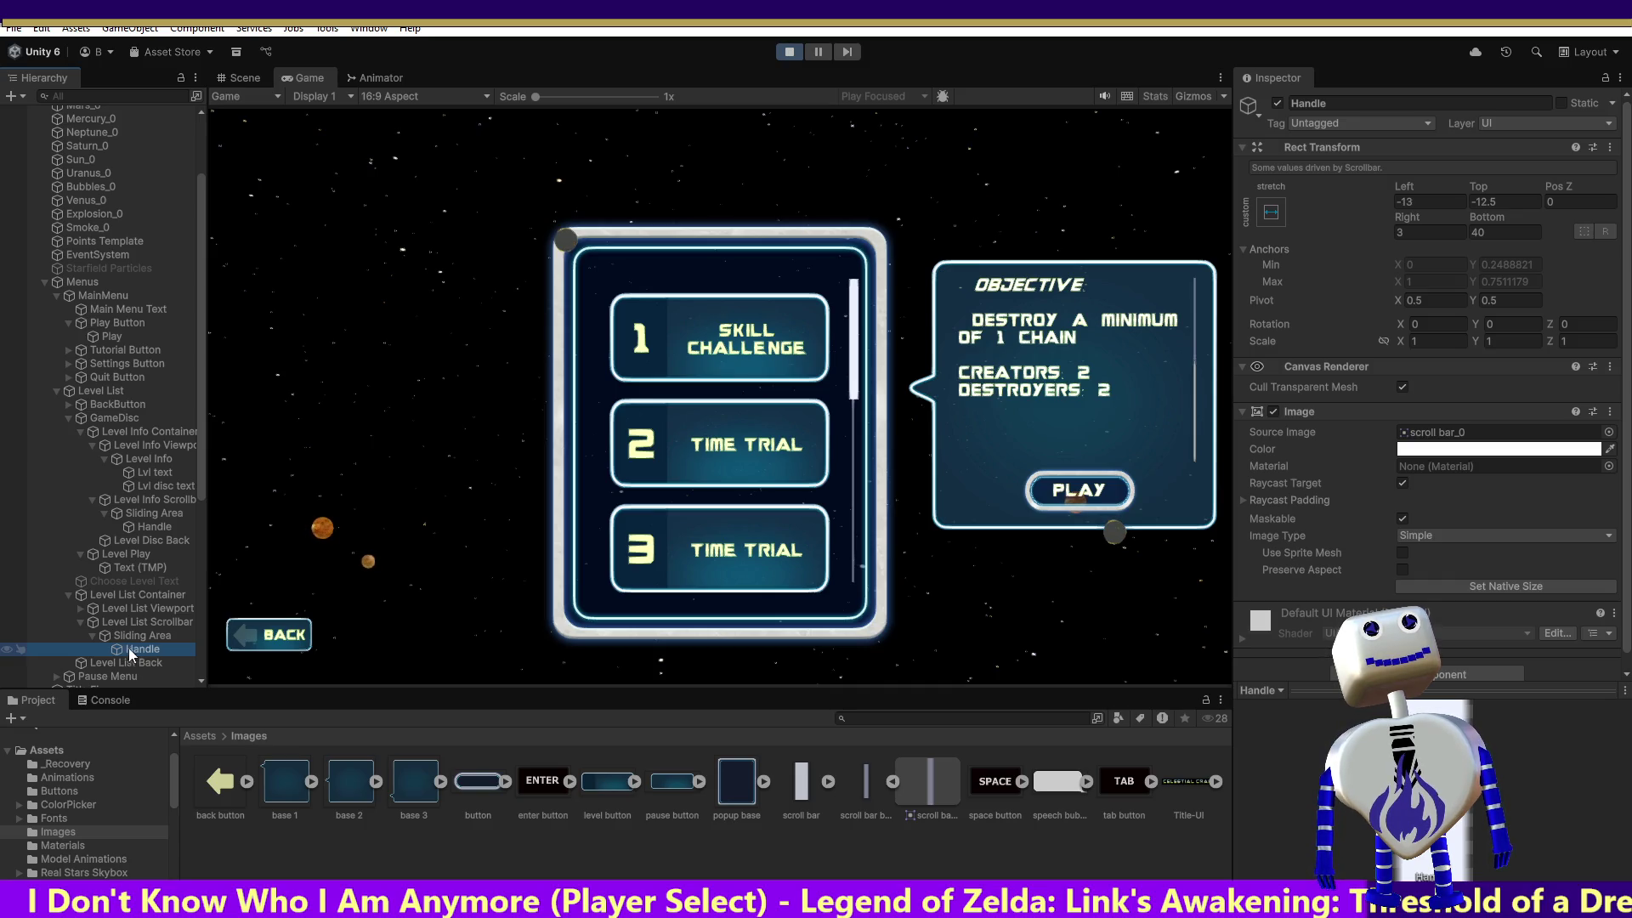
click(151, 527)
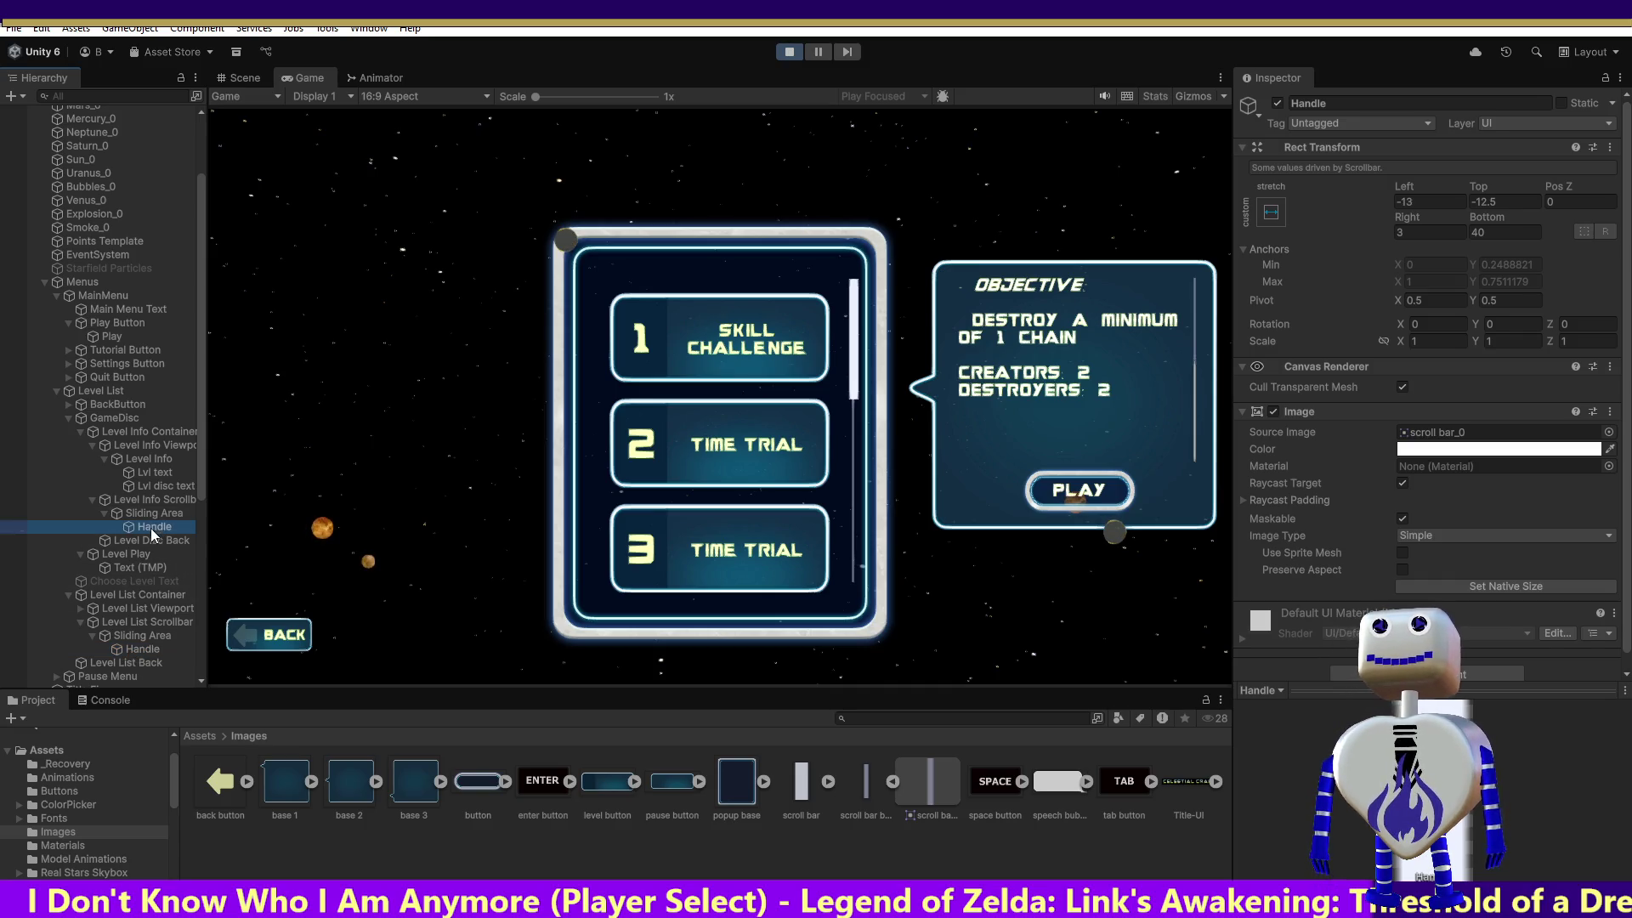
click(1428, 201)
click(1428, 201)
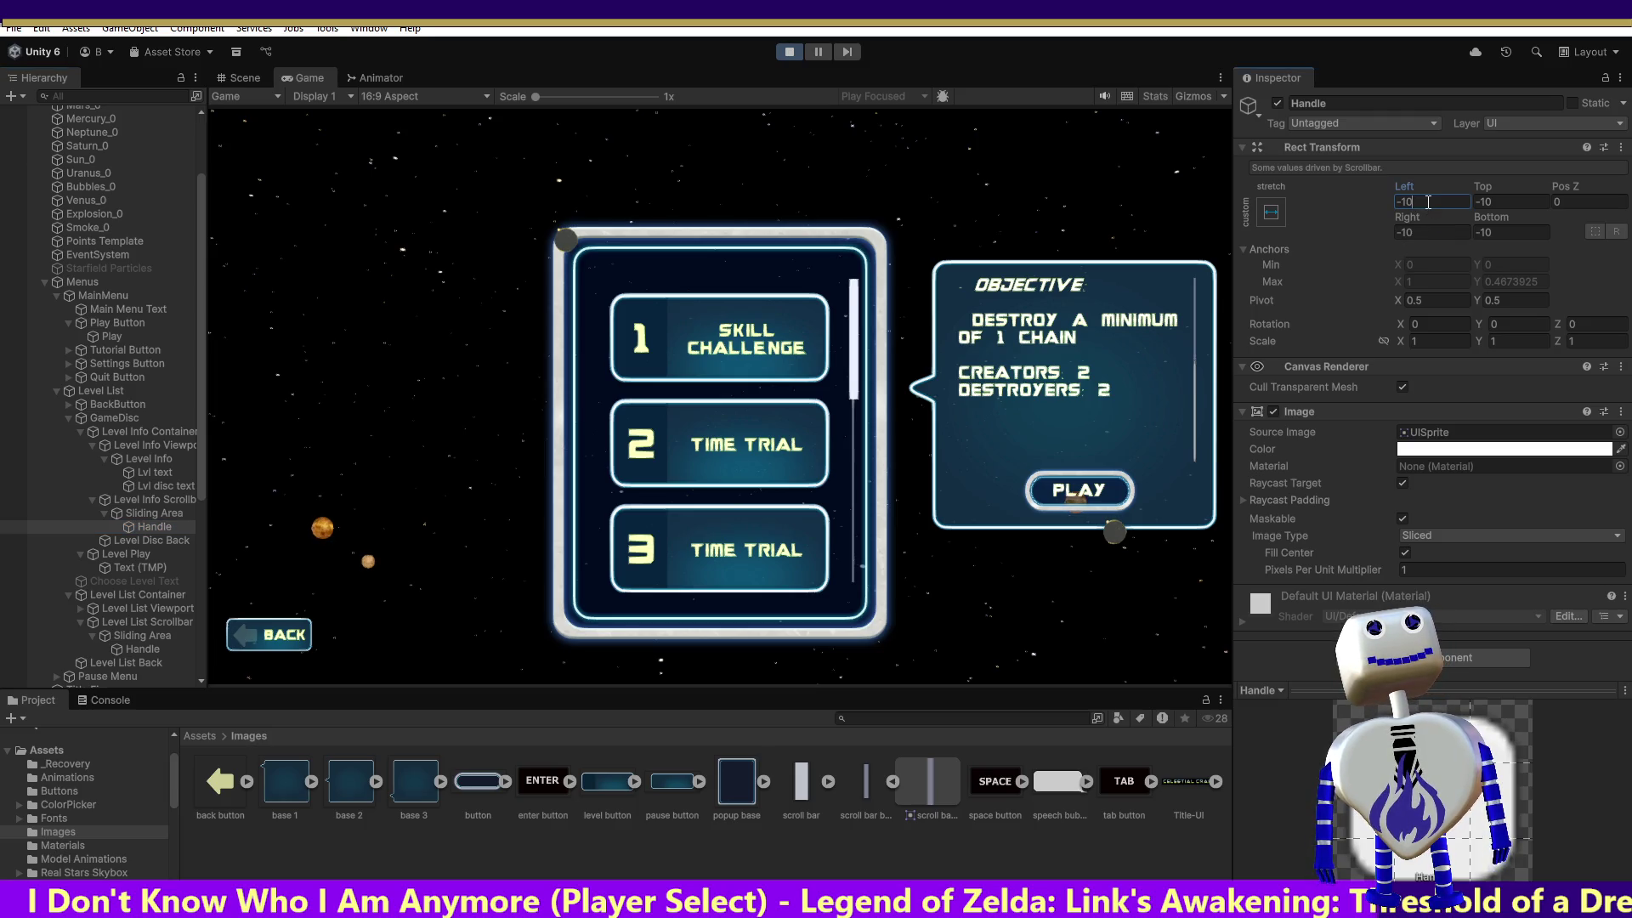
key(BackSpace)
text(3)
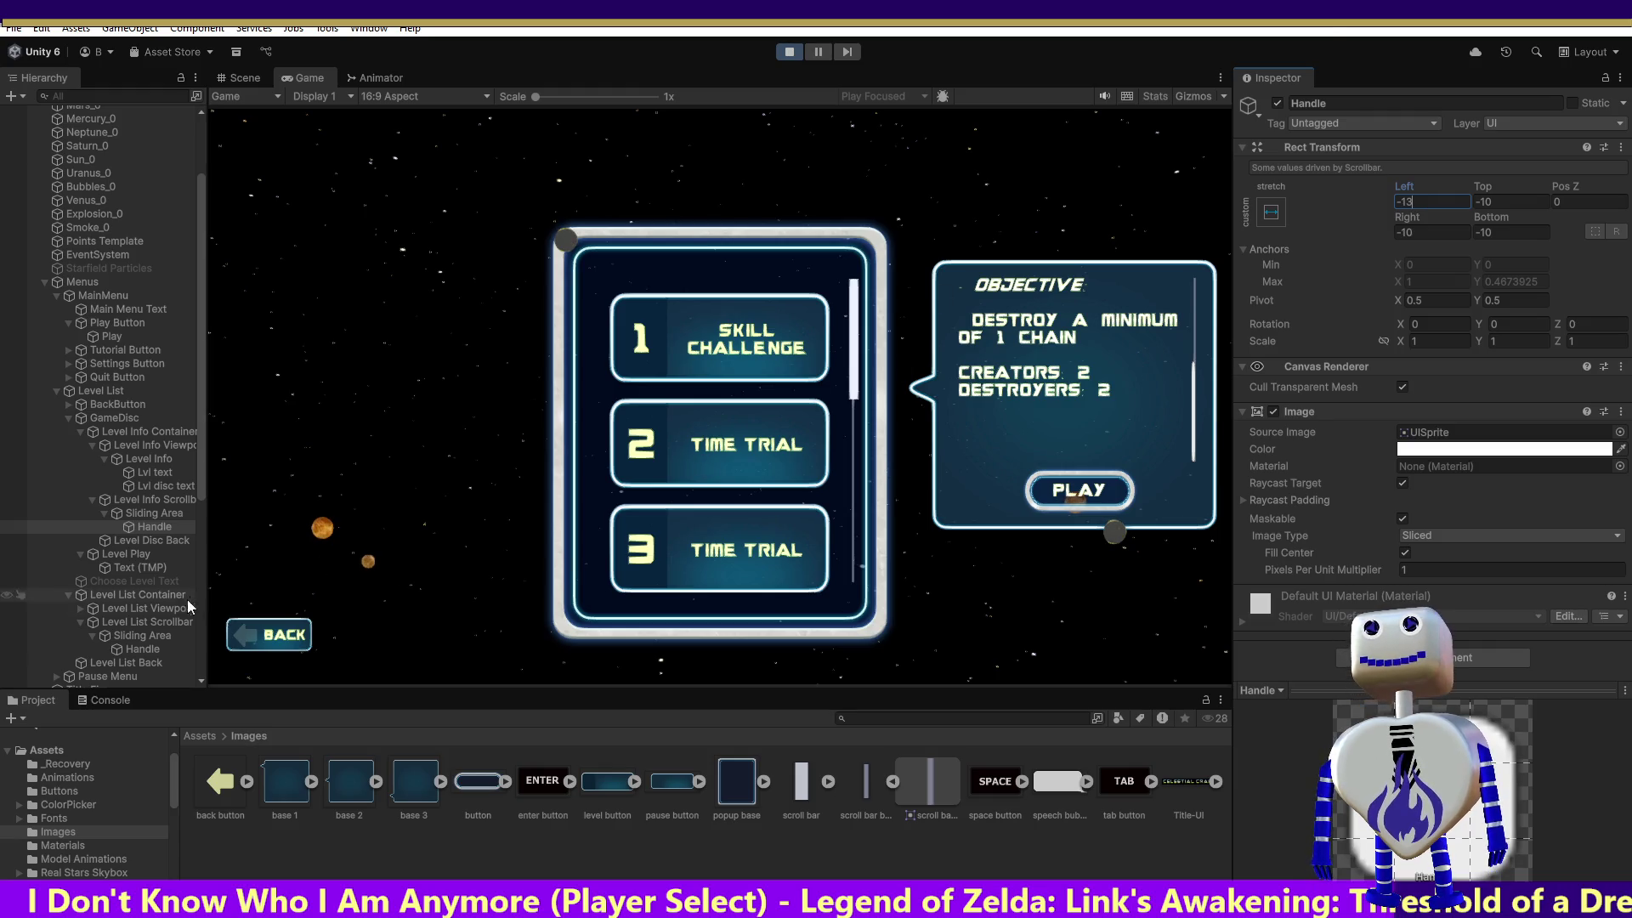
click(151, 649)
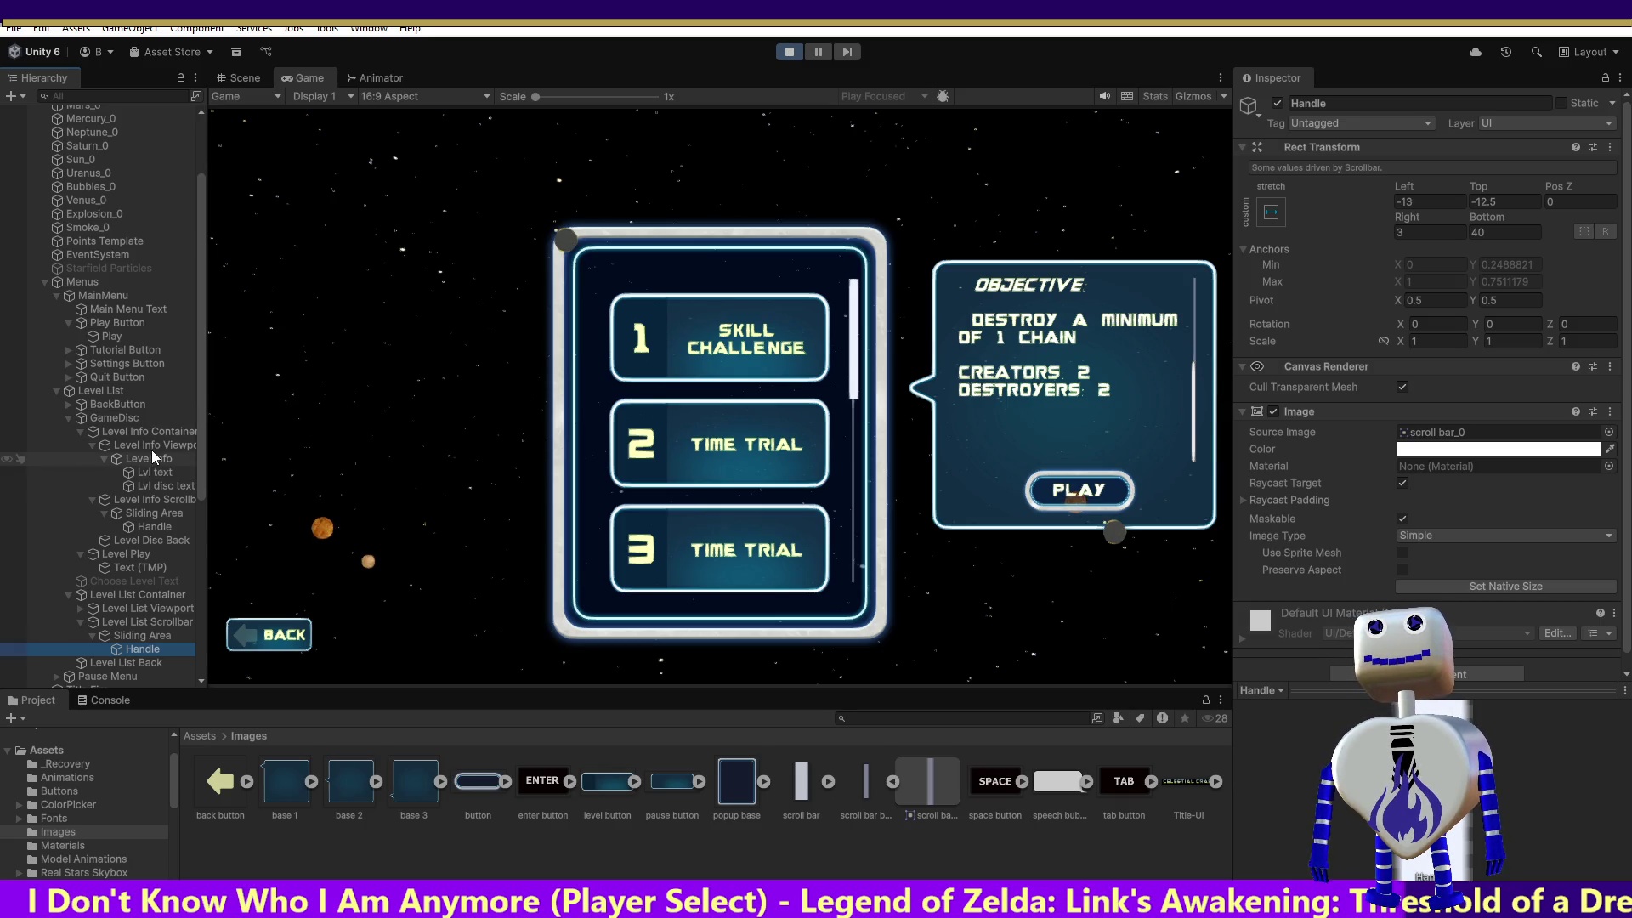
click(156, 499)
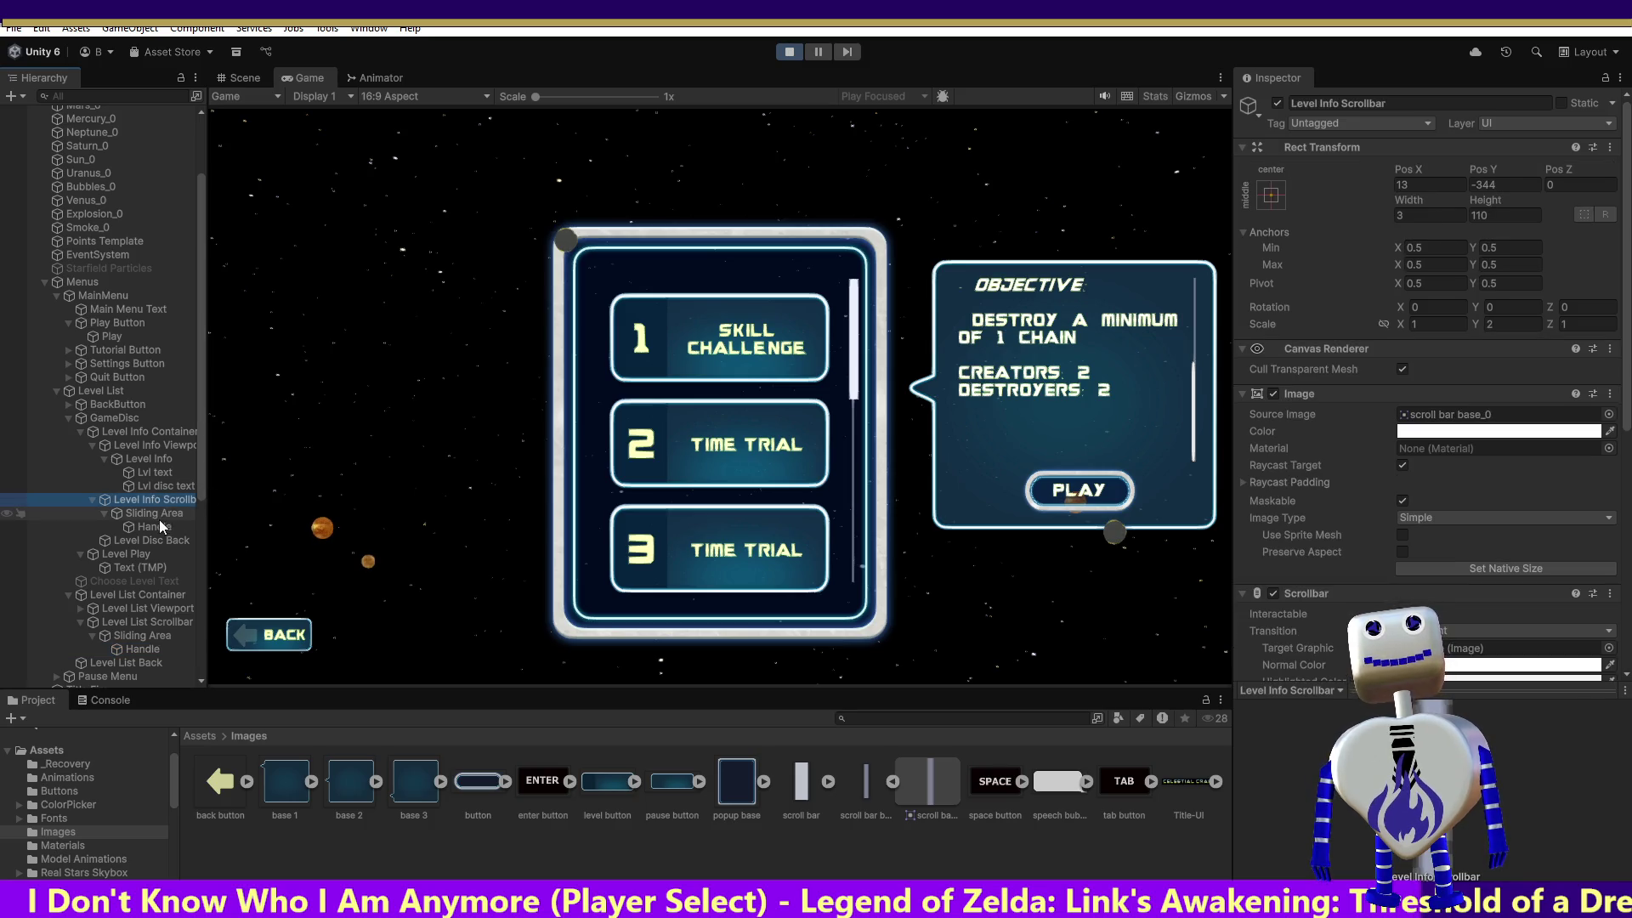
click(158, 527)
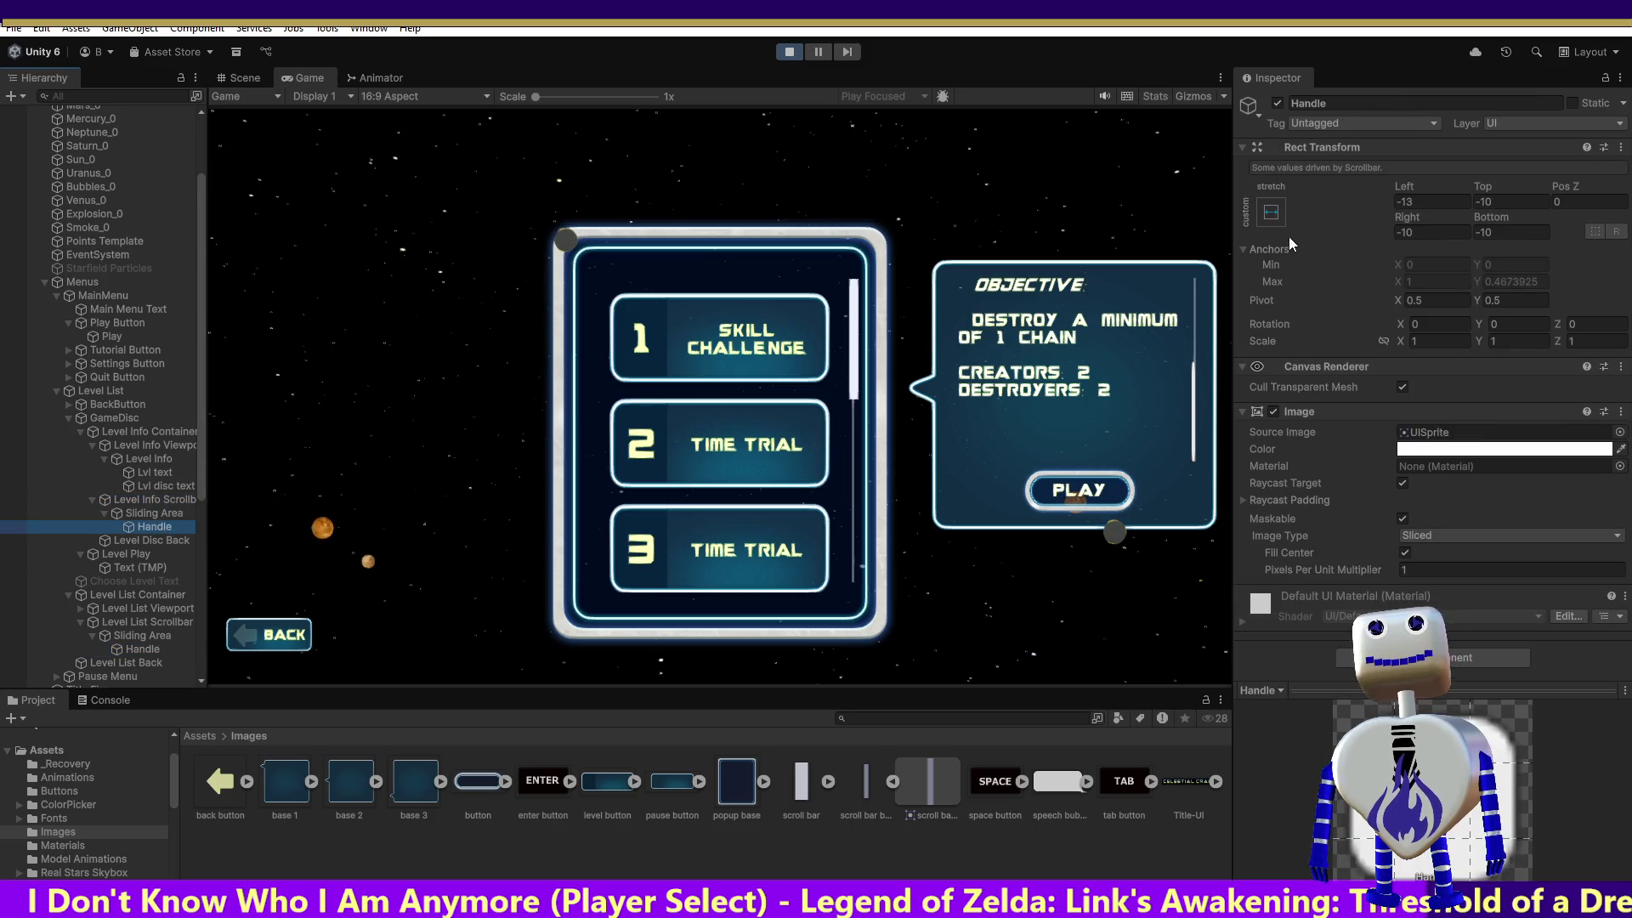
click(143, 650)
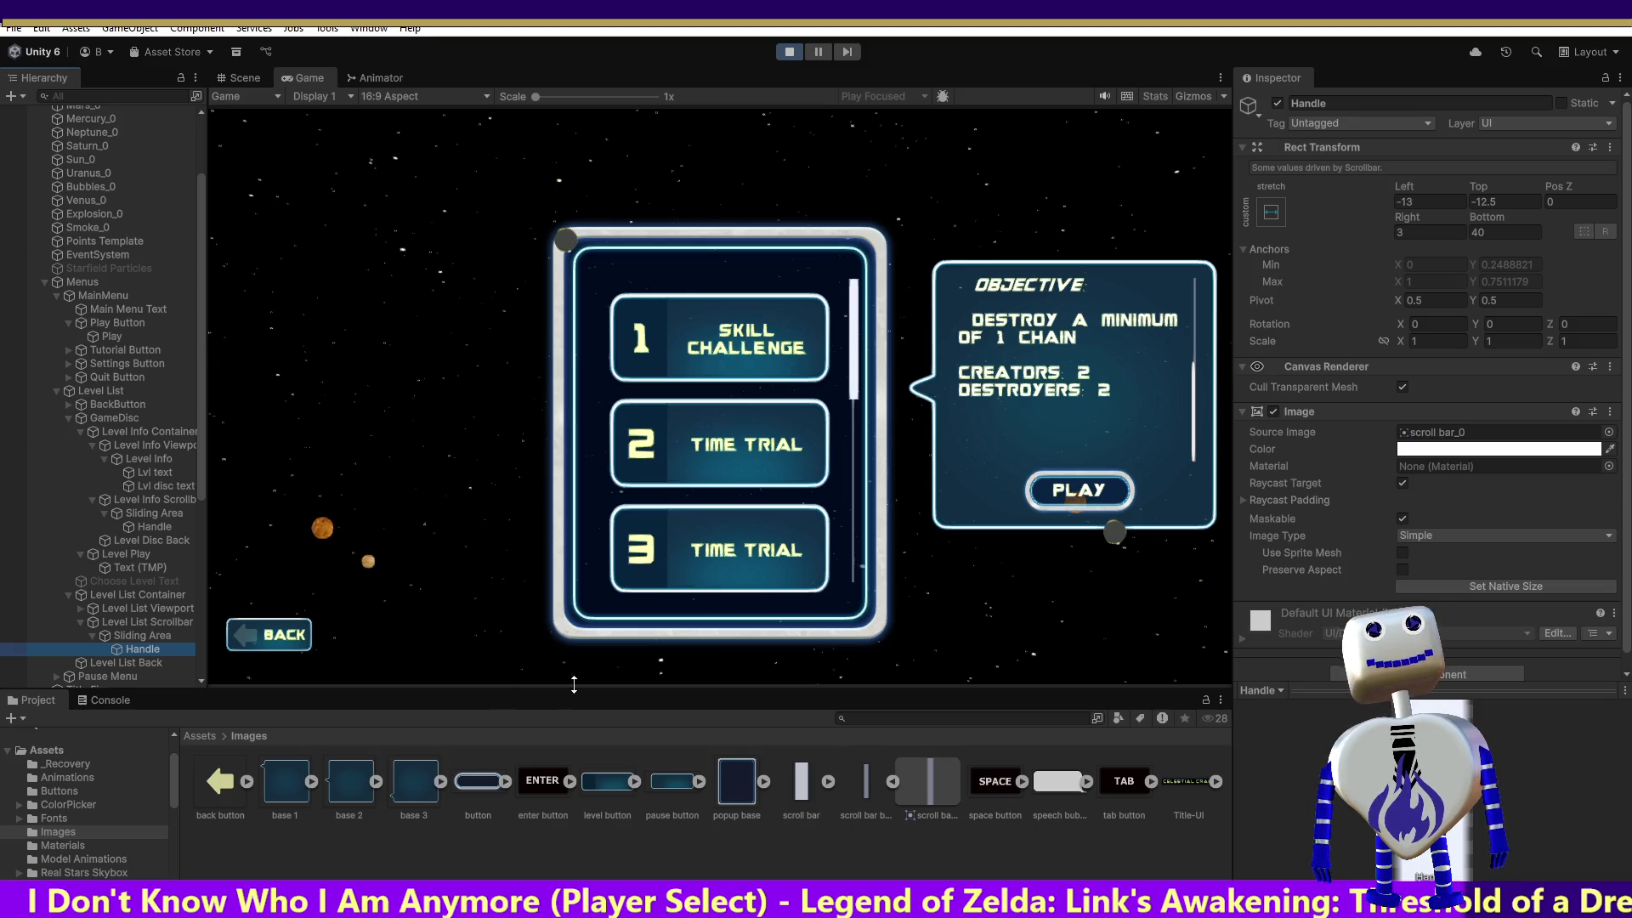
click(154, 527)
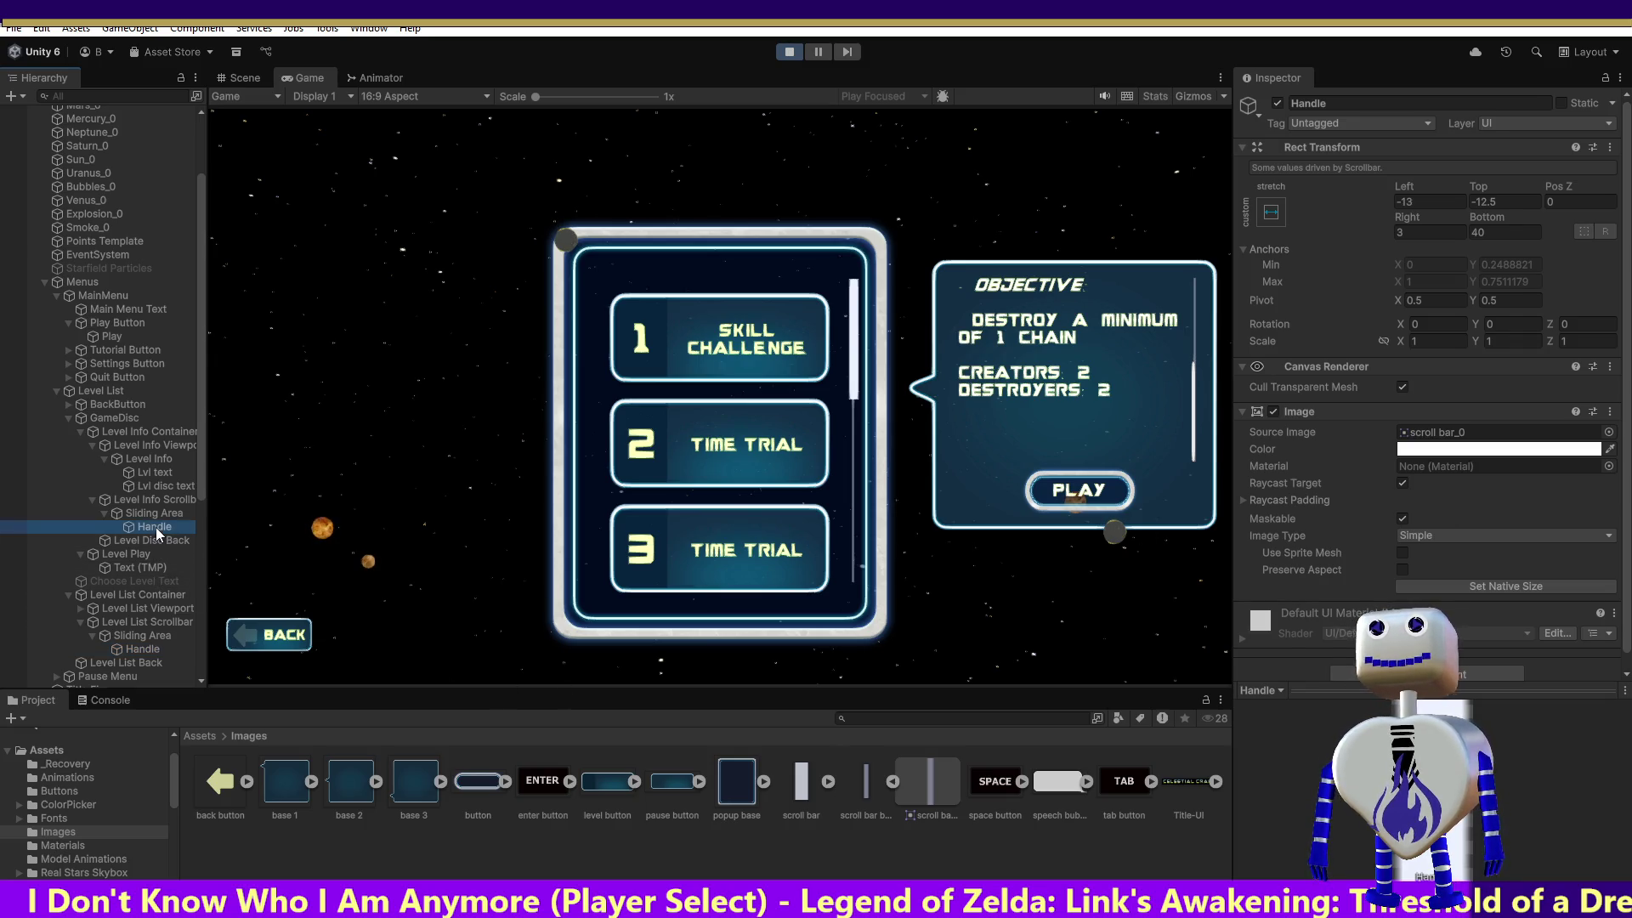
Set the info handle's Top -12.5, Right 3 and Bottom 40, checking against the level list handle.
click(1491, 202)
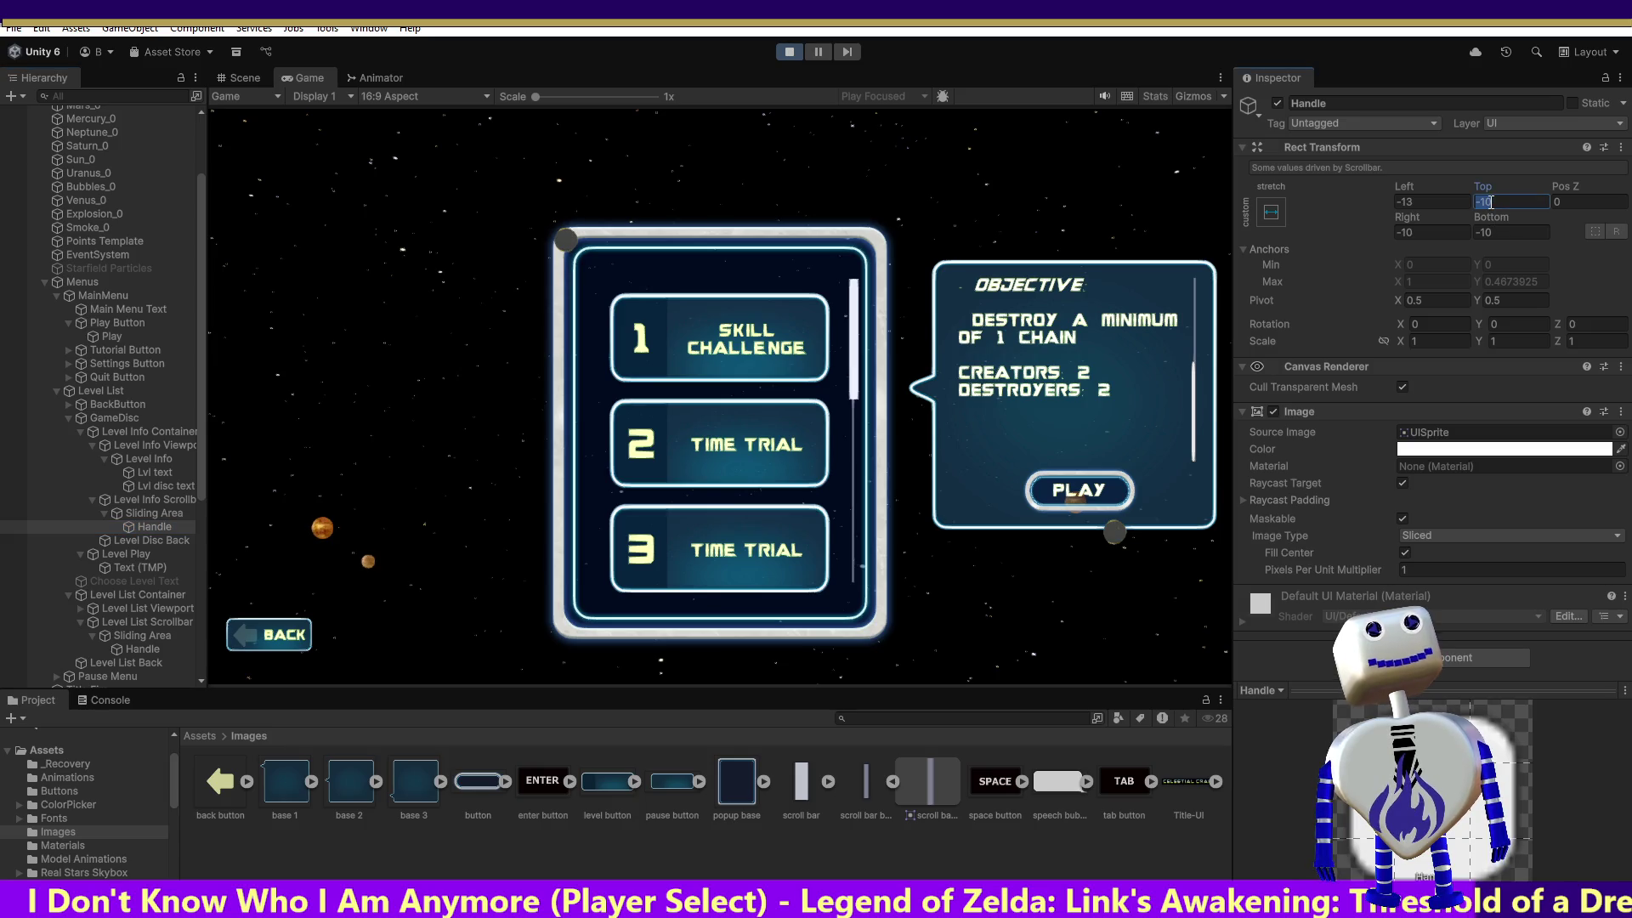
text(-12.5)
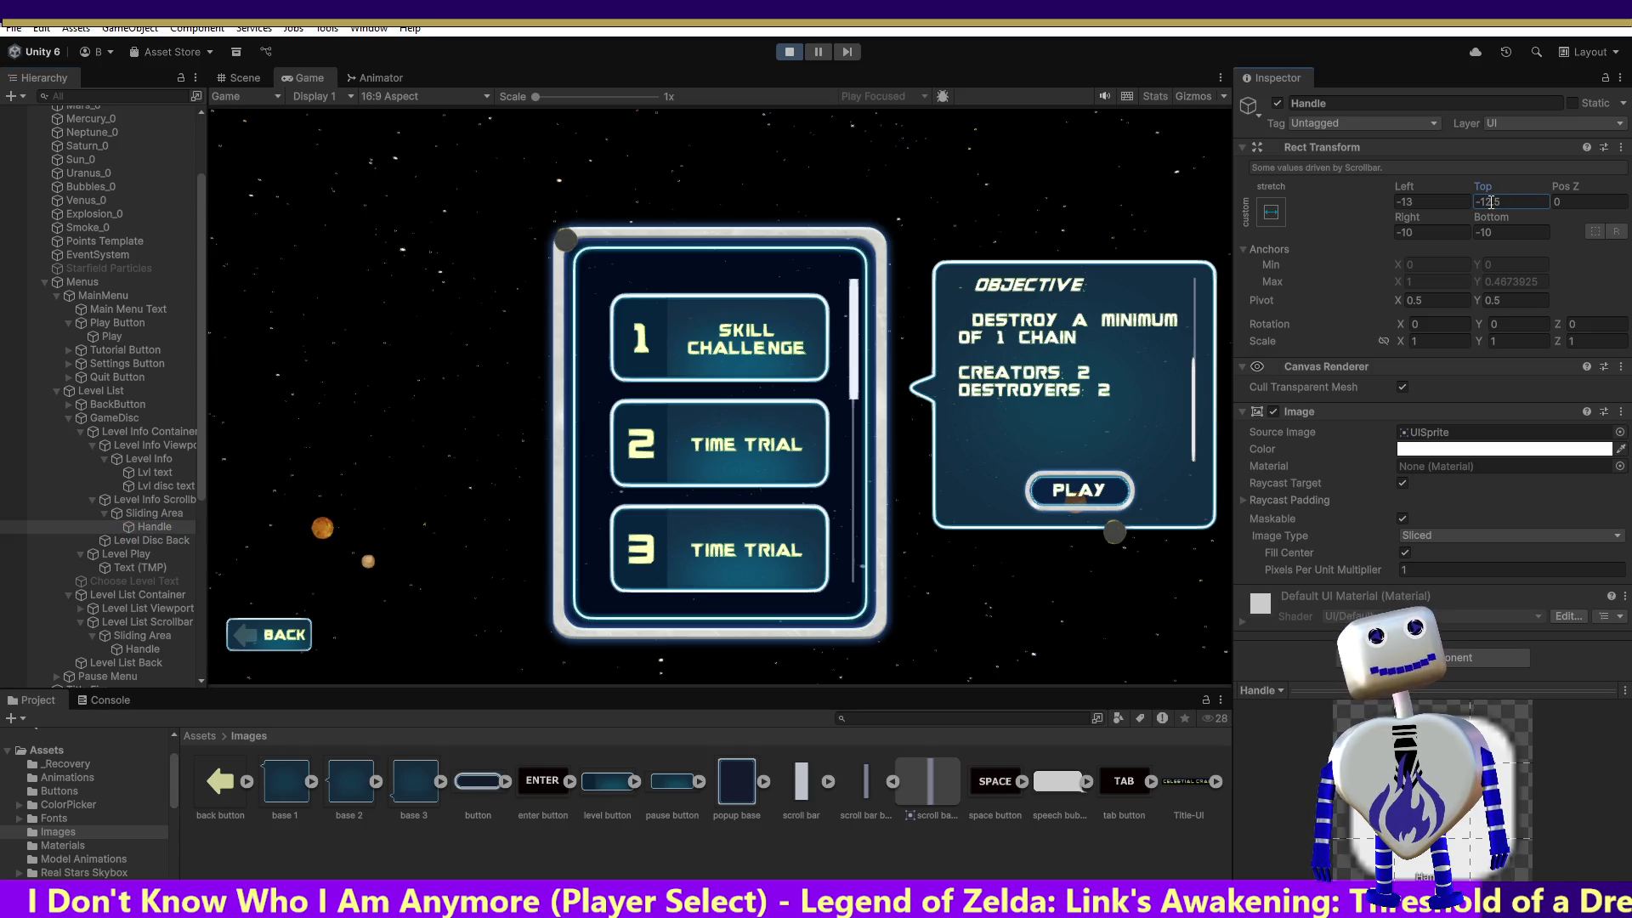
click(1415, 243)
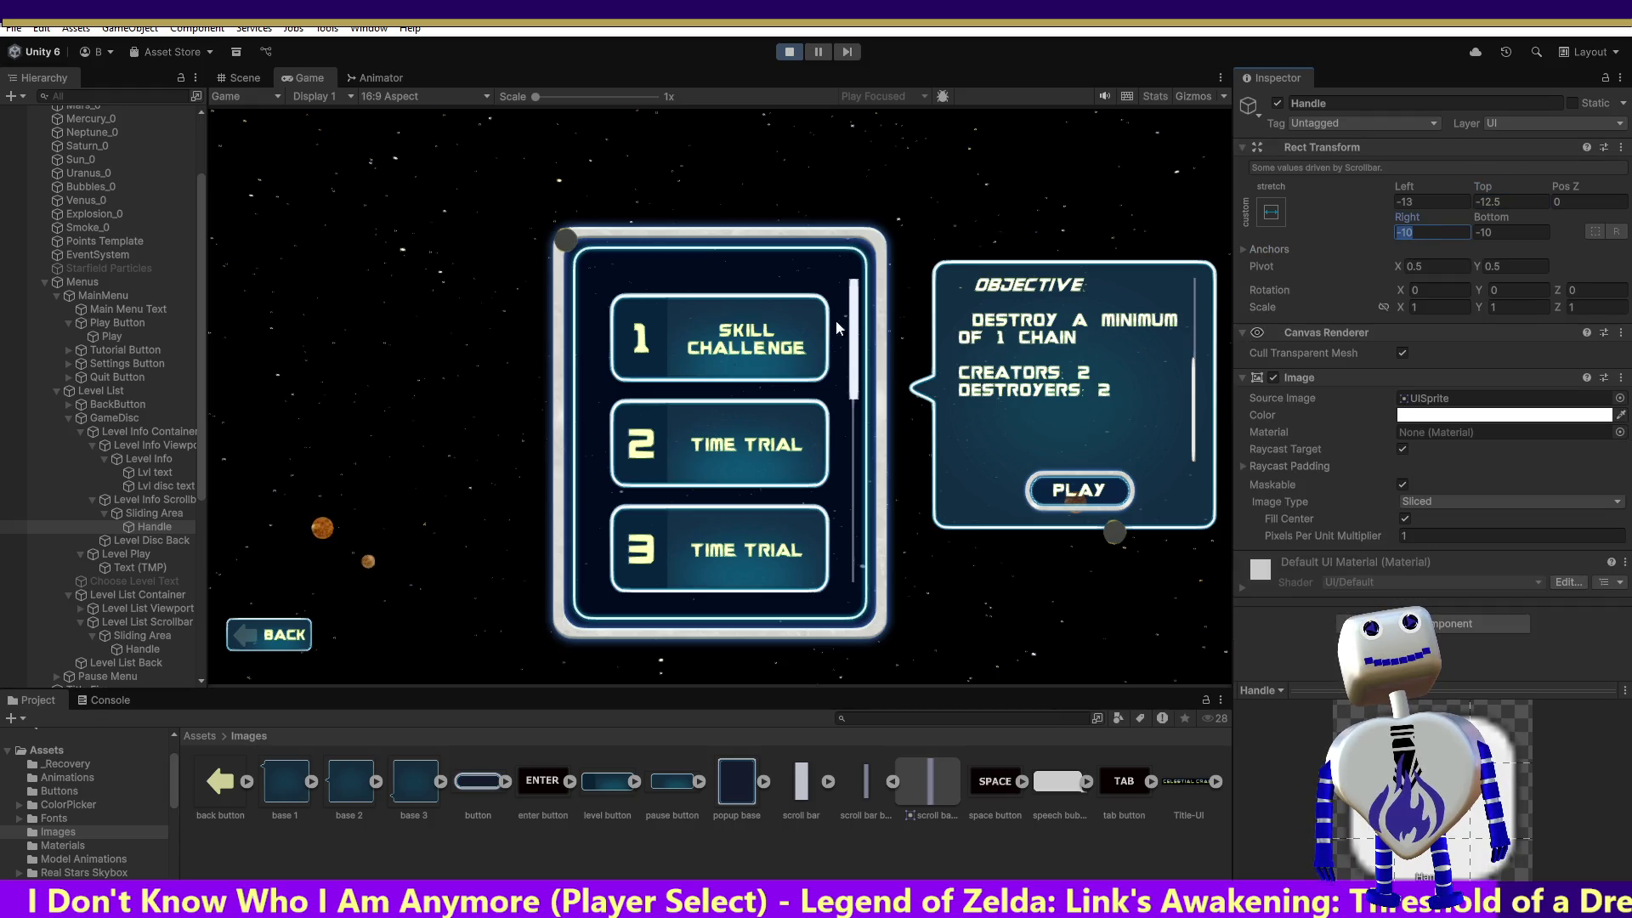
click(142, 650)
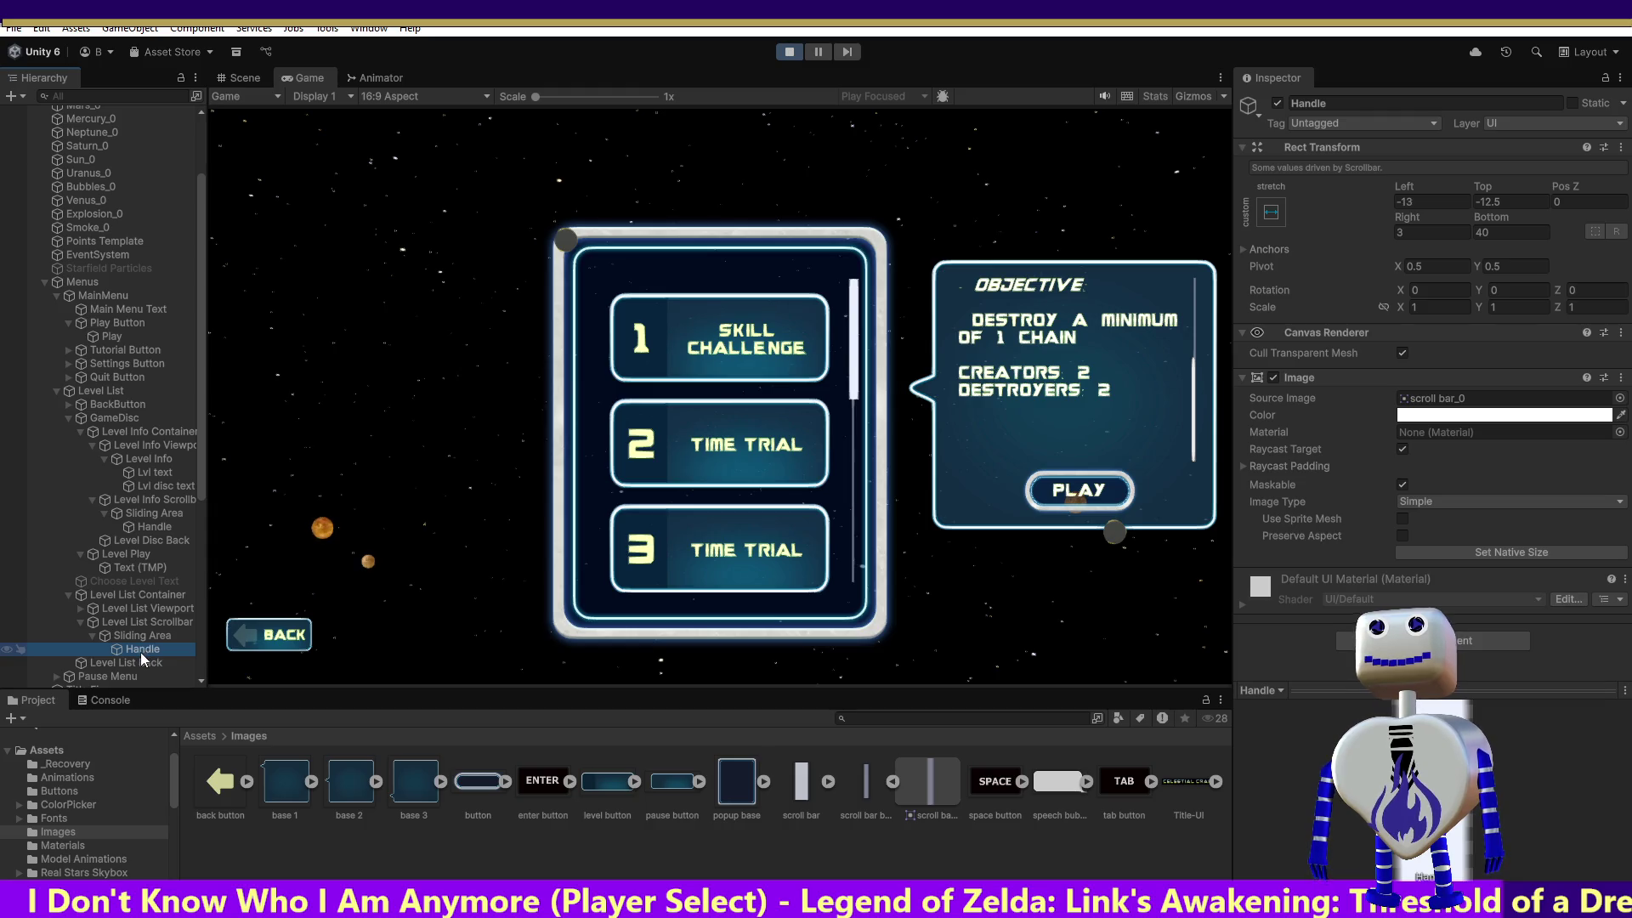
click(150, 526)
click(1428, 232)
text(3)
key(Tab)
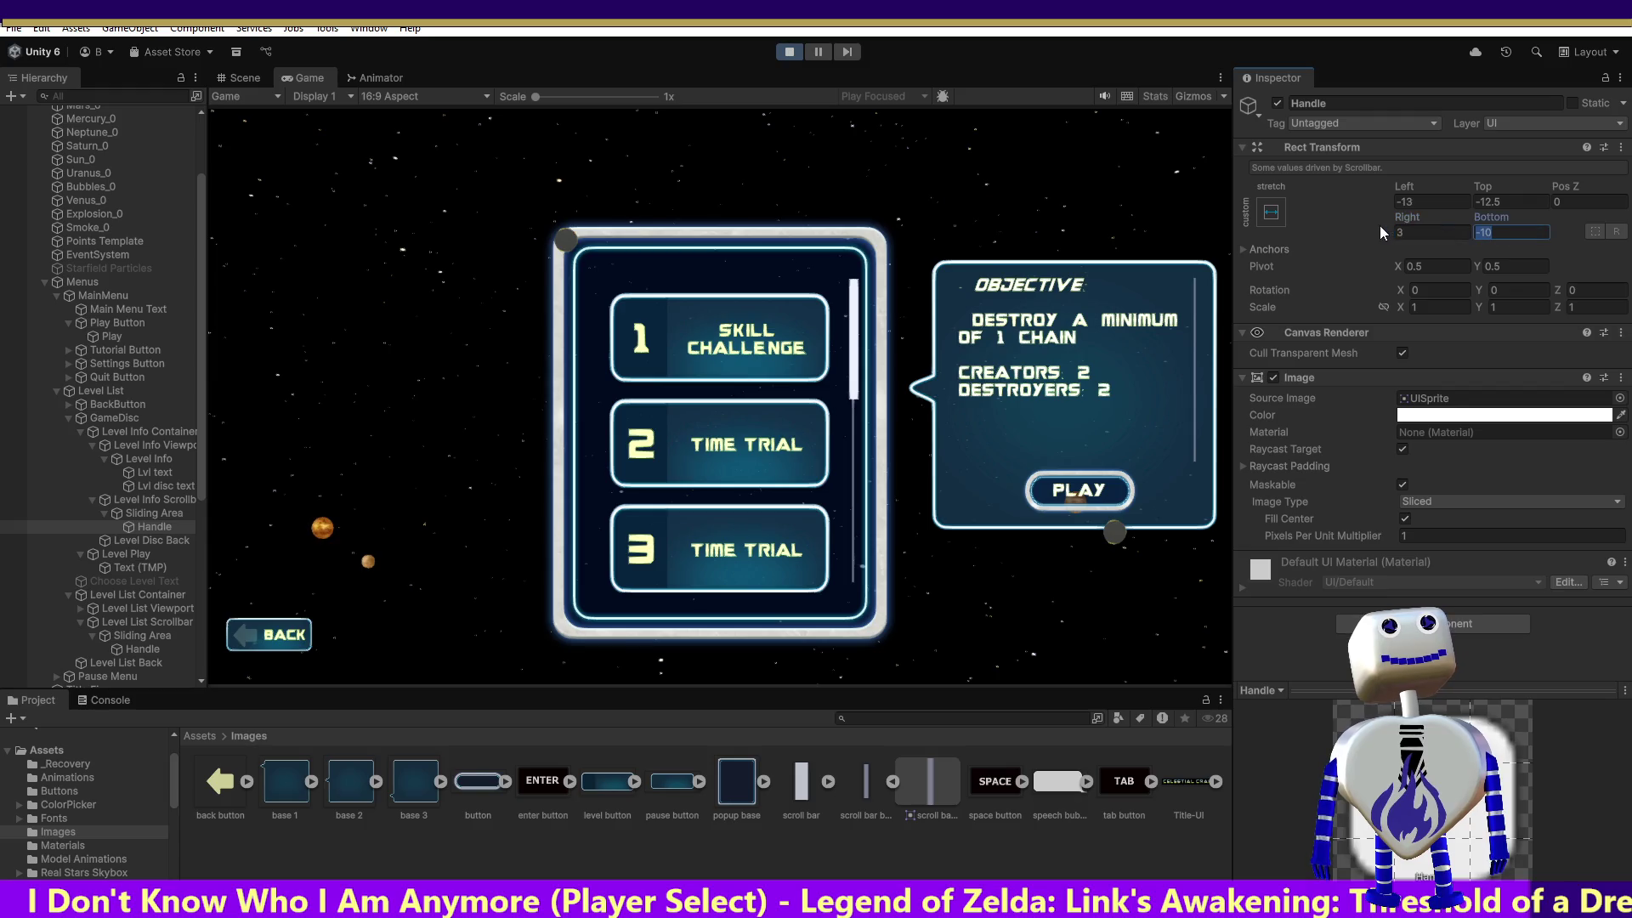
text(40)
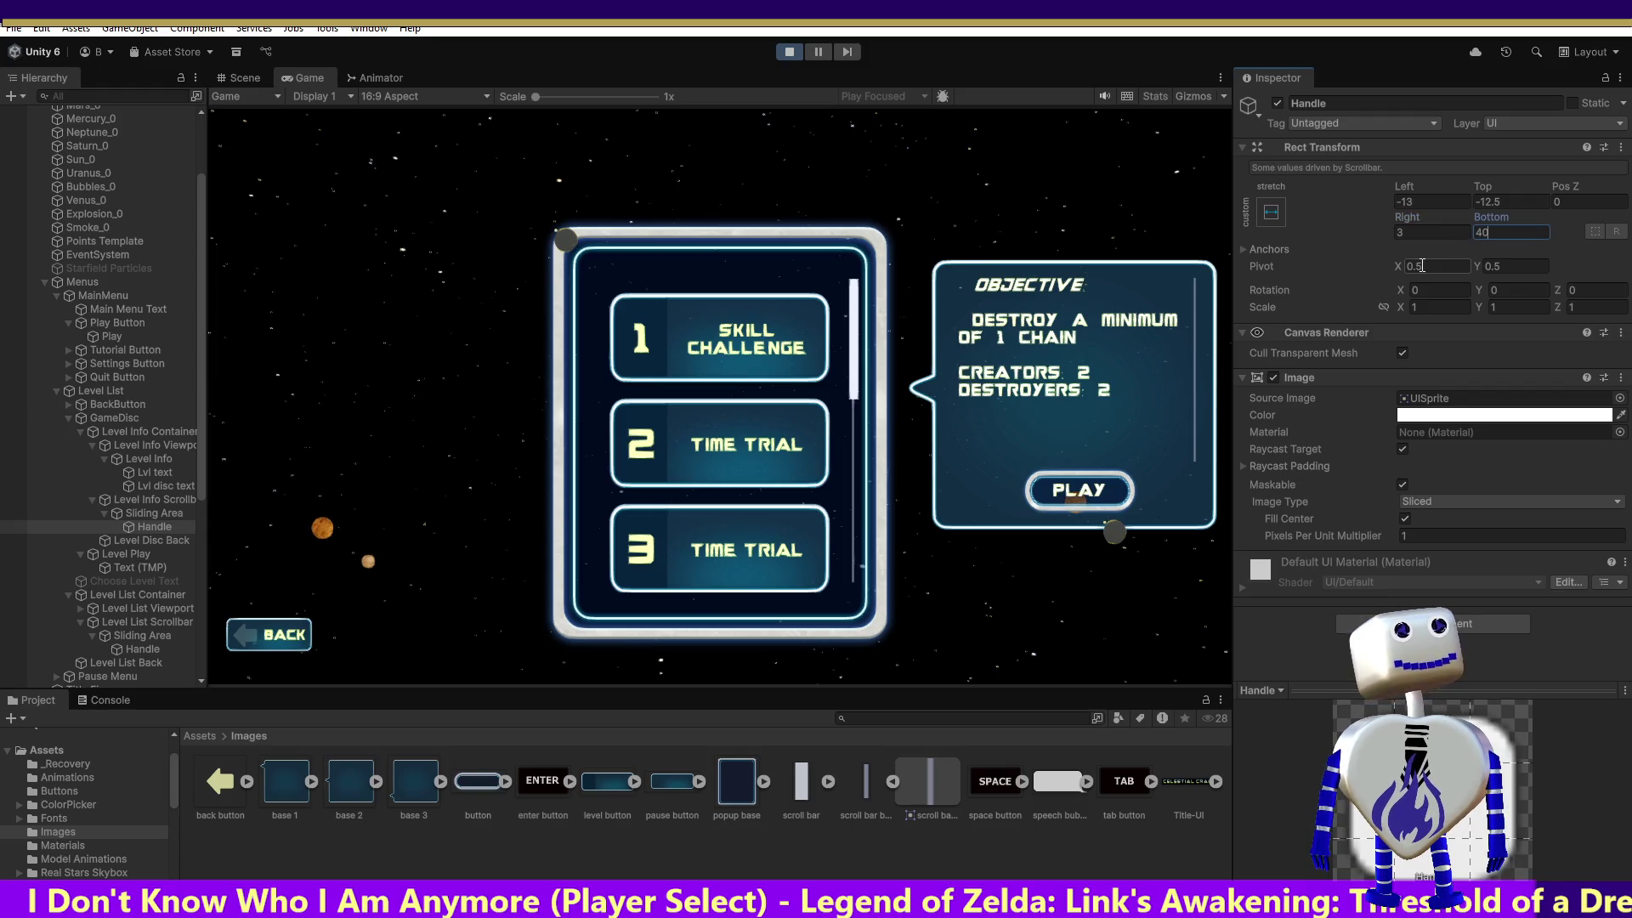
click(1426, 233)
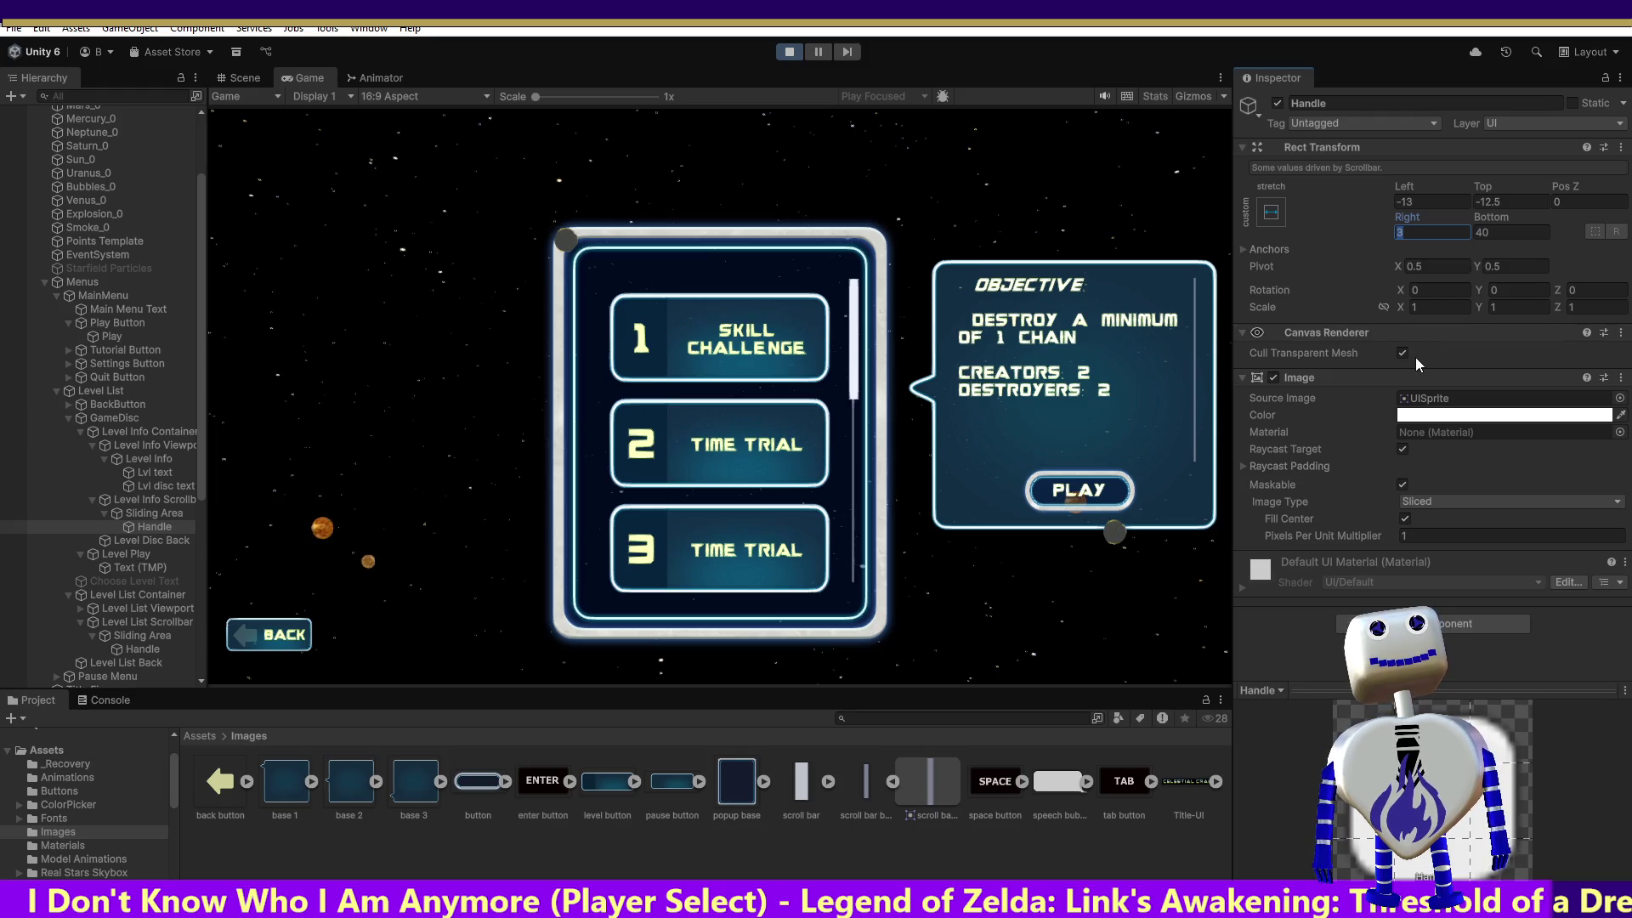
click(135, 648)
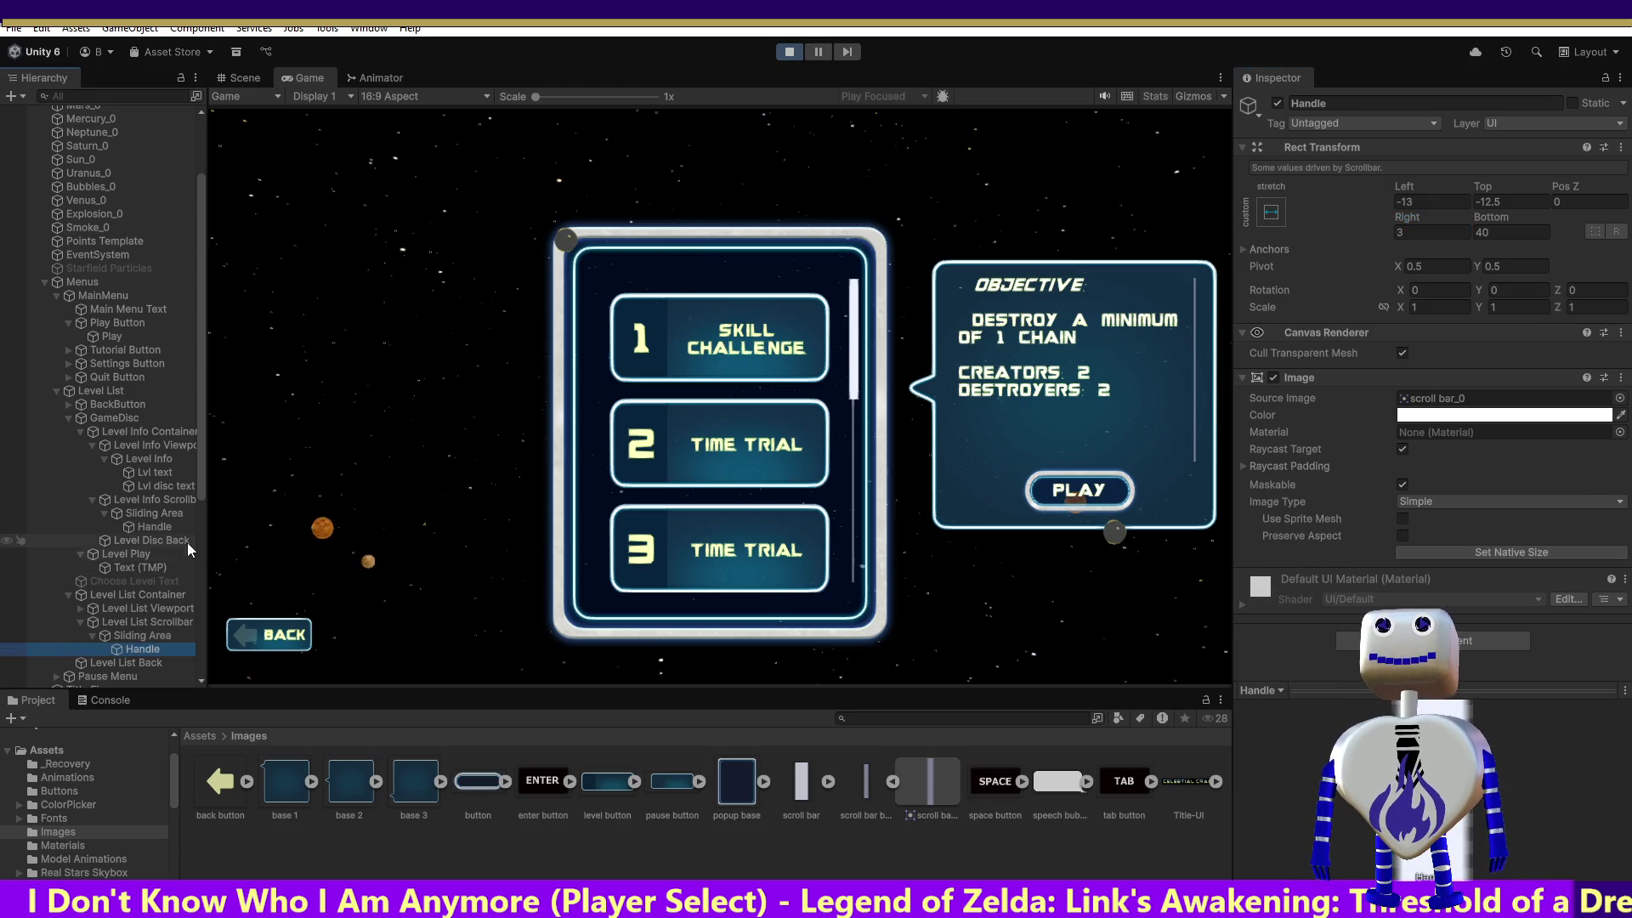
click(163, 518)
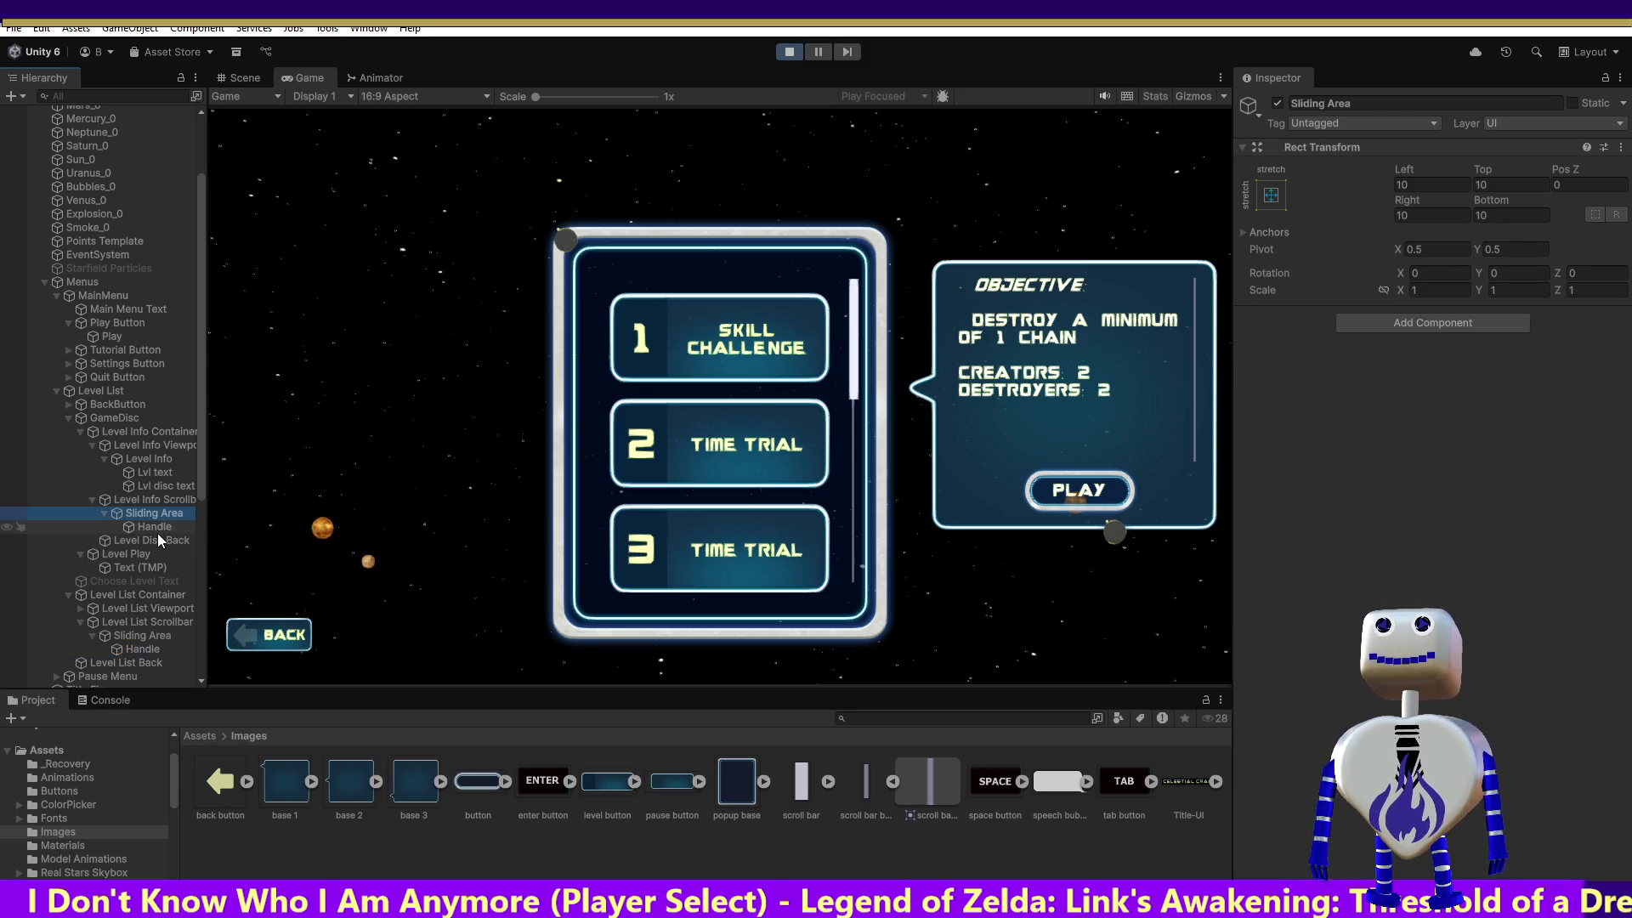
click(155, 551)
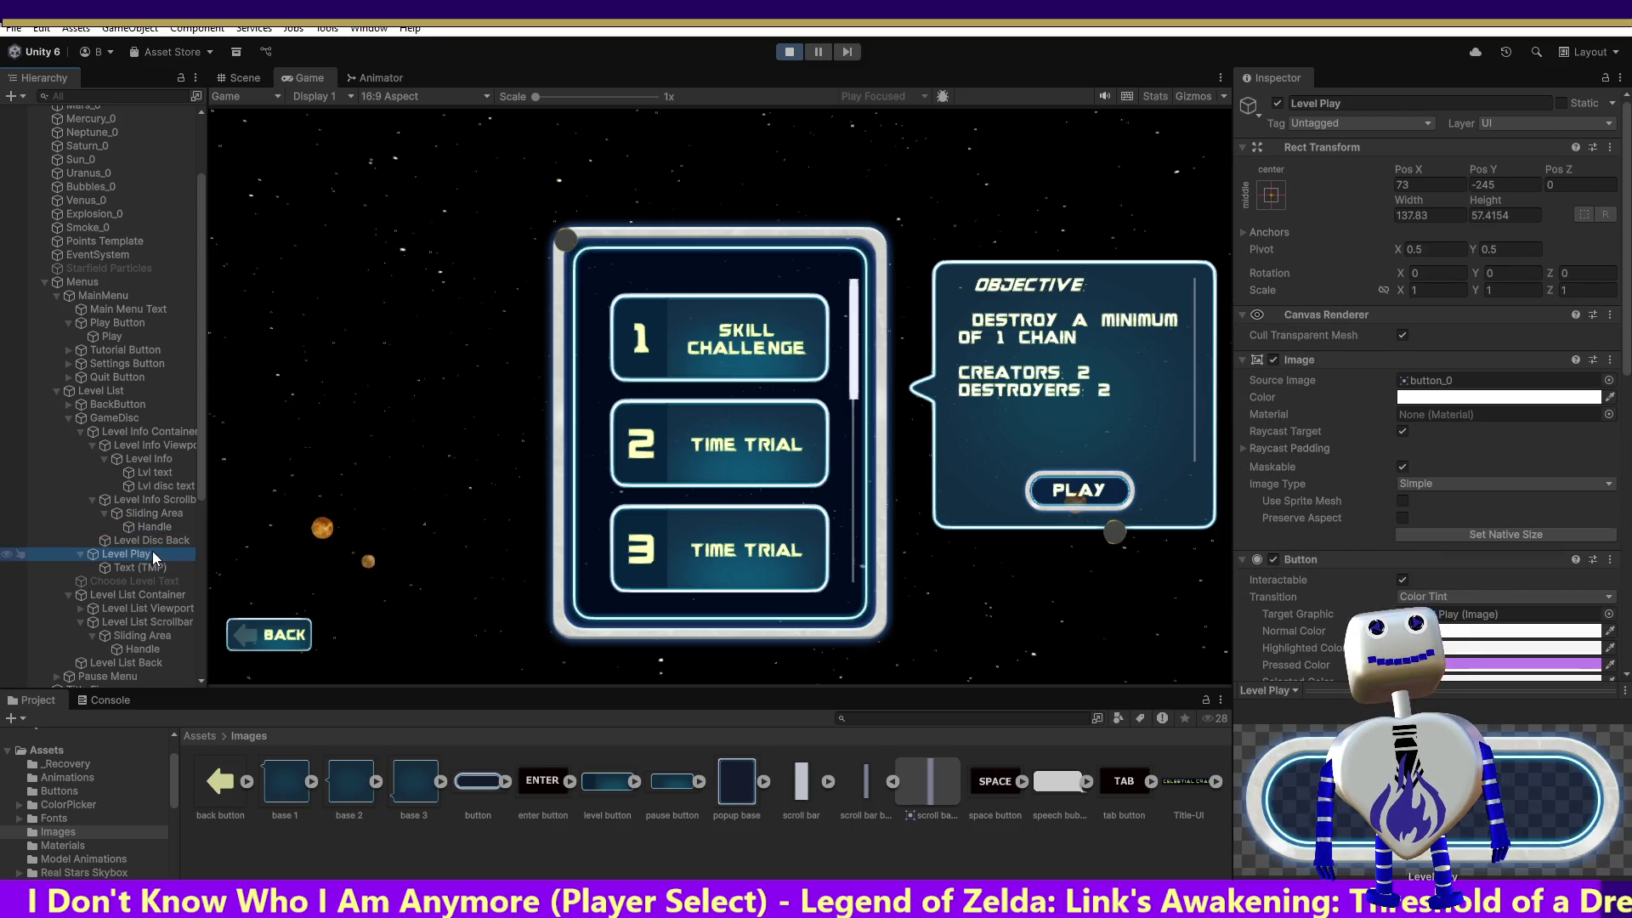
key(Down)
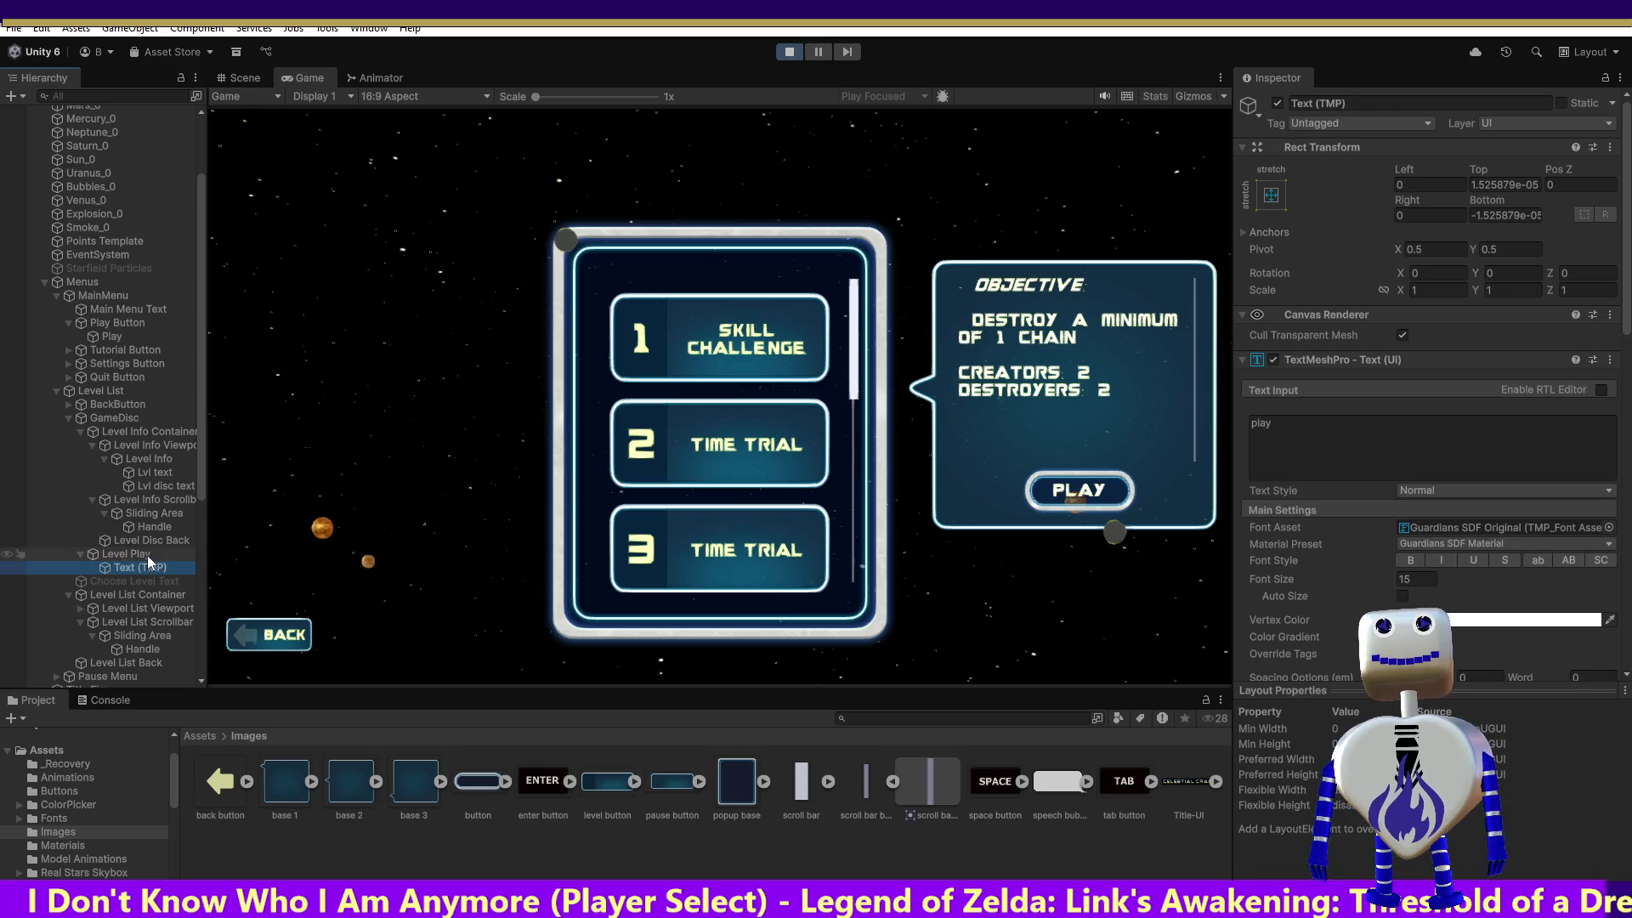
click(146, 554)
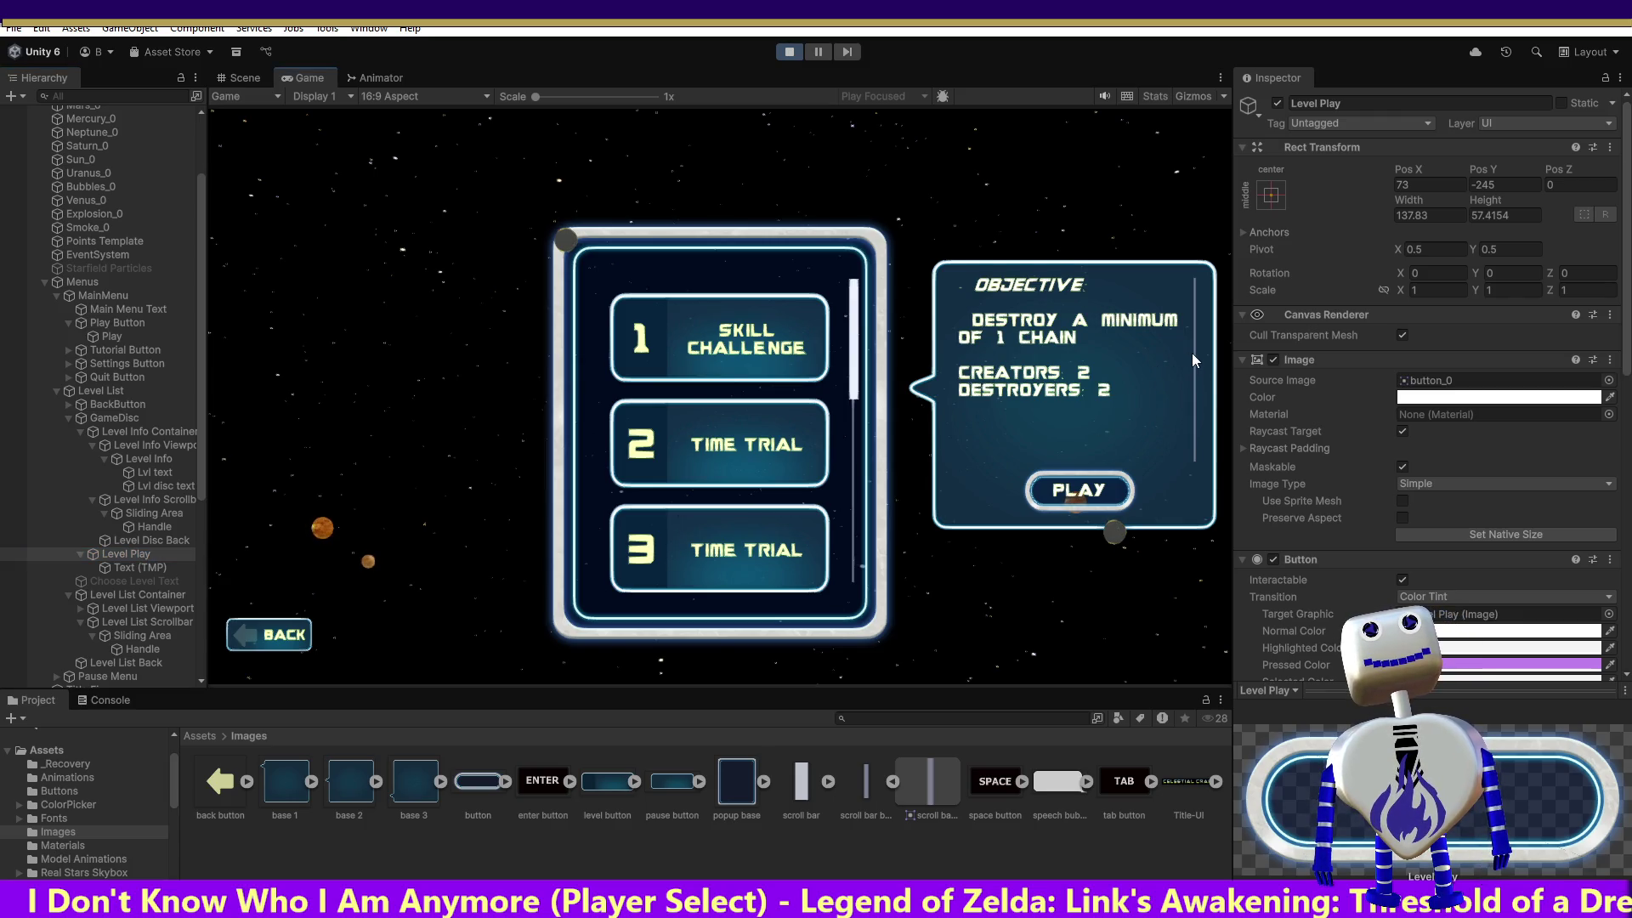
scroll(1189, 365, down, 2)
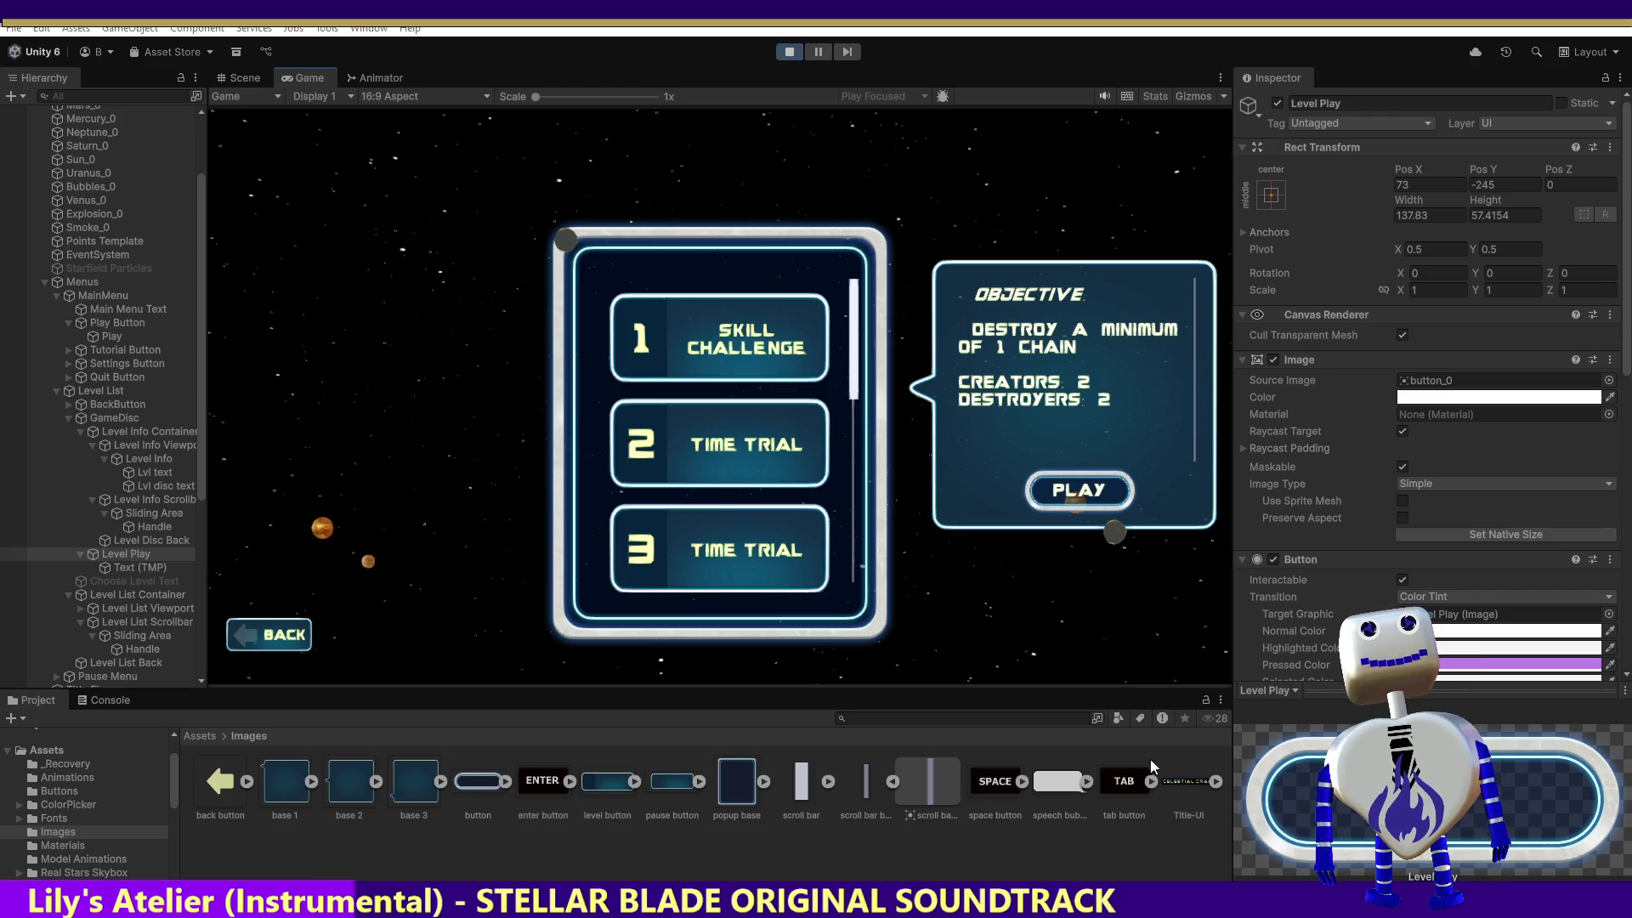
scroll(1193, 314, down, 2)
scroll(1152, 365, down, 3)
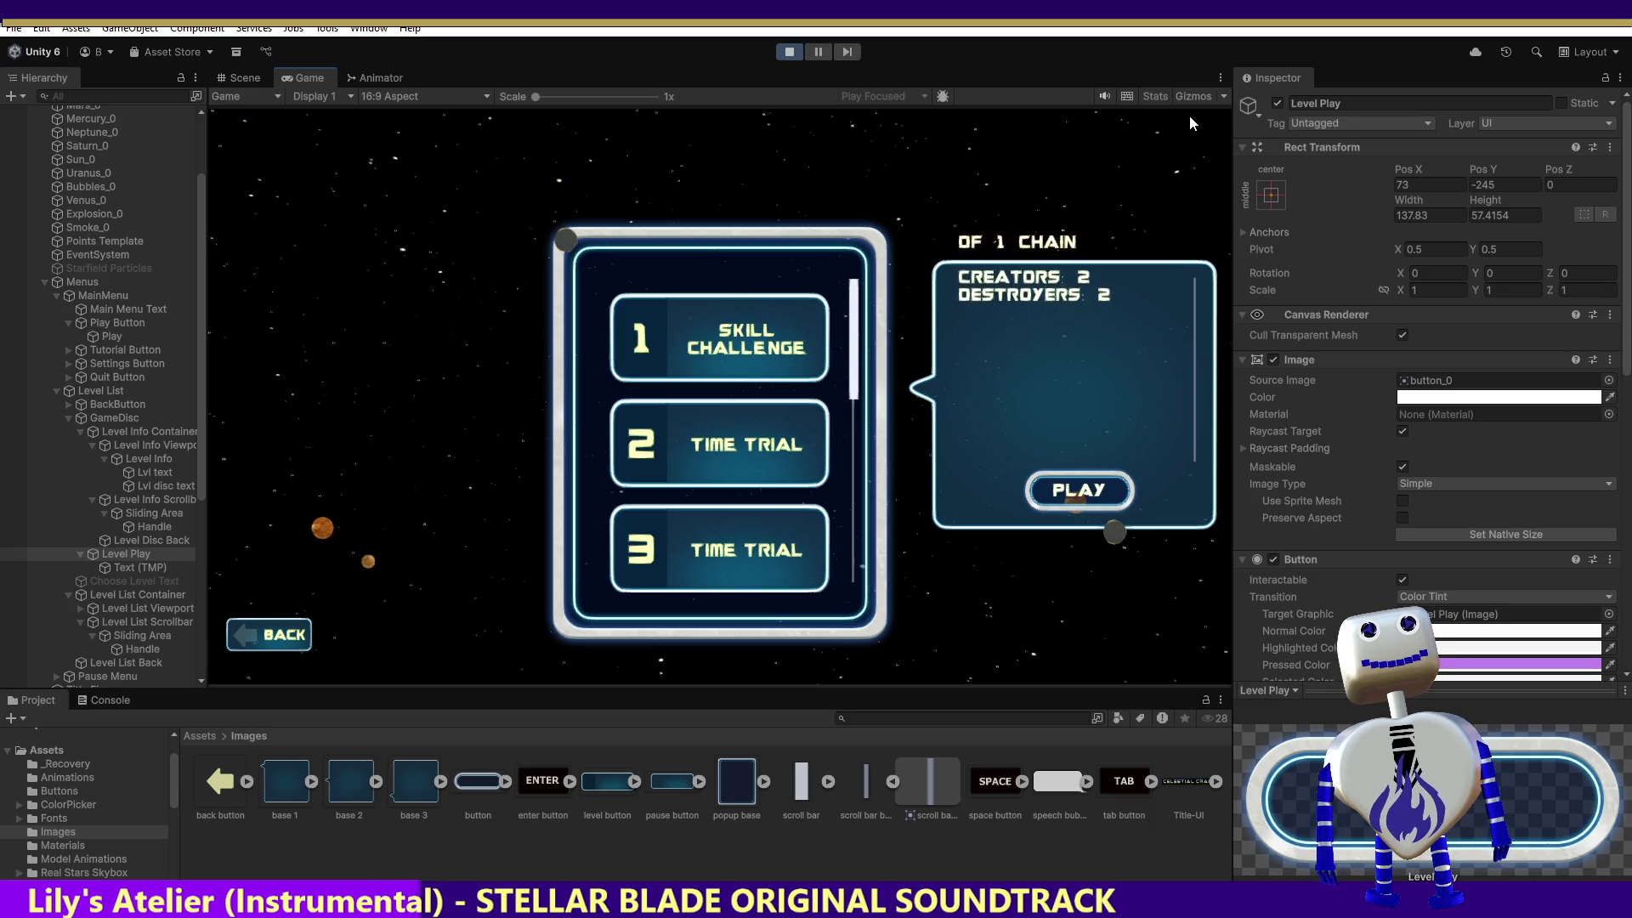
scroll(1151, 457, down, 5)
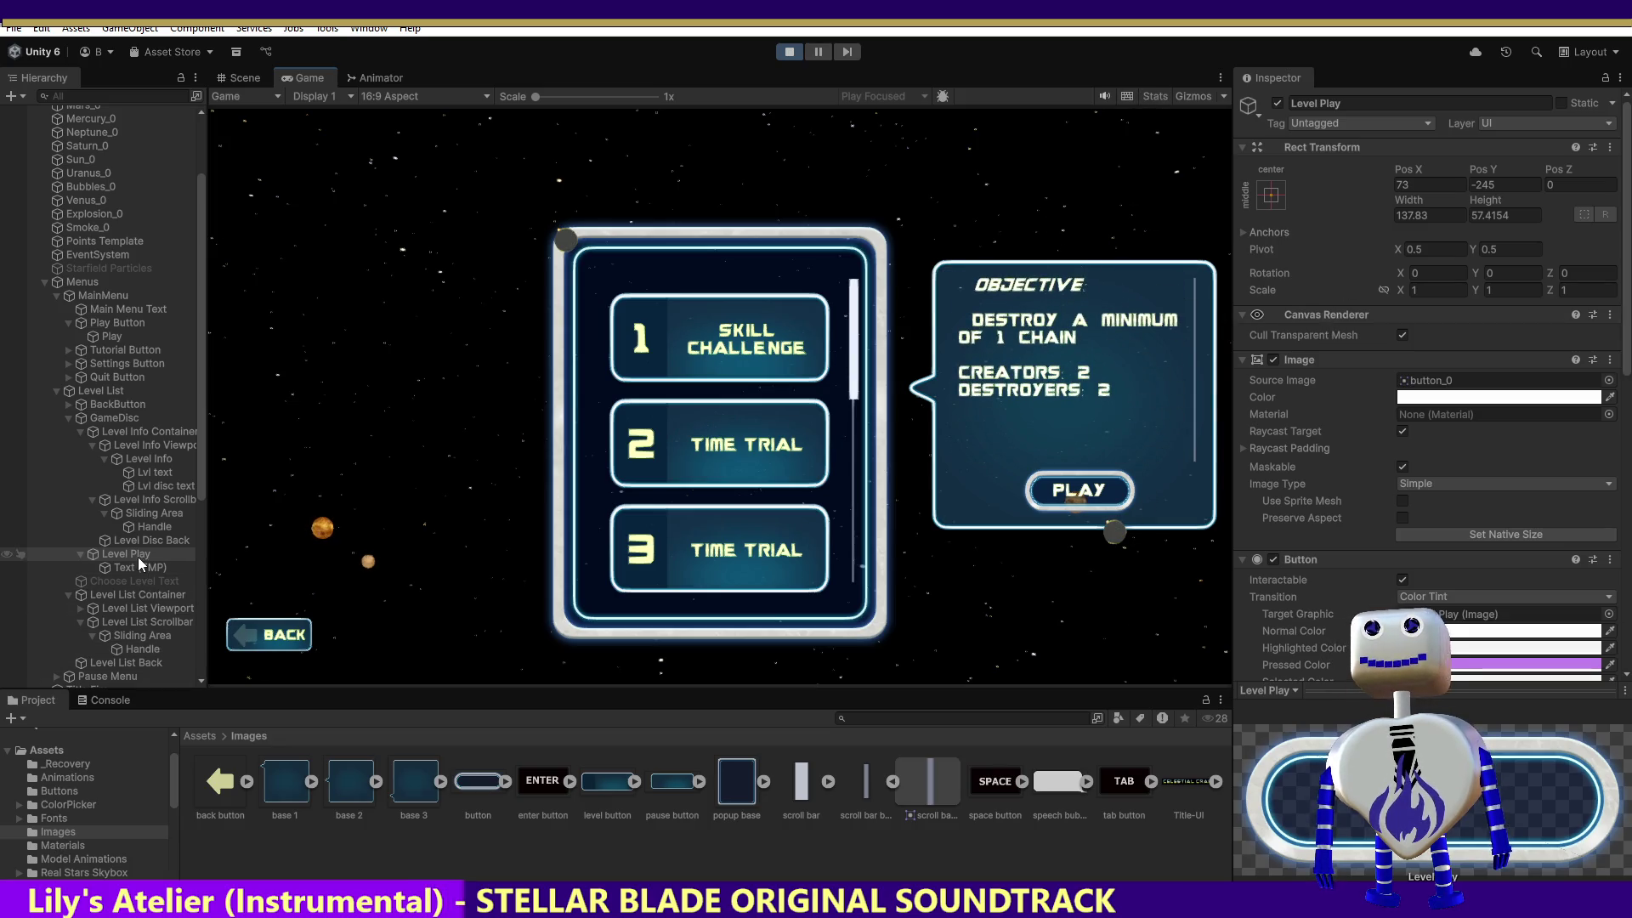
click(153, 523)
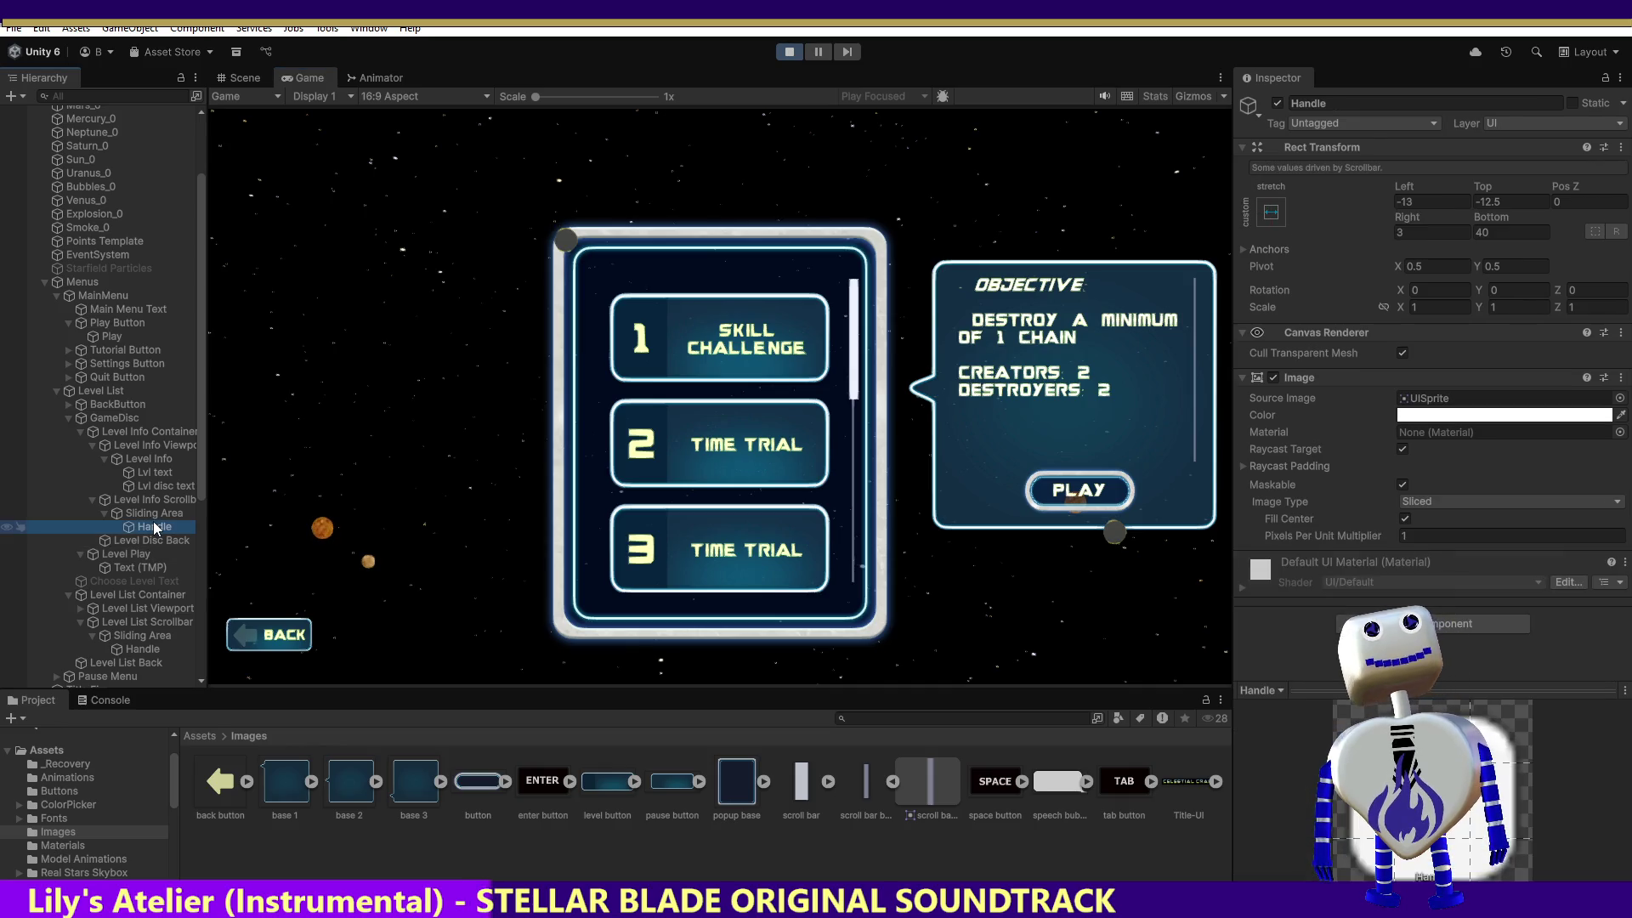
Match the info Sliding Area to the level list with Left 9 and Top 0, then stop play.
click(160, 515)
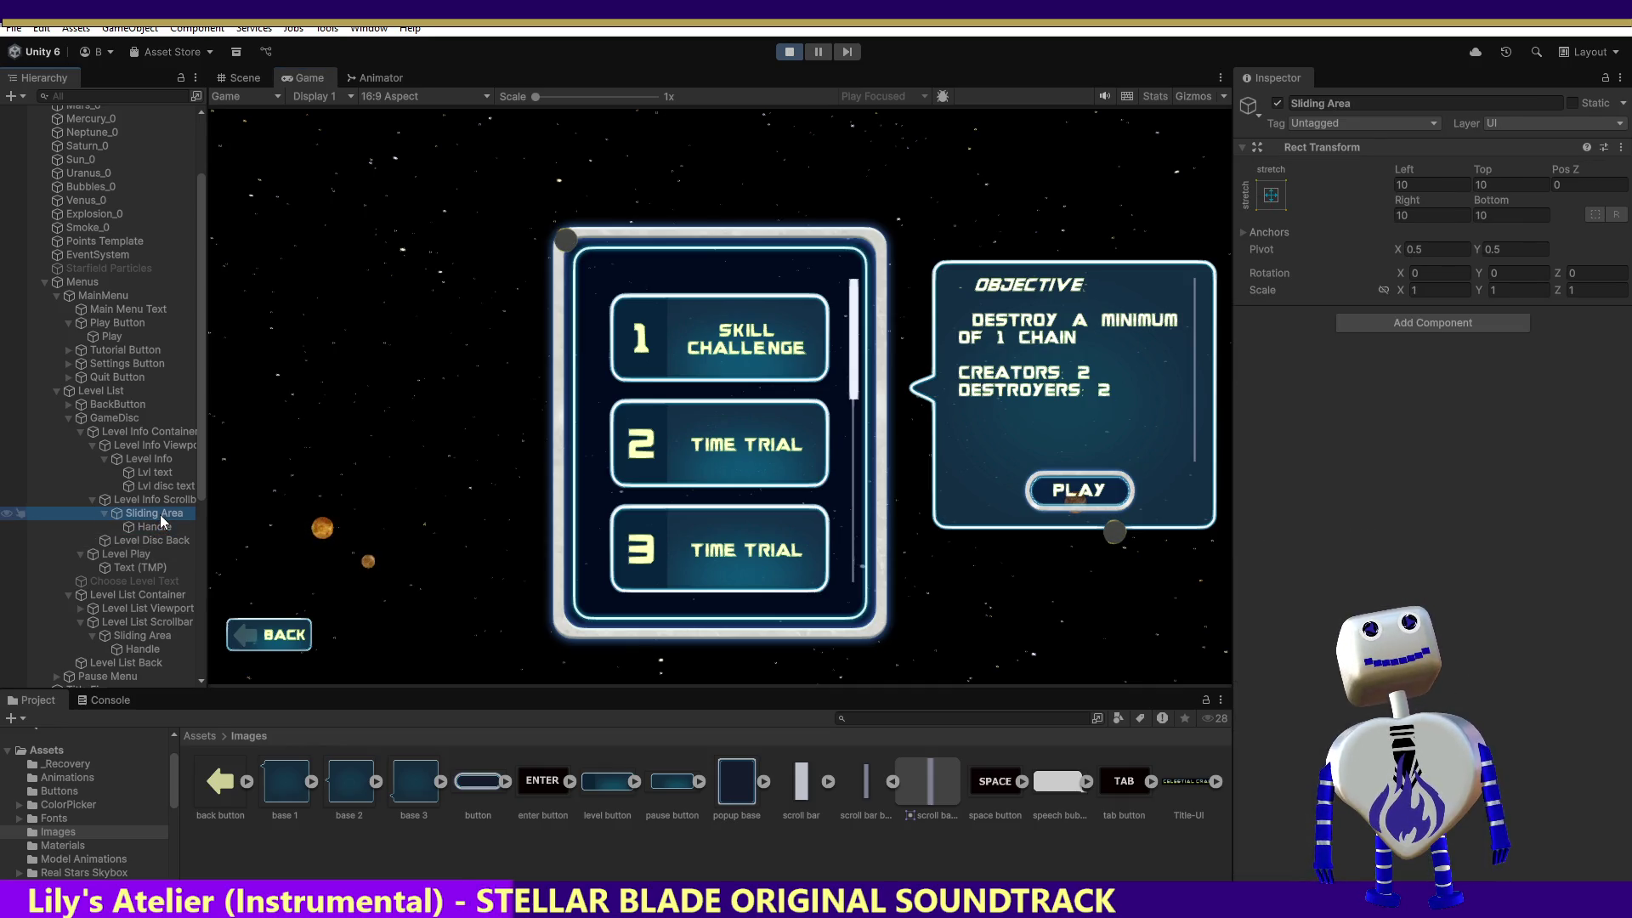
click(136, 635)
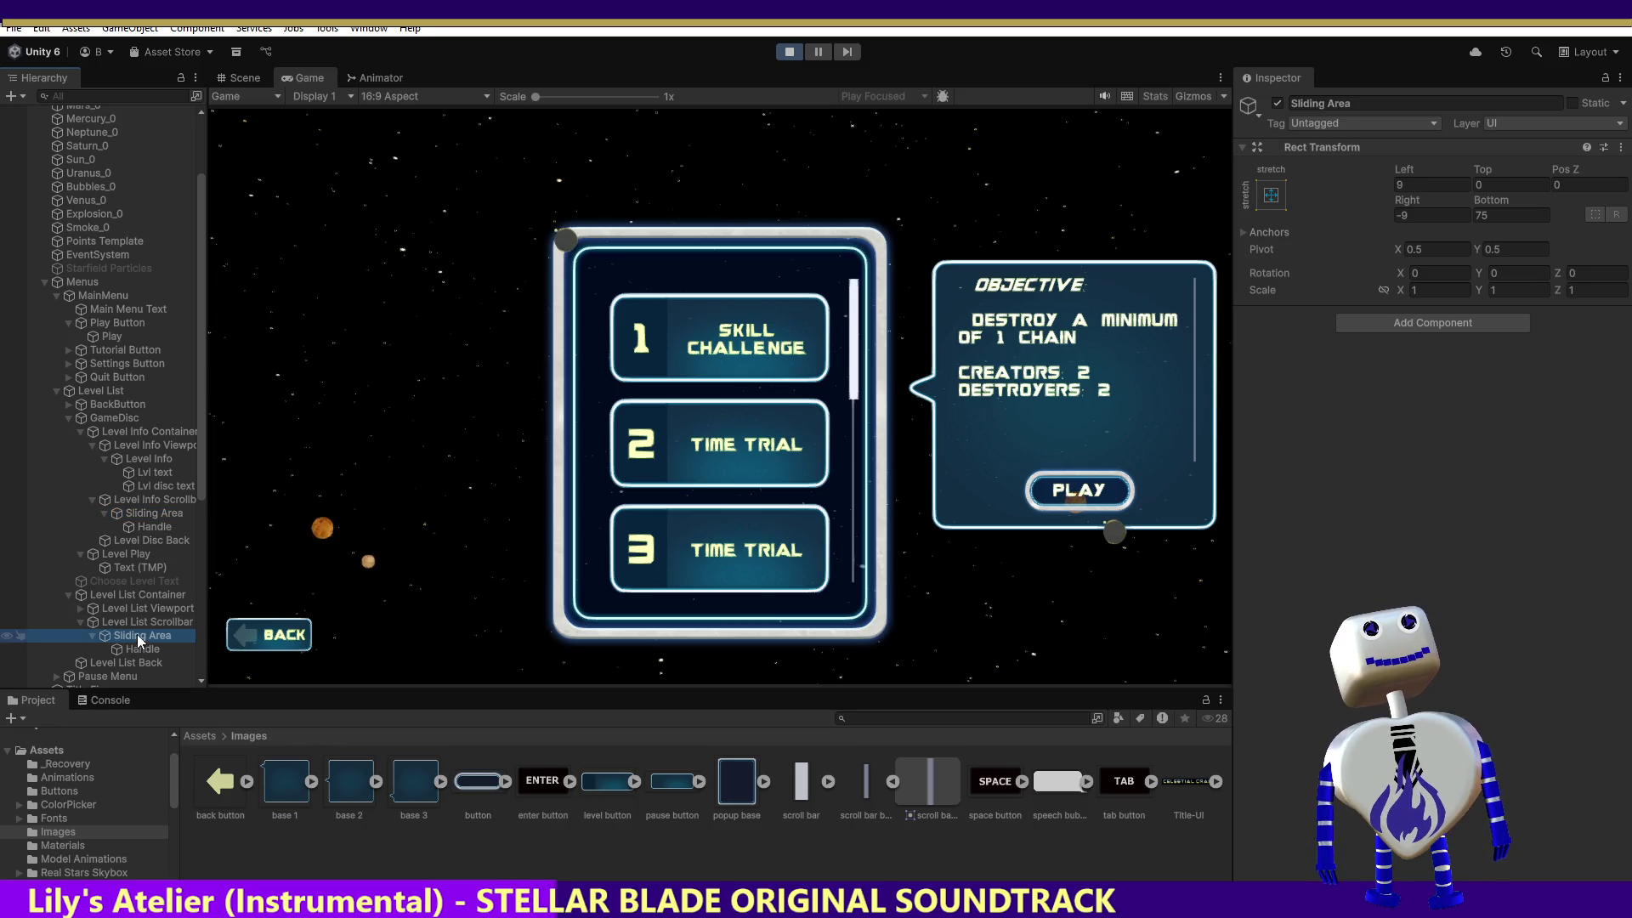
click(146, 502)
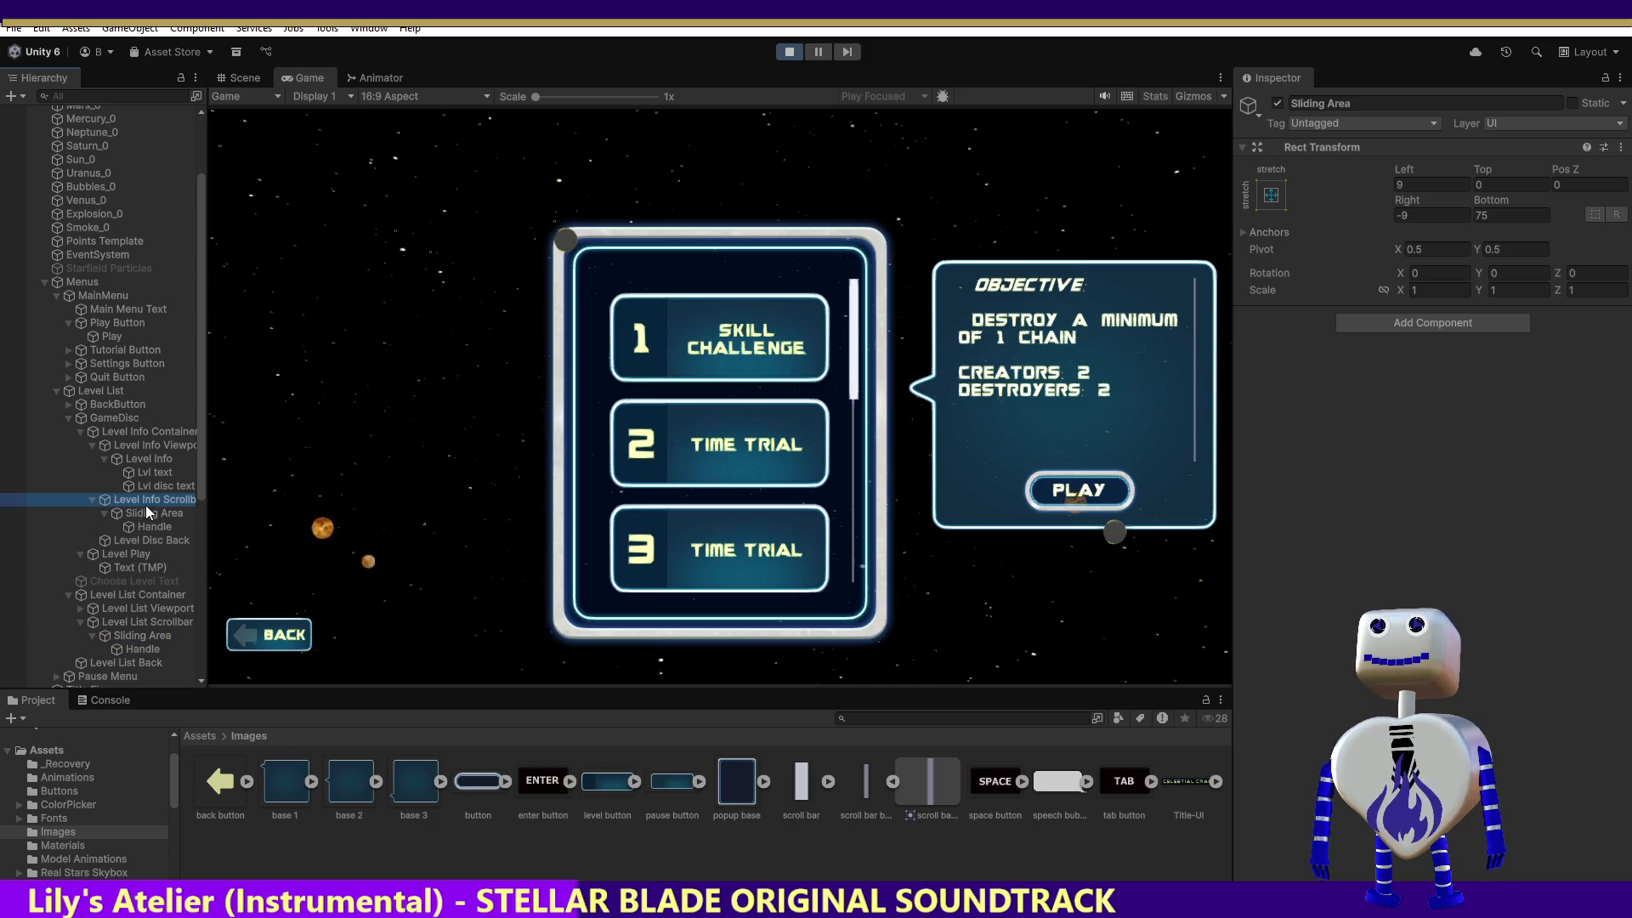
click(146, 512)
click(1409, 185)
text(9)
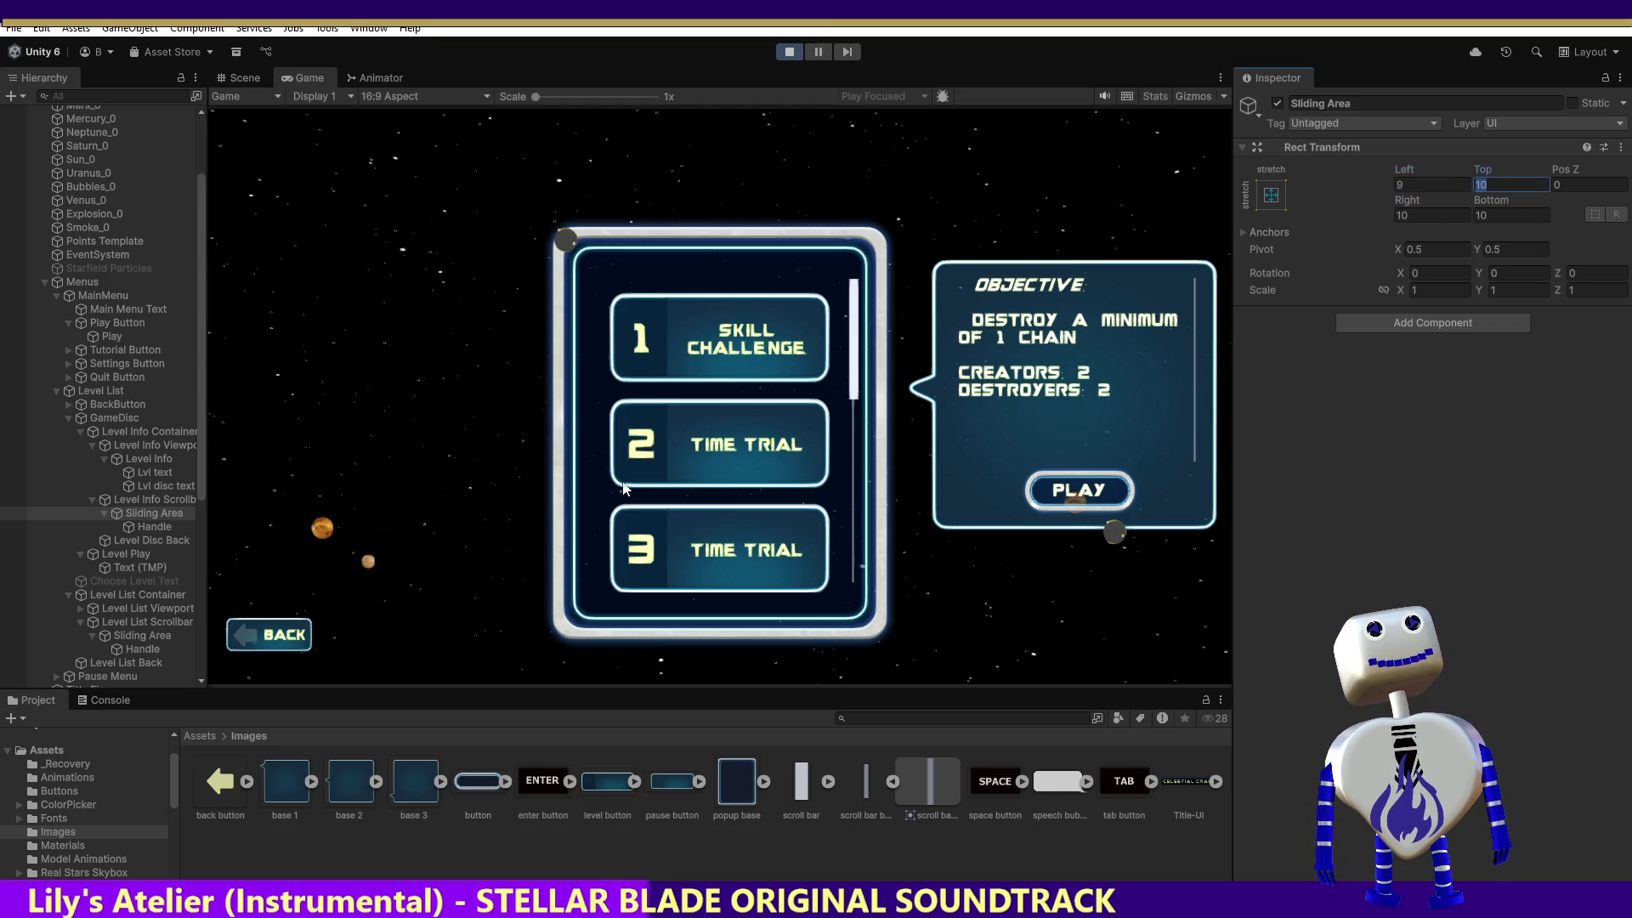
click(139, 635)
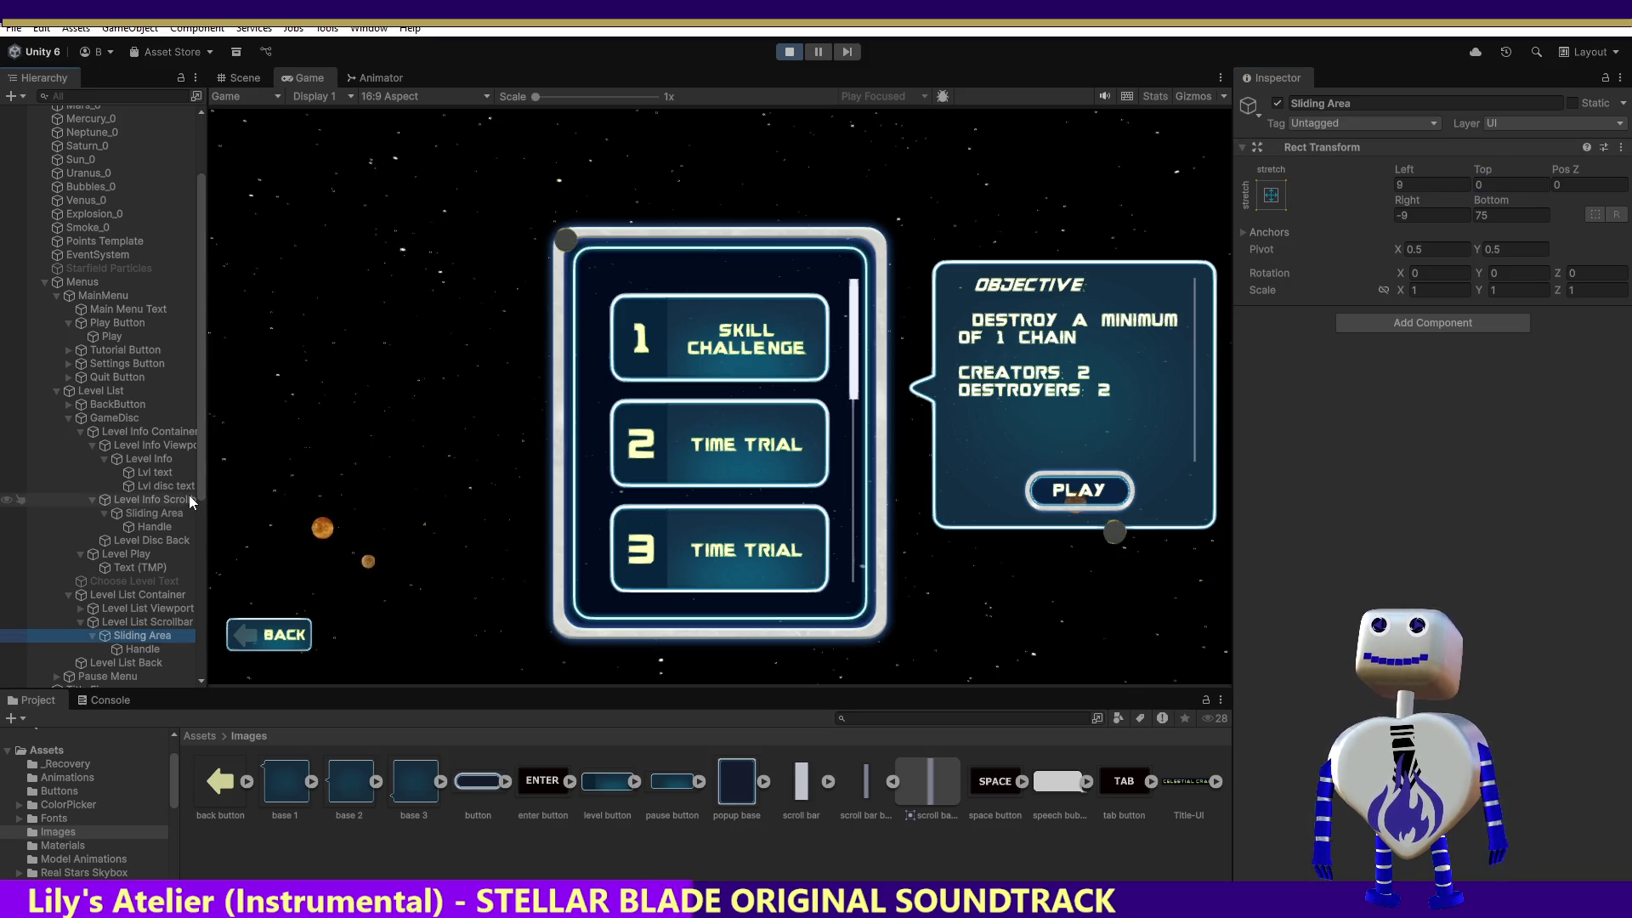
click(160, 514)
click(1495, 181)
text(0)
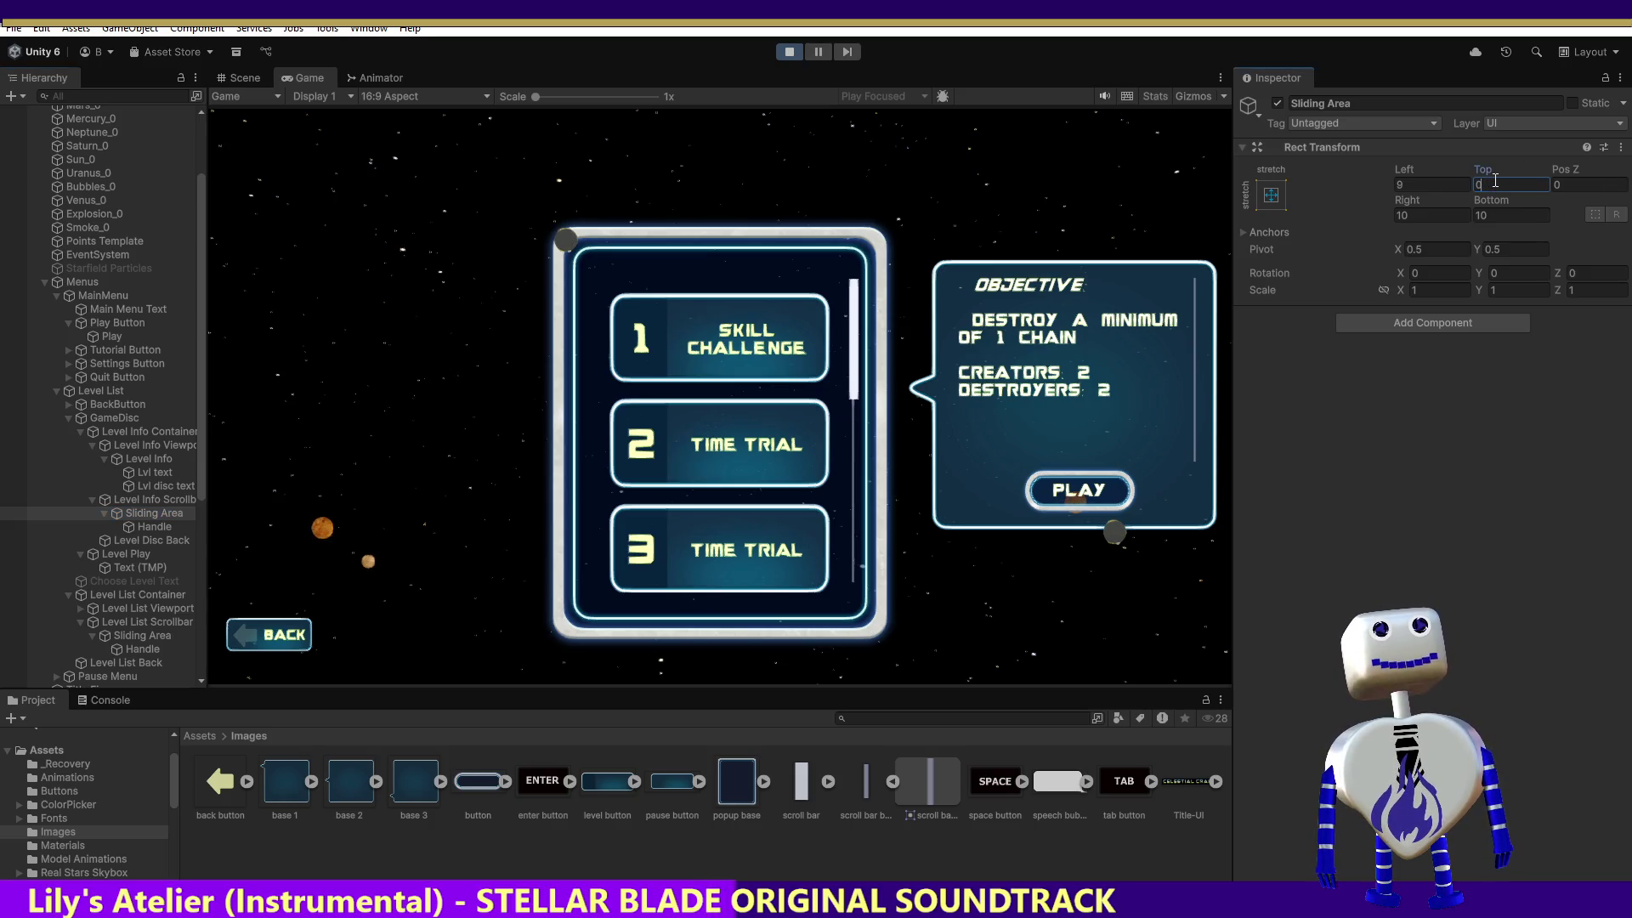
click(789, 52)
Set the level info sliding area's Left offset to 9 and Top offset to 0.
click(1409, 183)
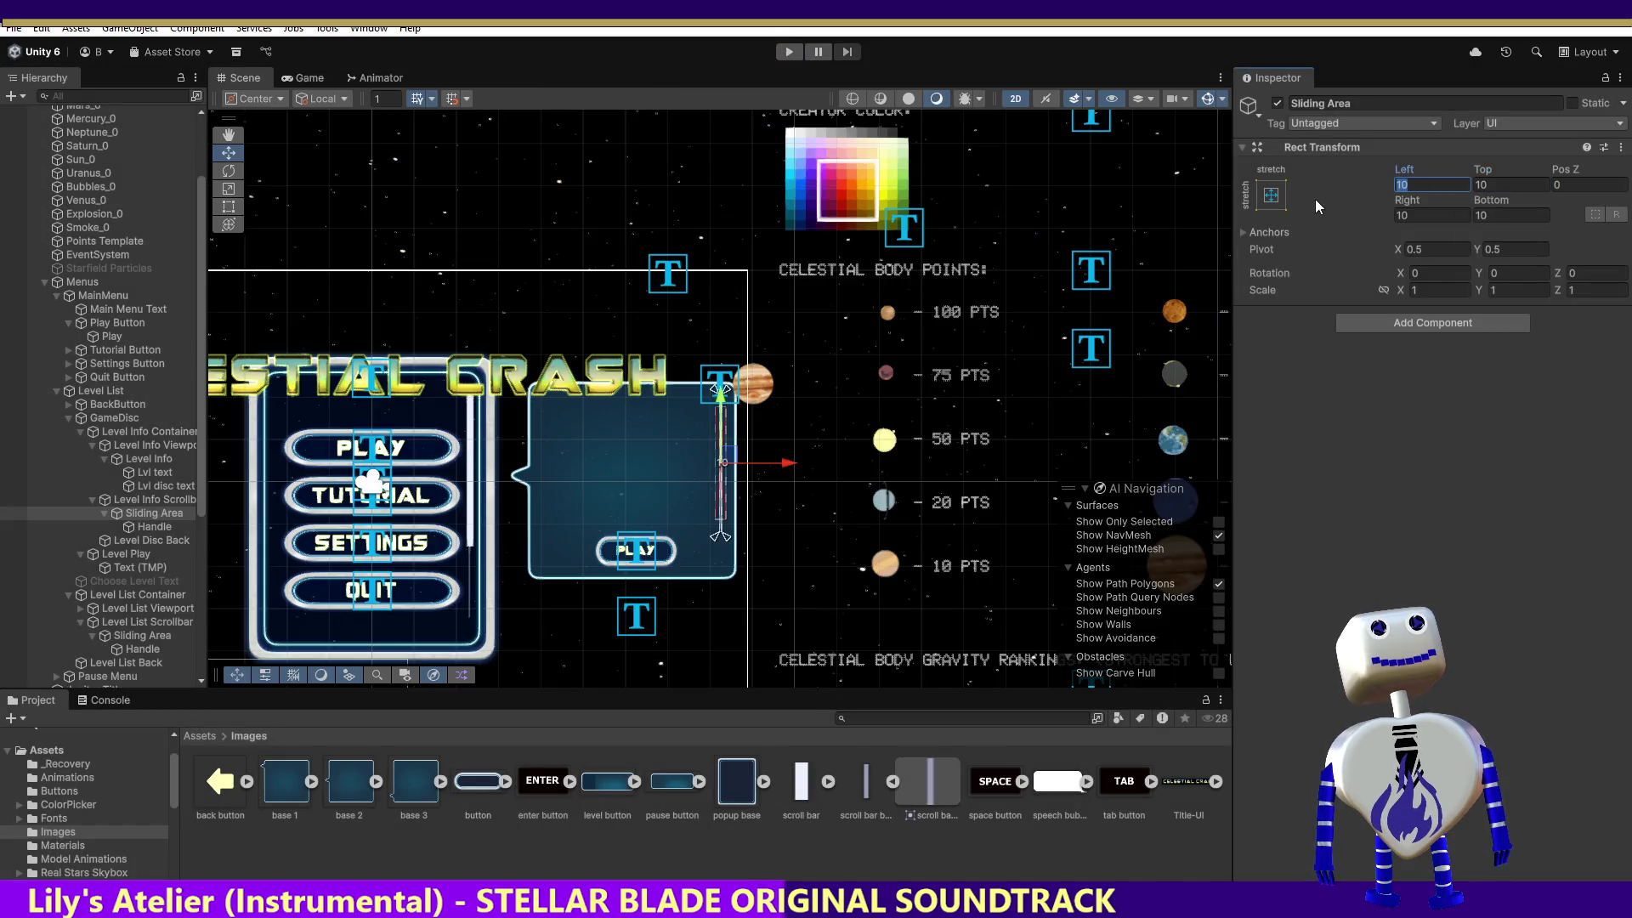
text(9)
click(1483, 184)
text(0)
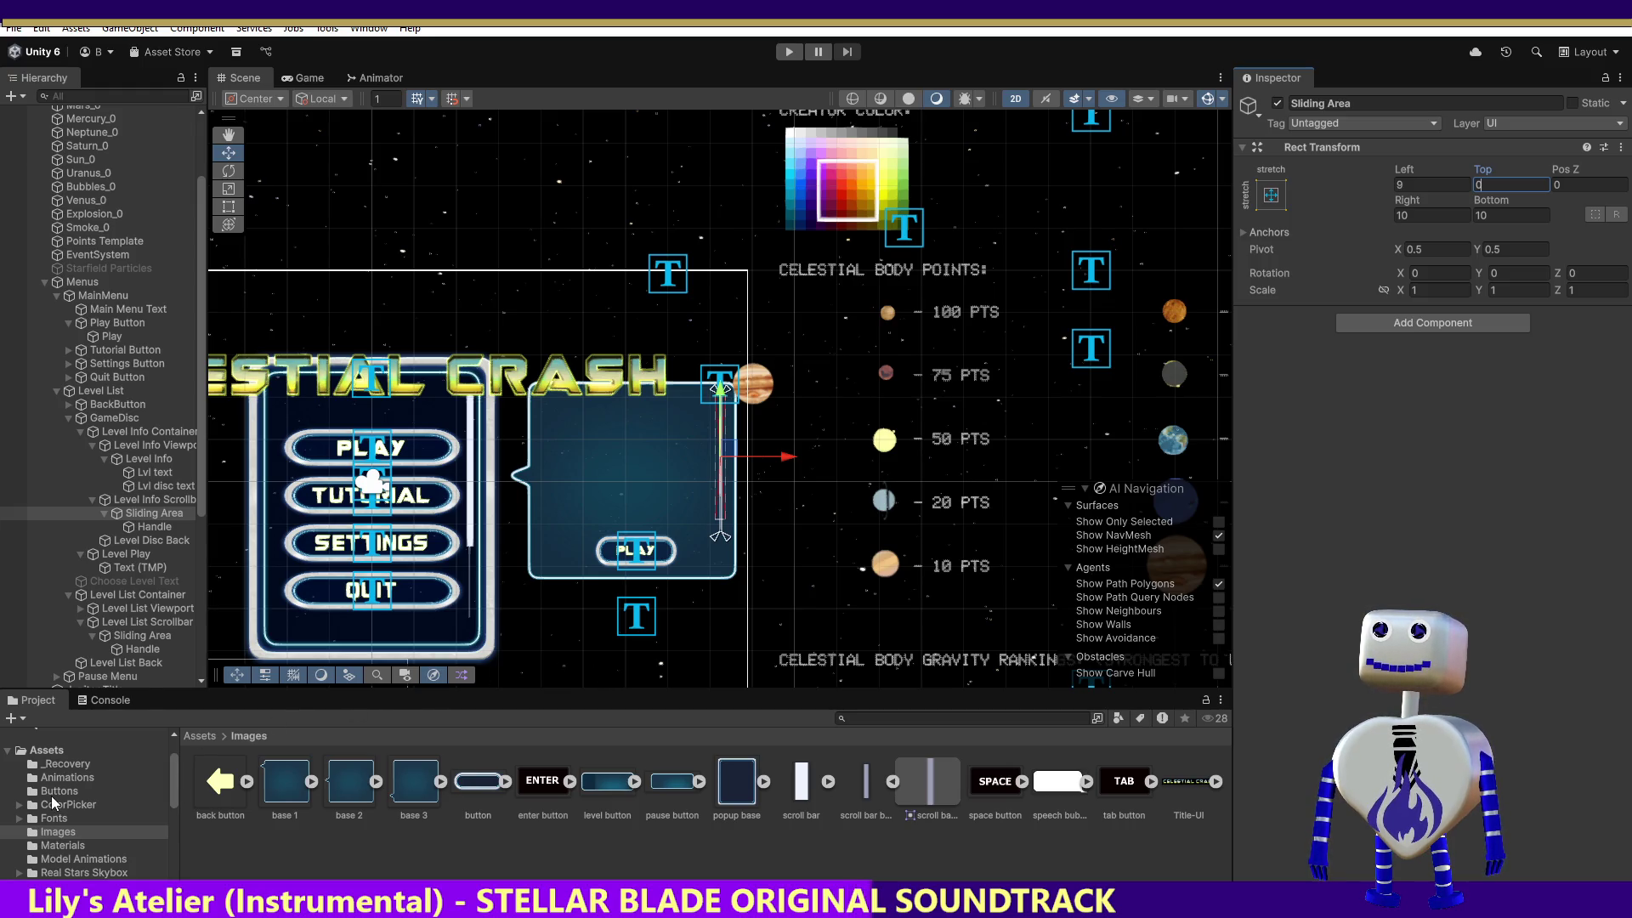
Match the level list handle by giving the level info handle Left -13 and Top -12.5.
click(124, 635)
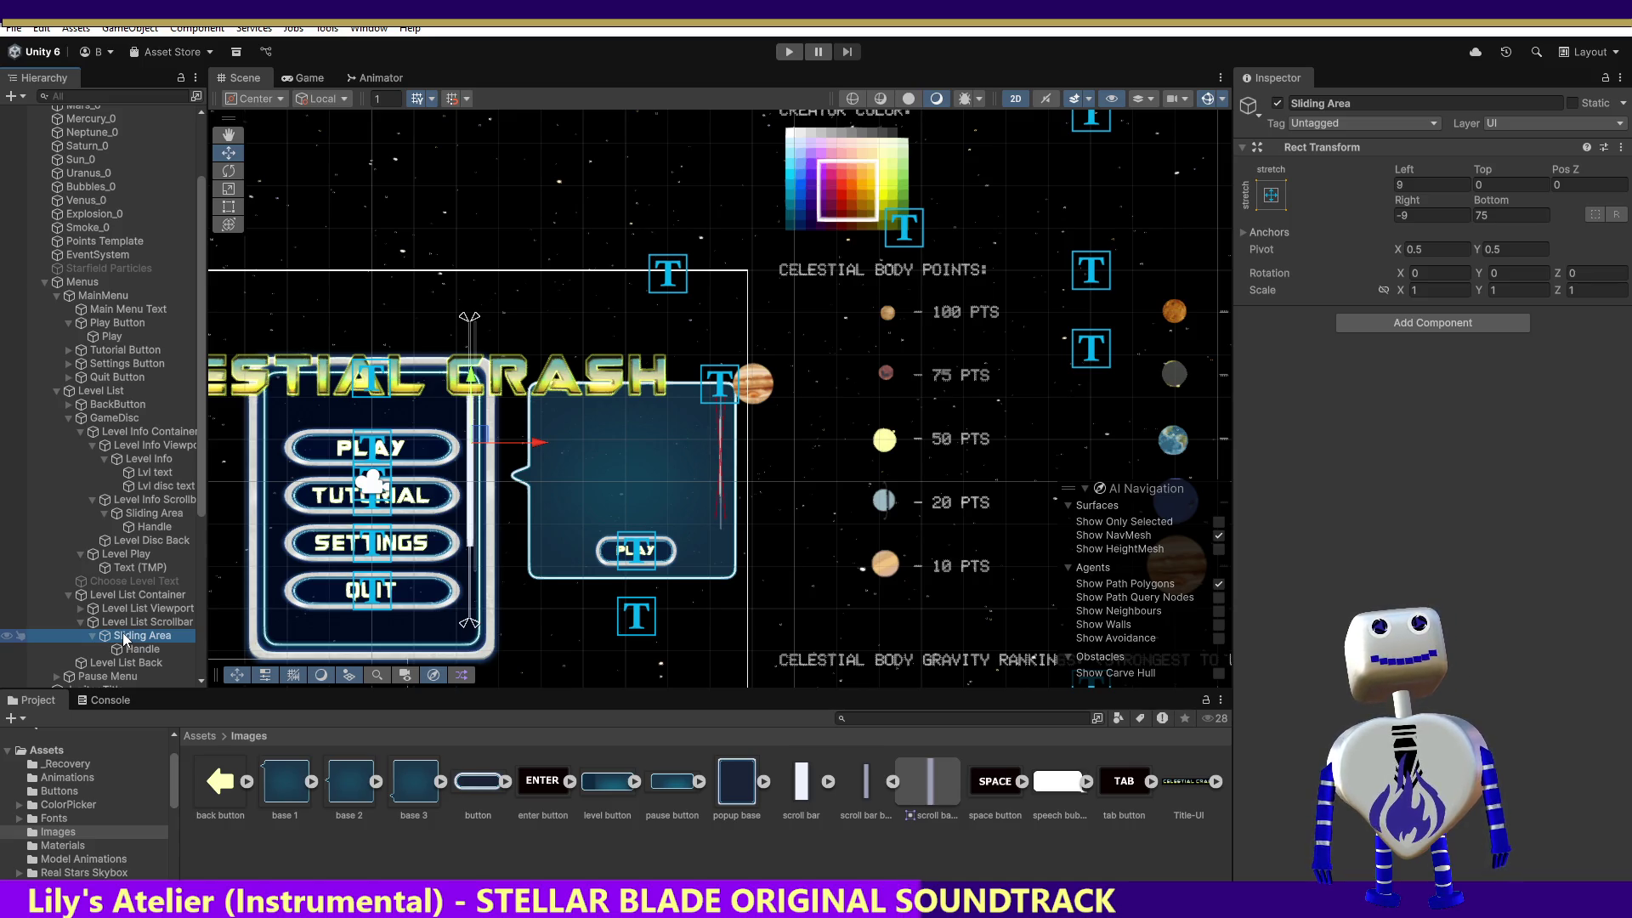
click(155, 525)
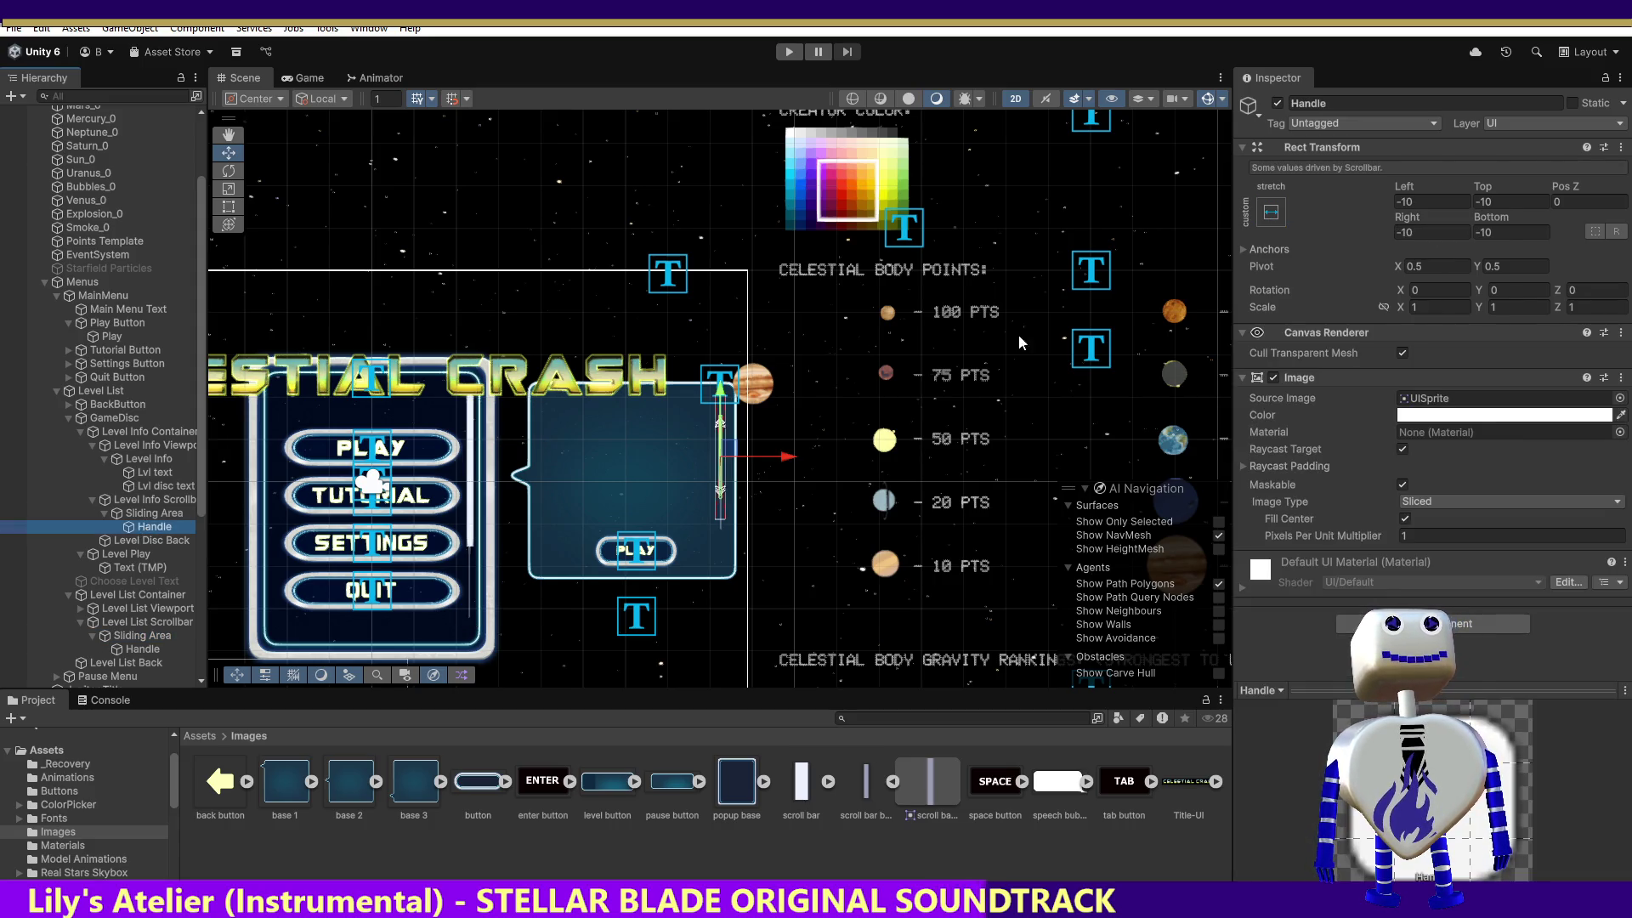
click(126, 650)
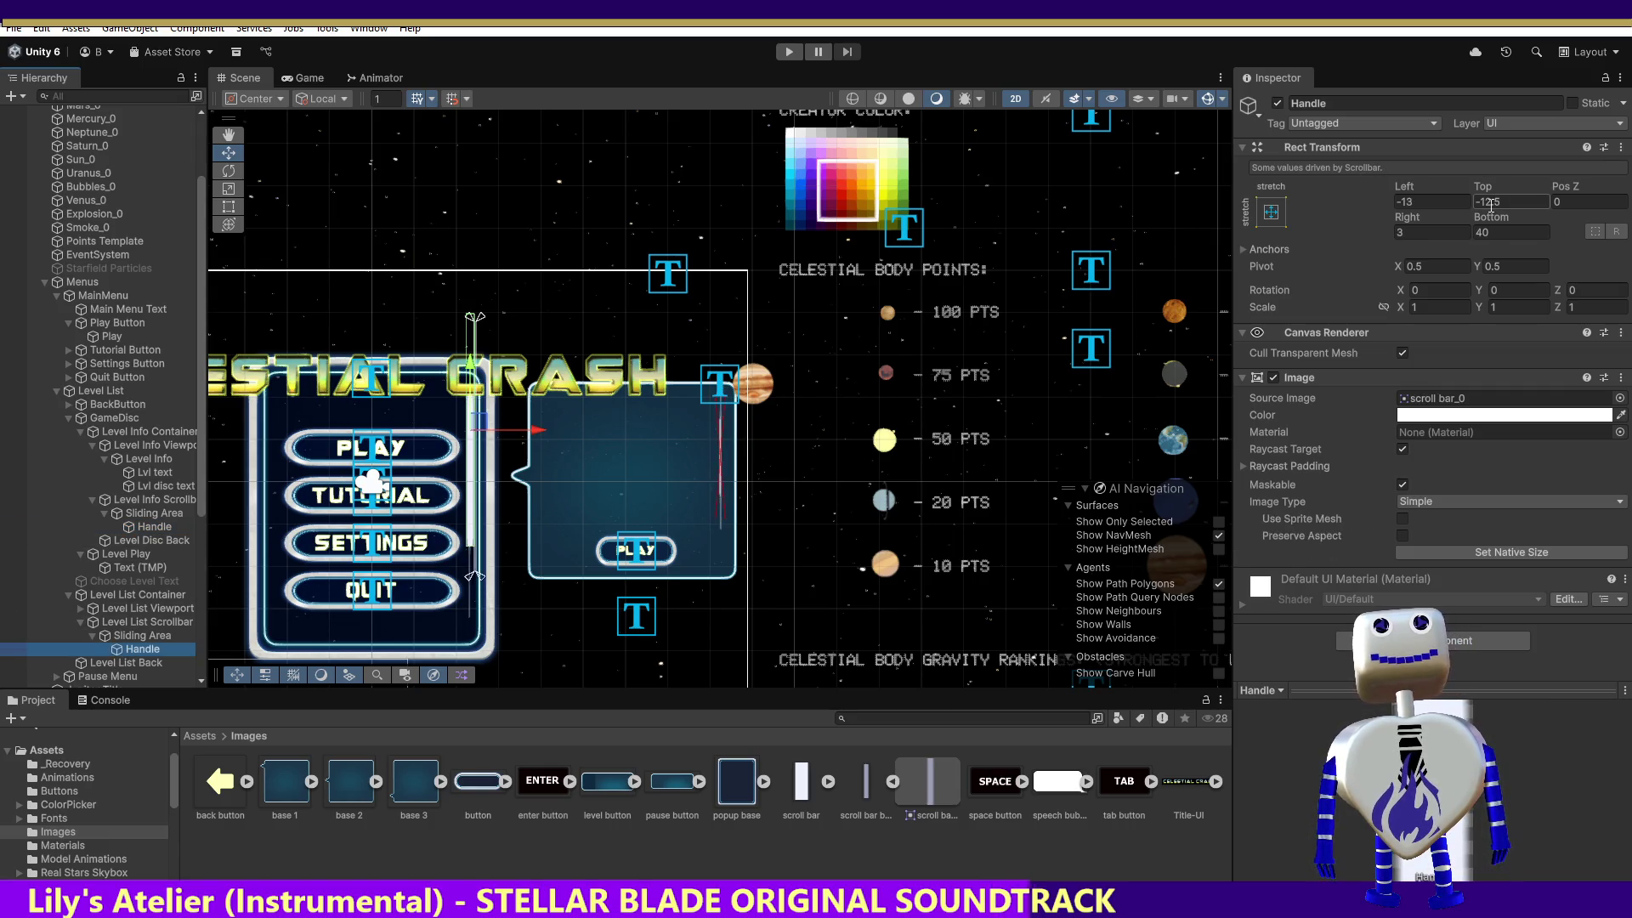
click(136, 527)
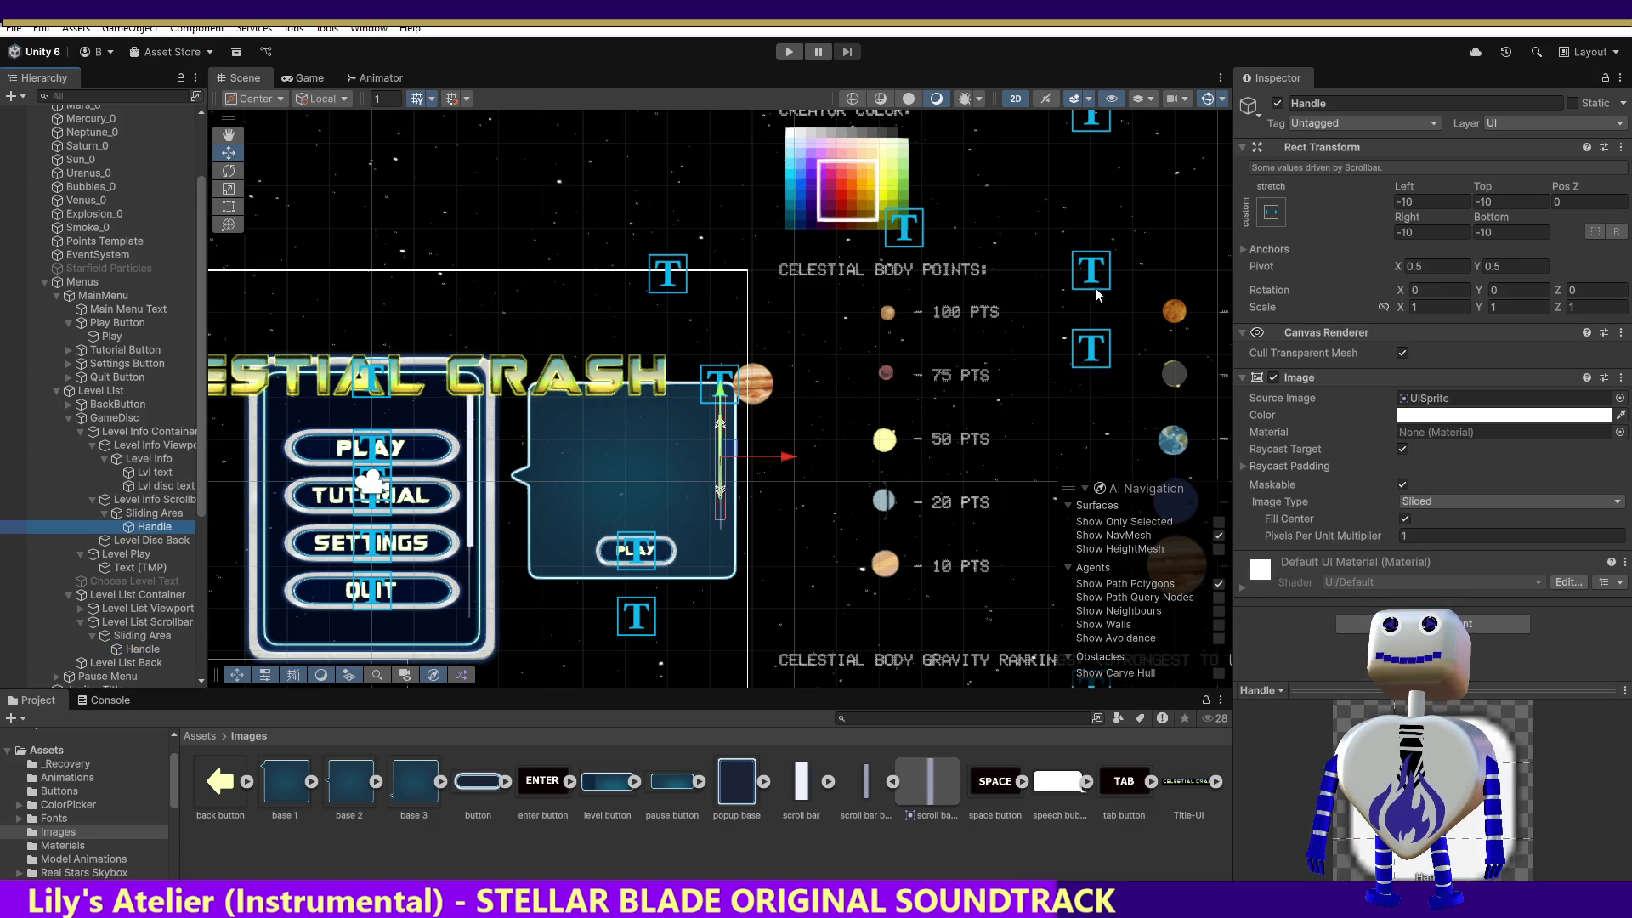
click(1400, 204)
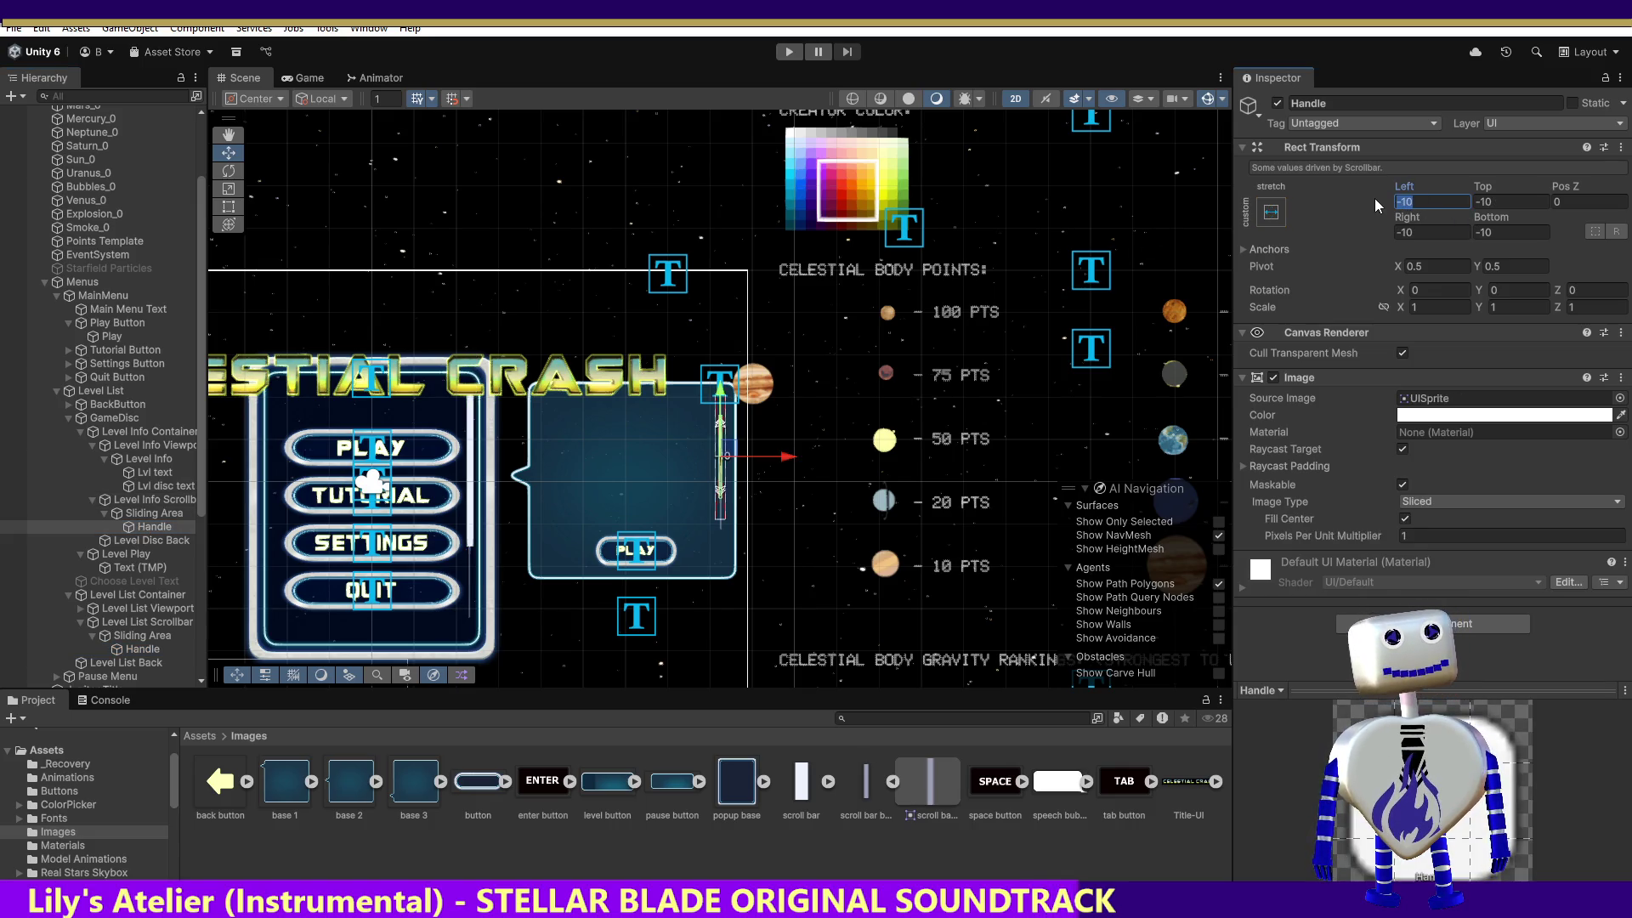
text(-13)
click(1498, 209)
text(-12)
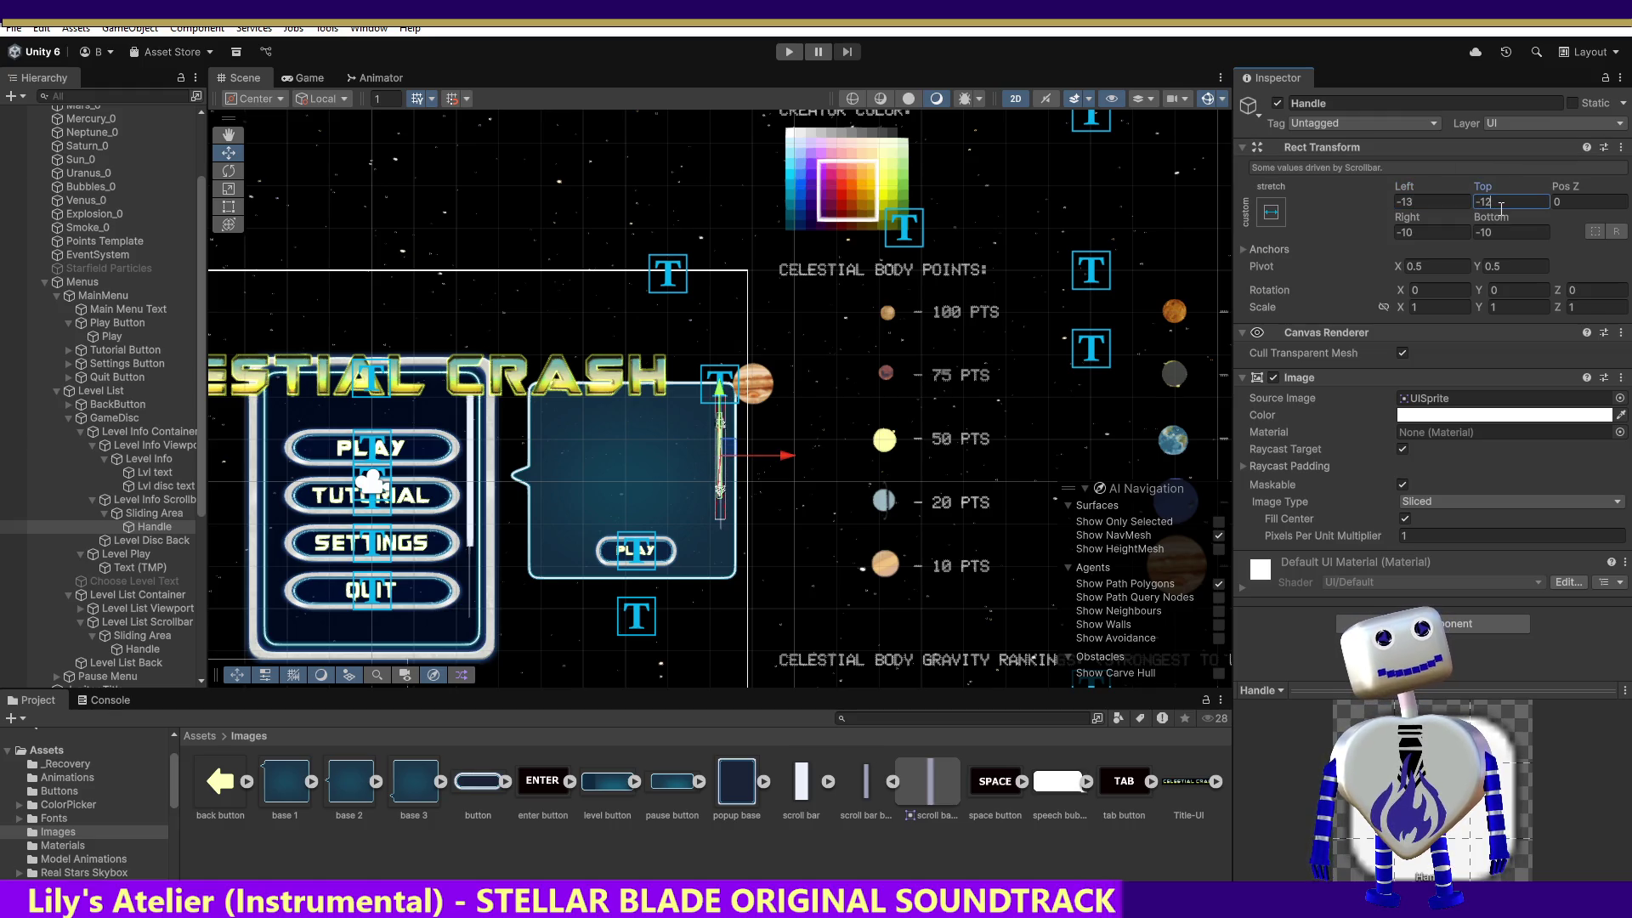
click(145, 651)
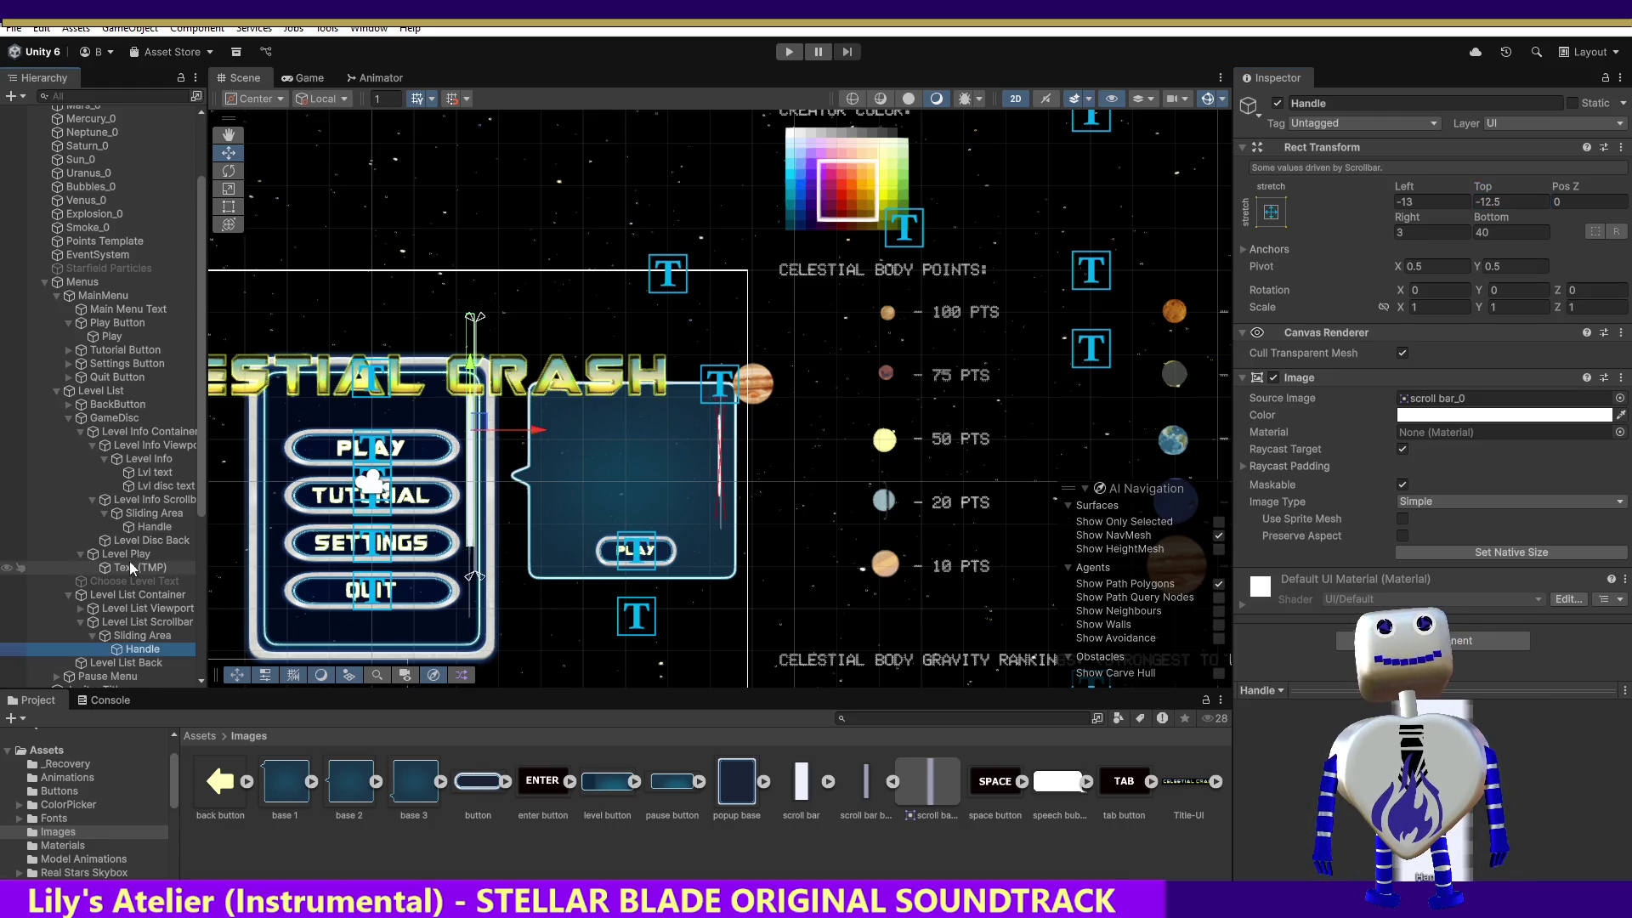
click(149, 527)
click(1519, 204)
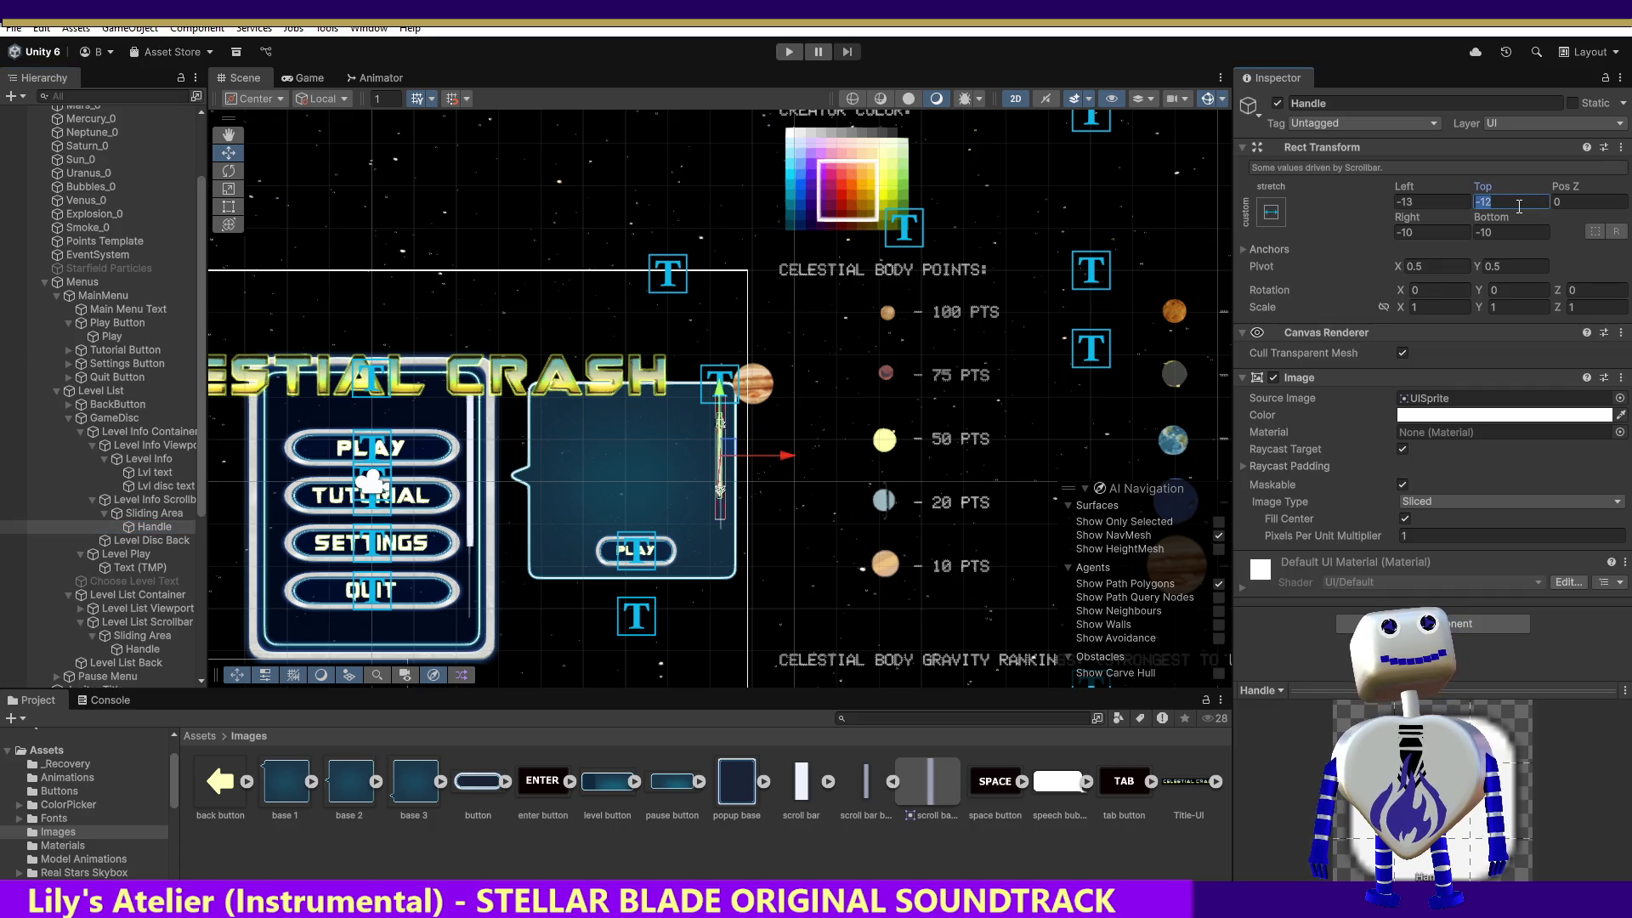
click(1516, 204)
text(.5)
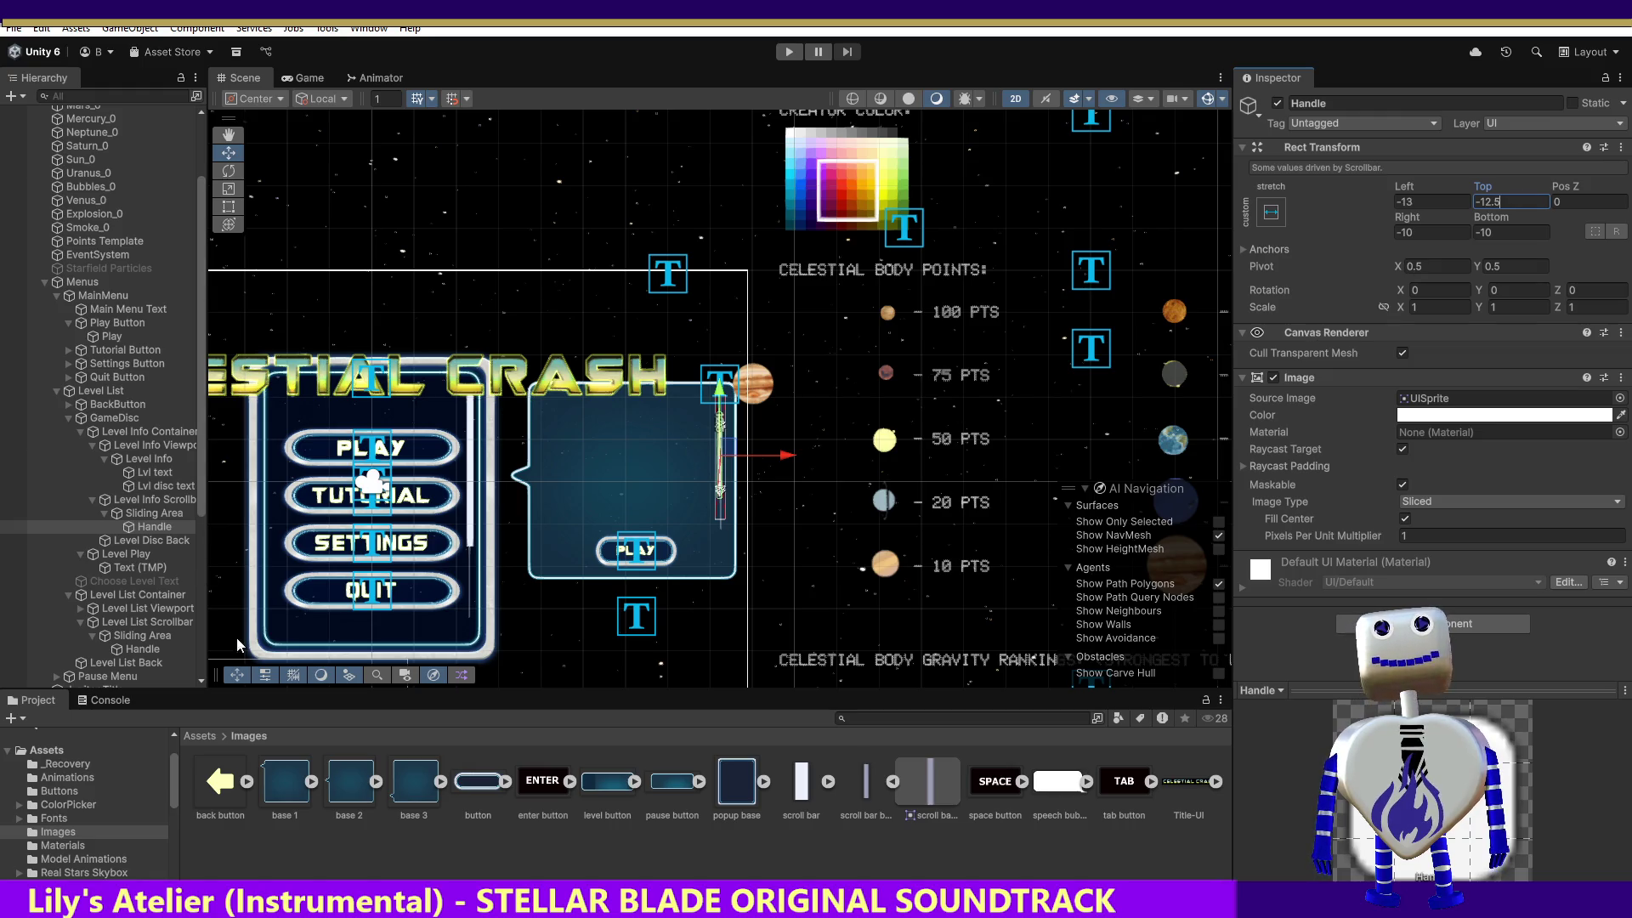
Set the level info handle's Right offset to 3 and Bottom offset to 40.
click(136, 649)
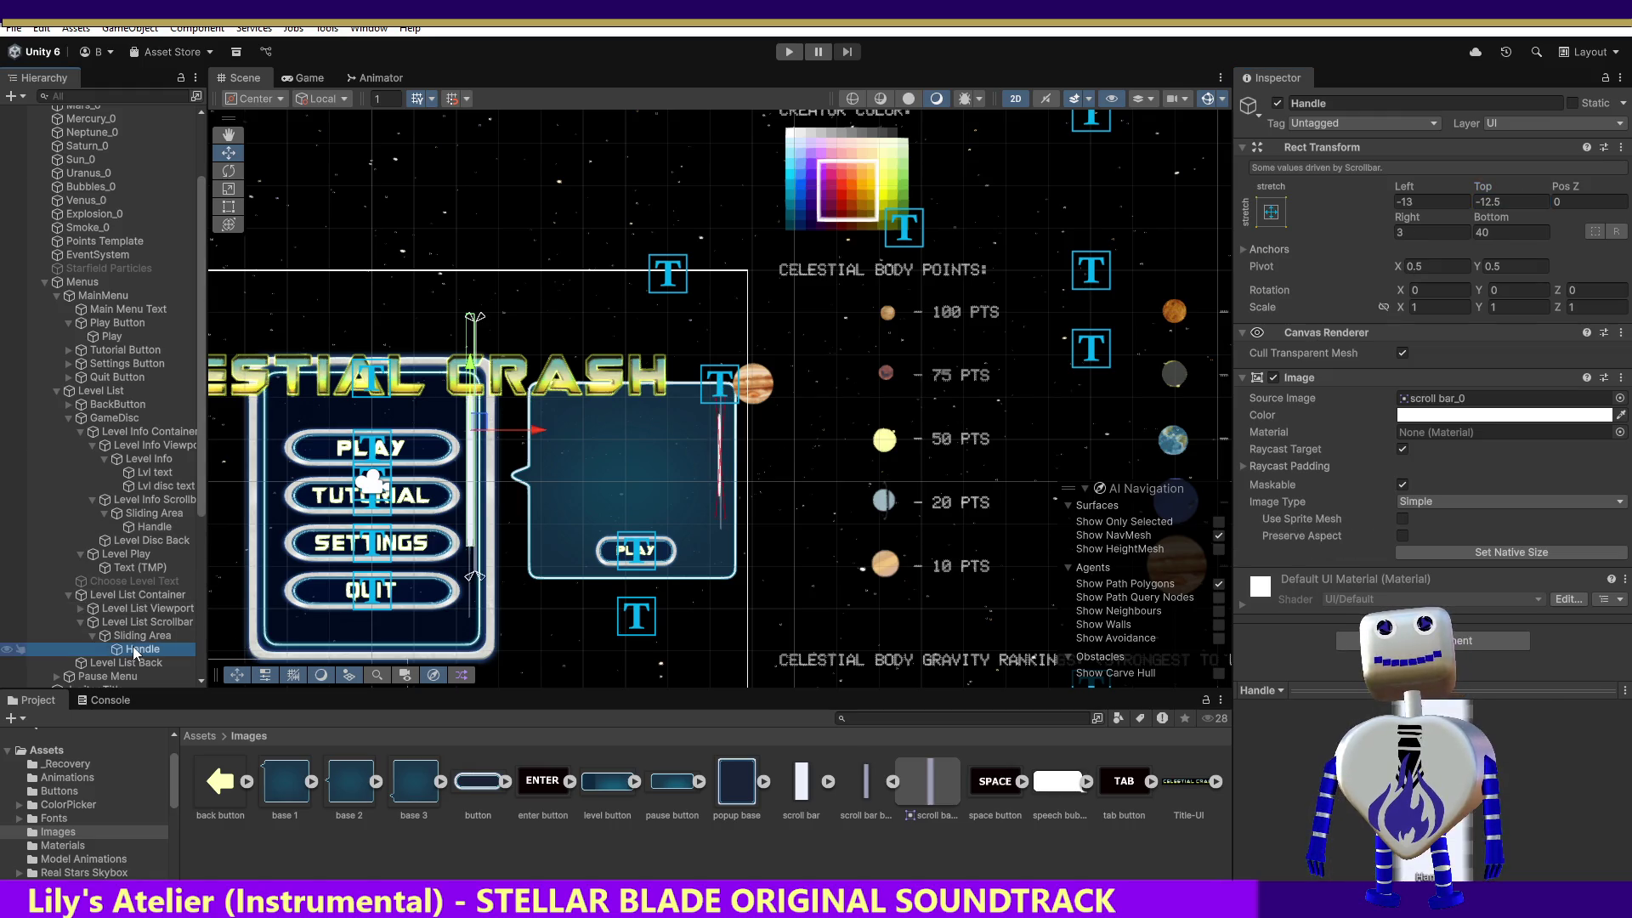
click(158, 514)
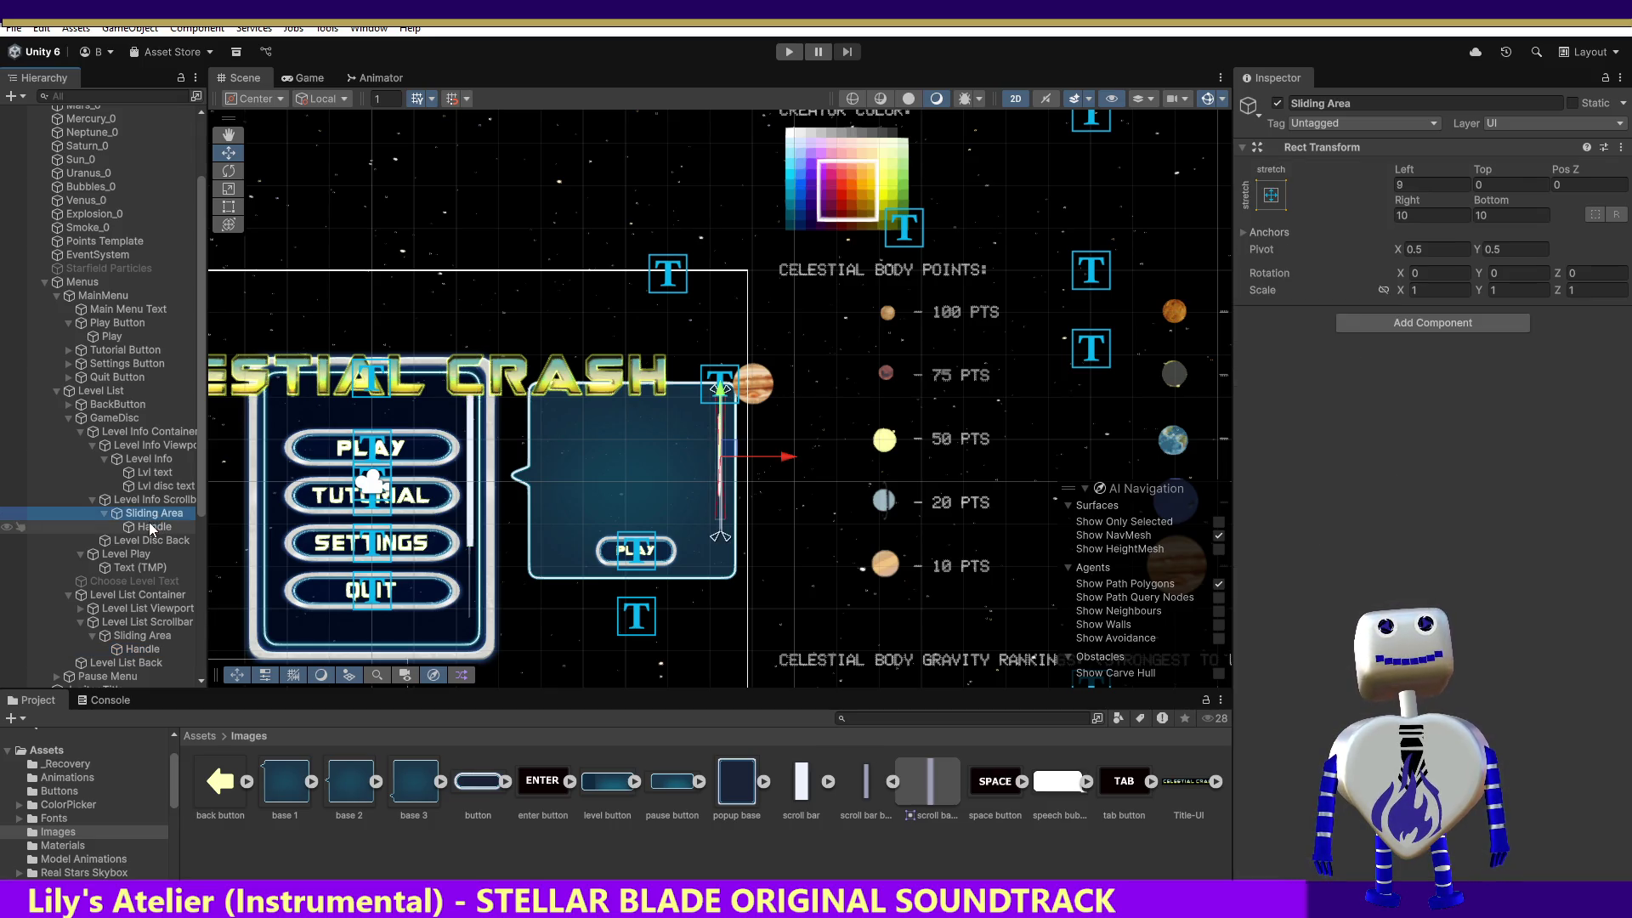
click(155, 527)
click(1435, 229)
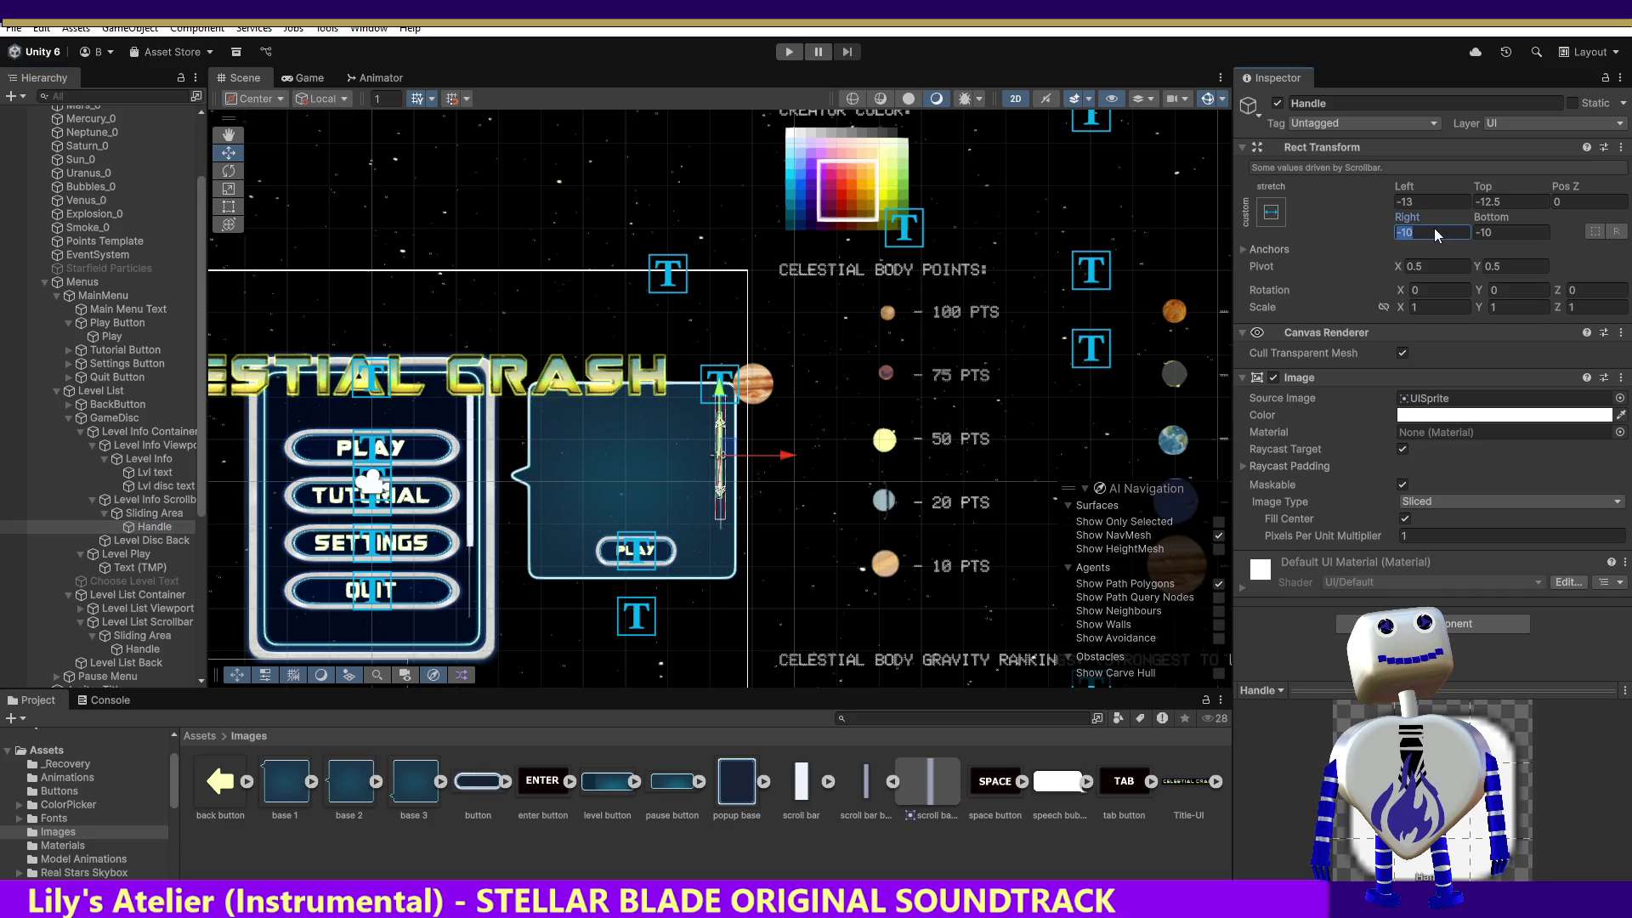
text(3)
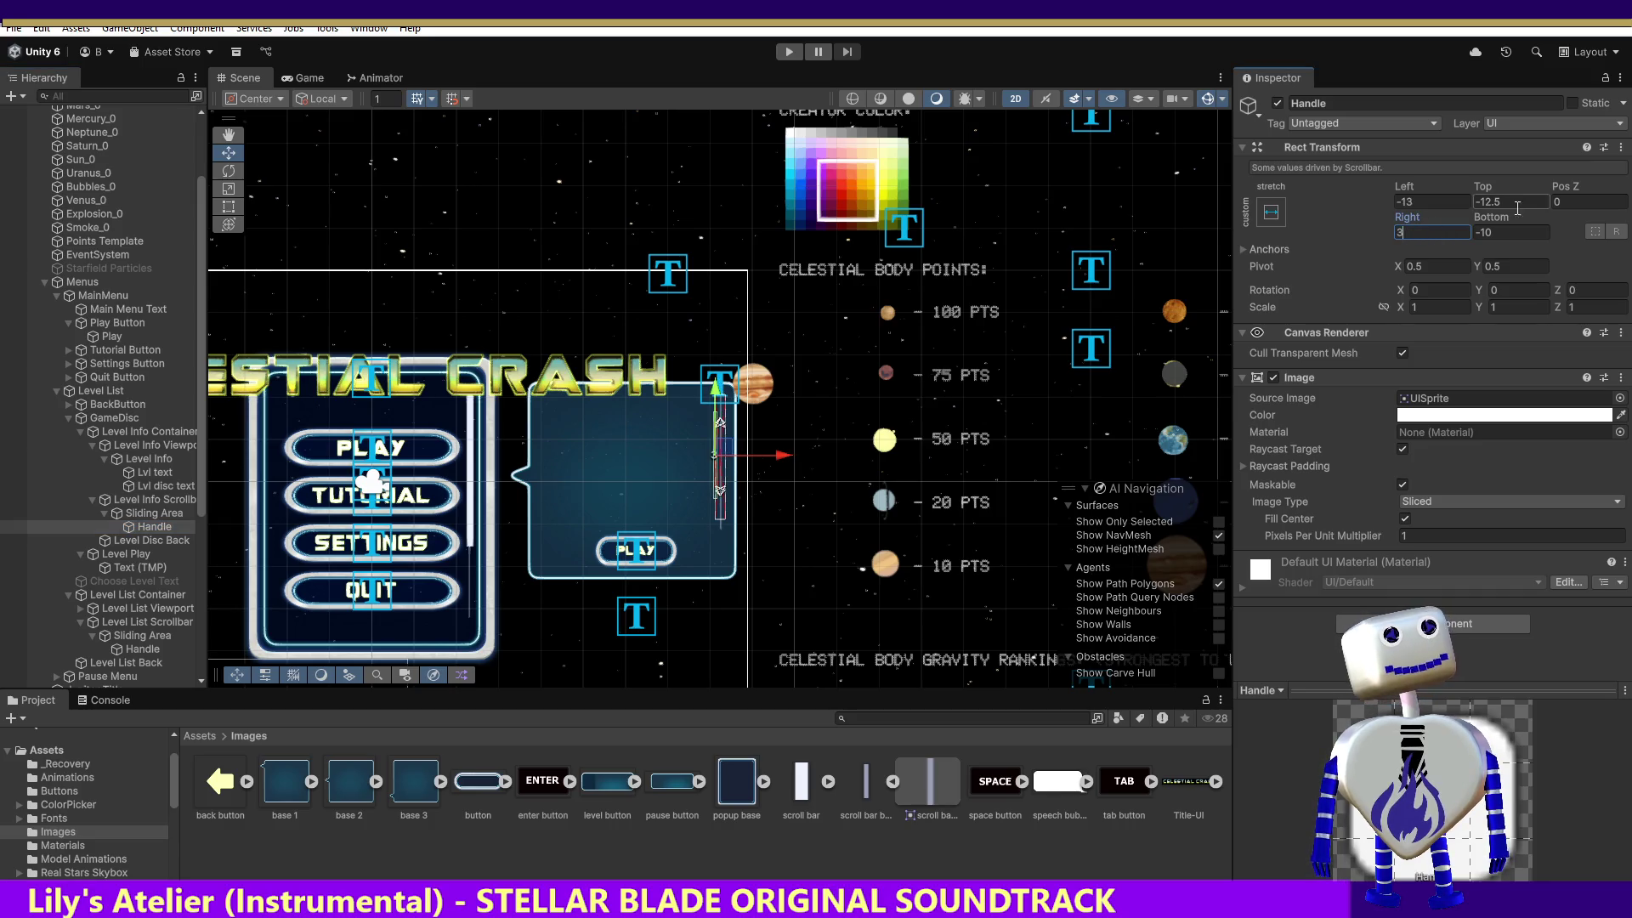
click(1485, 233)
text(40)
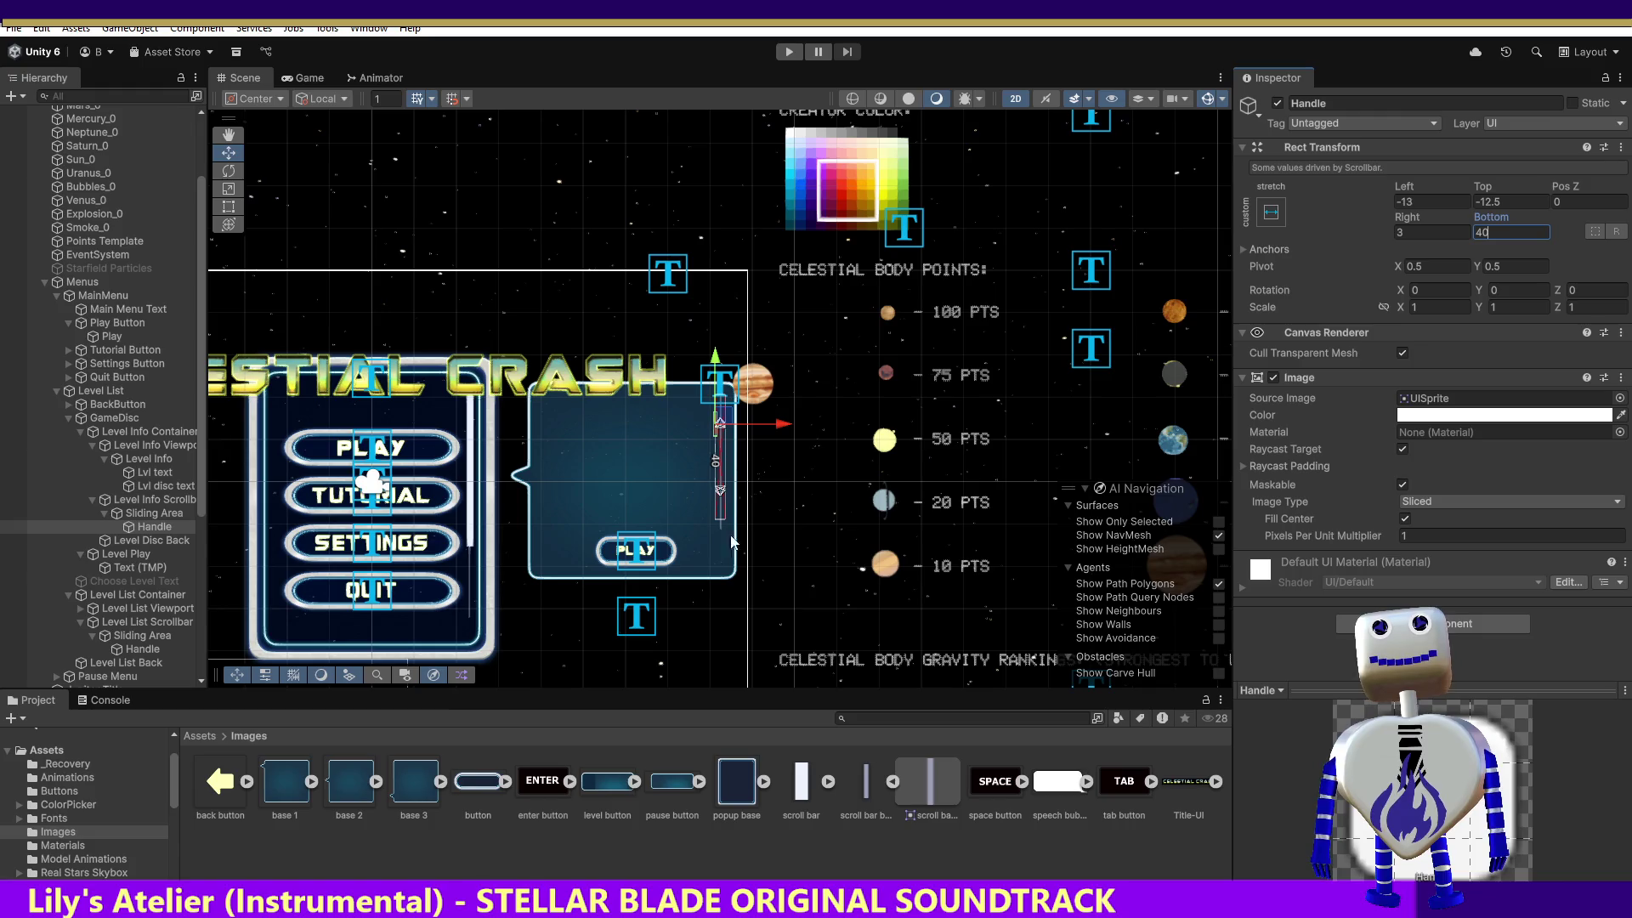
Give the level info sliding area Right -9 and Bottom 75, then start play mode.
click(148, 650)
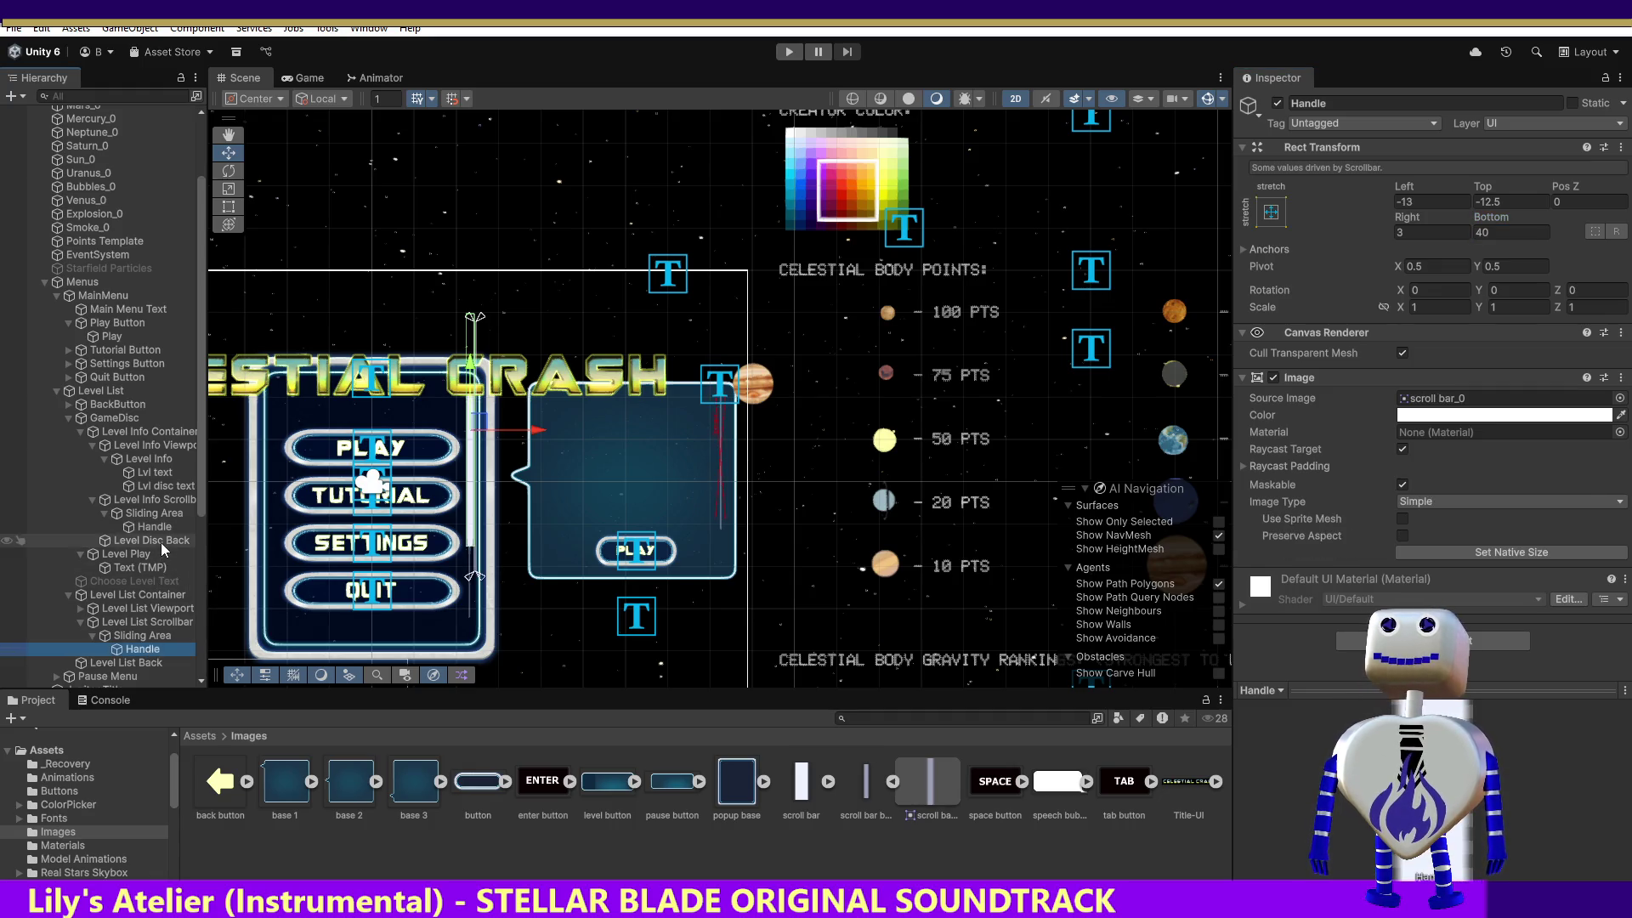
click(153, 514)
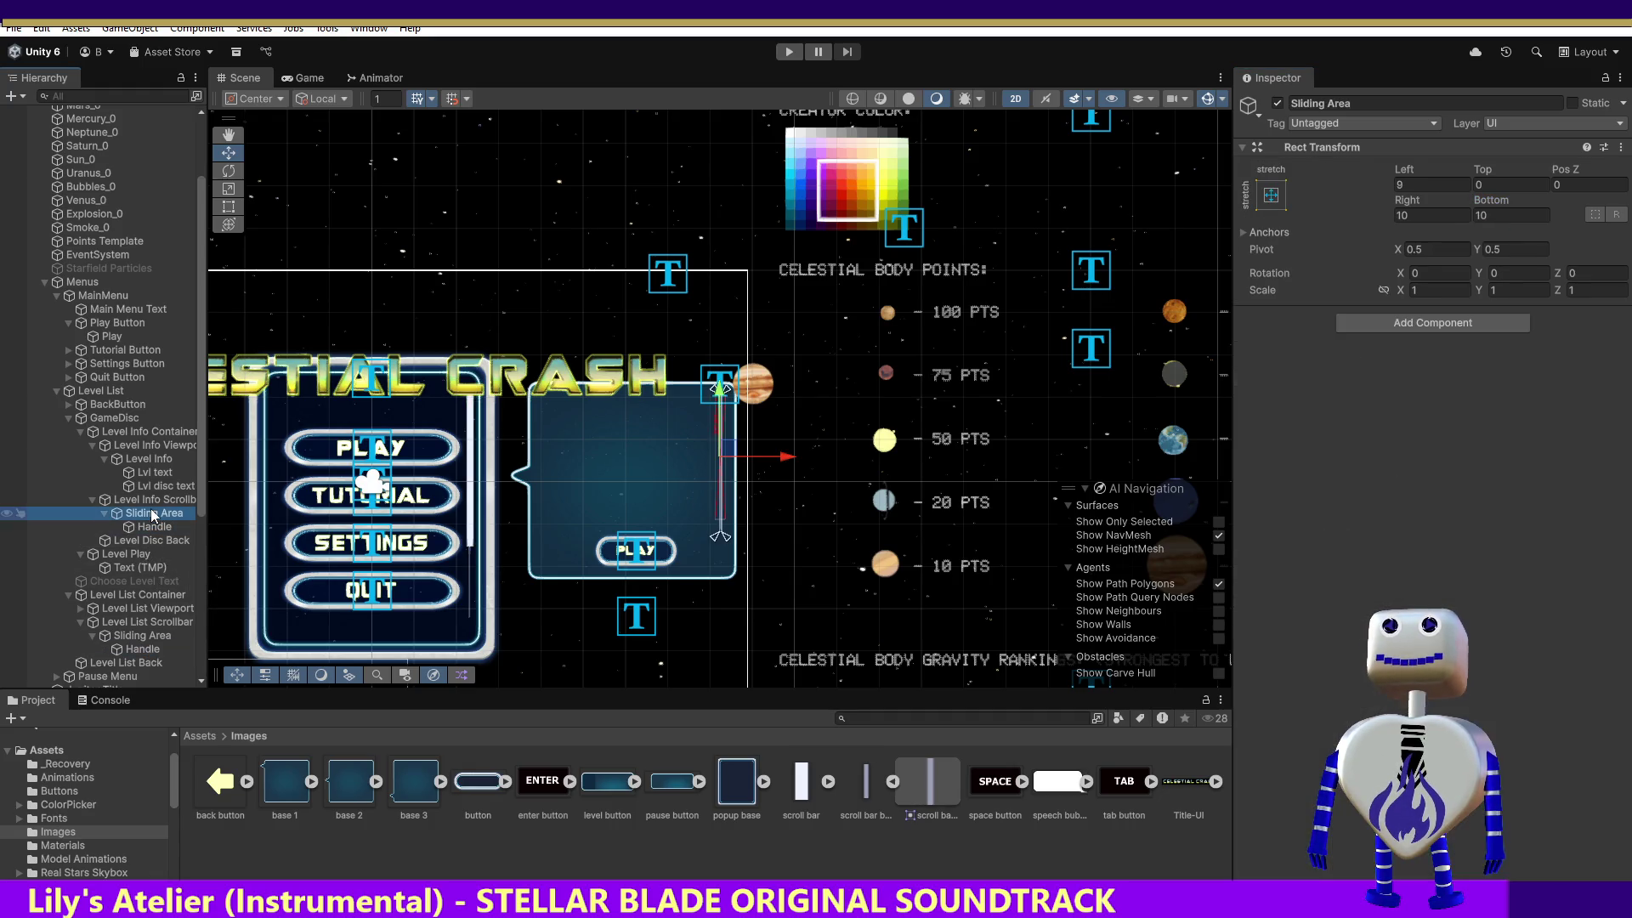
click(141, 637)
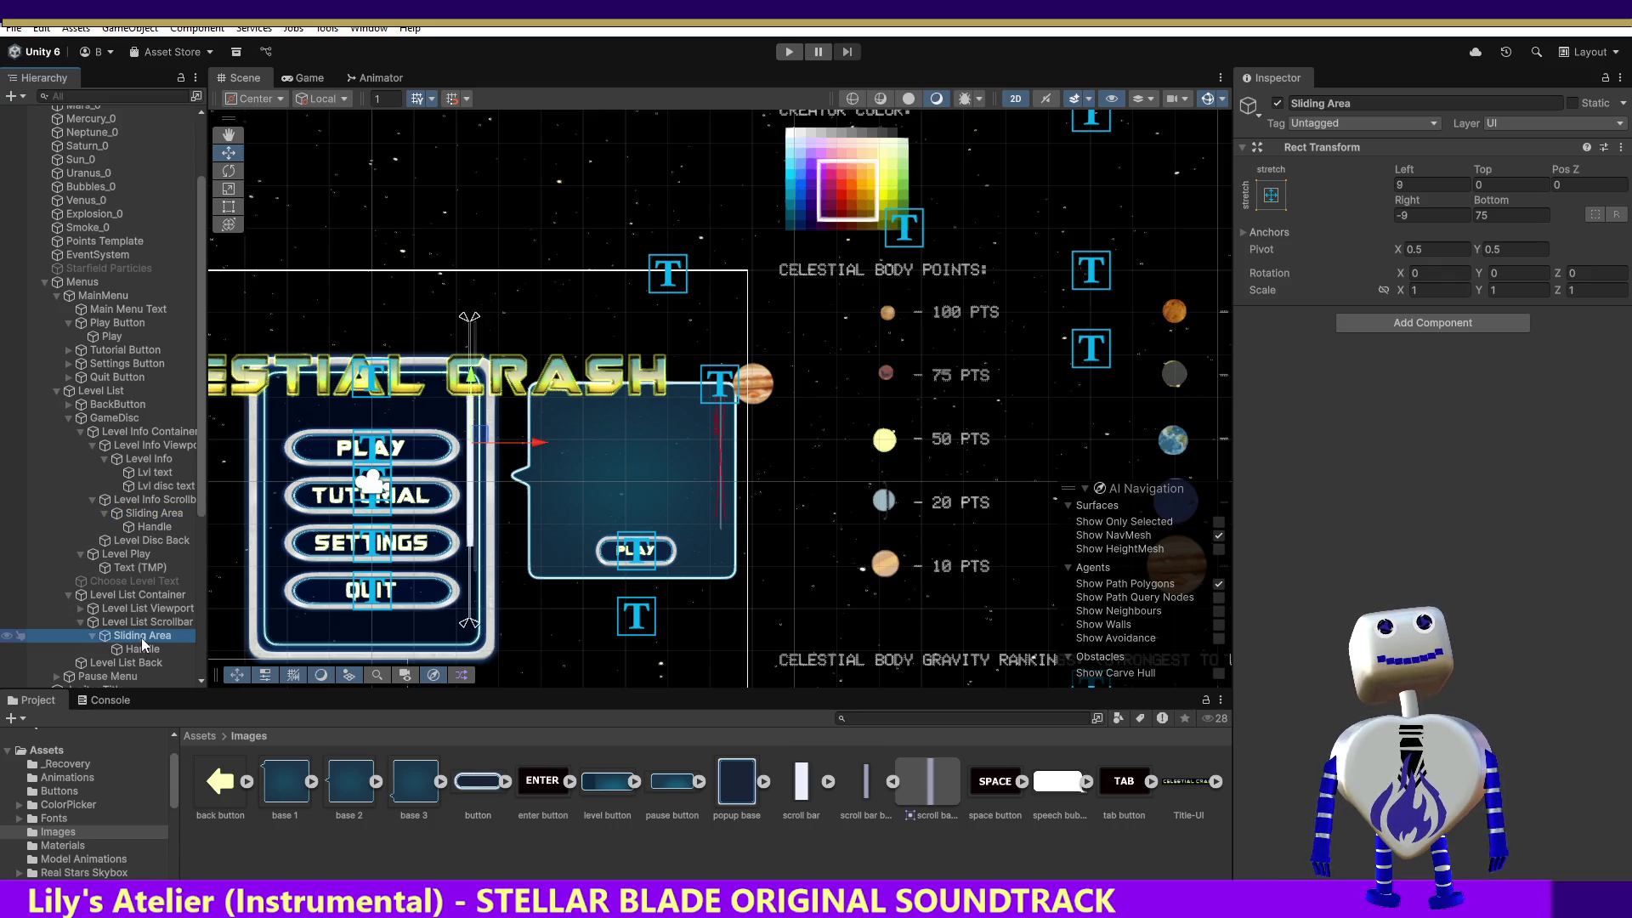
click(167, 515)
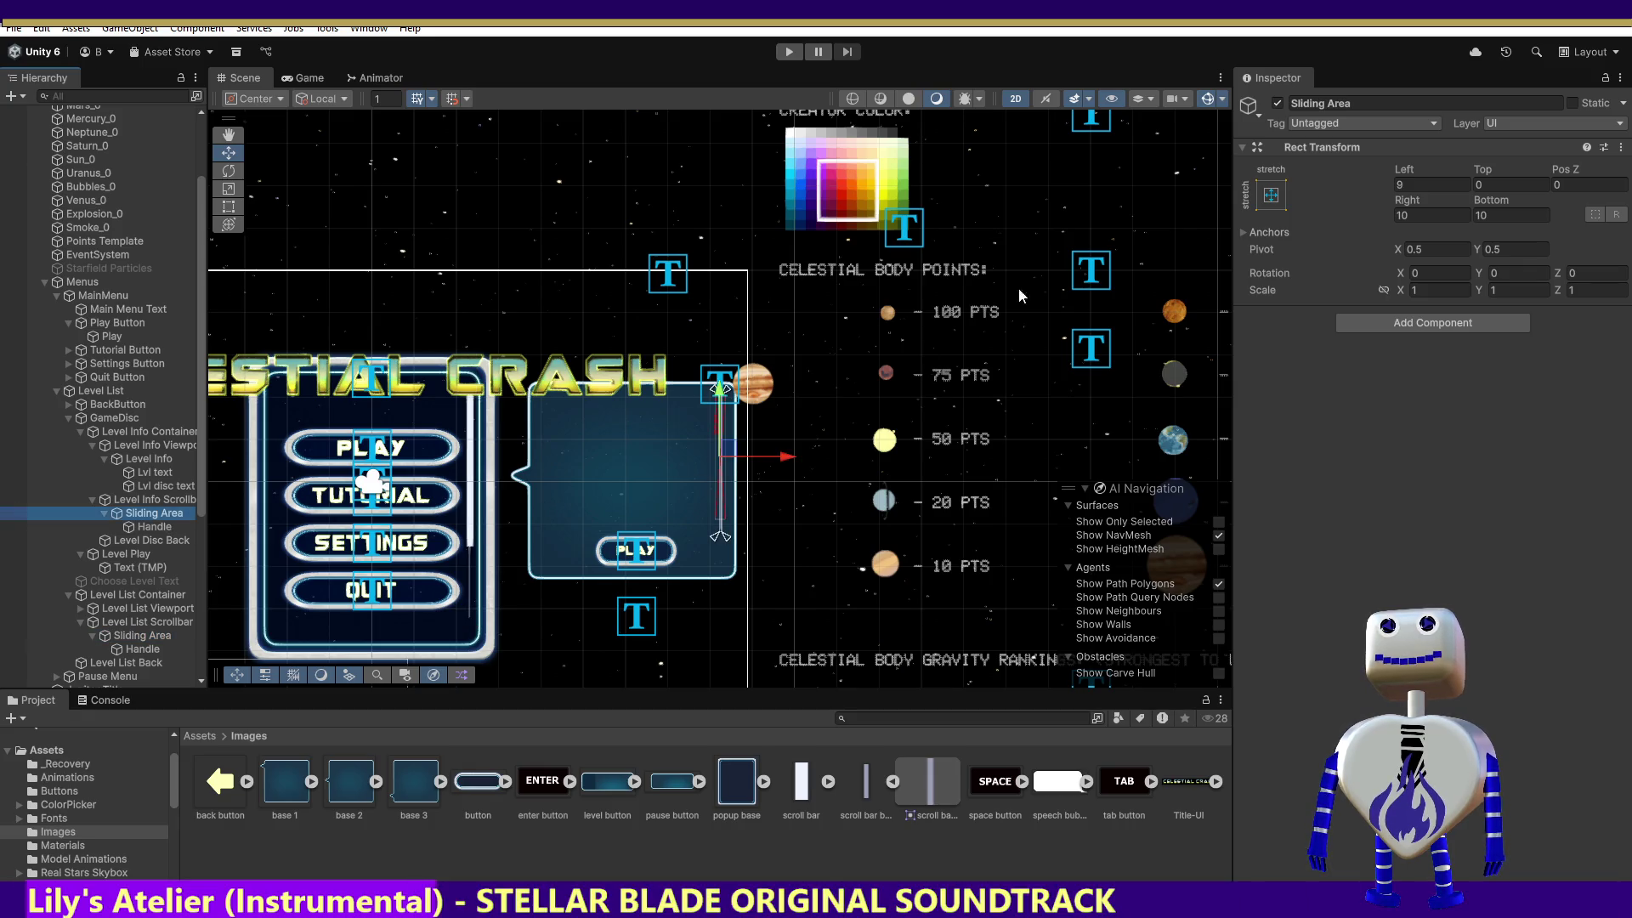
click(1394, 215)
text(-9)
click(1477, 215)
text(75)
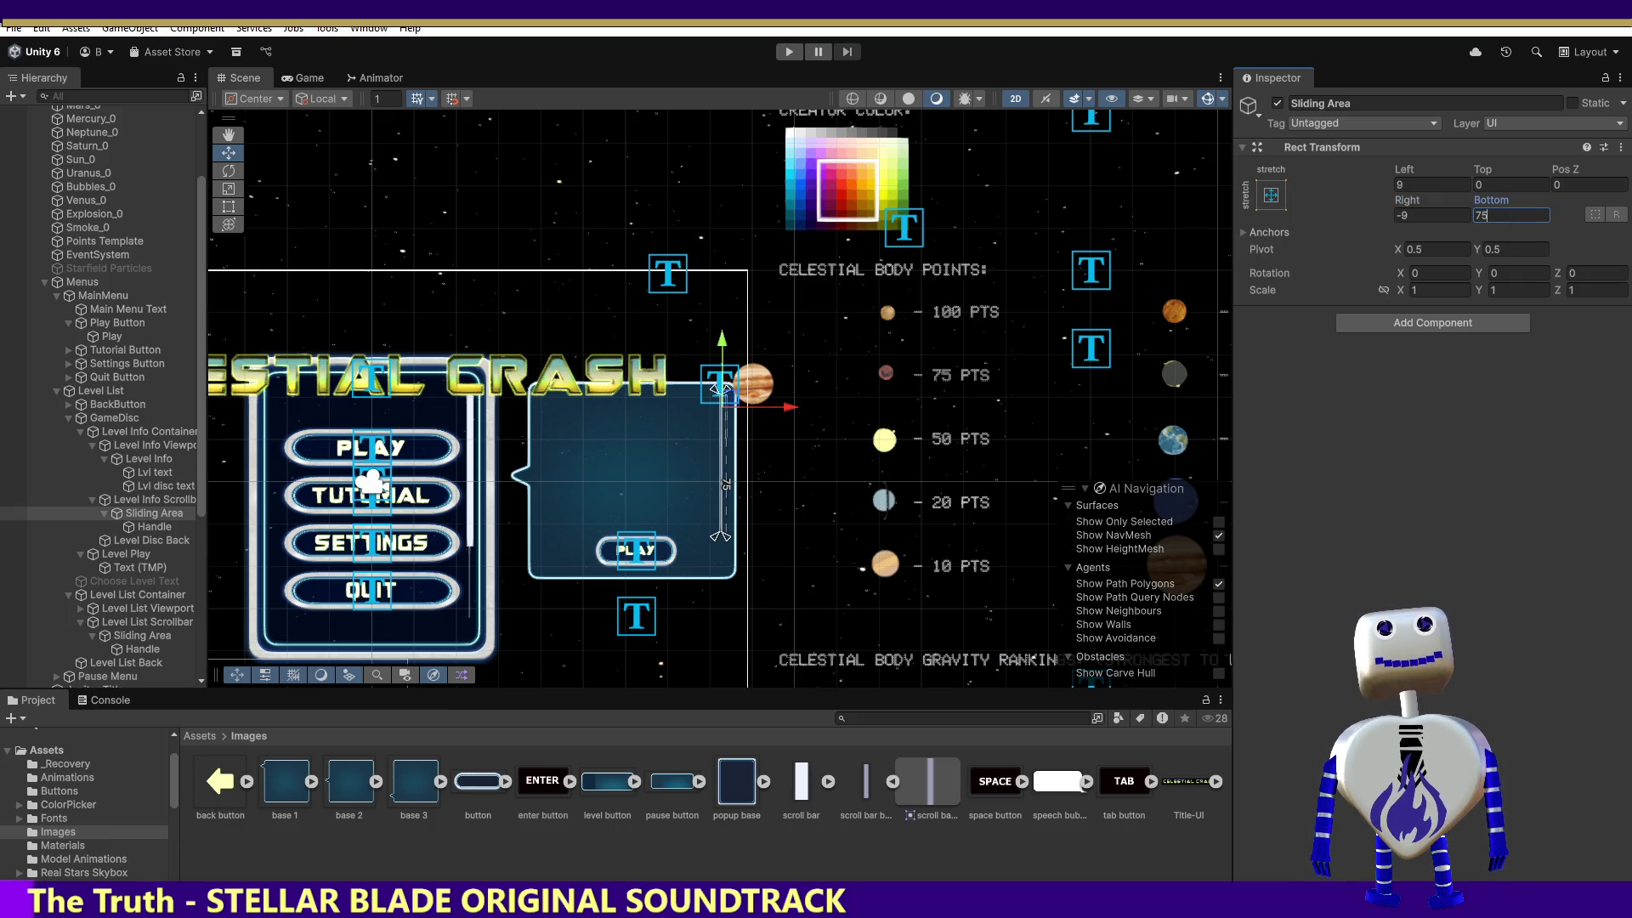
click(789, 52)
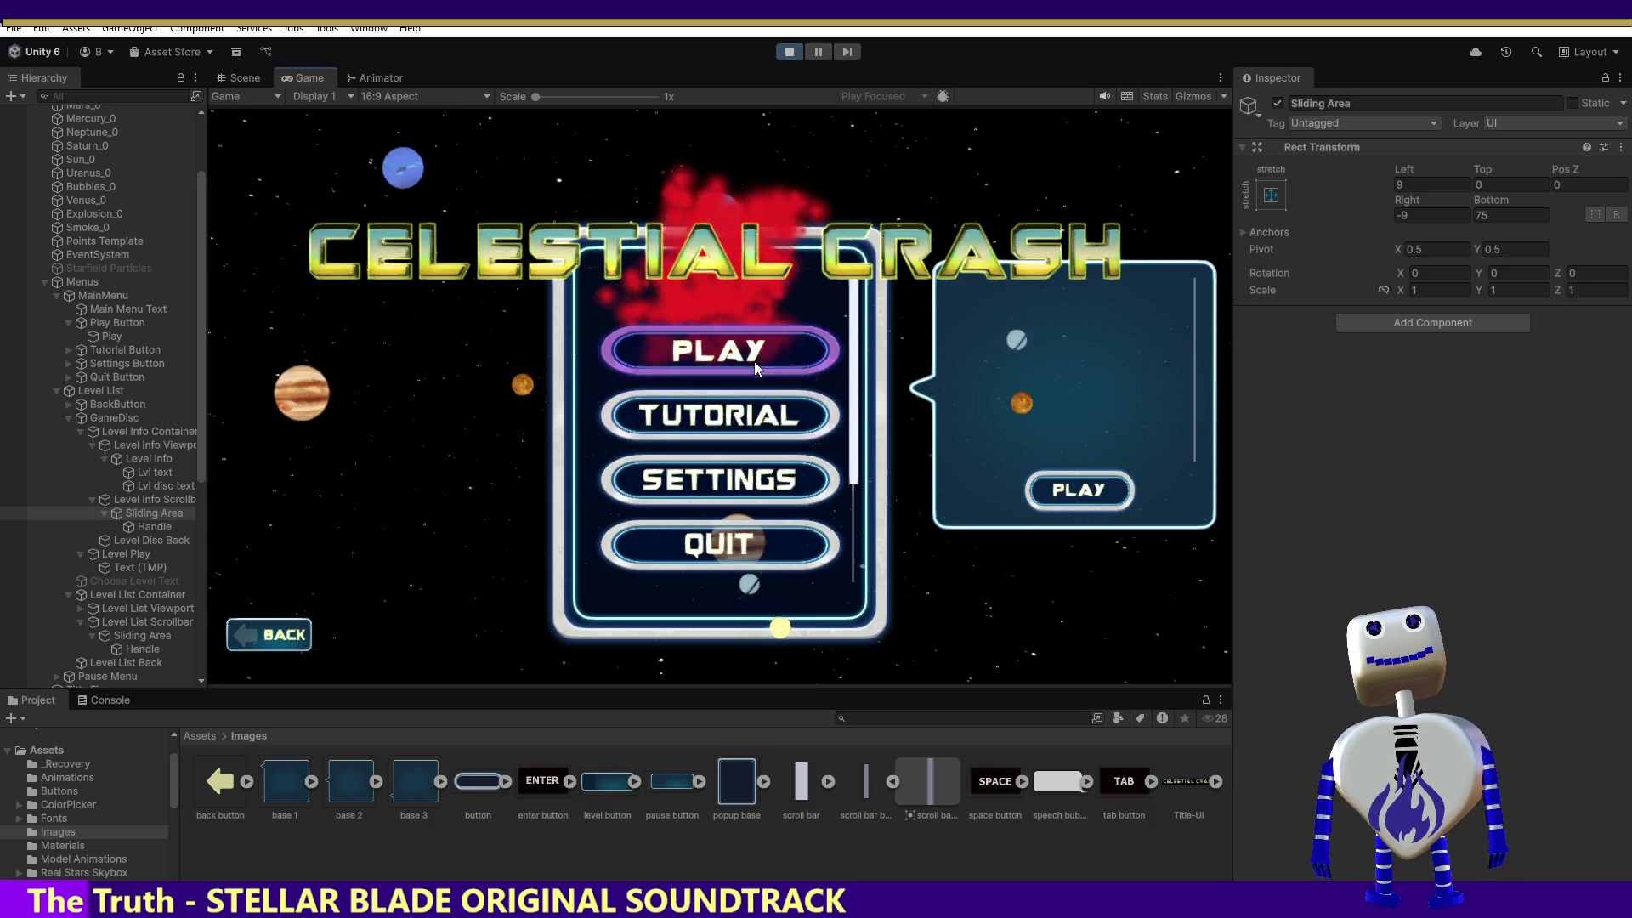
In the running game, open the level list, pick Skill Challenge, and scroll its objective text.
click(753, 364)
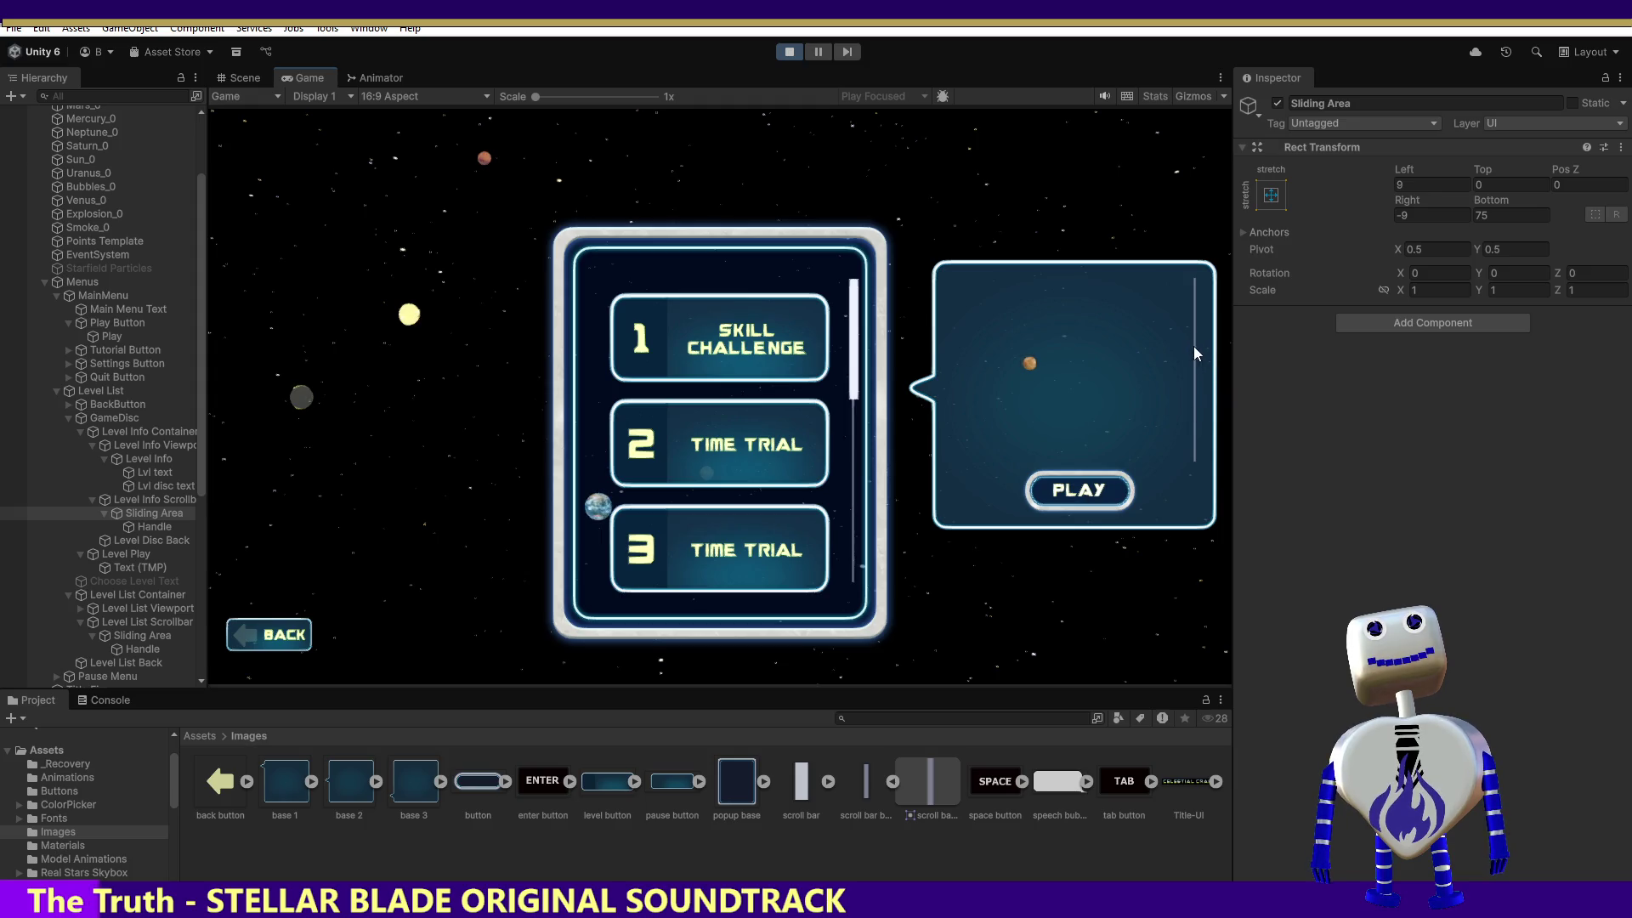
click(704, 371)
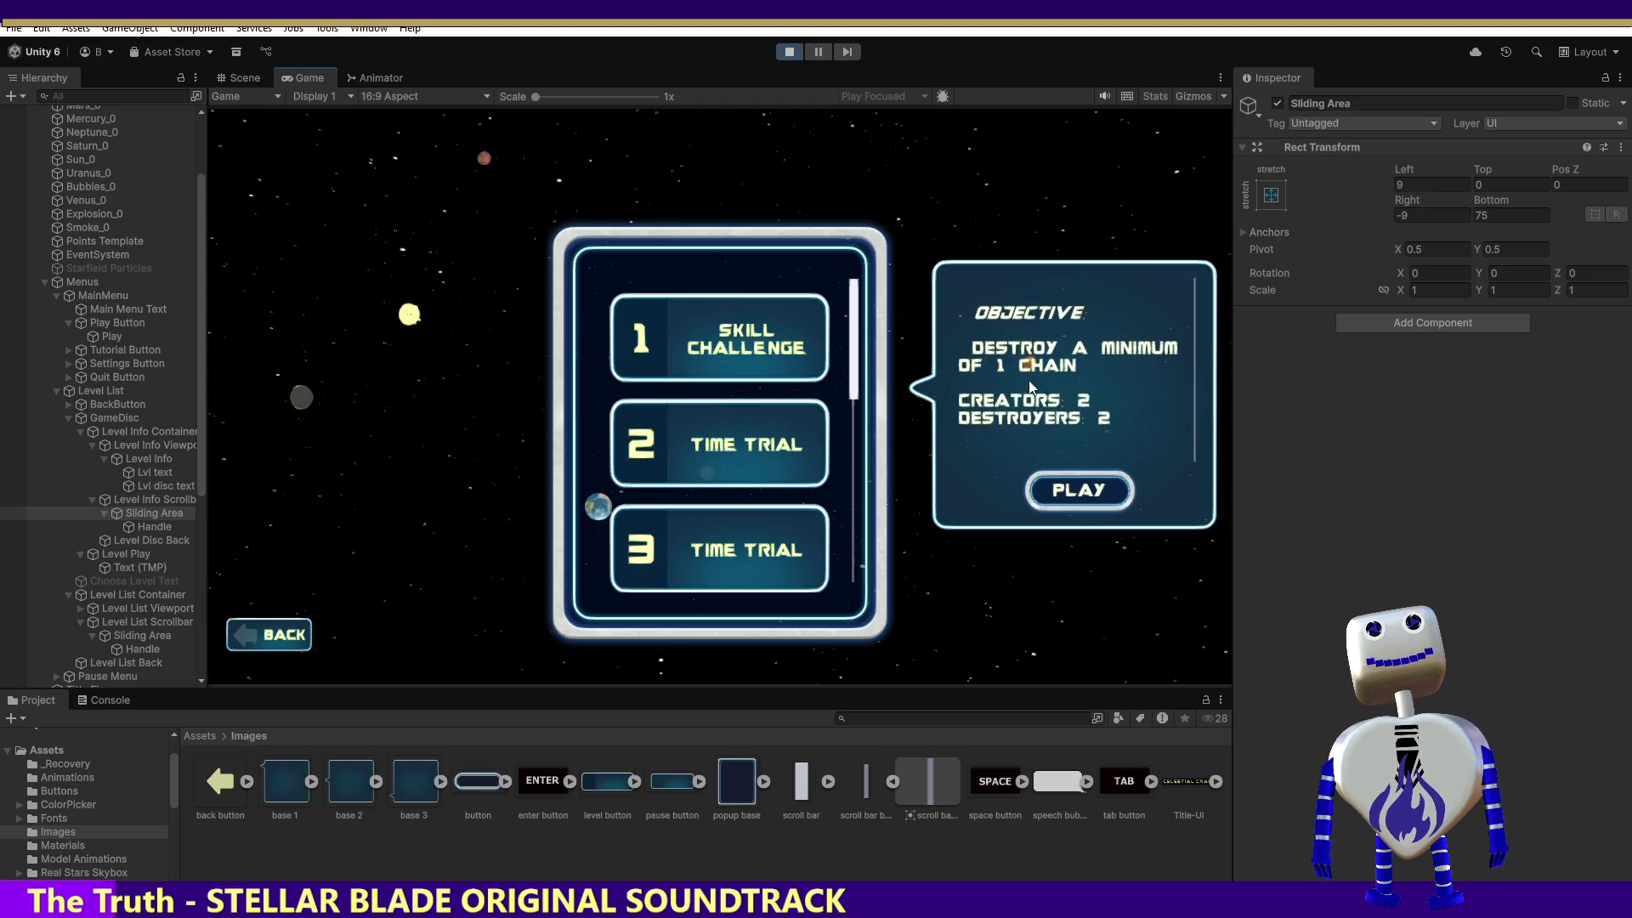
drag(1090, 340, 1087, 213)
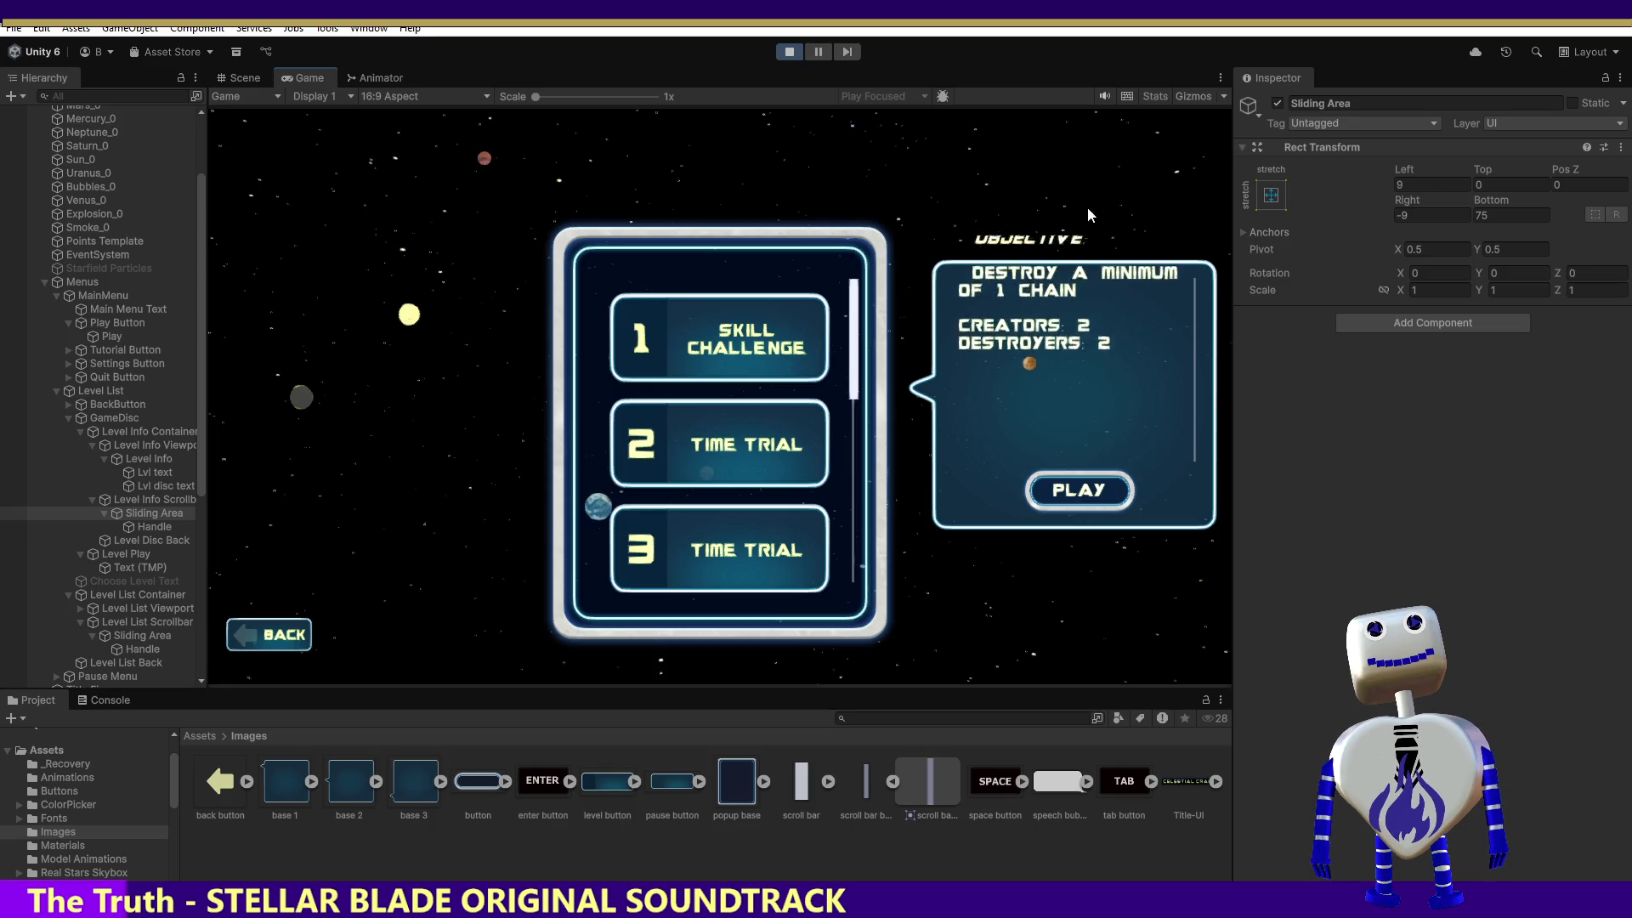
scroll(1159, 404, up, 3)
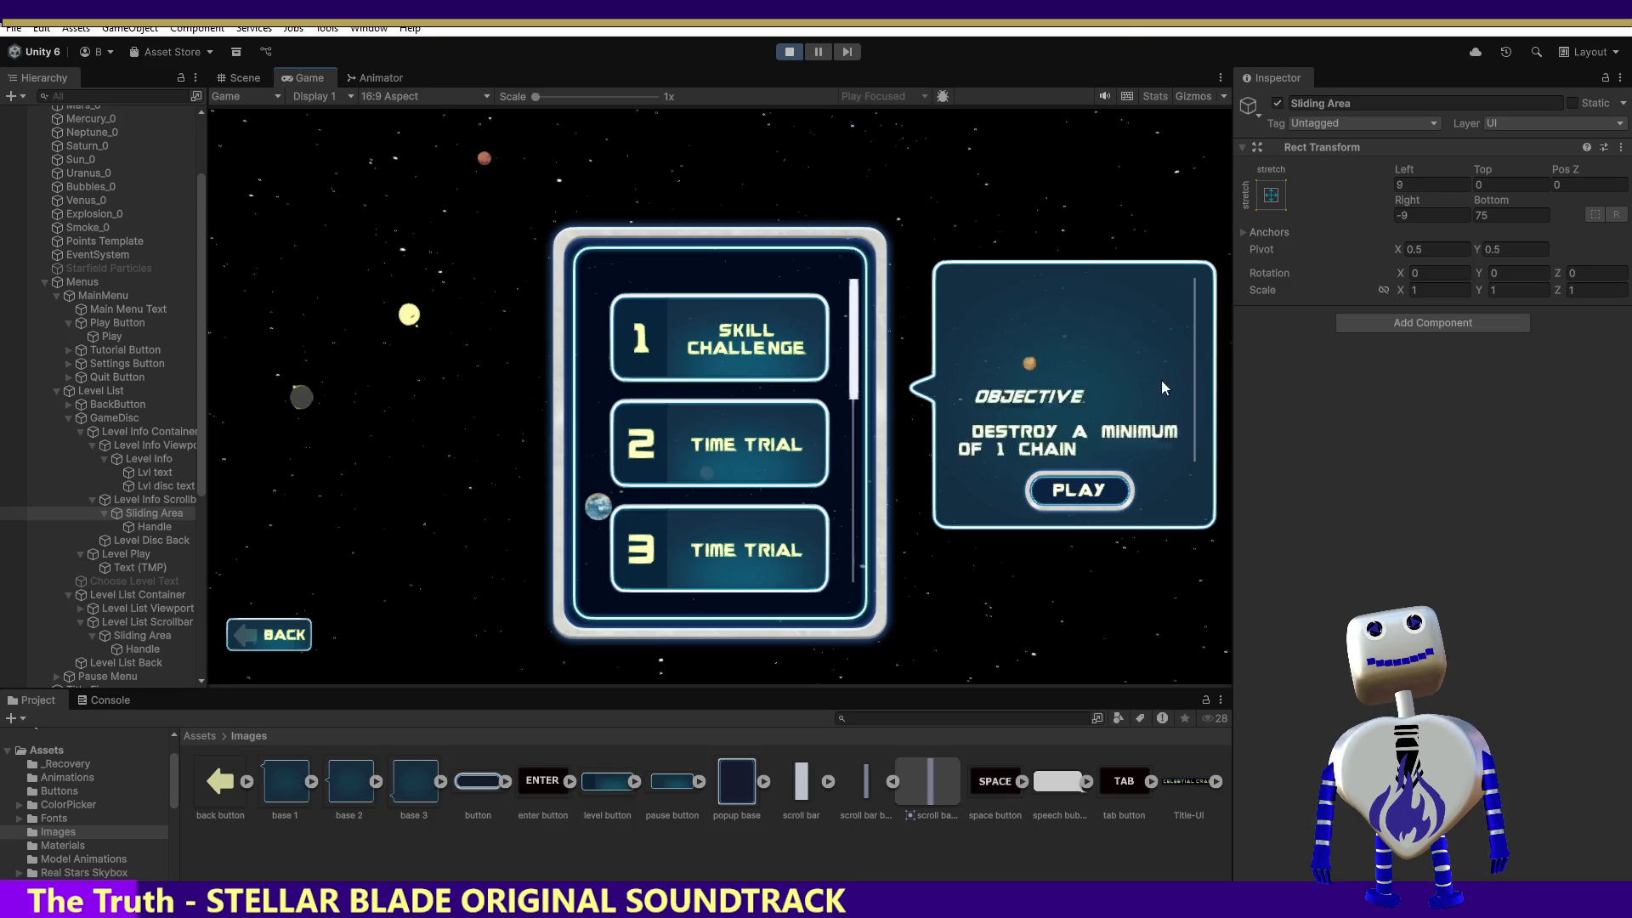
click(144, 525)
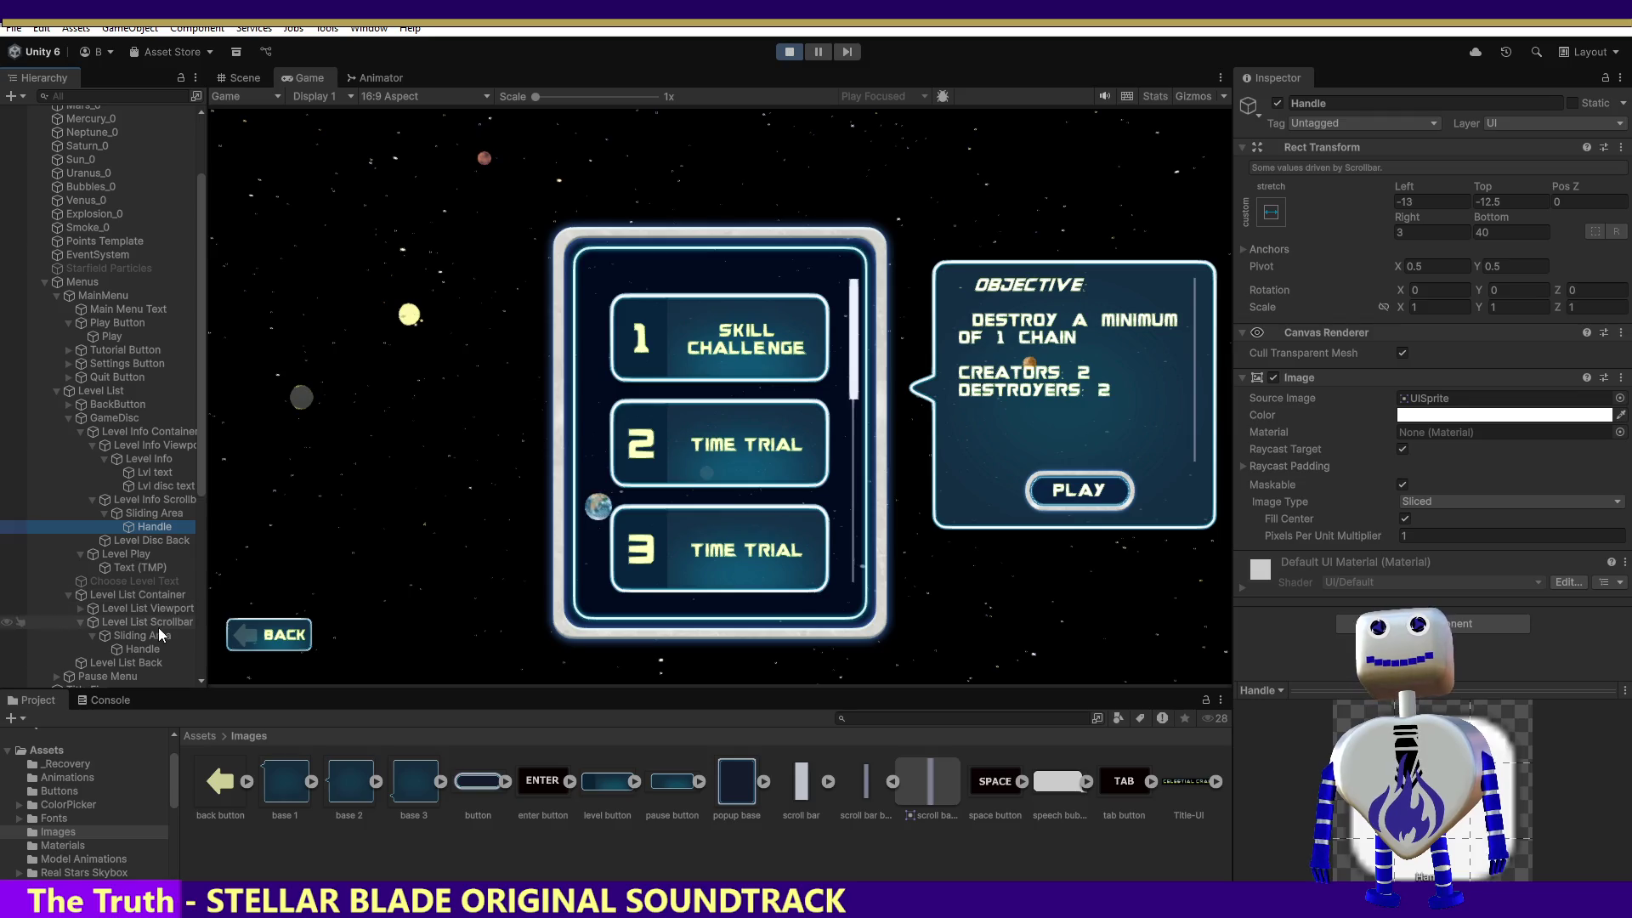
Compare the scroll bar sprites, then assign scroll bar_0 as the level info handle's Source Image.
click(151, 651)
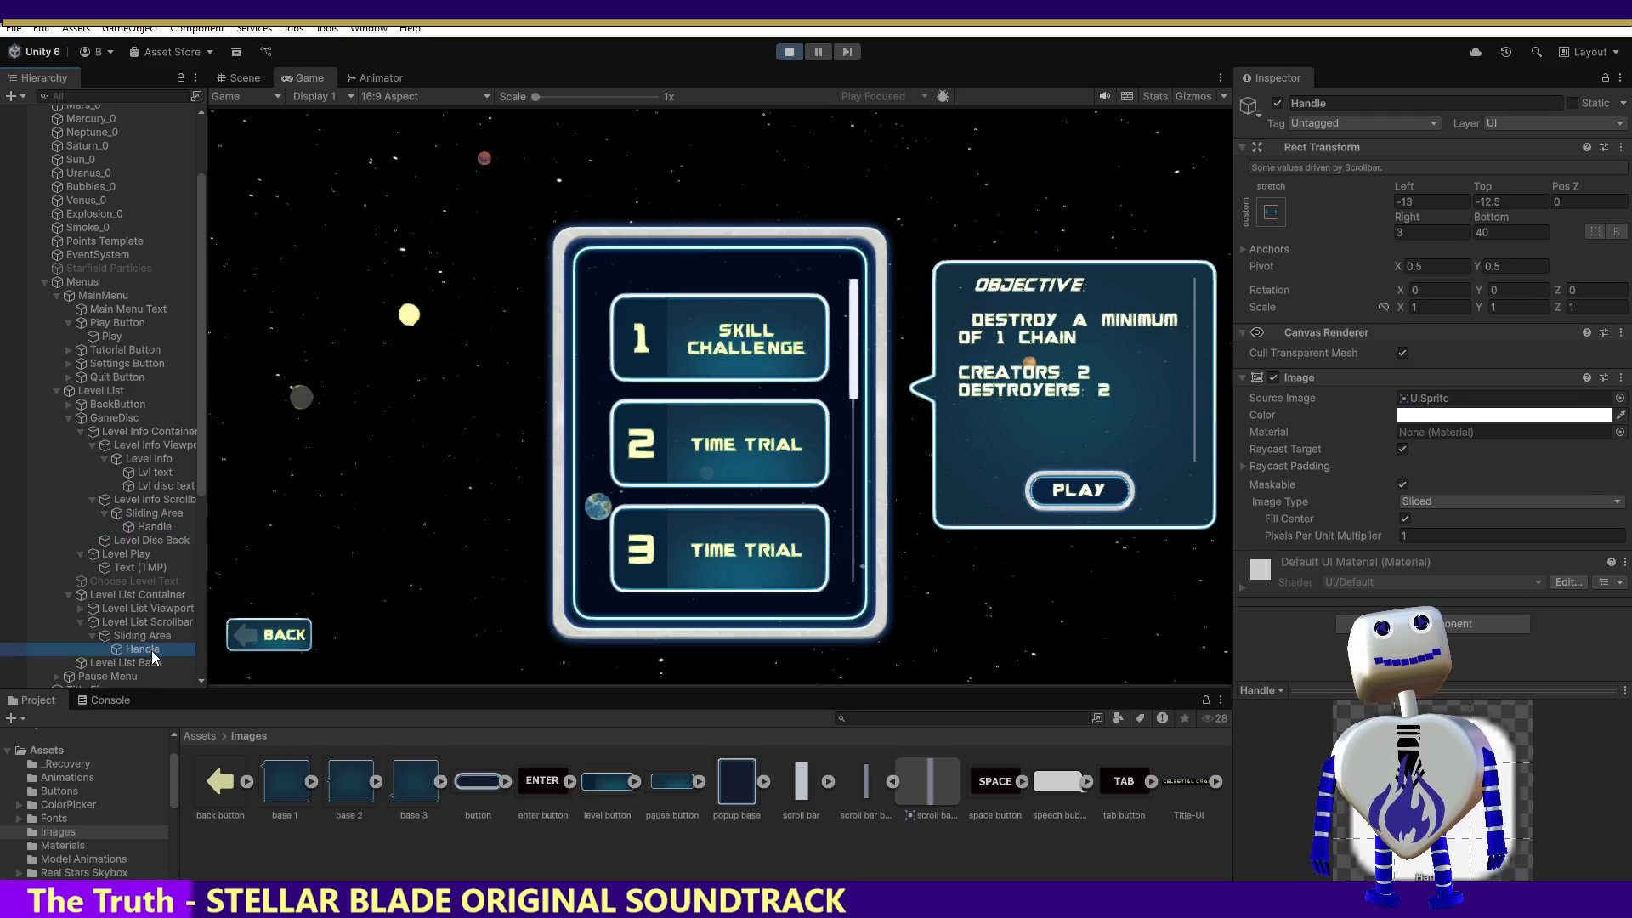
click(156, 527)
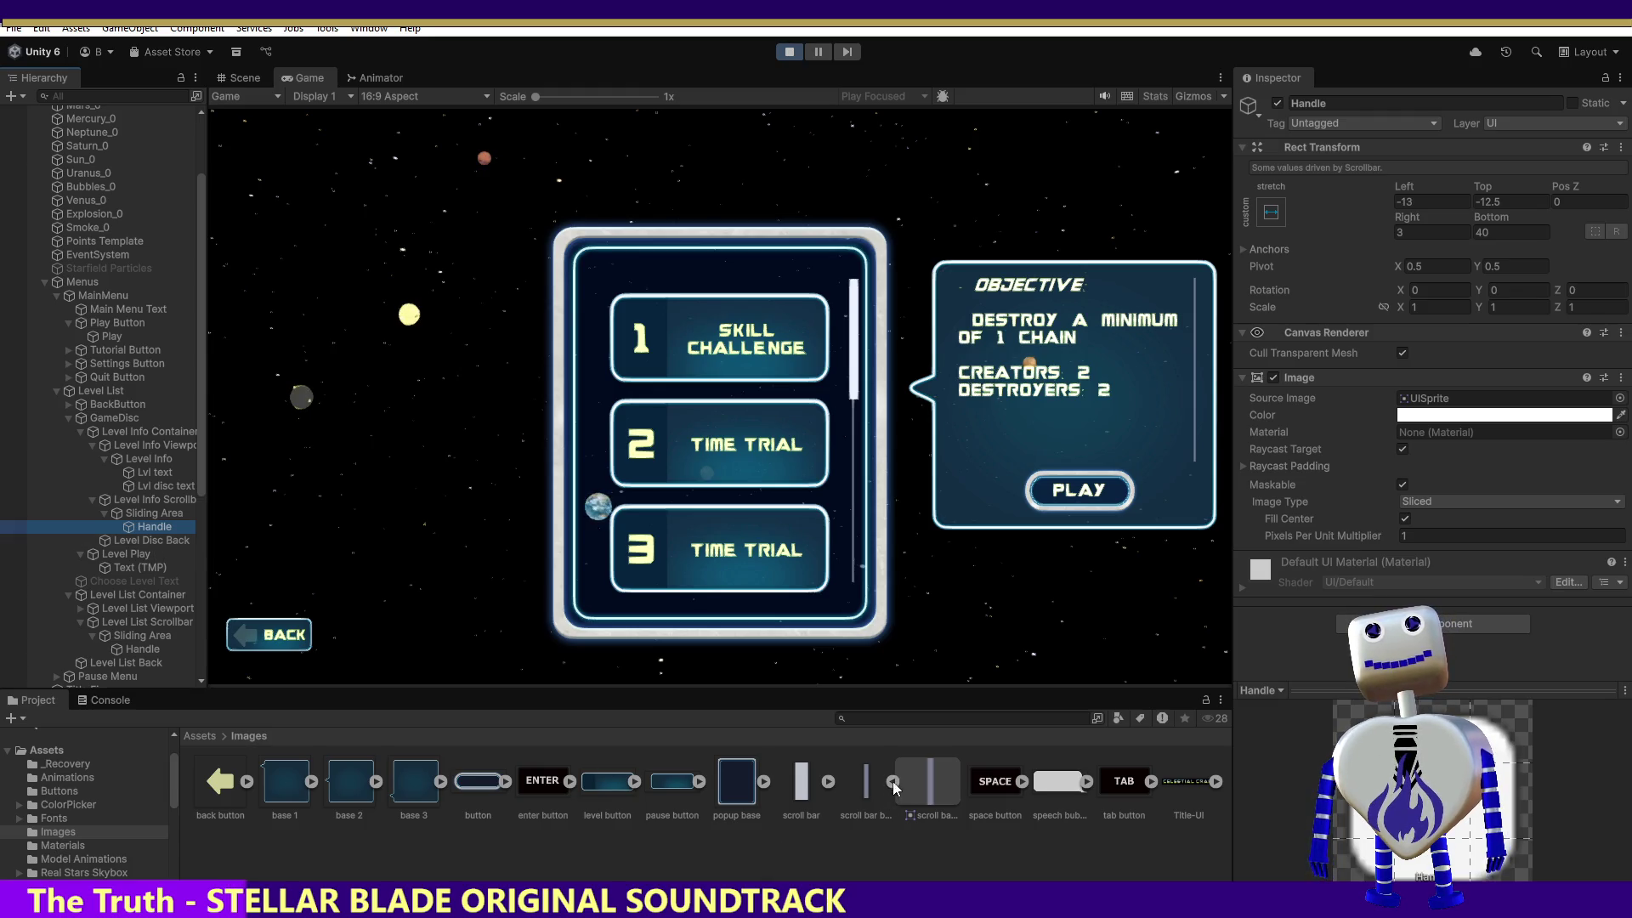
click(940, 777)
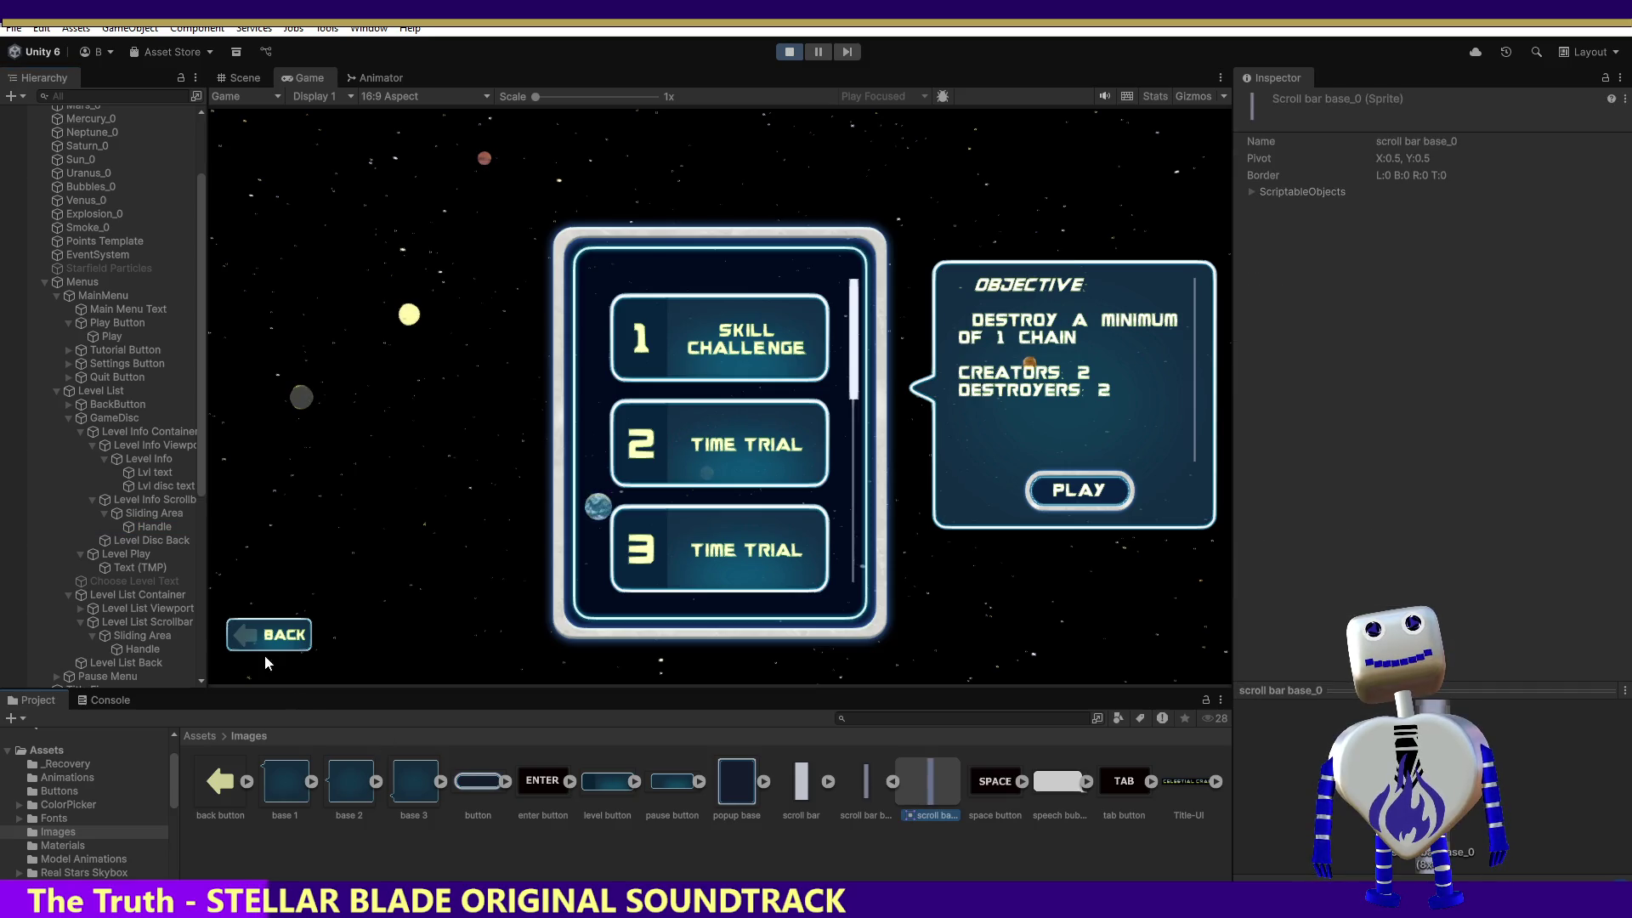
click(119, 649)
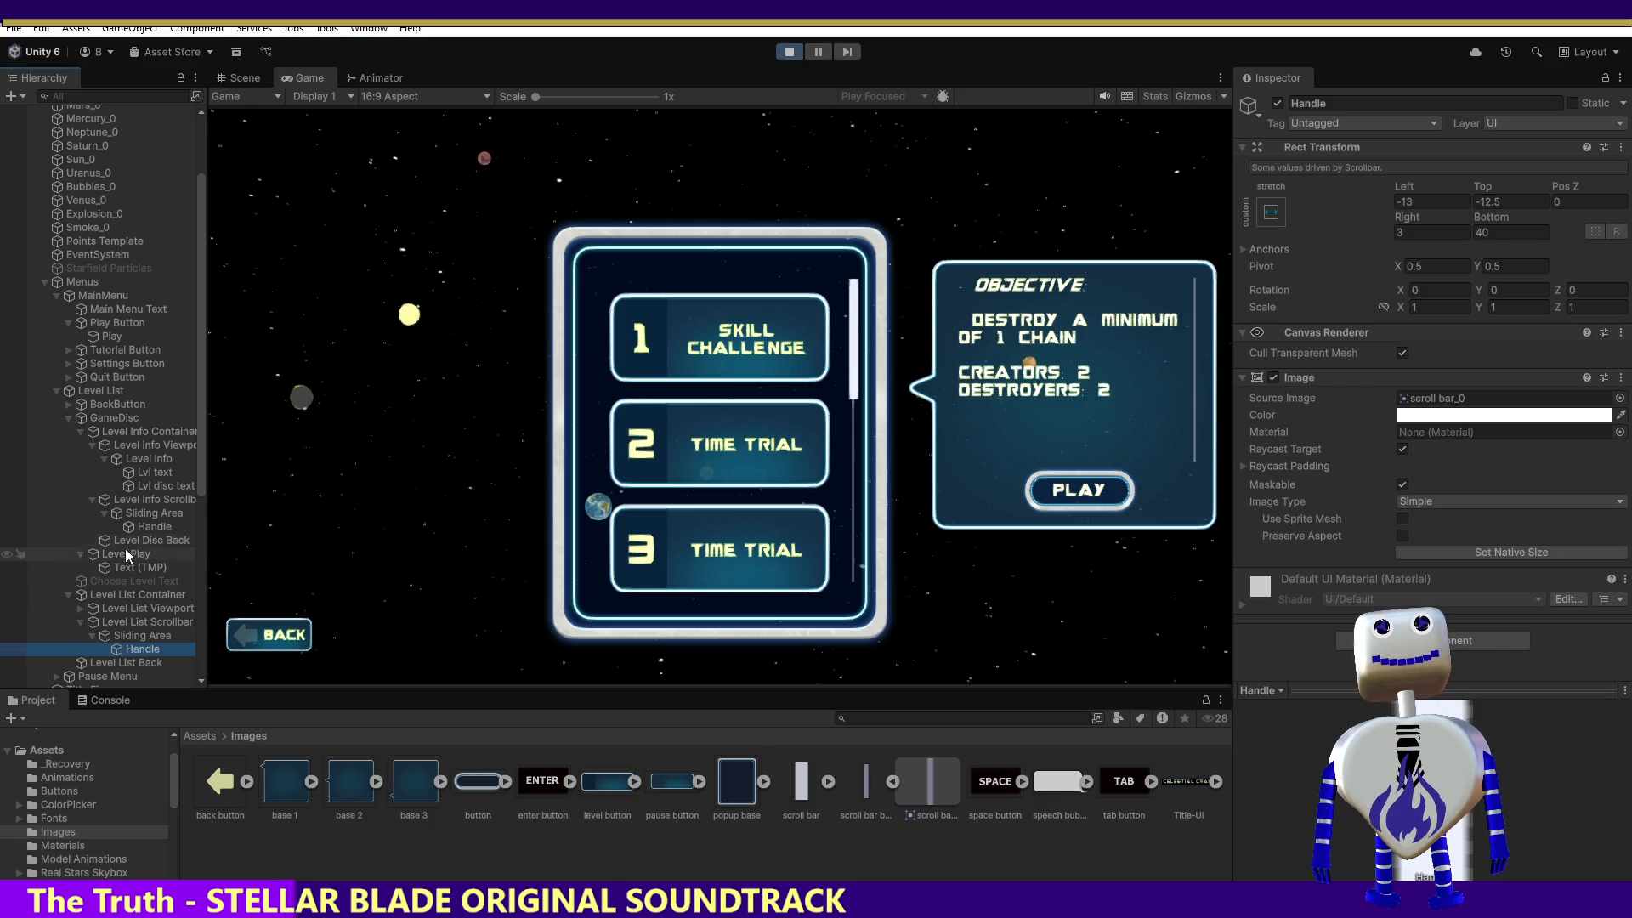
click(136, 528)
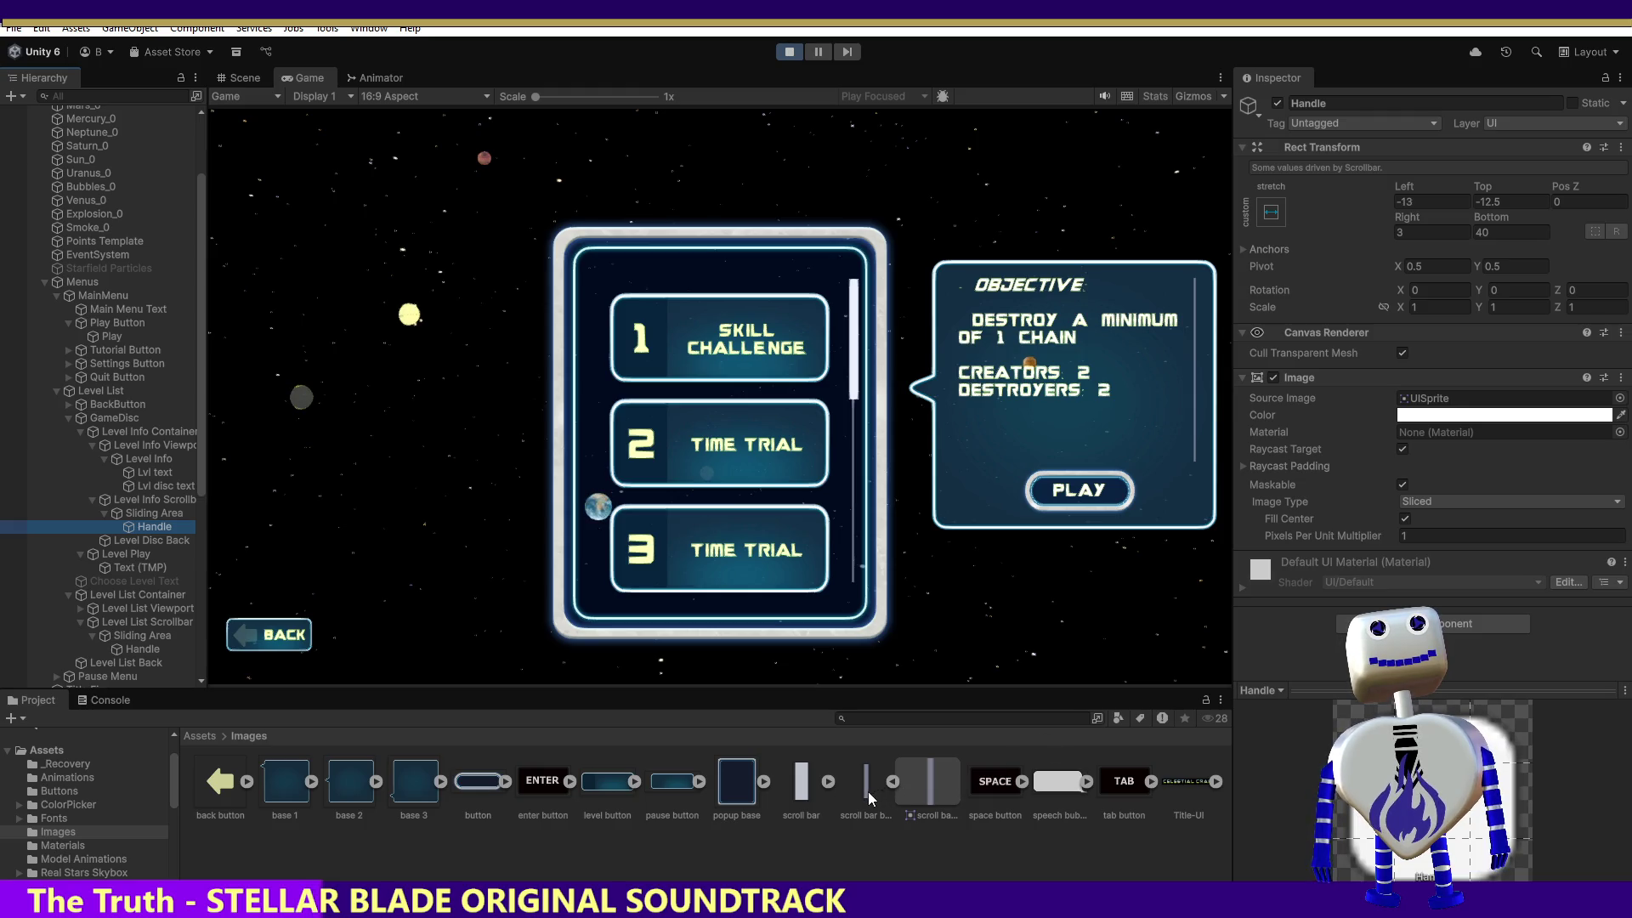
click(921, 787)
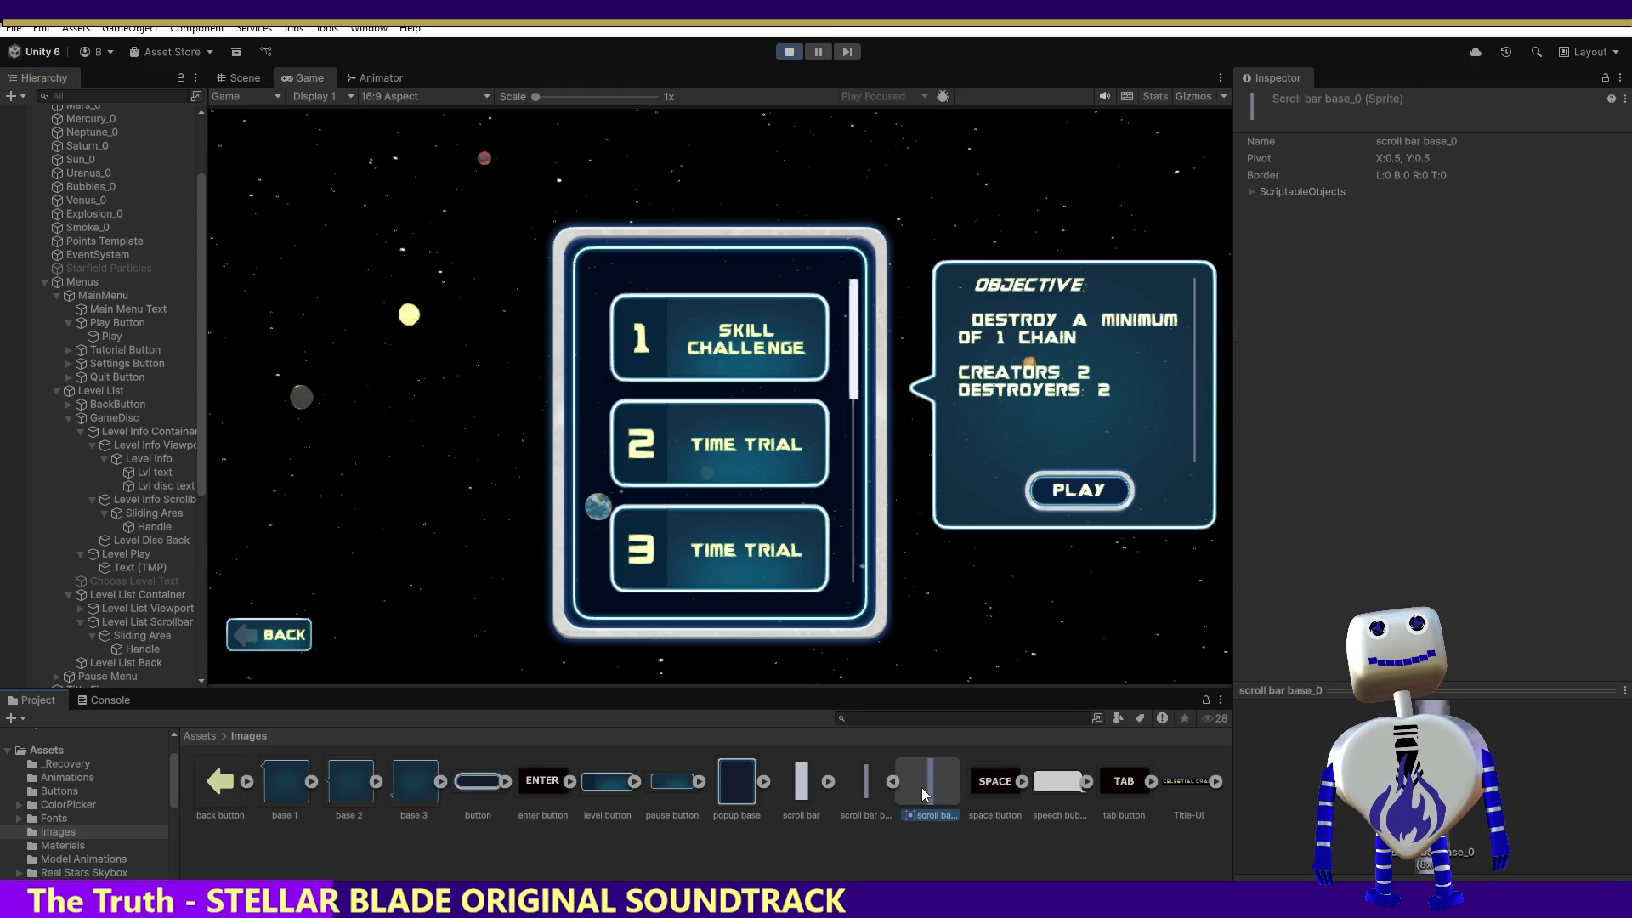
click(875, 792)
click(806, 791)
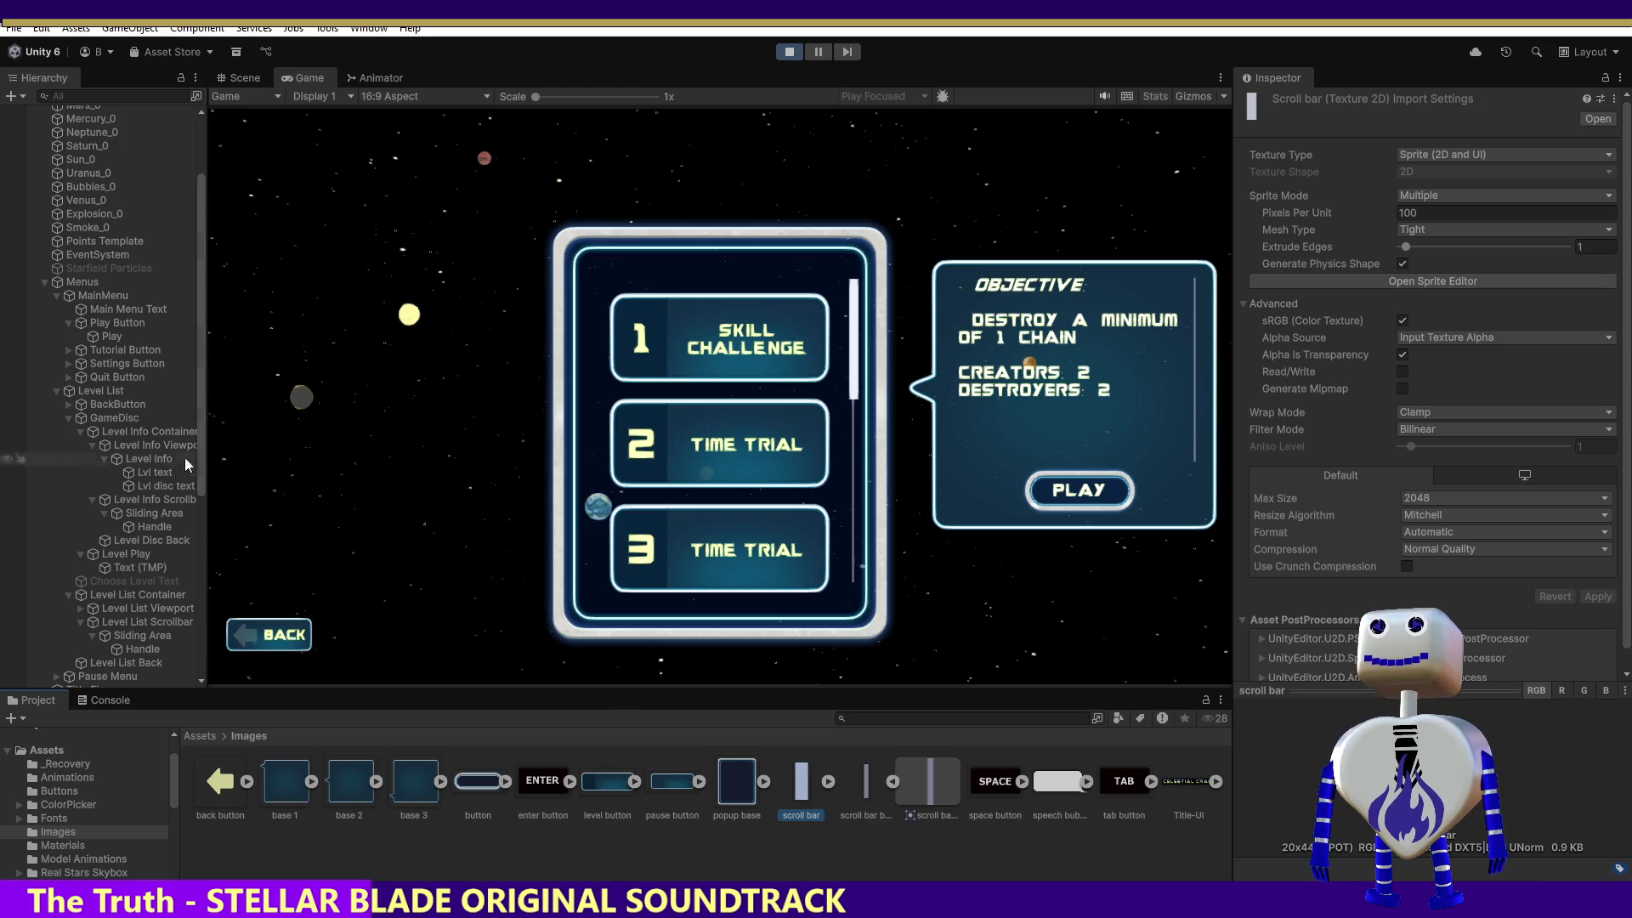
click(136, 526)
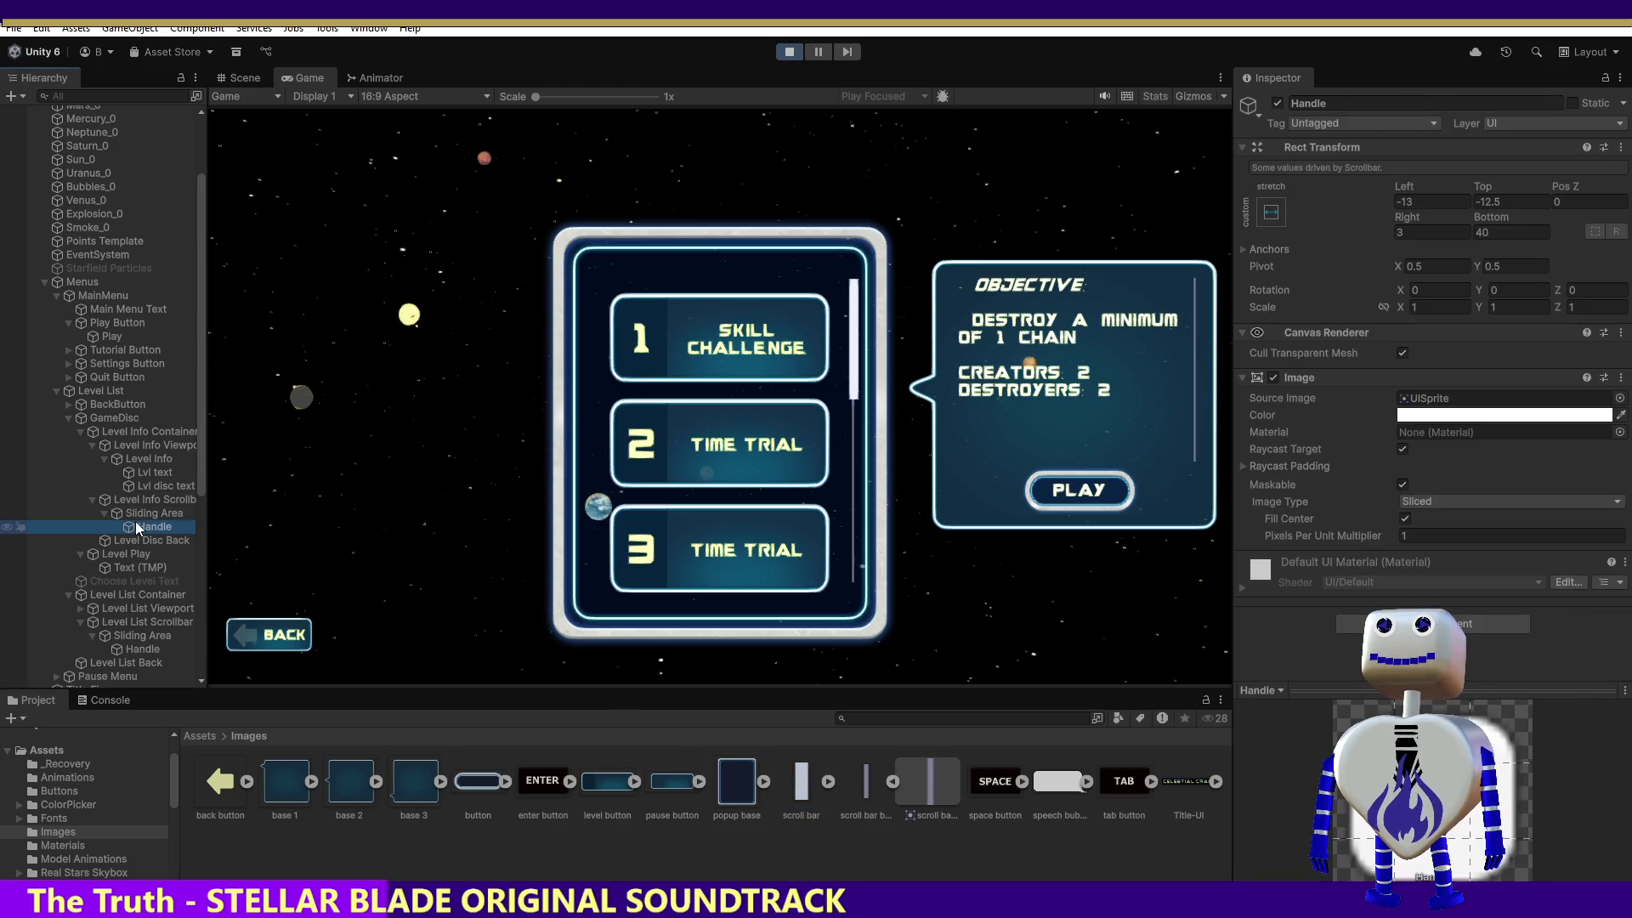
mouse_move(801, 782)
mouse_down()
mouse_move(1501, 436)
mouse_move(1485, 408)
mouse_up()
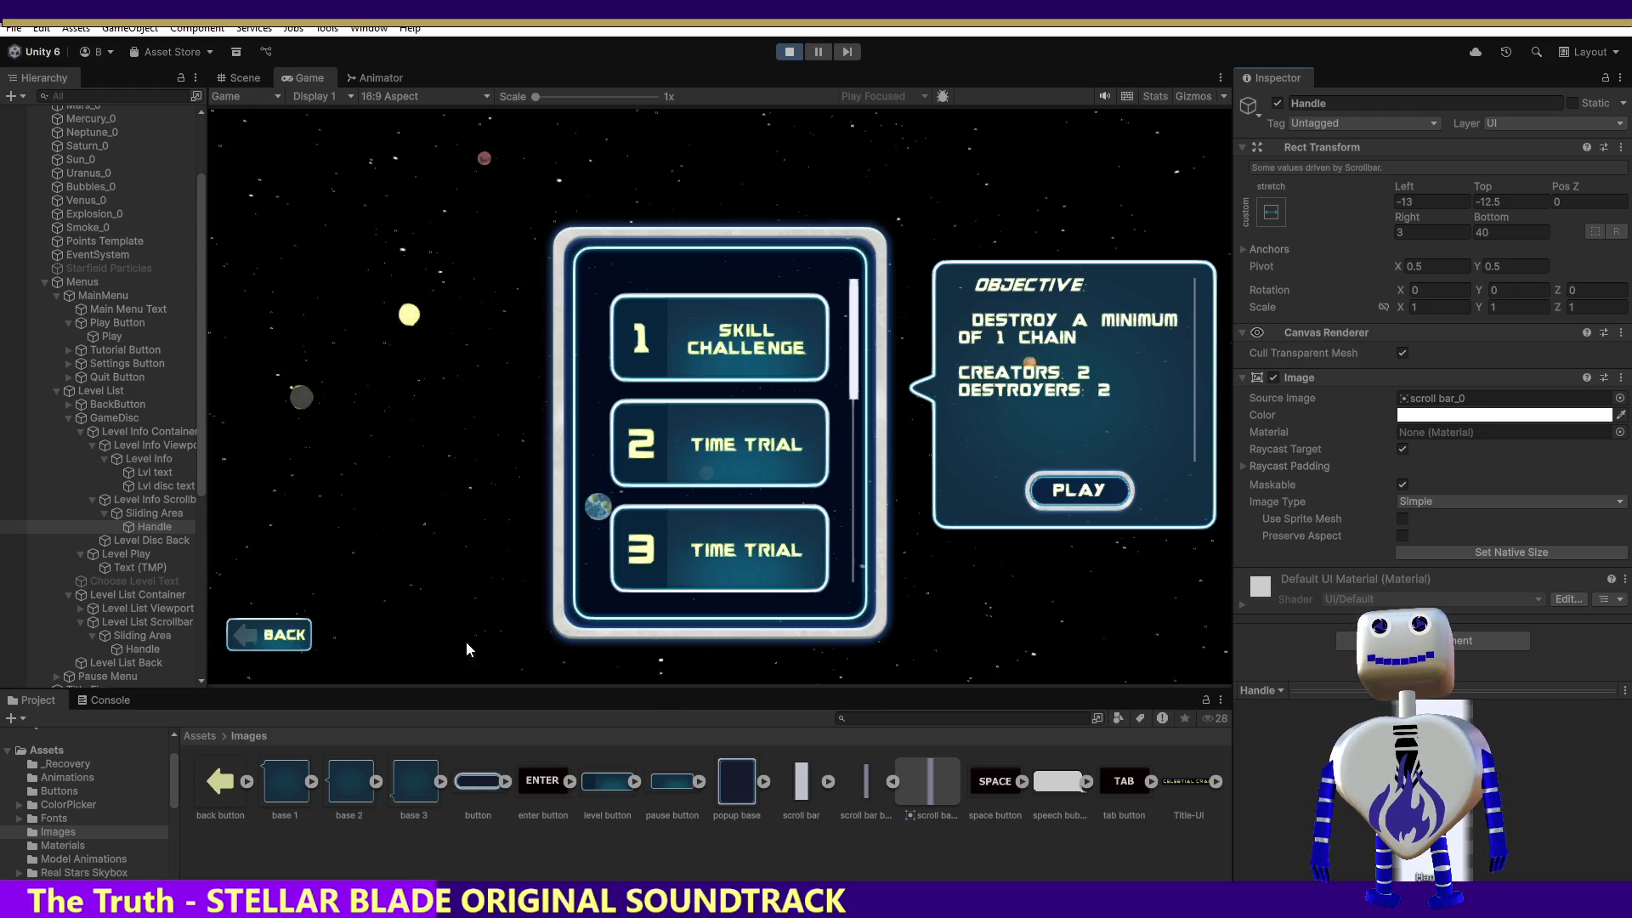
click(134, 516)
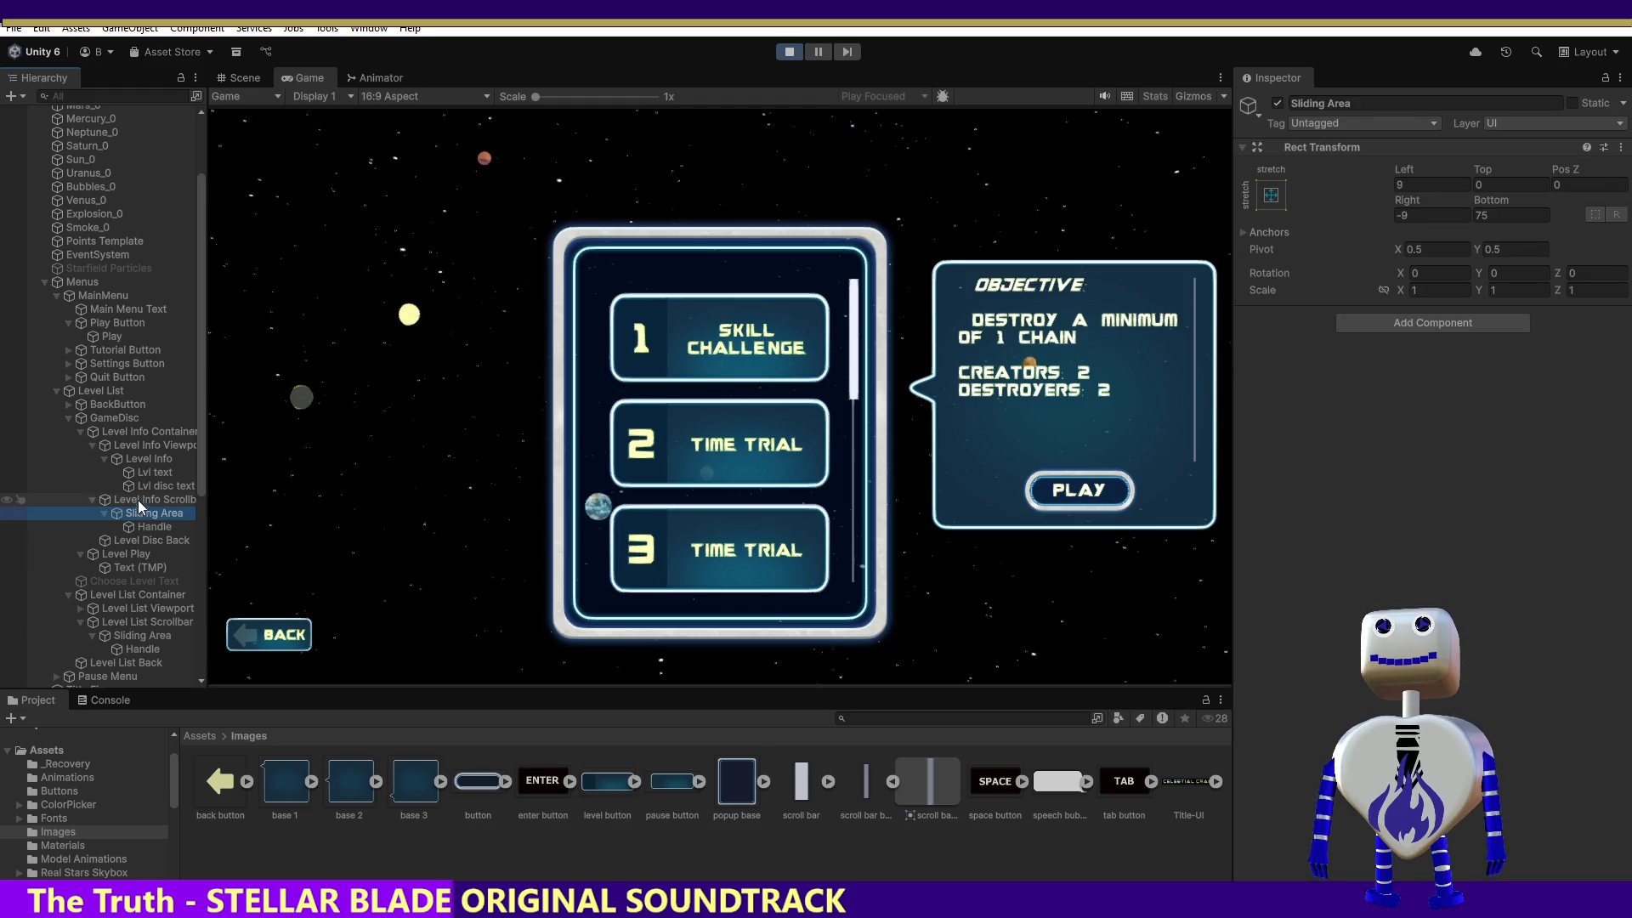
click(142, 498)
scroll(1564, 620, down, 5)
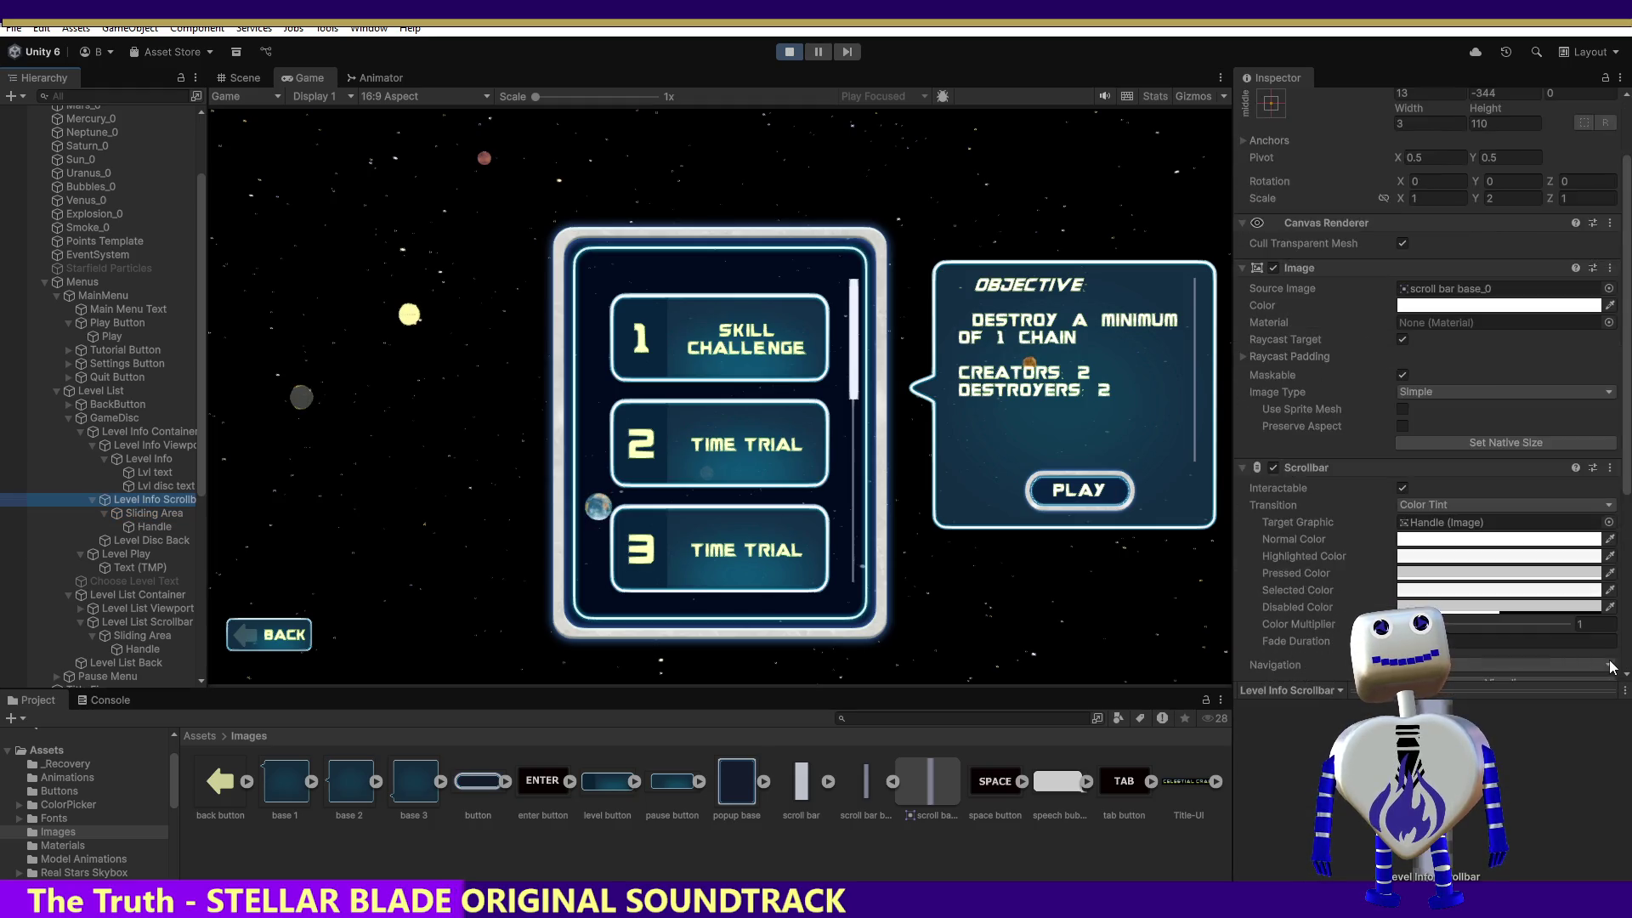
scroll(1535, 666, up, 5)
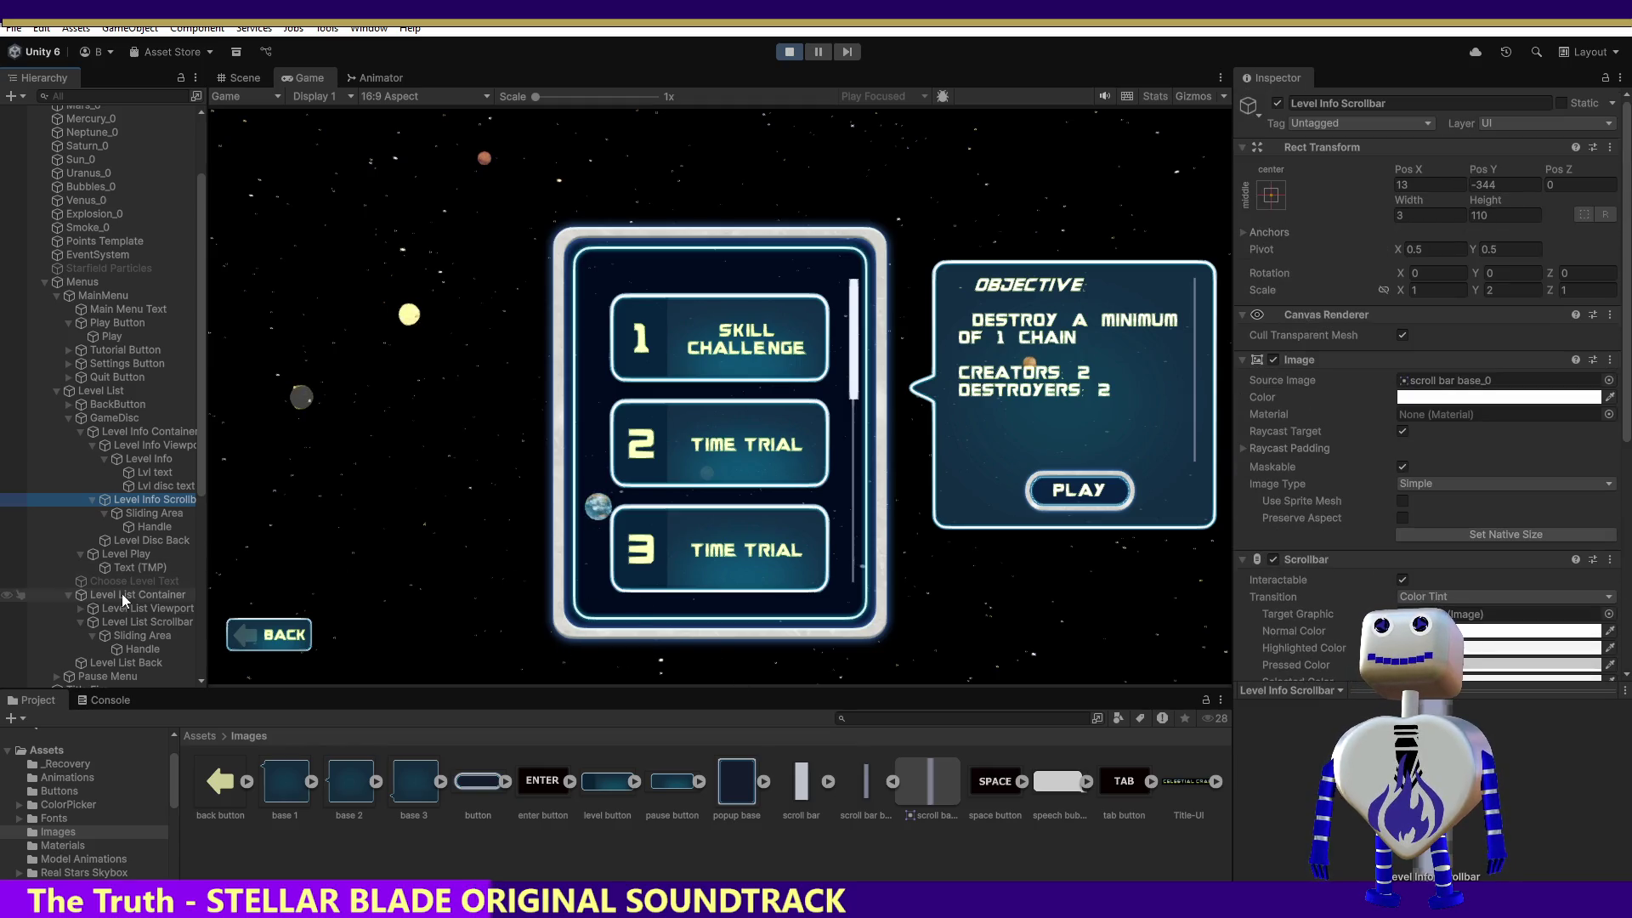
click(141, 620)
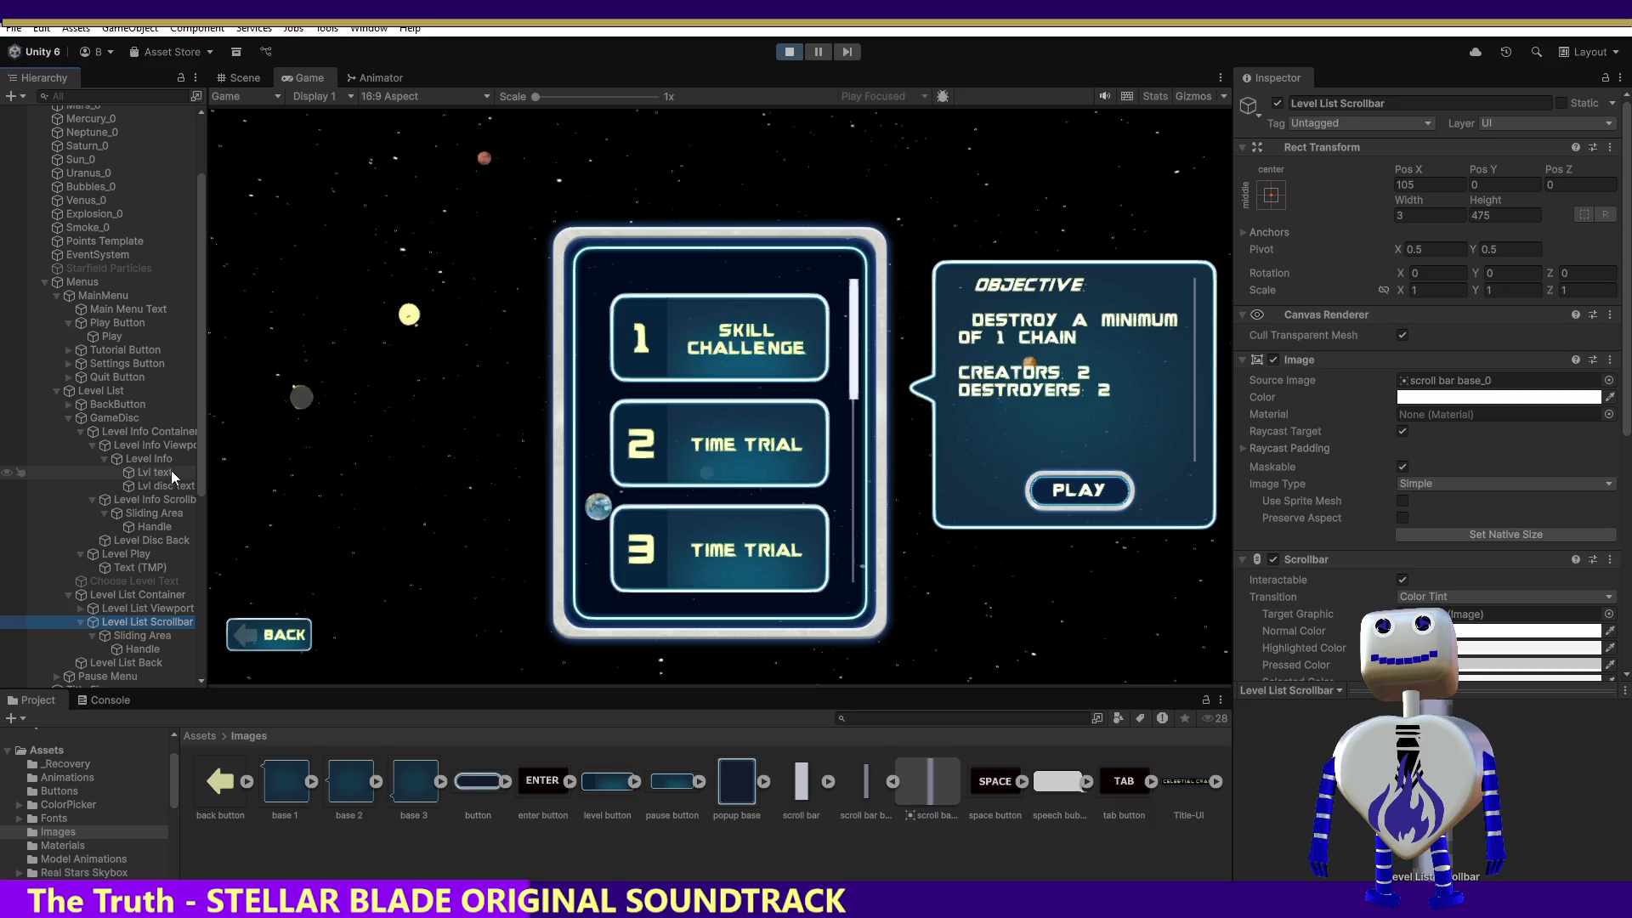
click(141, 510)
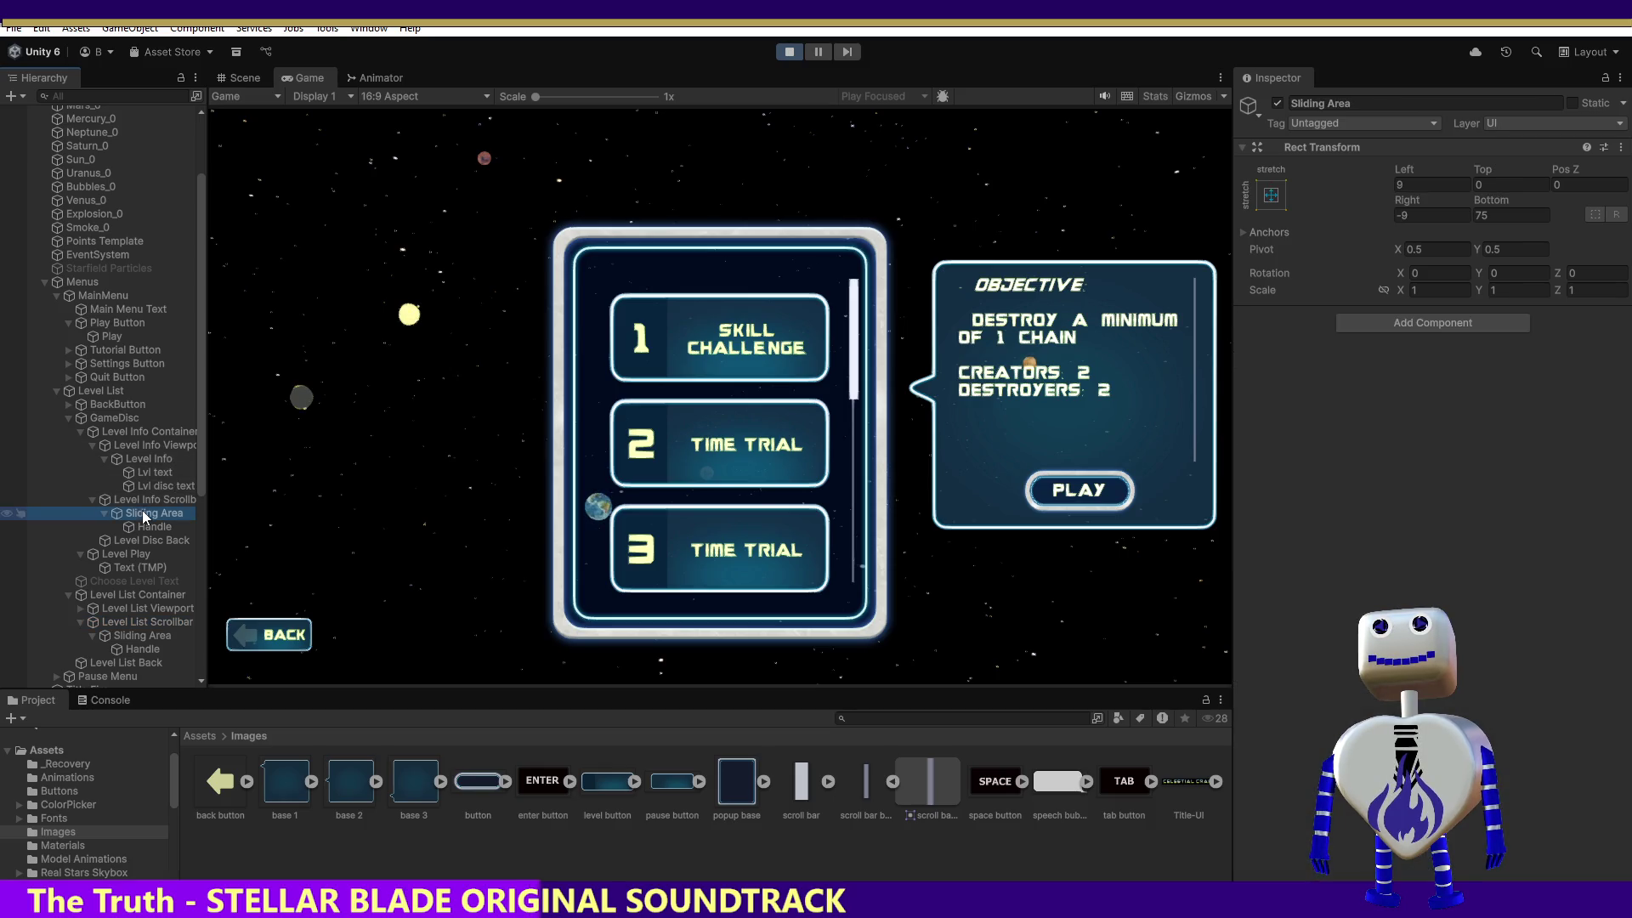
click(142, 530)
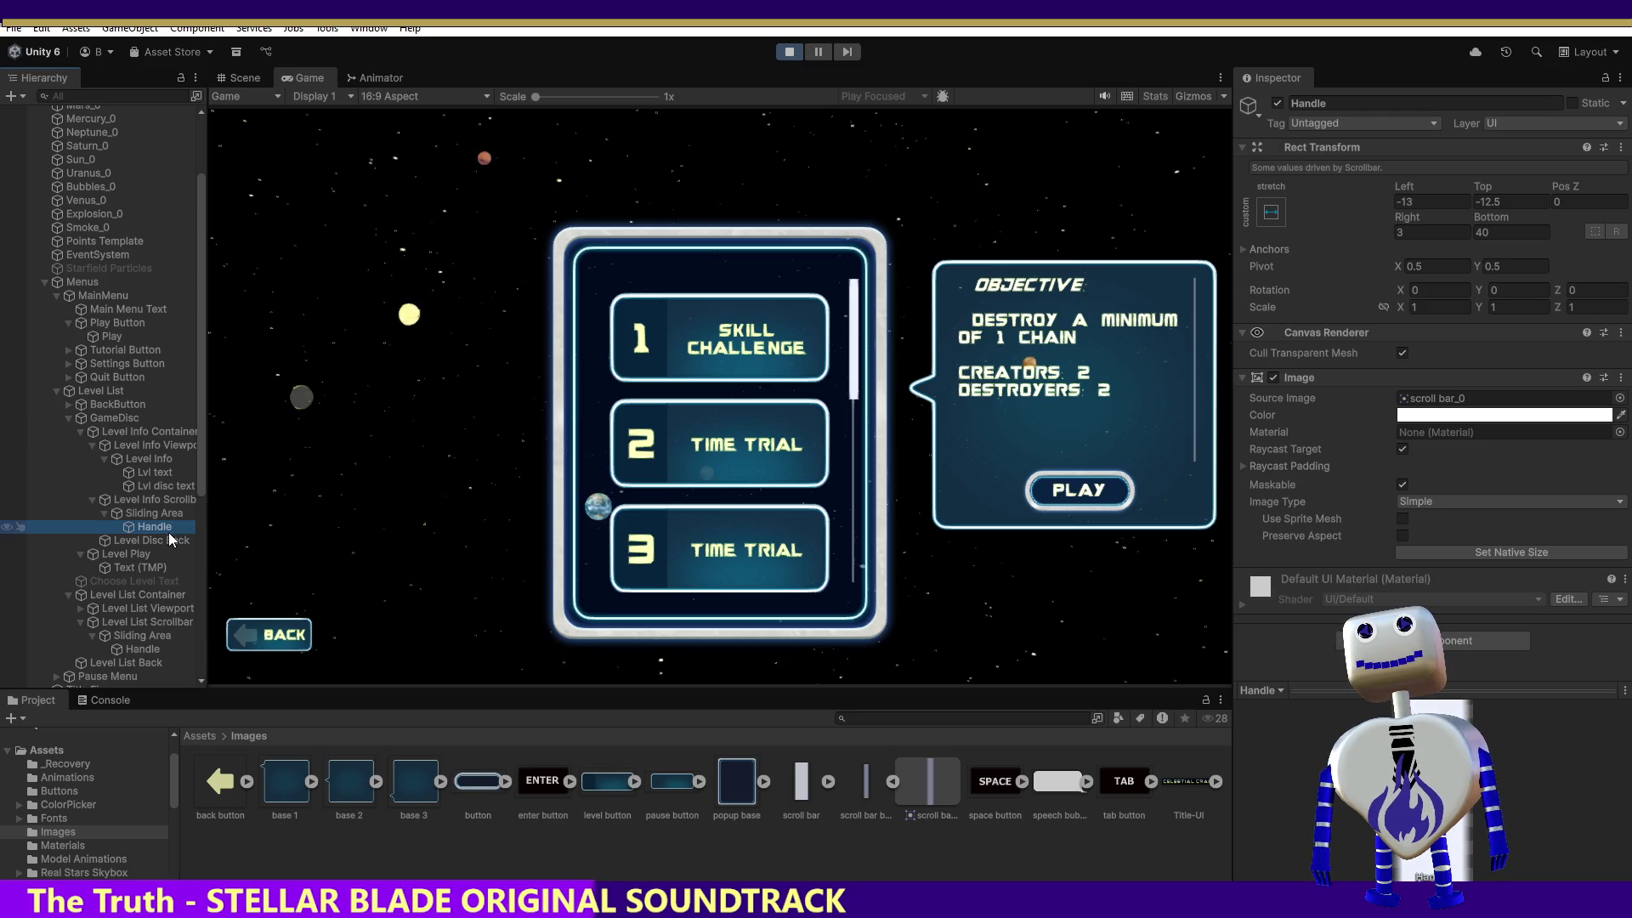
click(161, 499)
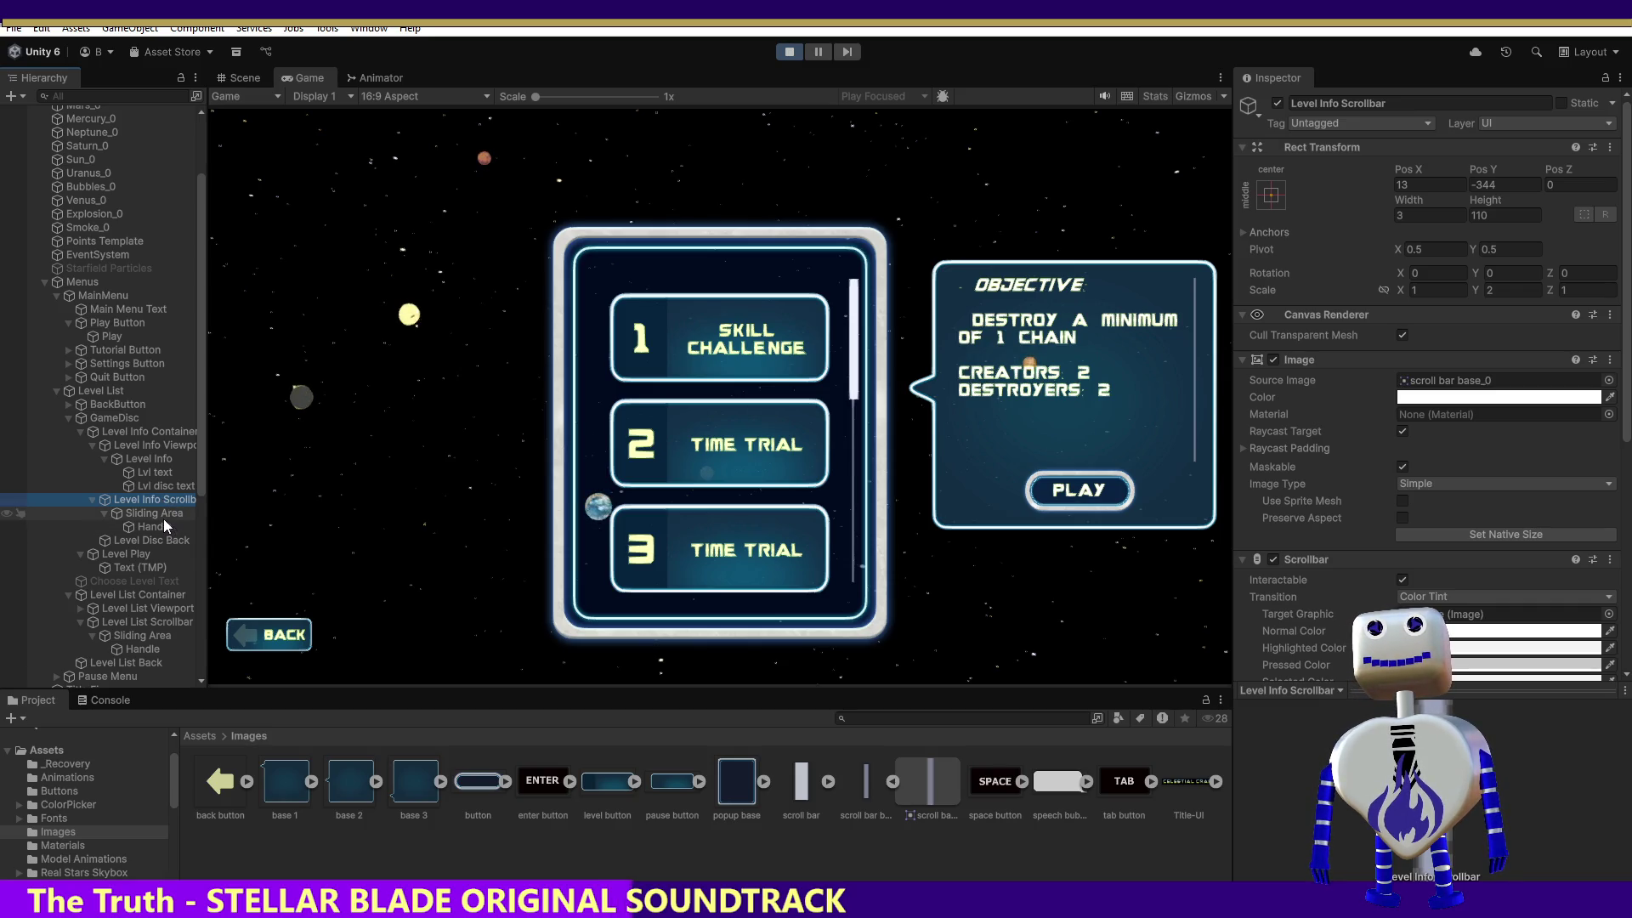
click(163, 517)
Try sliding area insets of Left 9, Top 5 and Bottom 4, and test-drag the handle.
click(1418, 186)
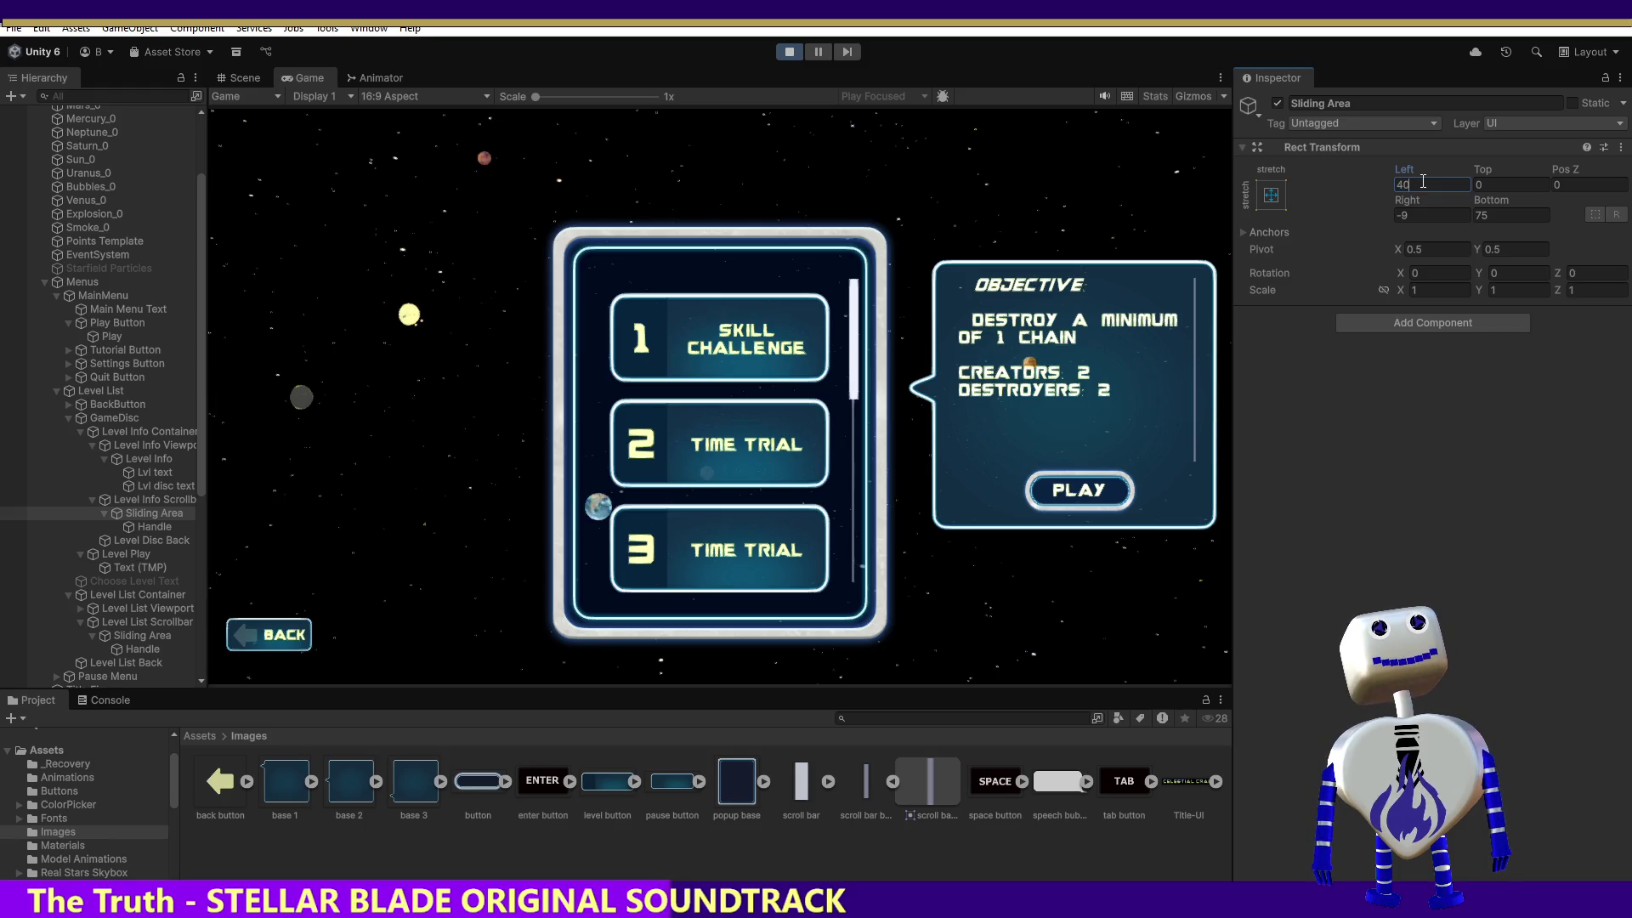
key(BackSpace)
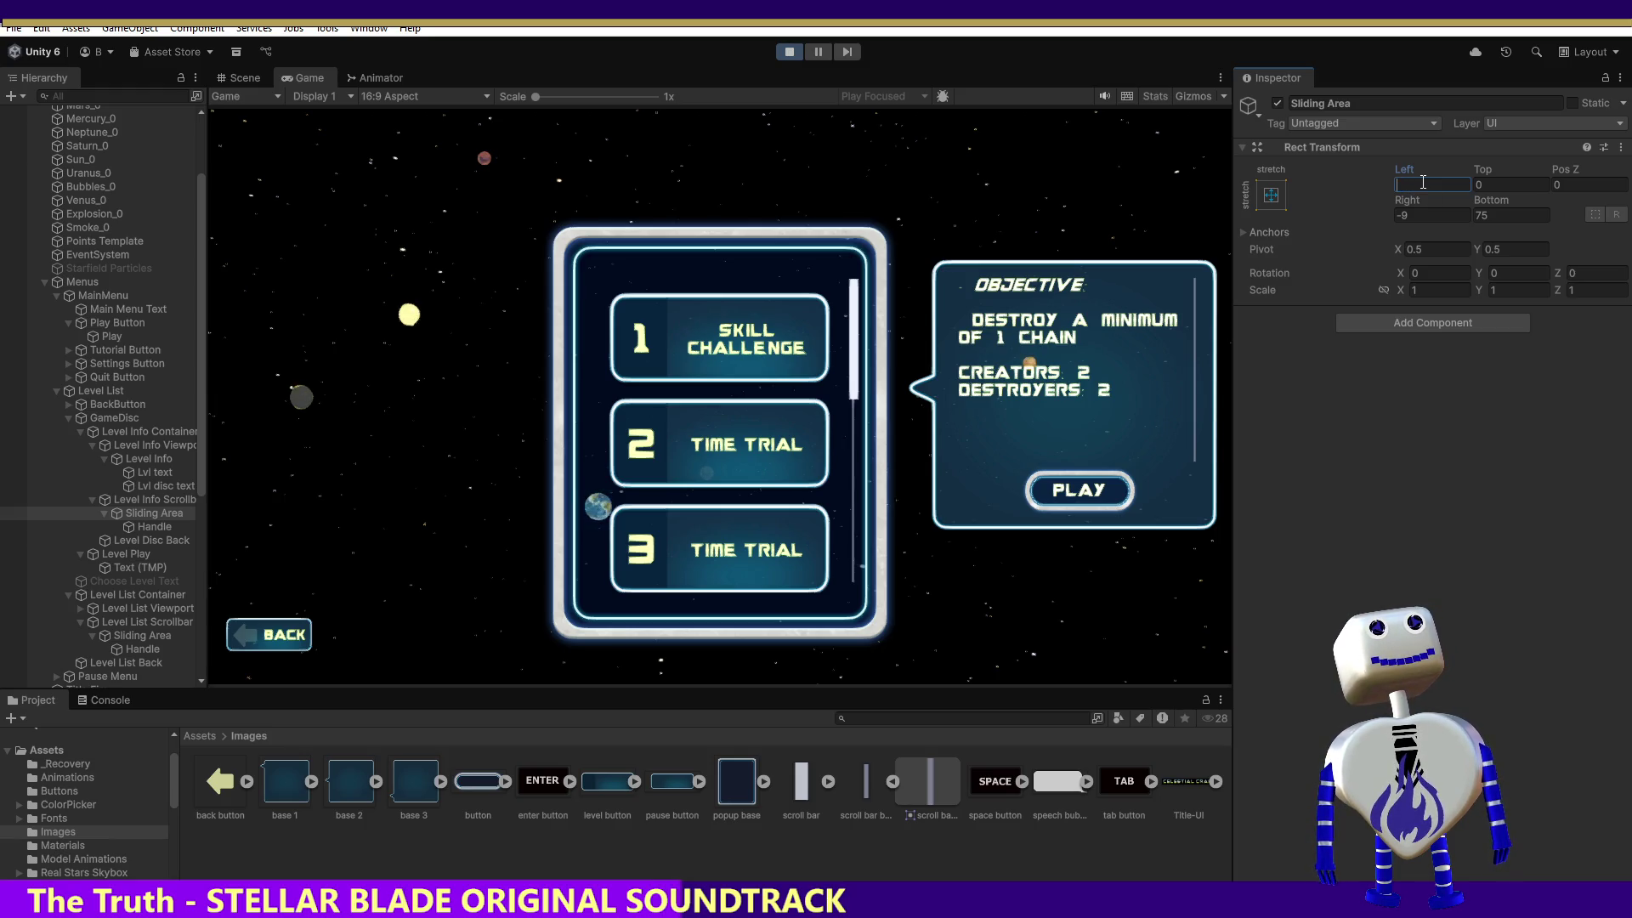
click(1517, 187)
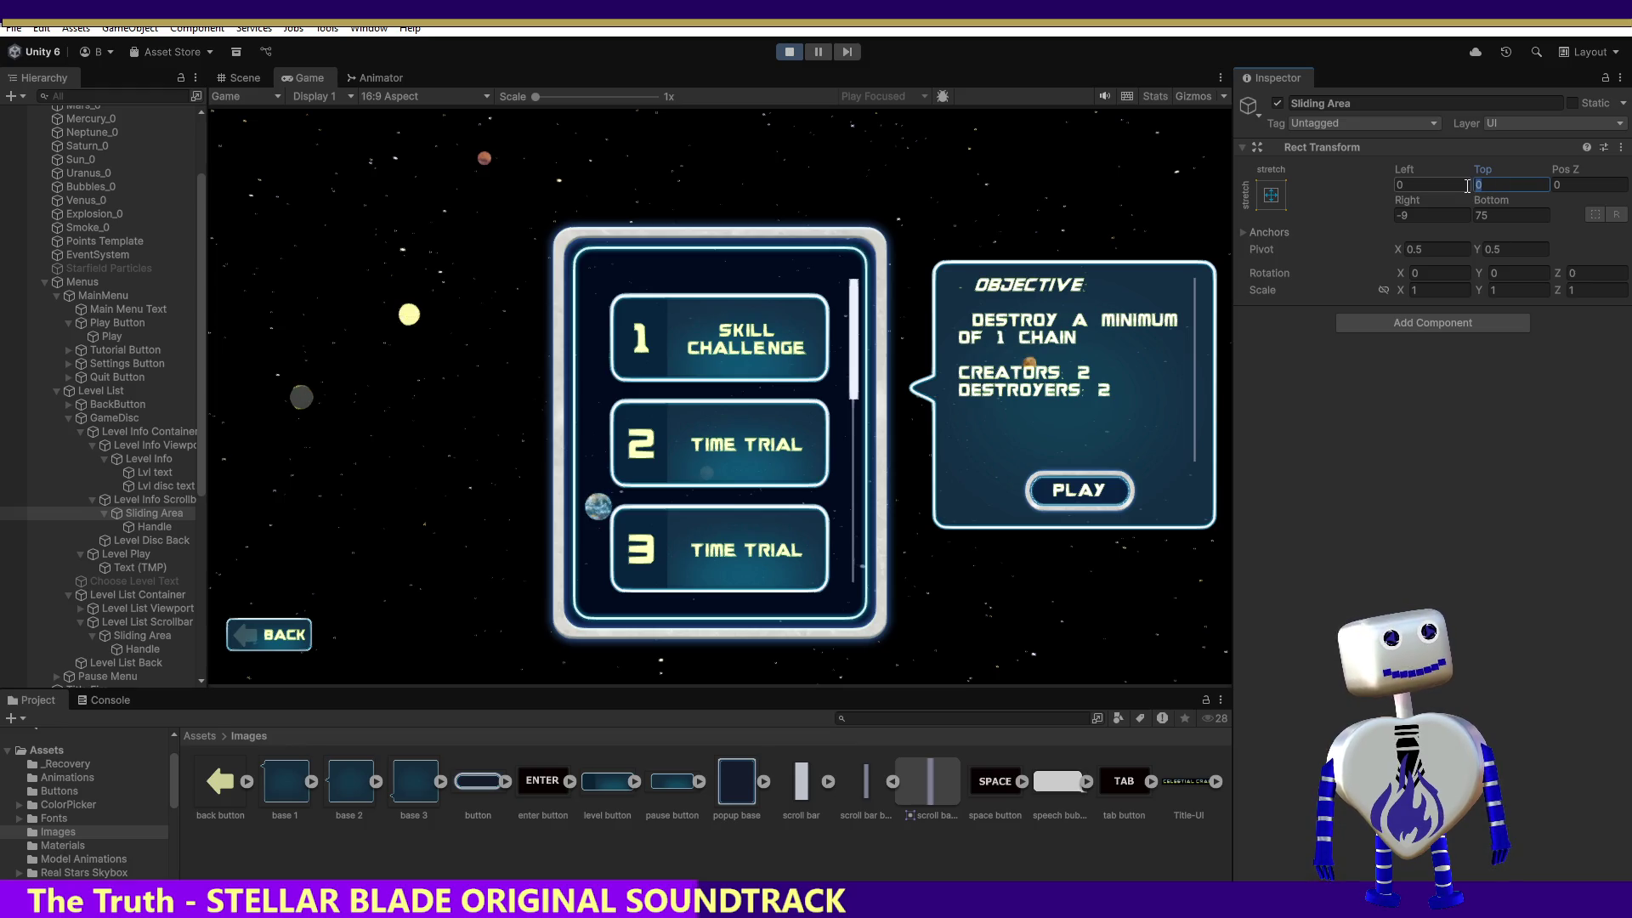
text(9)
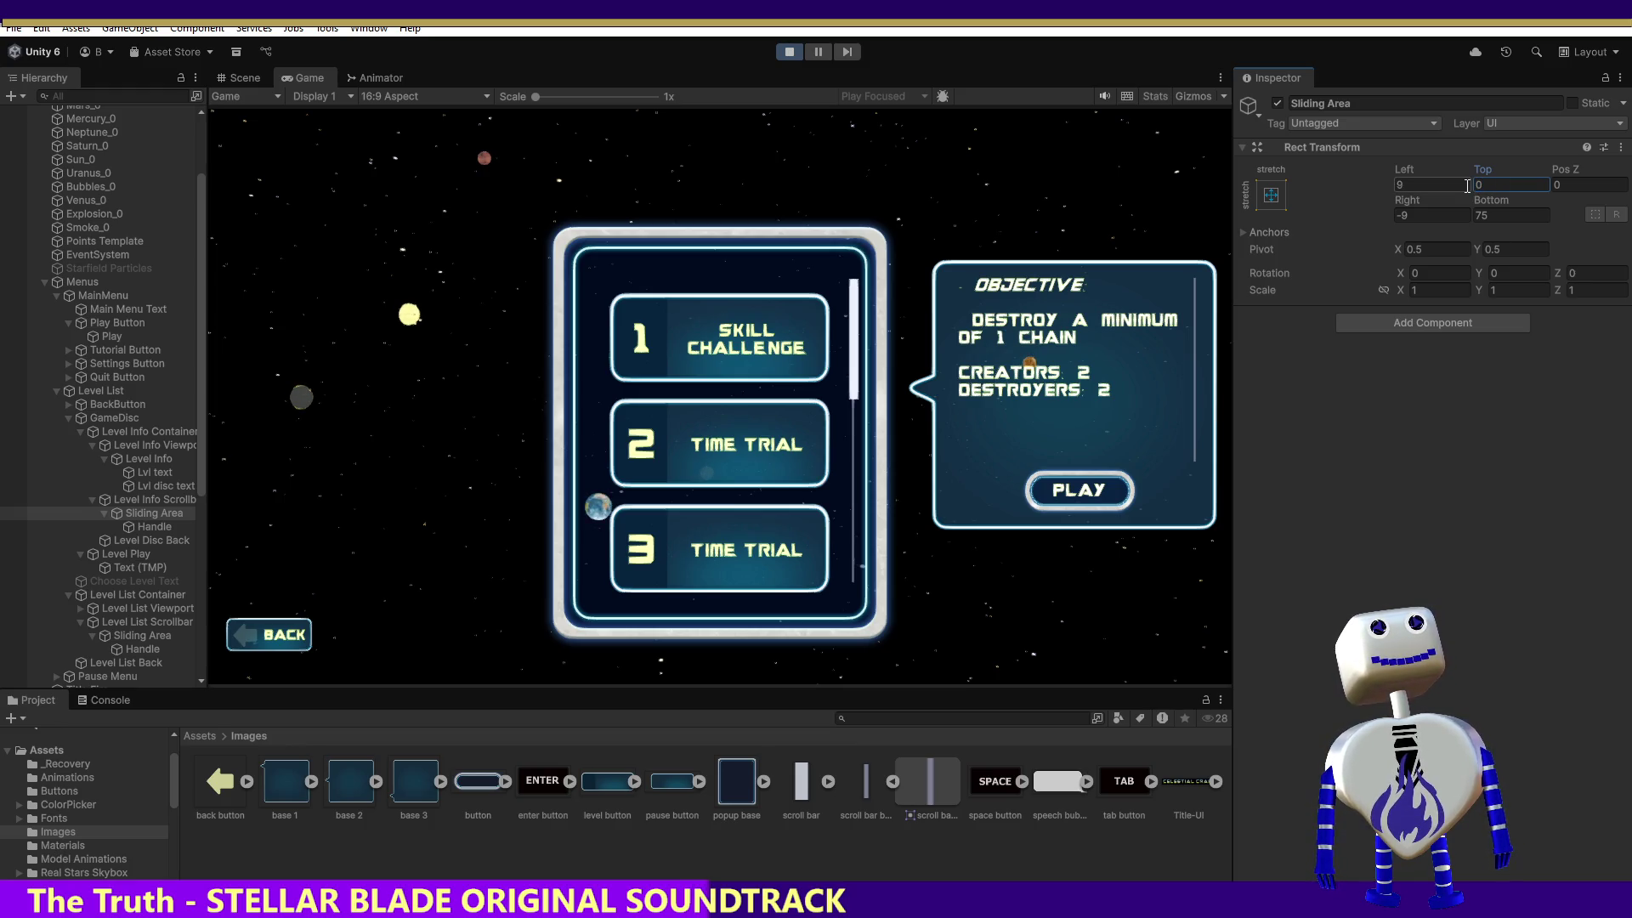
click(1494, 187)
text(20)
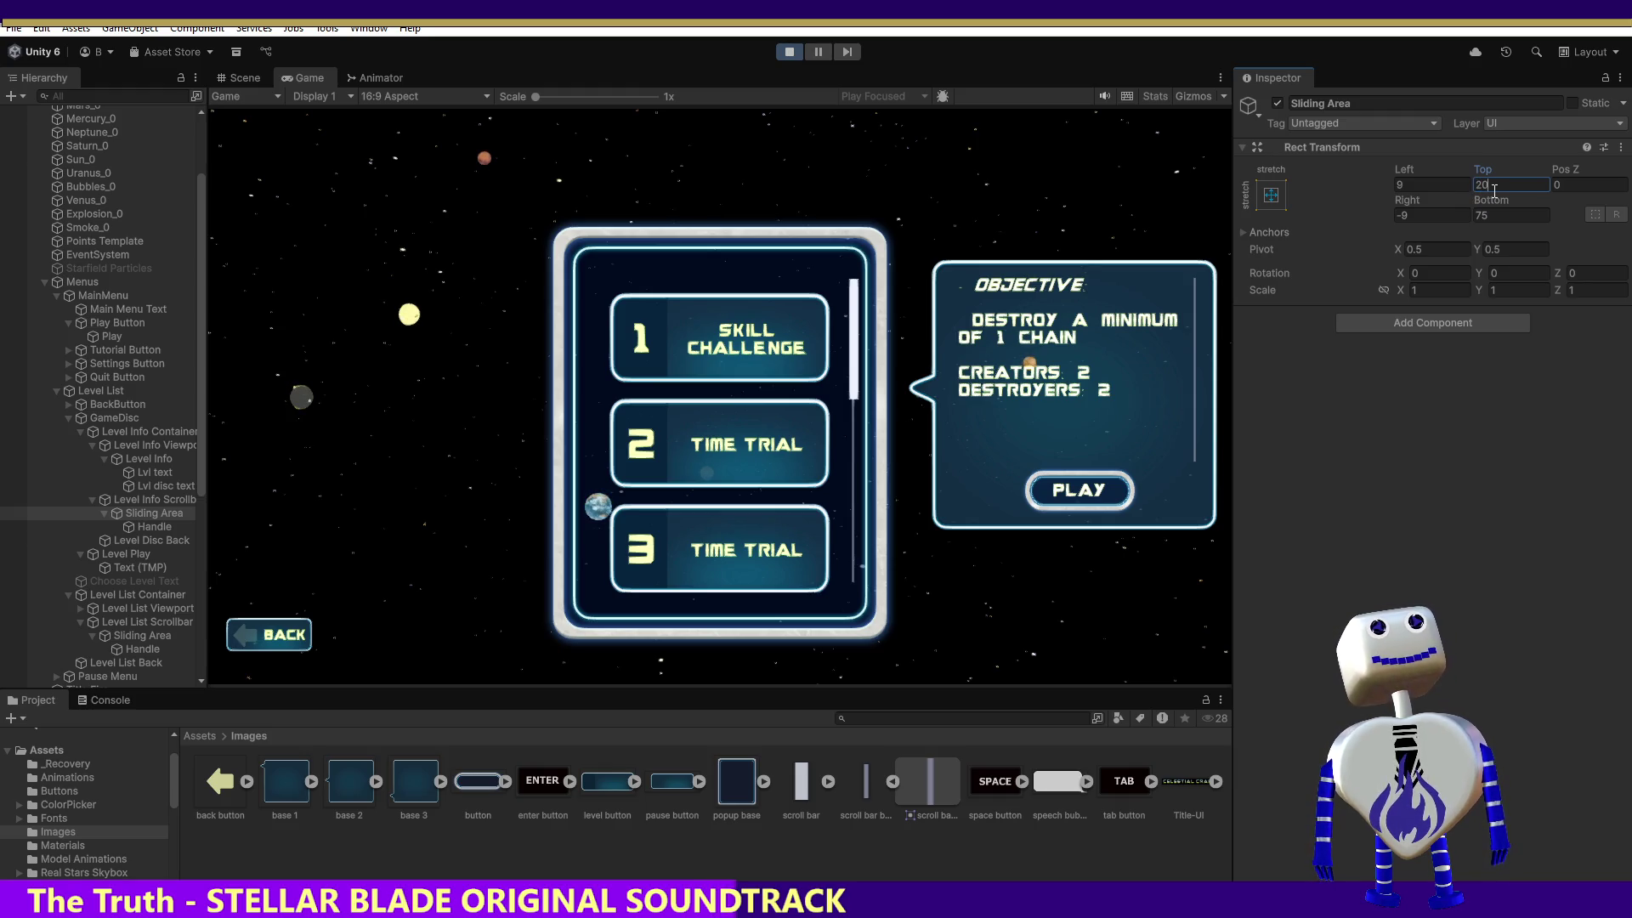
key(BackSpace)
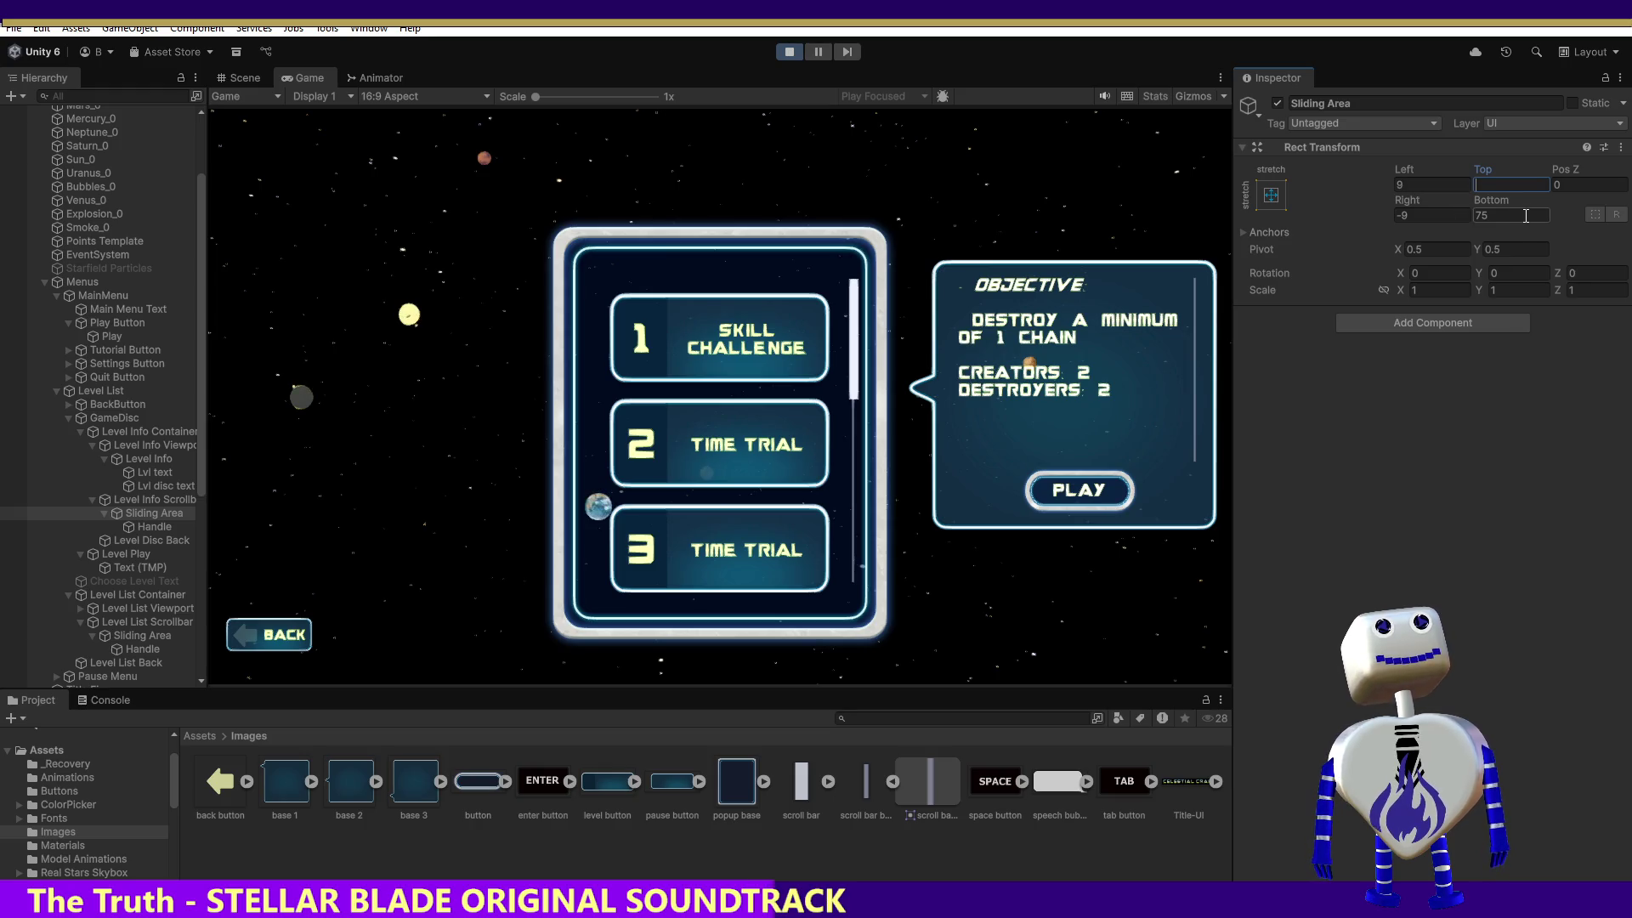
text(5)
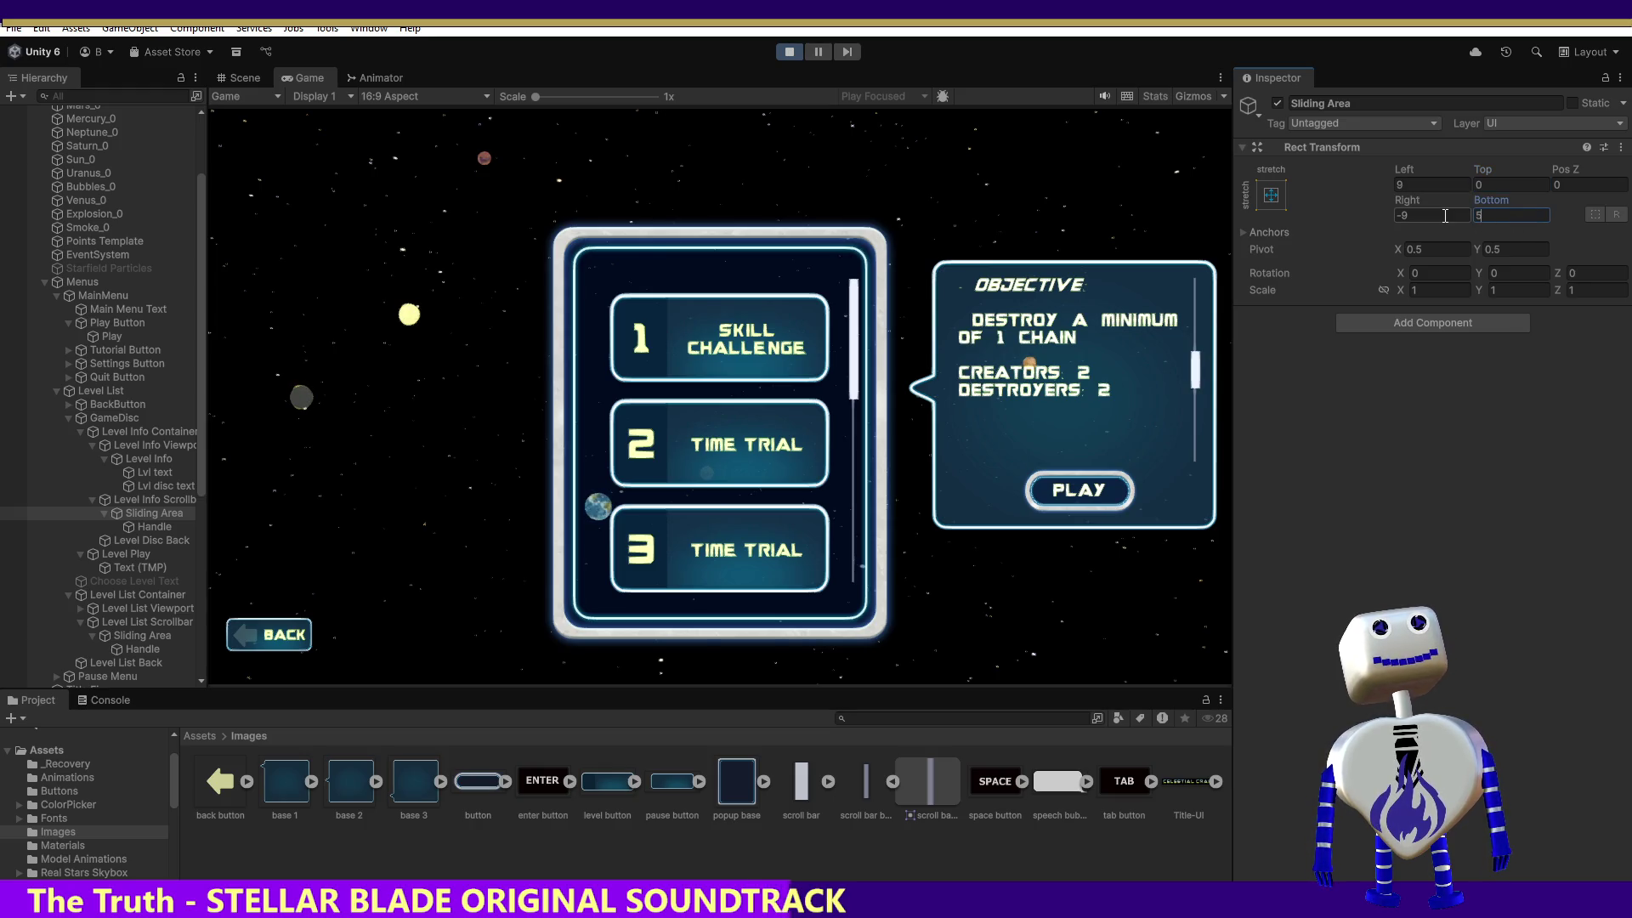
click(1477, 182)
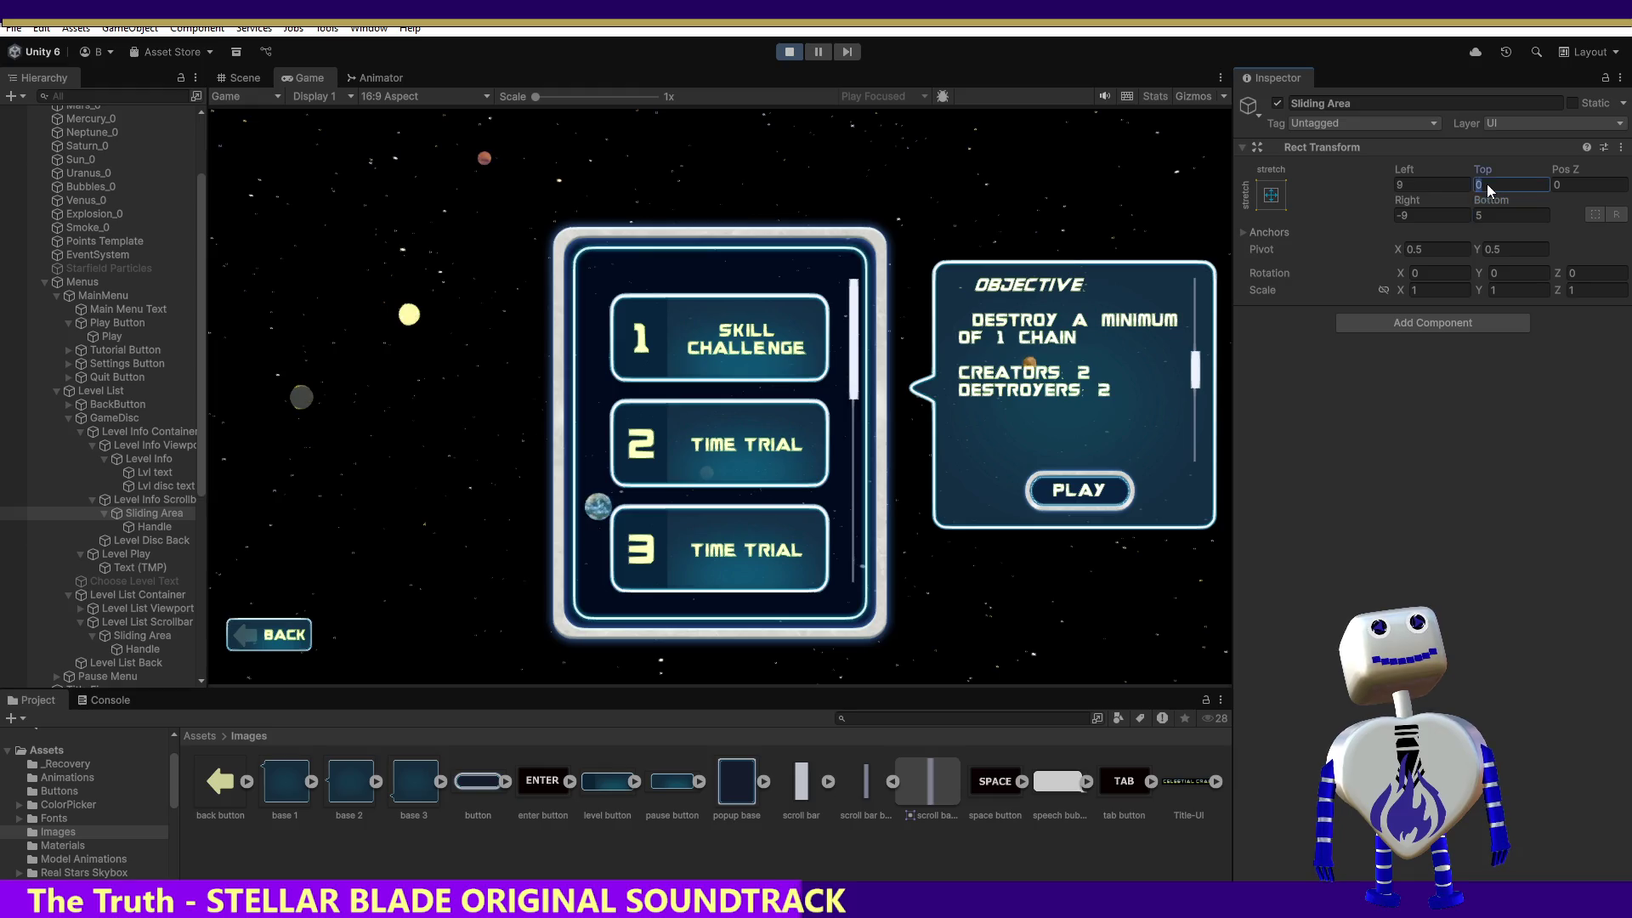
key(BackSpace)
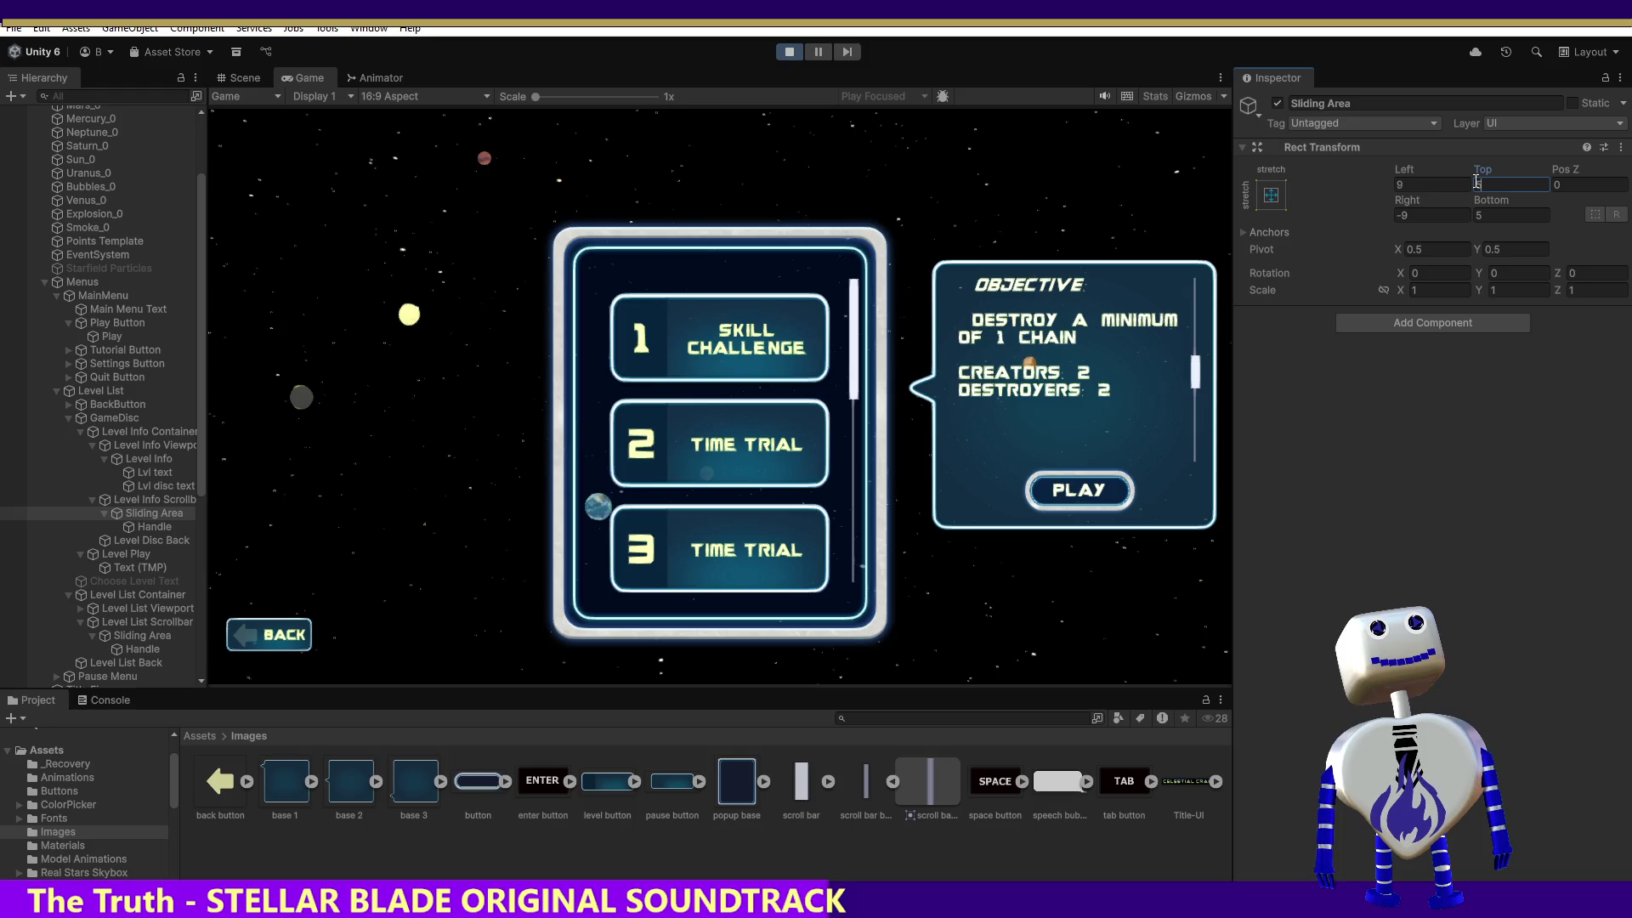
text(5)
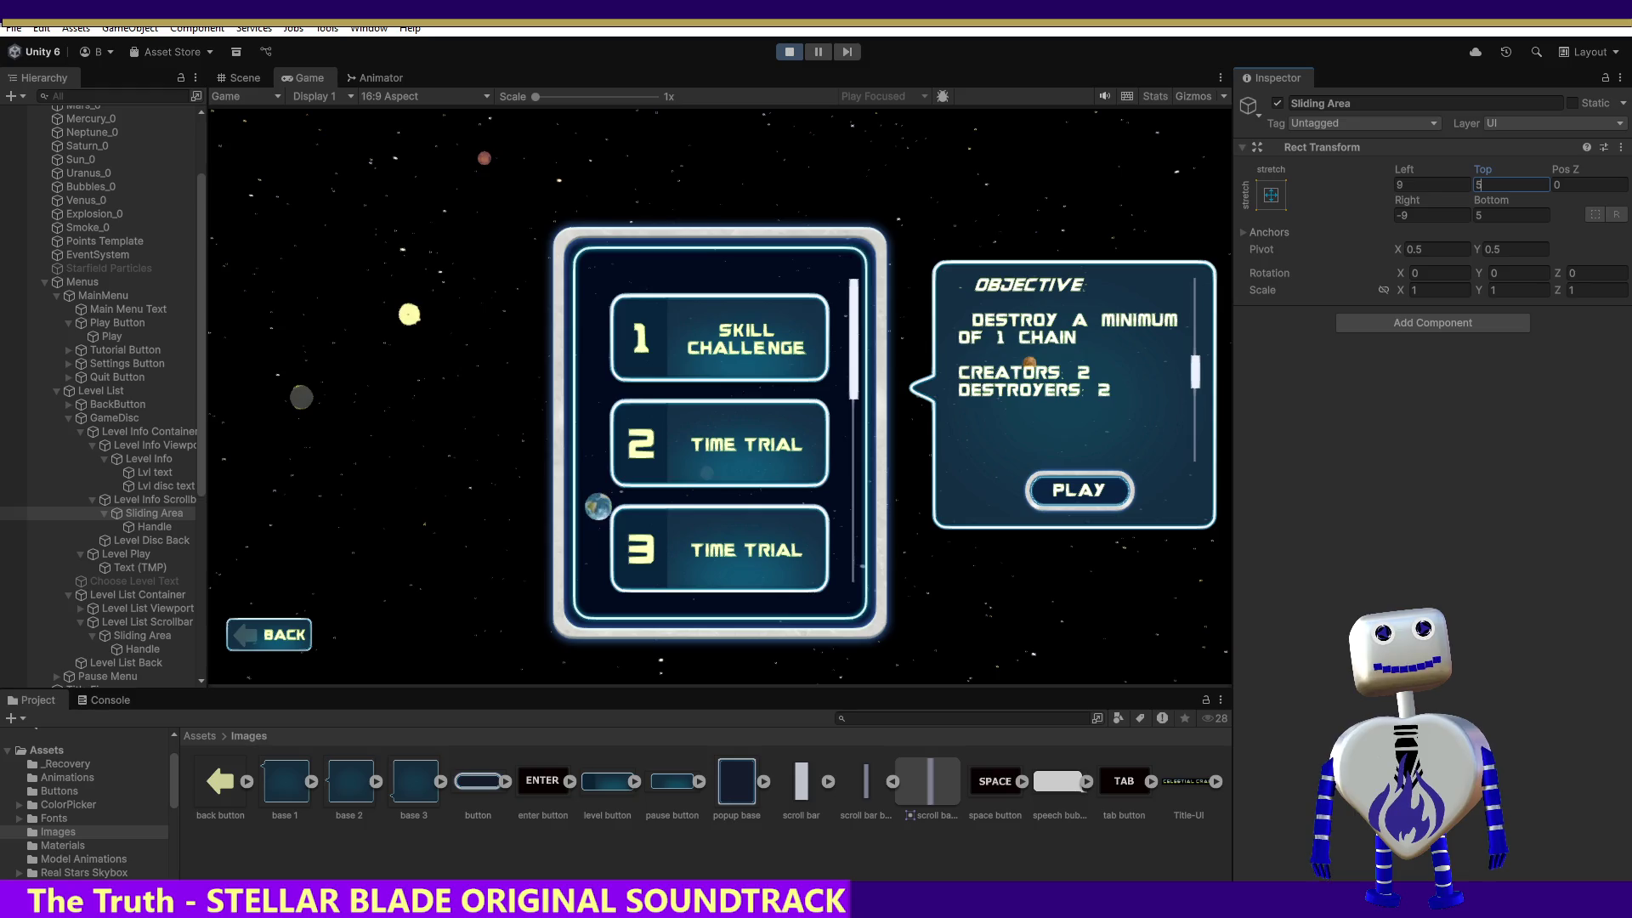
key(Return)
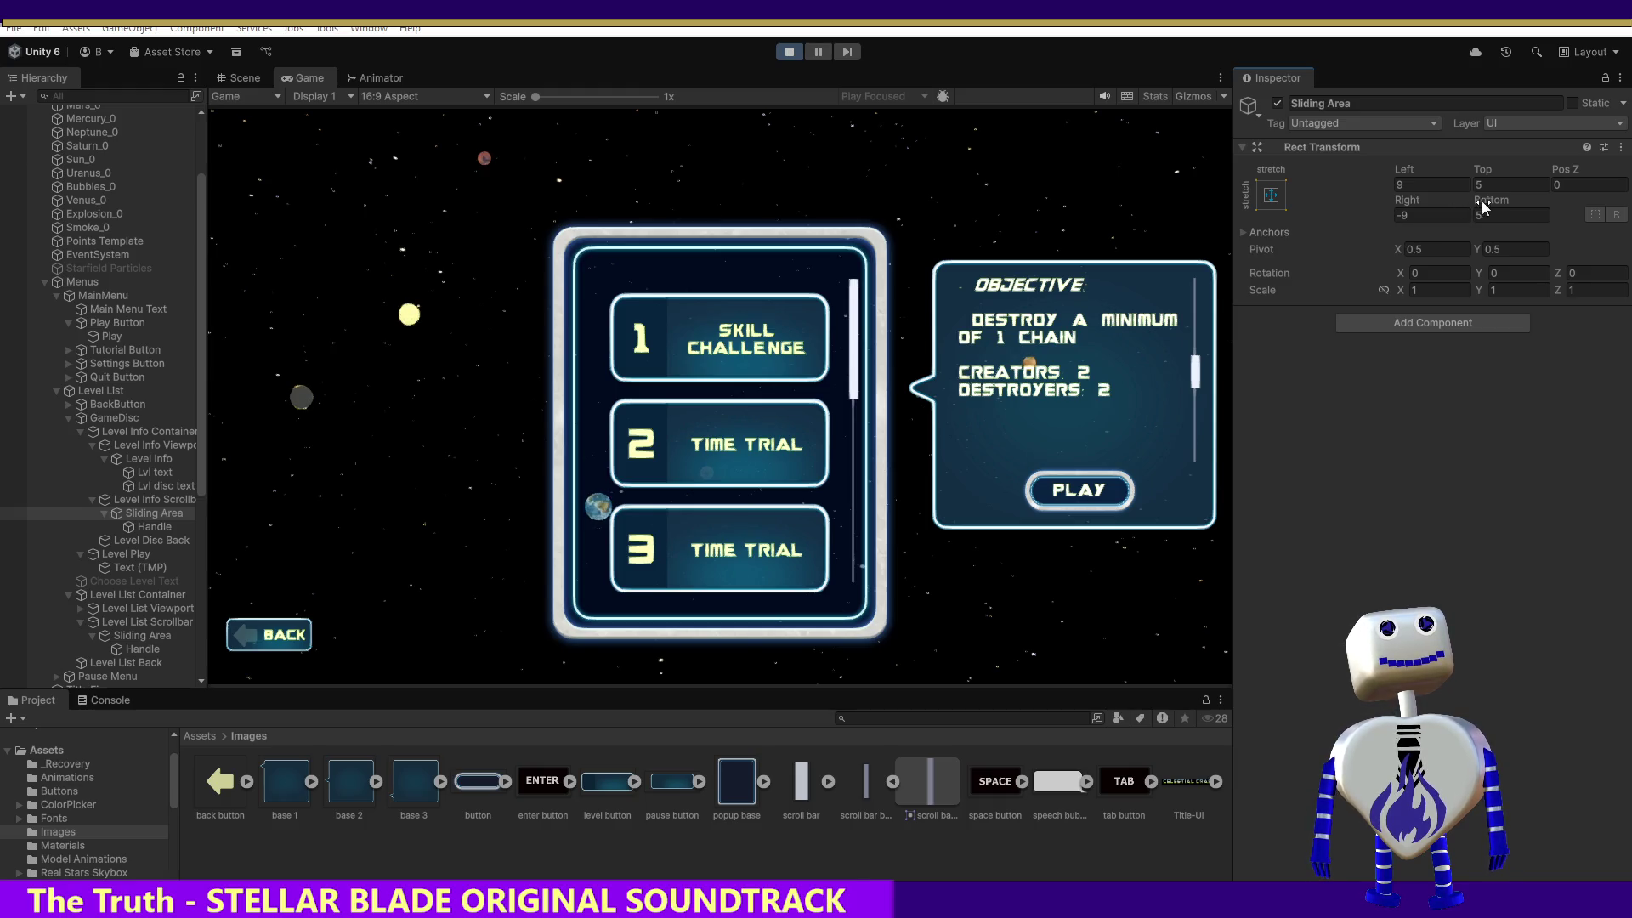
click(1484, 215)
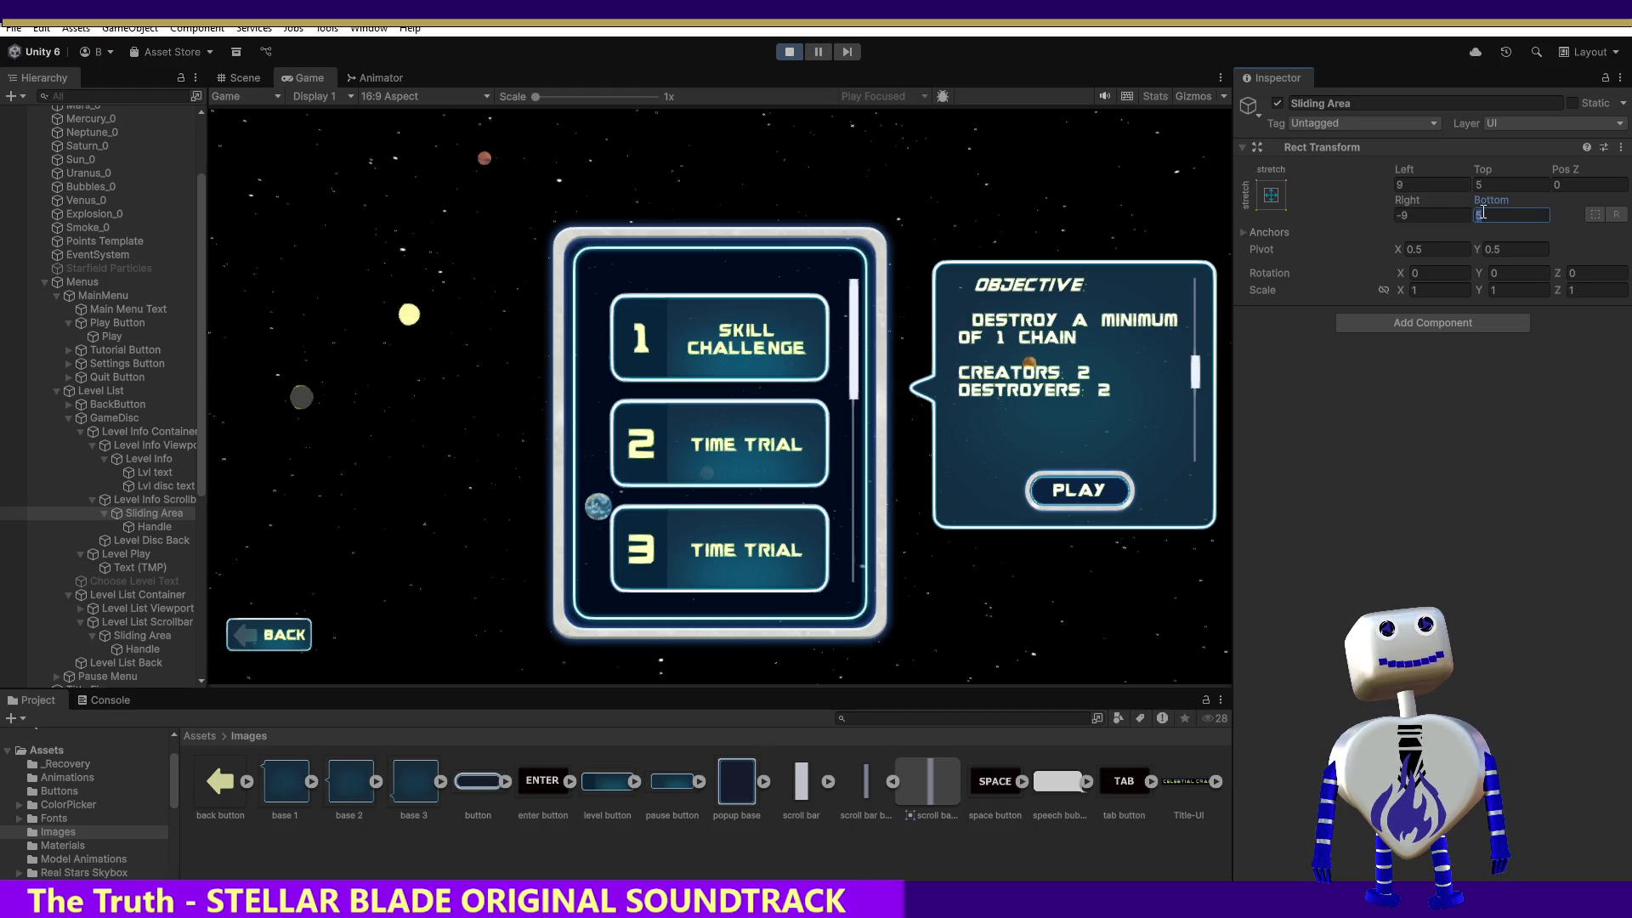
text(4)
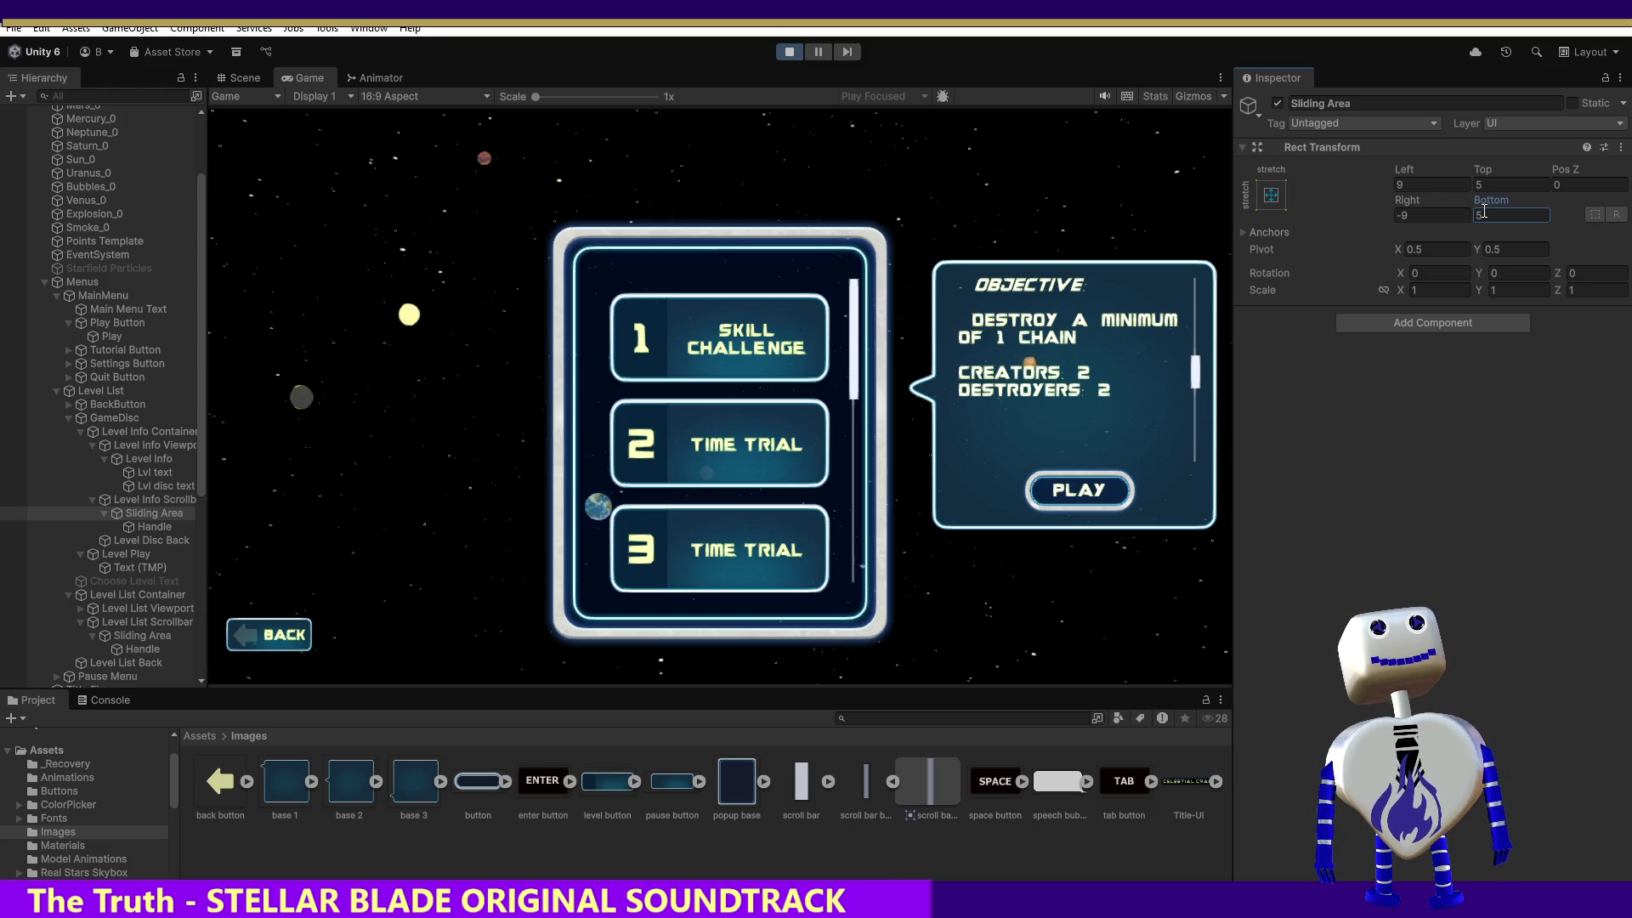
mouse_move(1196, 375)
mouse_down()
mouse_move(1196, 331)
mouse_move(1191, 450)
mouse_move(1209, 268)
mouse_move(1201, 364)
mouse_up()
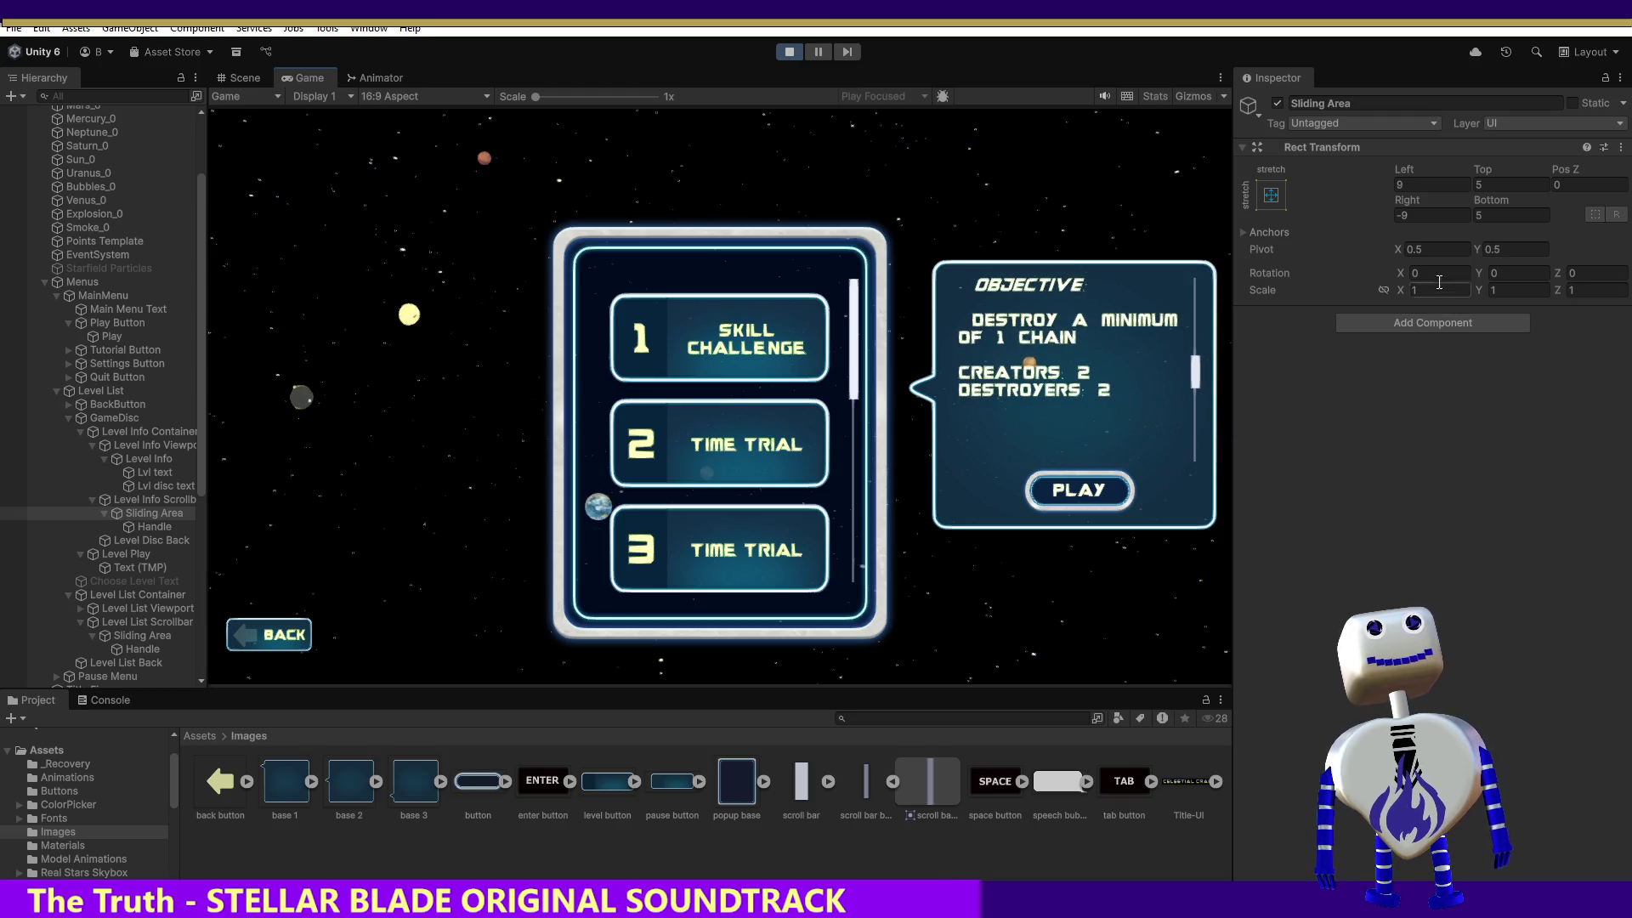
Adjust the sliding area's Top inset through several values, settling on 10.
click(1410, 184)
key(Tab)
text(-5)
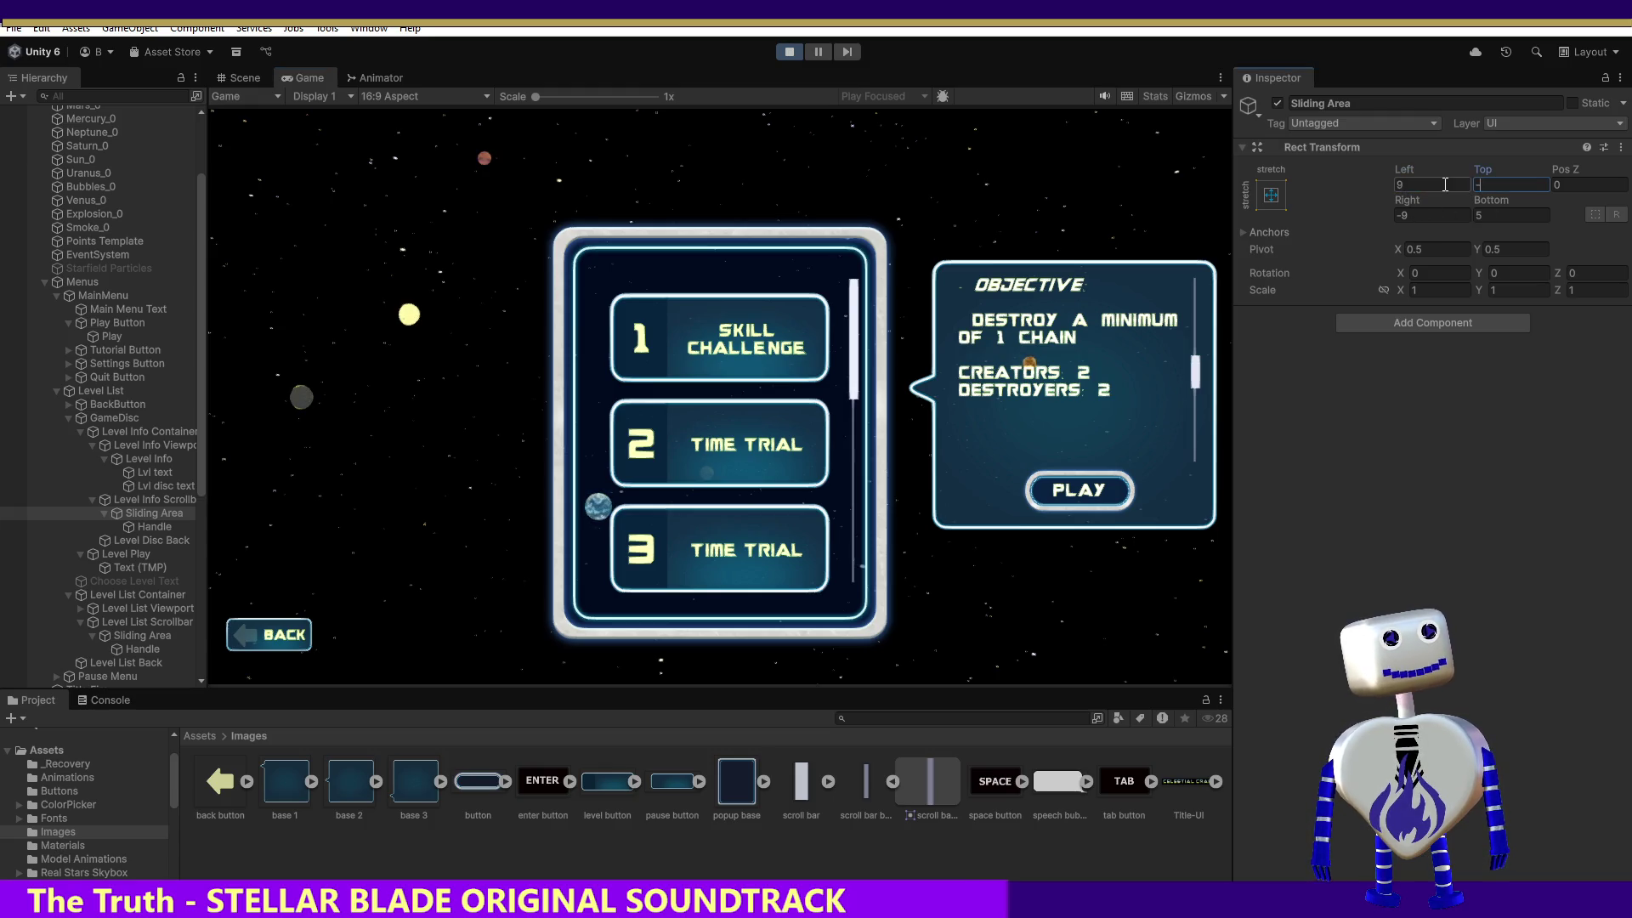
key(BackSpace)
key(BackSpace)
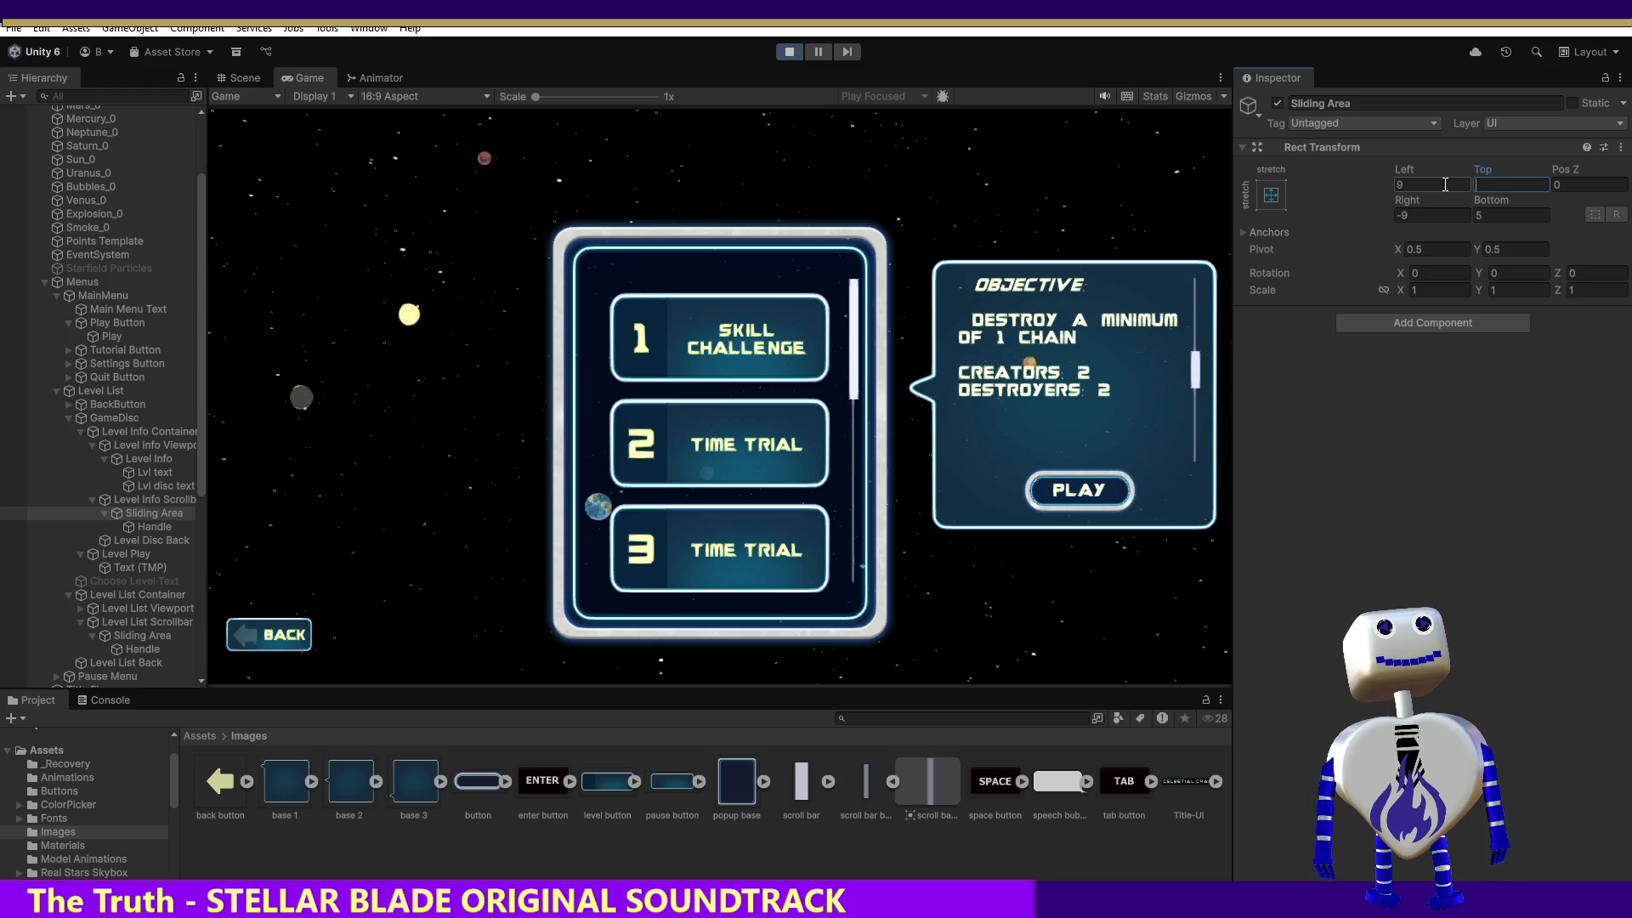
text(5)
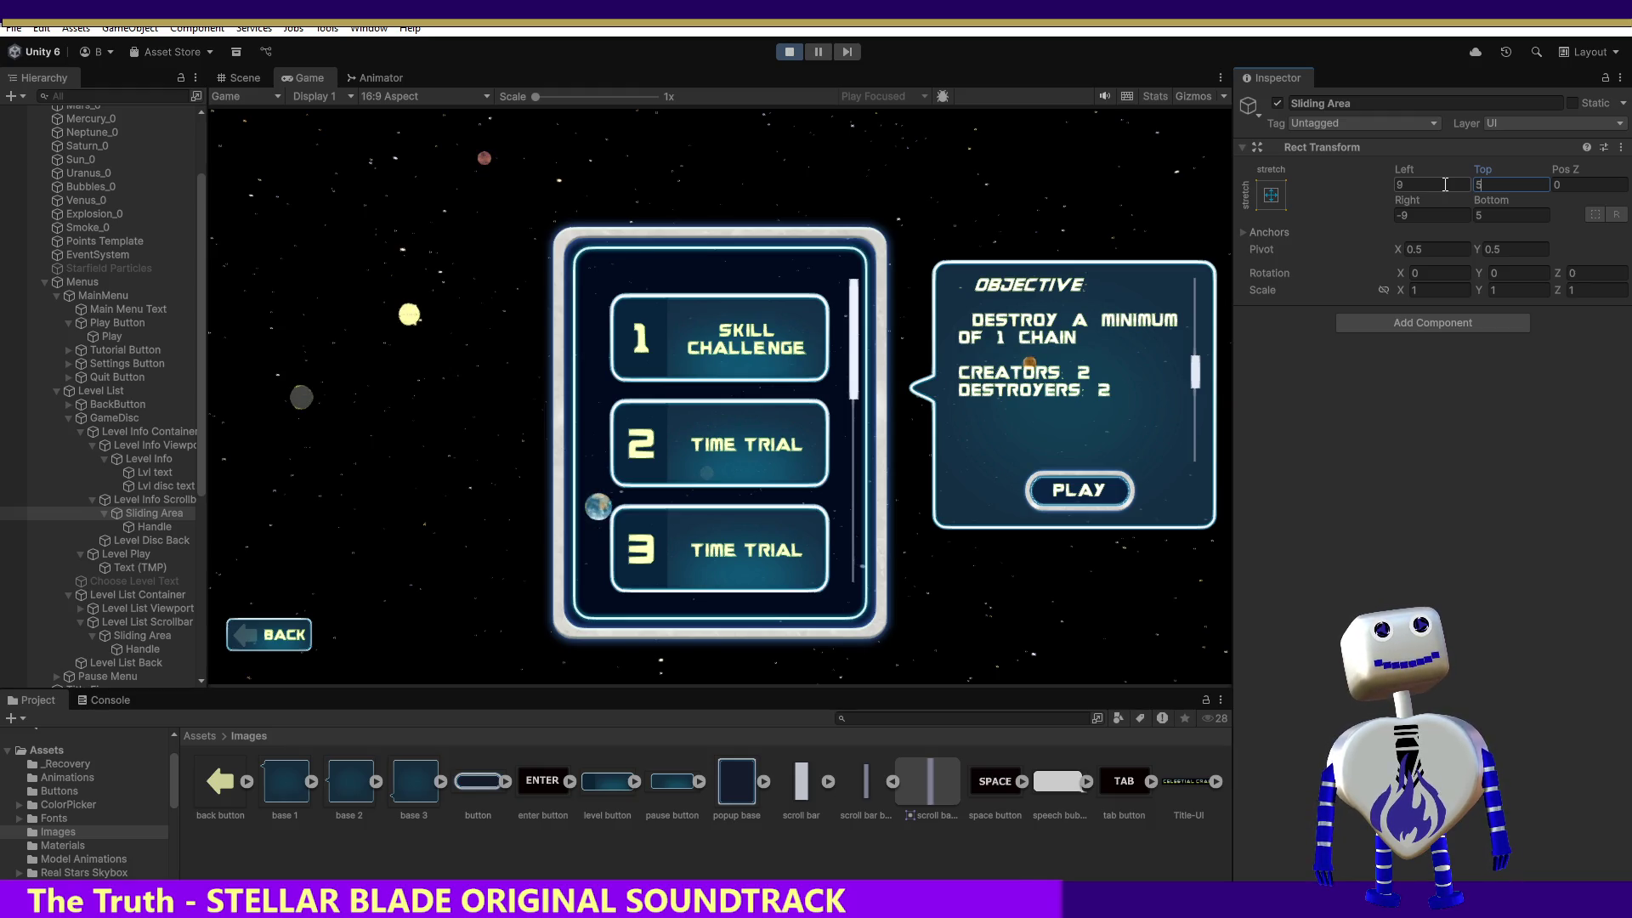
key(BackSpace)
text(9)
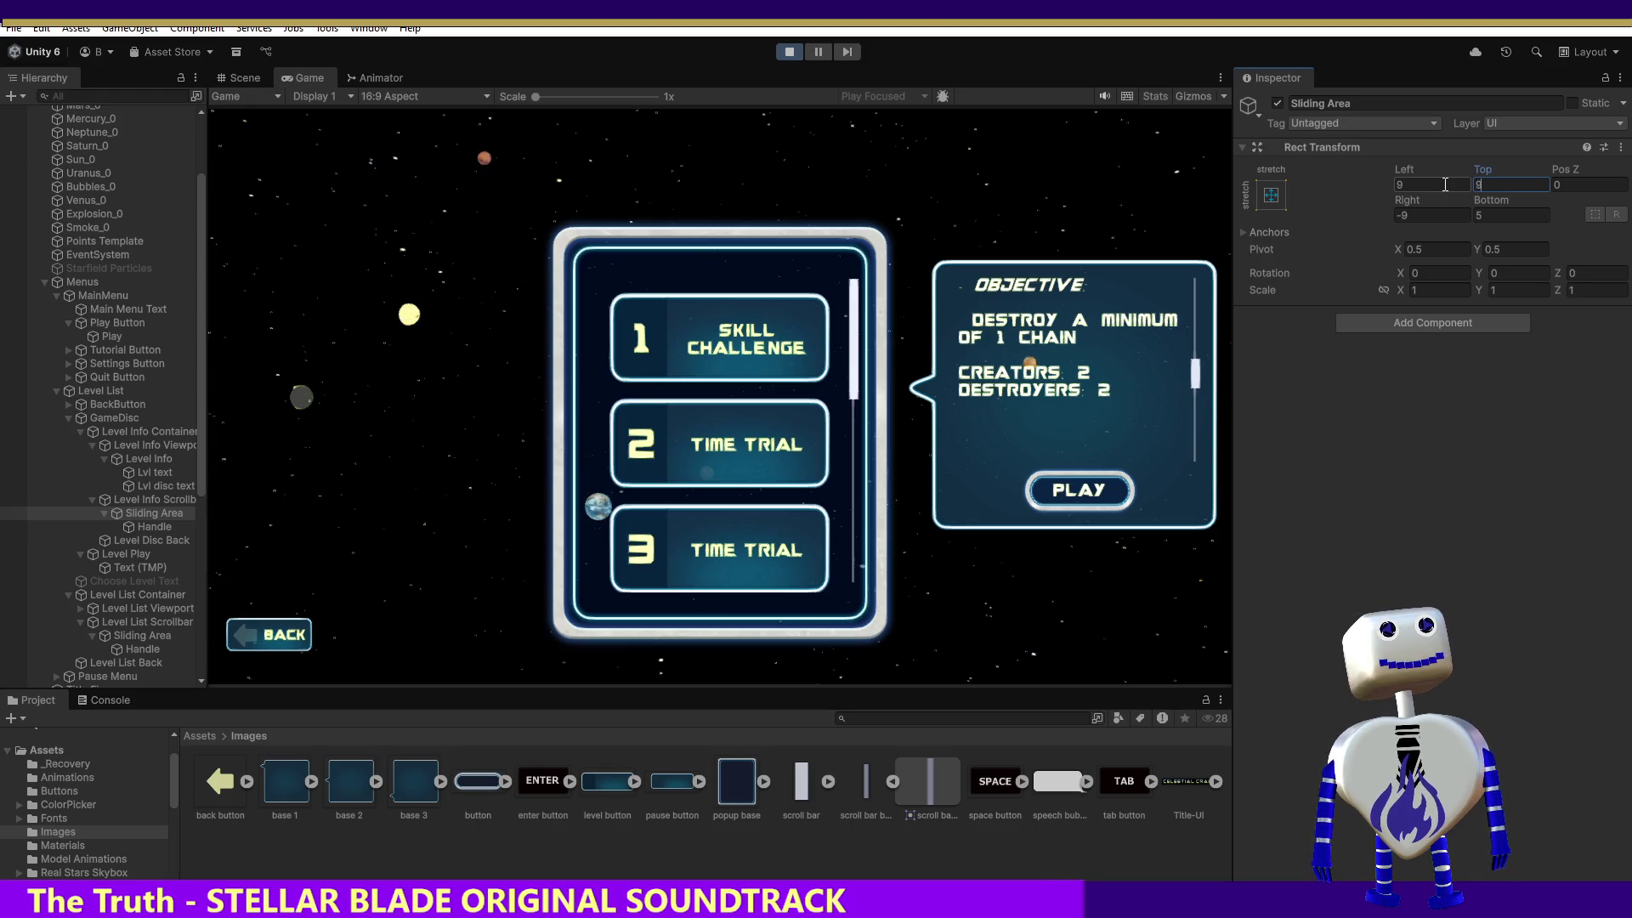
key(BackSpace)
text(10)
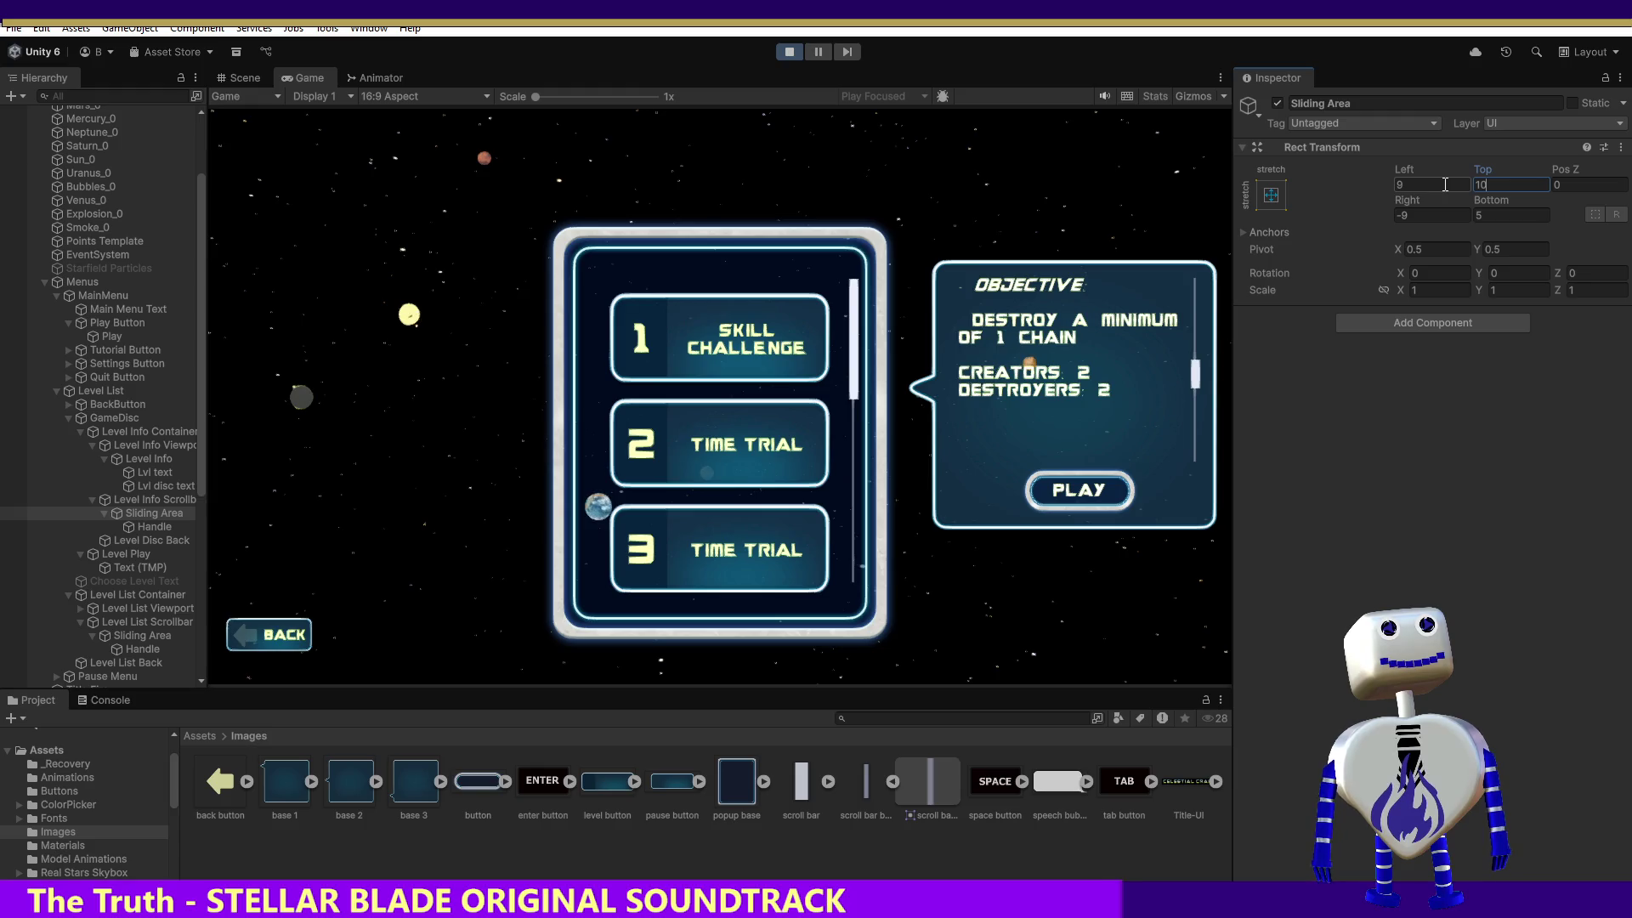
Set the sliding area's Bottom inset to 12 after trying 15 and 10.
click(1484, 215)
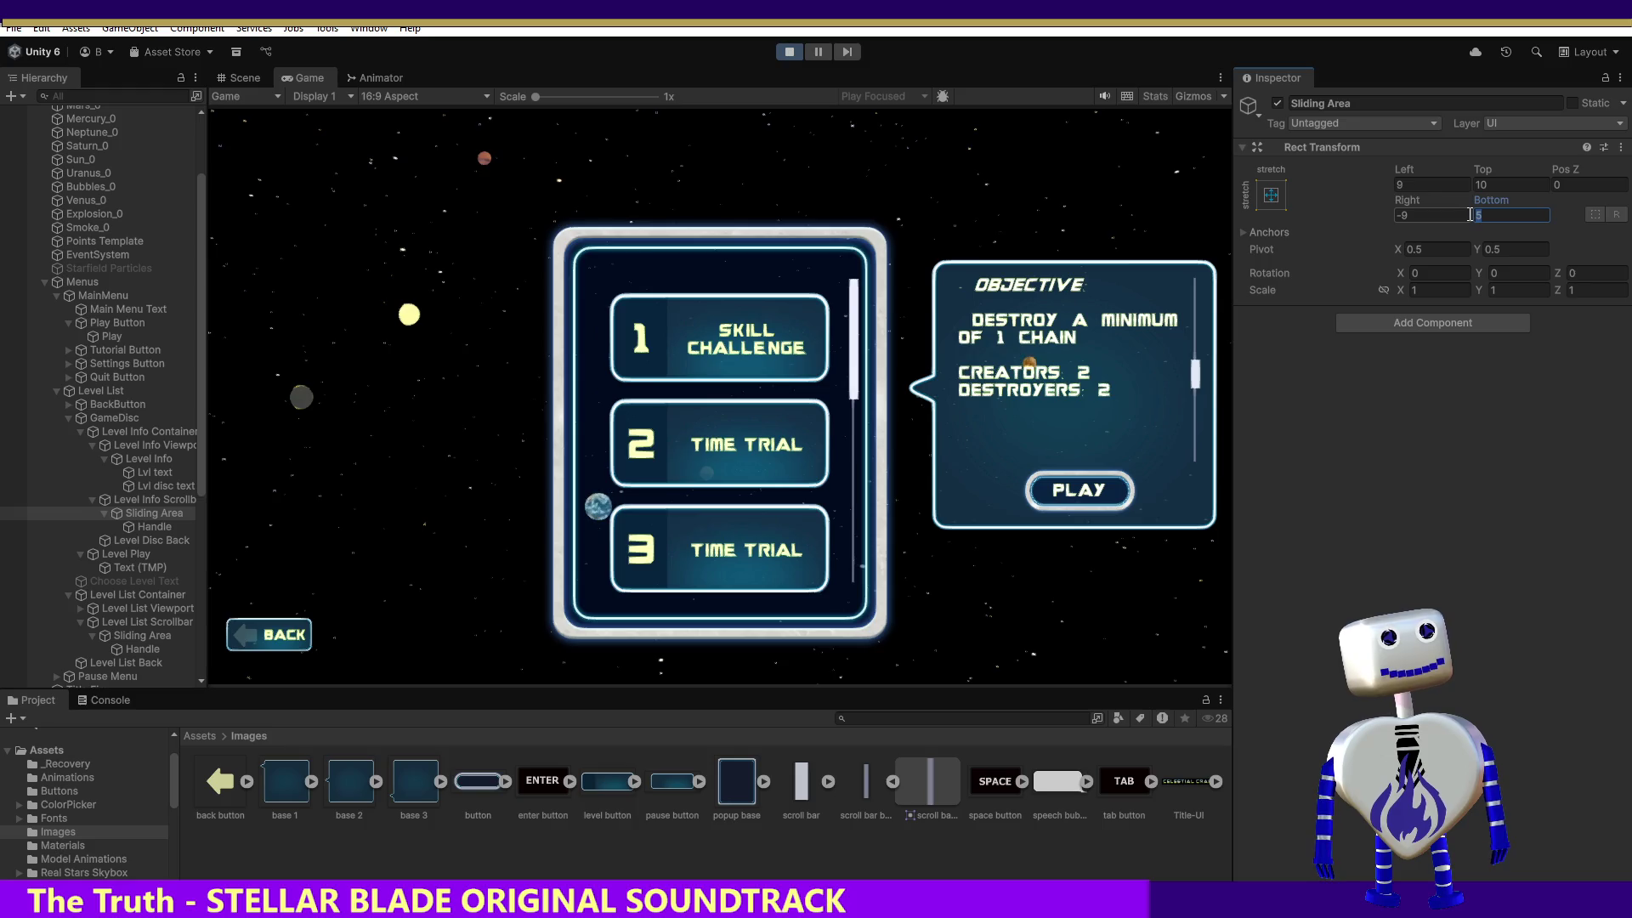
text(1)
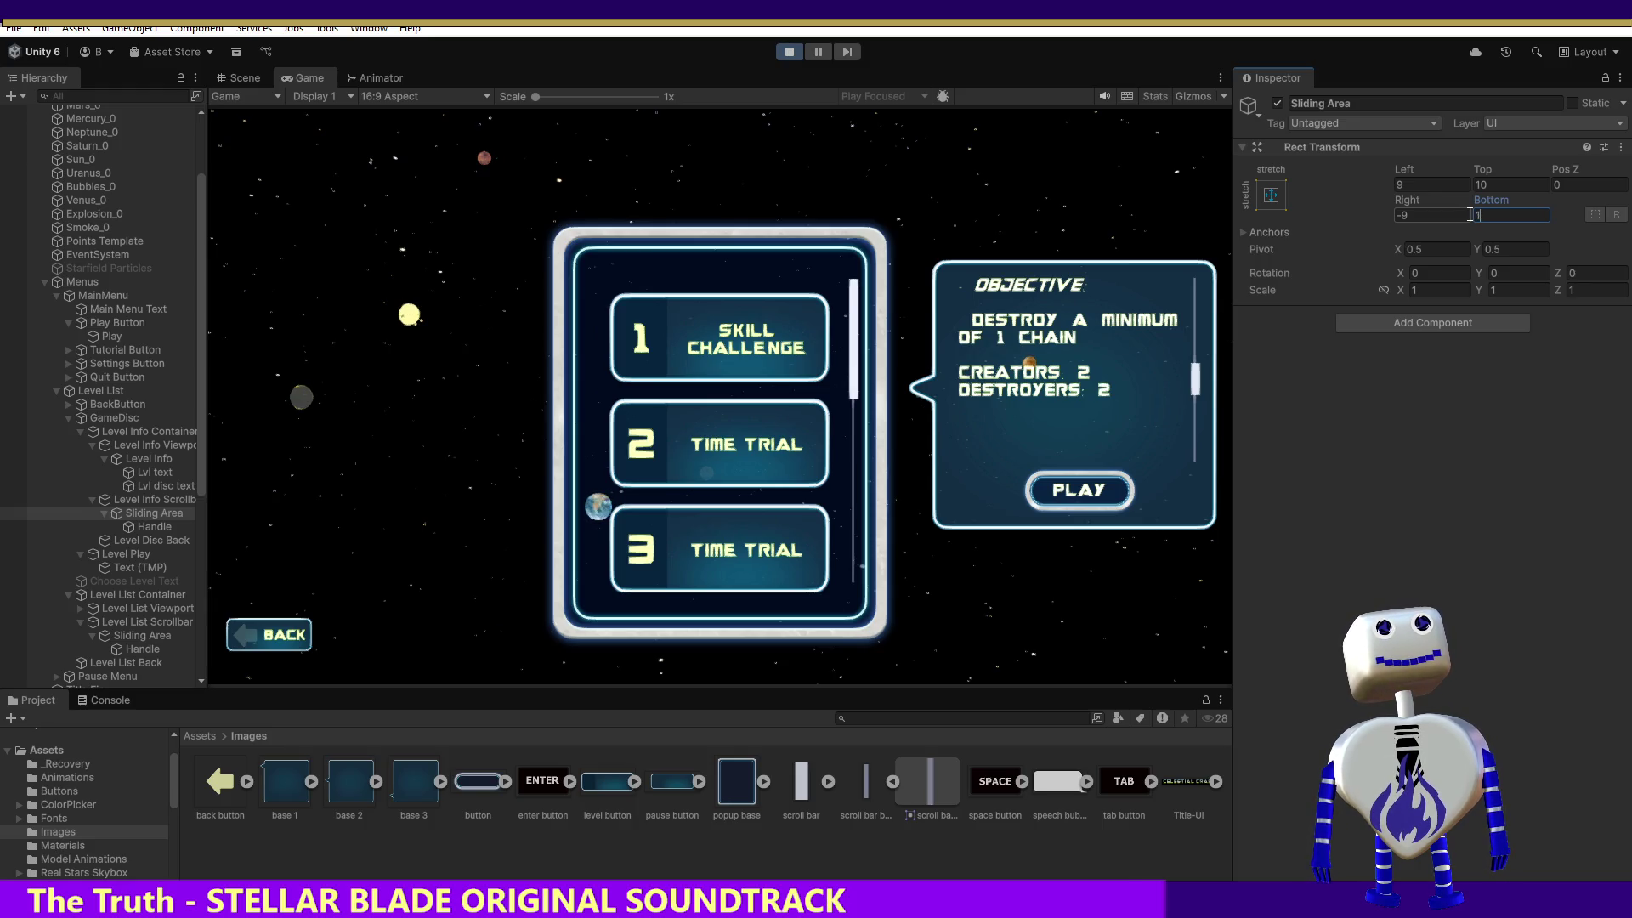
text(5)
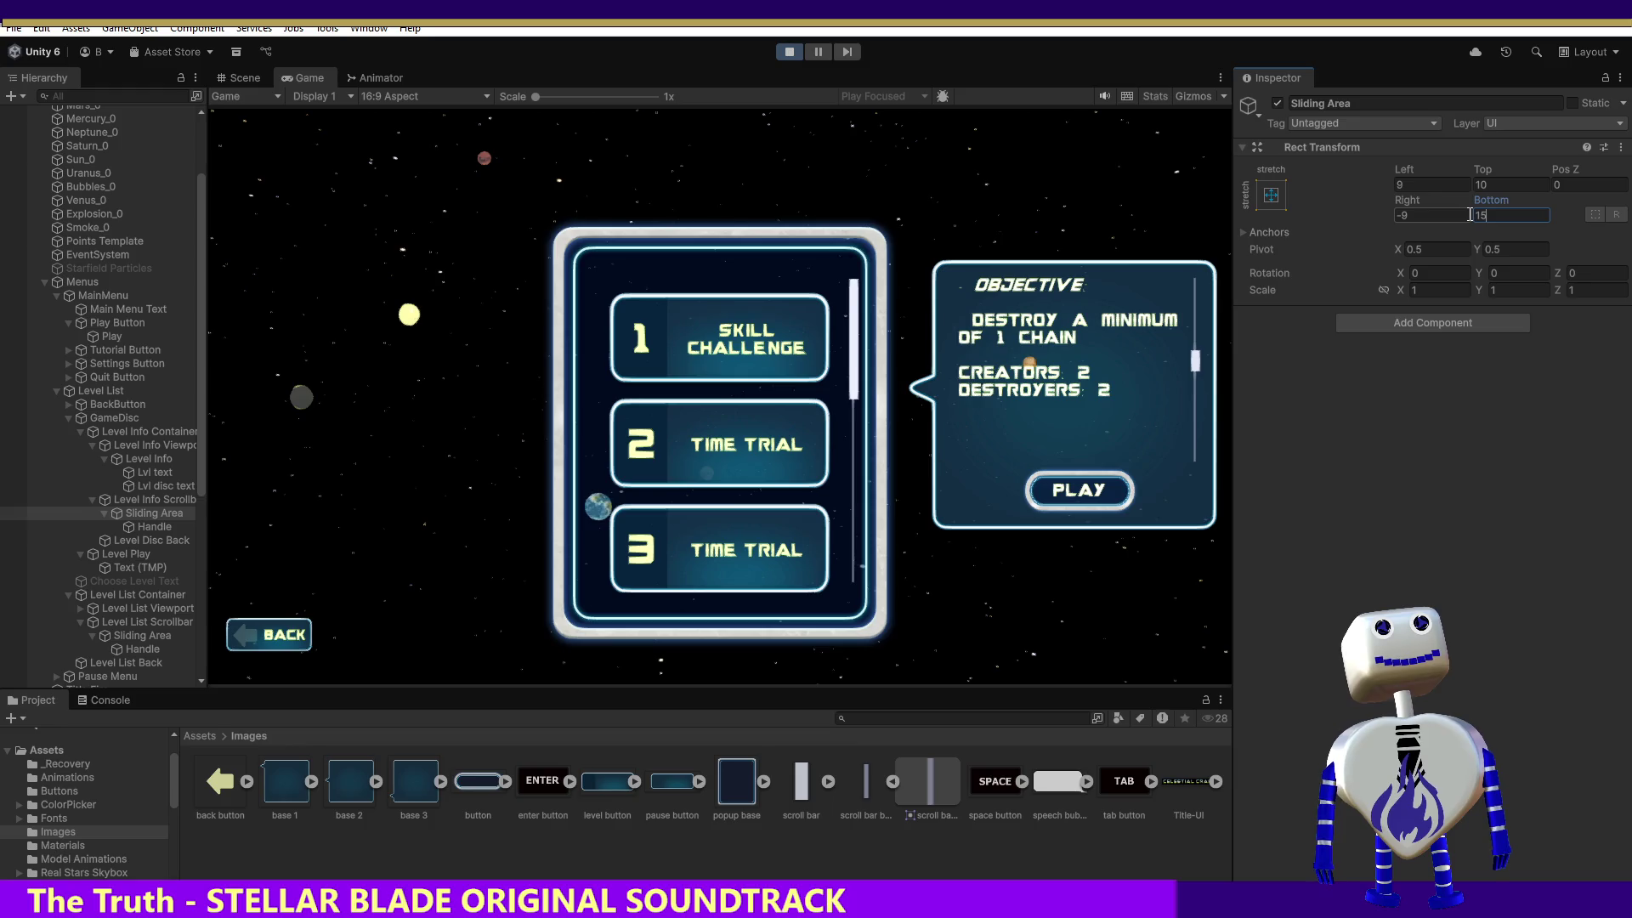
key(BackSpace)
text(0)
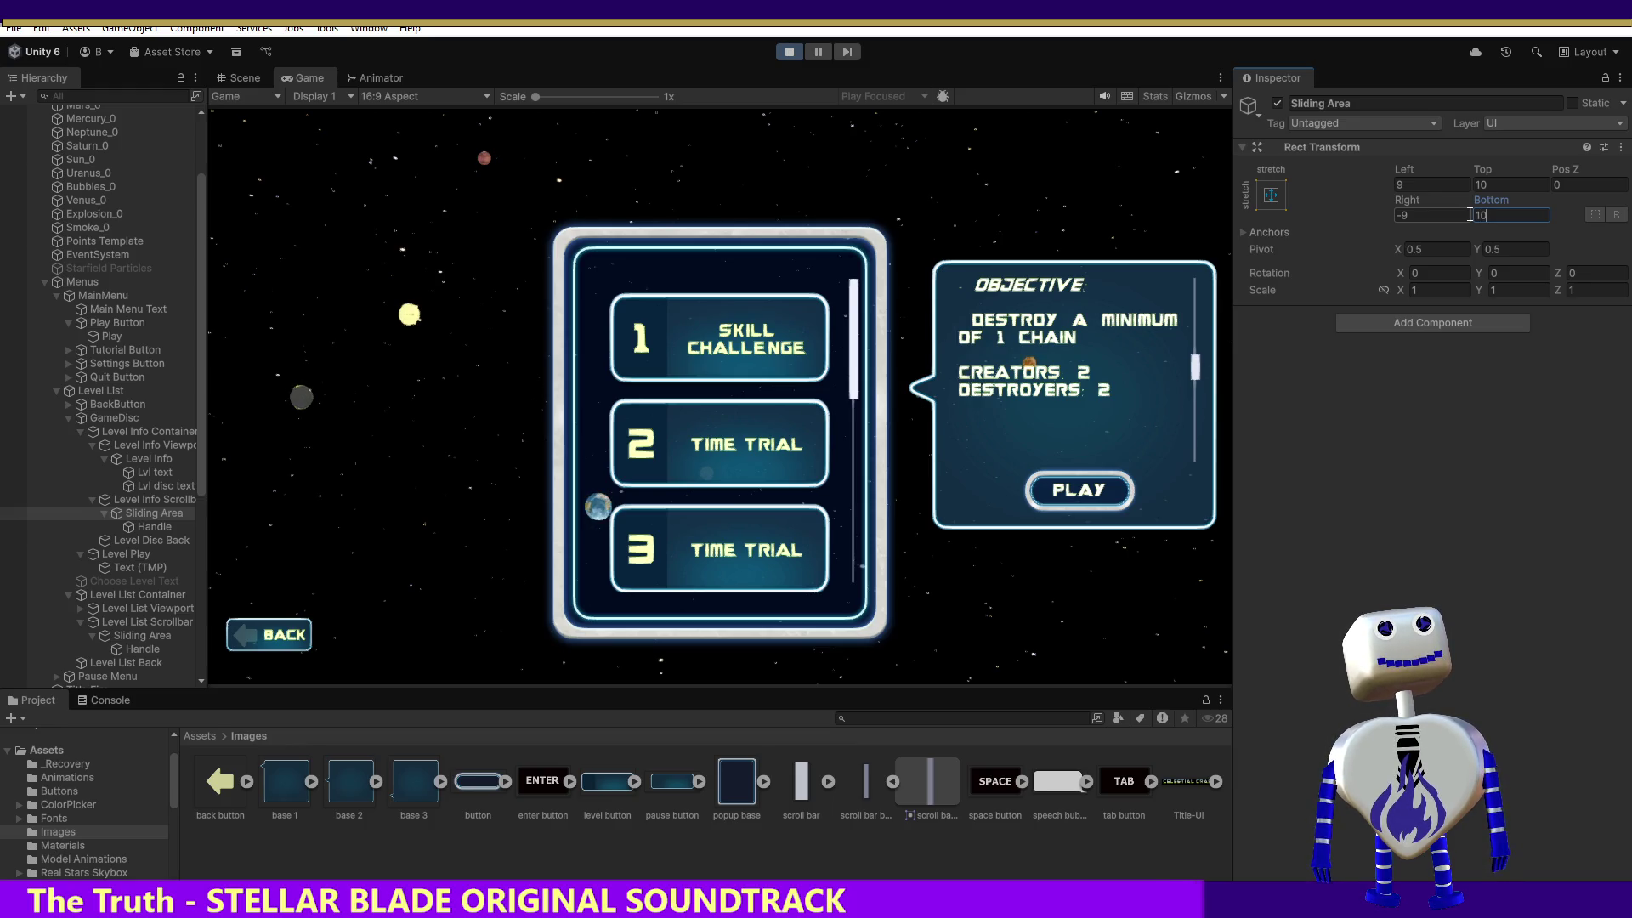
key(BackSpace)
text(5)
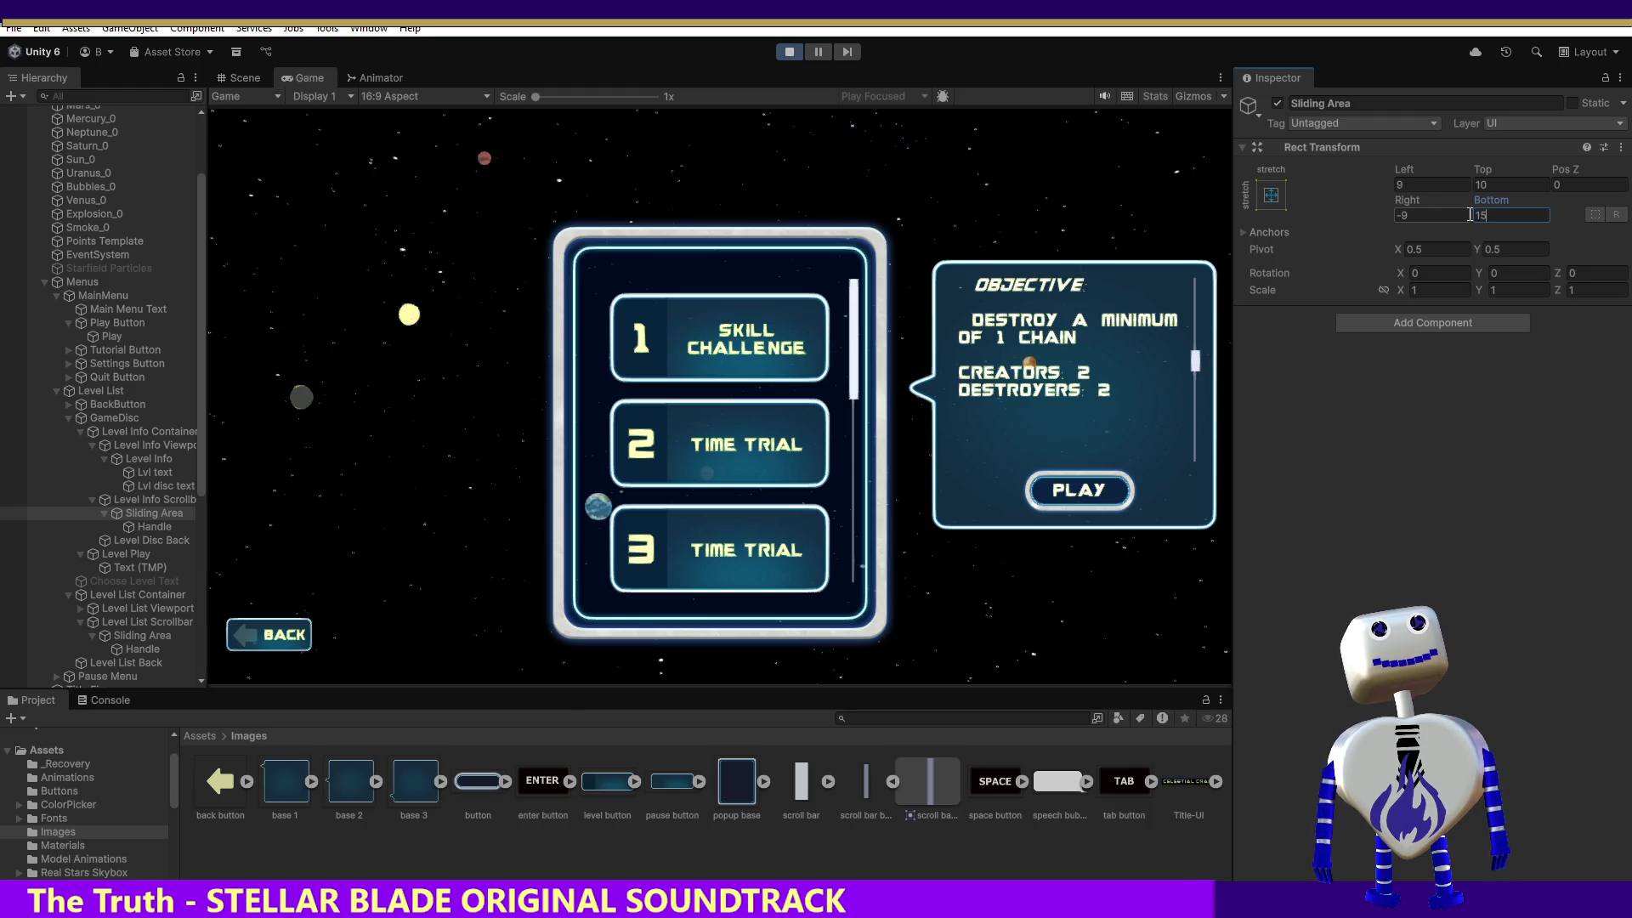
key(BackSpace)
text(2)
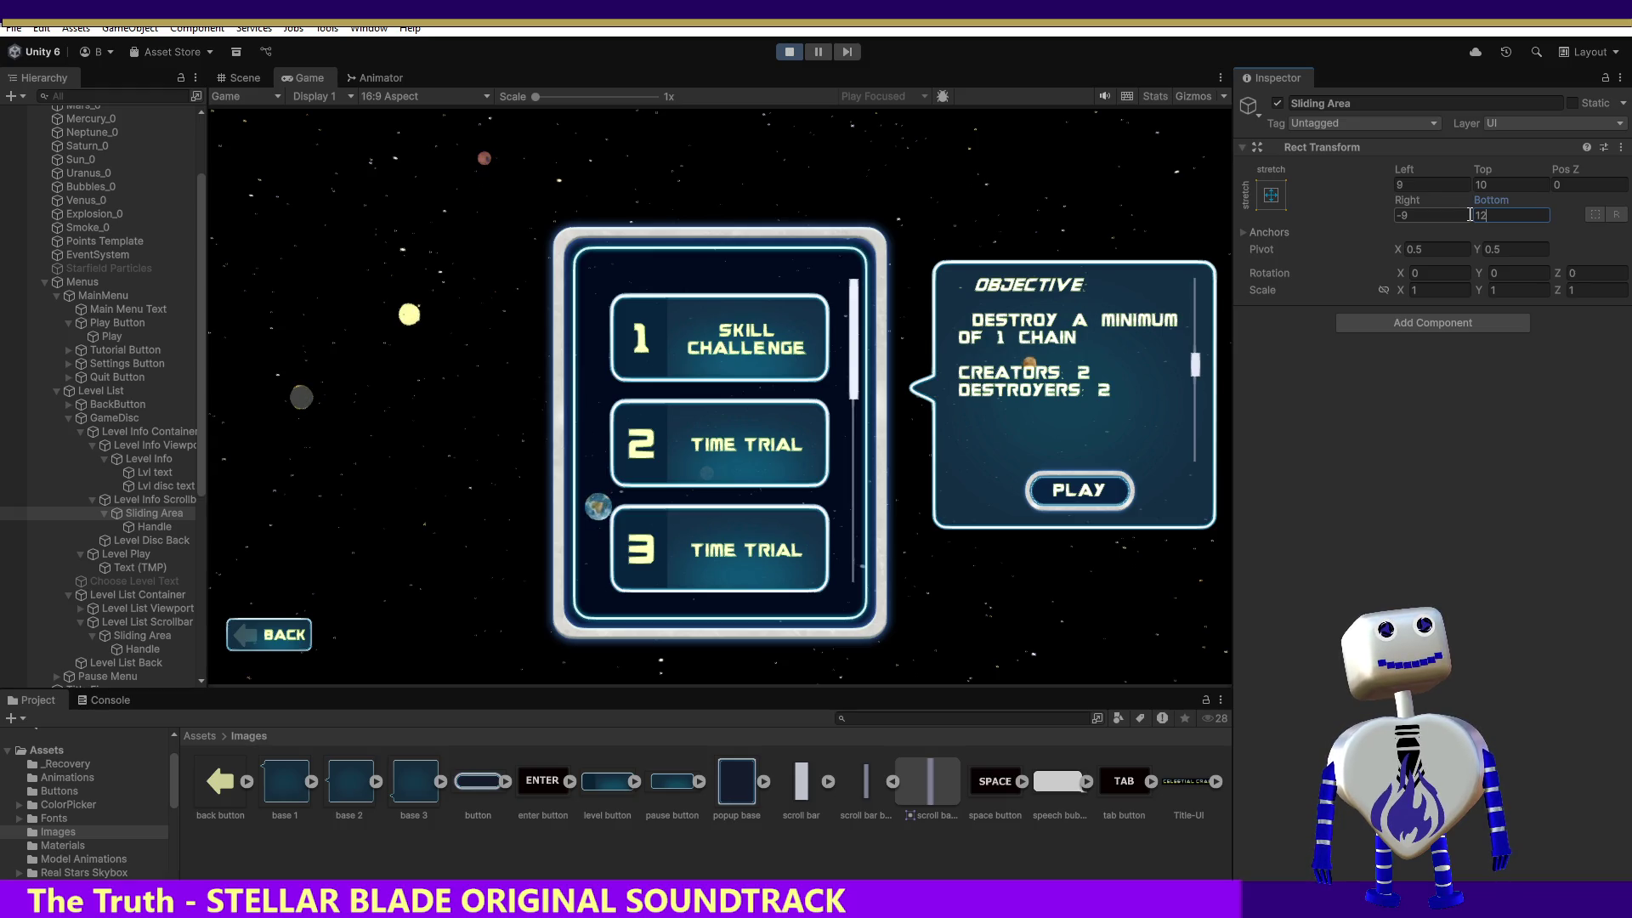
click(1206, 373)
Test-drag the objective scrollbar, show the 2 Time Trial objective, then exit play mode.
scroll(1199, 382, up, 2)
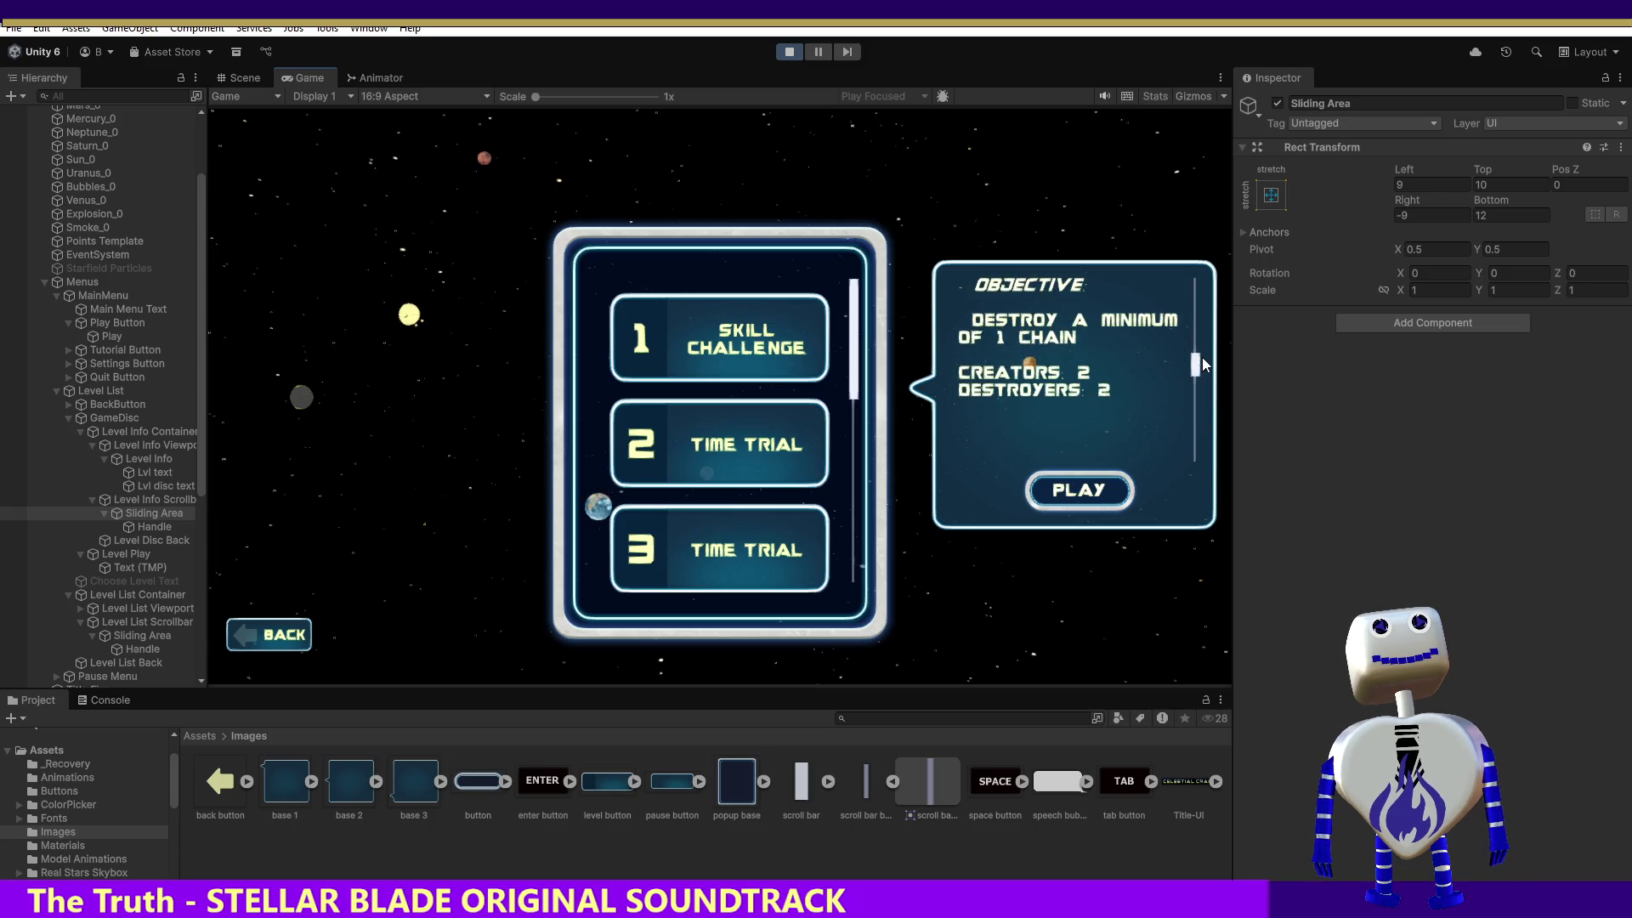
mouse_move(1202, 365)
mouse_down()
mouse_move(1201, 318)
mouse_move(1197, 359)
mouse_up()
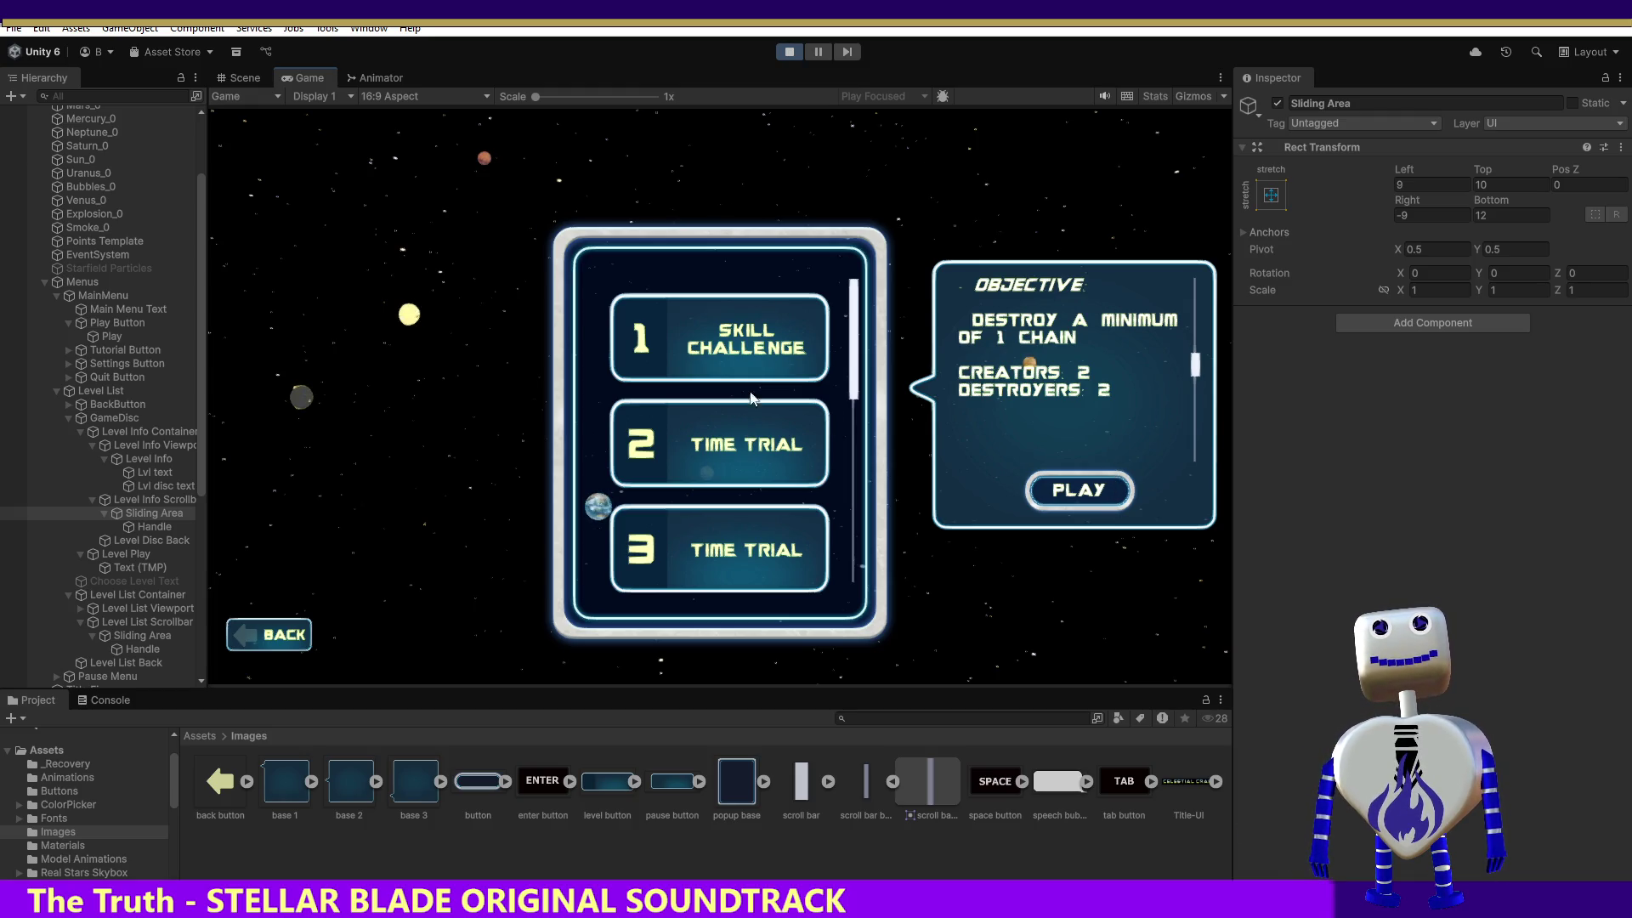
click(743, 456)
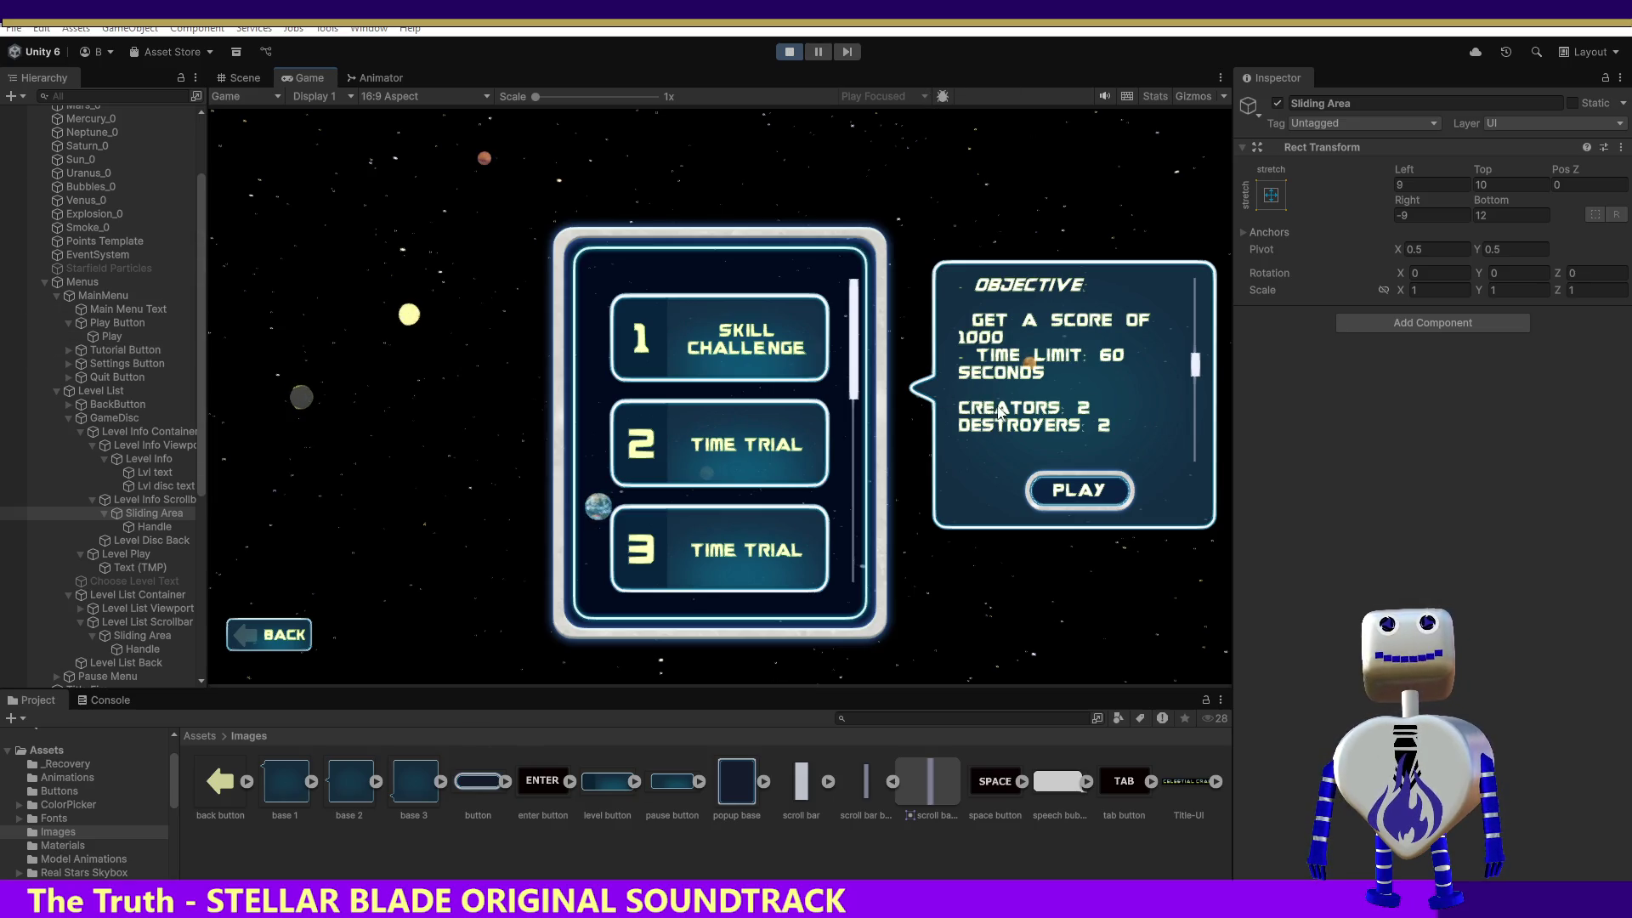
click(790, 52)
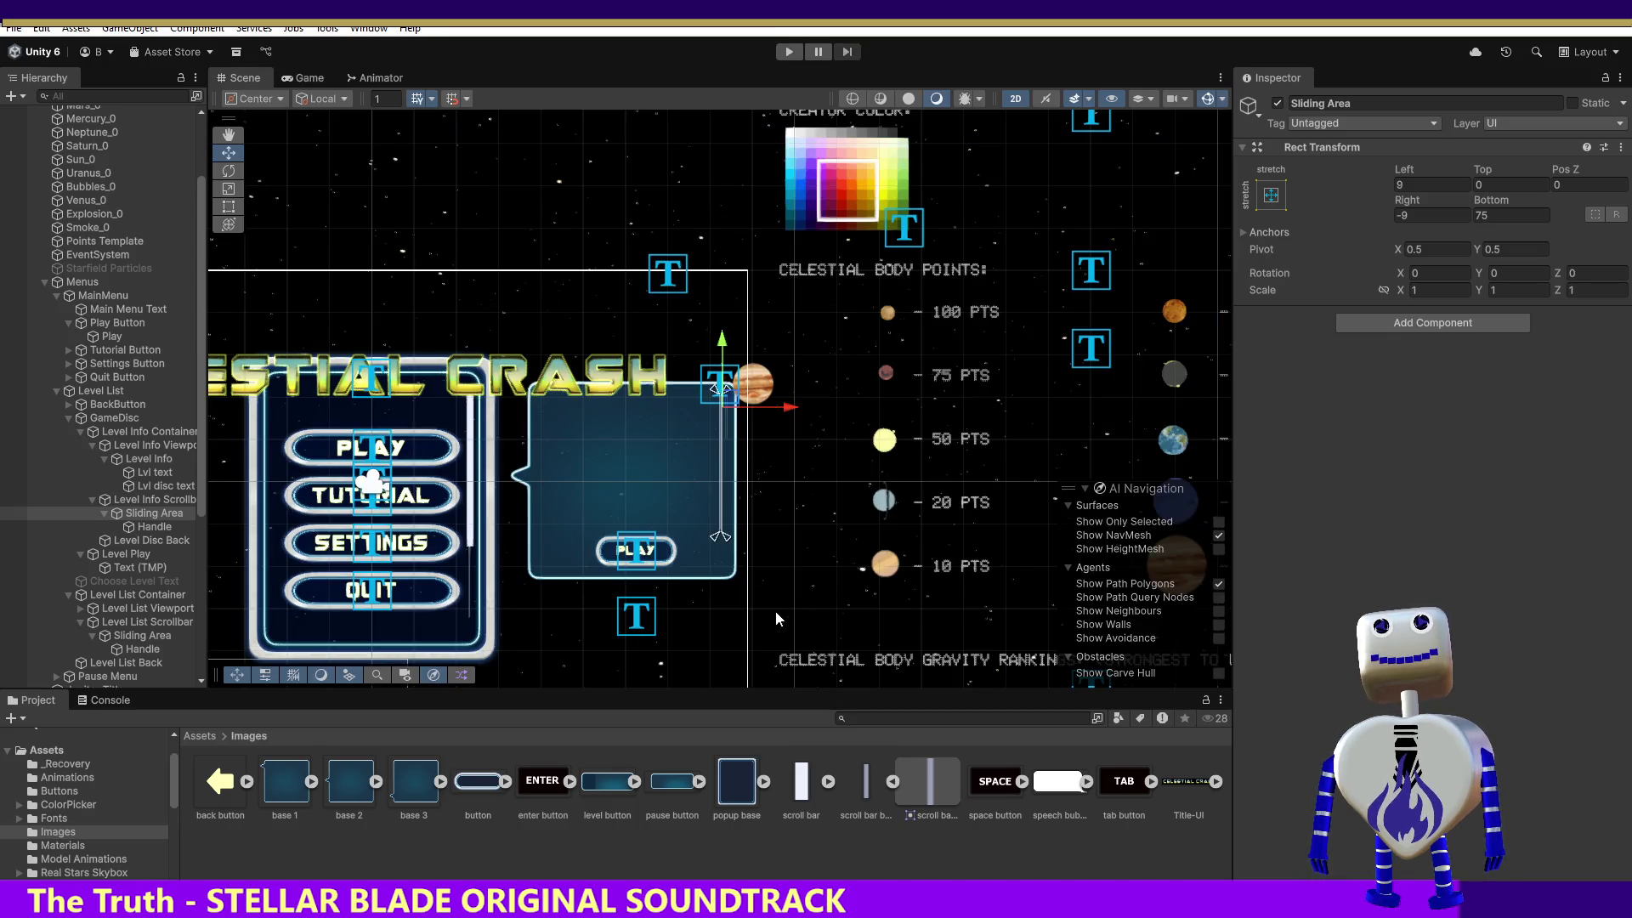
Set the level info sliding area's Top and Bottom insets to 10, then run the game.
click(148, 516)
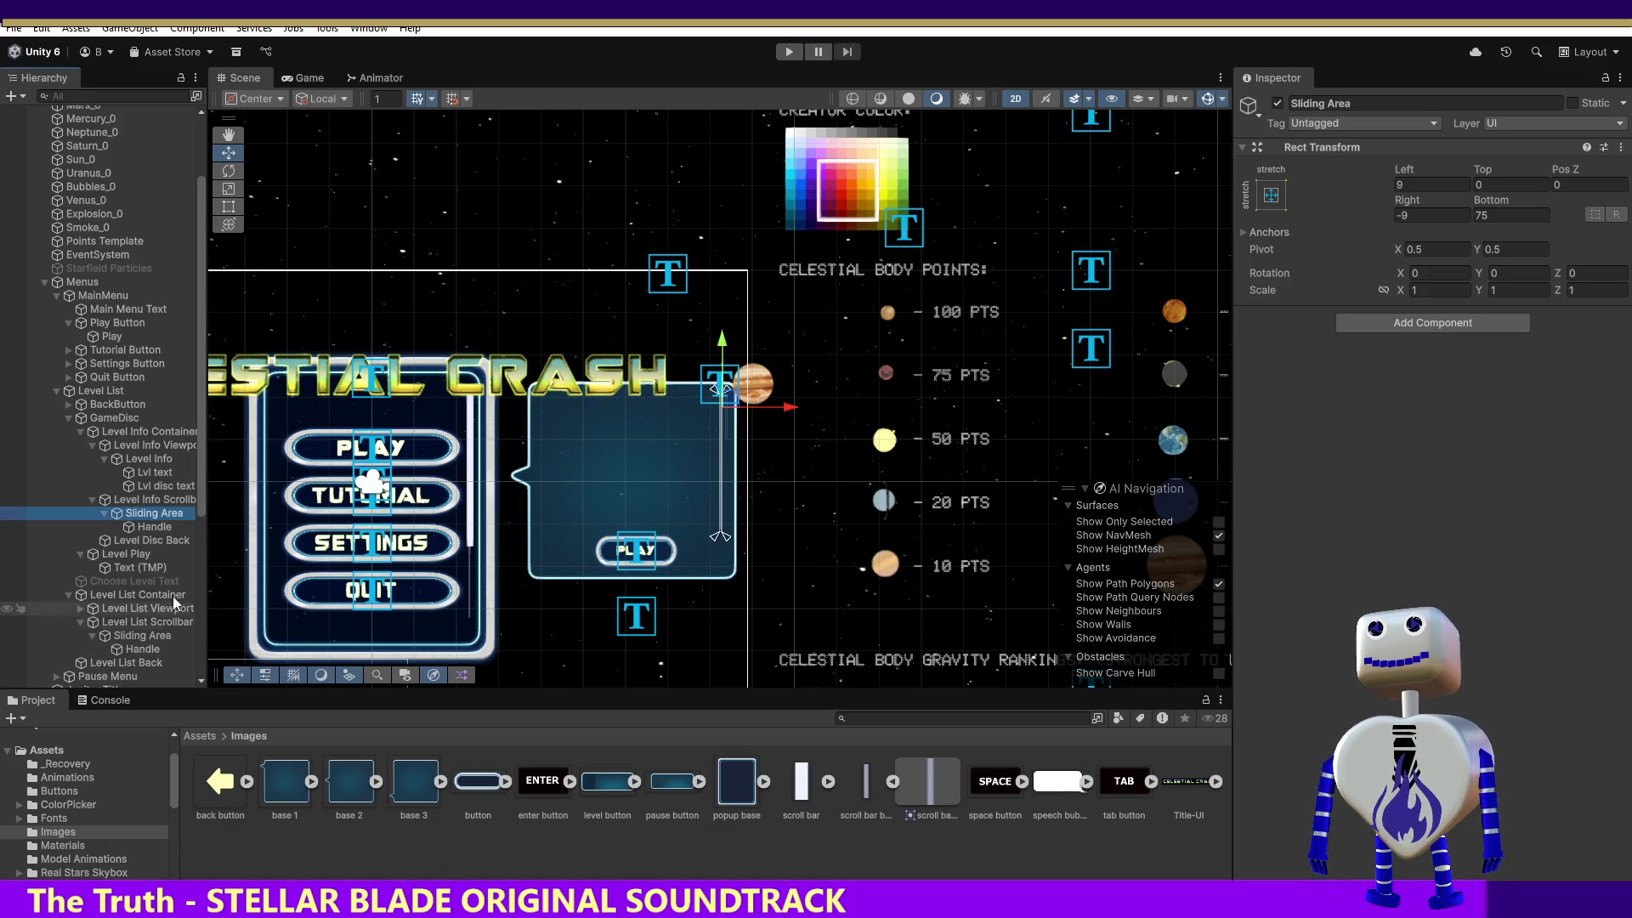
click(1477, 185)
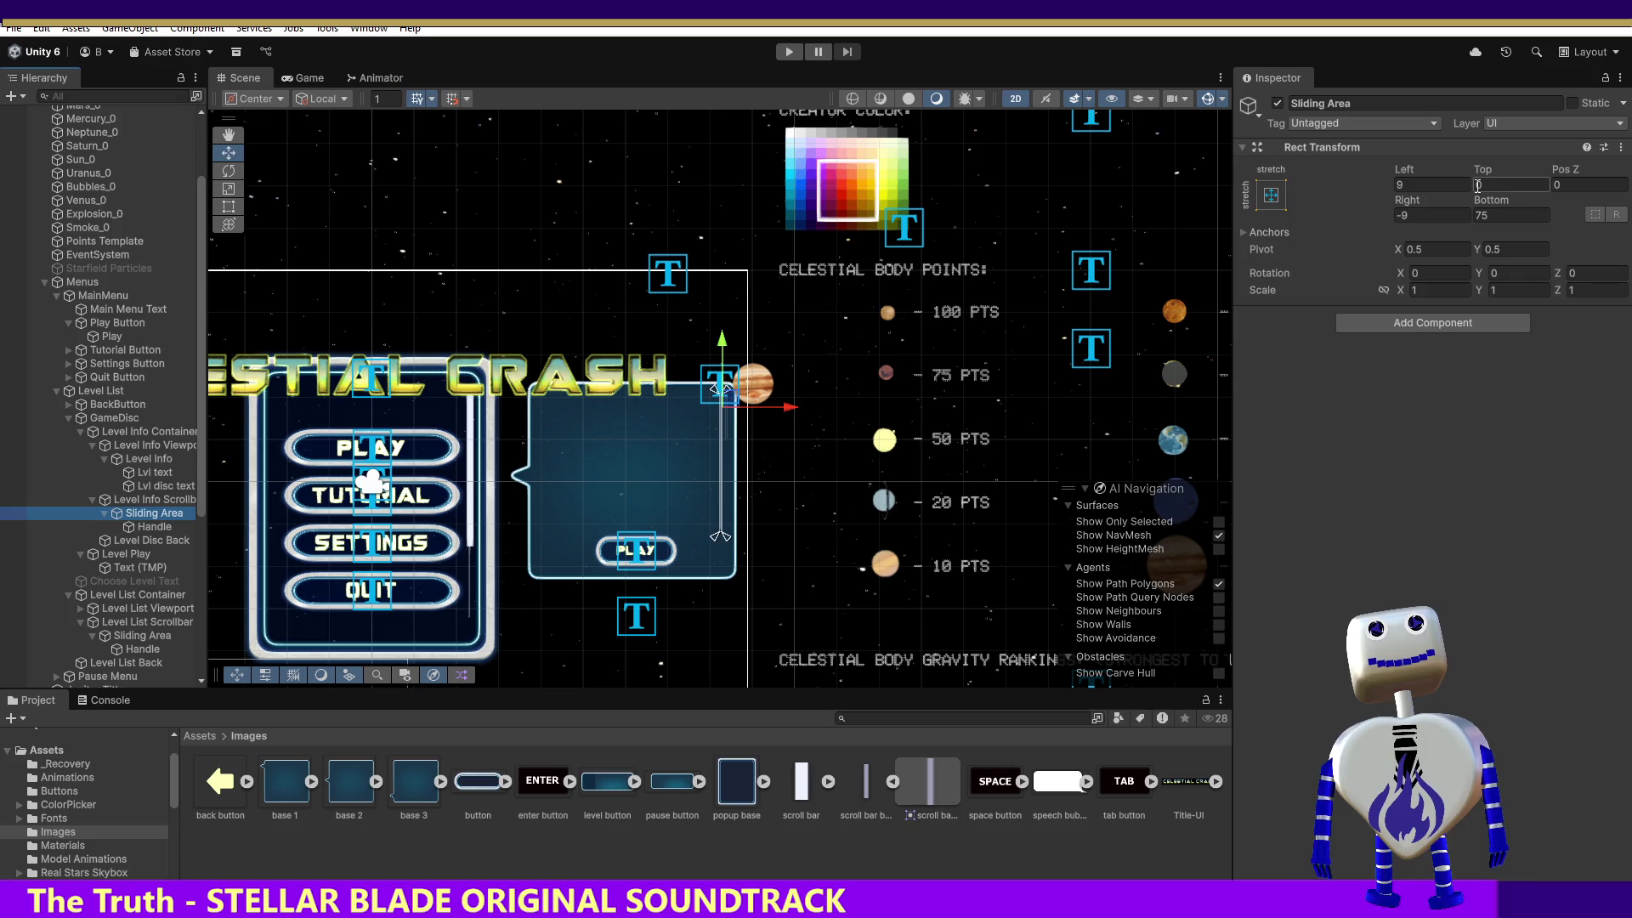
click(1479, 185)
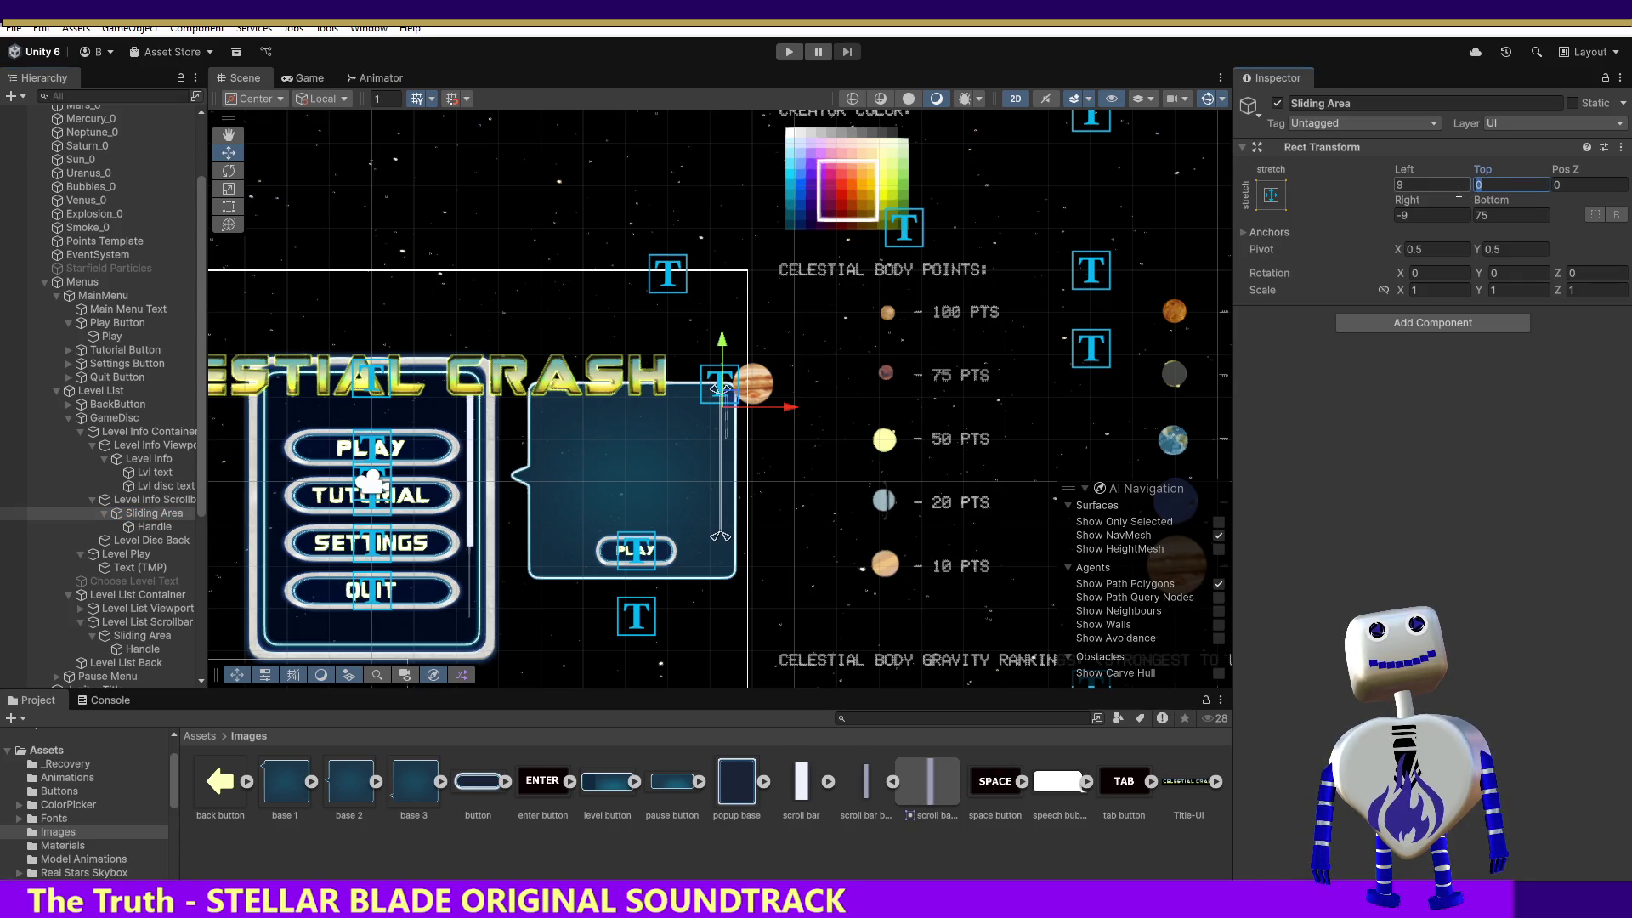
text(10)
click(1483, 212)
text(10)
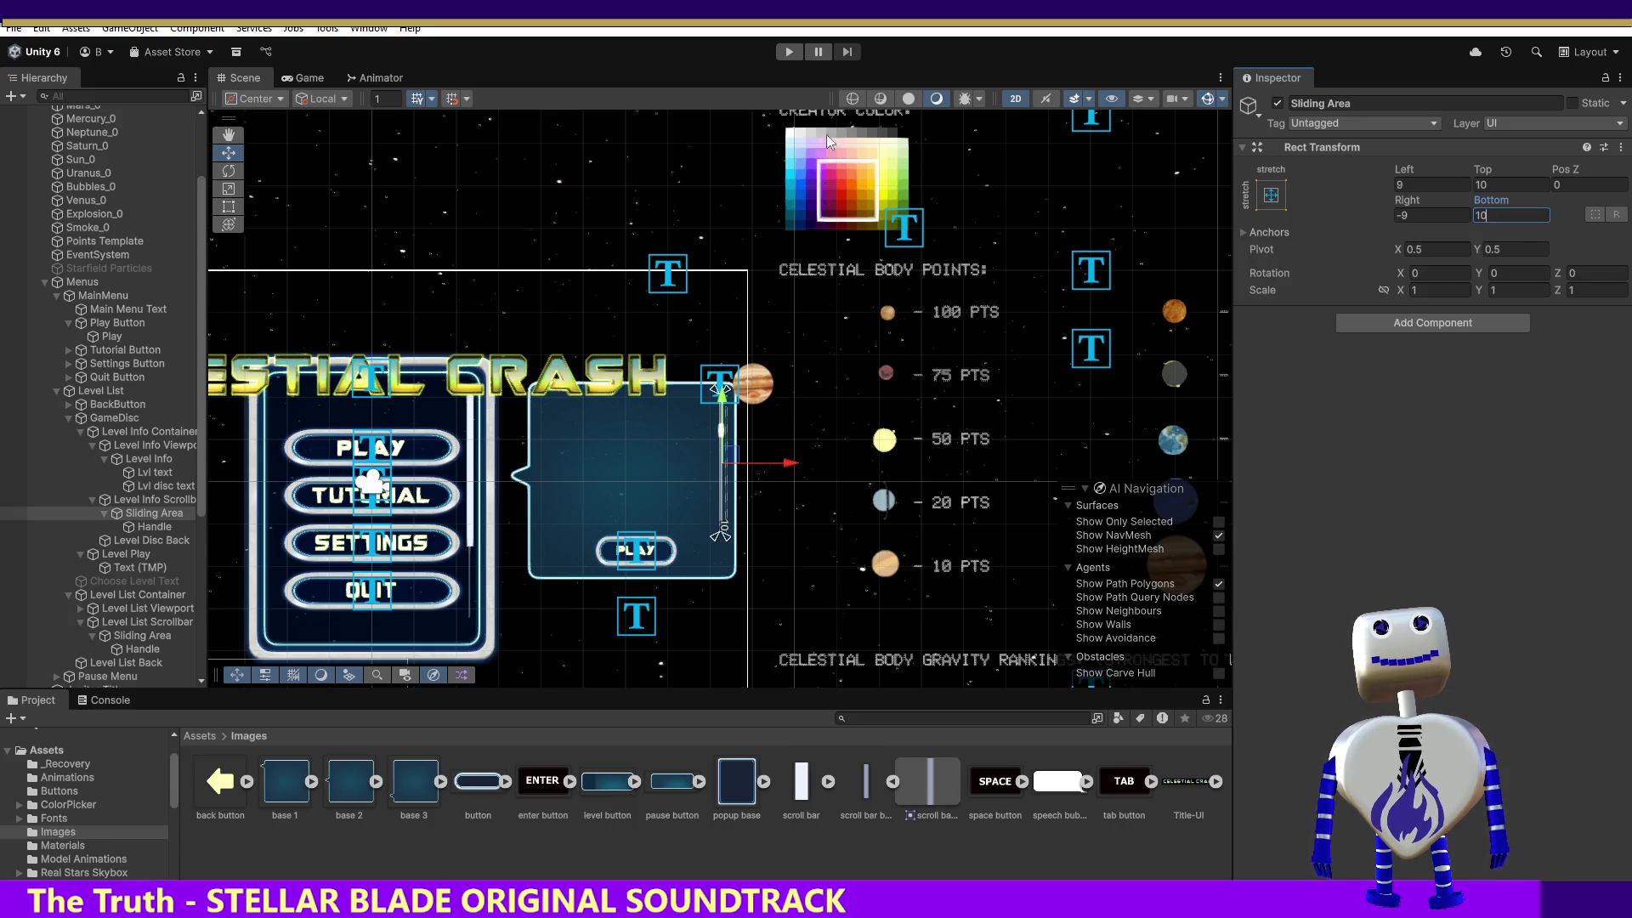
click(797, 52)
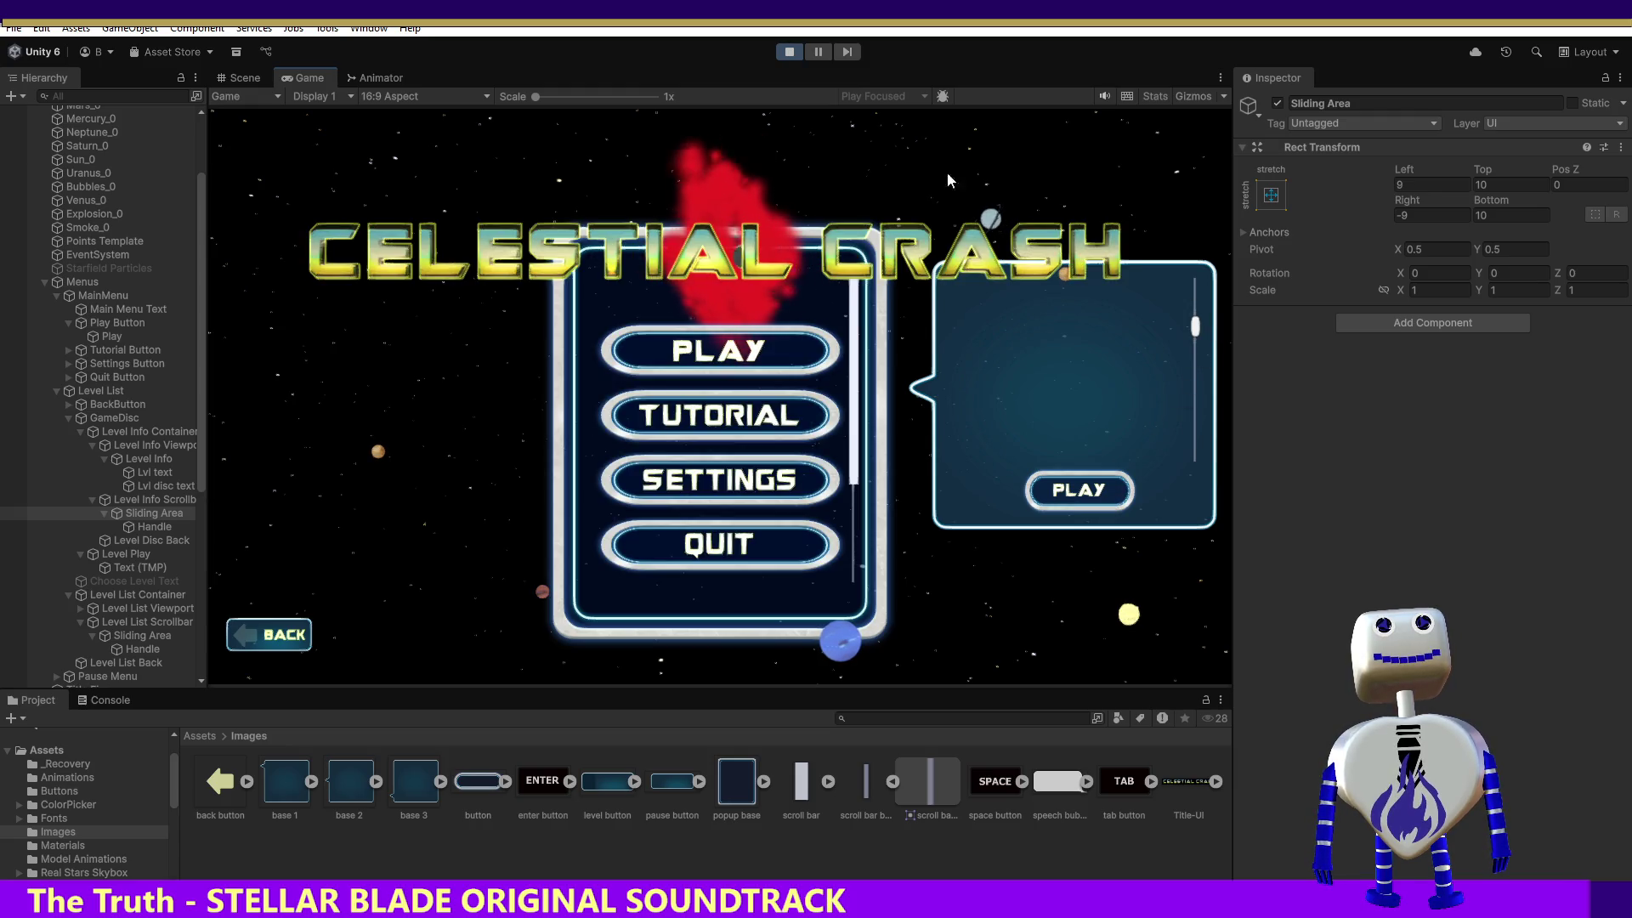
Try new sliding area insets, reverting Top to 10 and keeping Bottom at 10.
click(1485, 185)
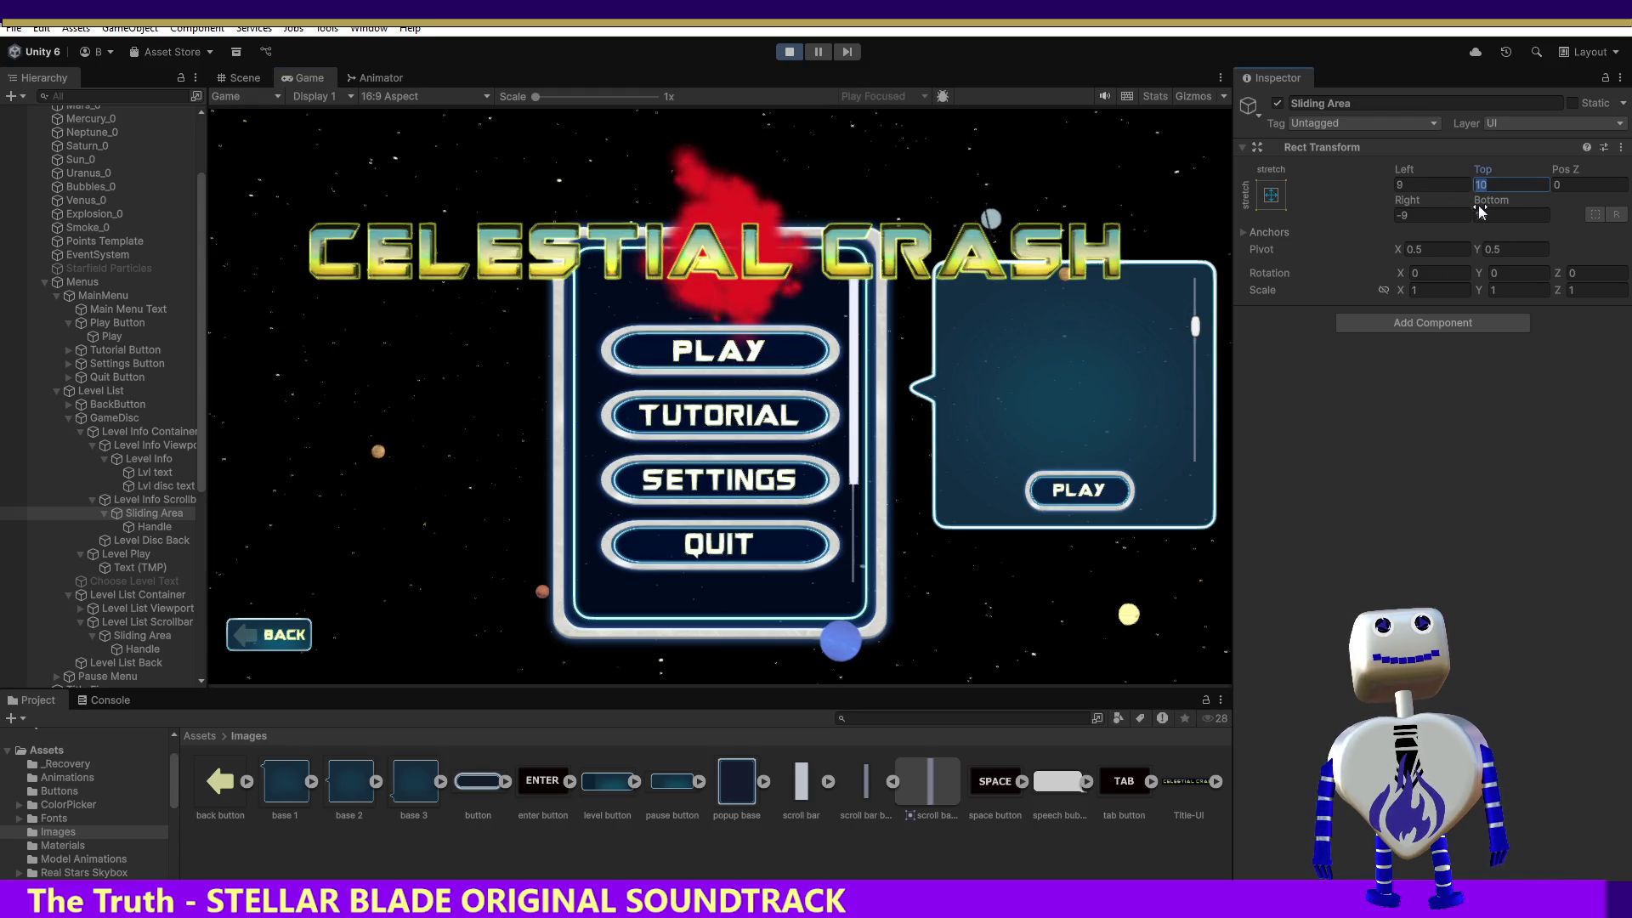
text(-9)
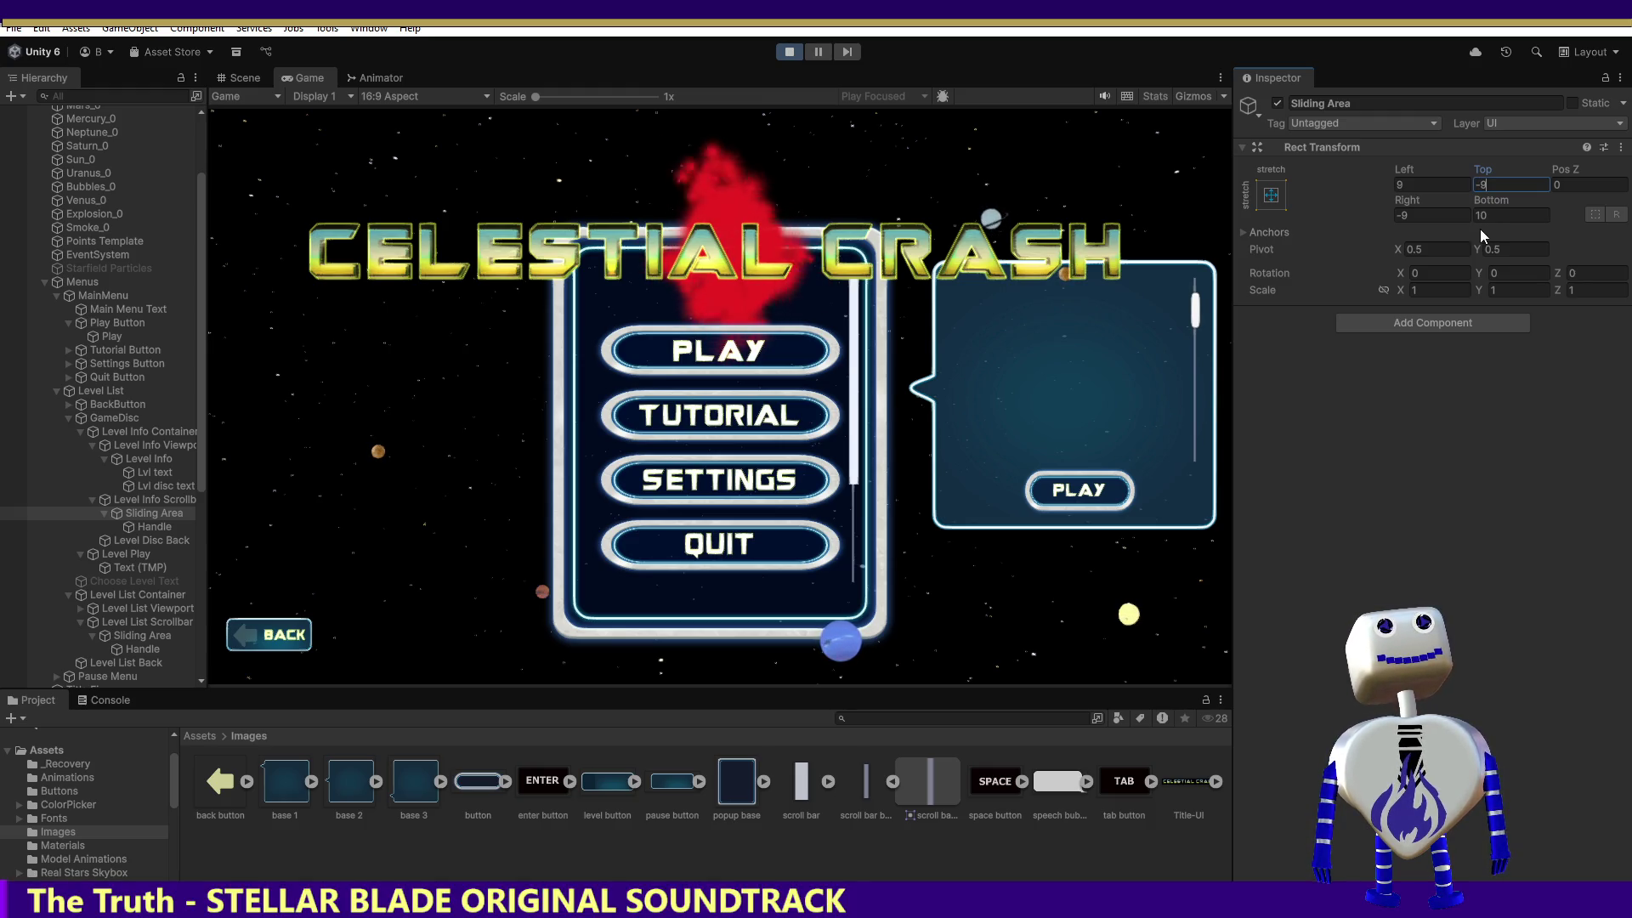
key(Escape)
click(1479, 218)
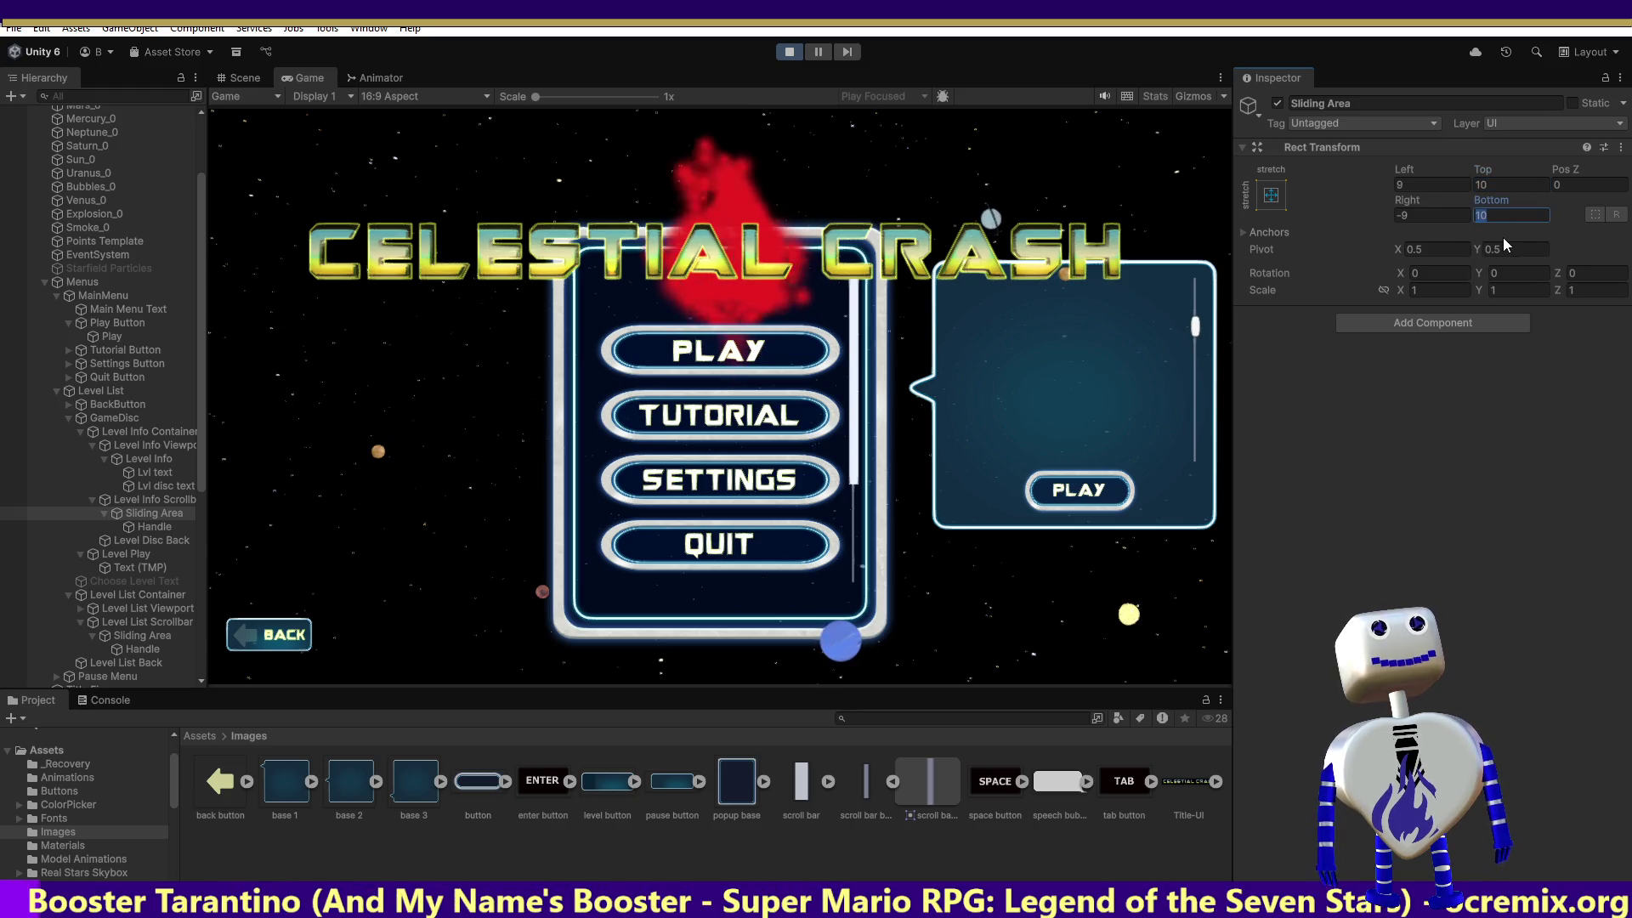
text(5)
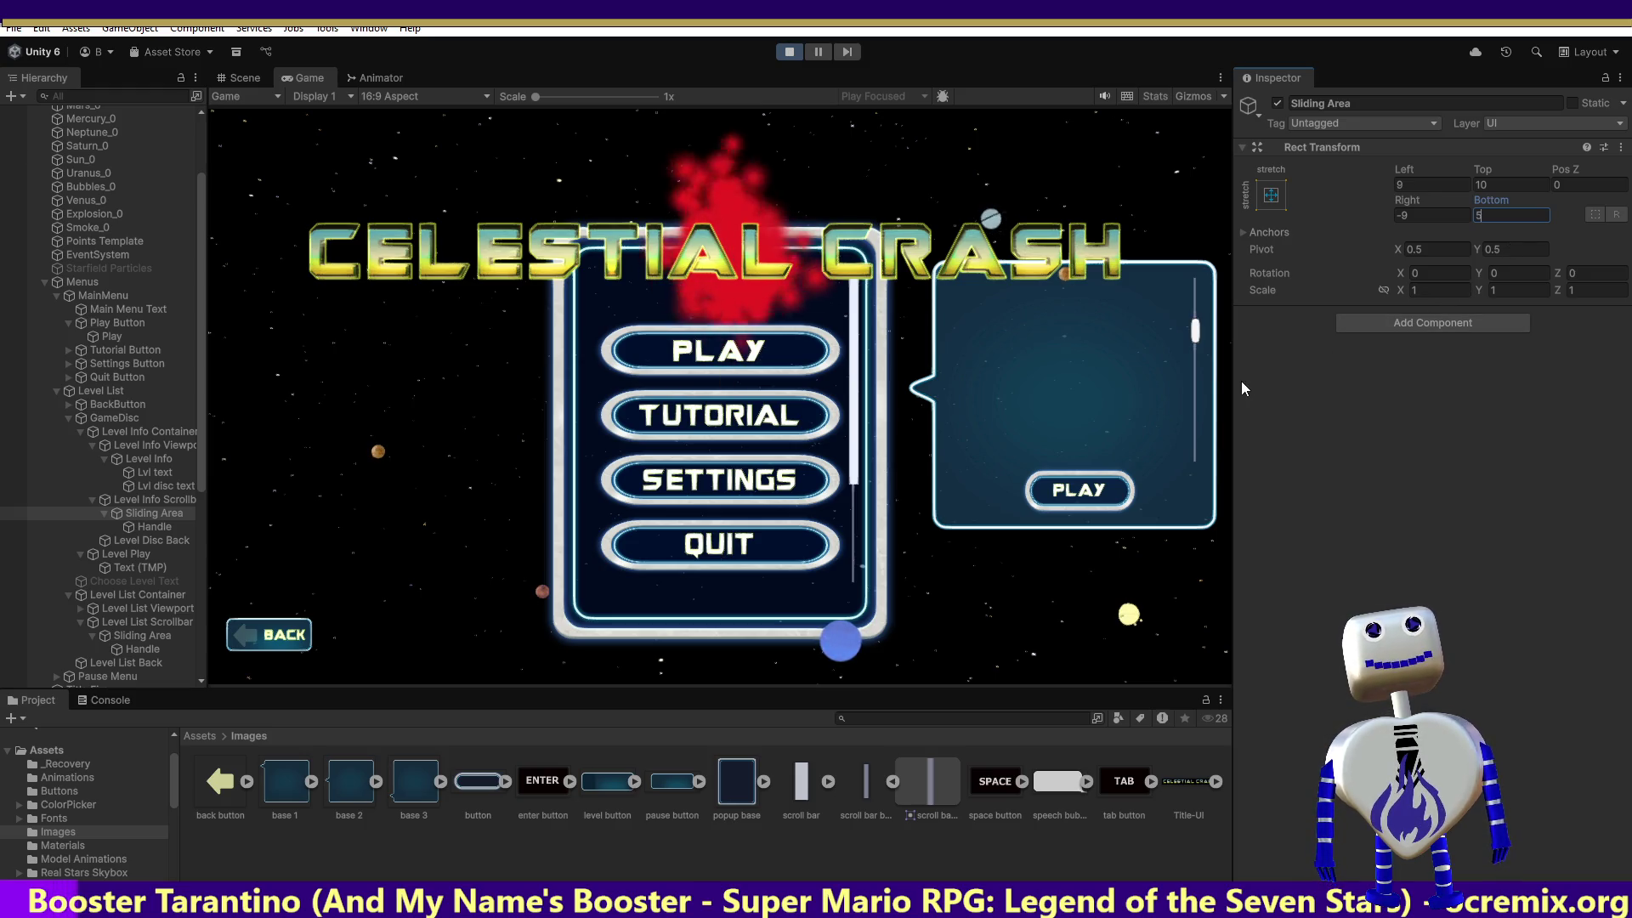
key(BackSpace)
text(10)
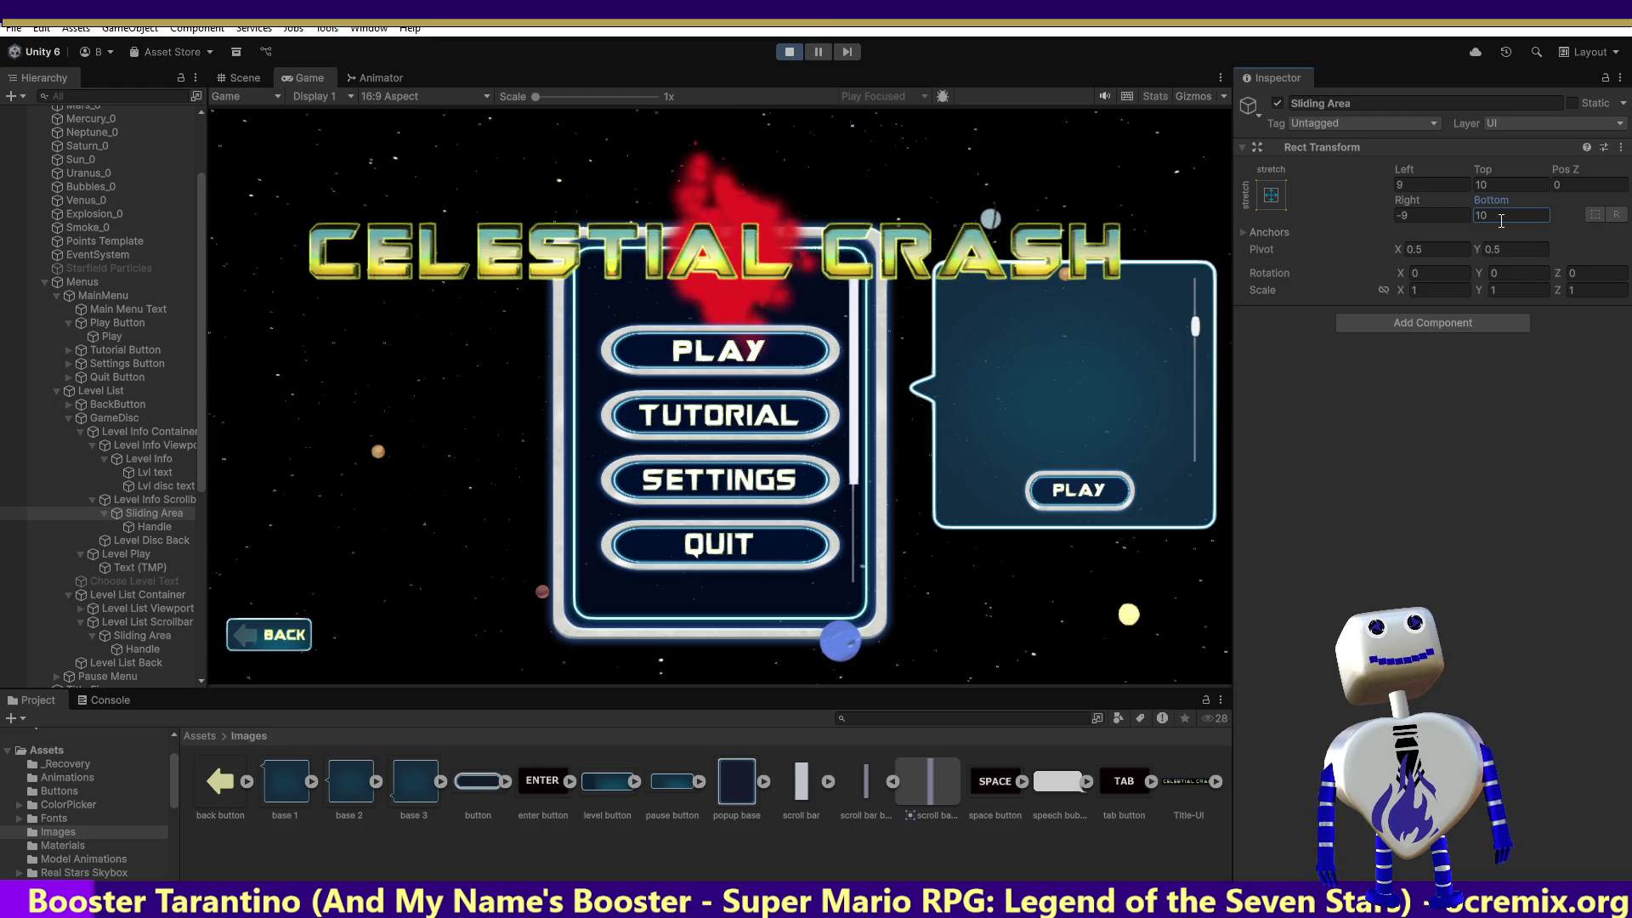
Lower the sliding area's Top inset through 9 and 7 to 6.
click(1483, 184)
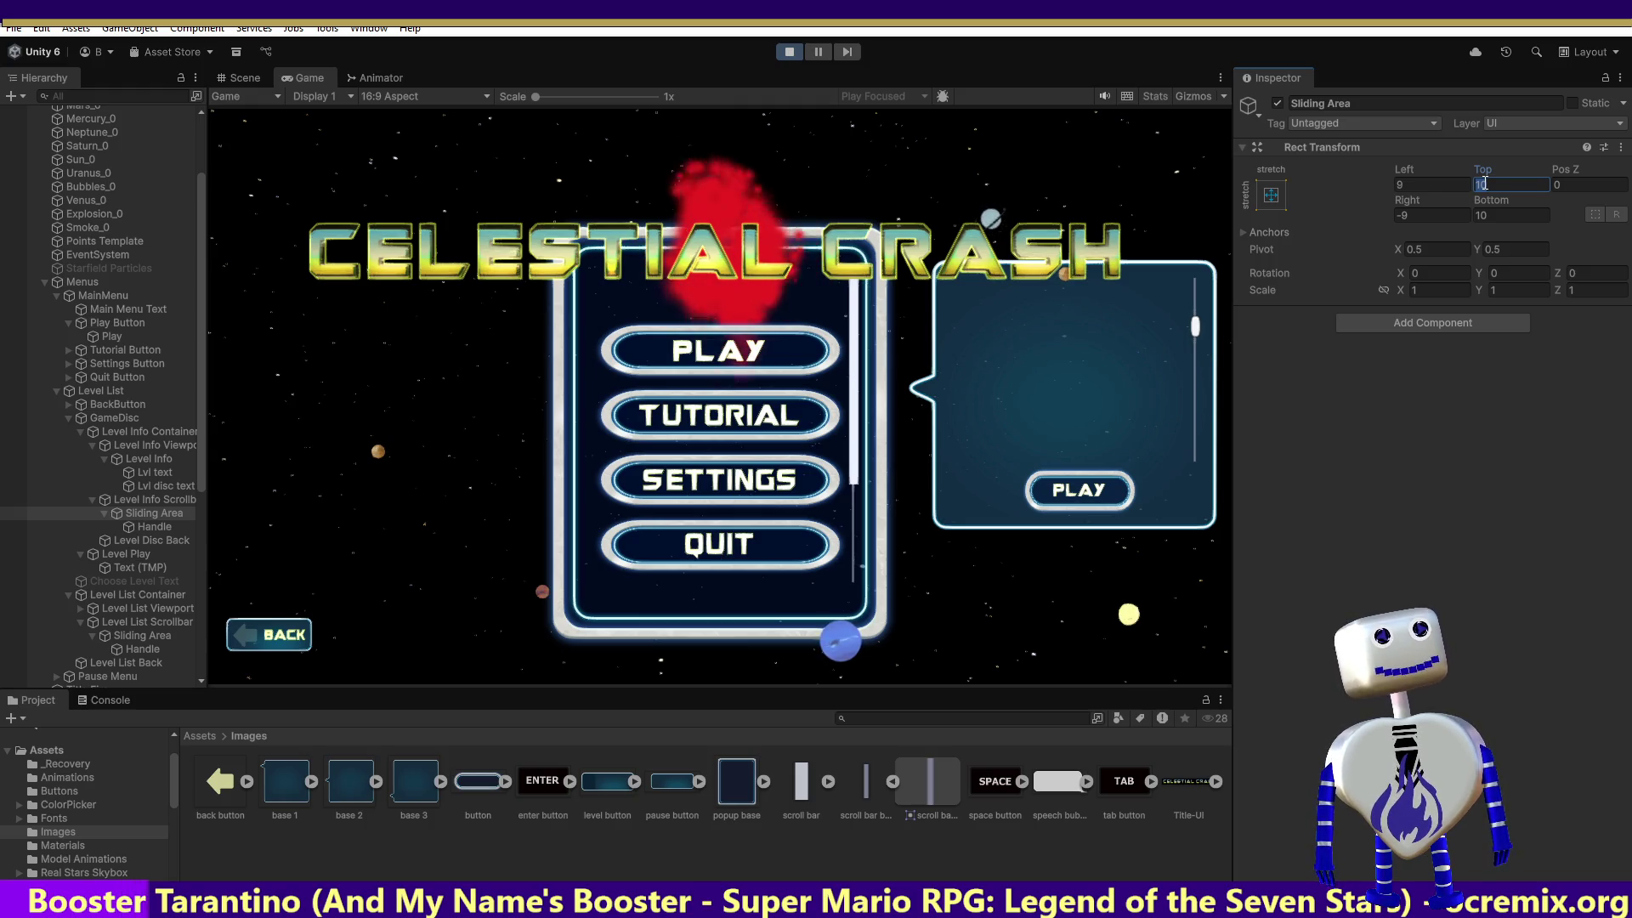
text(9)
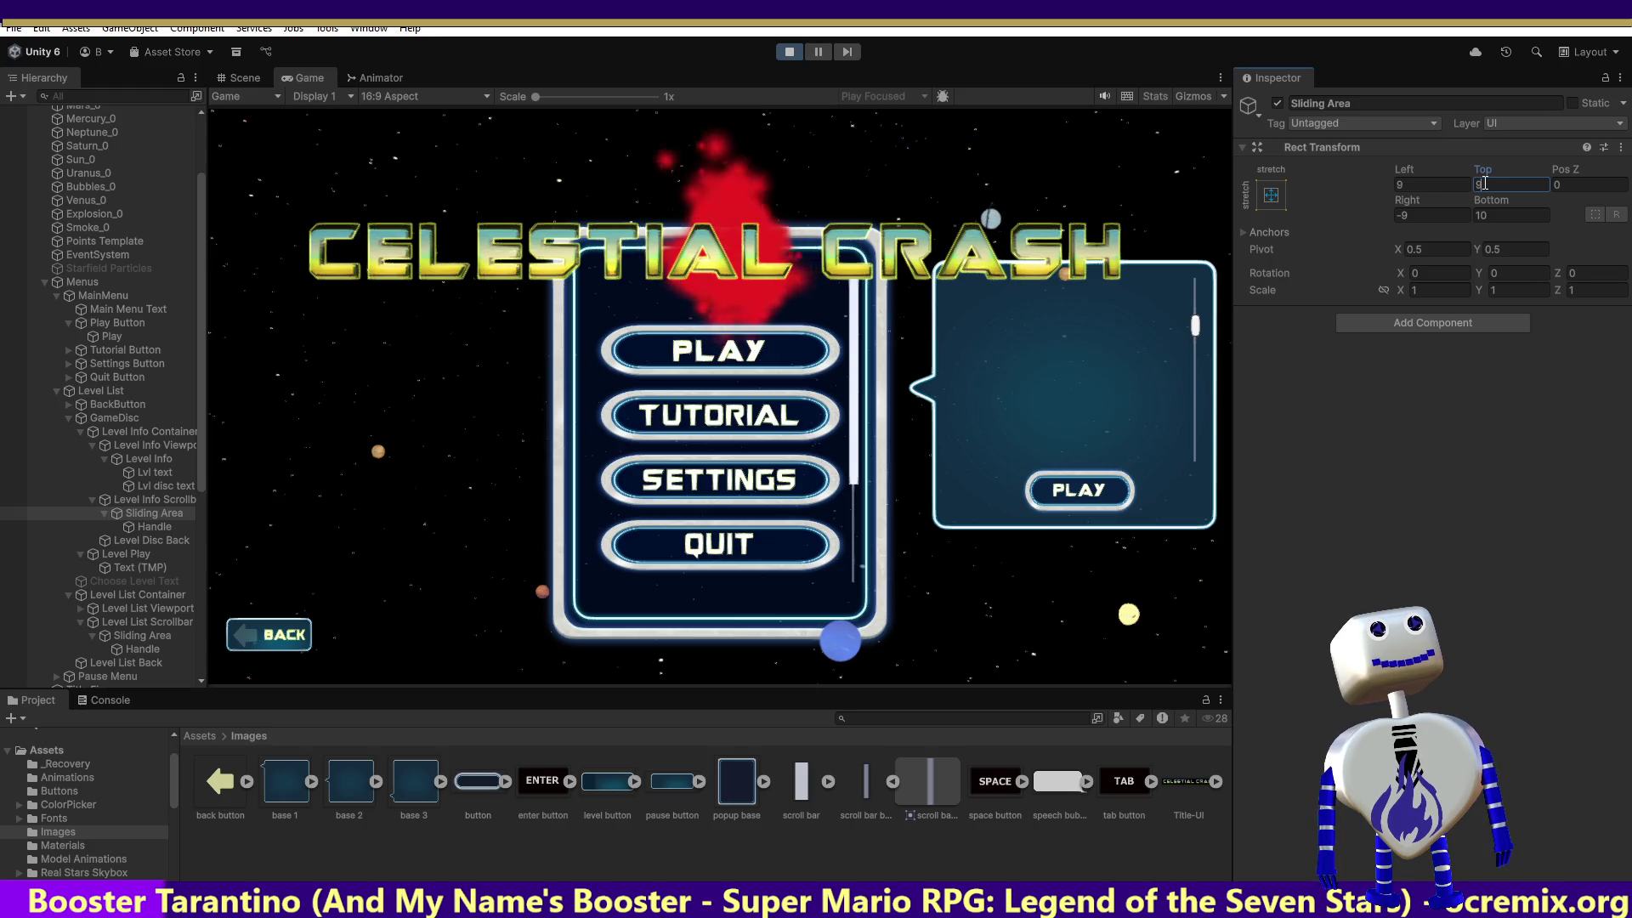
key(BackSpace)
text(7)
key(BackSpace)
text(6)
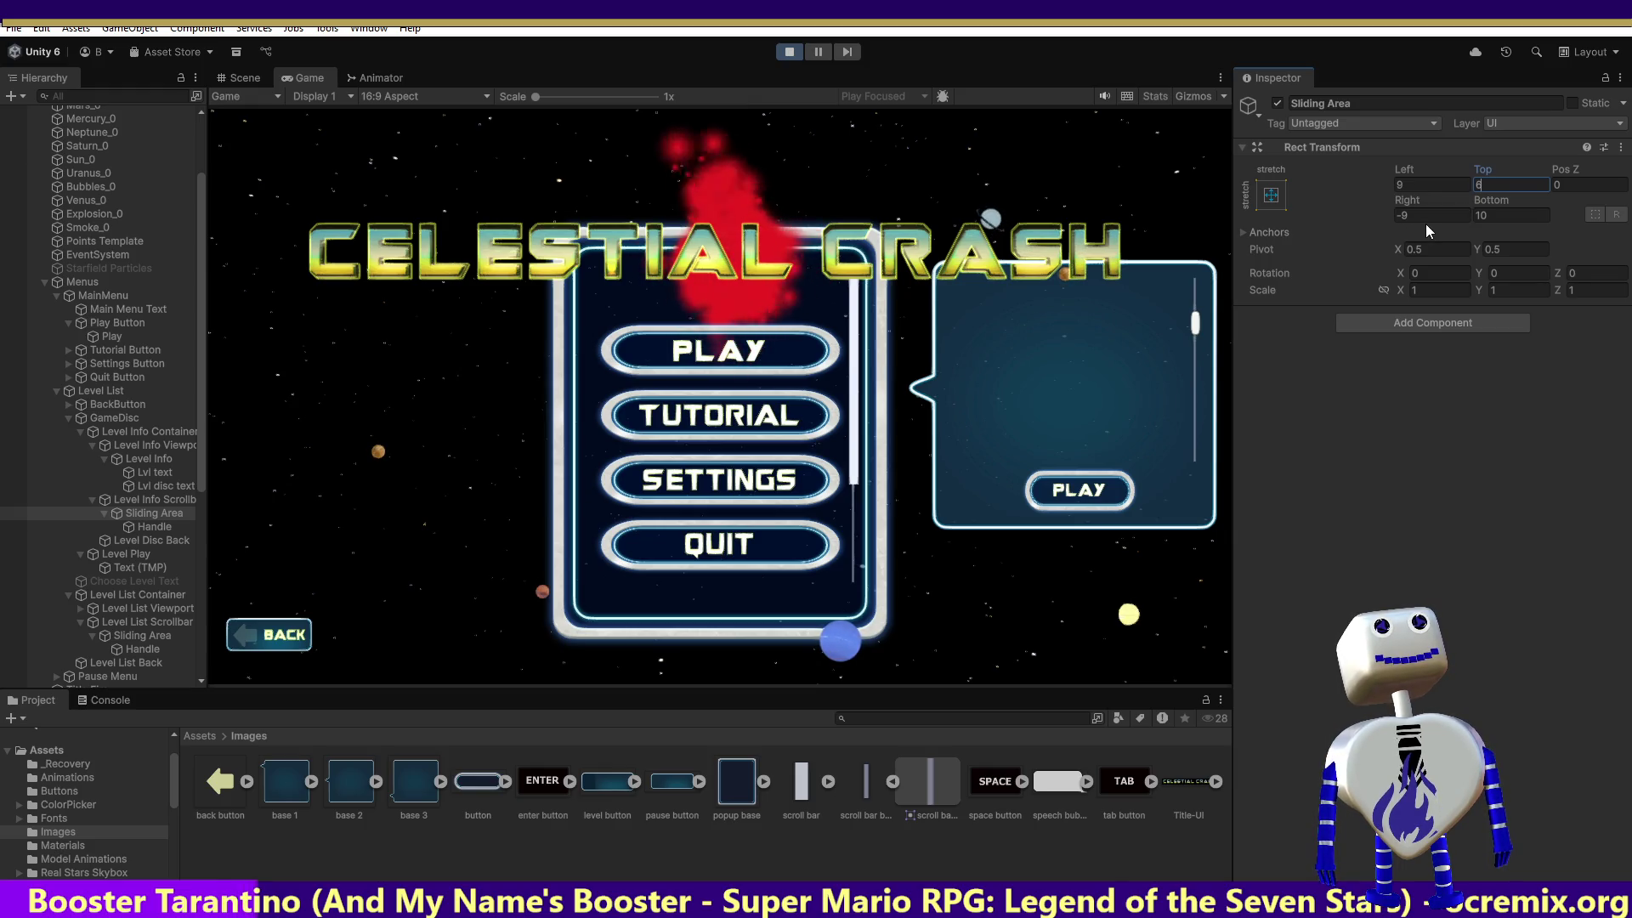
Reselect the level info Sliding Area and start changing its Bottom offset to 9.
click(146, 639)
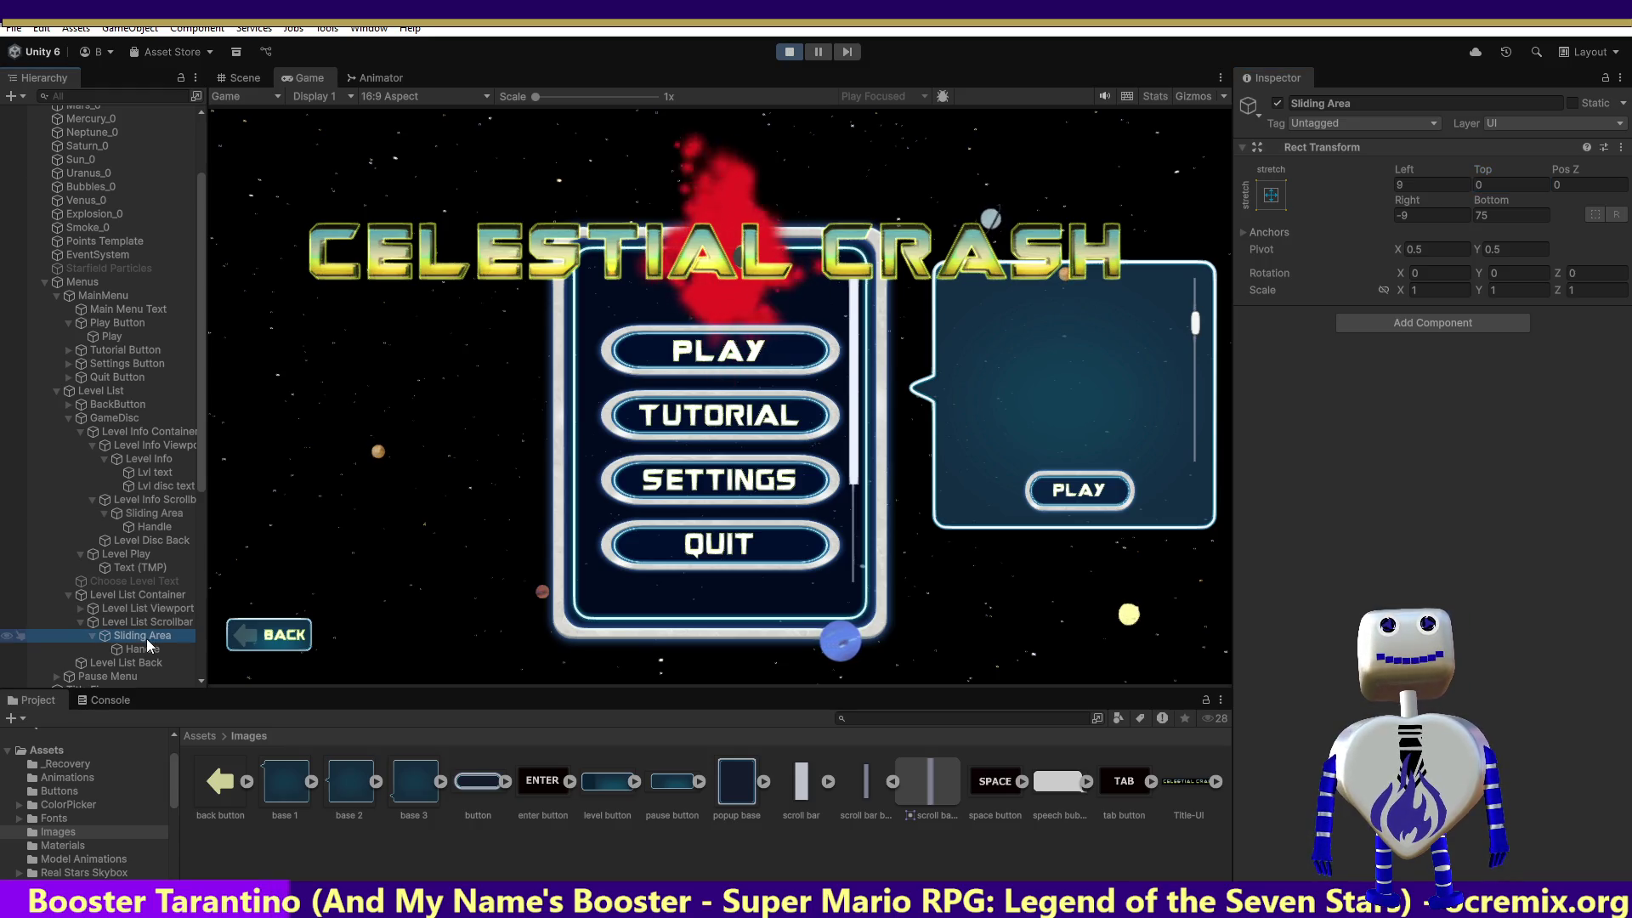
click(153, 523)
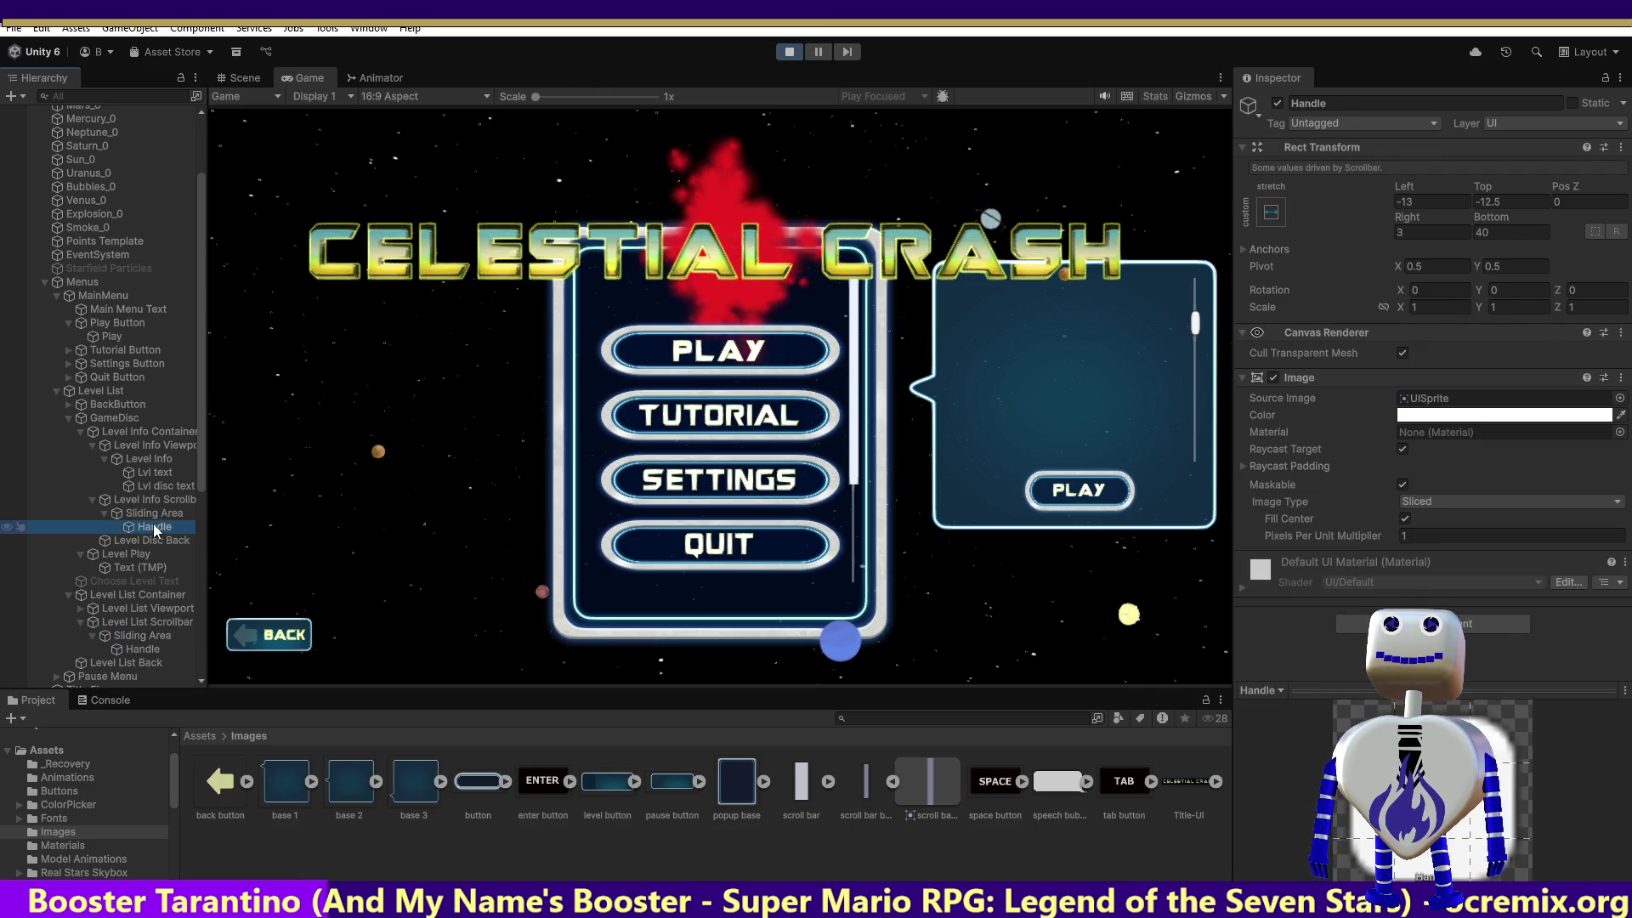
click(155, 513)
click(1479, 216)
click(1481, 218)
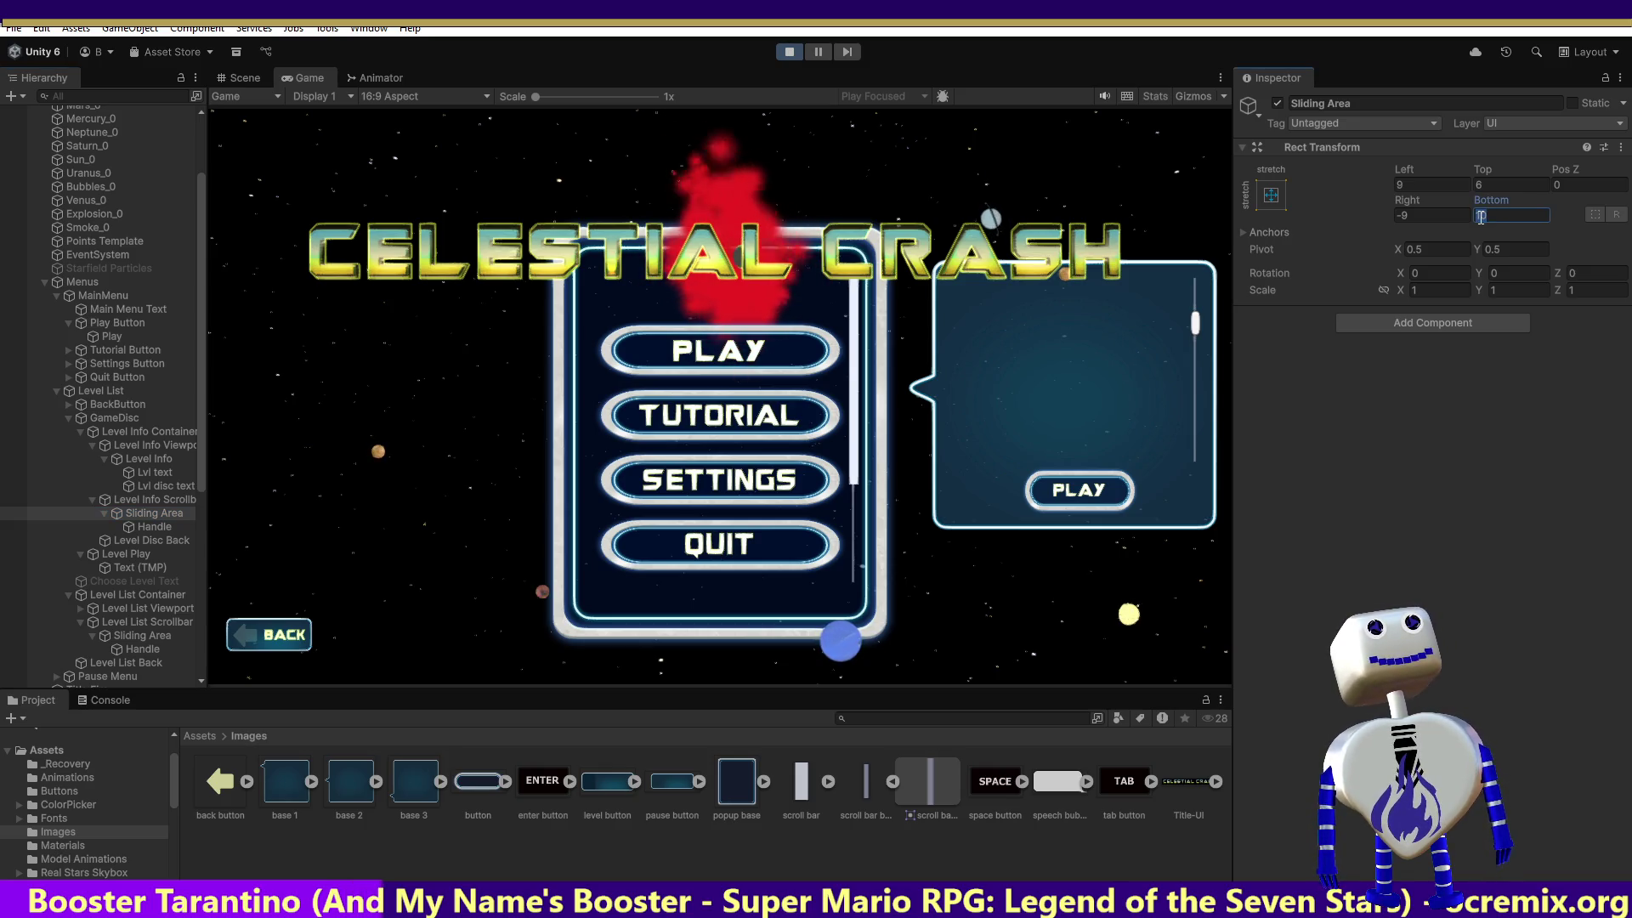
key(BackSpace)
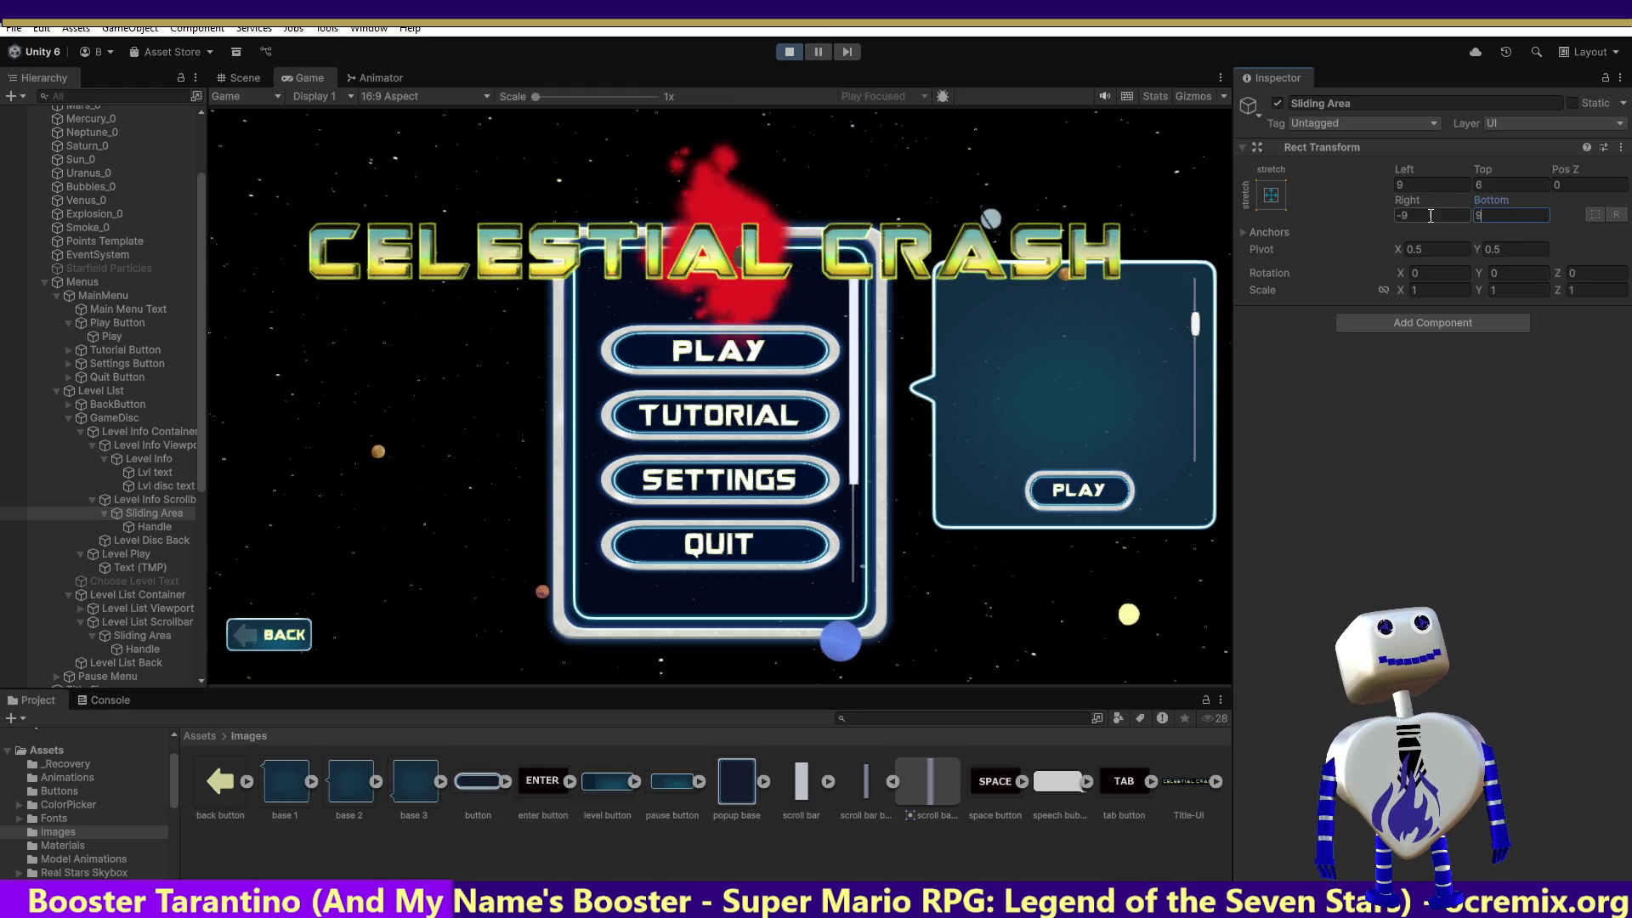
Restore the sliding area's Left offset to 9 and retype its Top offset.
click(1411, 186)
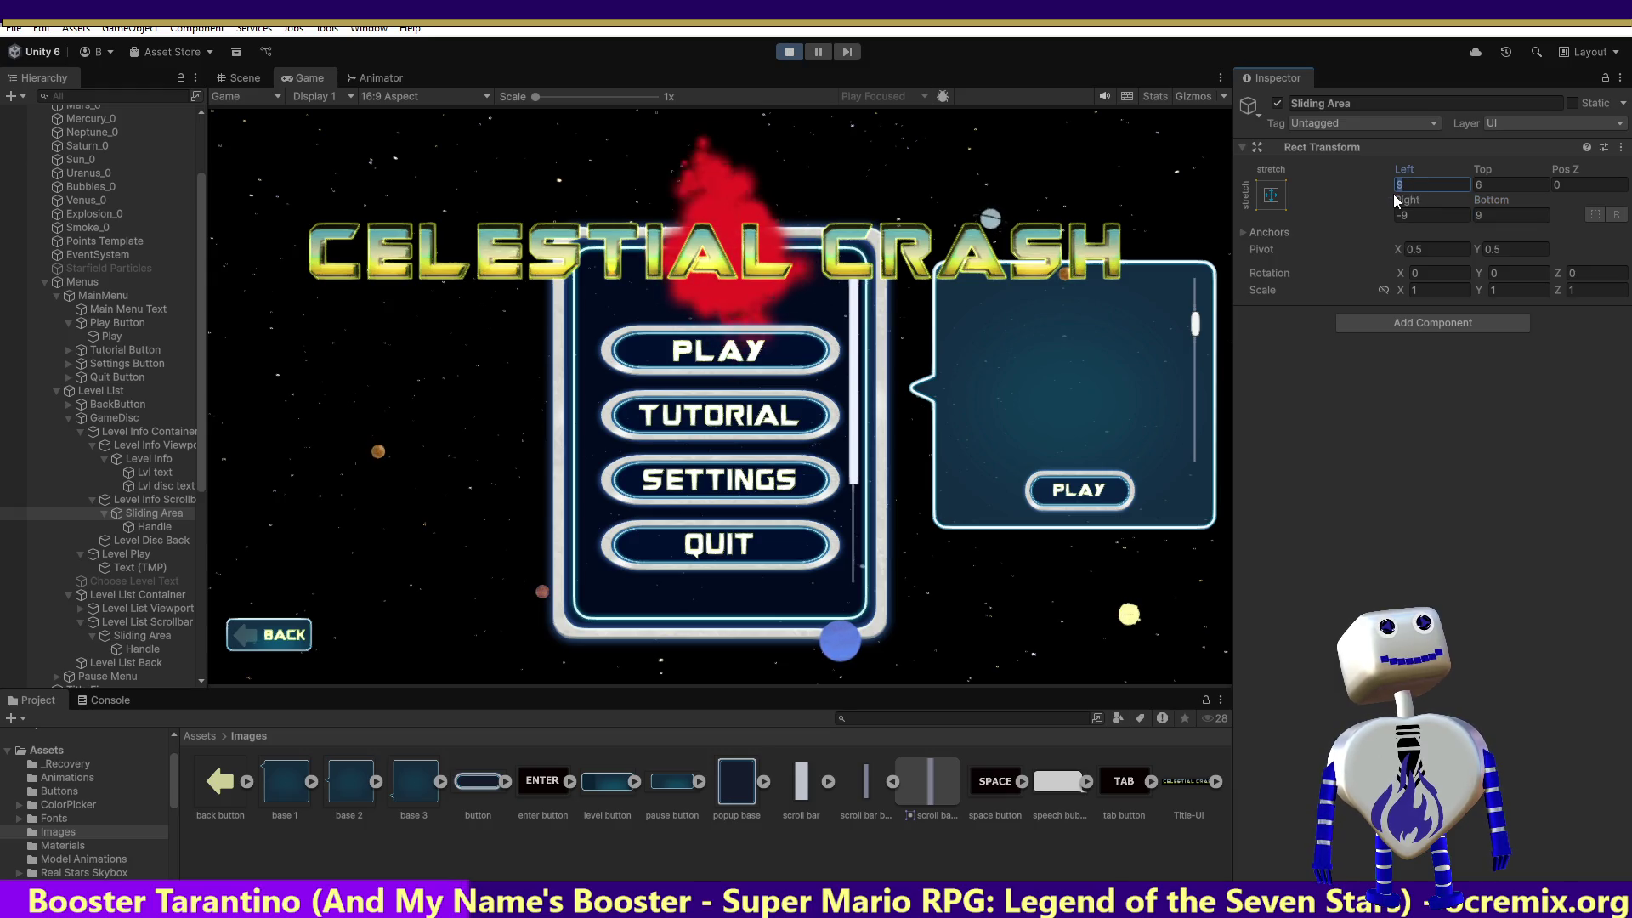
text(5)
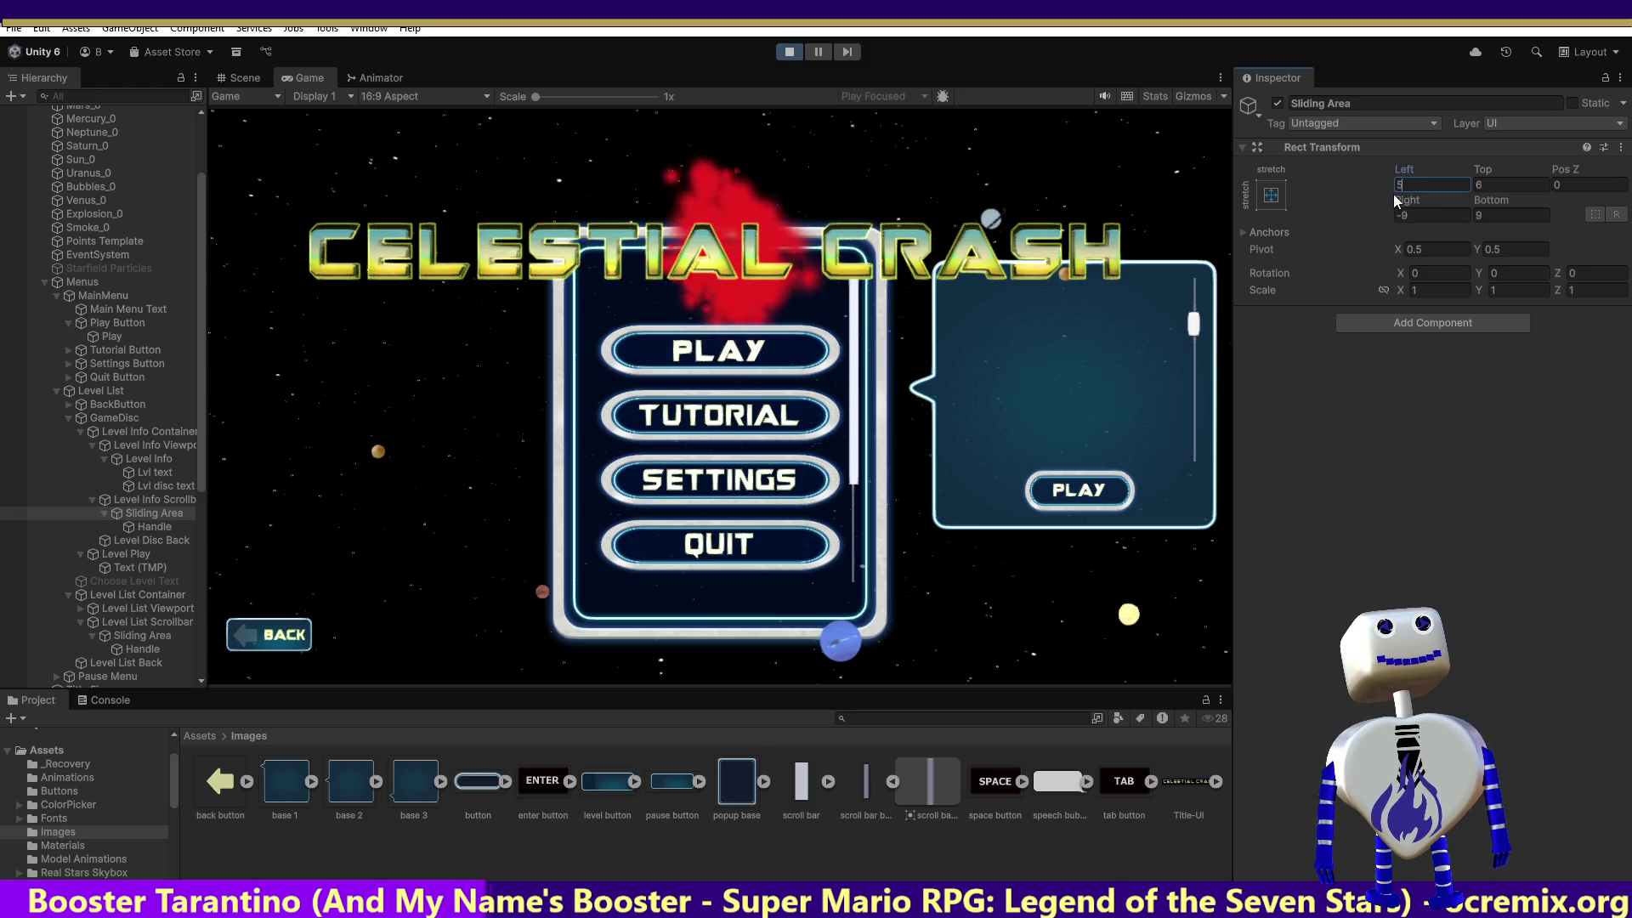
key(BackSpace)
text(9)
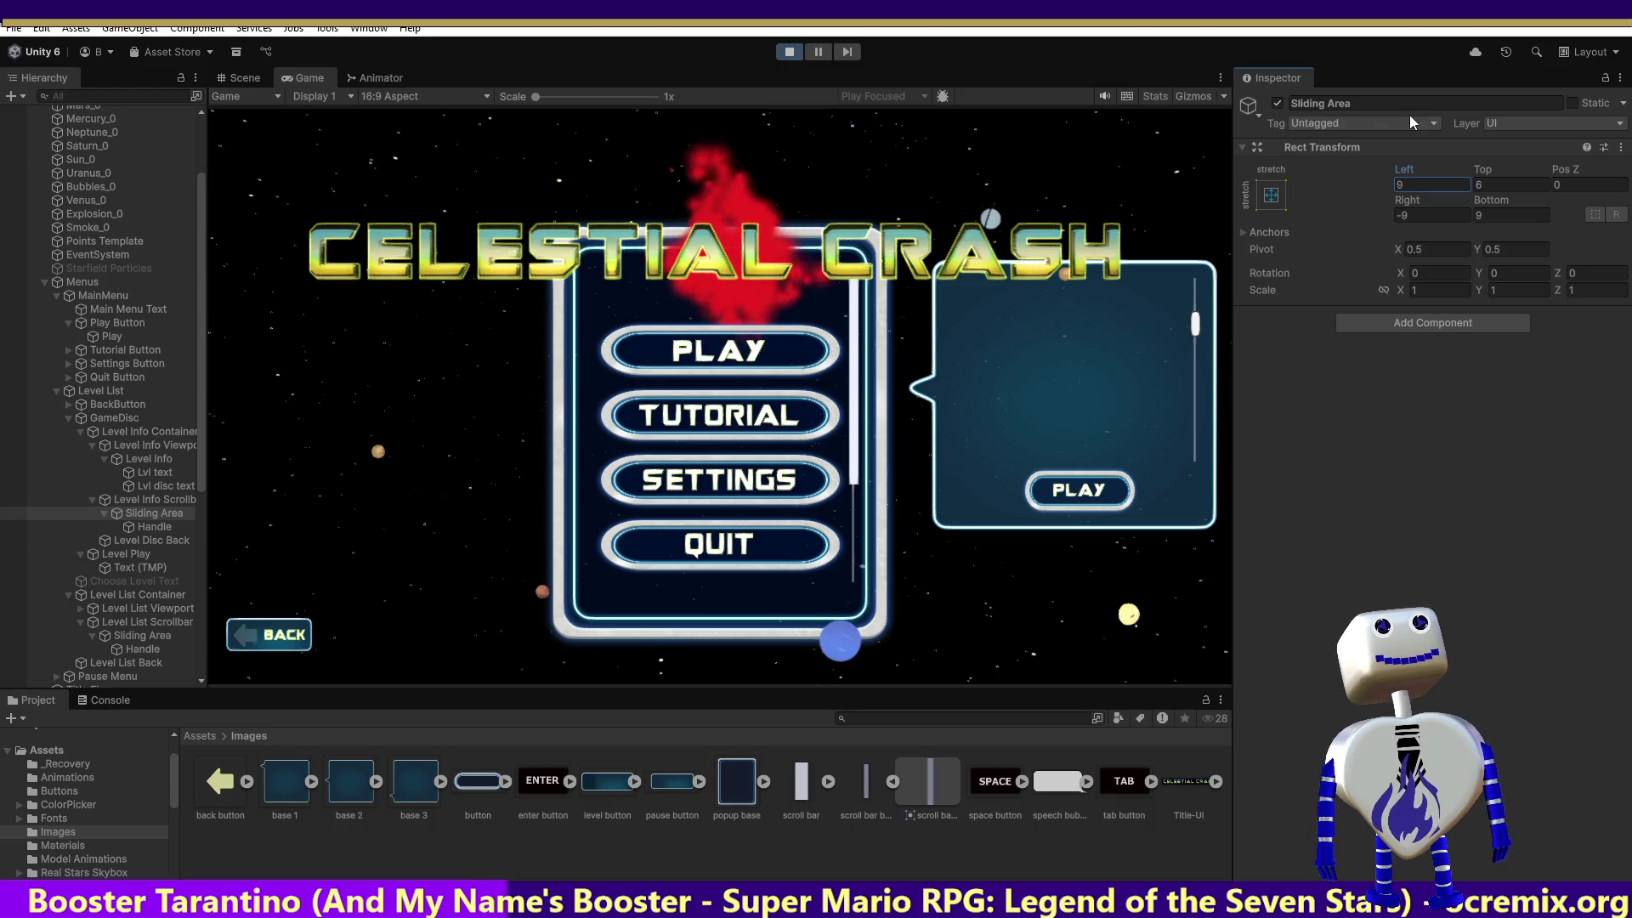
click(1496, 182)
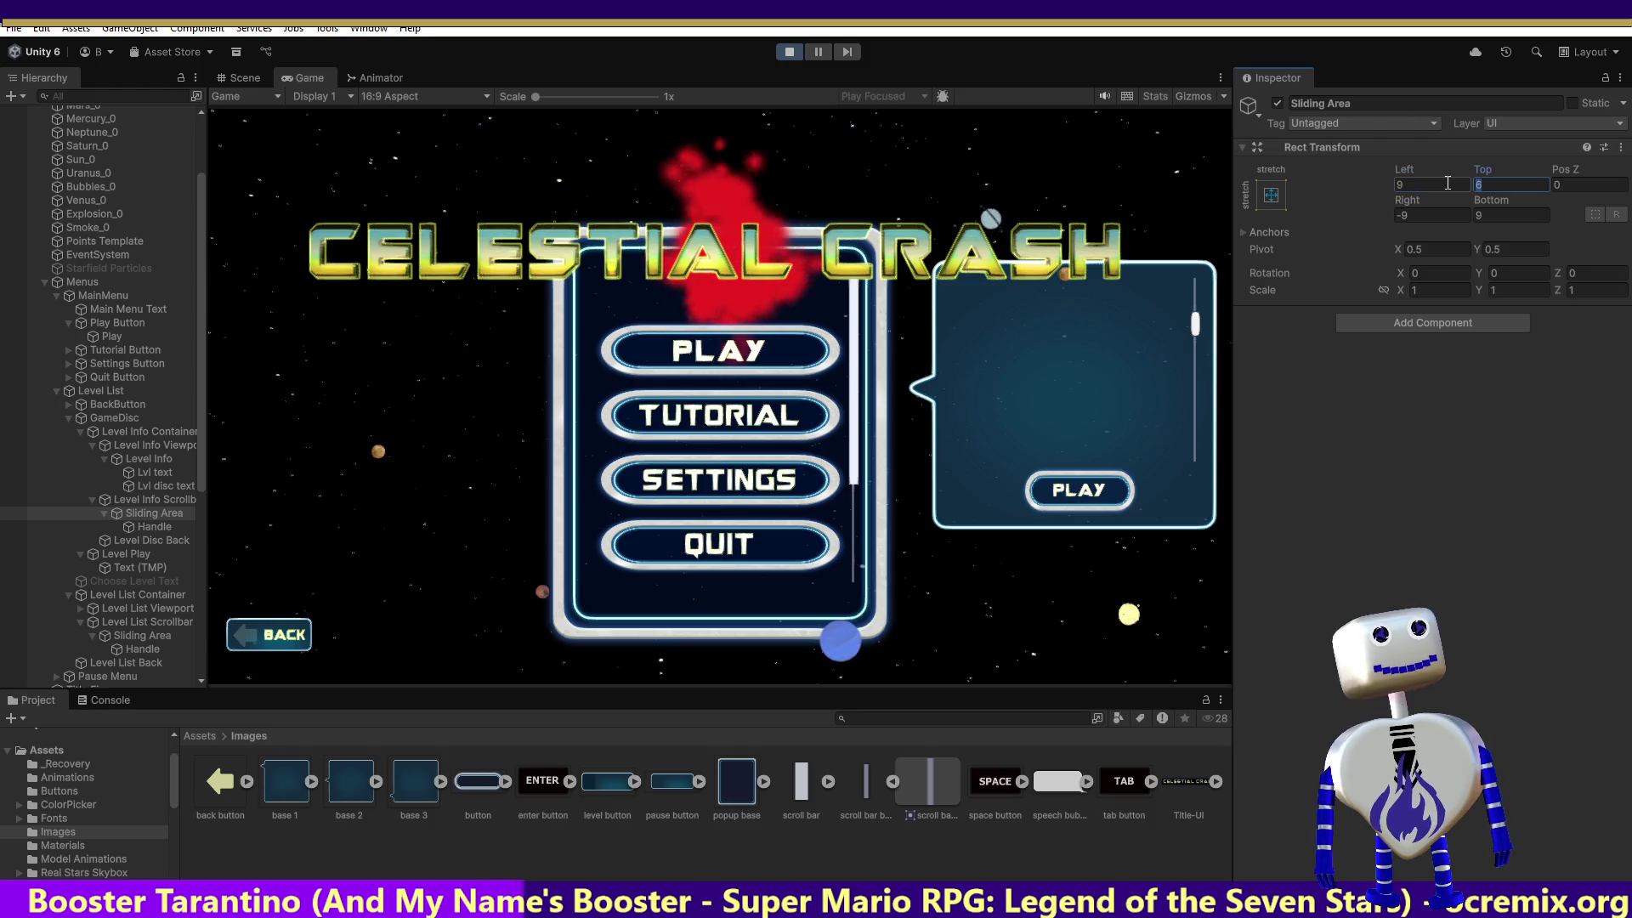
text(9)
key(BackSpace)
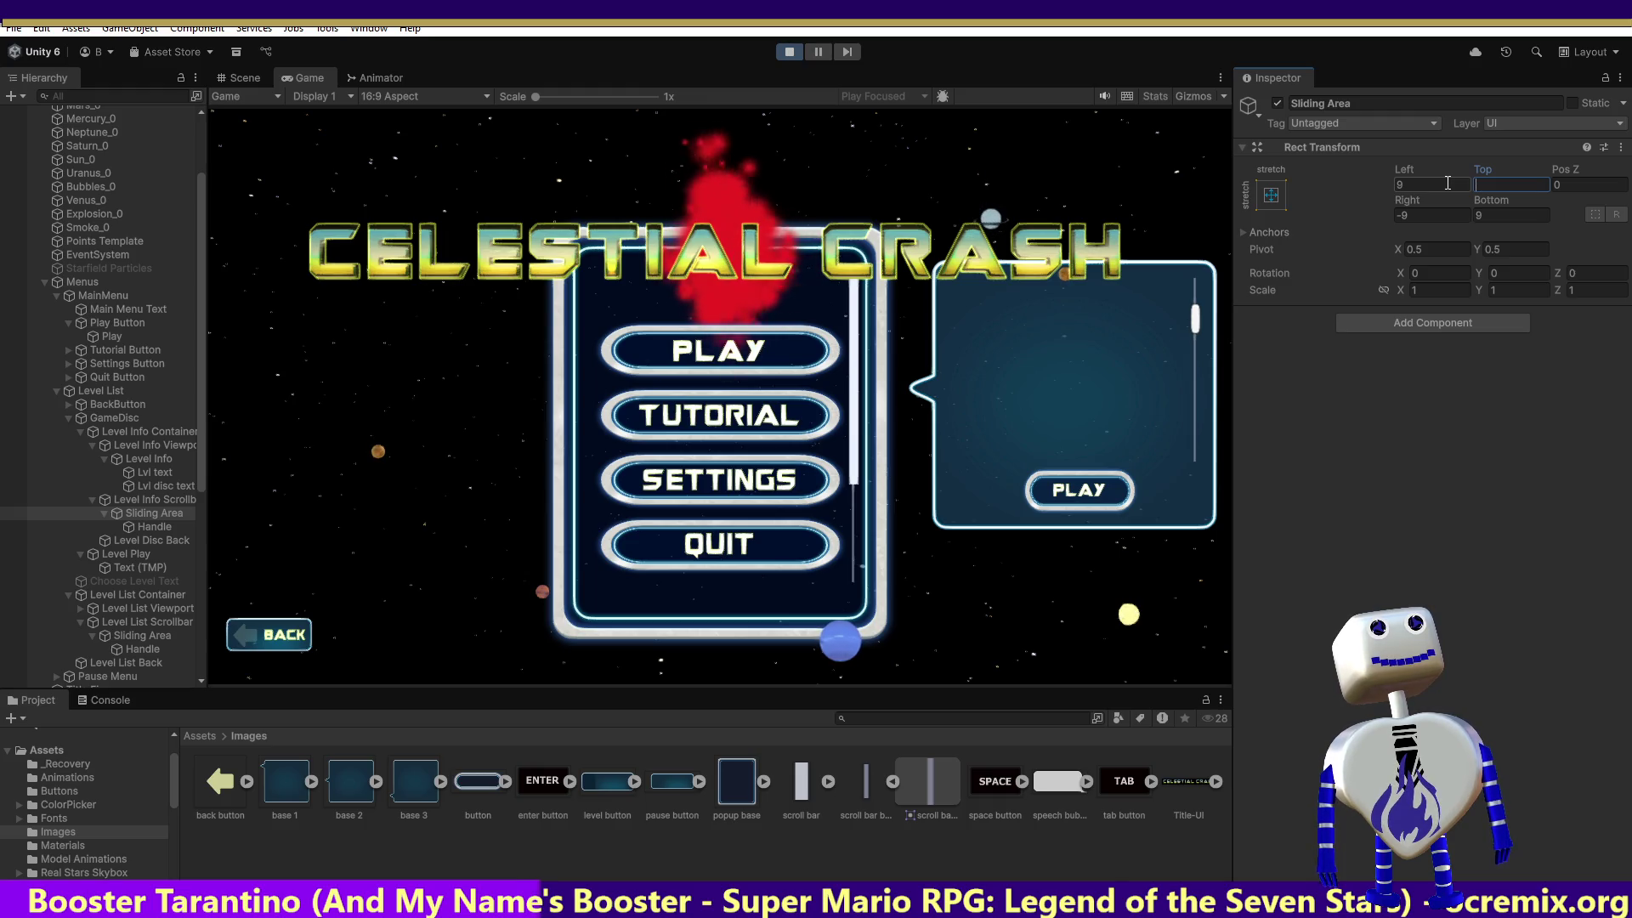
text(26)
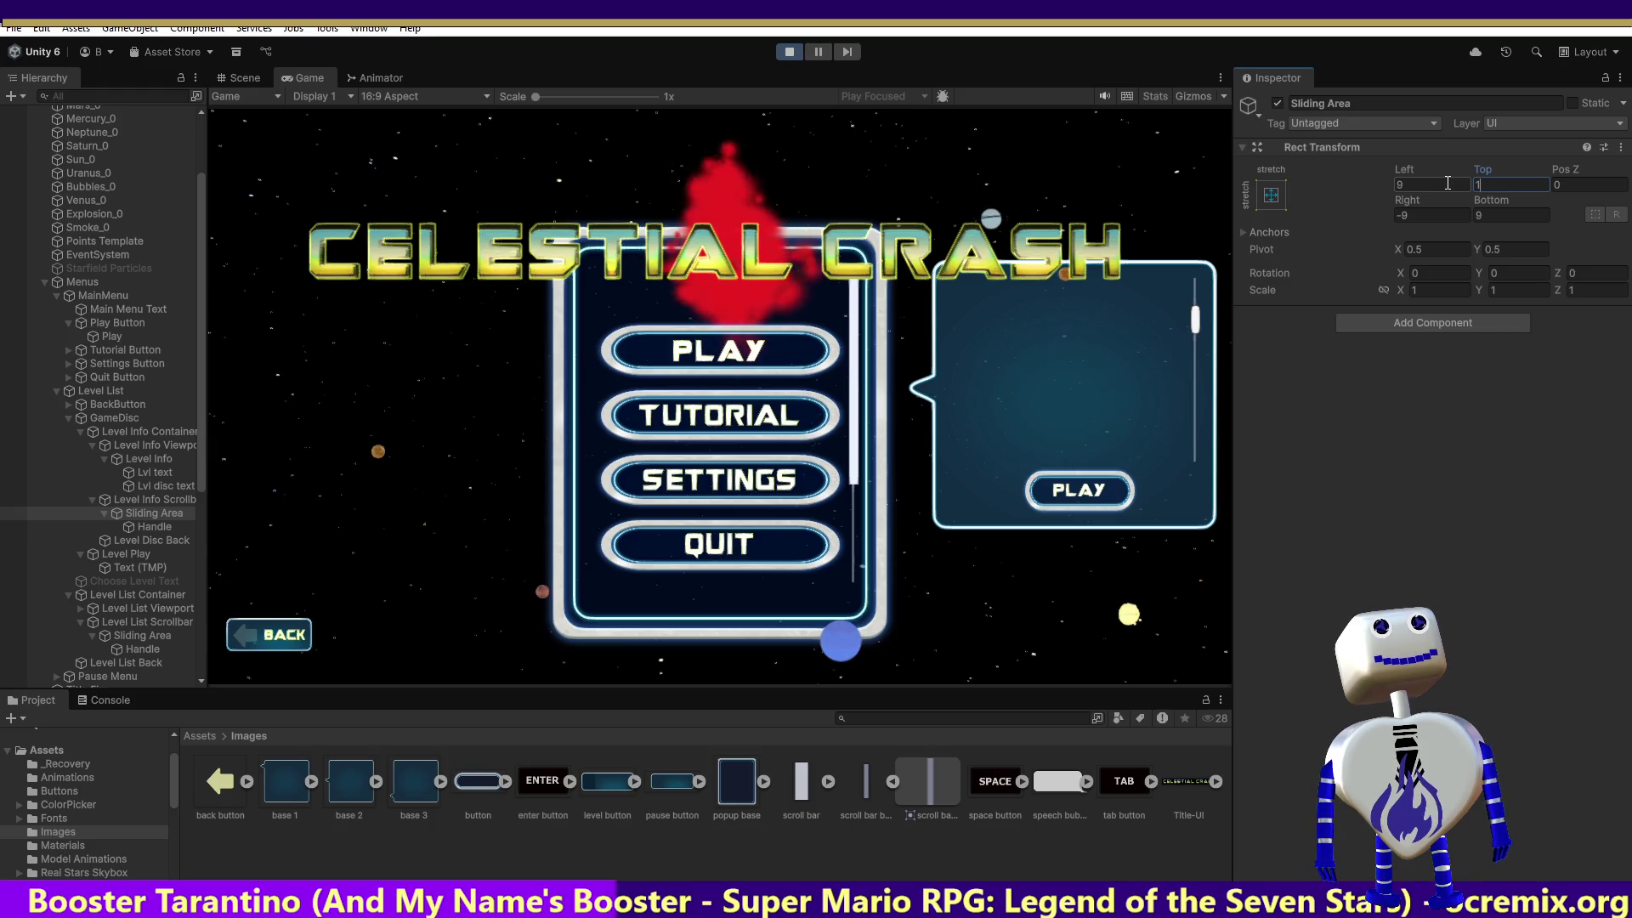
Reset the sliding area's Right offset to -9.
click(1402, 215)
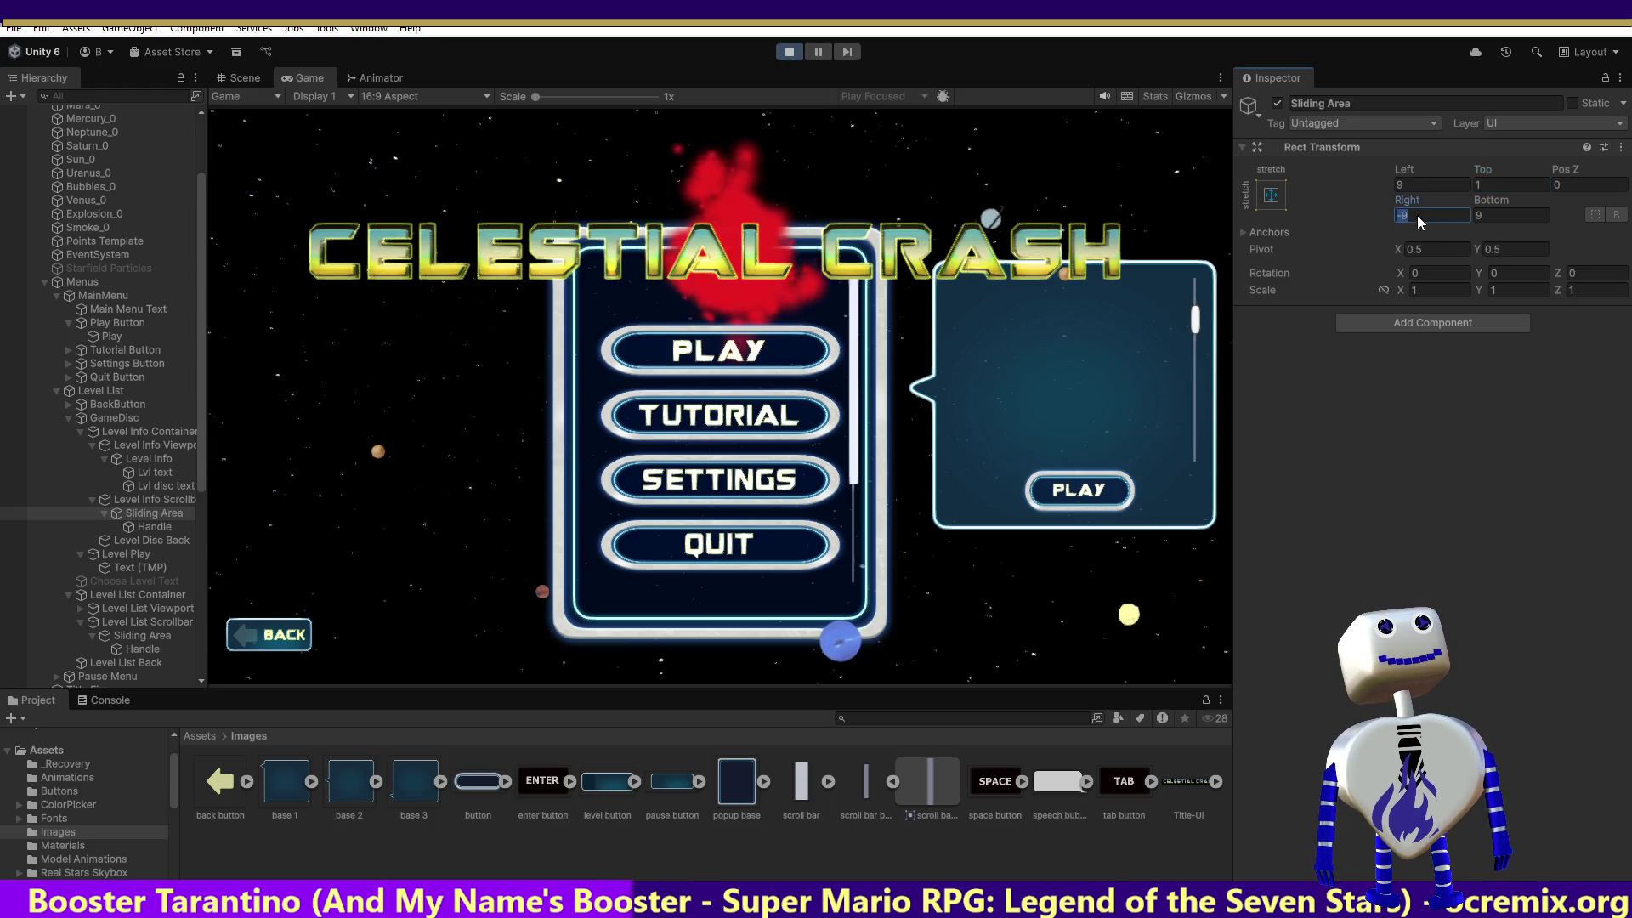
key(BackSpace)
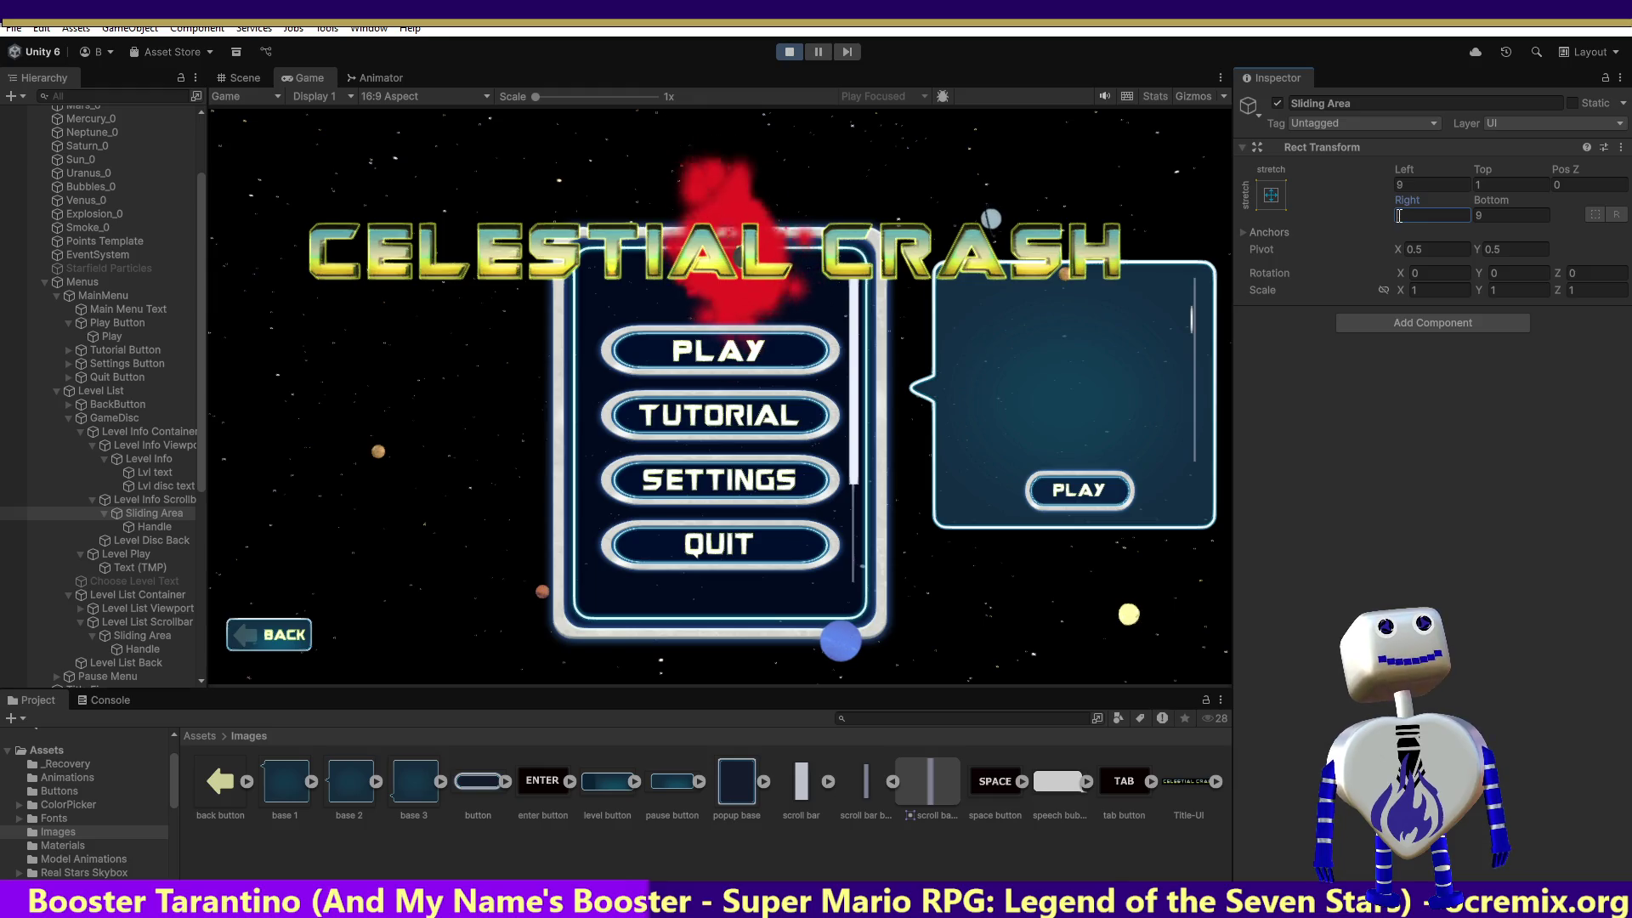
text(58)
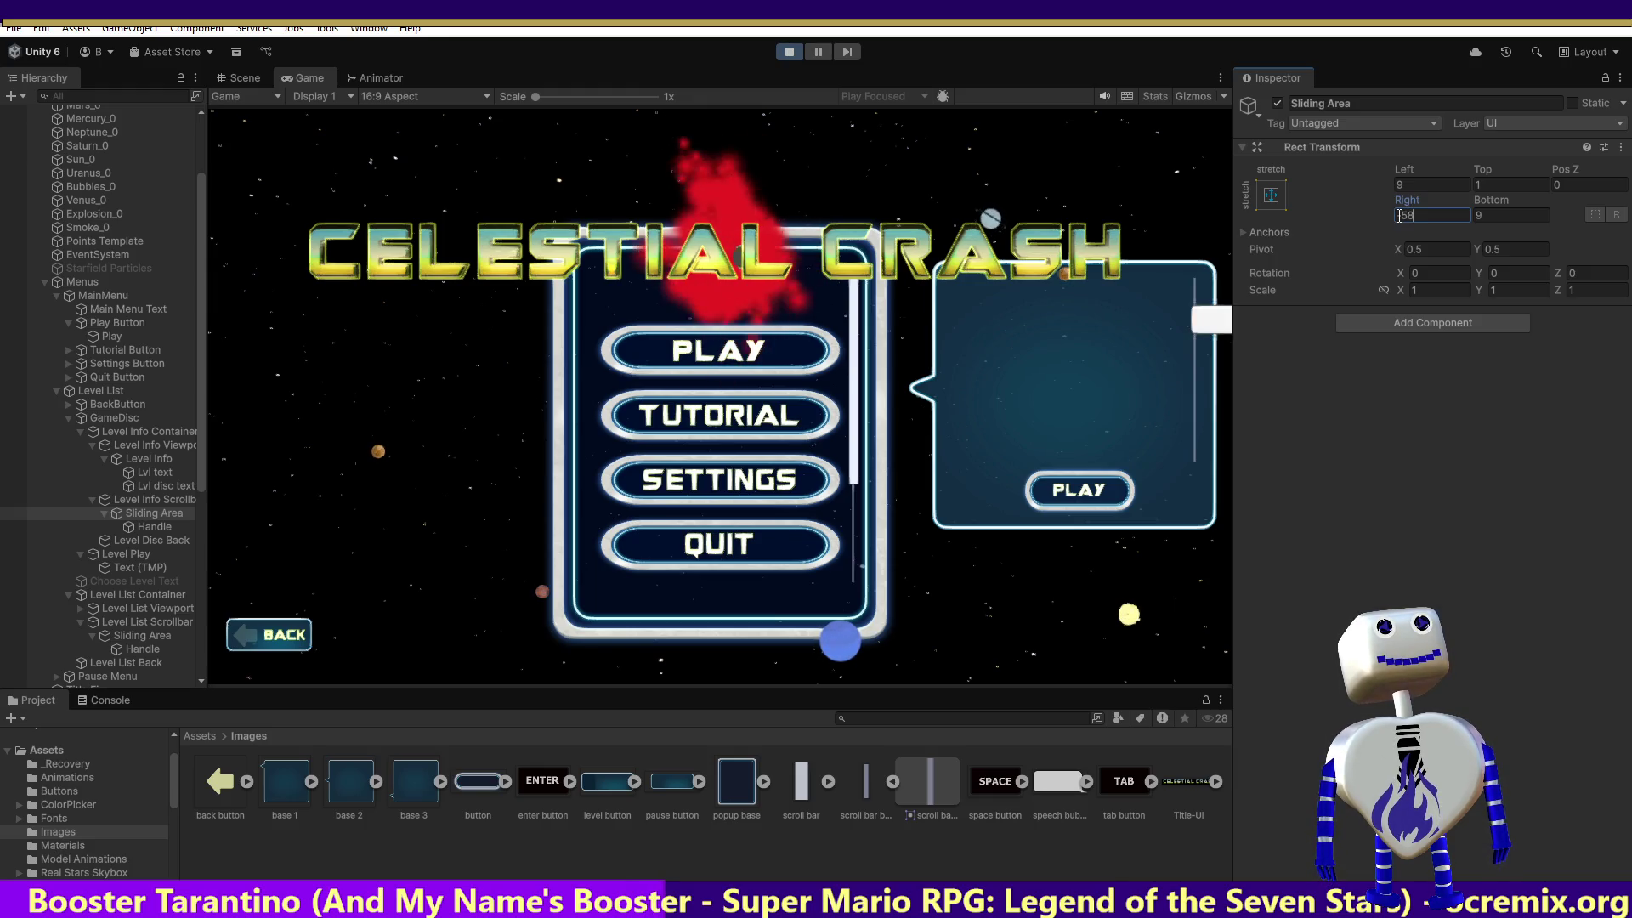
key(BackSpace)
key(BackSpace)
text(9)
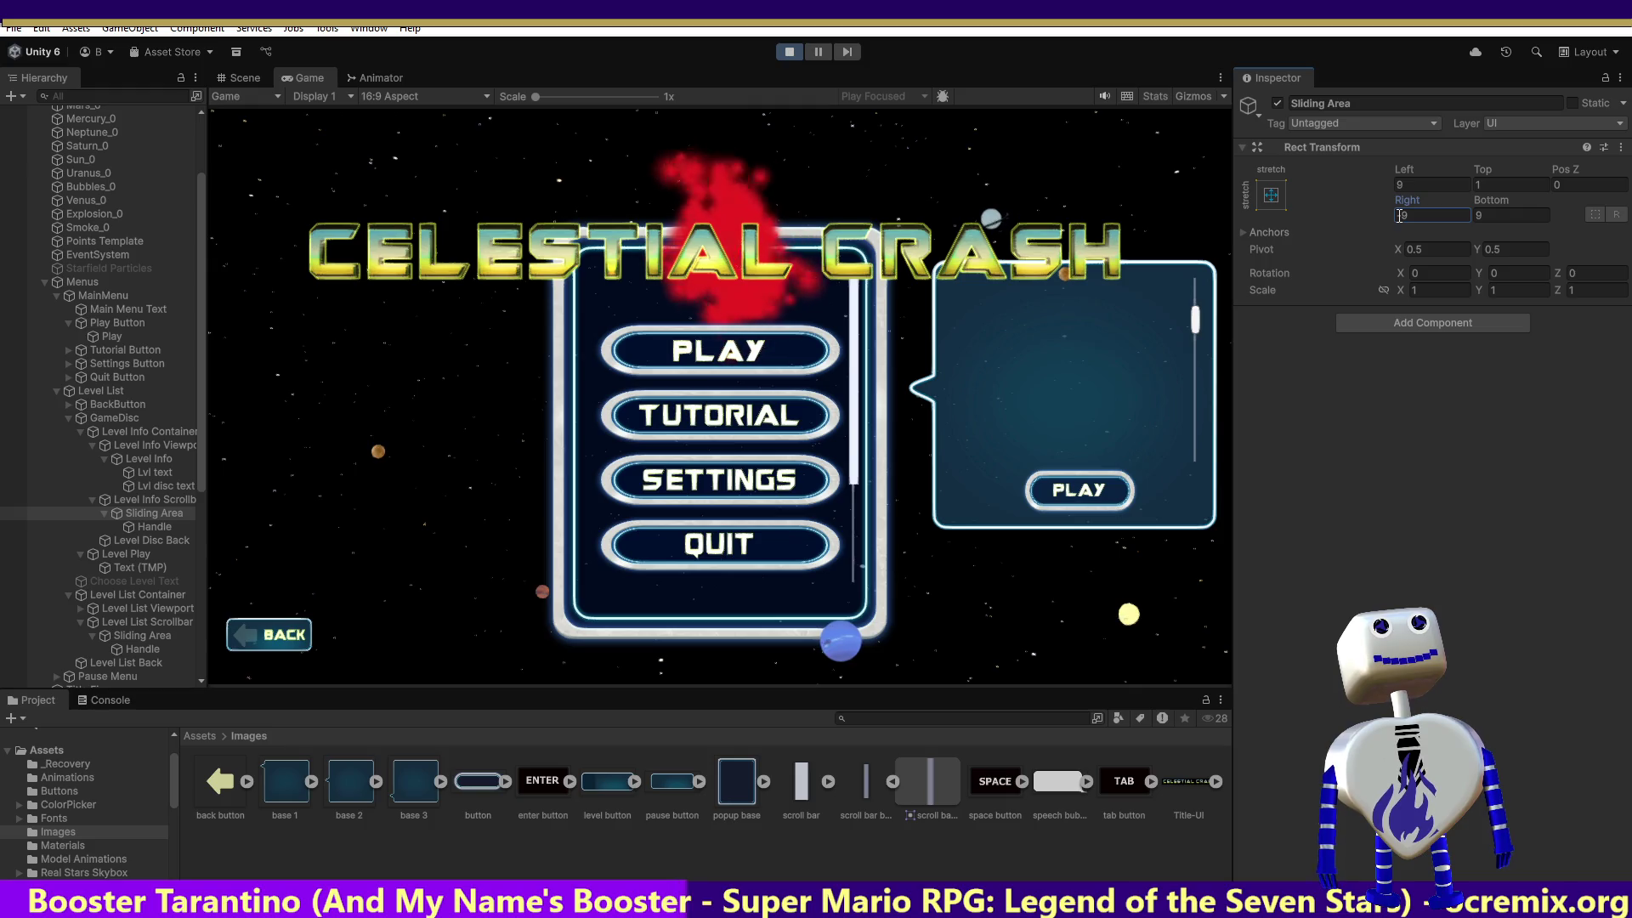
text(-)
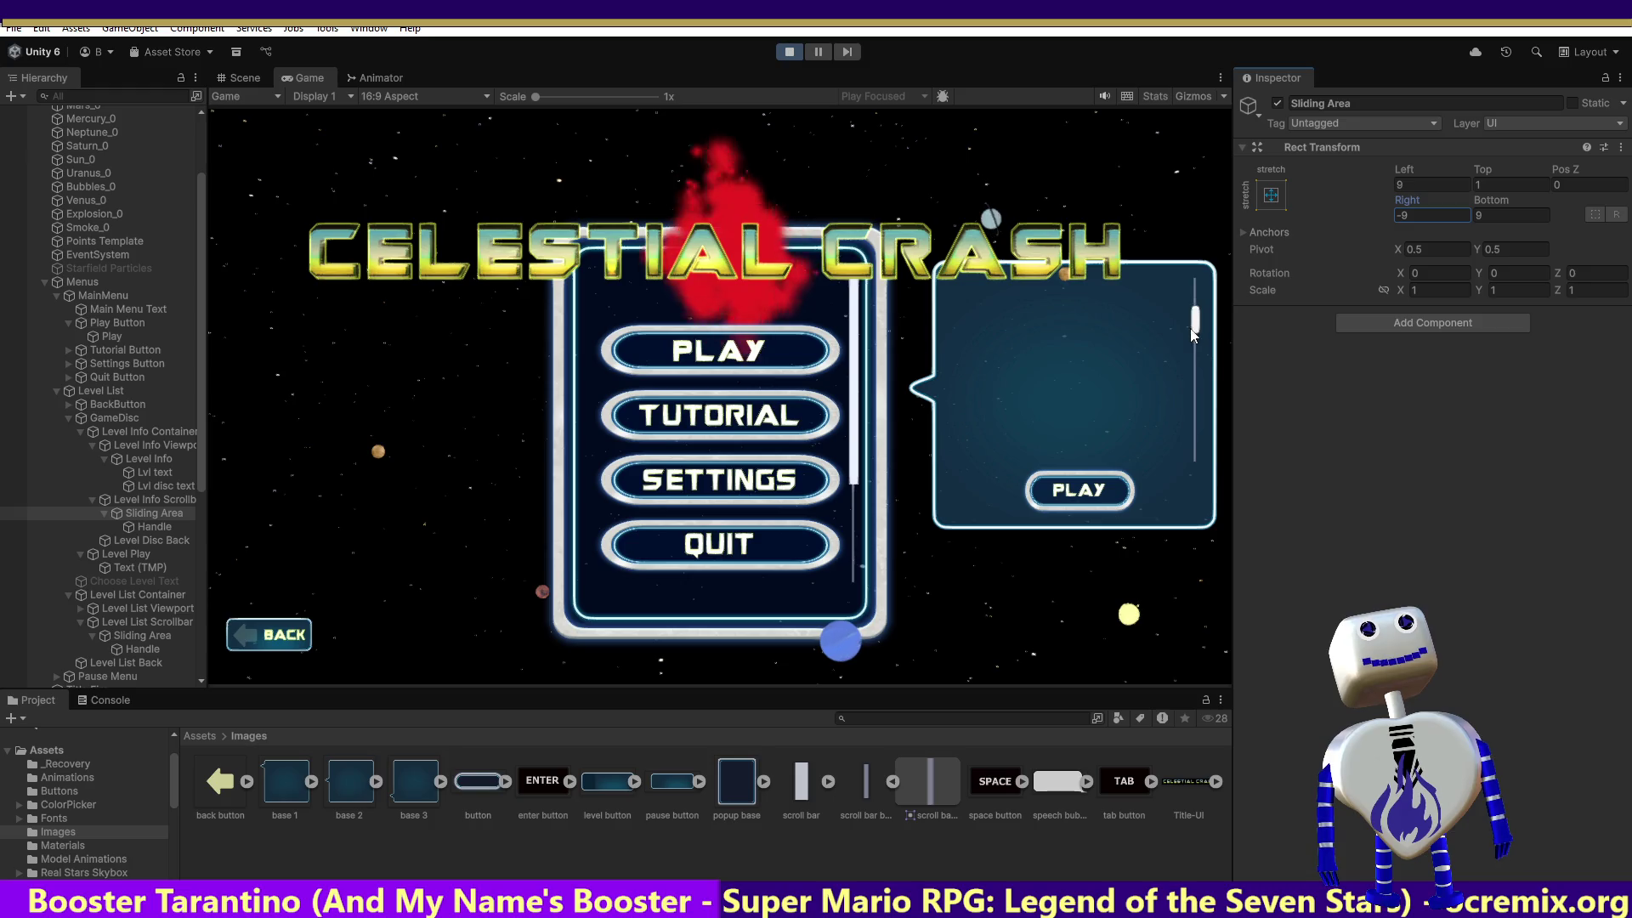
In the running game, open Skill Challenge's info and drag its scrollbar down to reveal the creator and destroyer counts.
click(701, 366)
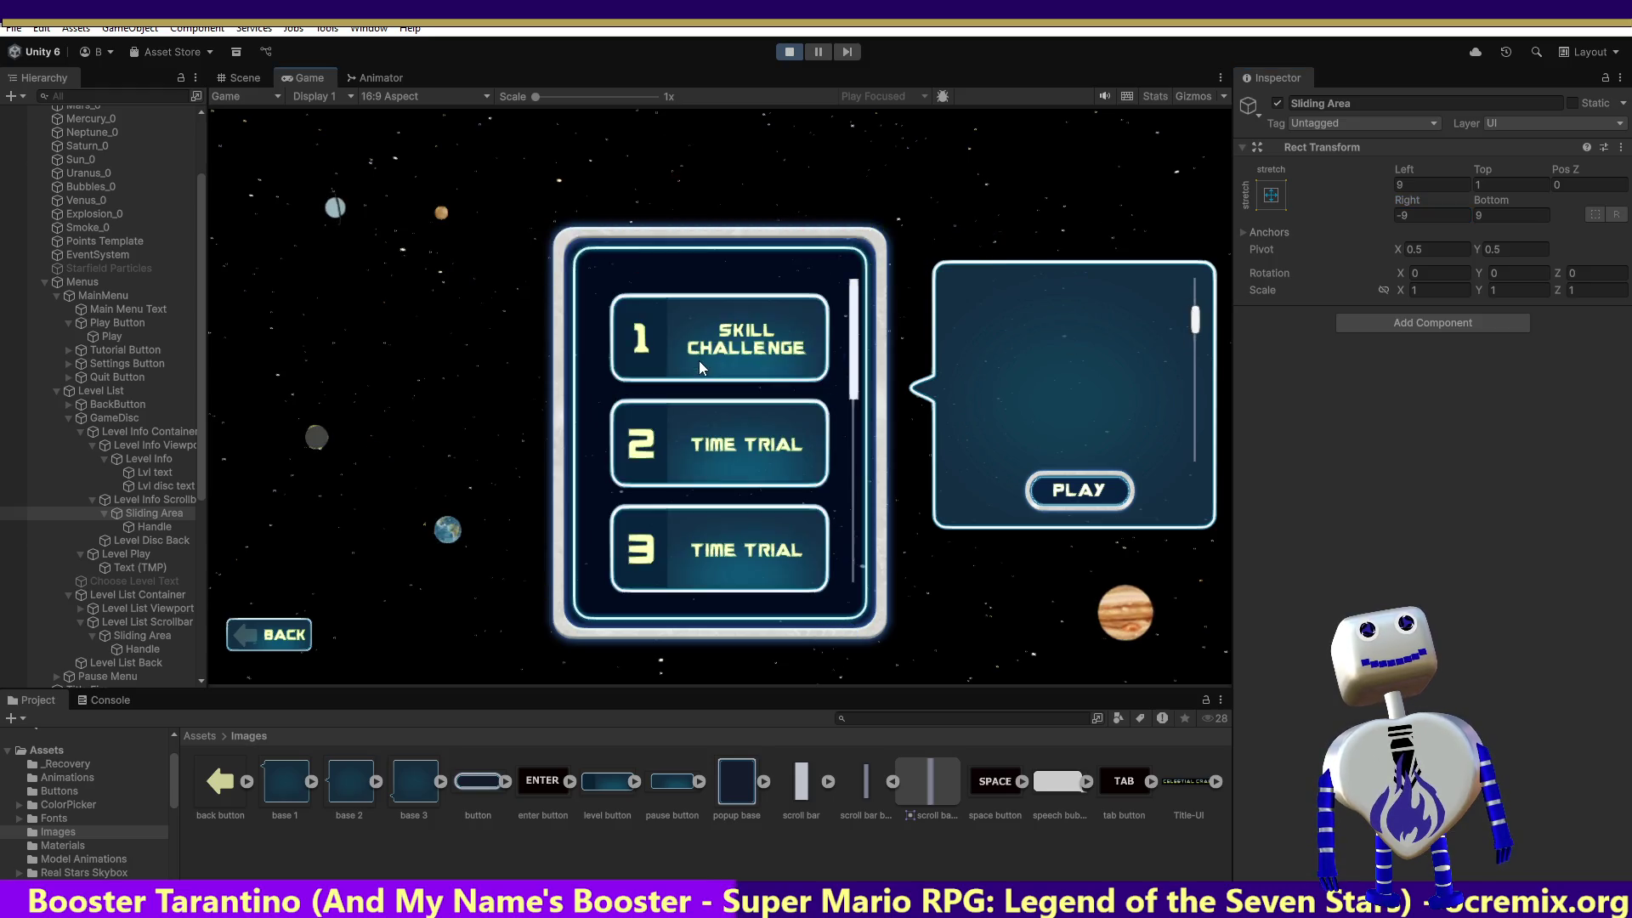
click(772, 345)
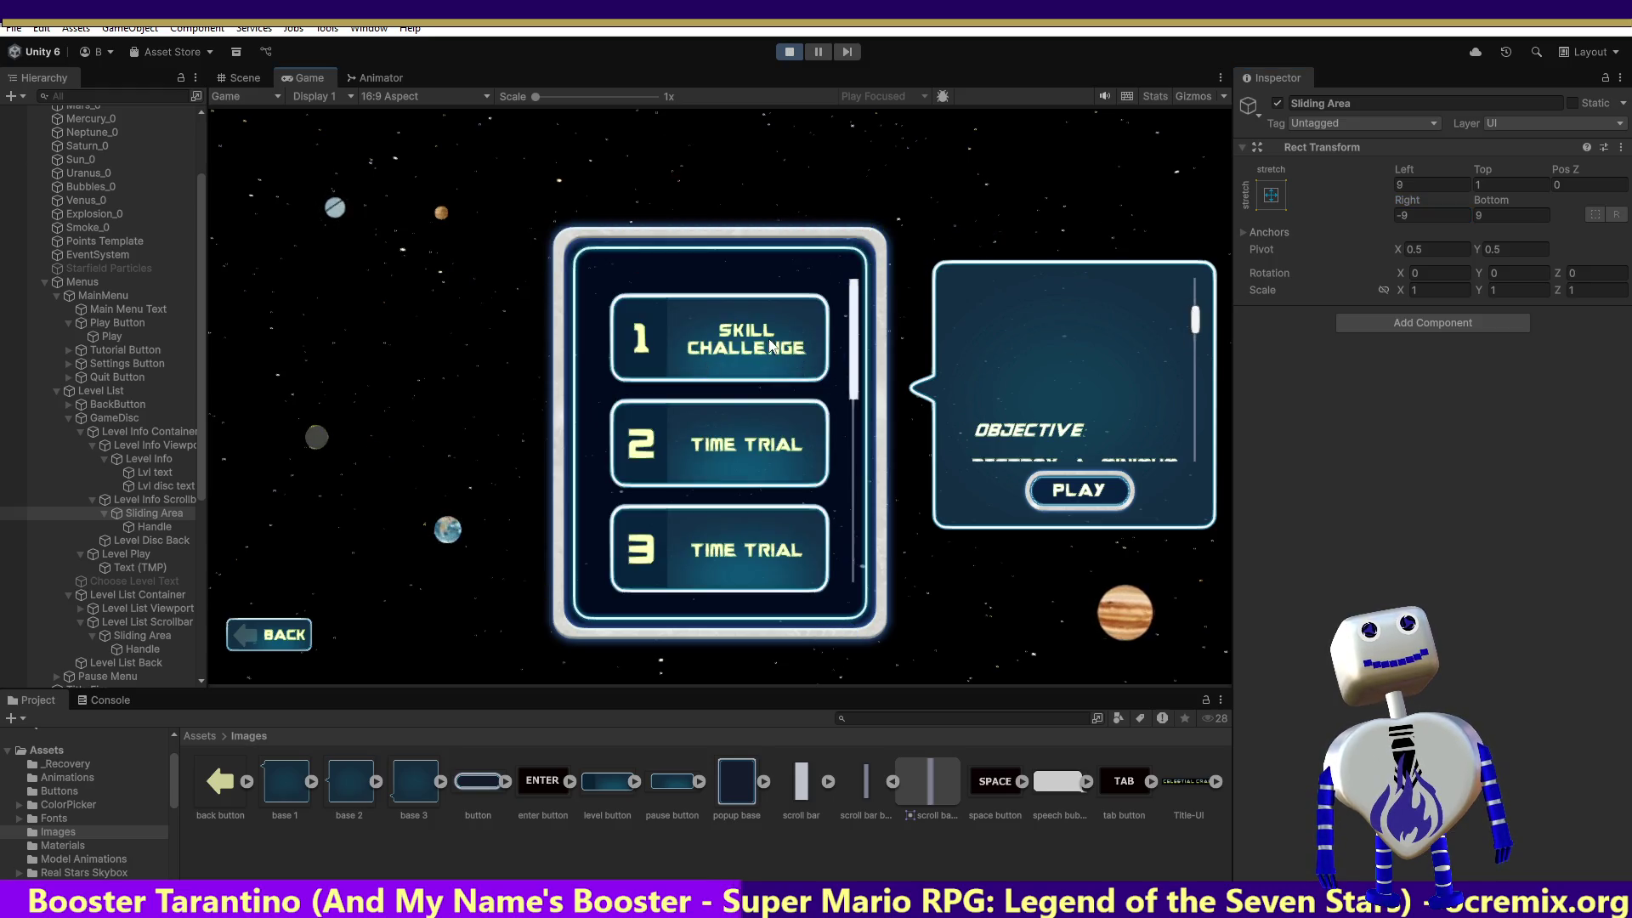
click(1197, 338)
drag(1199, 380, 1195, 414)
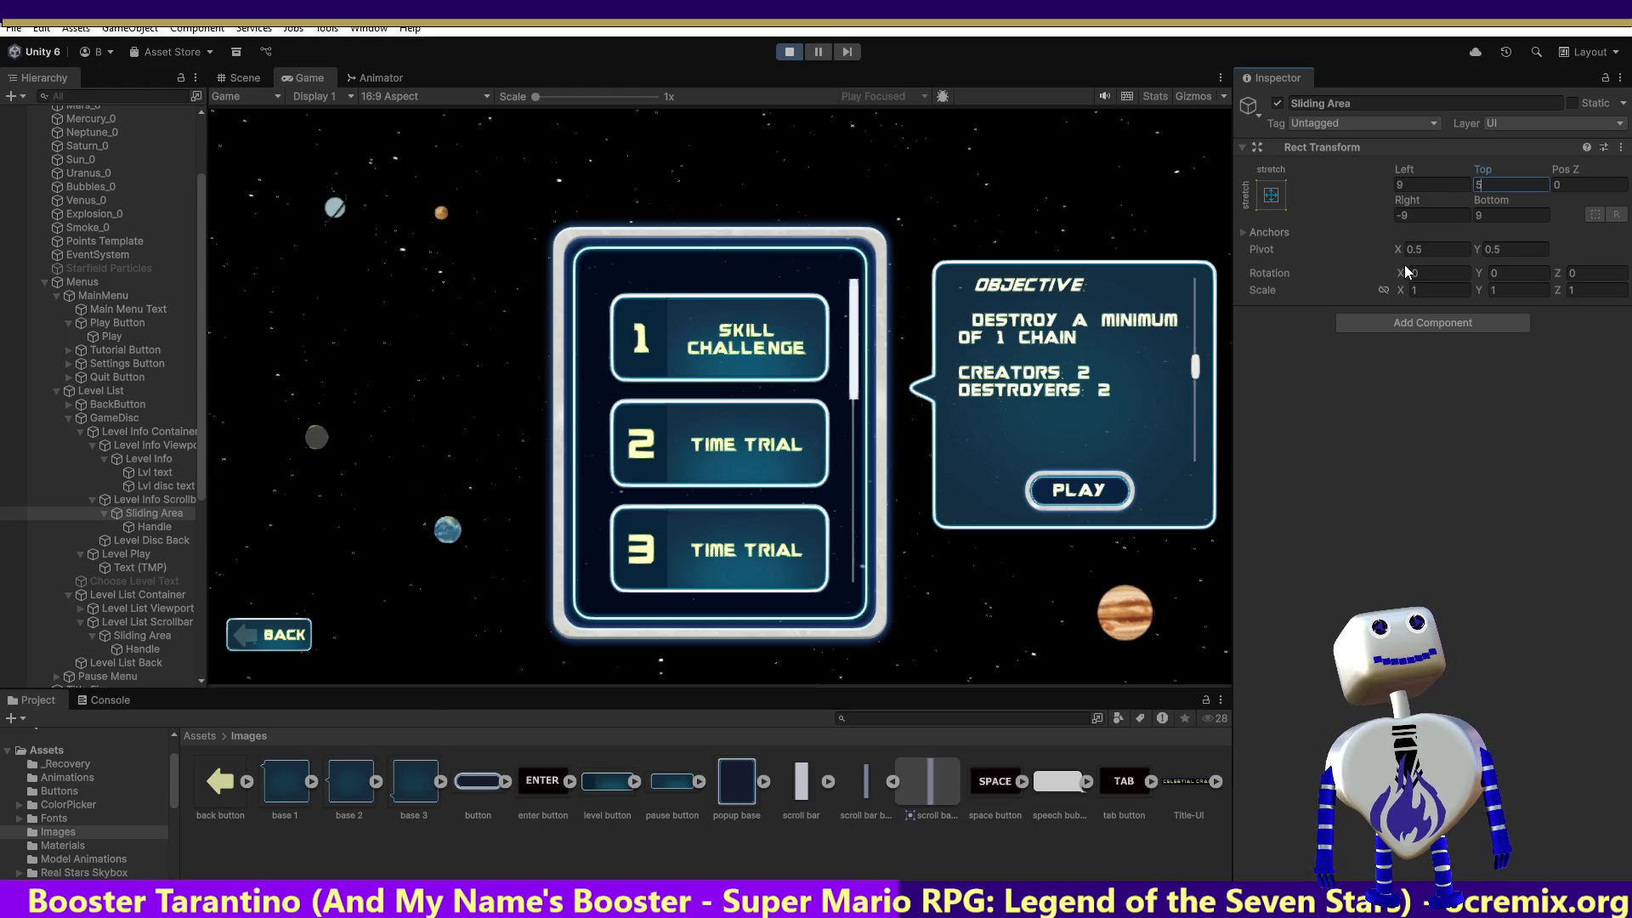
Leave play mode, set the Sliding Area Top offset to 5, and restart the game.
click(789, 53)
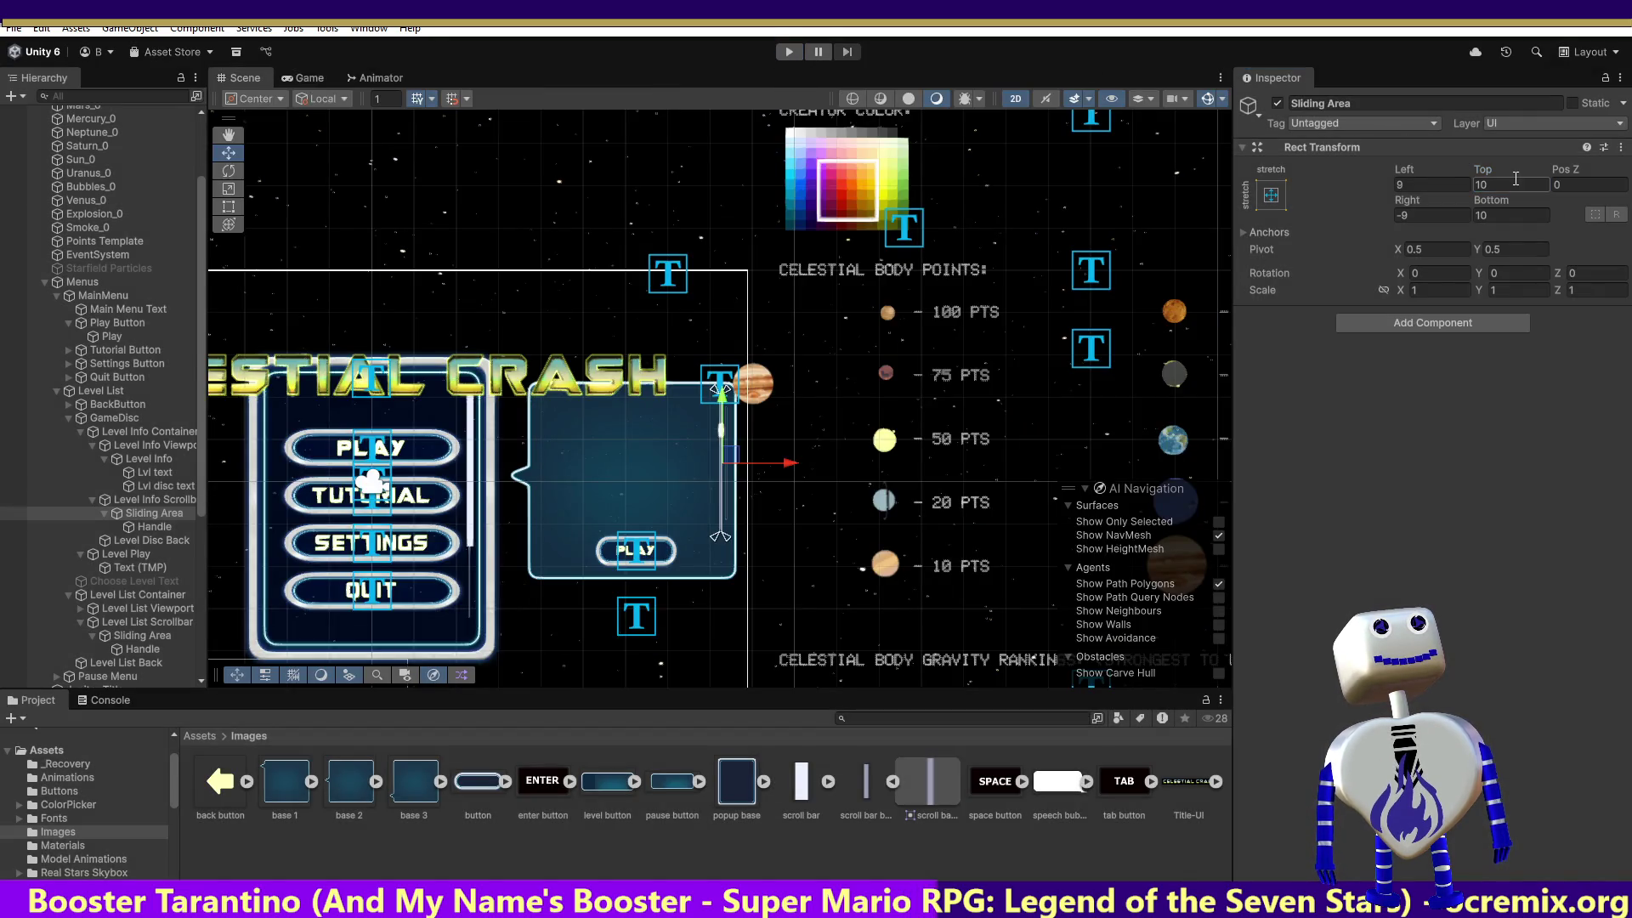
text(5)
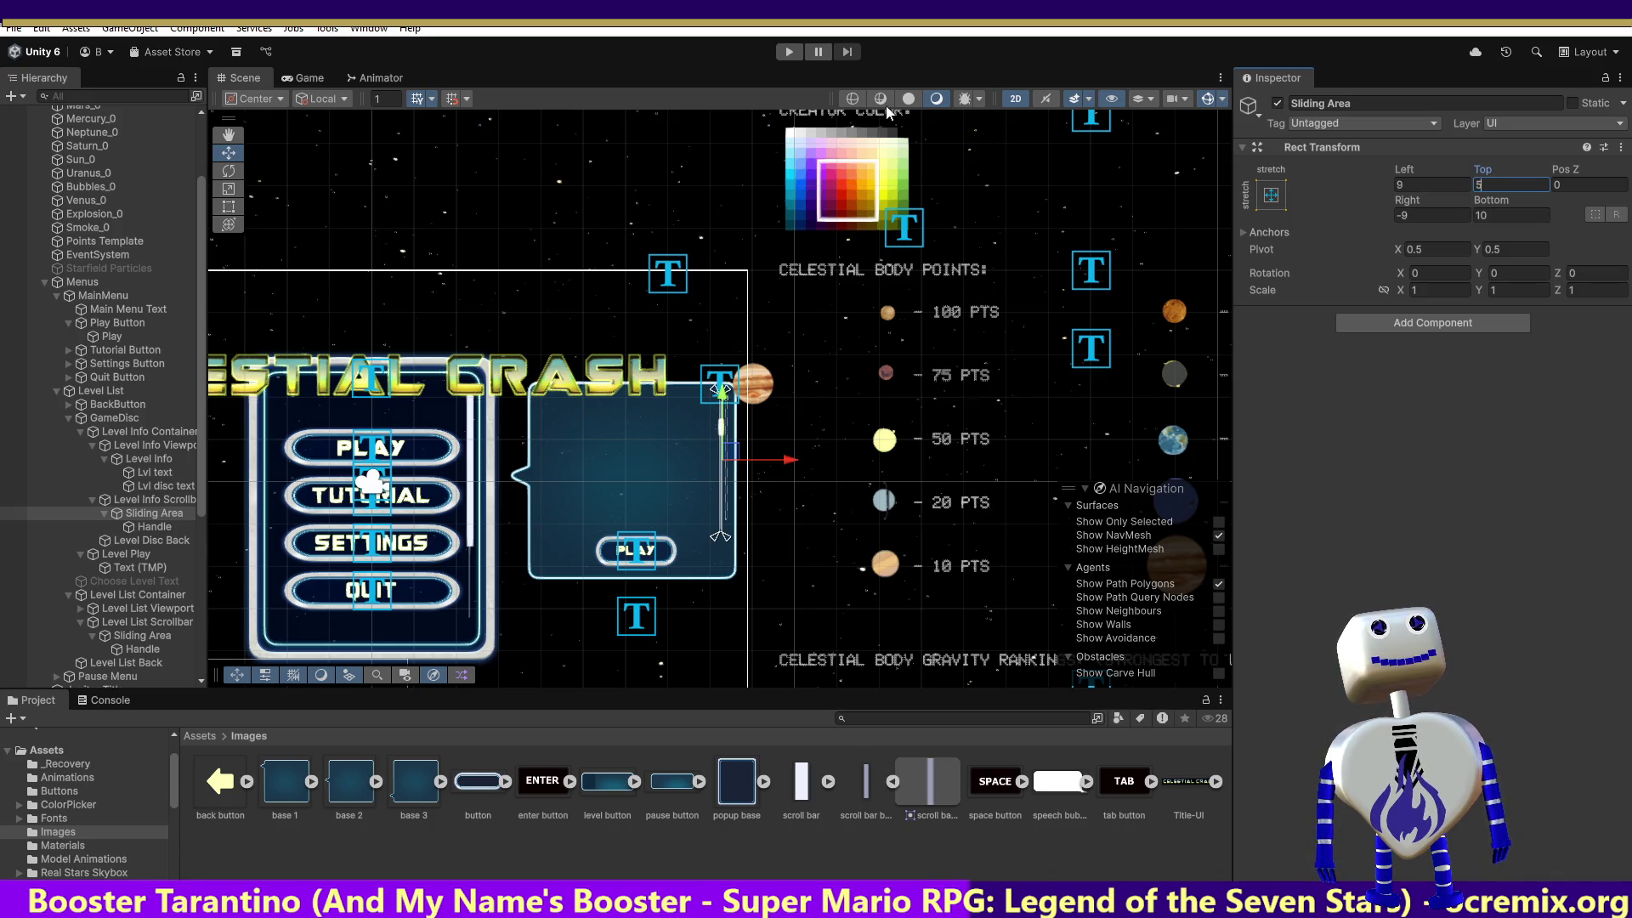
click(789, 53)
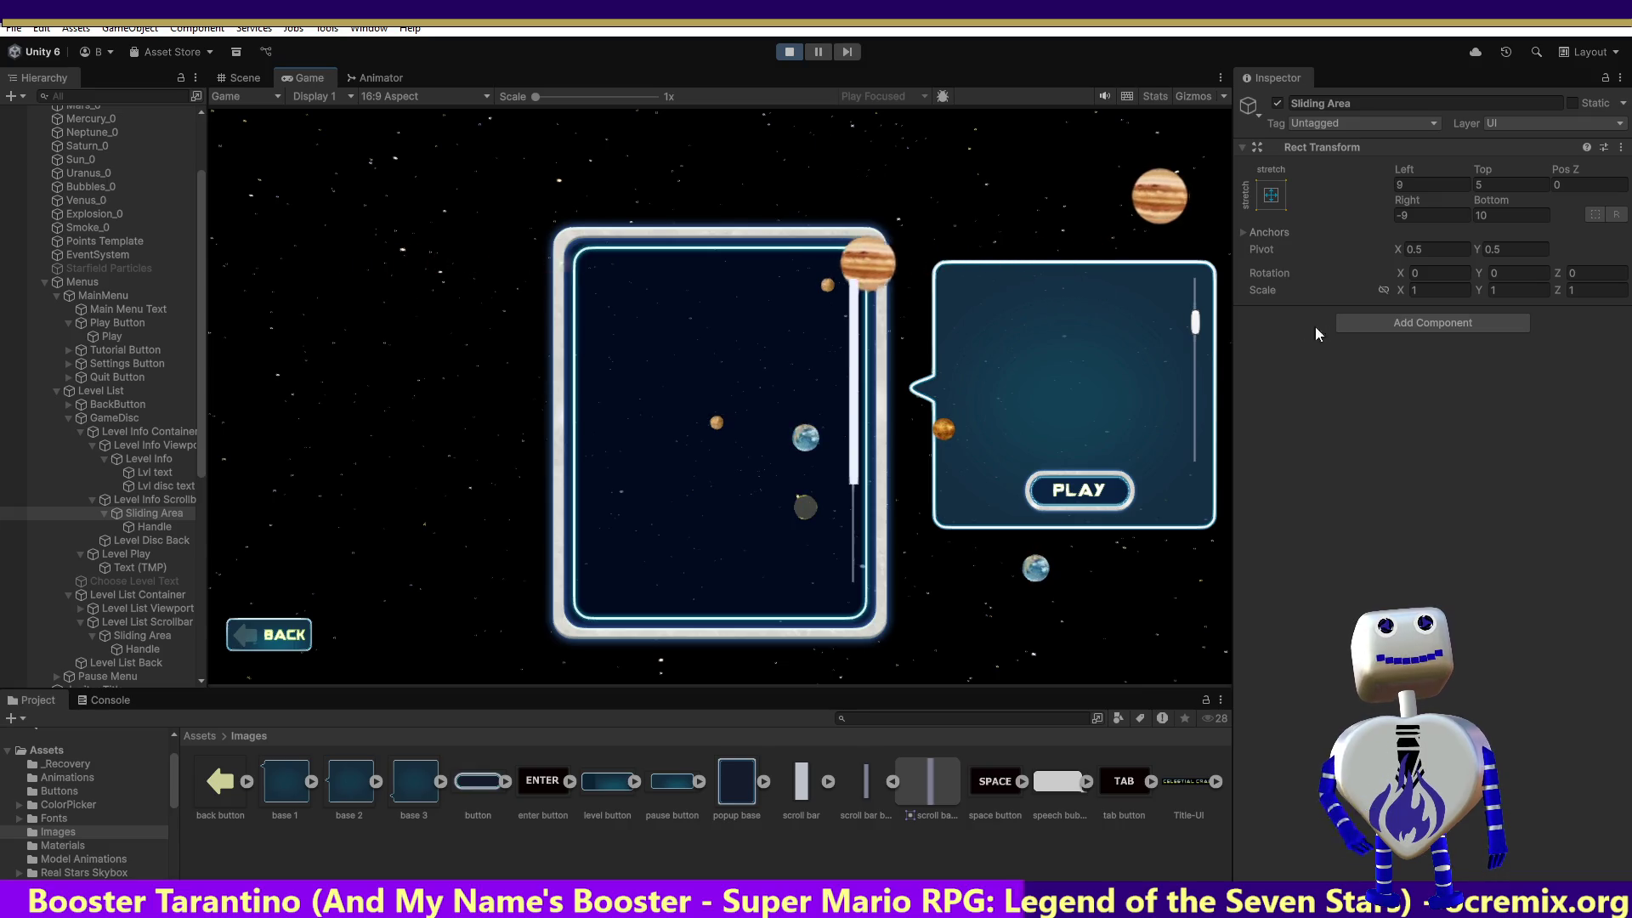
Set the Sliding Area Bottom offset back to 10, drag-test the scrollbar, and open the level list.
click(1510, 217)
text(5)
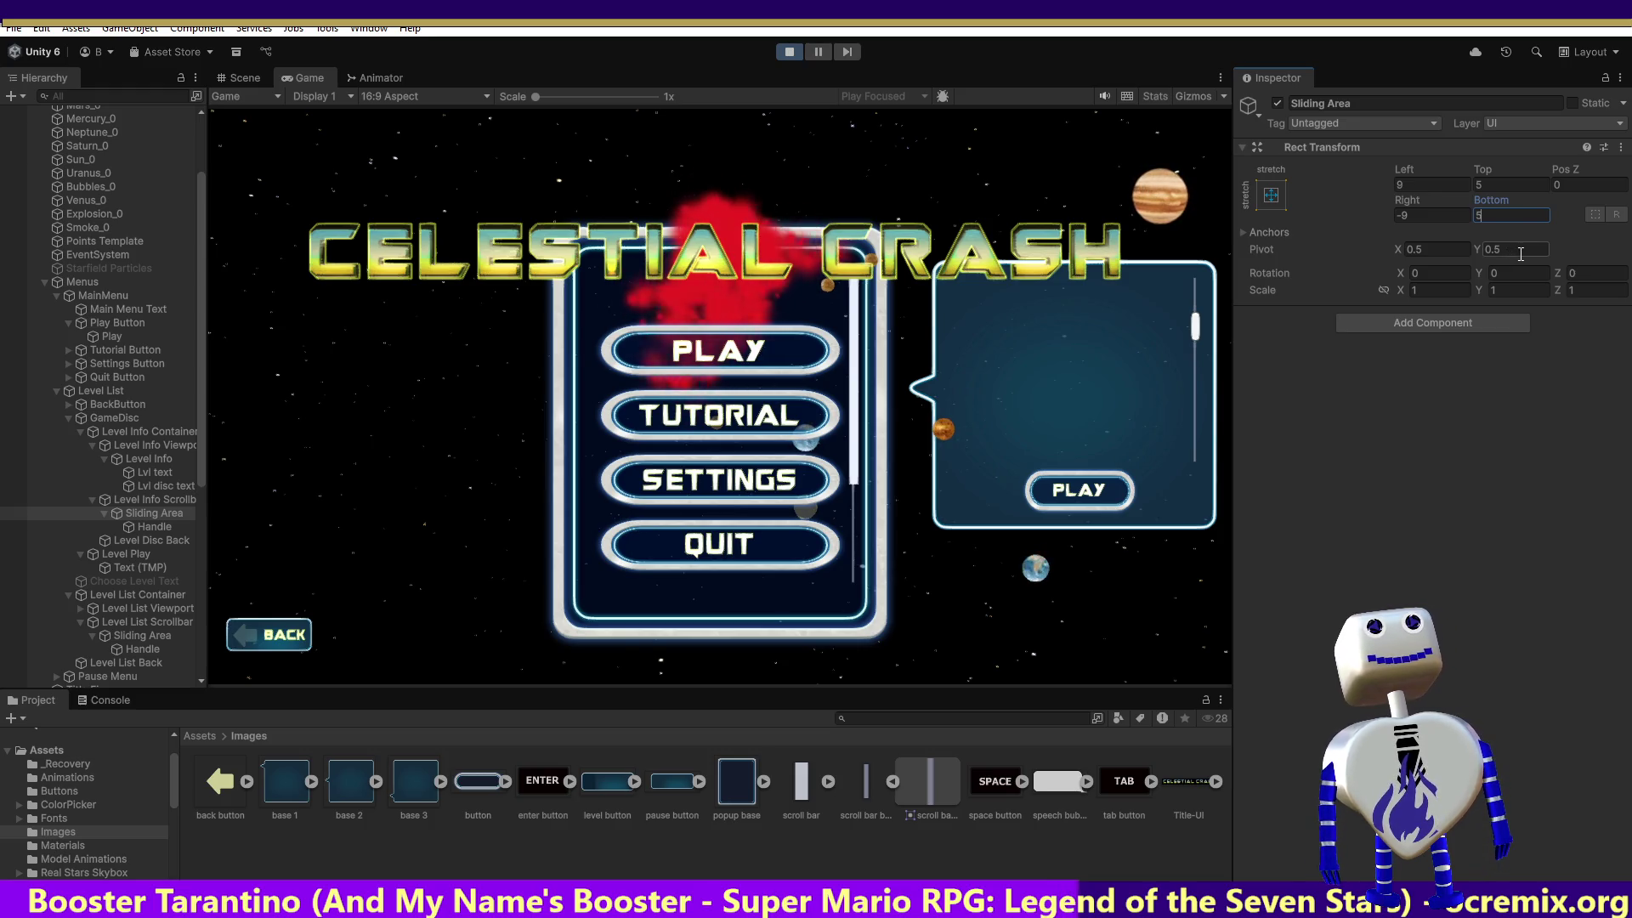
key(BackSpace)
text(10)
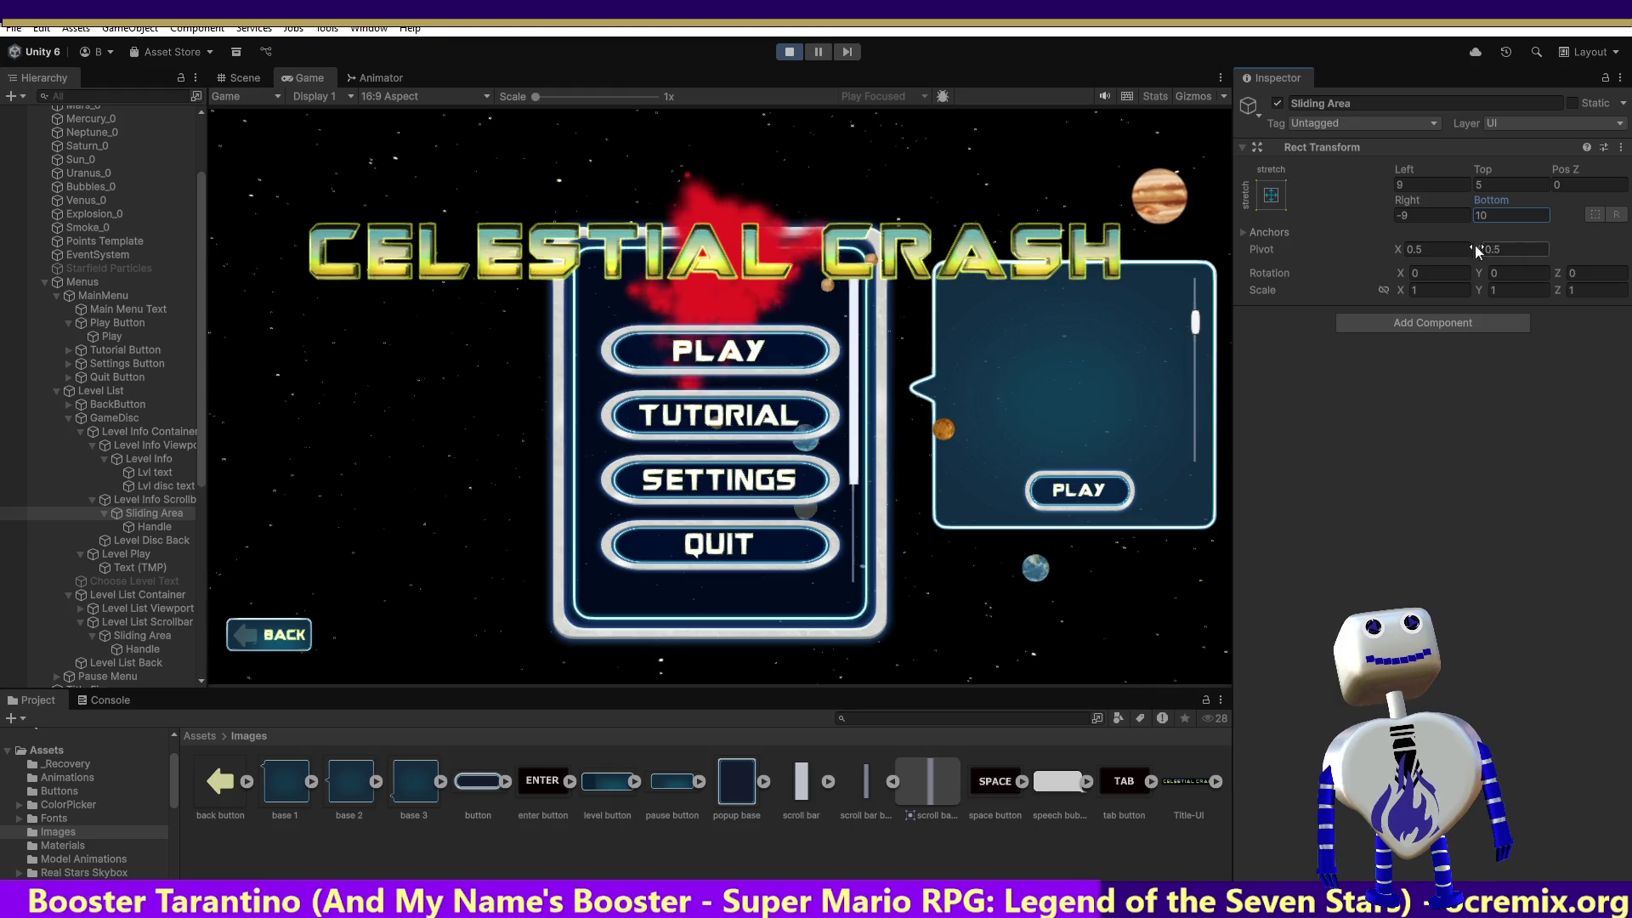
click(1192, 336)
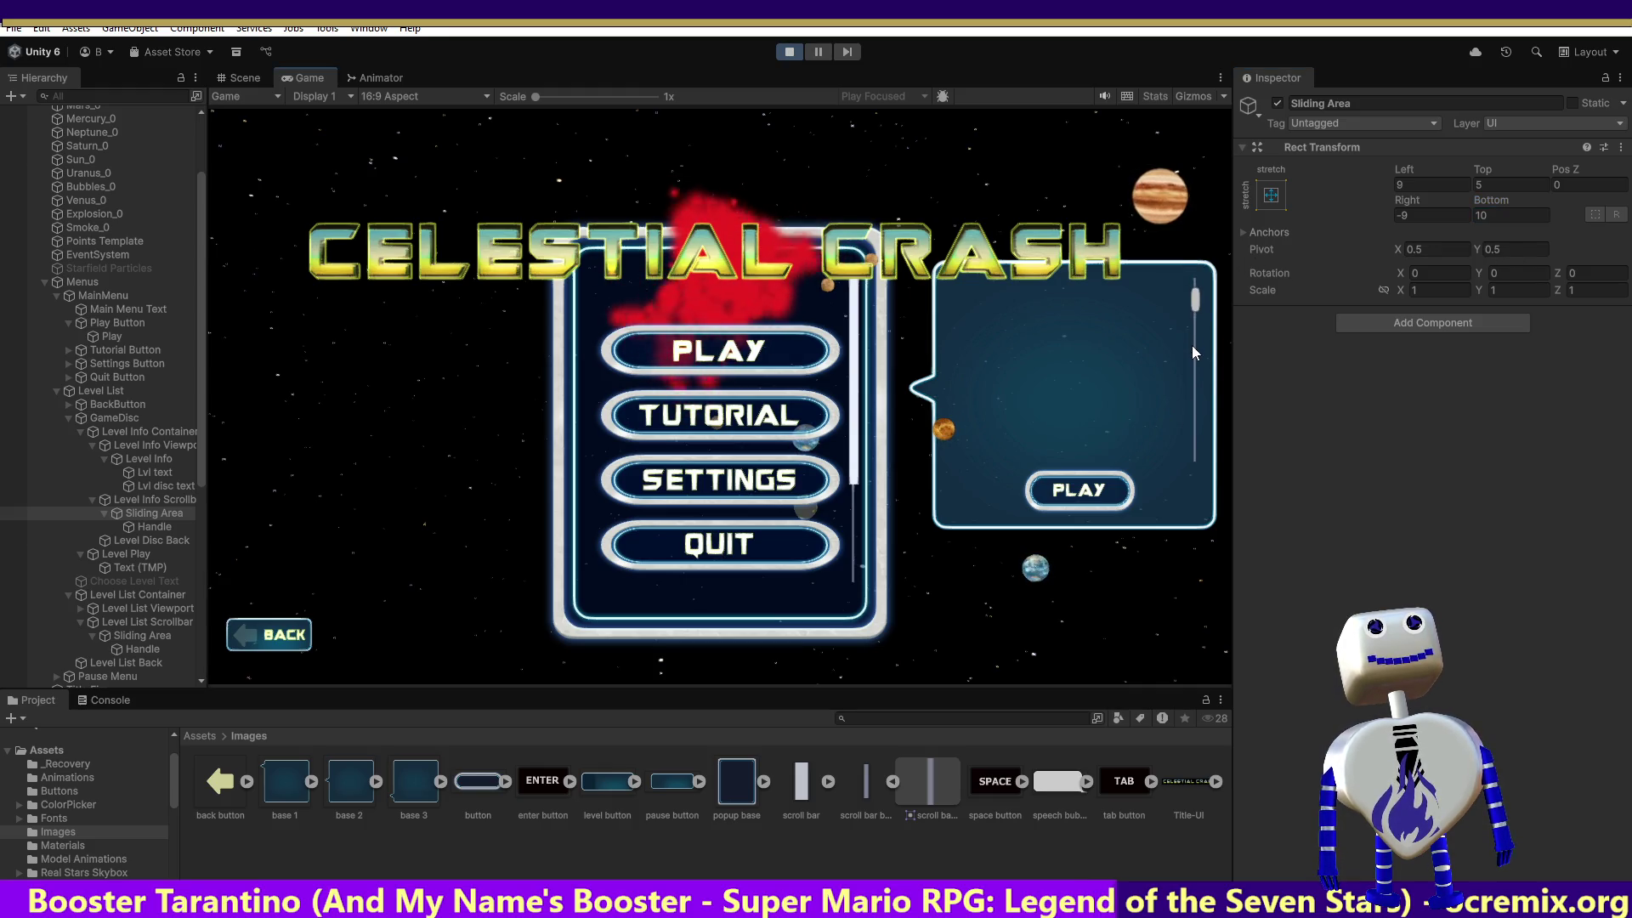
mouse_move(1192, 332)
mouse_down()
mouse_move(1191, 368)
mouse_move(1196, 290)
mouse_up()
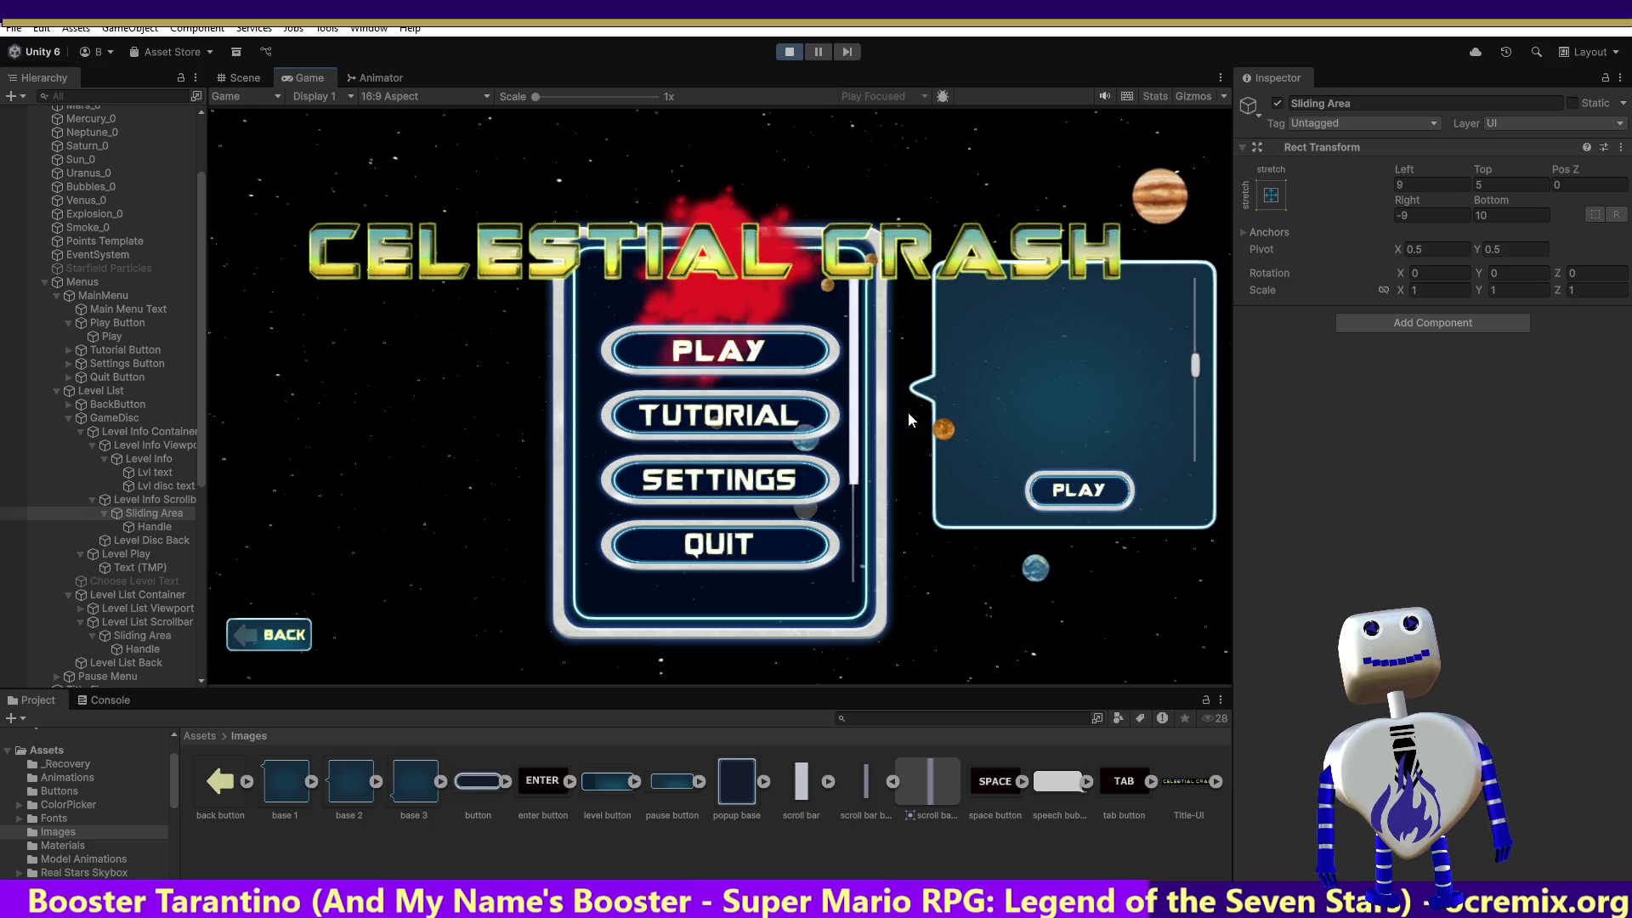
click(646, 347)
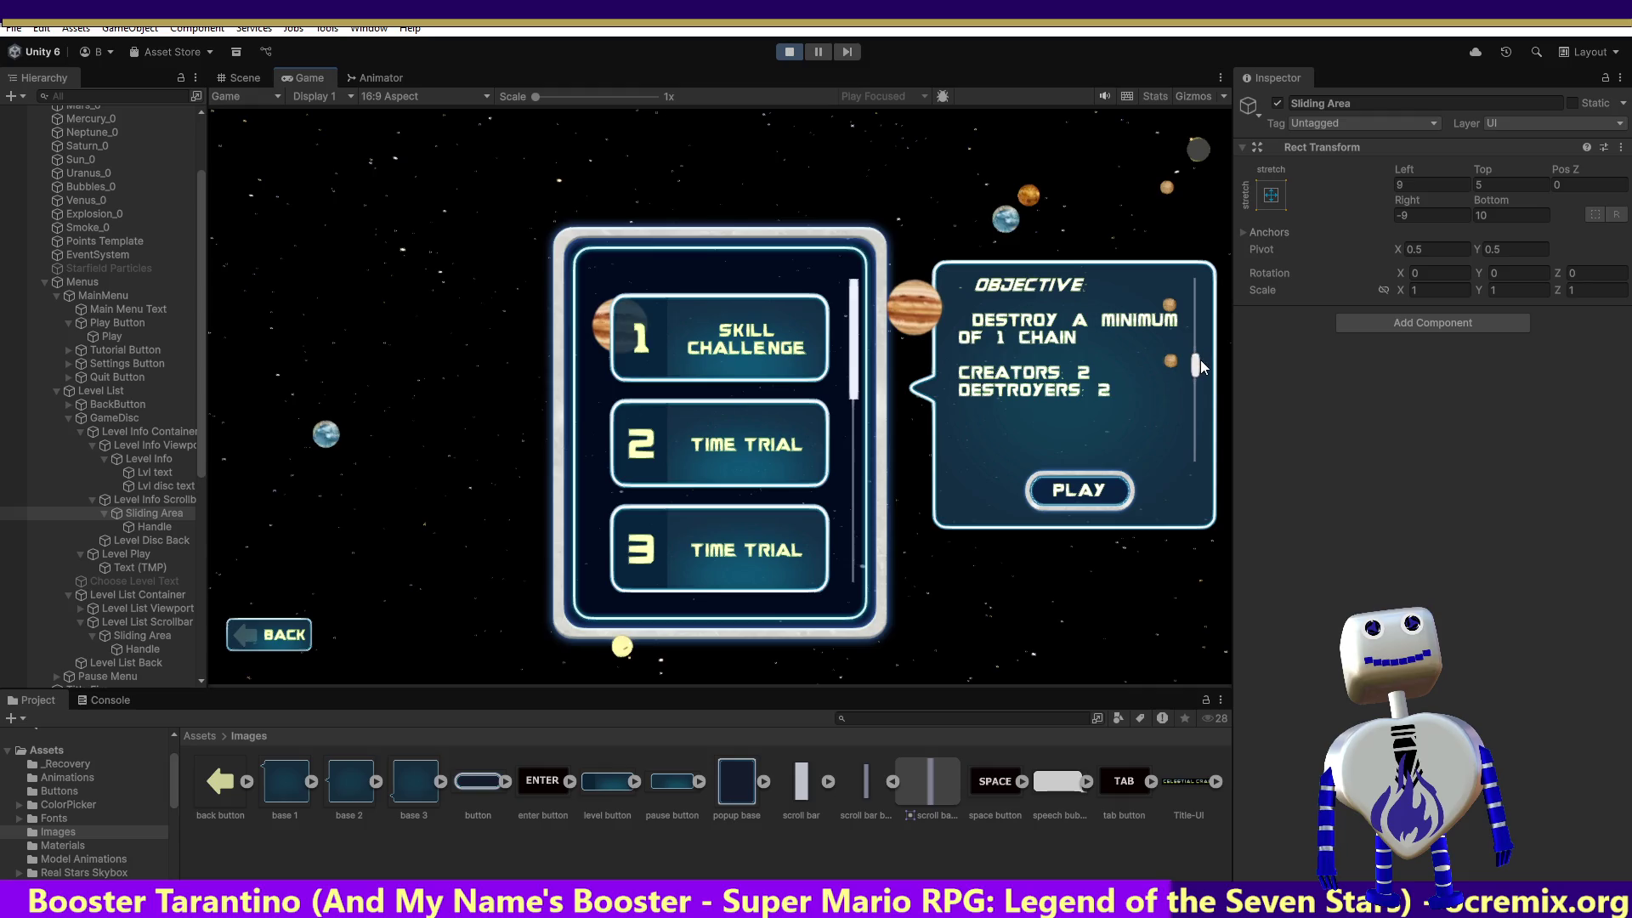
Drag the info scrollbar, commit the handle's Bottom offset of 40, and stop play mode.
mouse_move(1198, 362)
mouse_down()
mouse_move(1201, 289)
mouse_move(1201, 447)
mouse_move(1222, 251)
mouse_up()
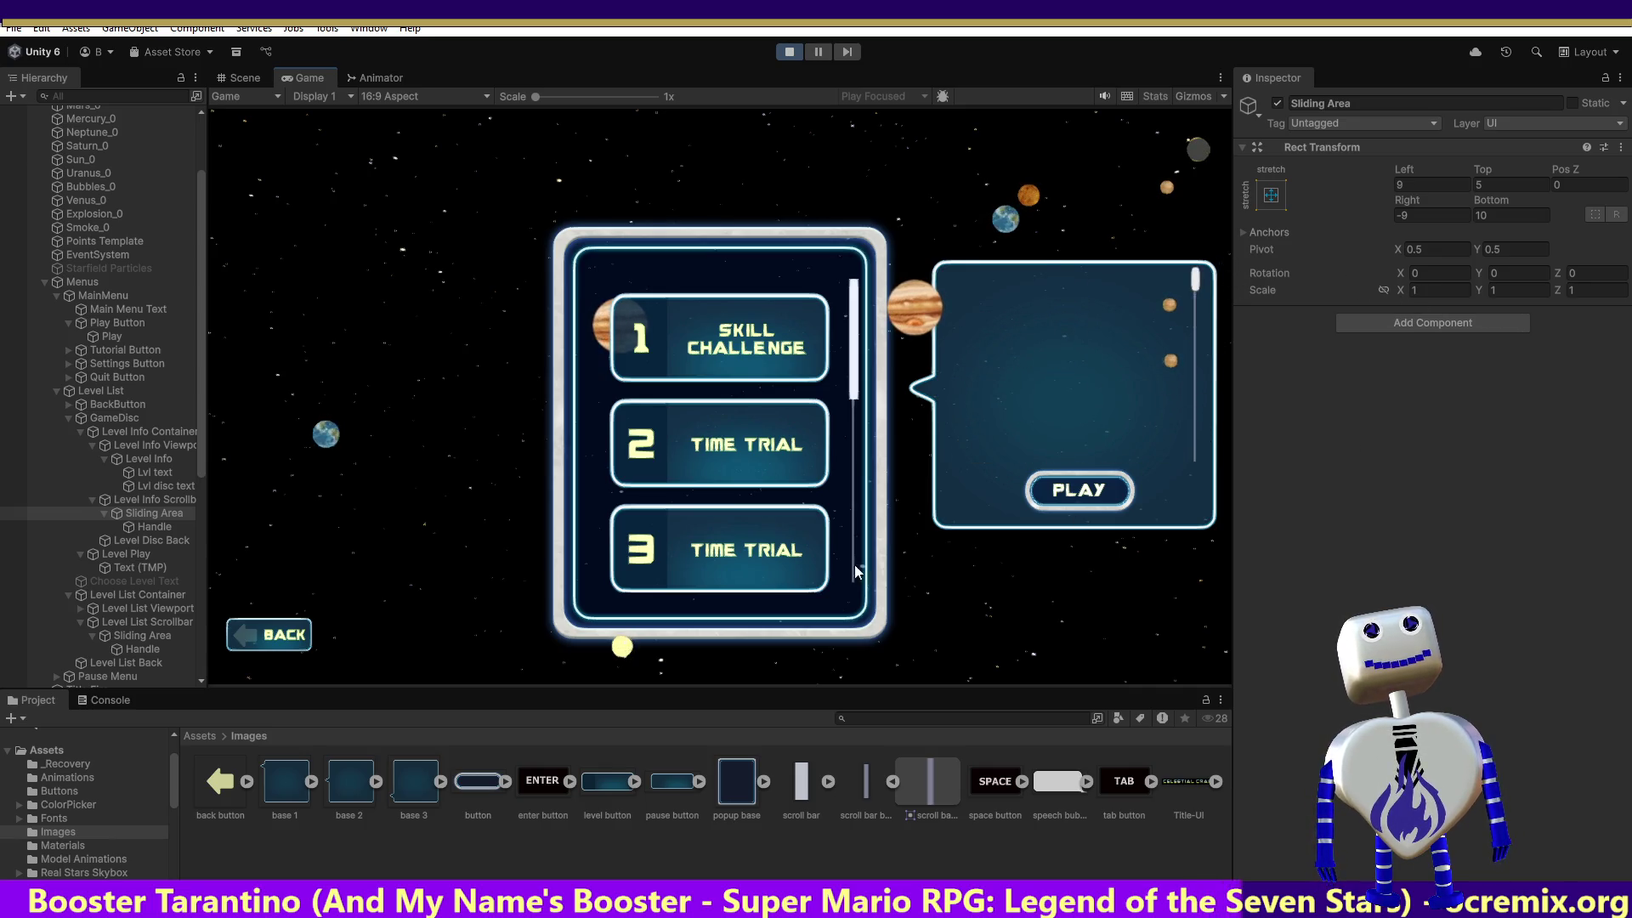
click(136, 526)
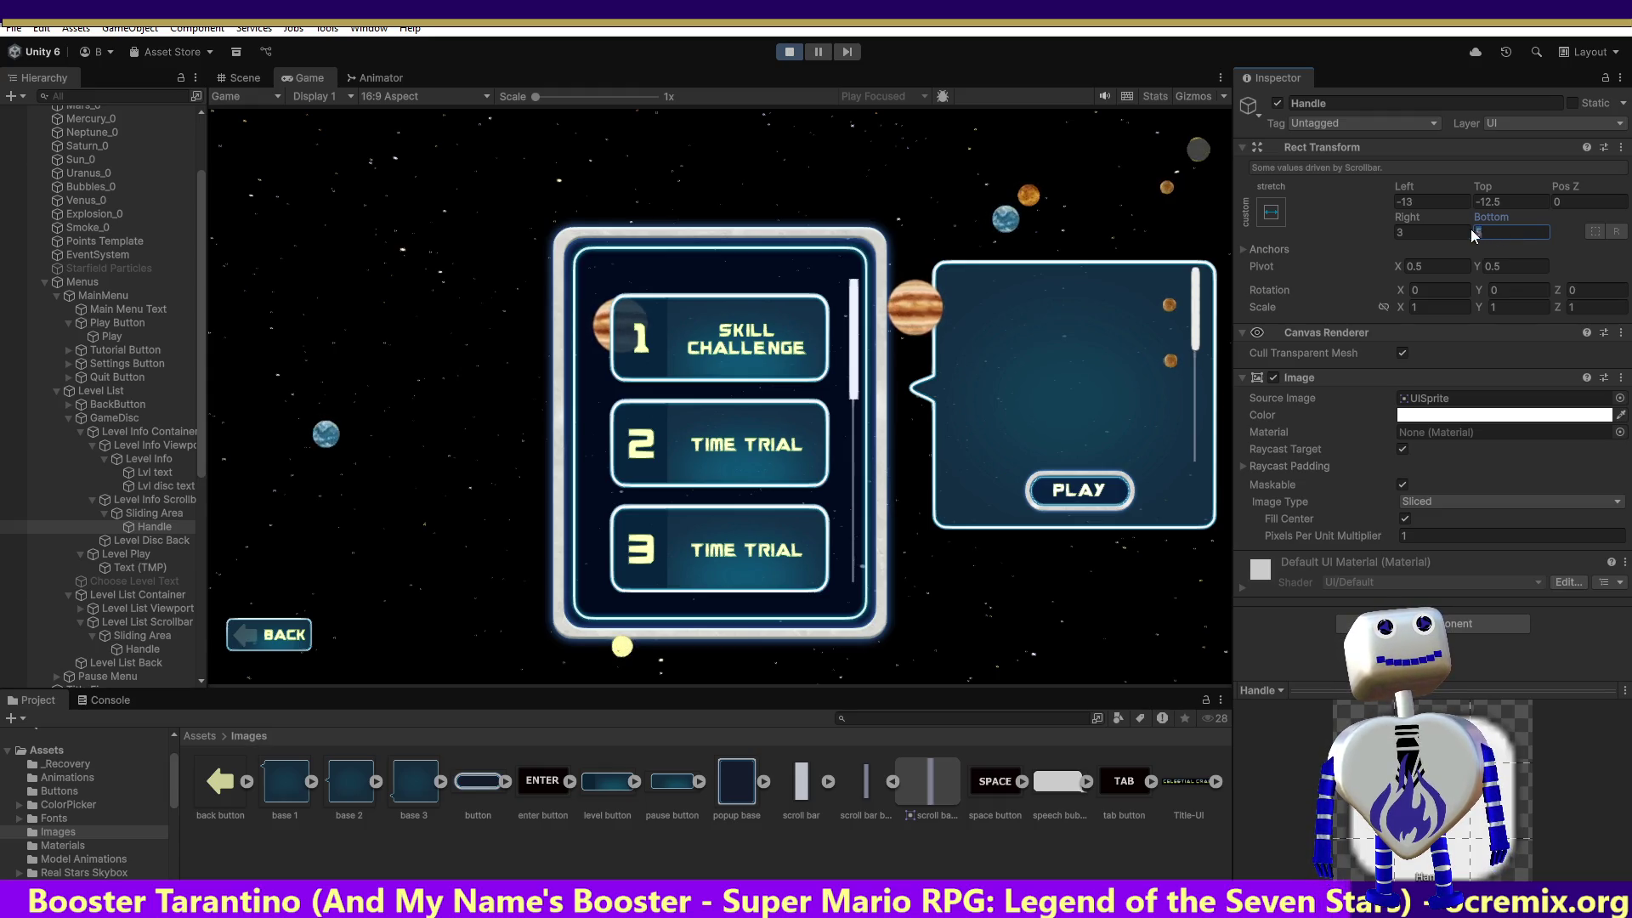
key(Return)
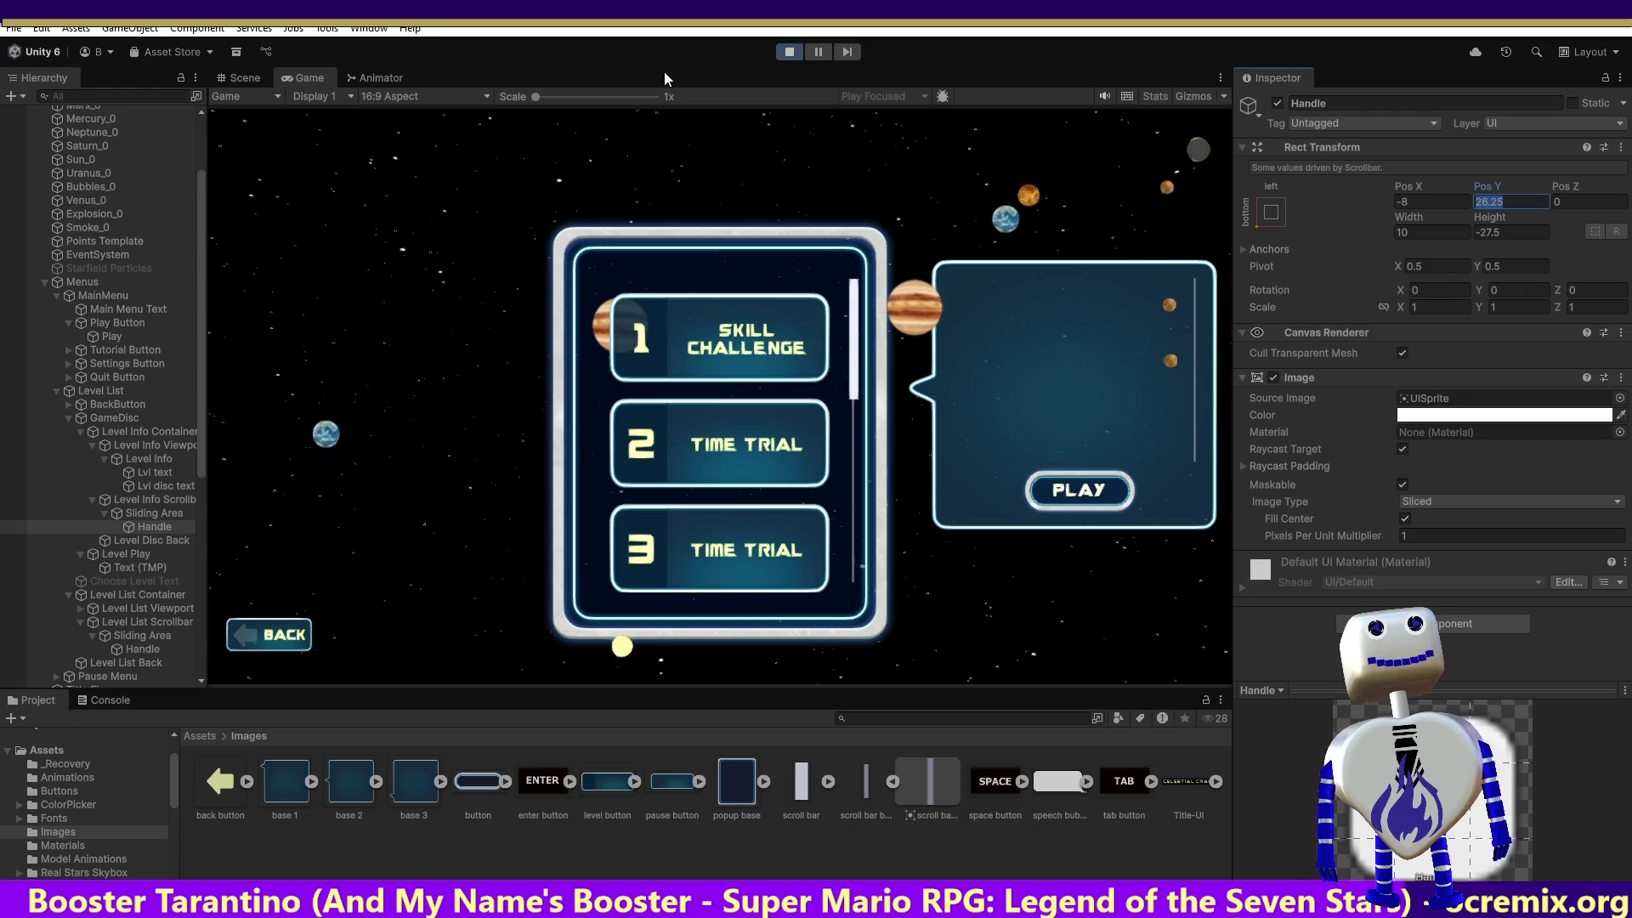
click(781, 56)
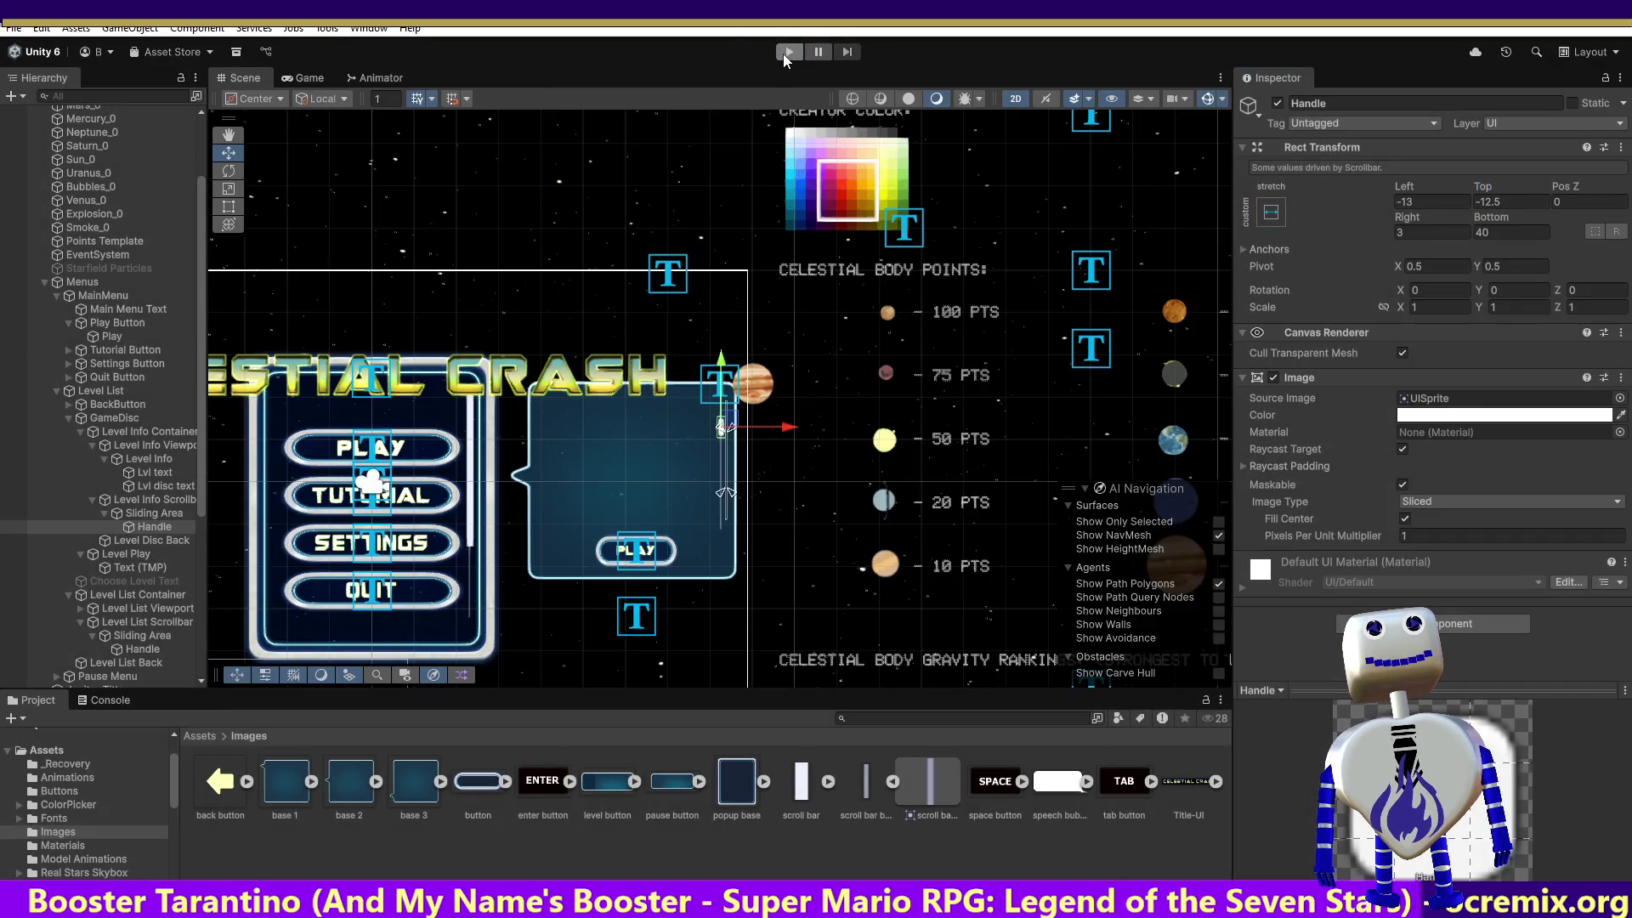
Deactivate Level List, select GameDisc, and run the game to its level-select screen.
click(113, 391)
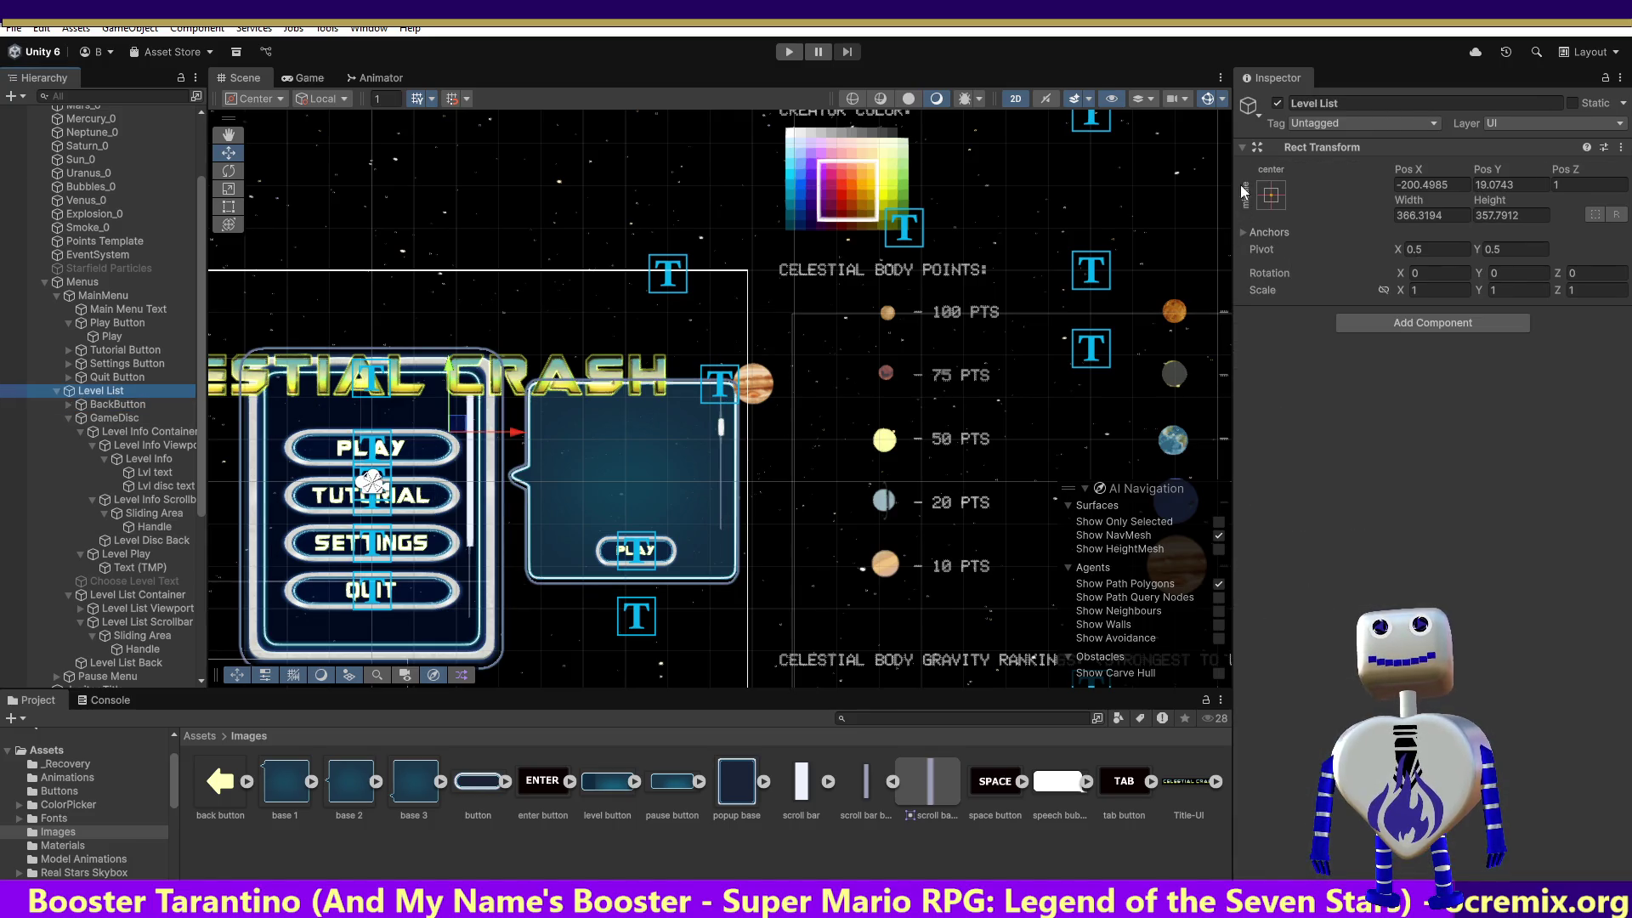
click(1277, 104)
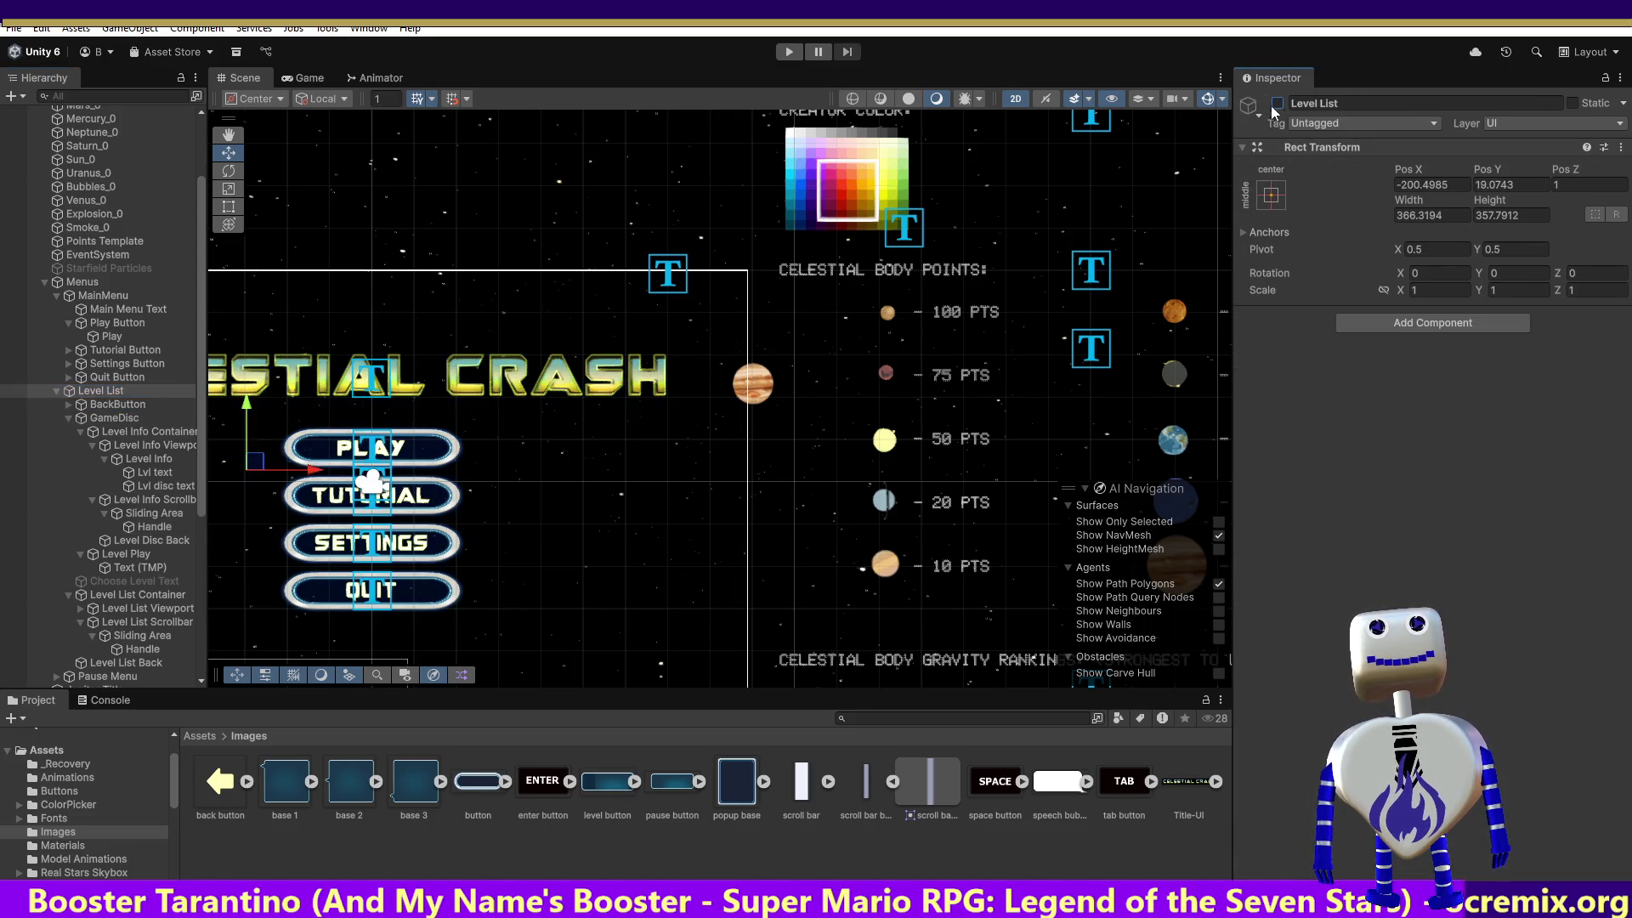
click(116, 418)
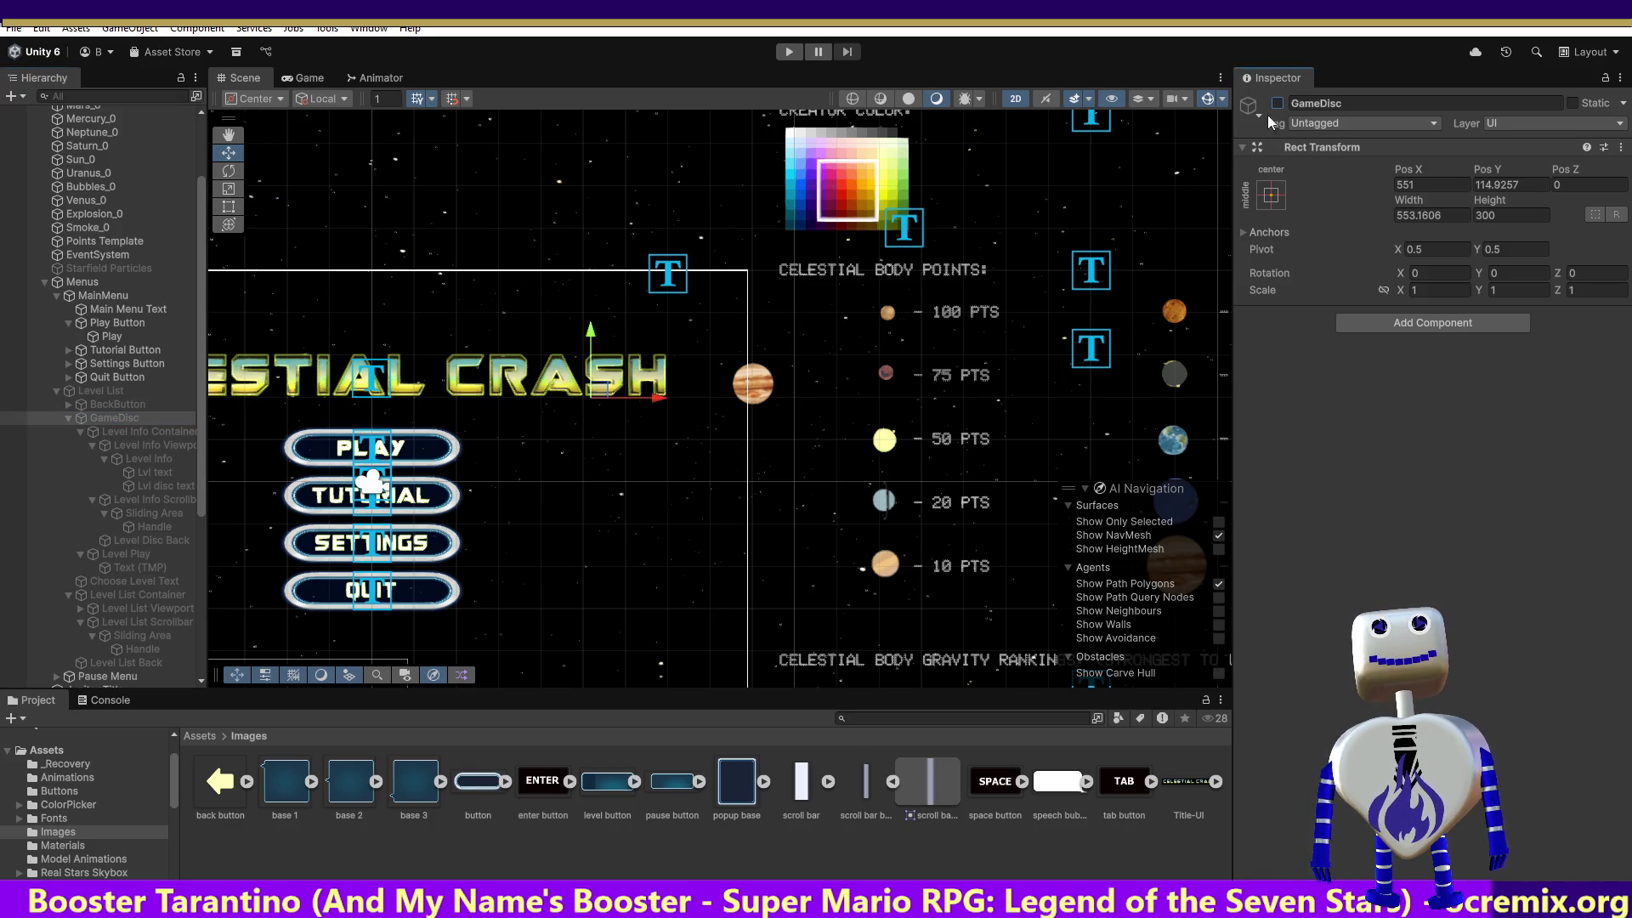
click(797, 53)
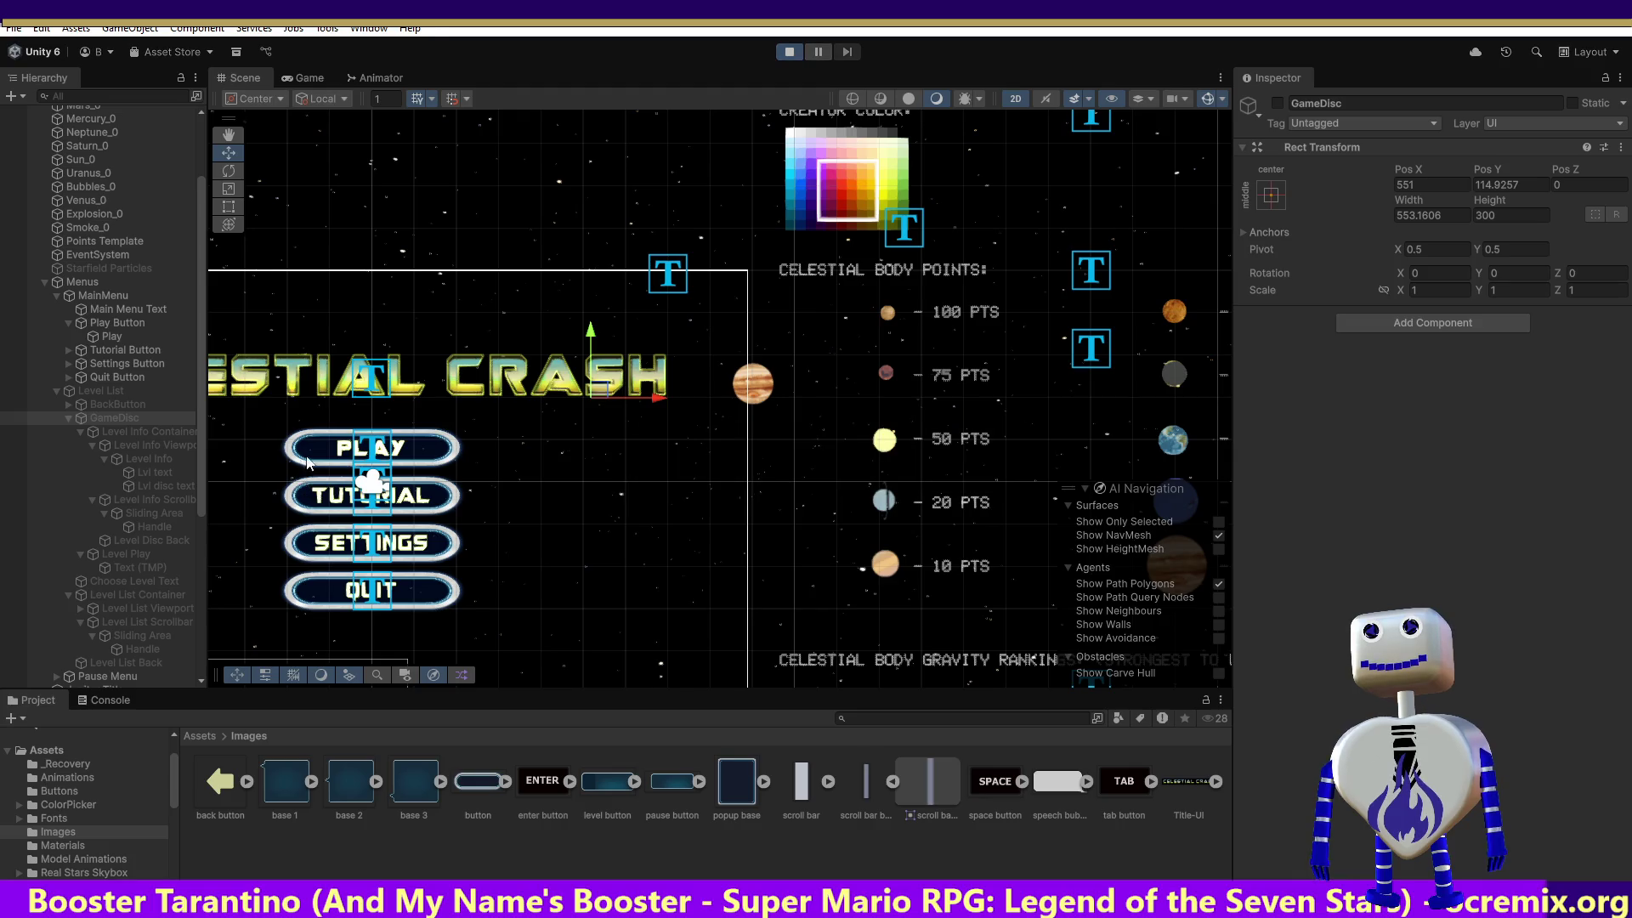
click(691, 355)
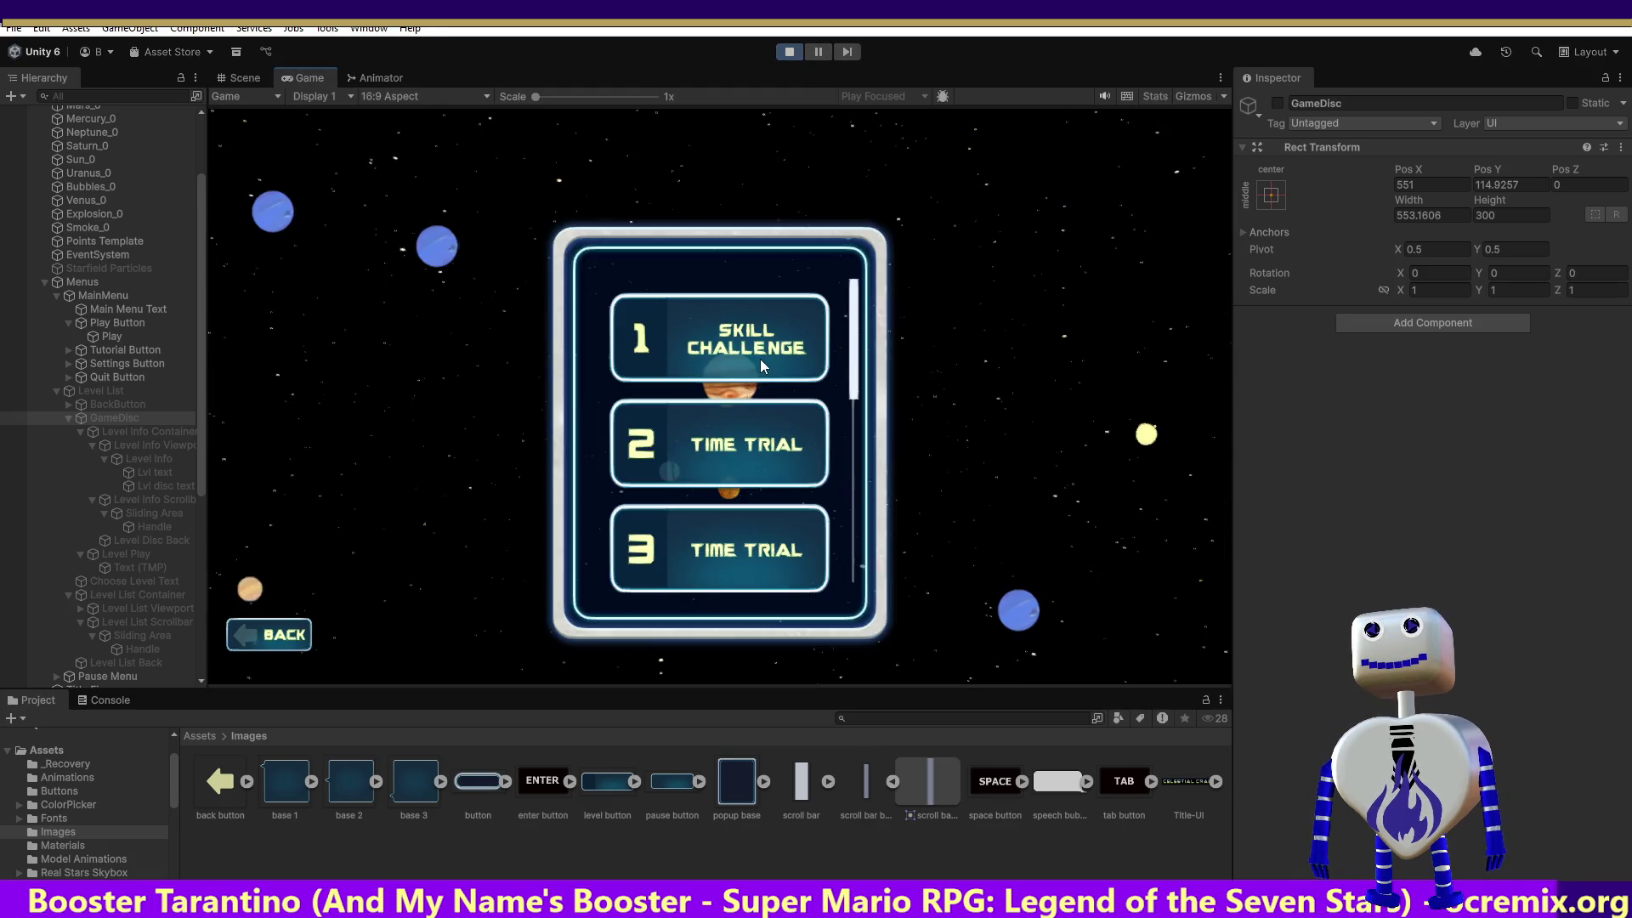
Show the first and second levels' objectives, dragging the info scrollbar for each.
click(693, 359)
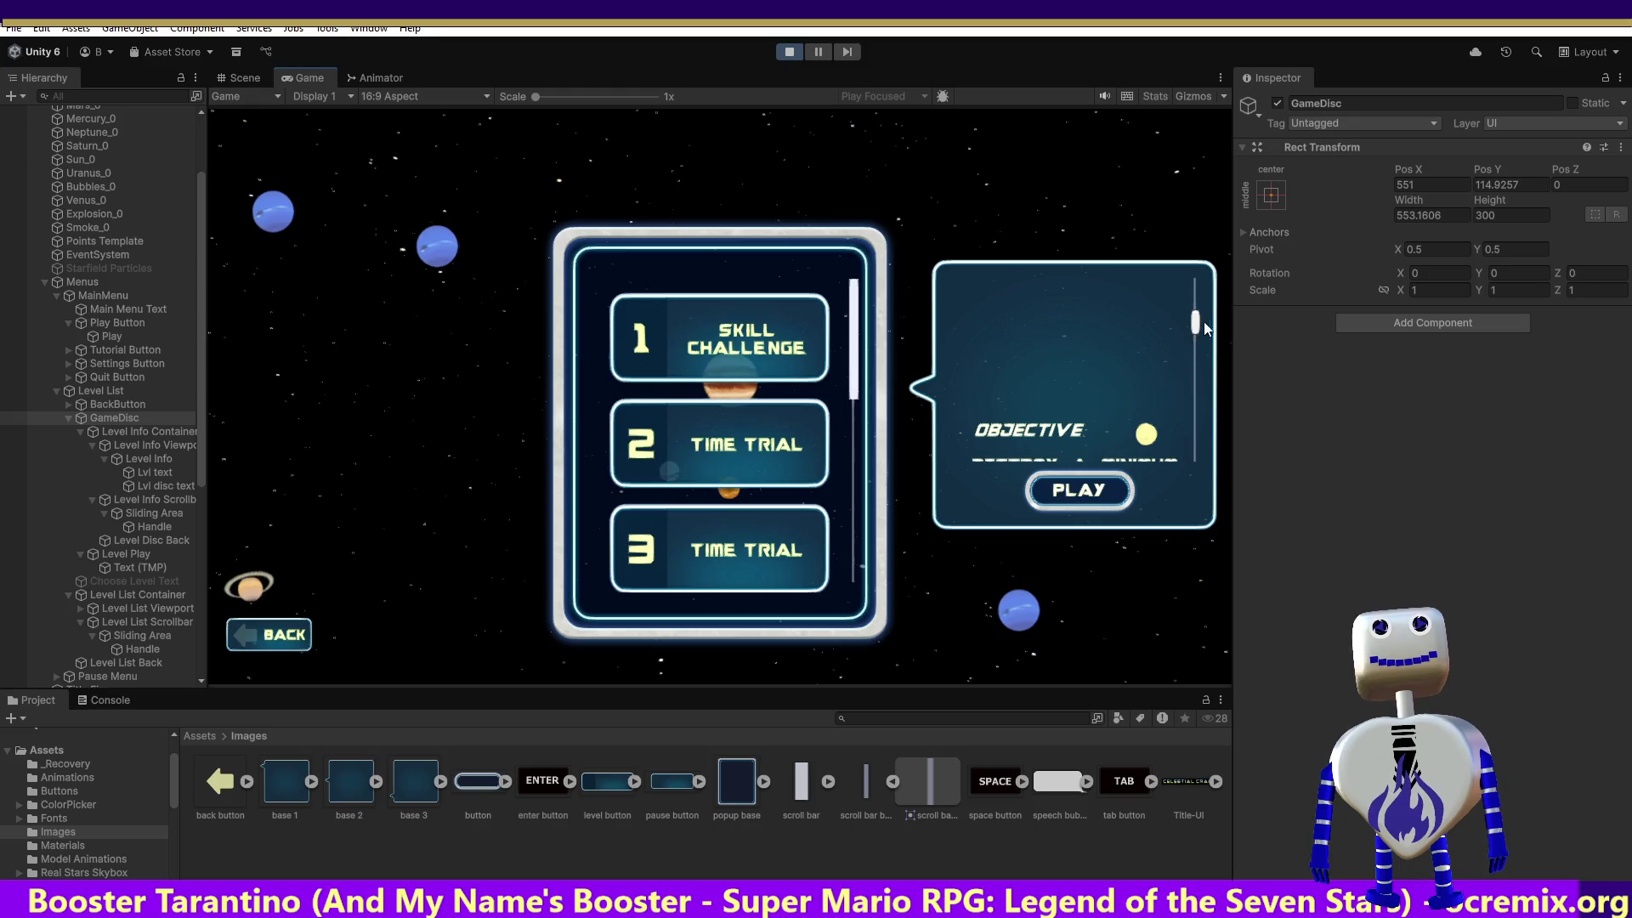
drag(1197, 321, 1200, 364)
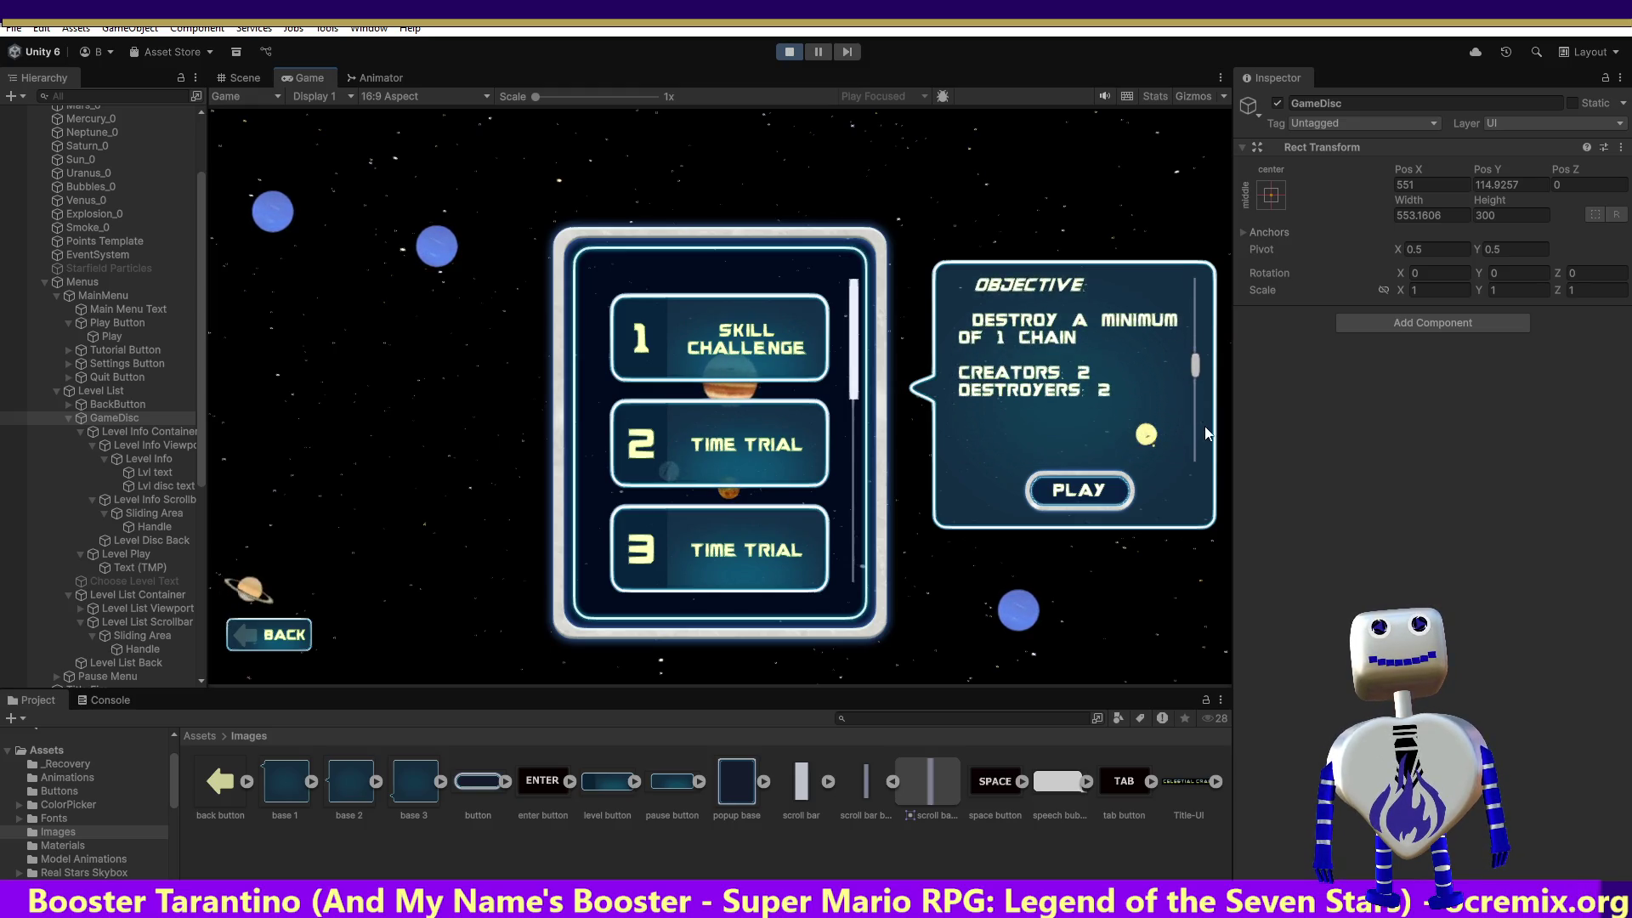
click(665, 425)
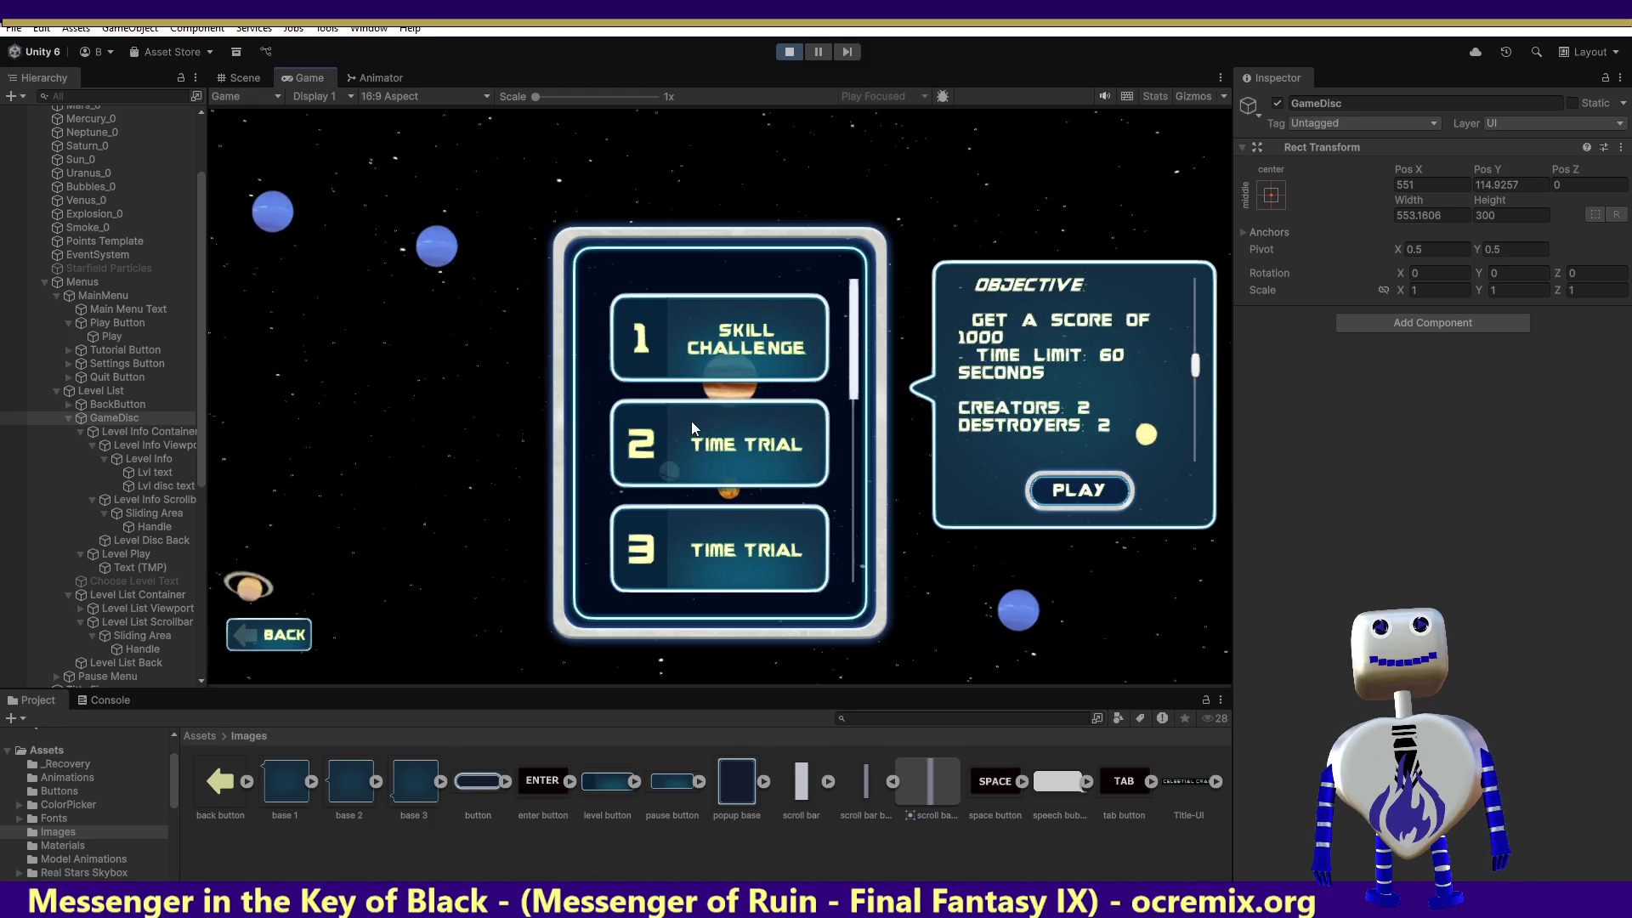
drag(1199, 367, 1200, 338)
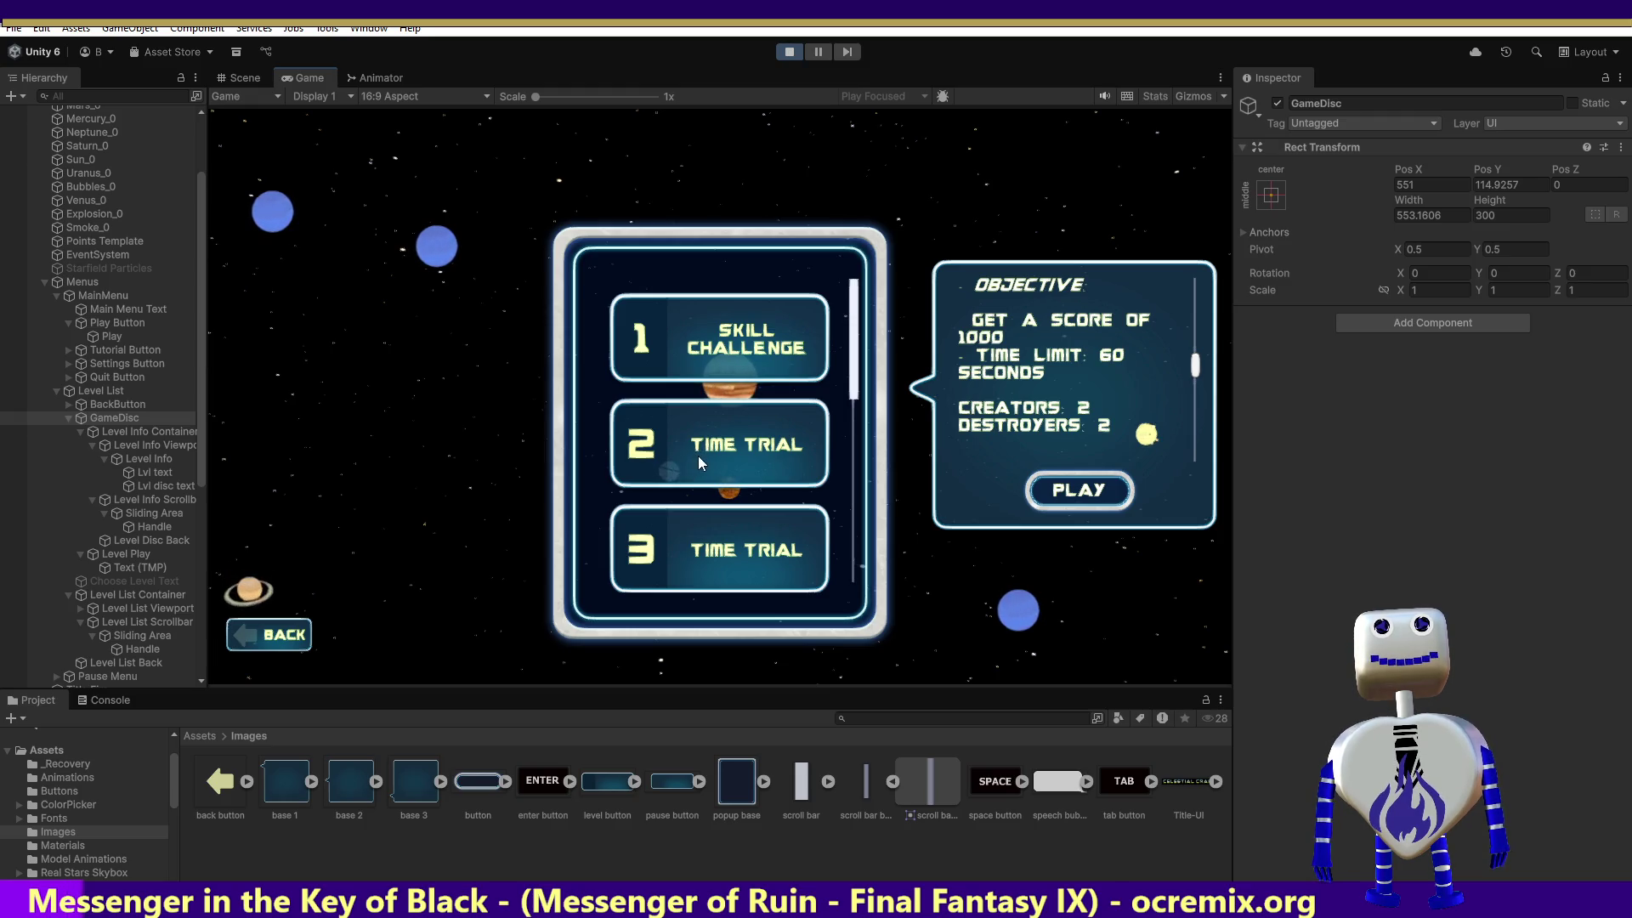
View another Time Trial level's objective, scroll the panel, start that level, then stop play.
click(685, 467)
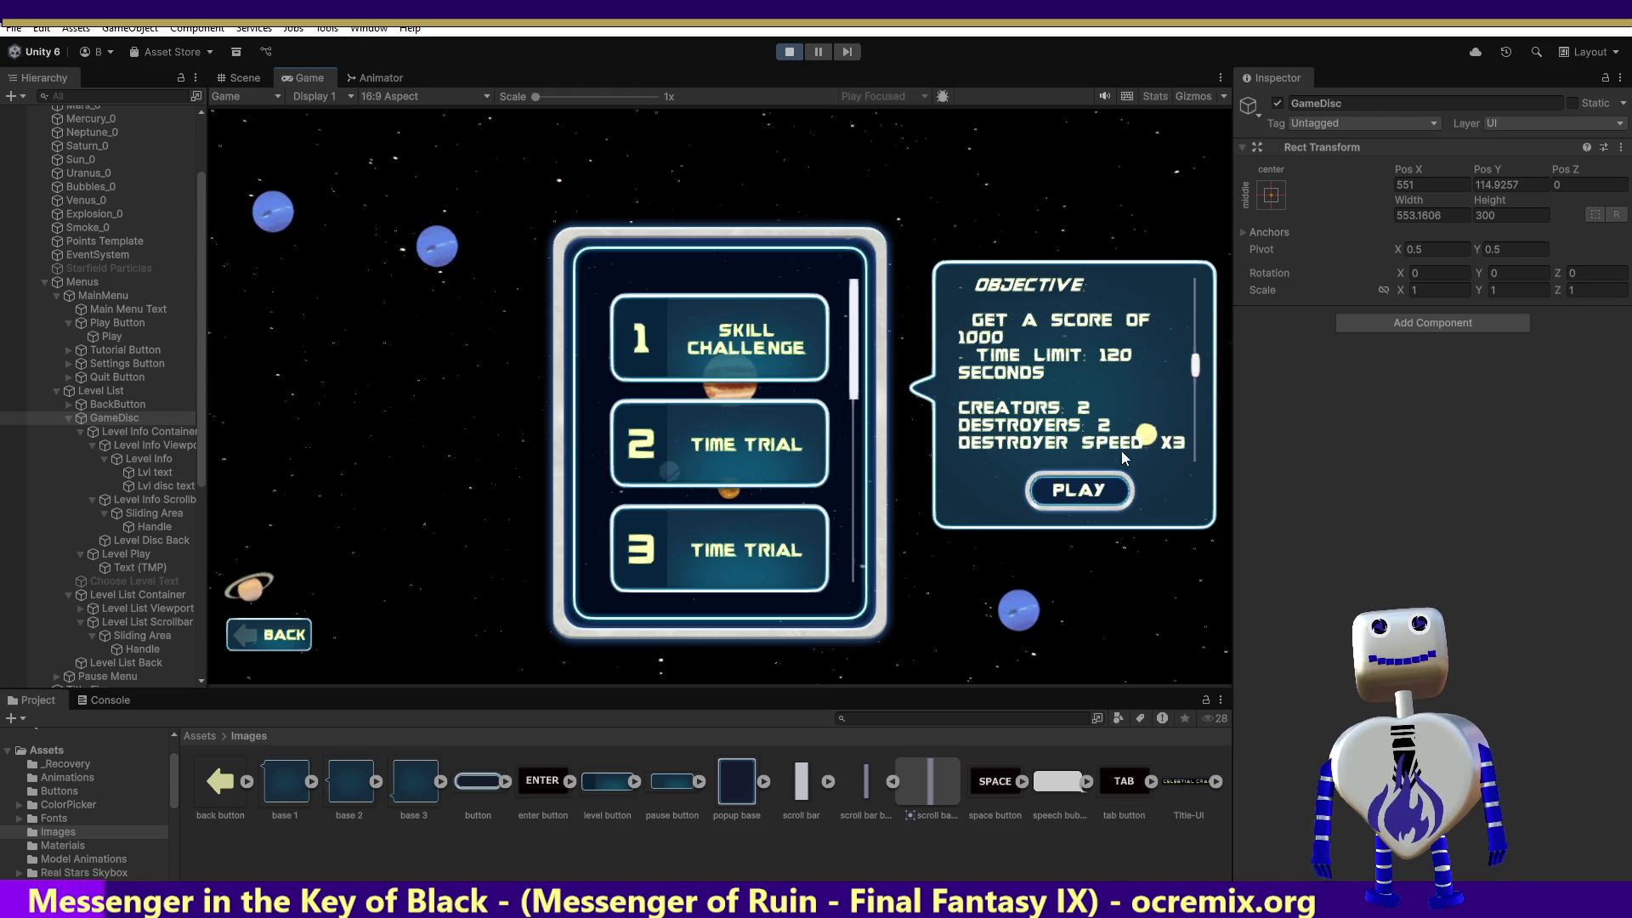
scroll(1195, 372, up, 2)
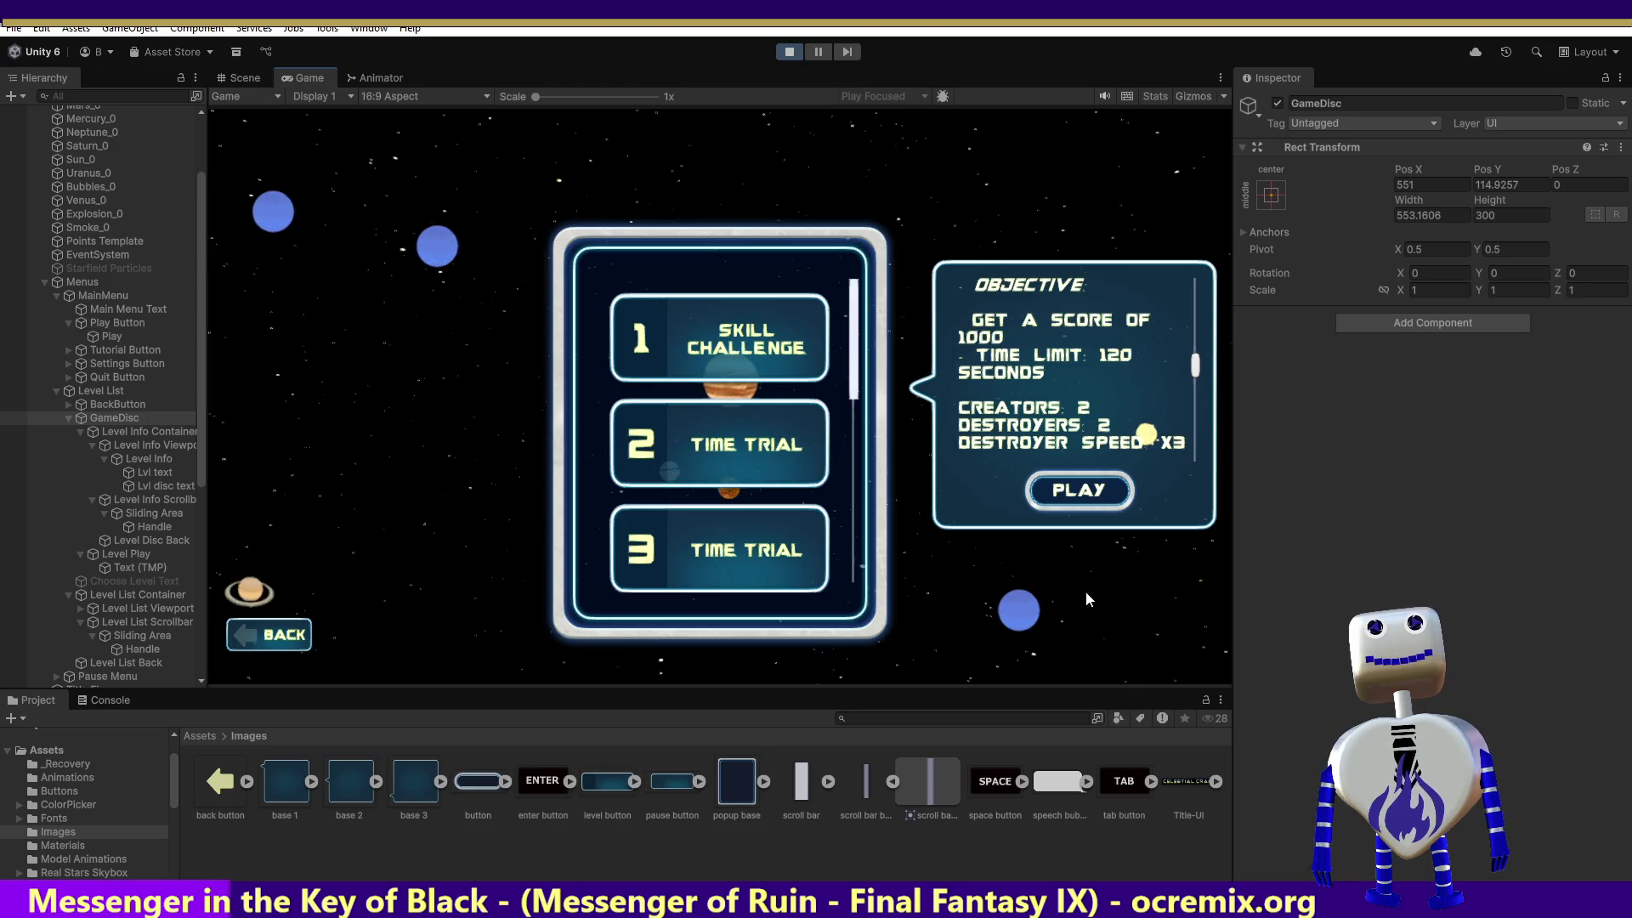
click(1087, 493)
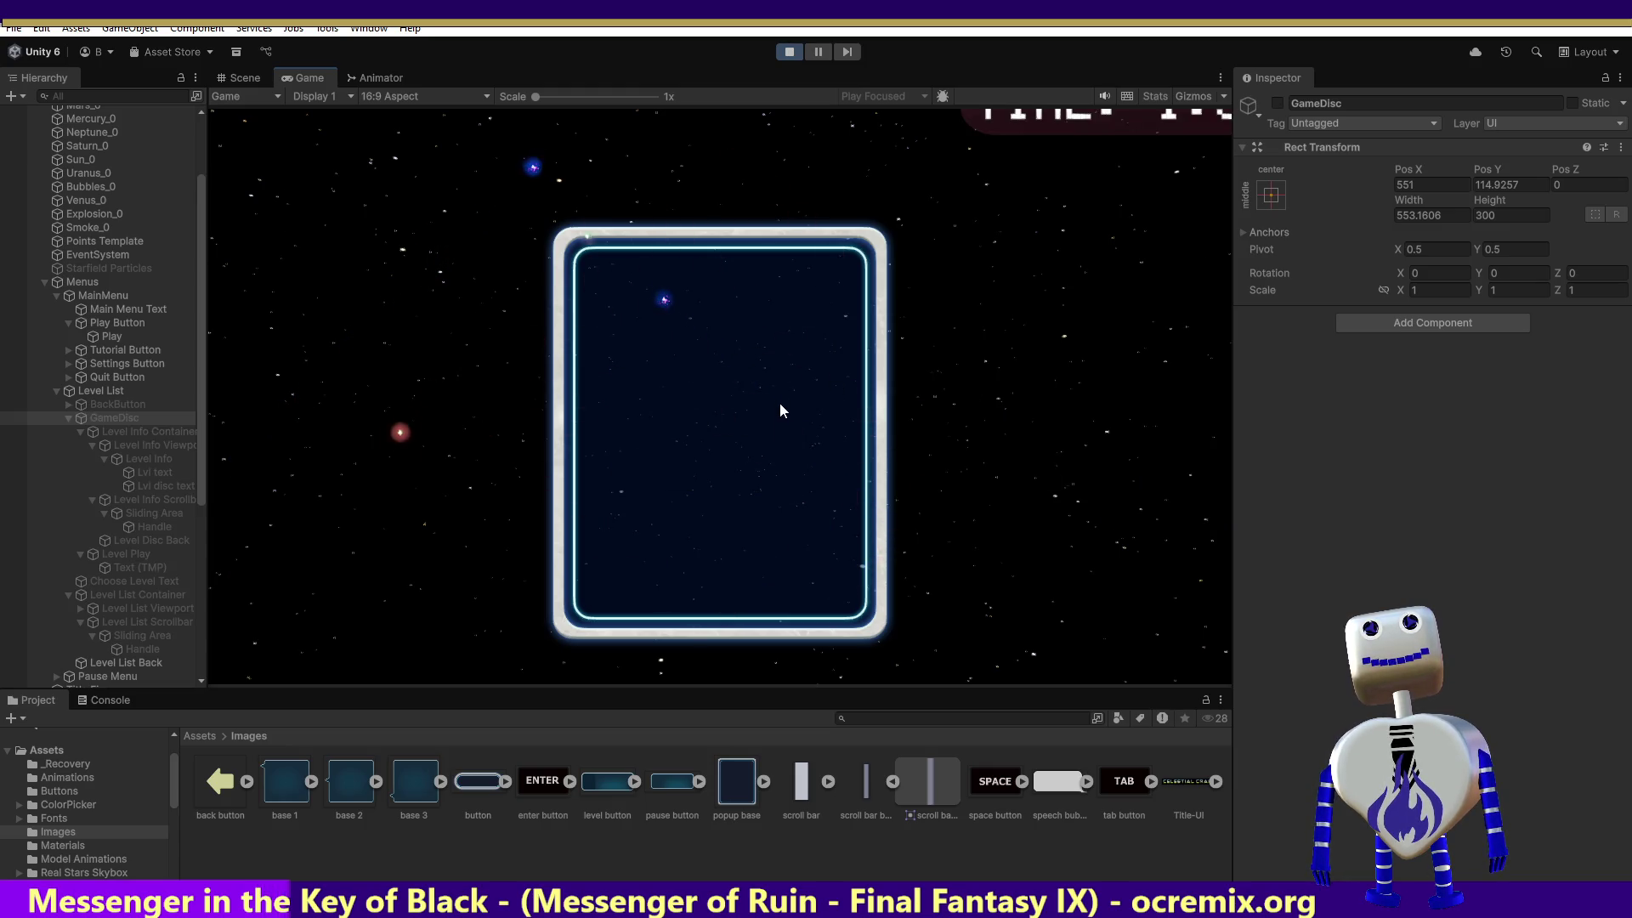
click(777, 54)
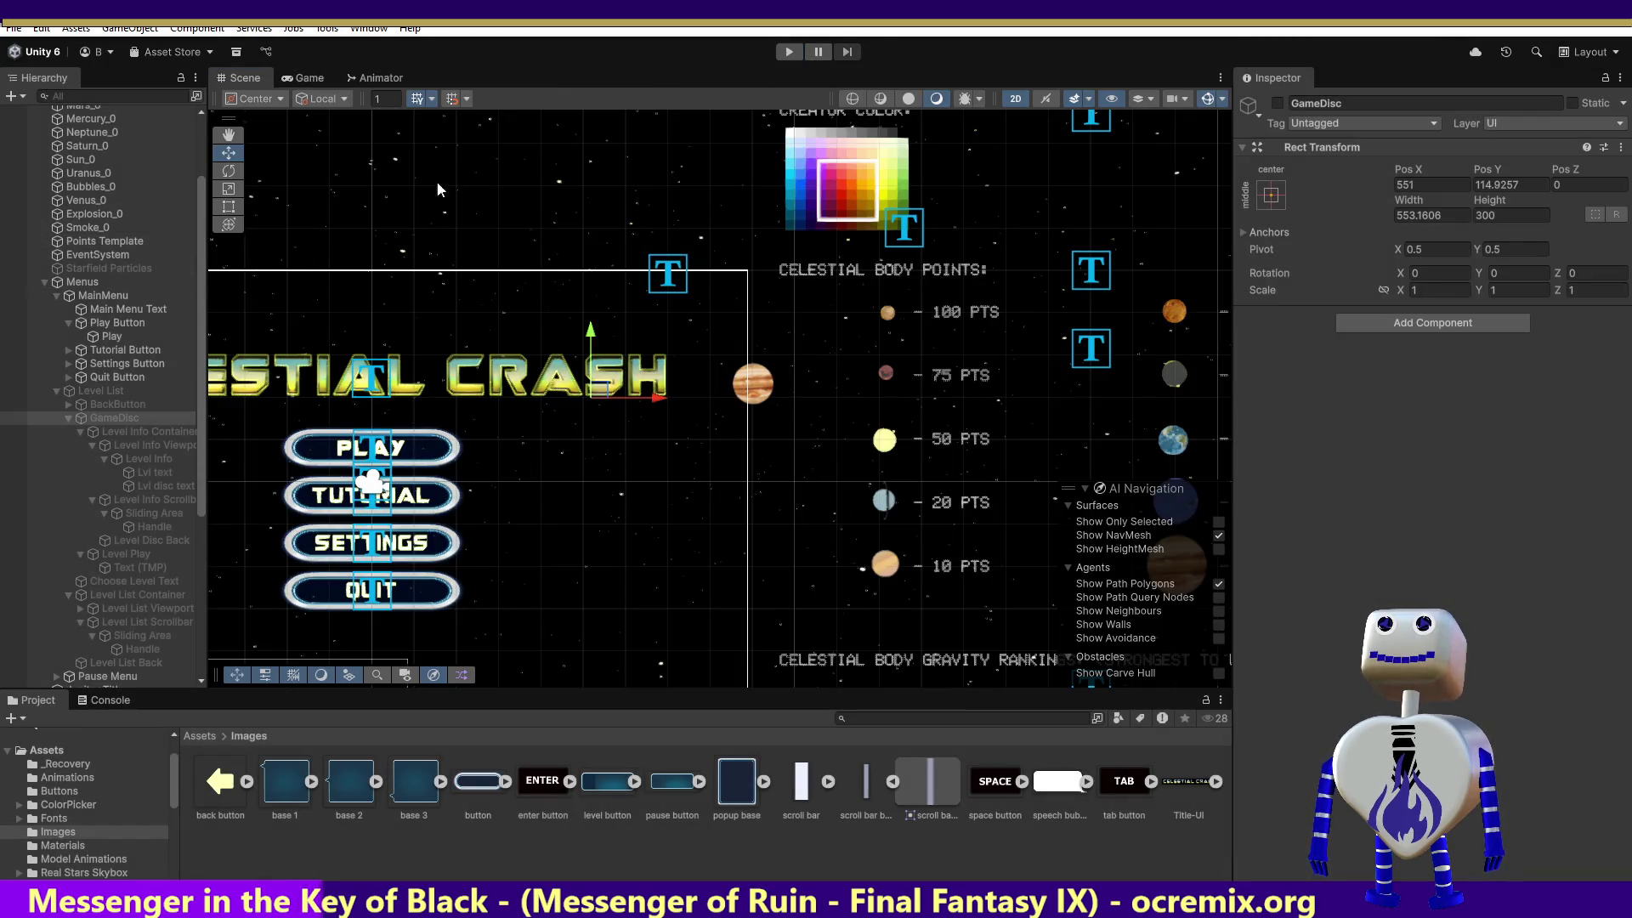
Rerun the game to level select and set the Sliding Area Right inset to -9.
click(789, 53)
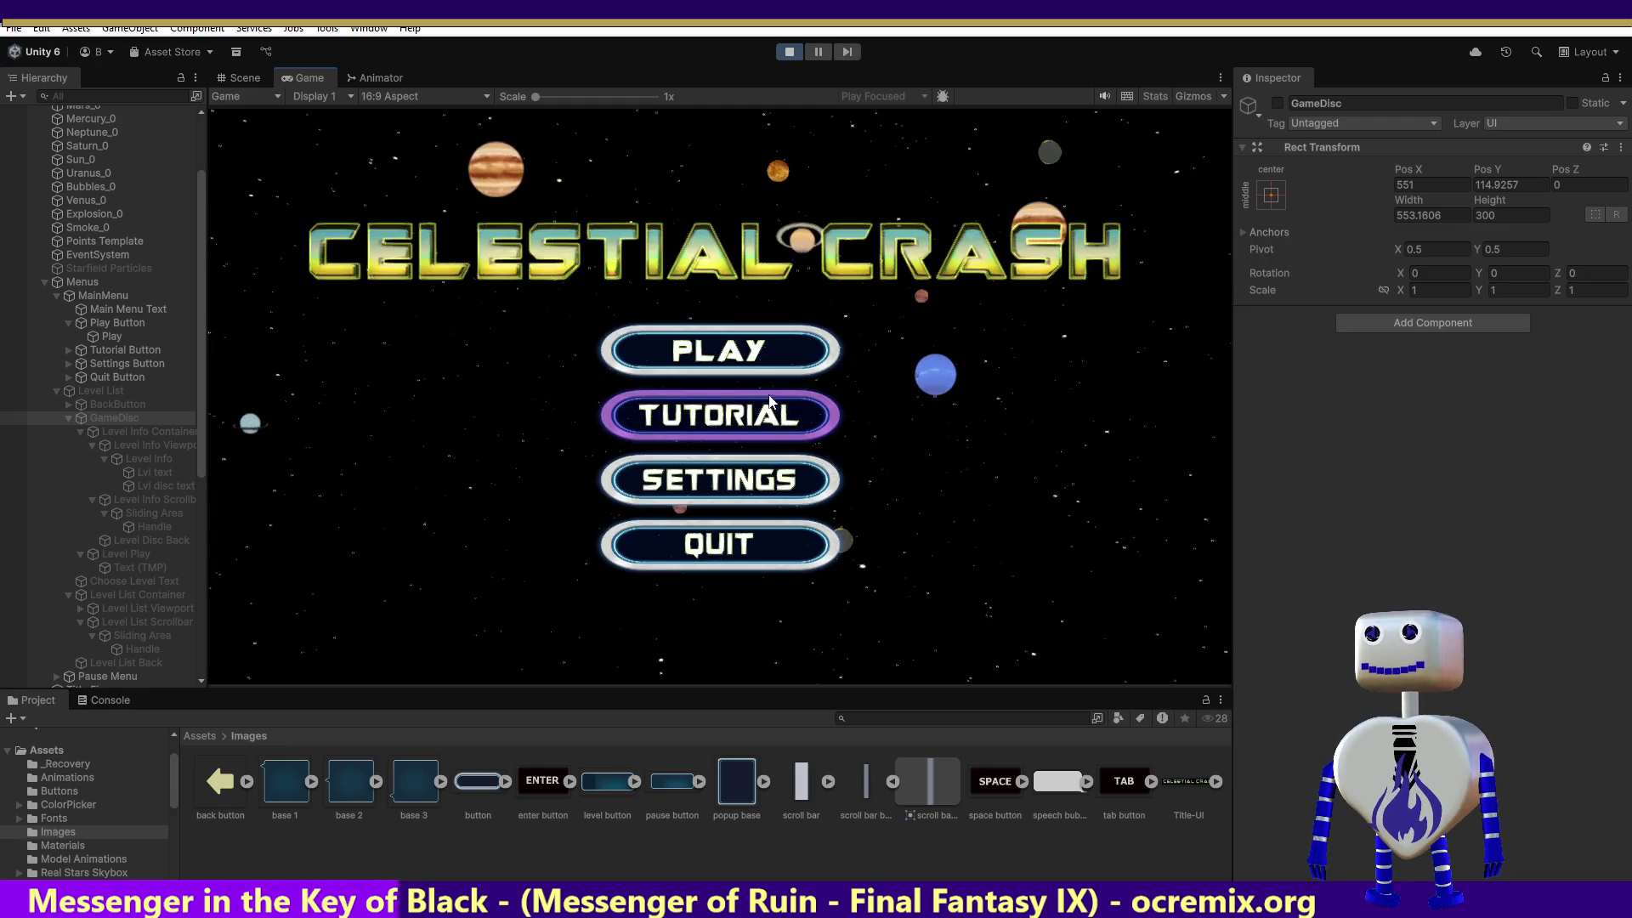
click(776, 365)
click(1408, 215)
key(BackSpace)
text(9)
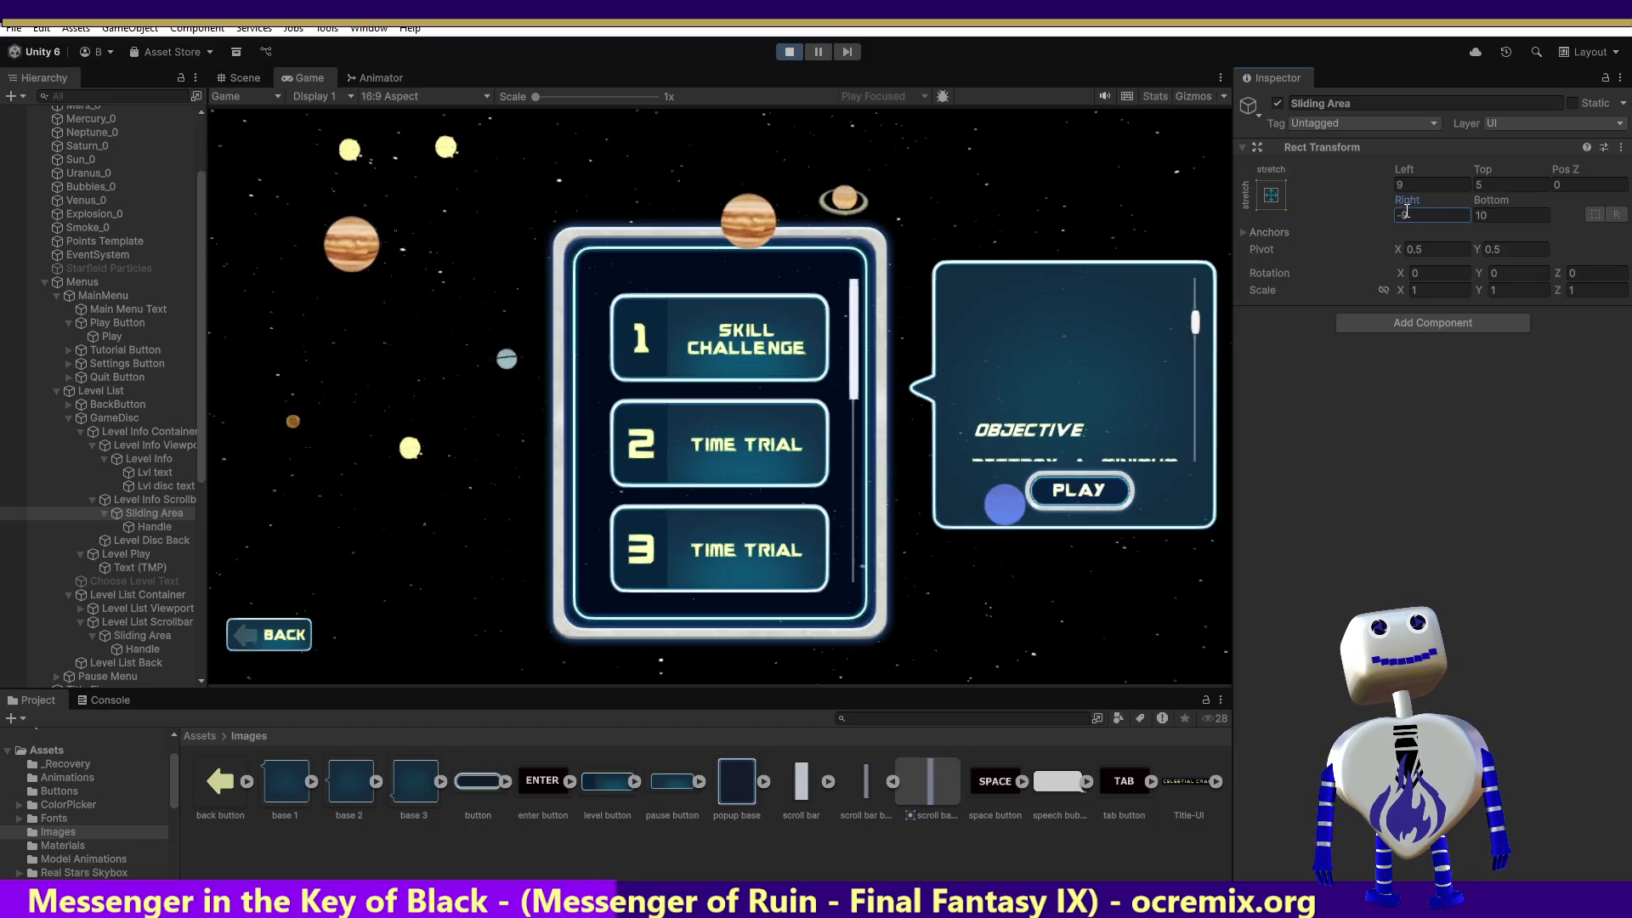
Set the Sliding Area Left inset to 9 and Top to 5, expand Anchors, then stop play.
click(1400, 184)
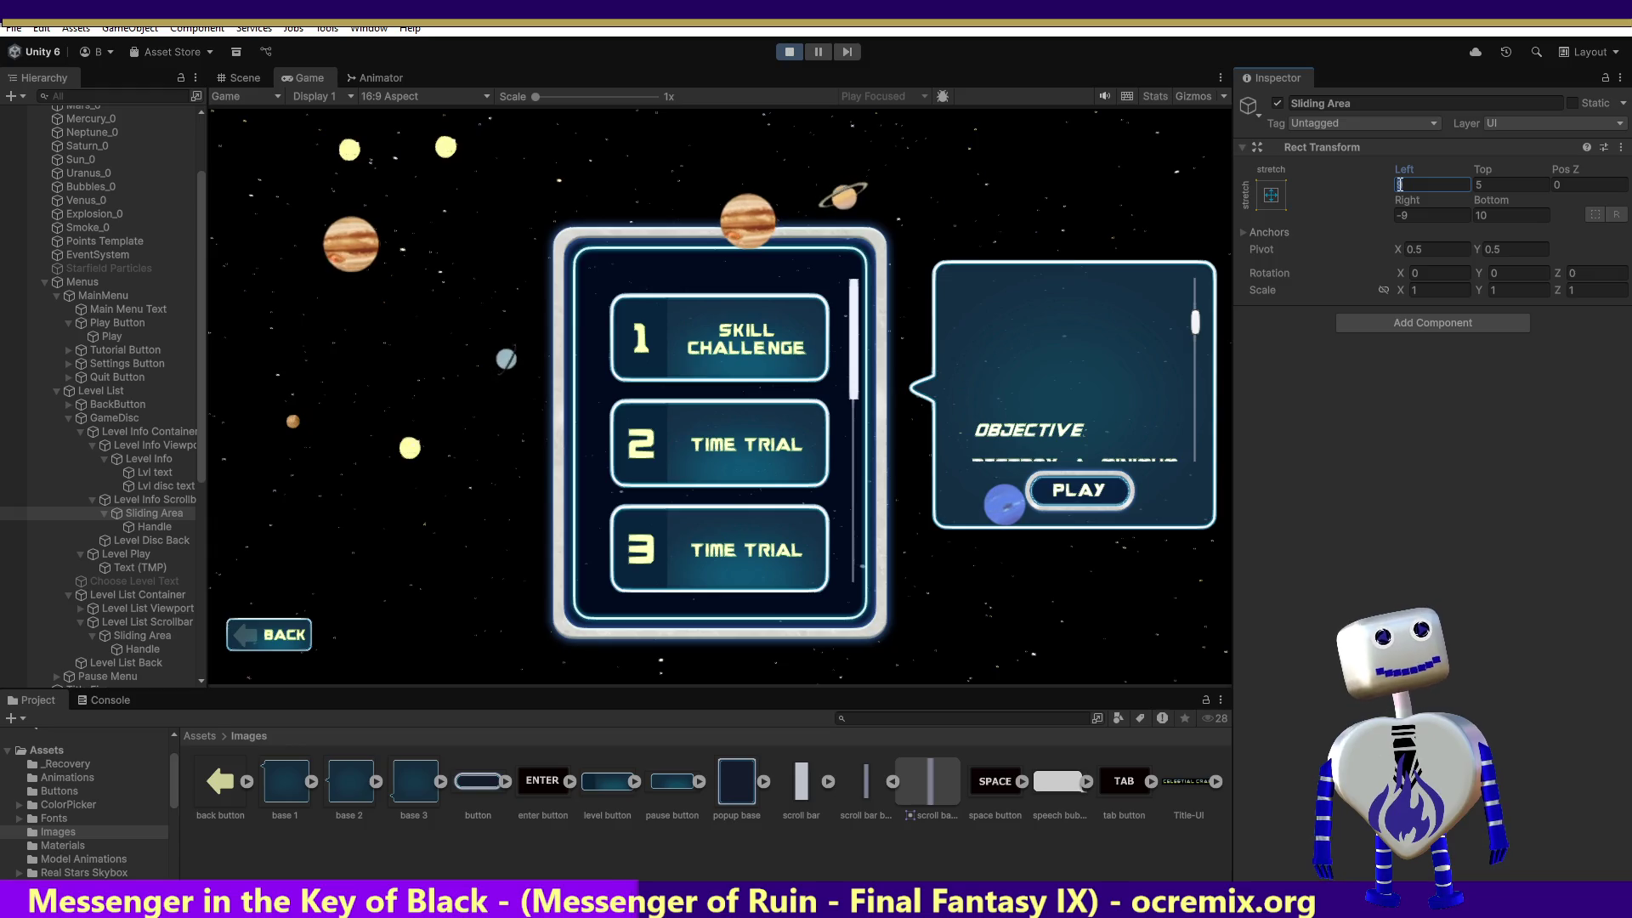
text(9)
click(1478, 184)
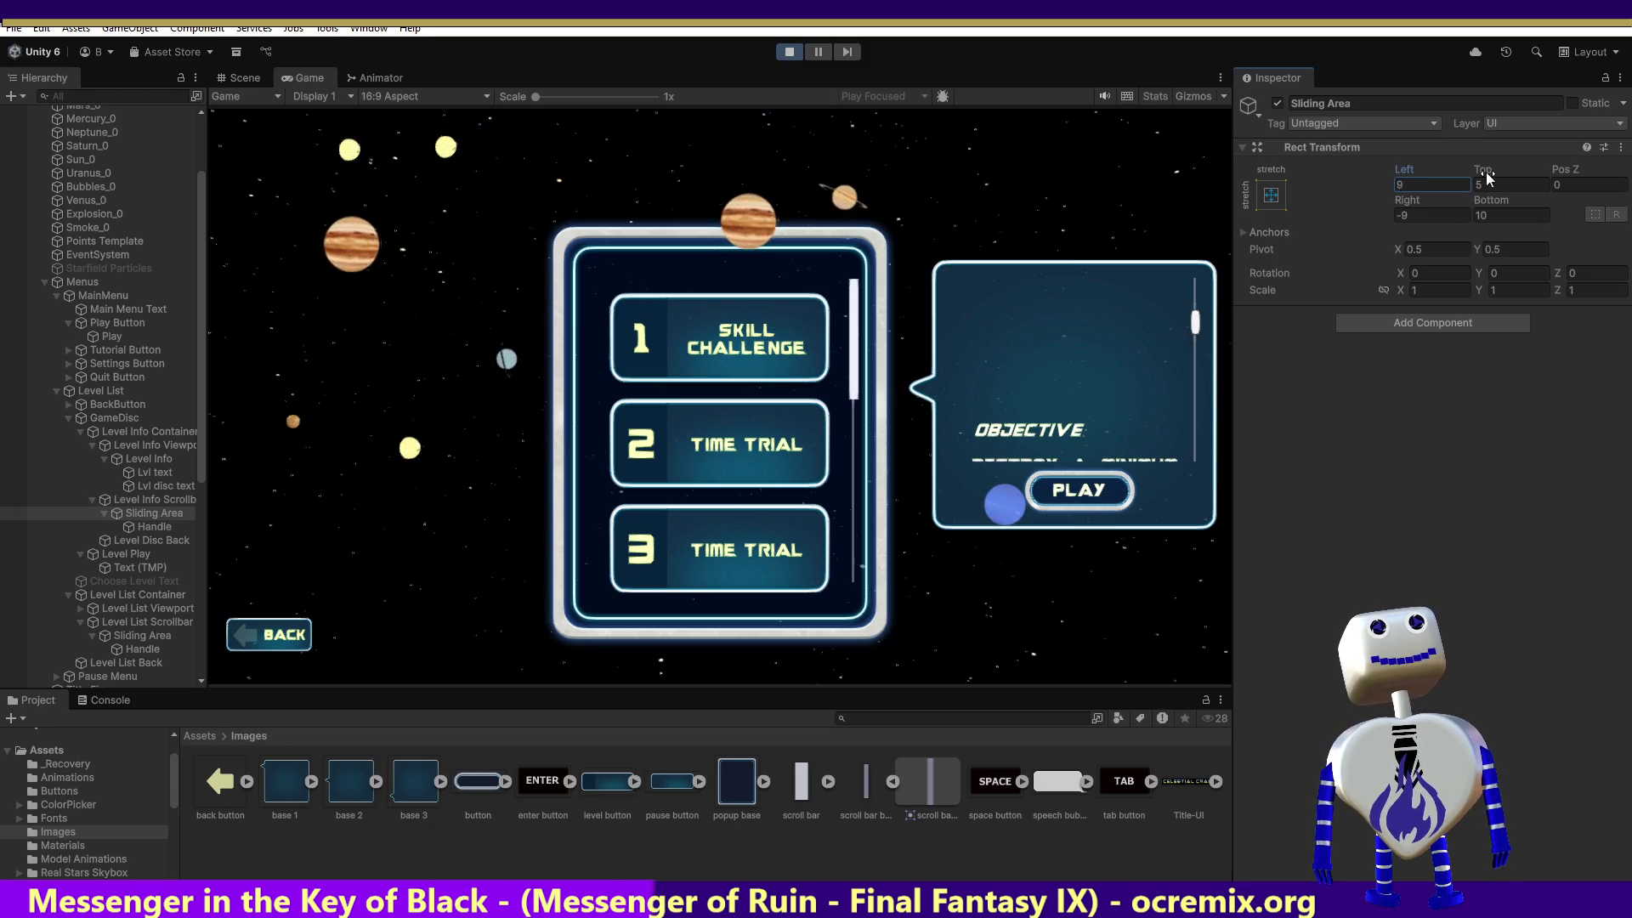
text(5)
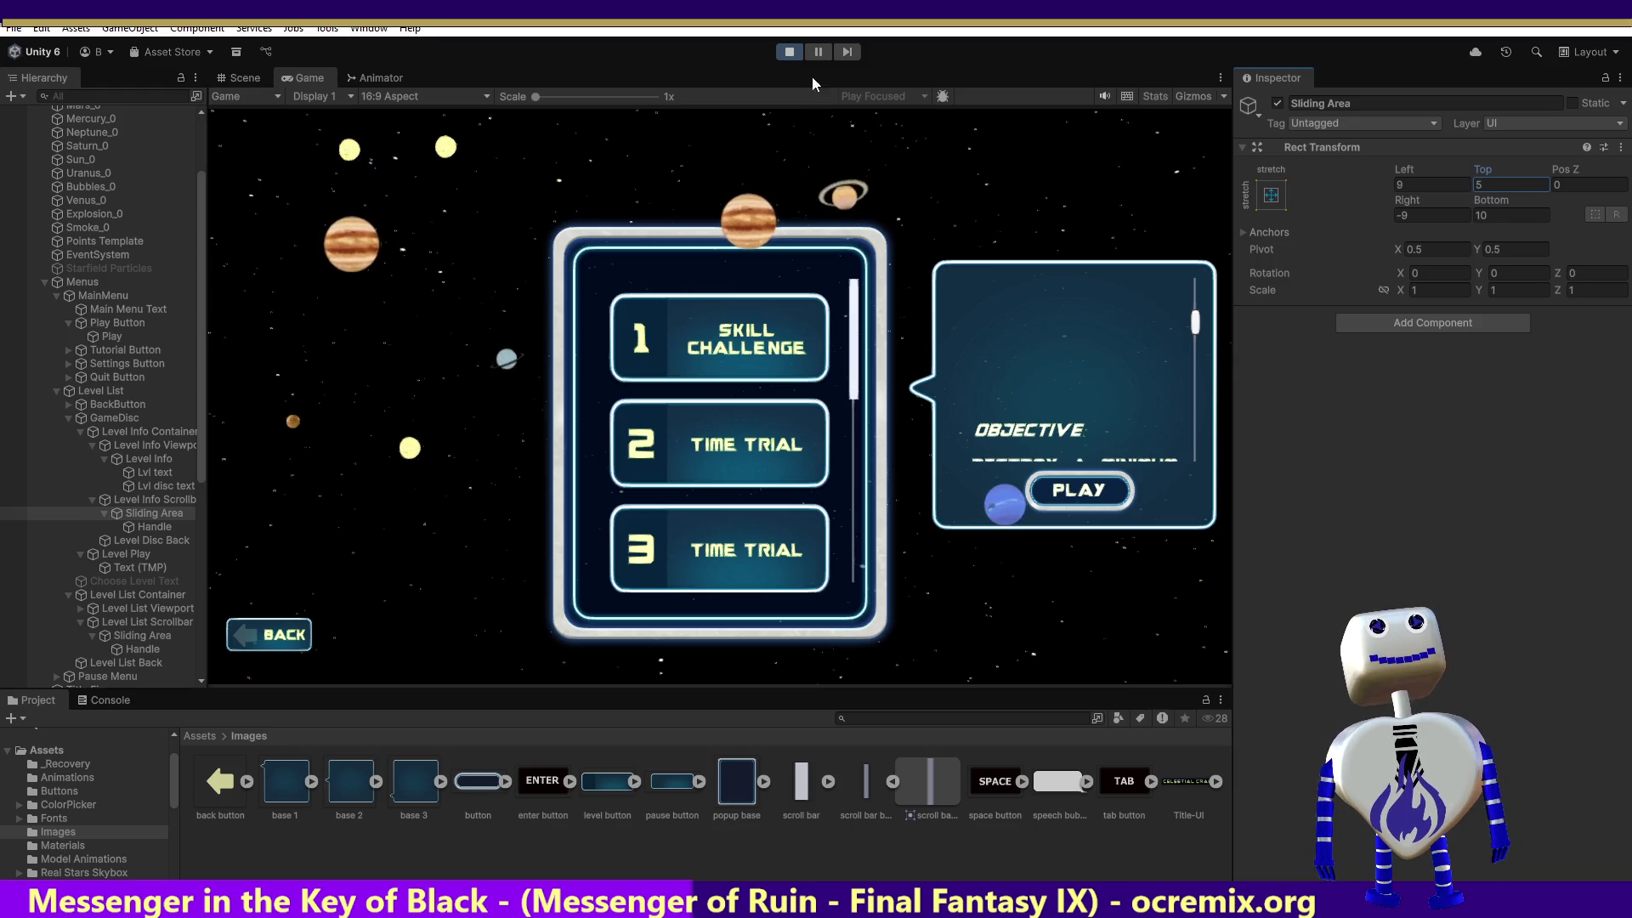
click(1242, 232)
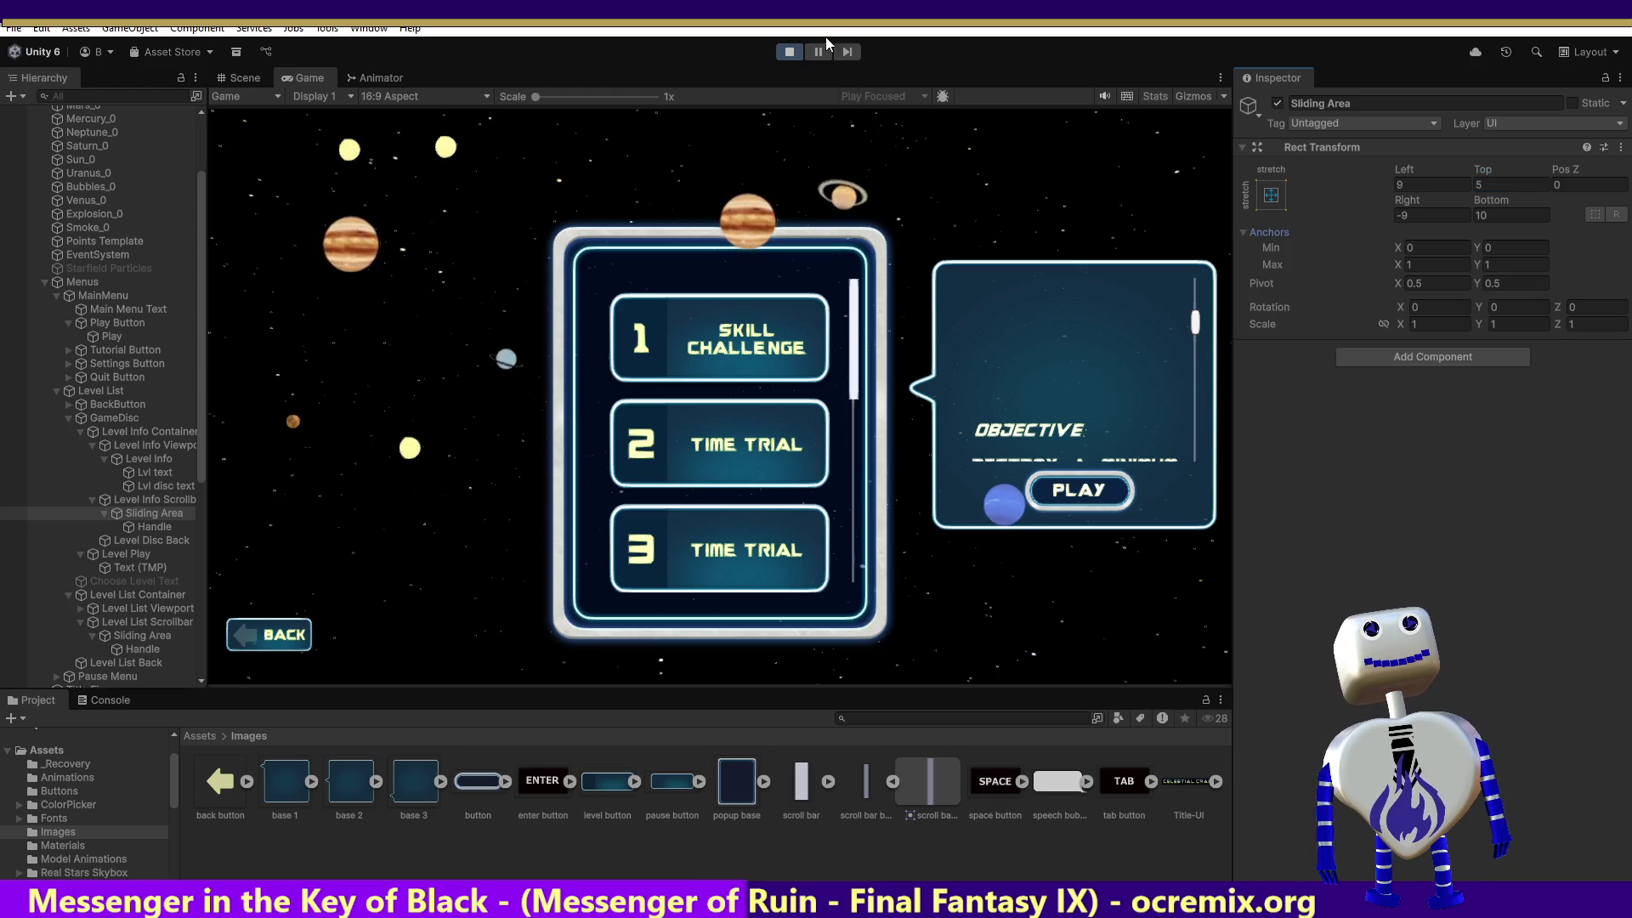
click(790, 53)
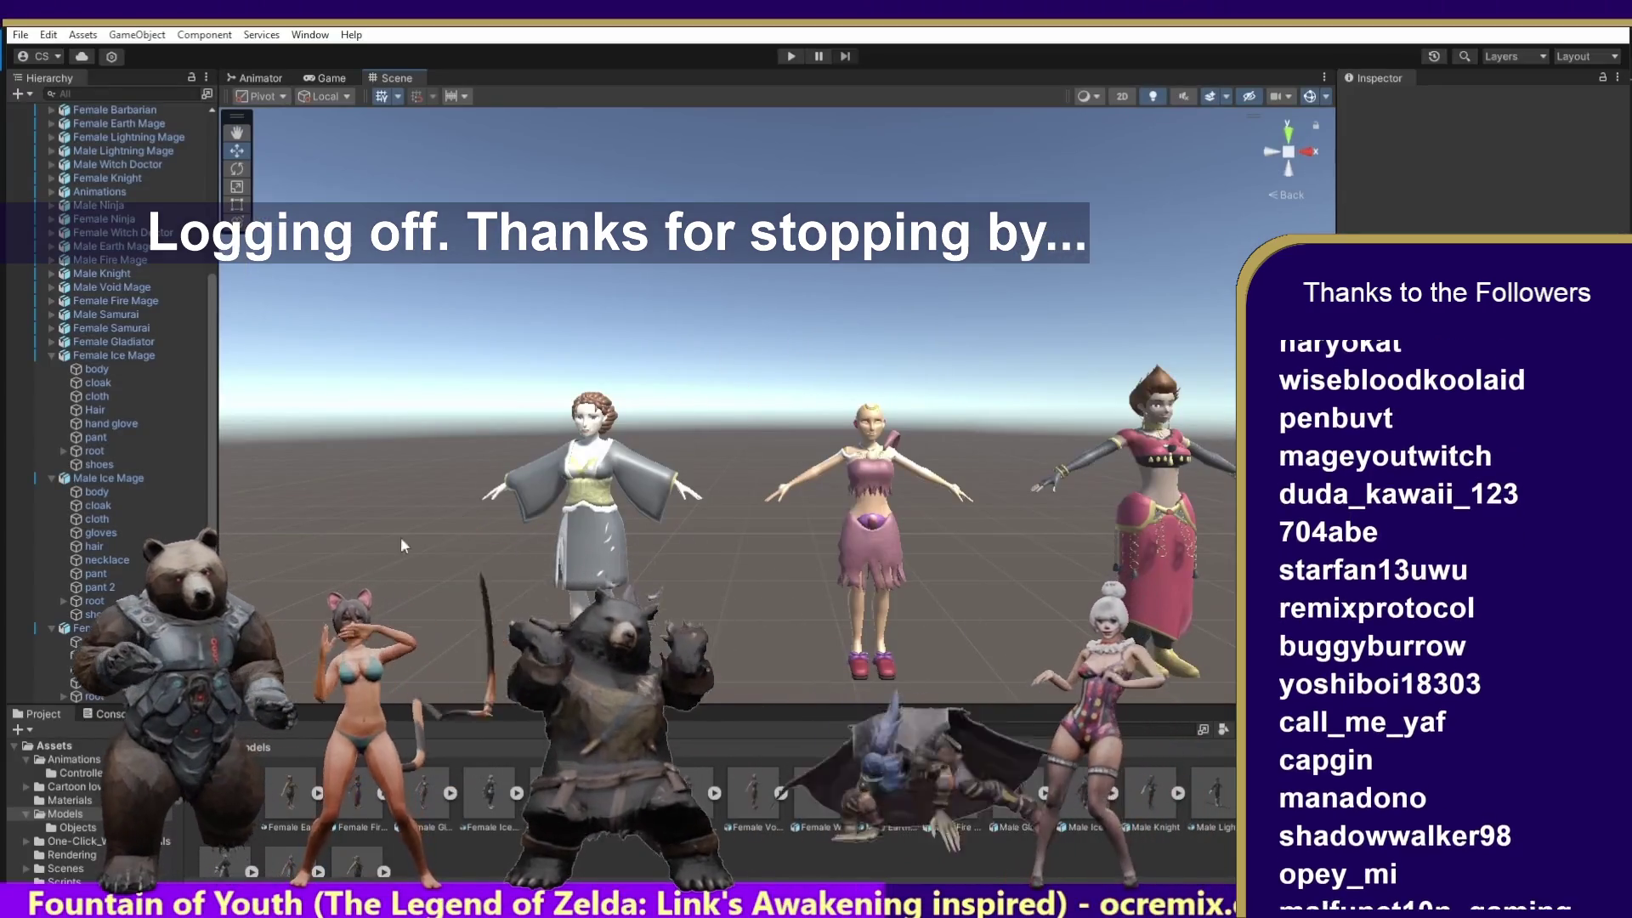
Return to the Assets folder and open its Textures subfolder.
click(803, 795)
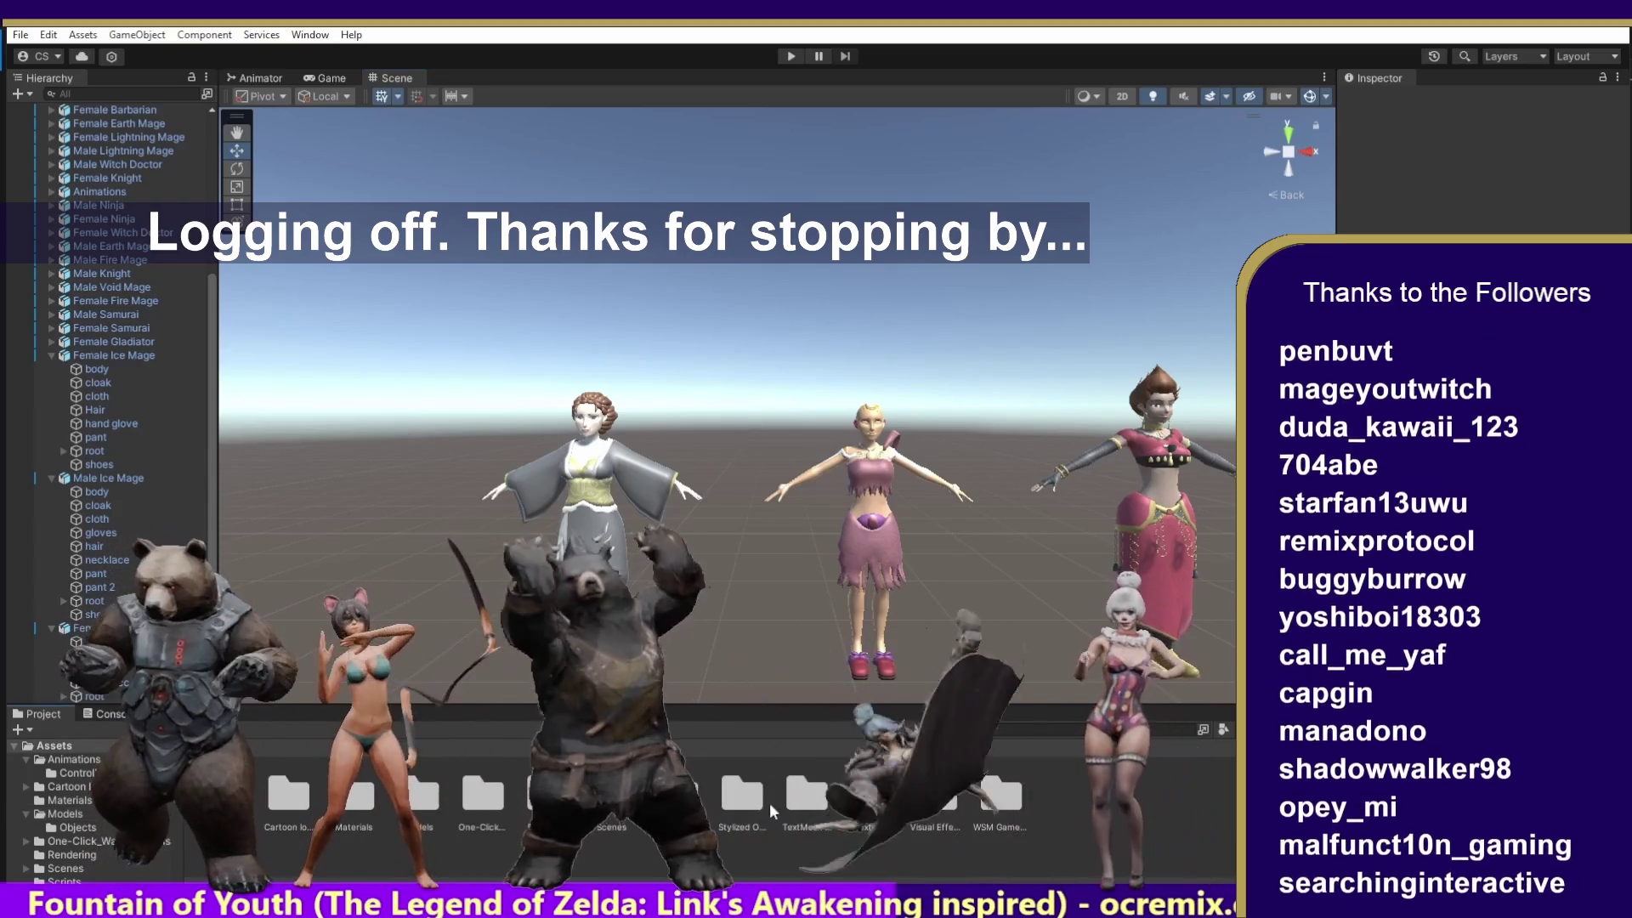
double_click(871, 795)
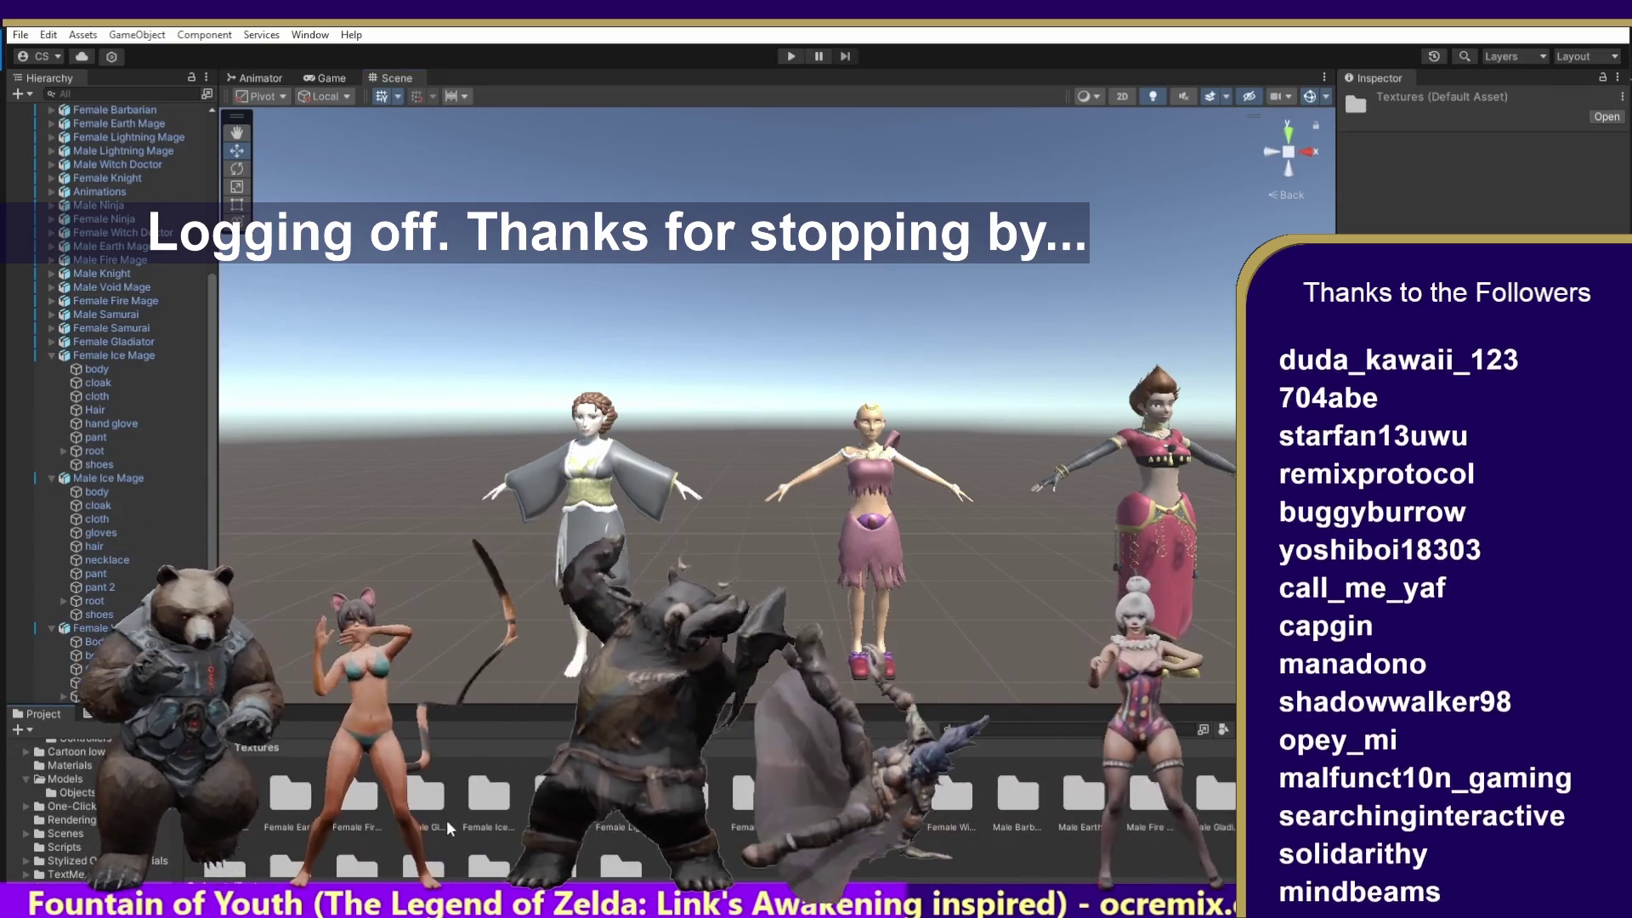